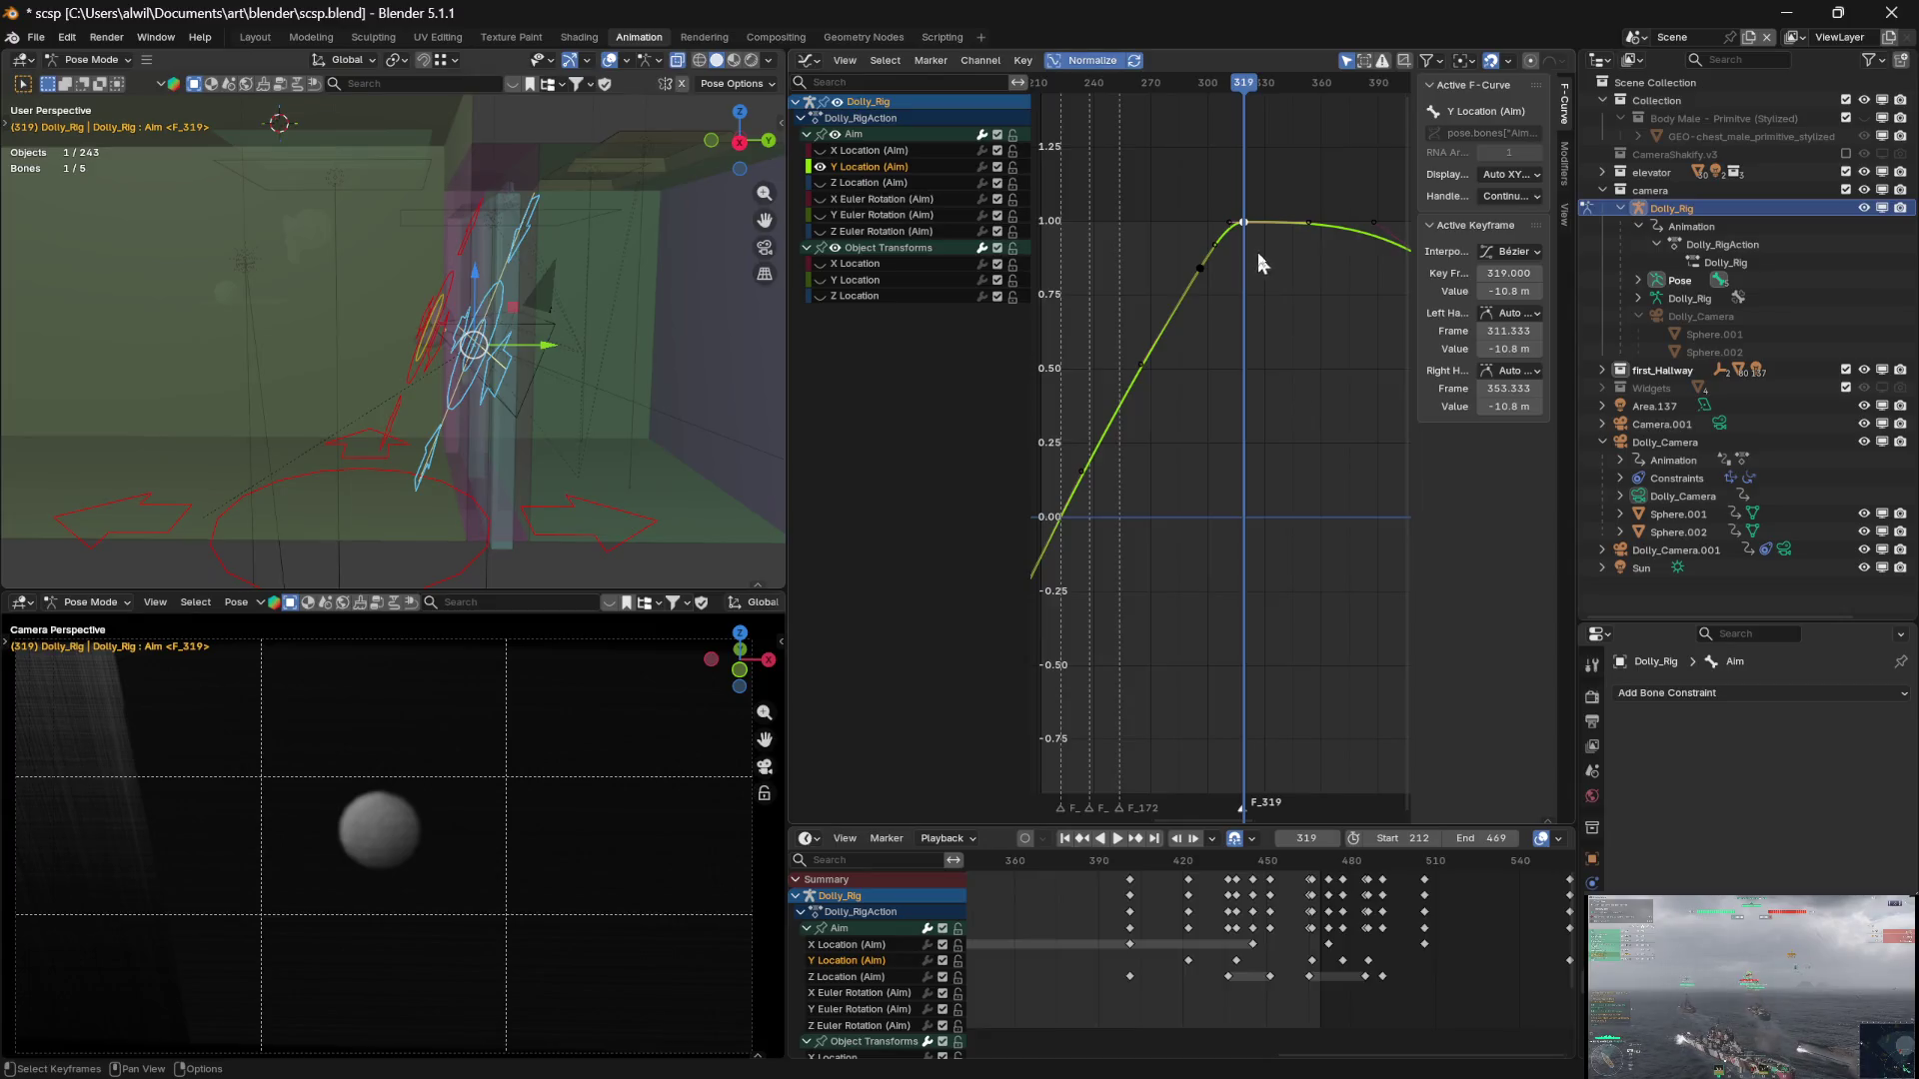
Raise the Y Location (Aim) key at frame 319 from -10.8 m to -10.6 m
middle_drag(1256, 266, 1249, 525)
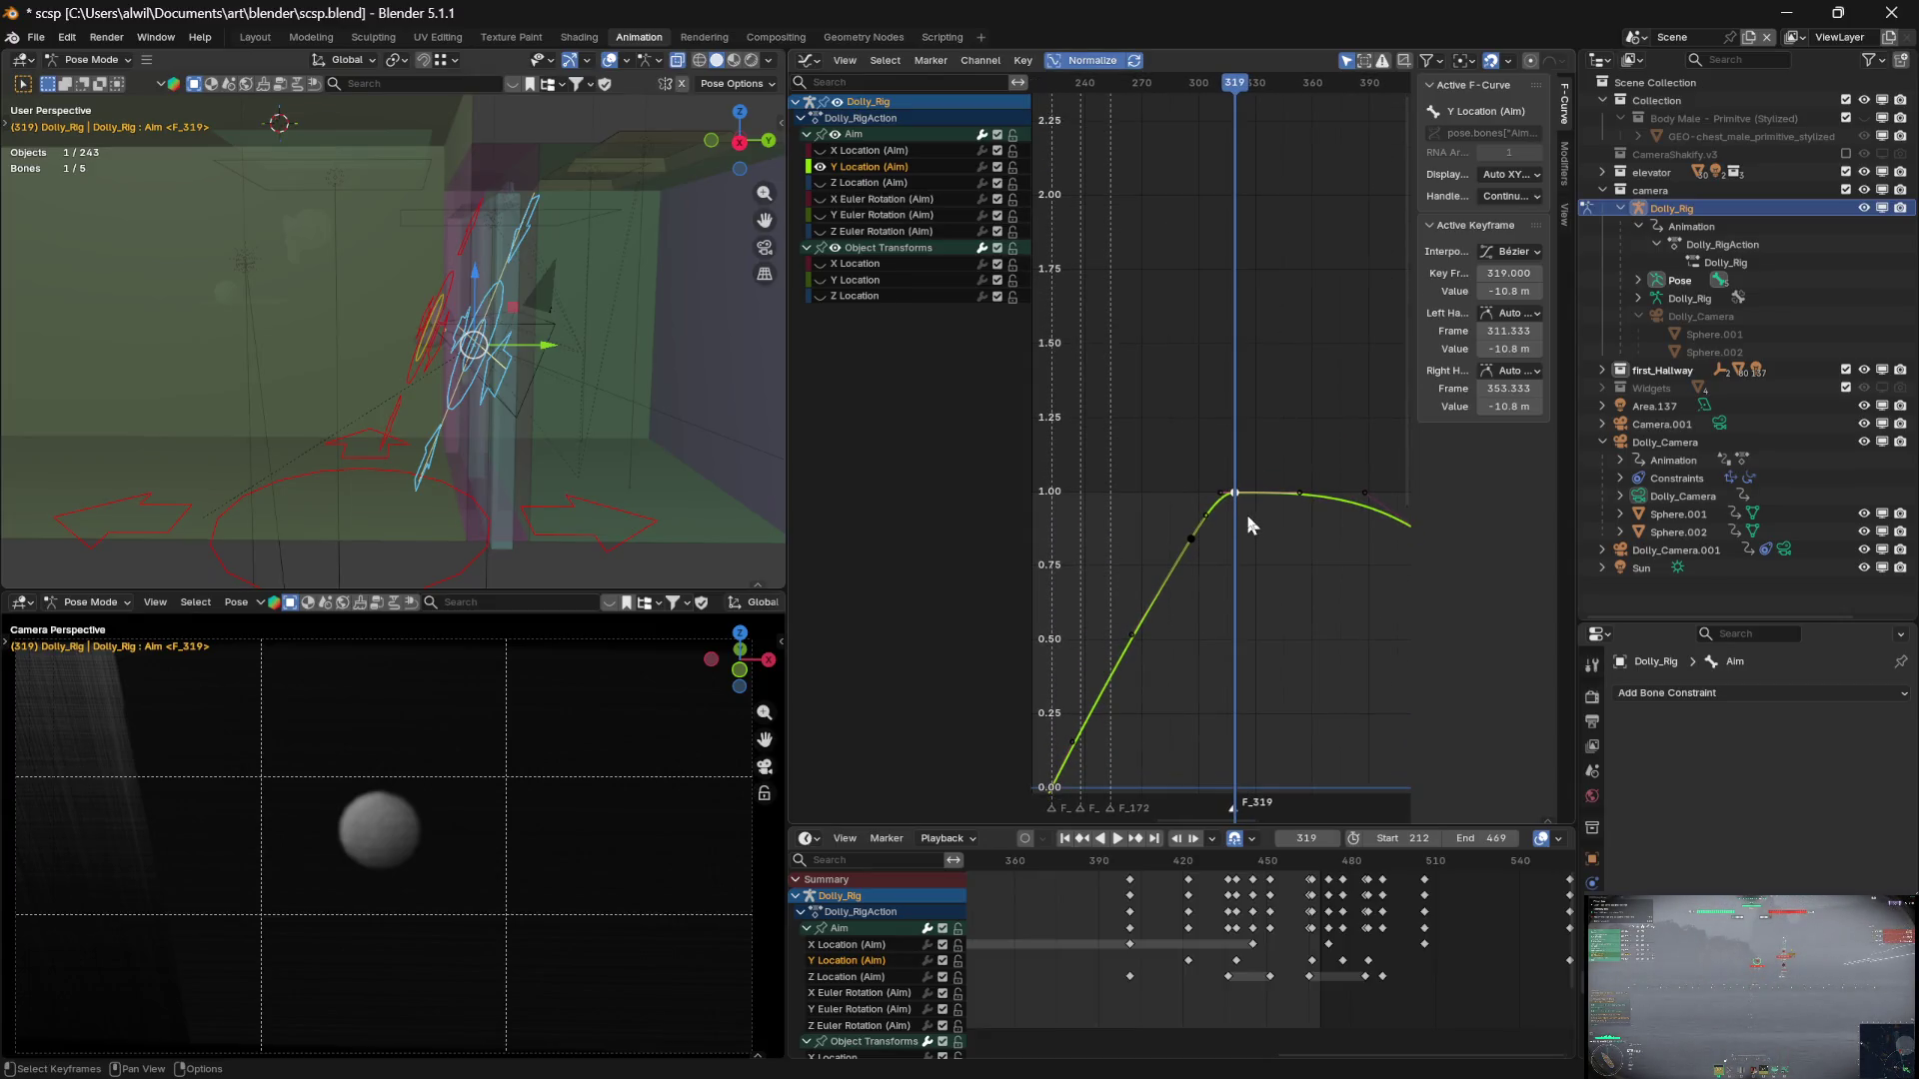
key(g)
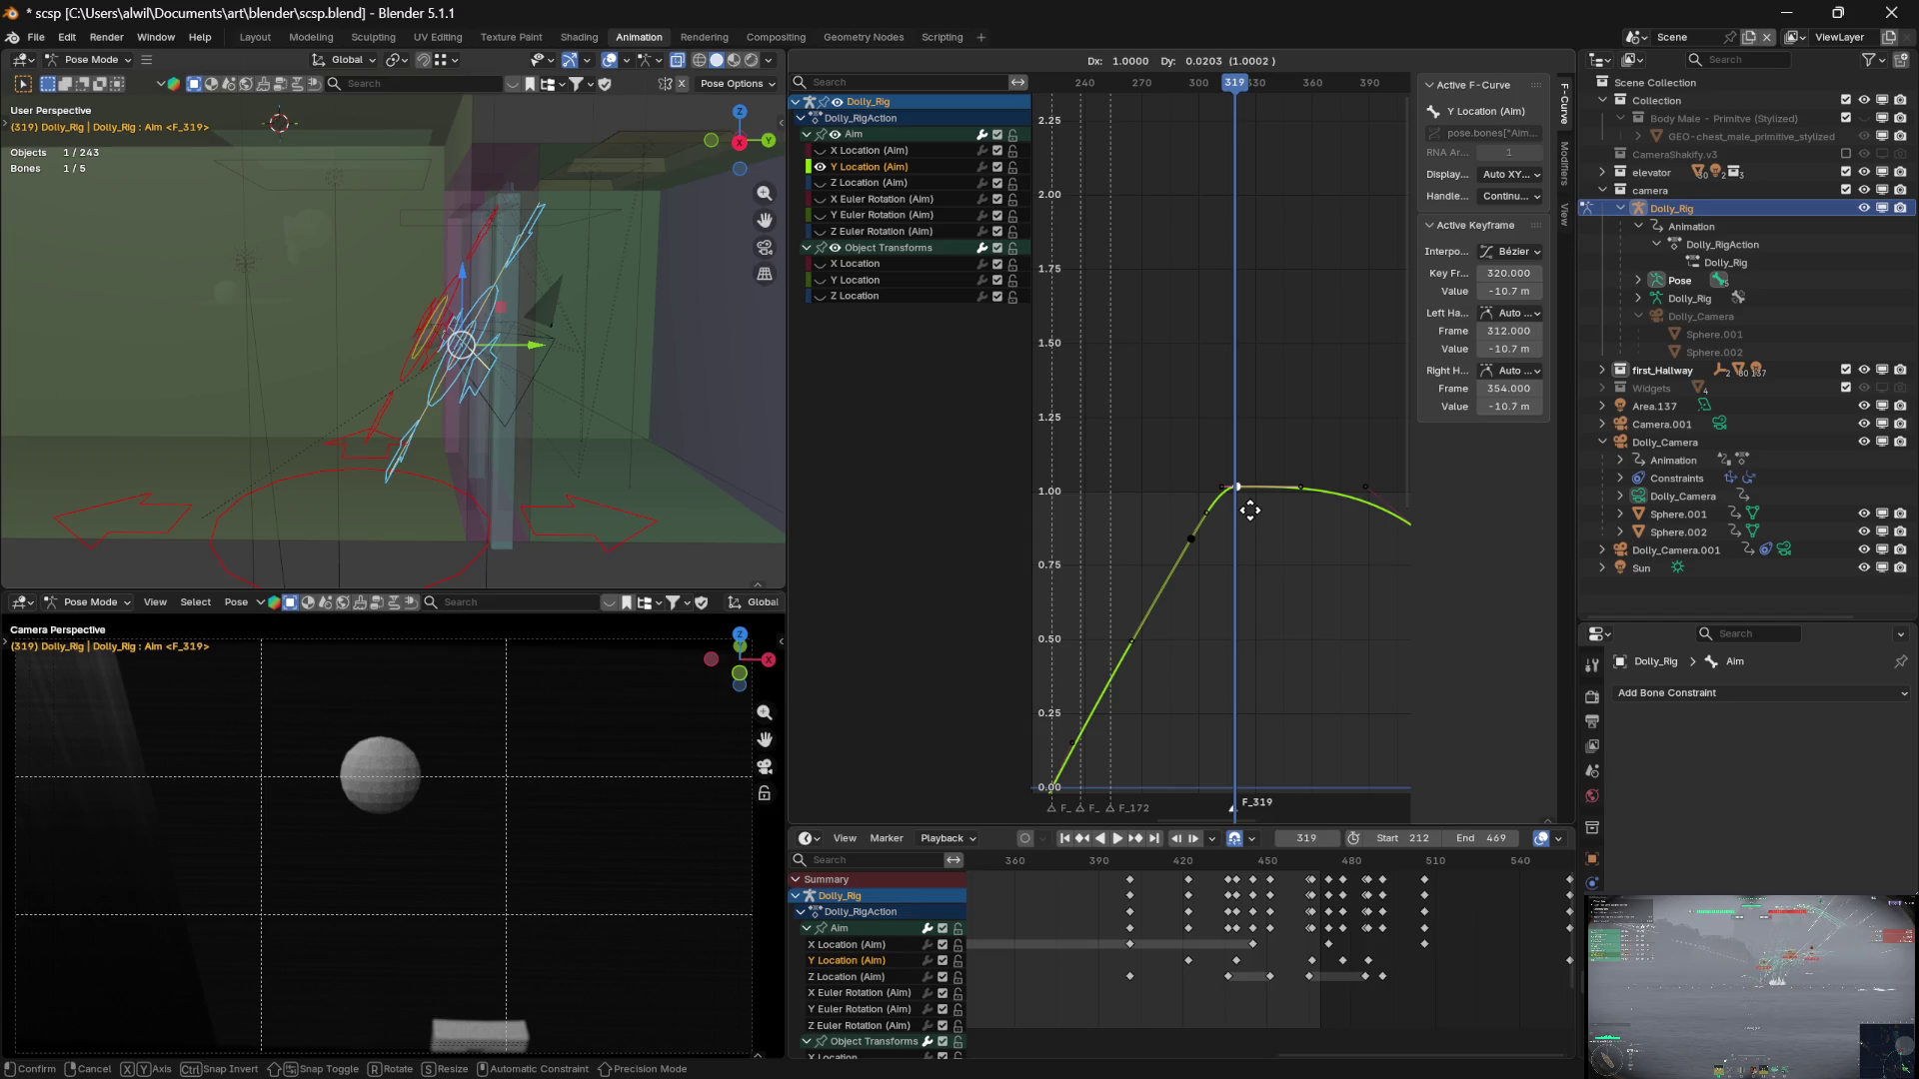
key(y)
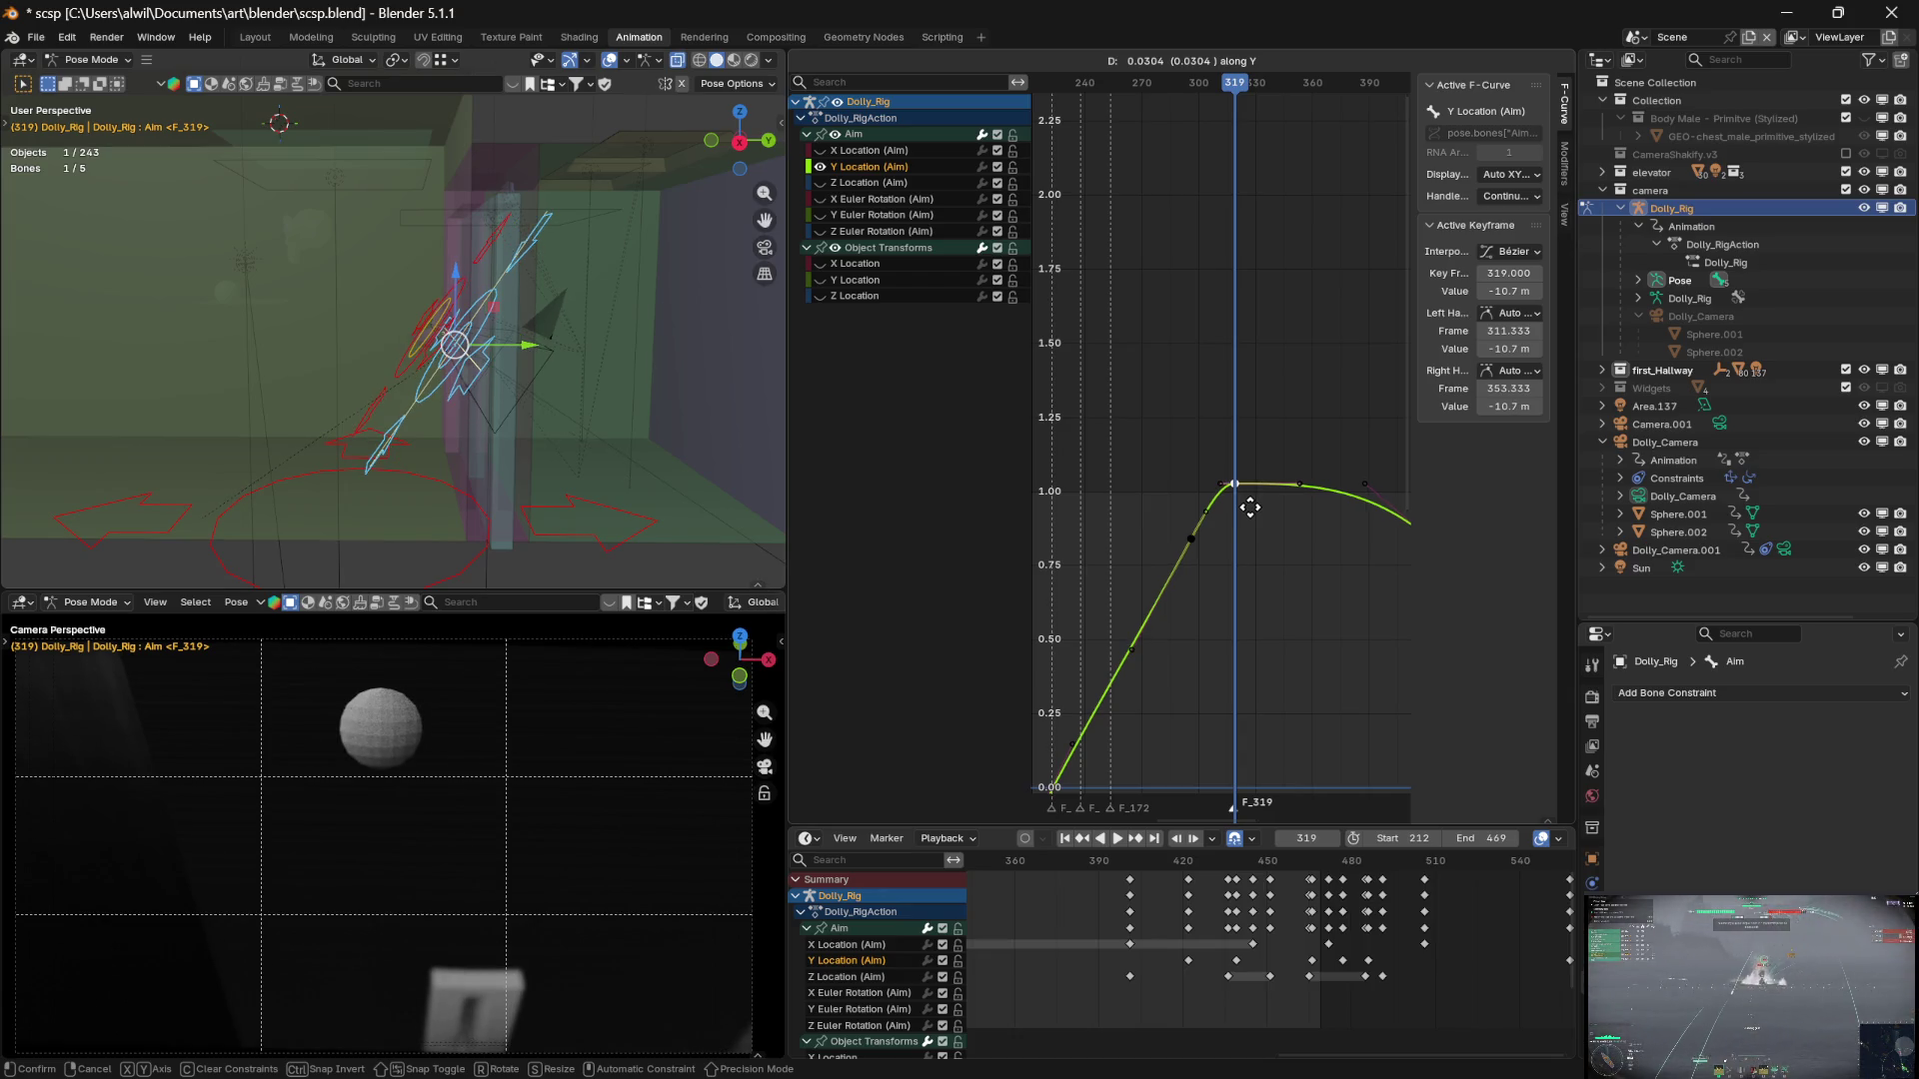
click(1252, 515)
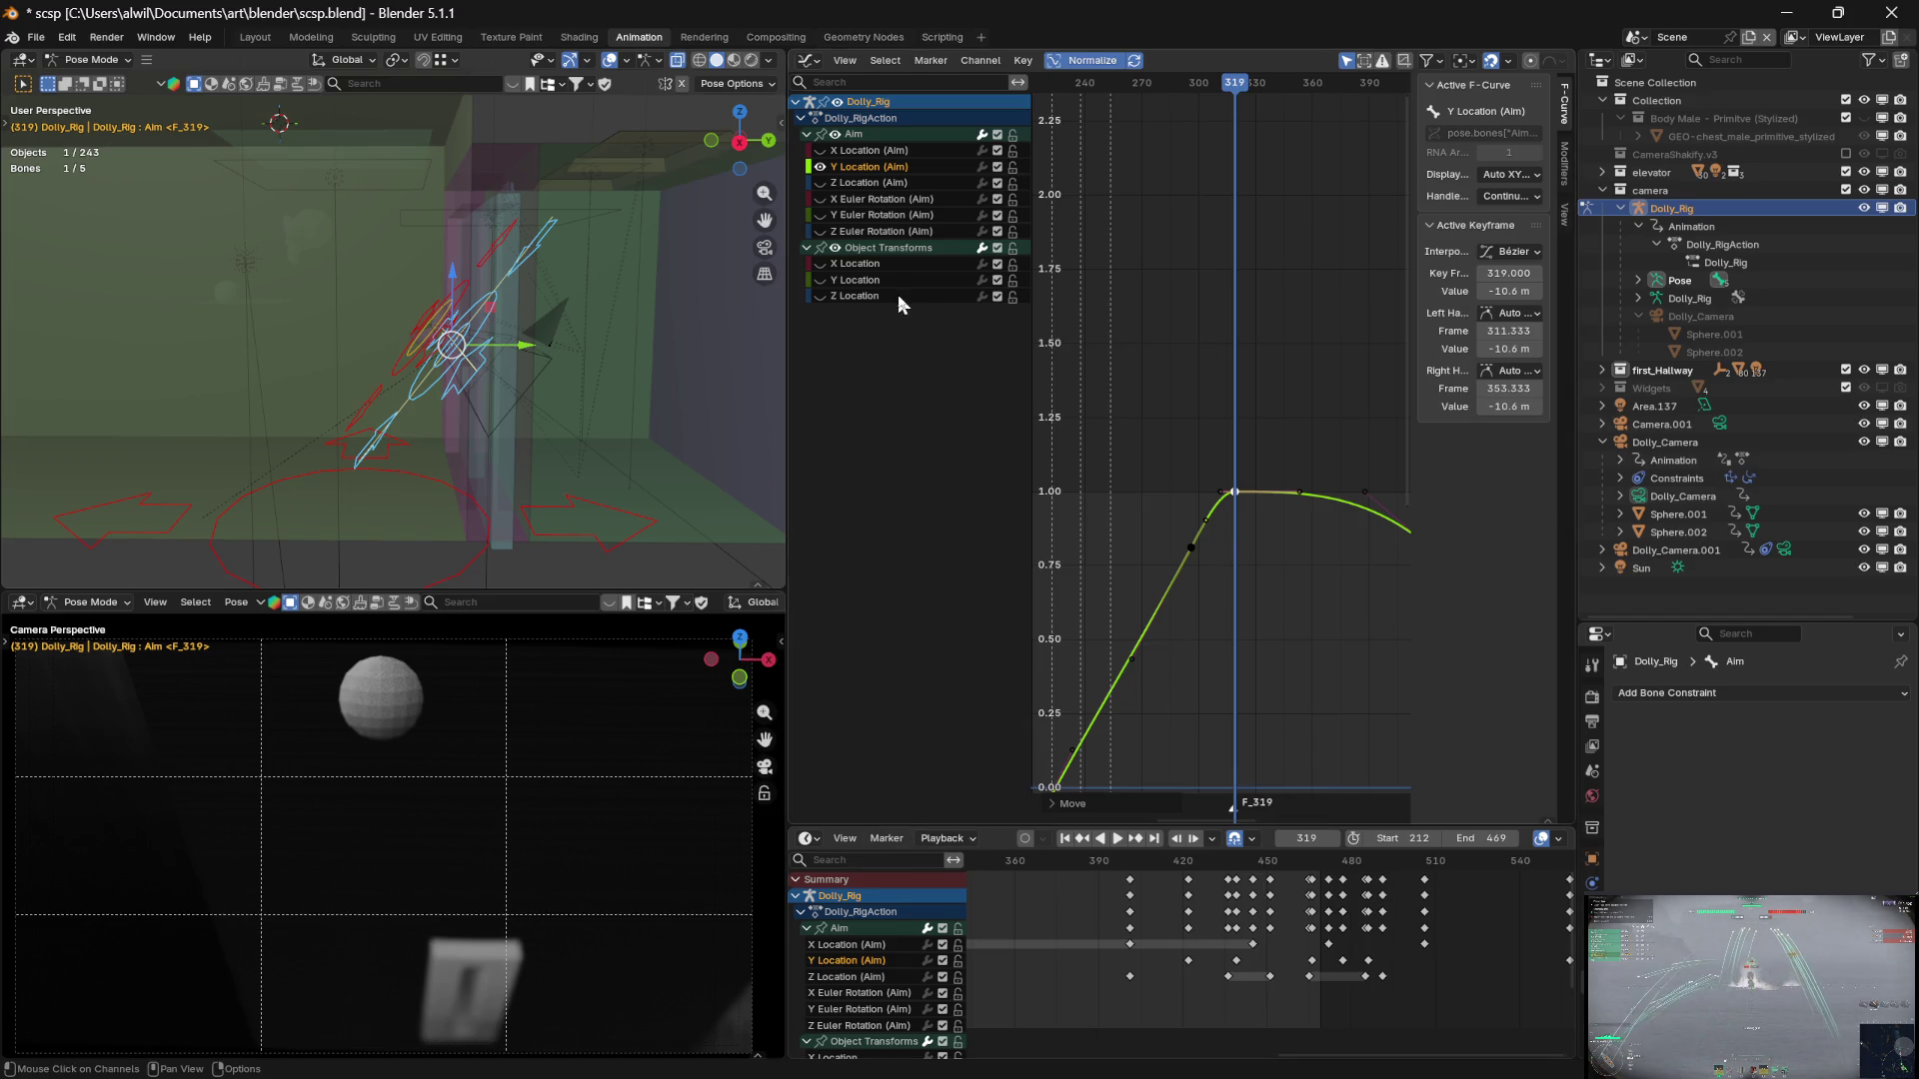
ctrl+click(819, 181)
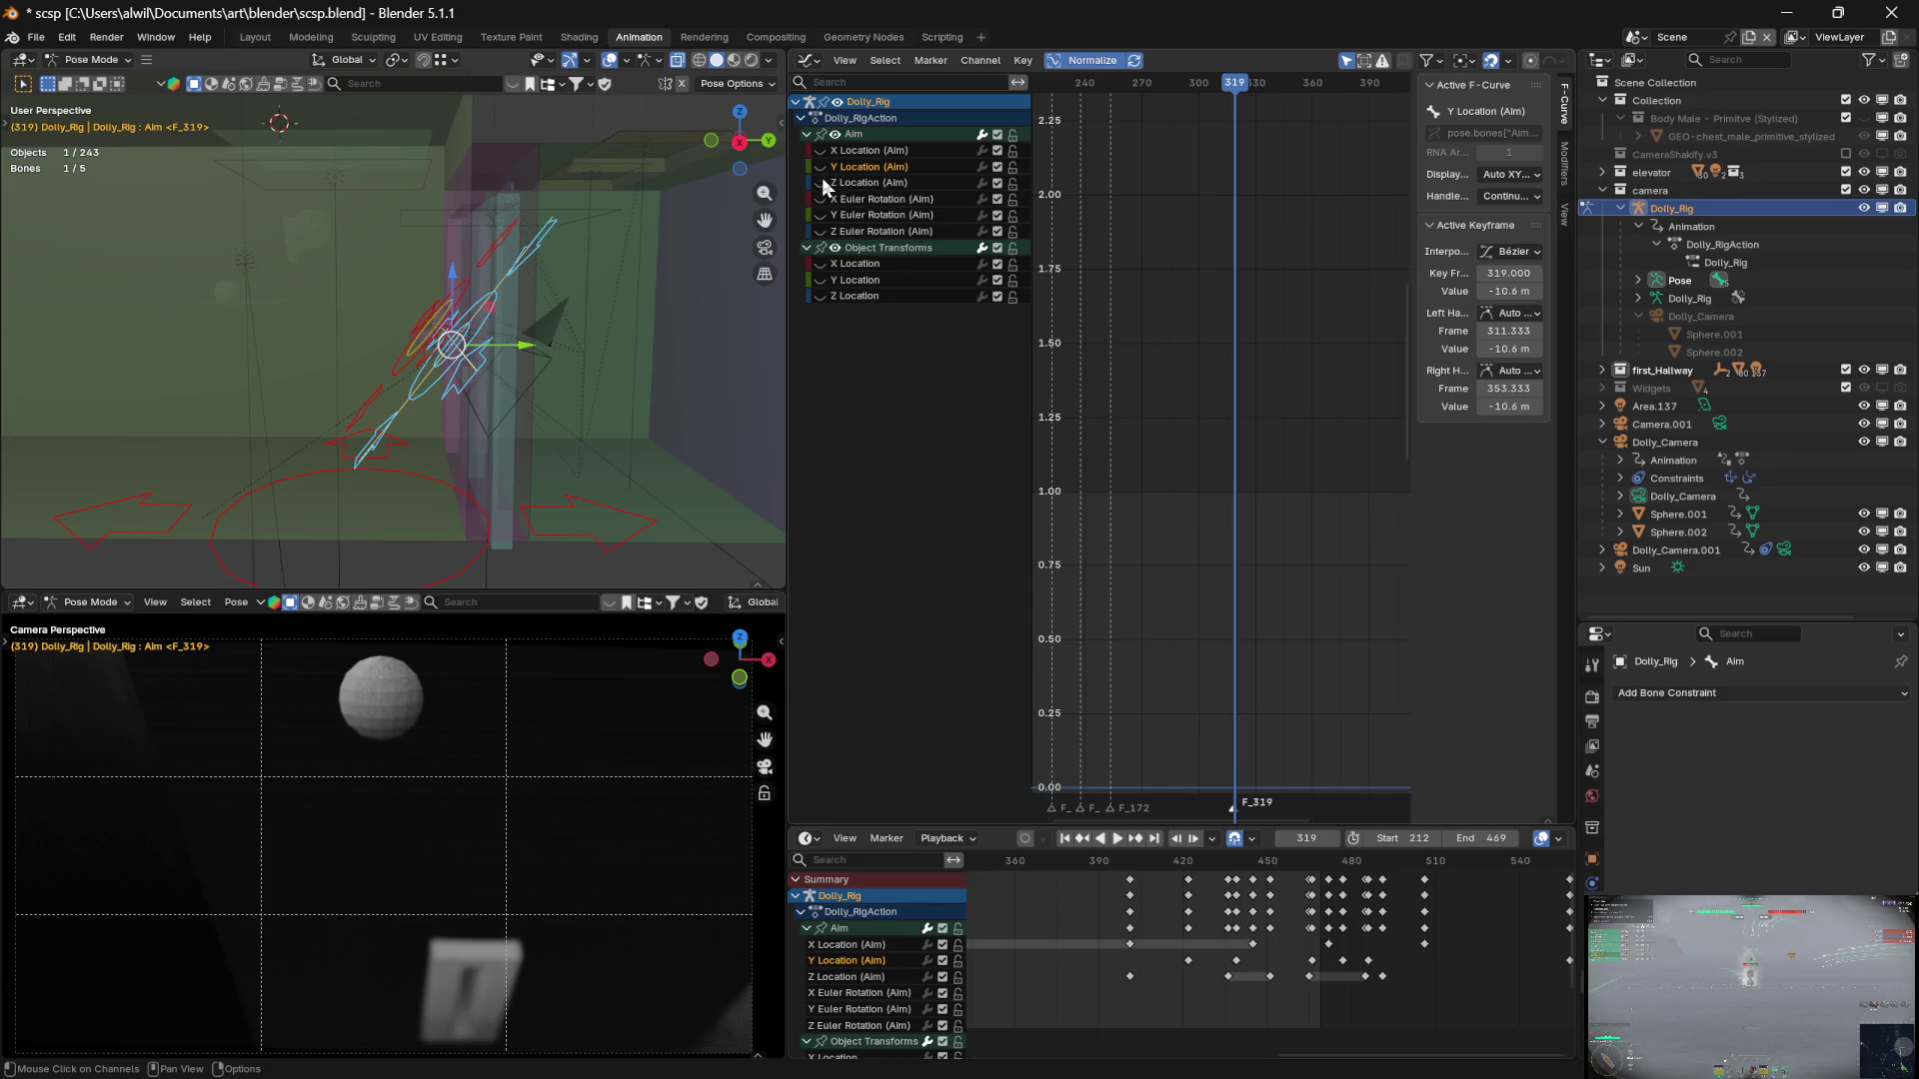
Lift the Z Location (Aim) dip key at frame 319 slightly upward, in two small moves
key(g)
key(y)
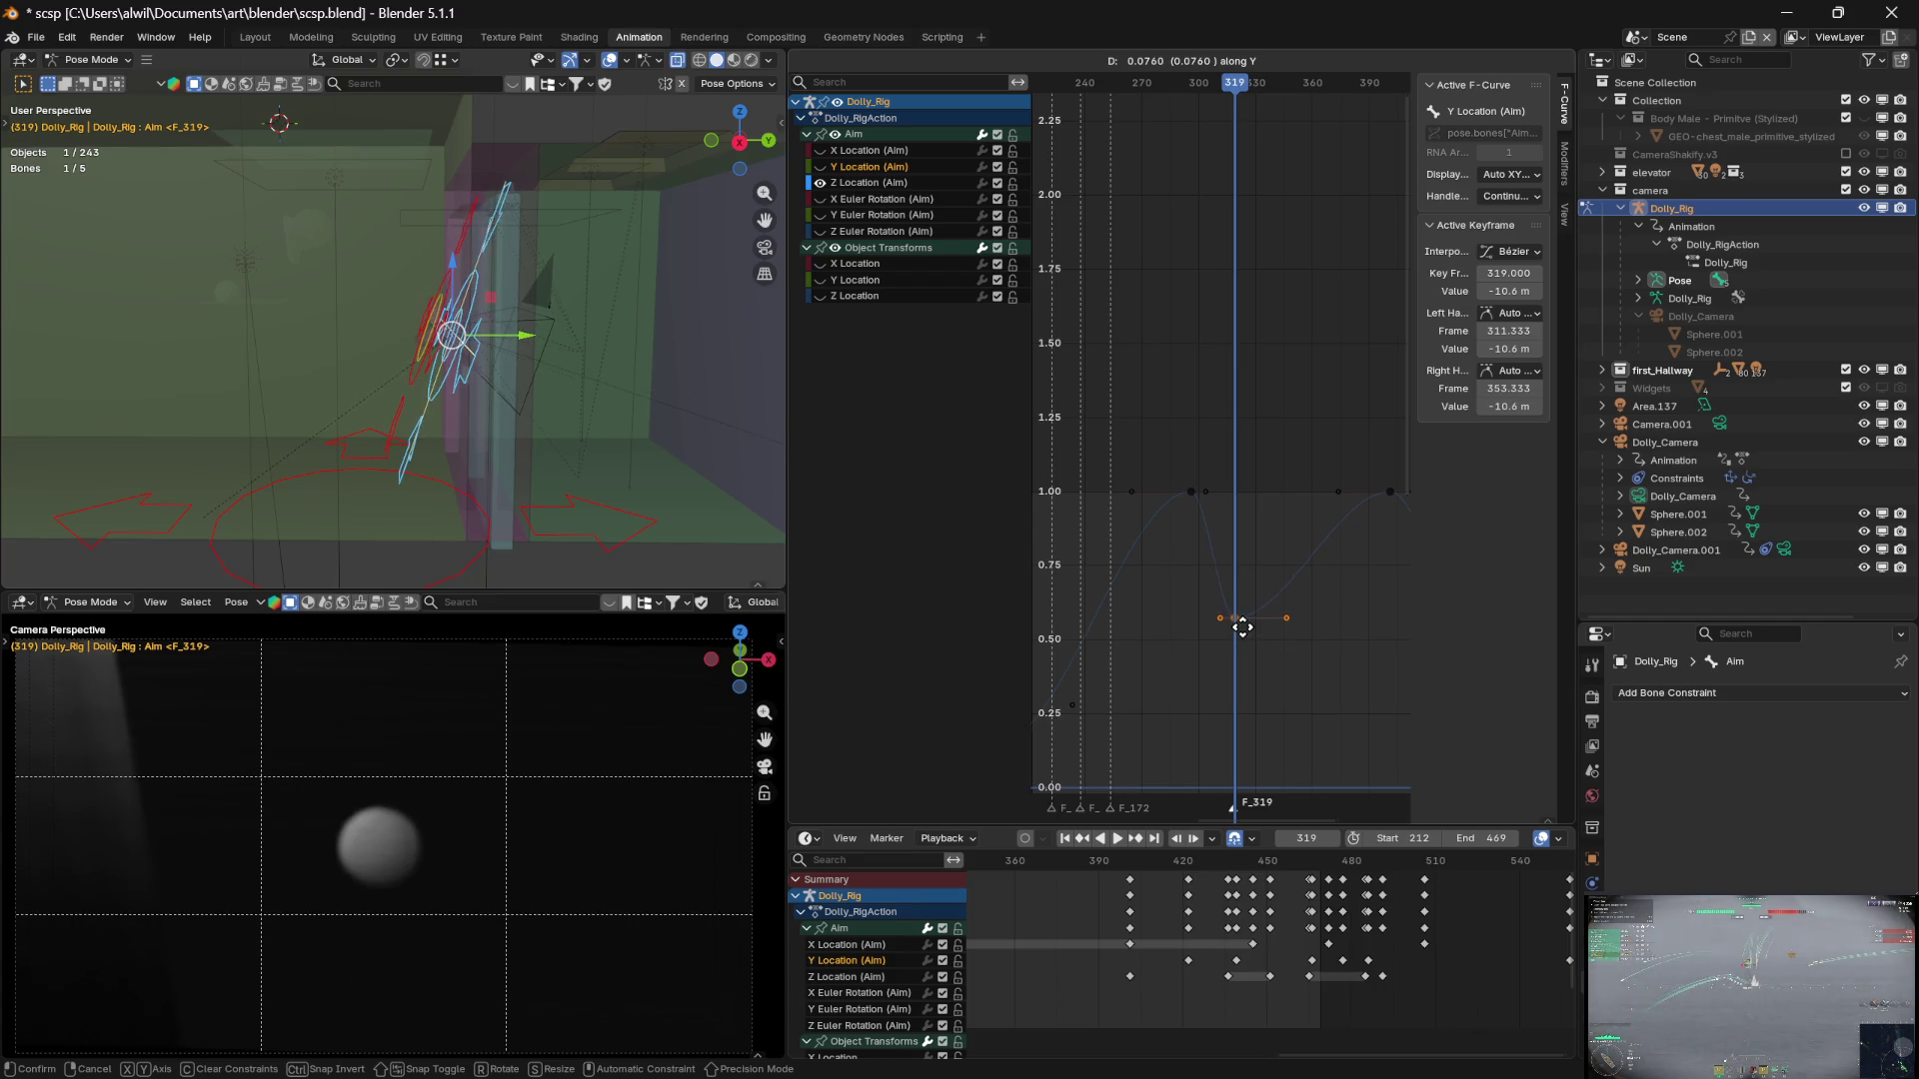
click(1247, 638)
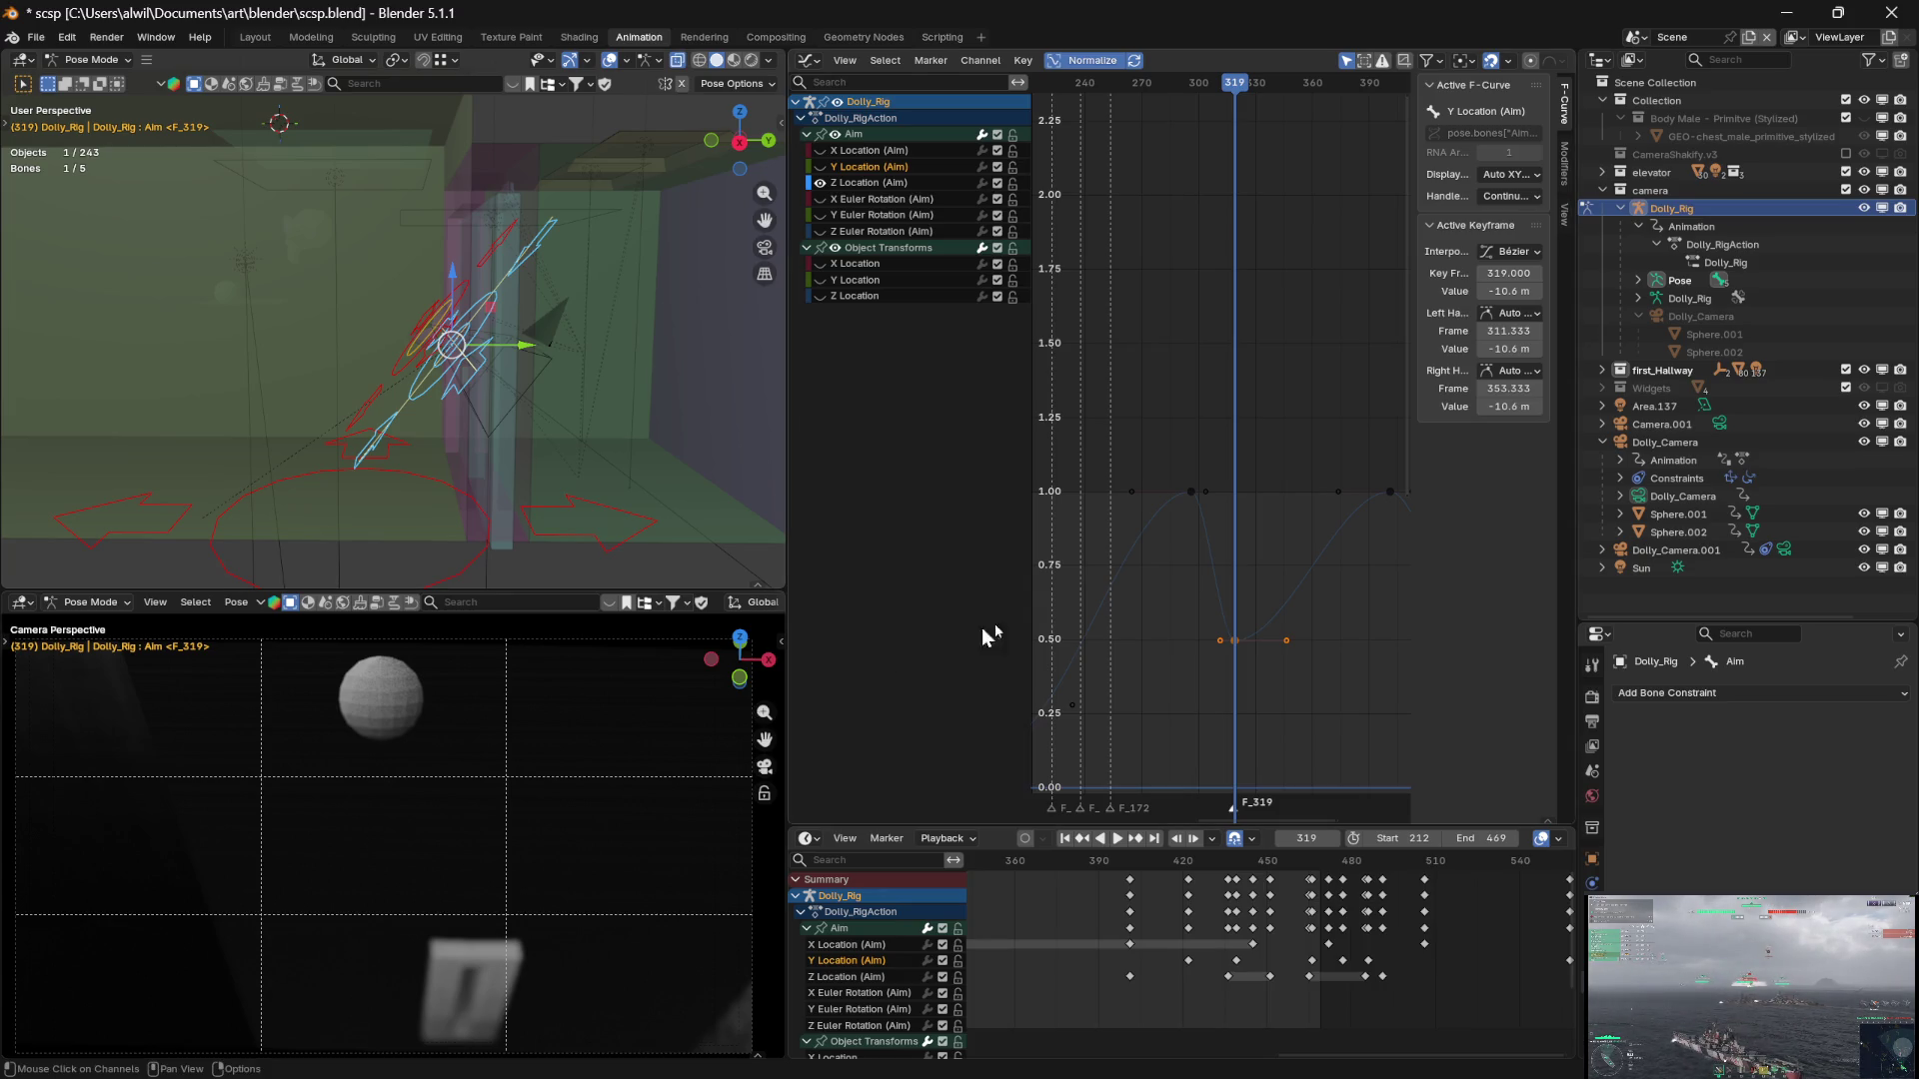
key(g)
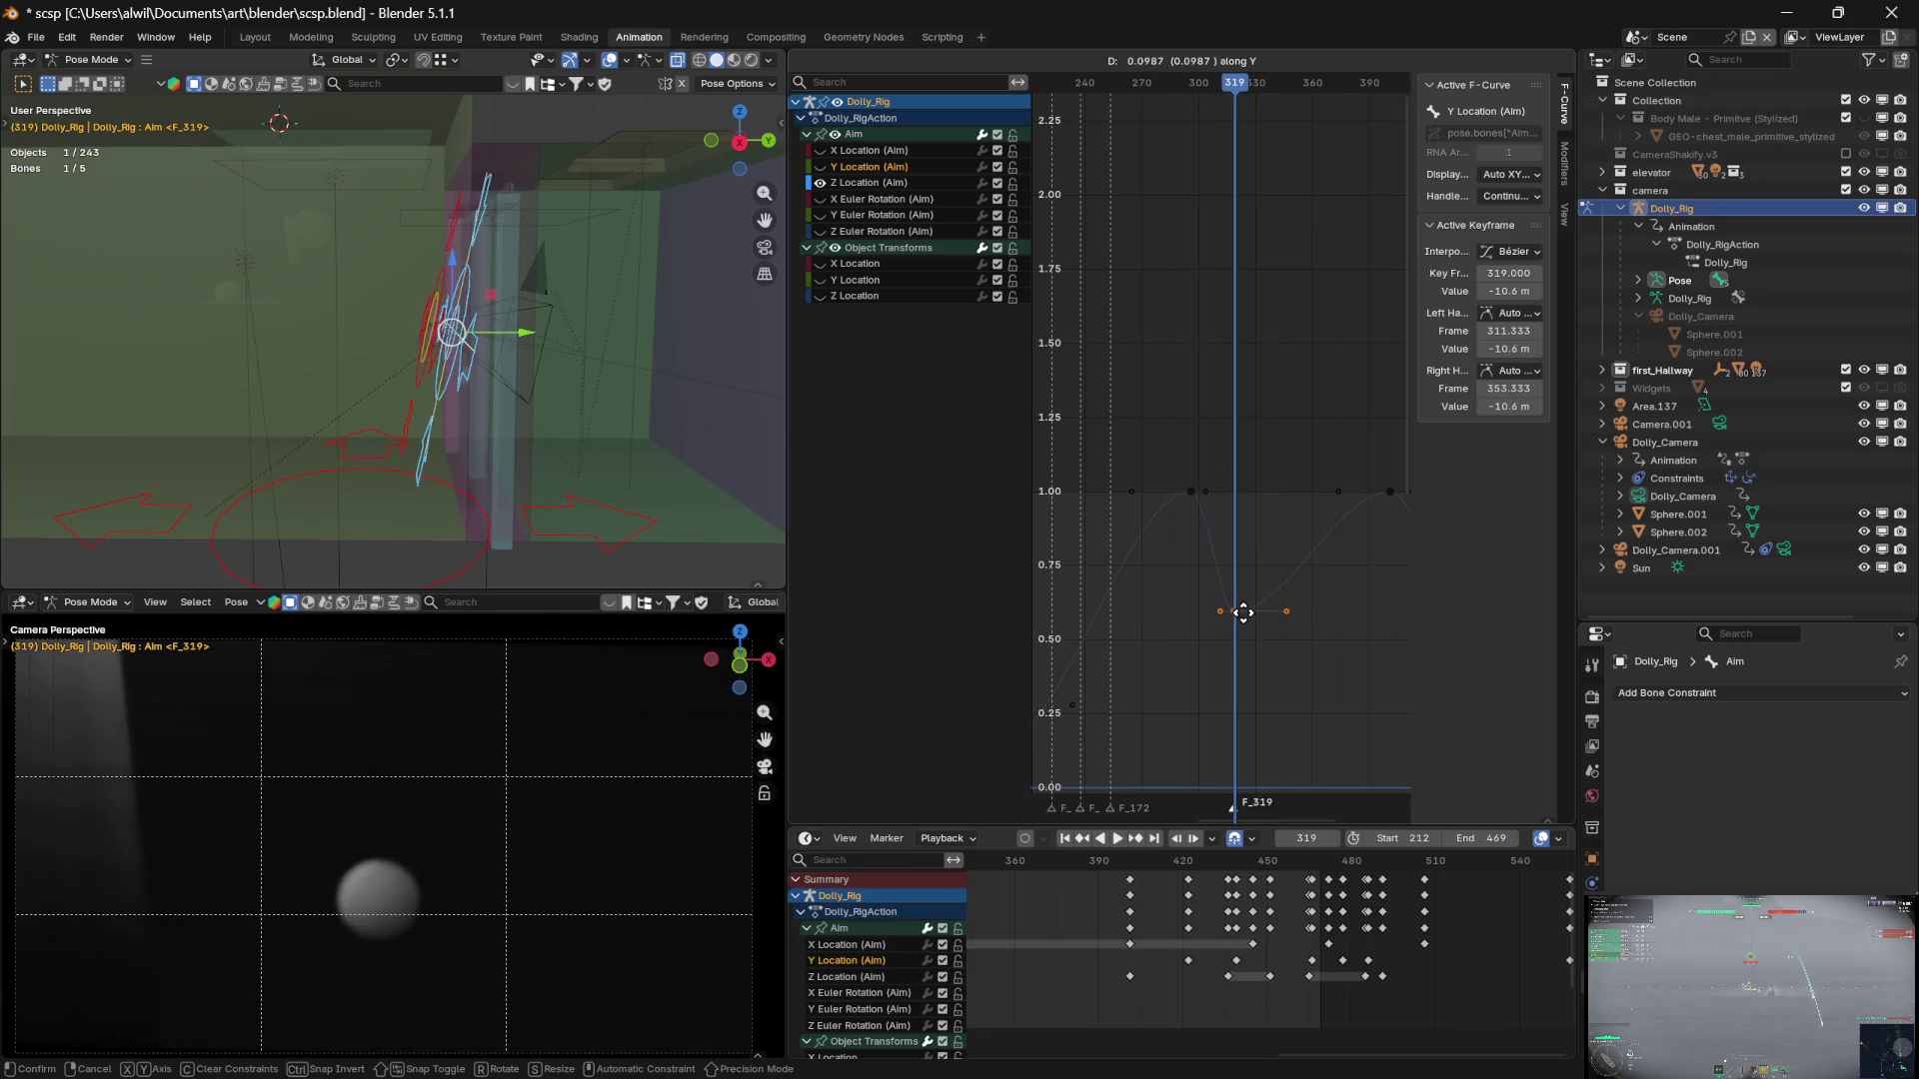
key(y)
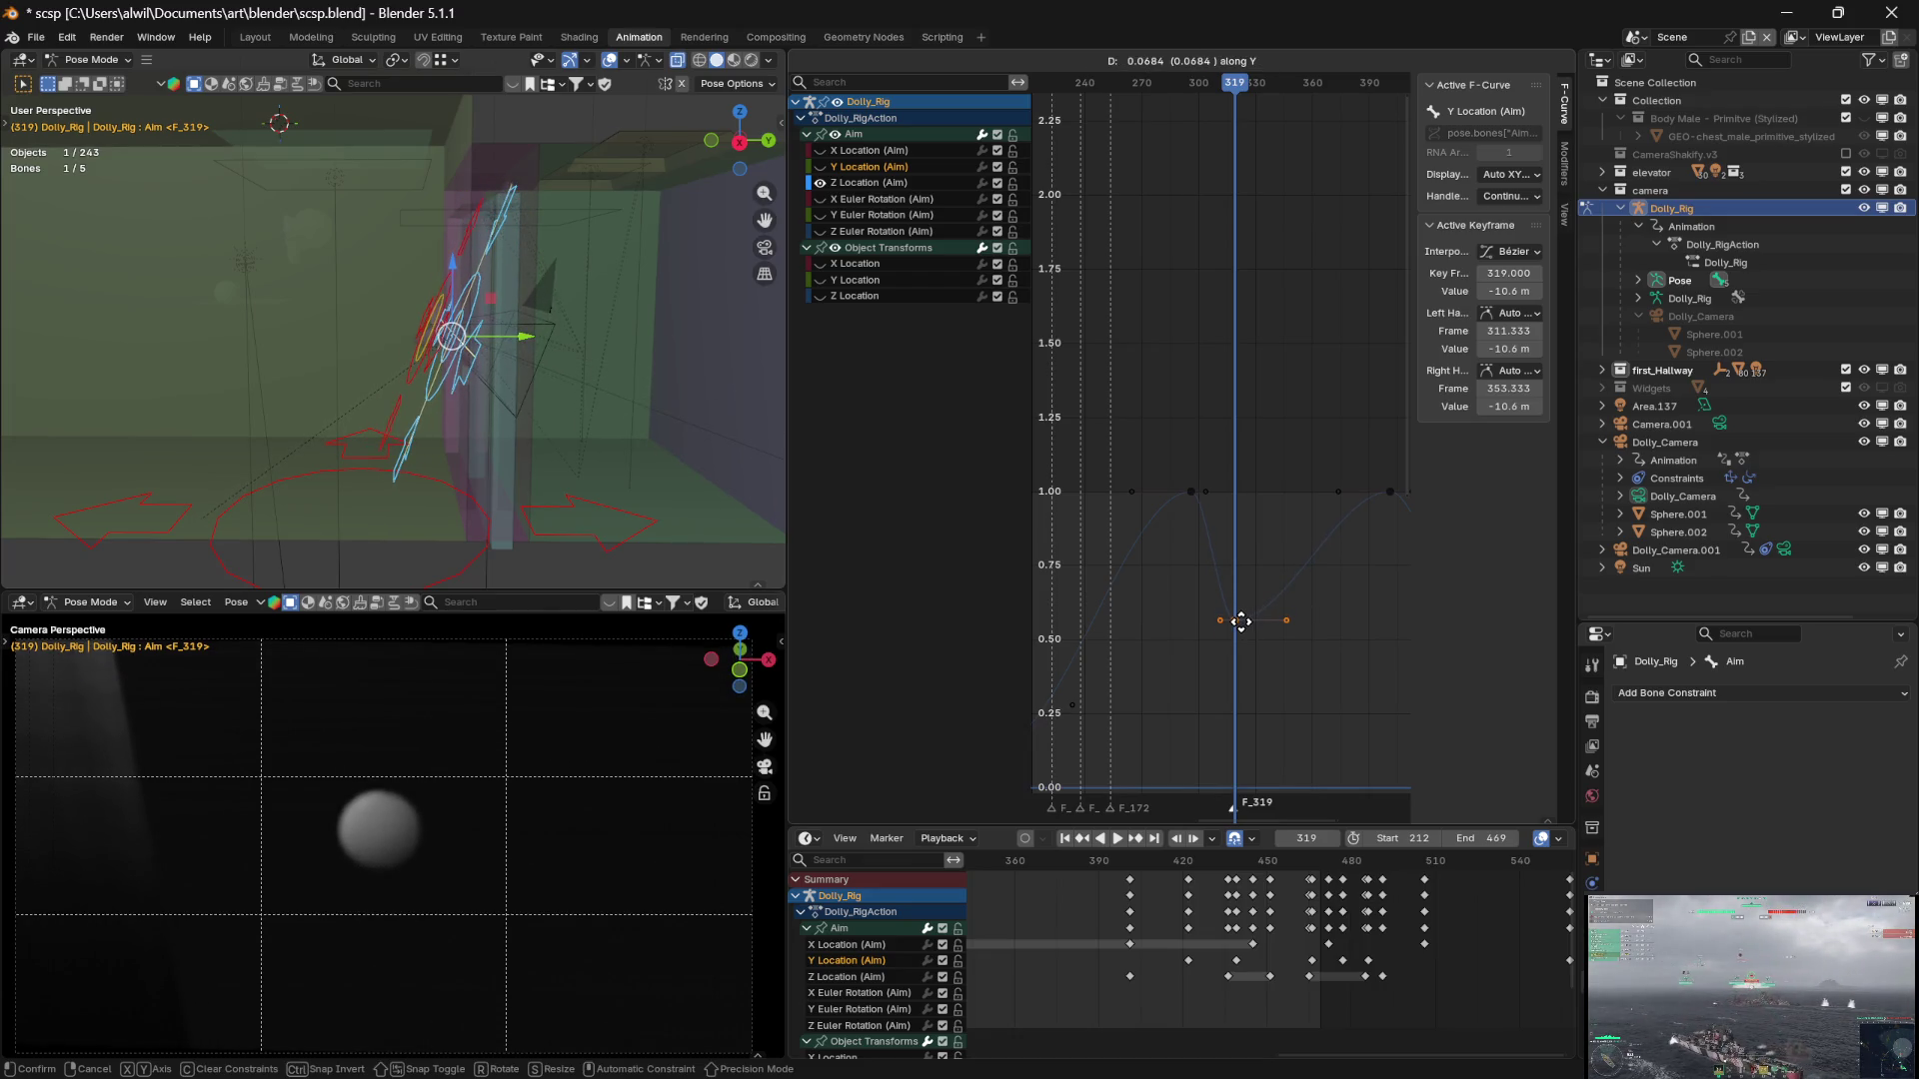
click(1243, 625)
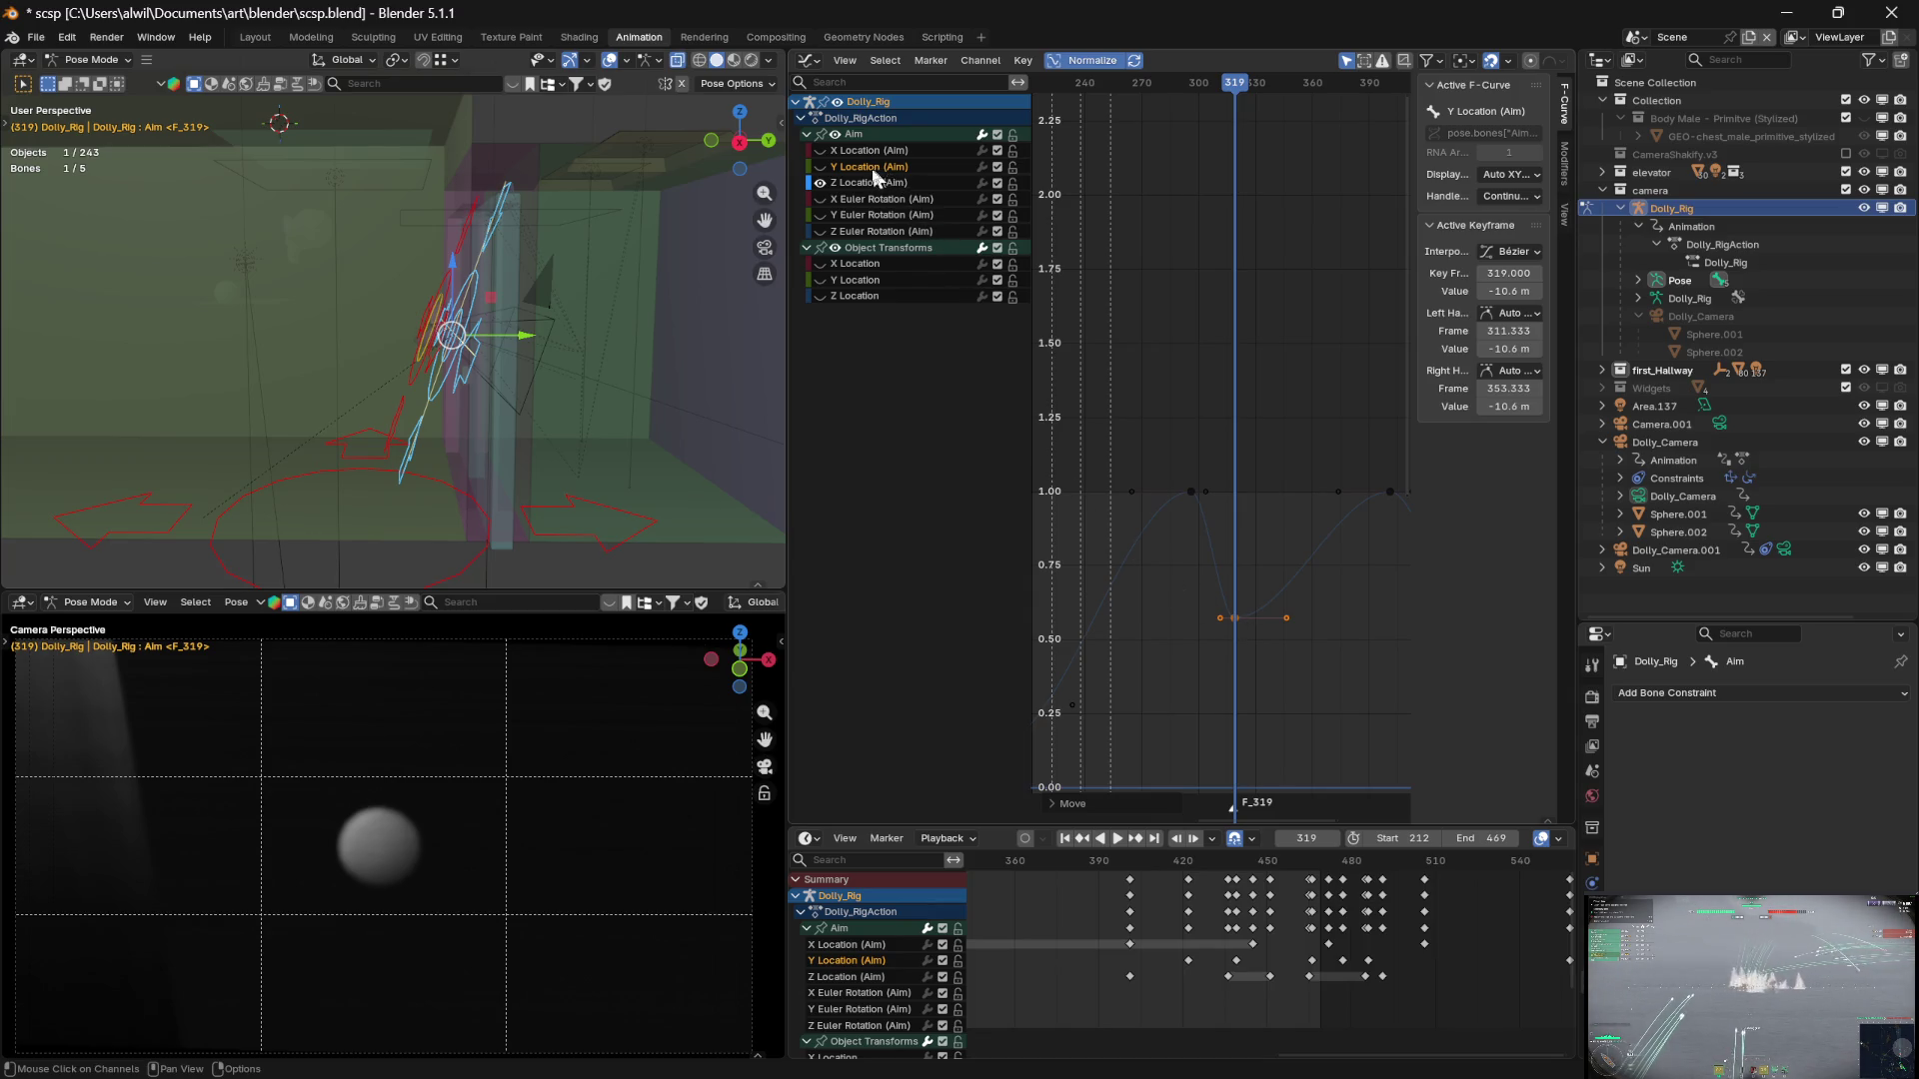
Set the Y Location (Aim) key at frame 319 to -10.7 m
click(821, 167)
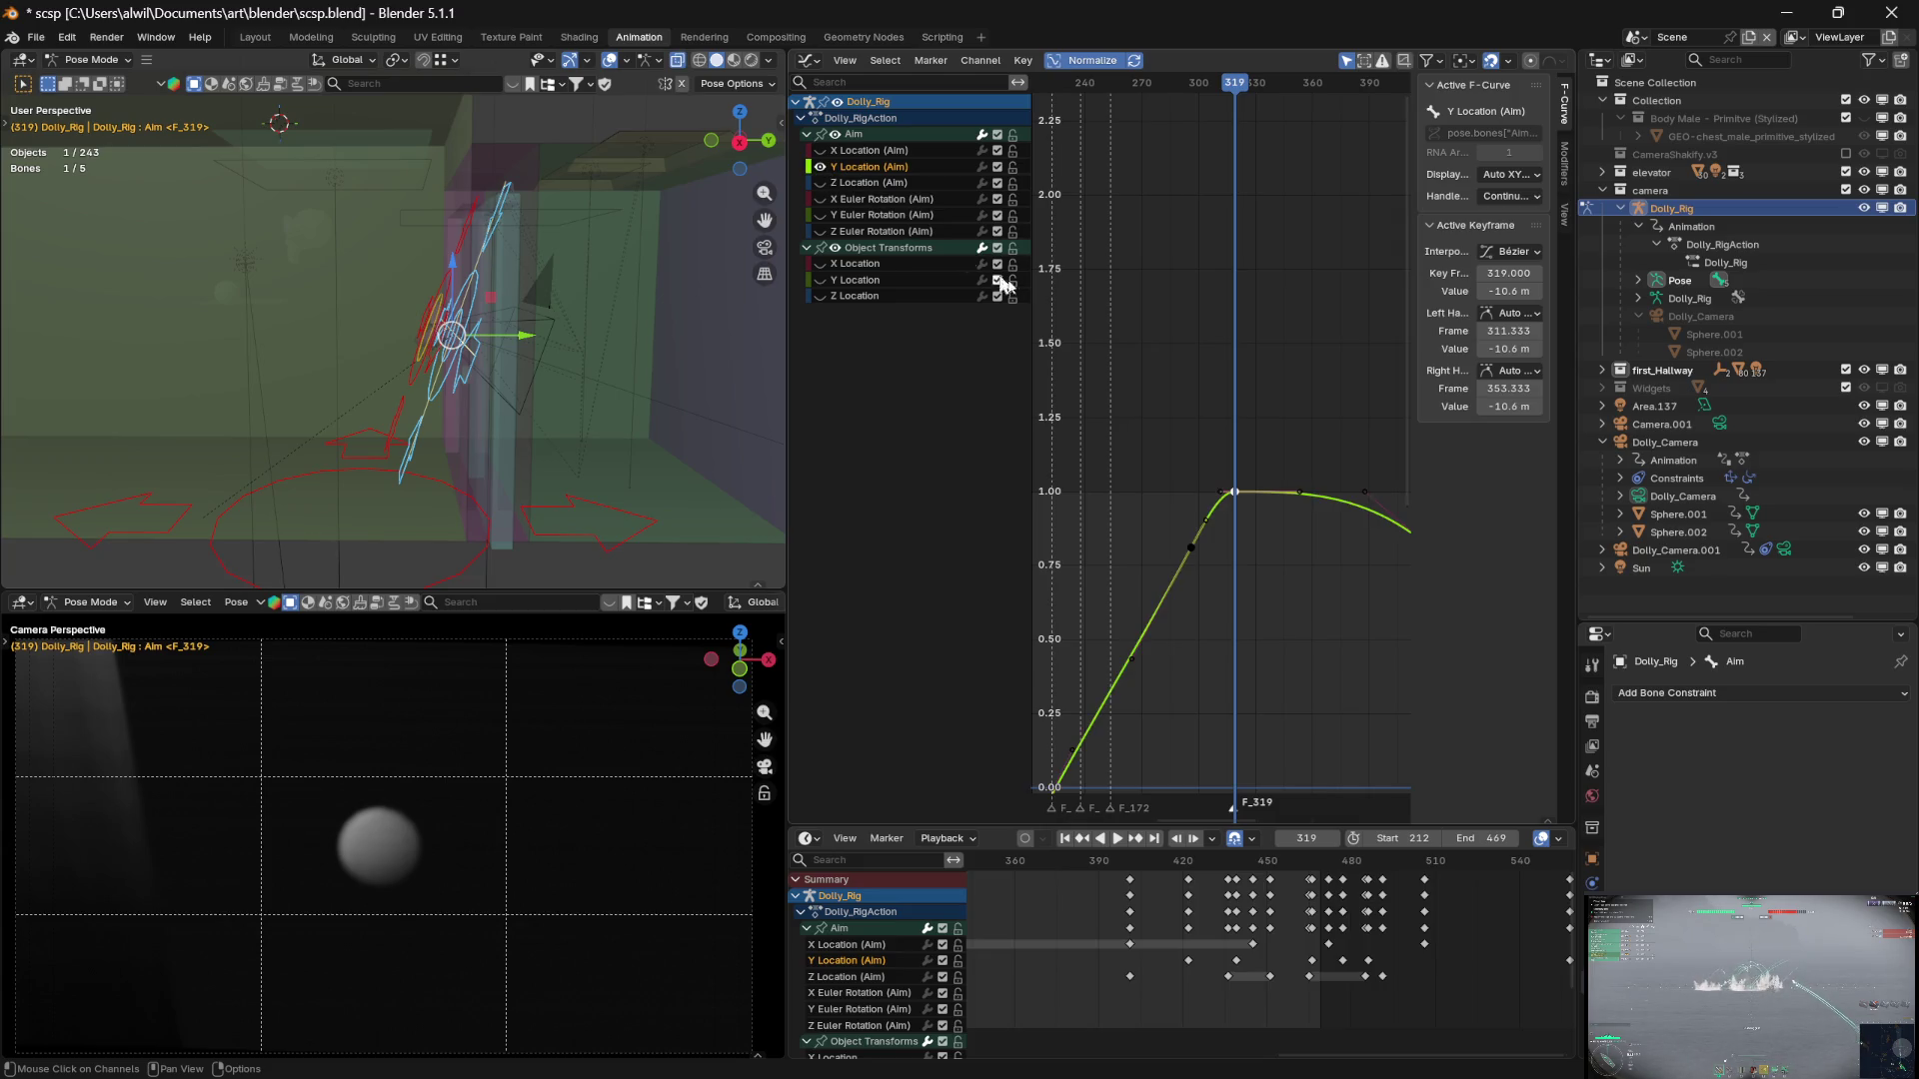
key(g)
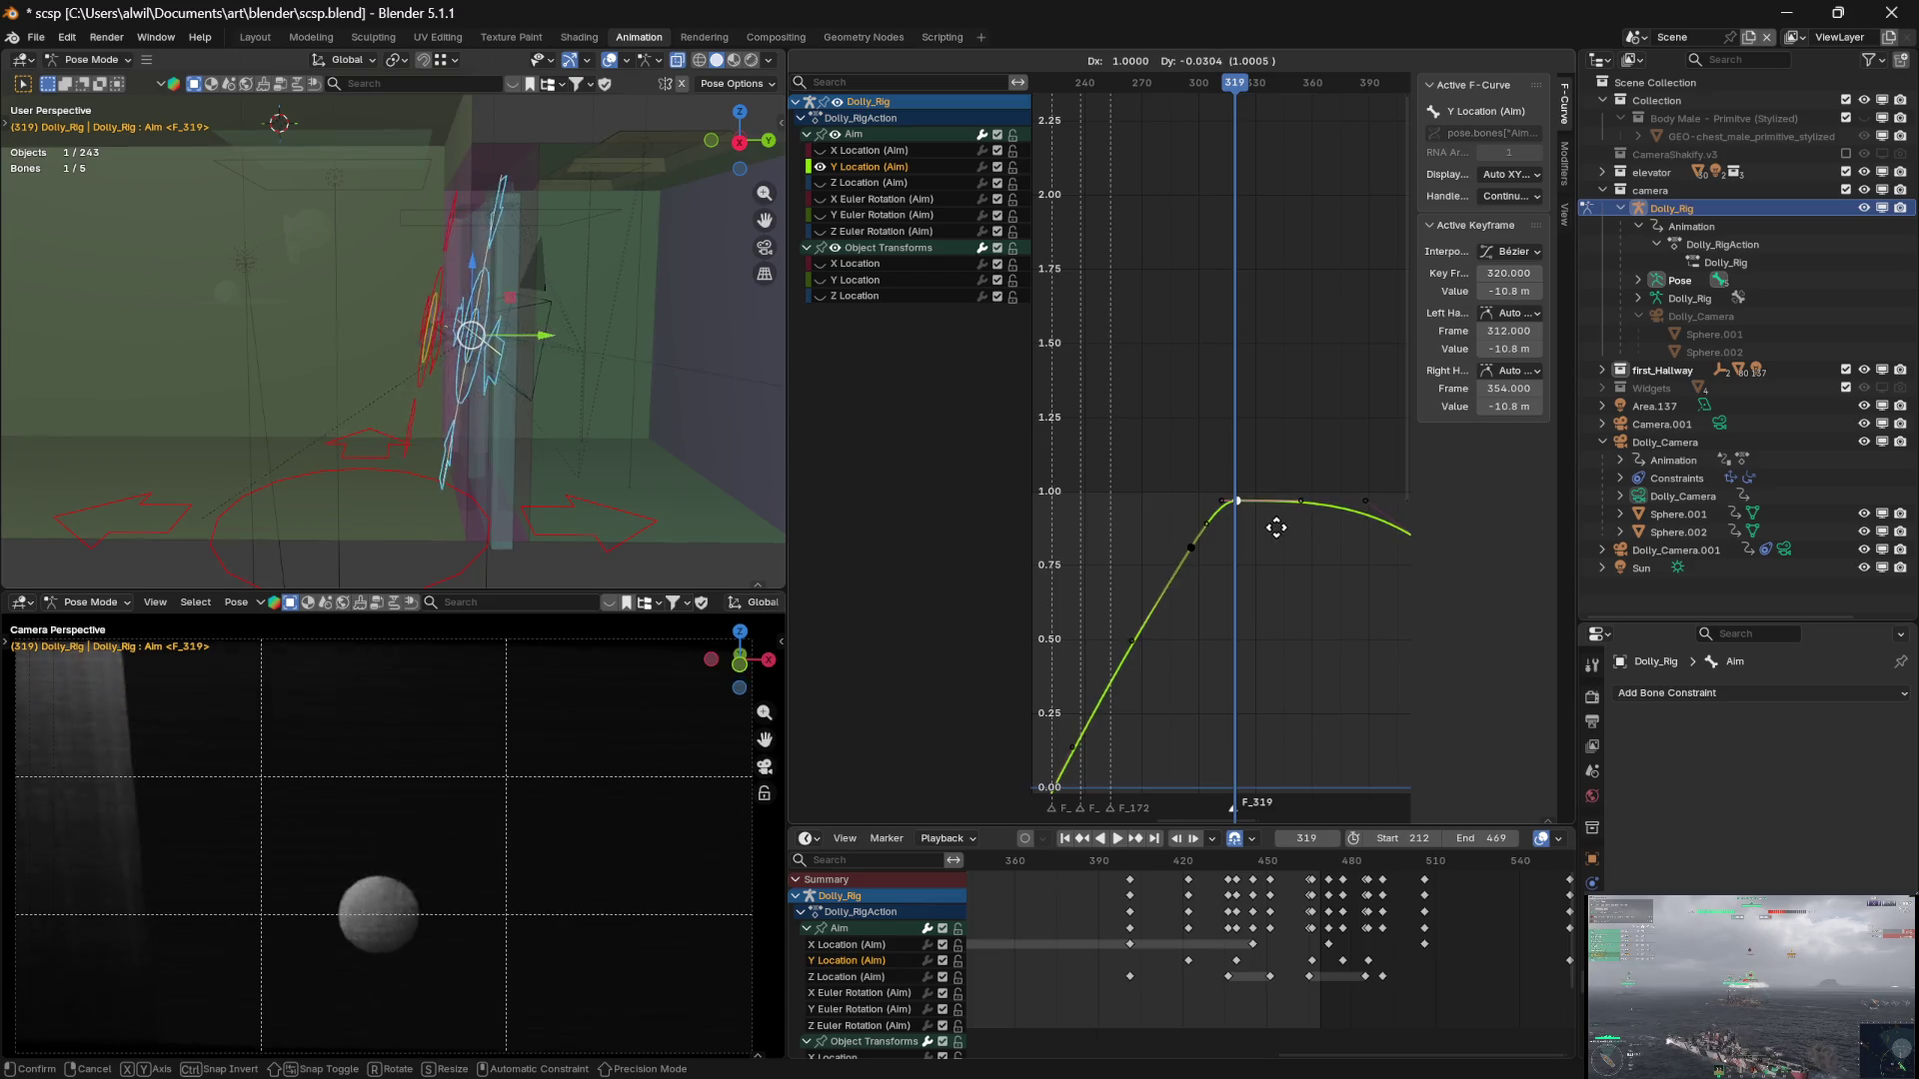
key(y)
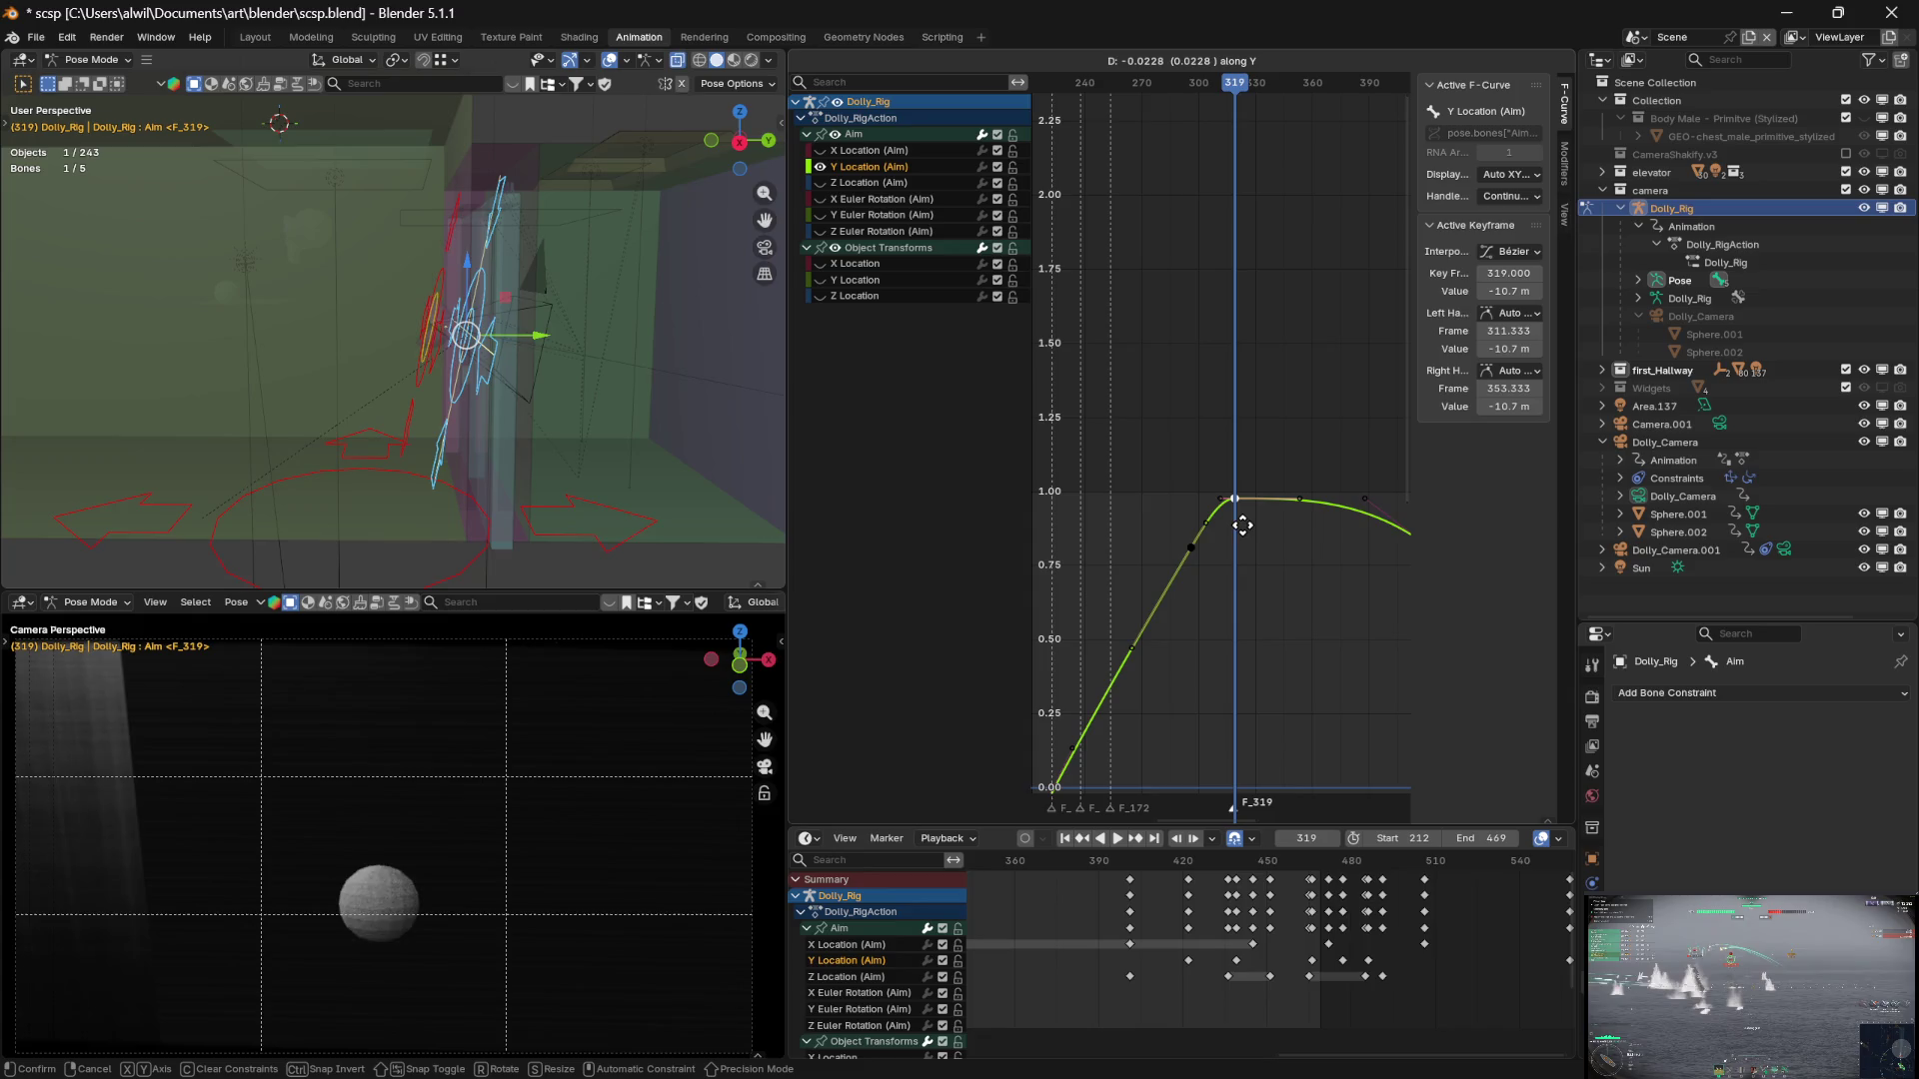
click(1242, 523)
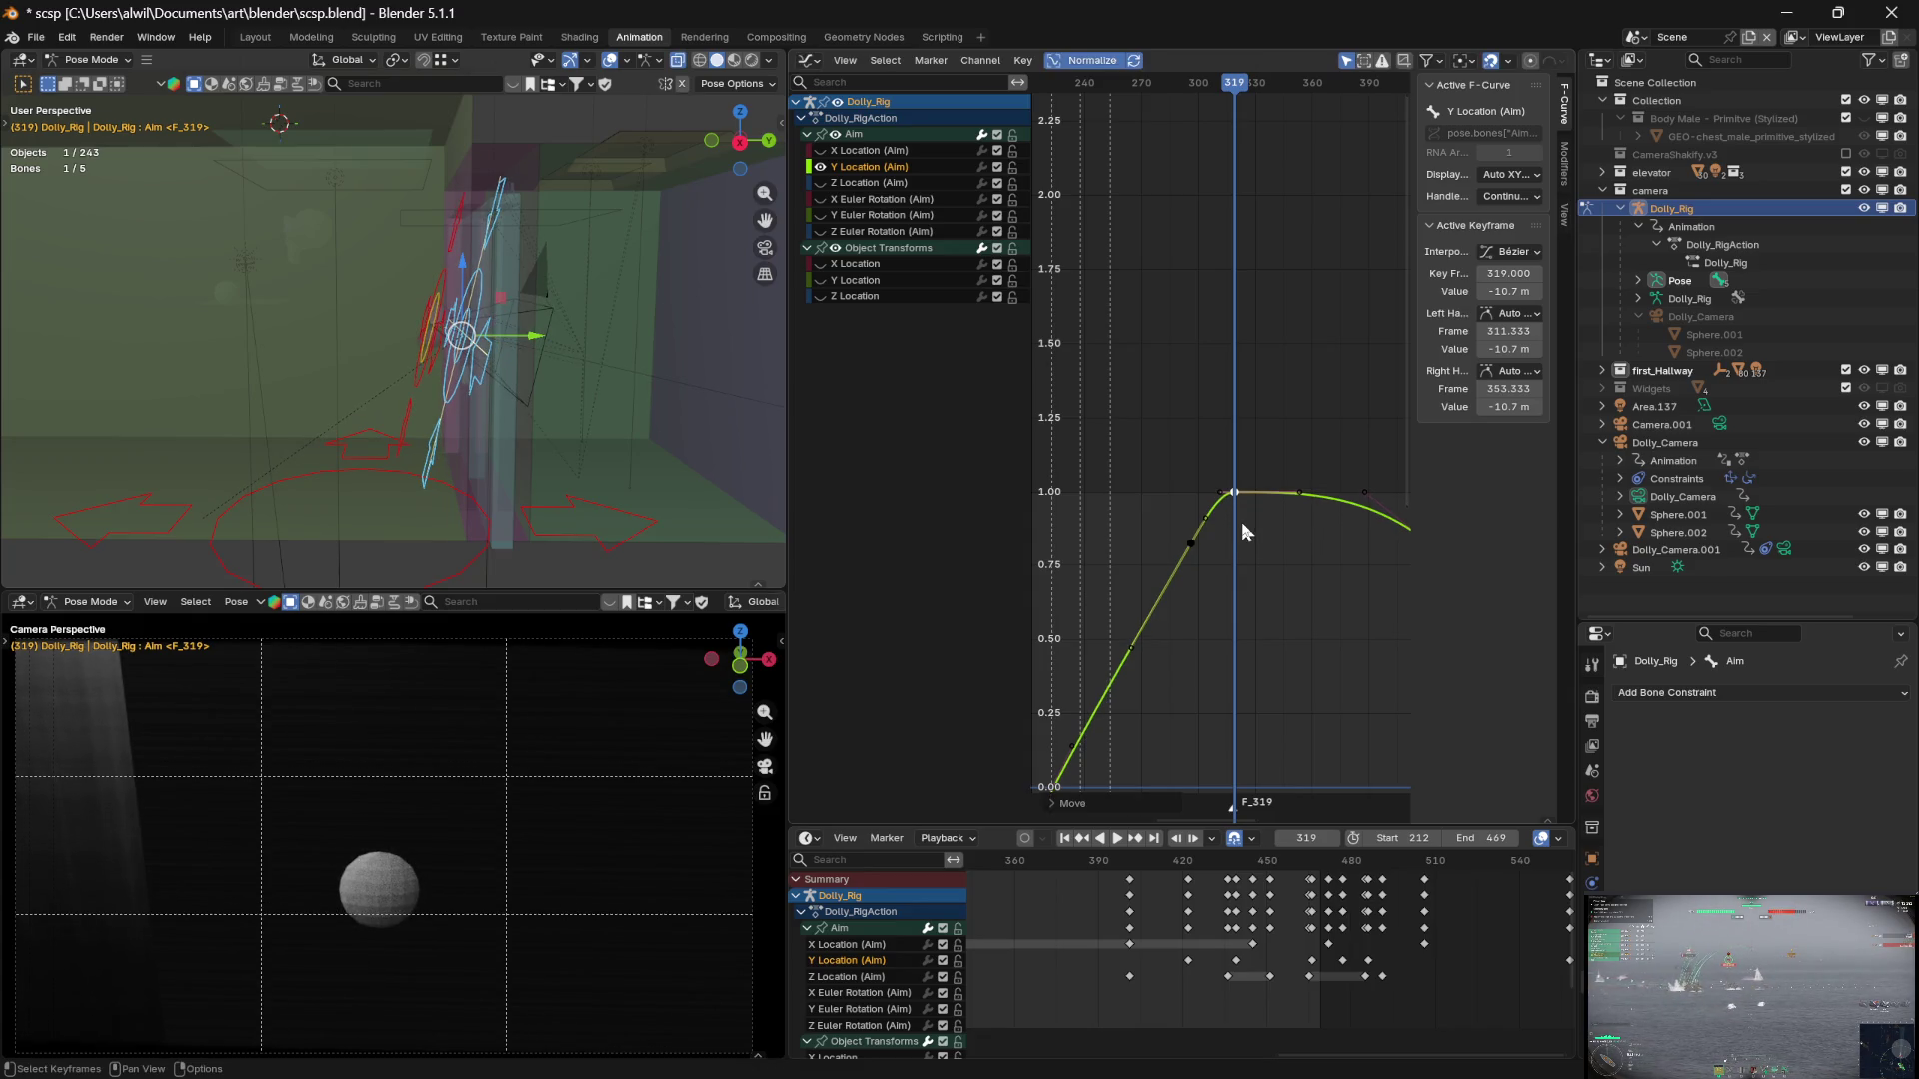
Show the Z Location (Aim) curve and keep the Y Location key at frame 319
click(821, 183)
key(g)
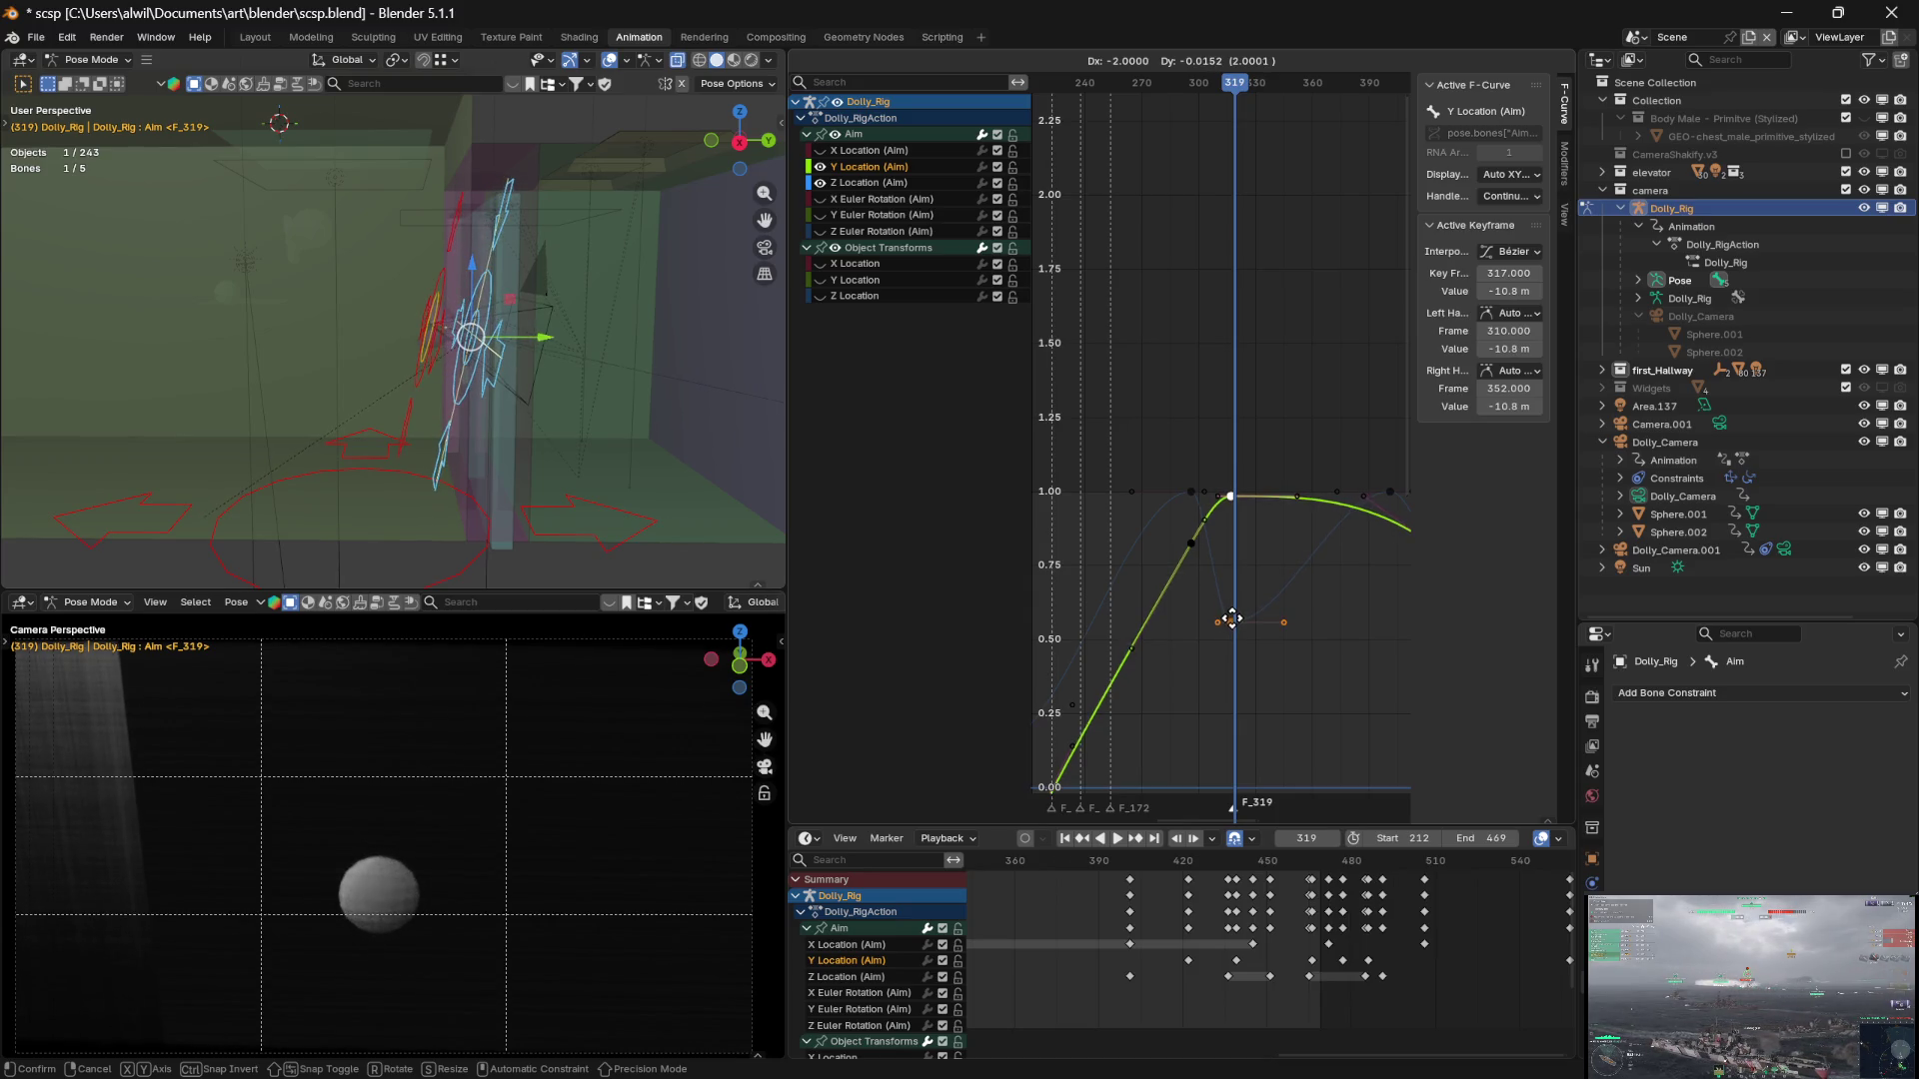
click(1239, 601)
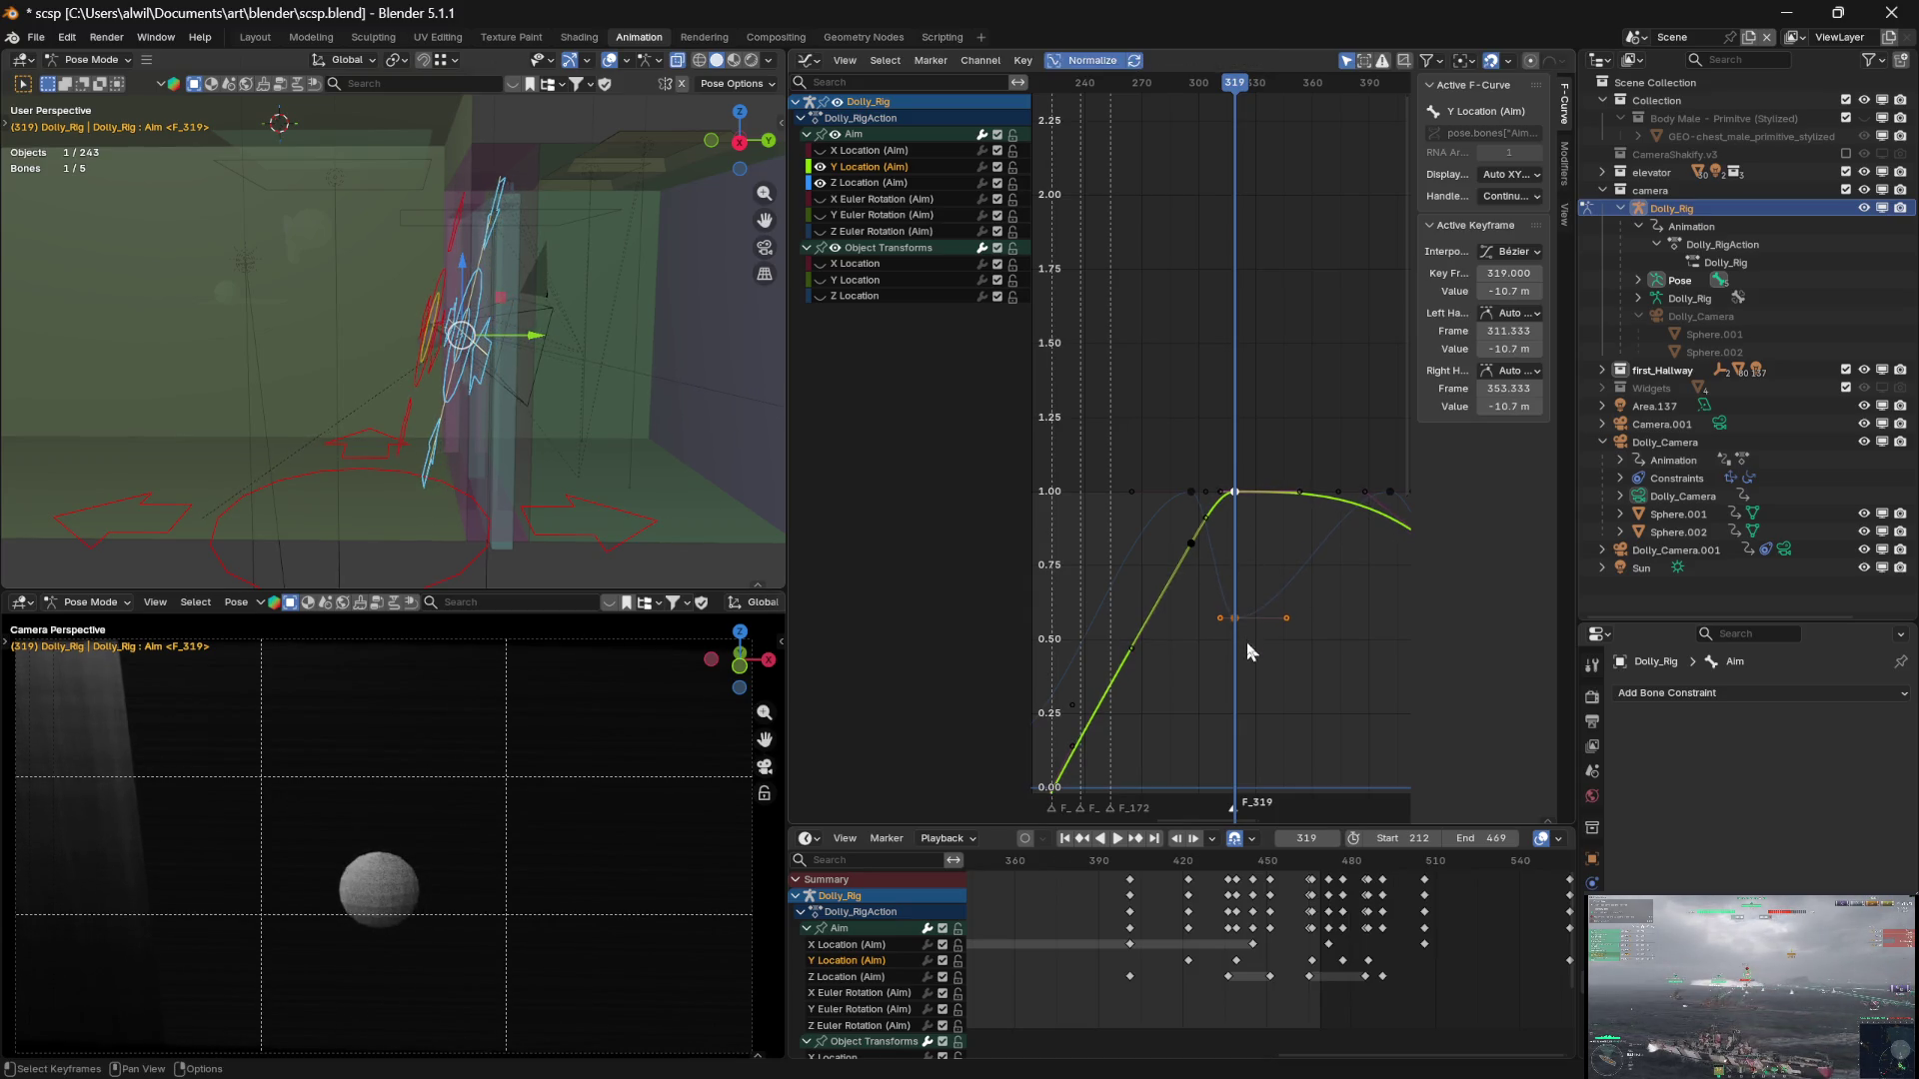
Lower the Z Location (Aim) dip key at frame 319 from -0.473 to -0.506
click(1287, 680)
click(1242, 621)
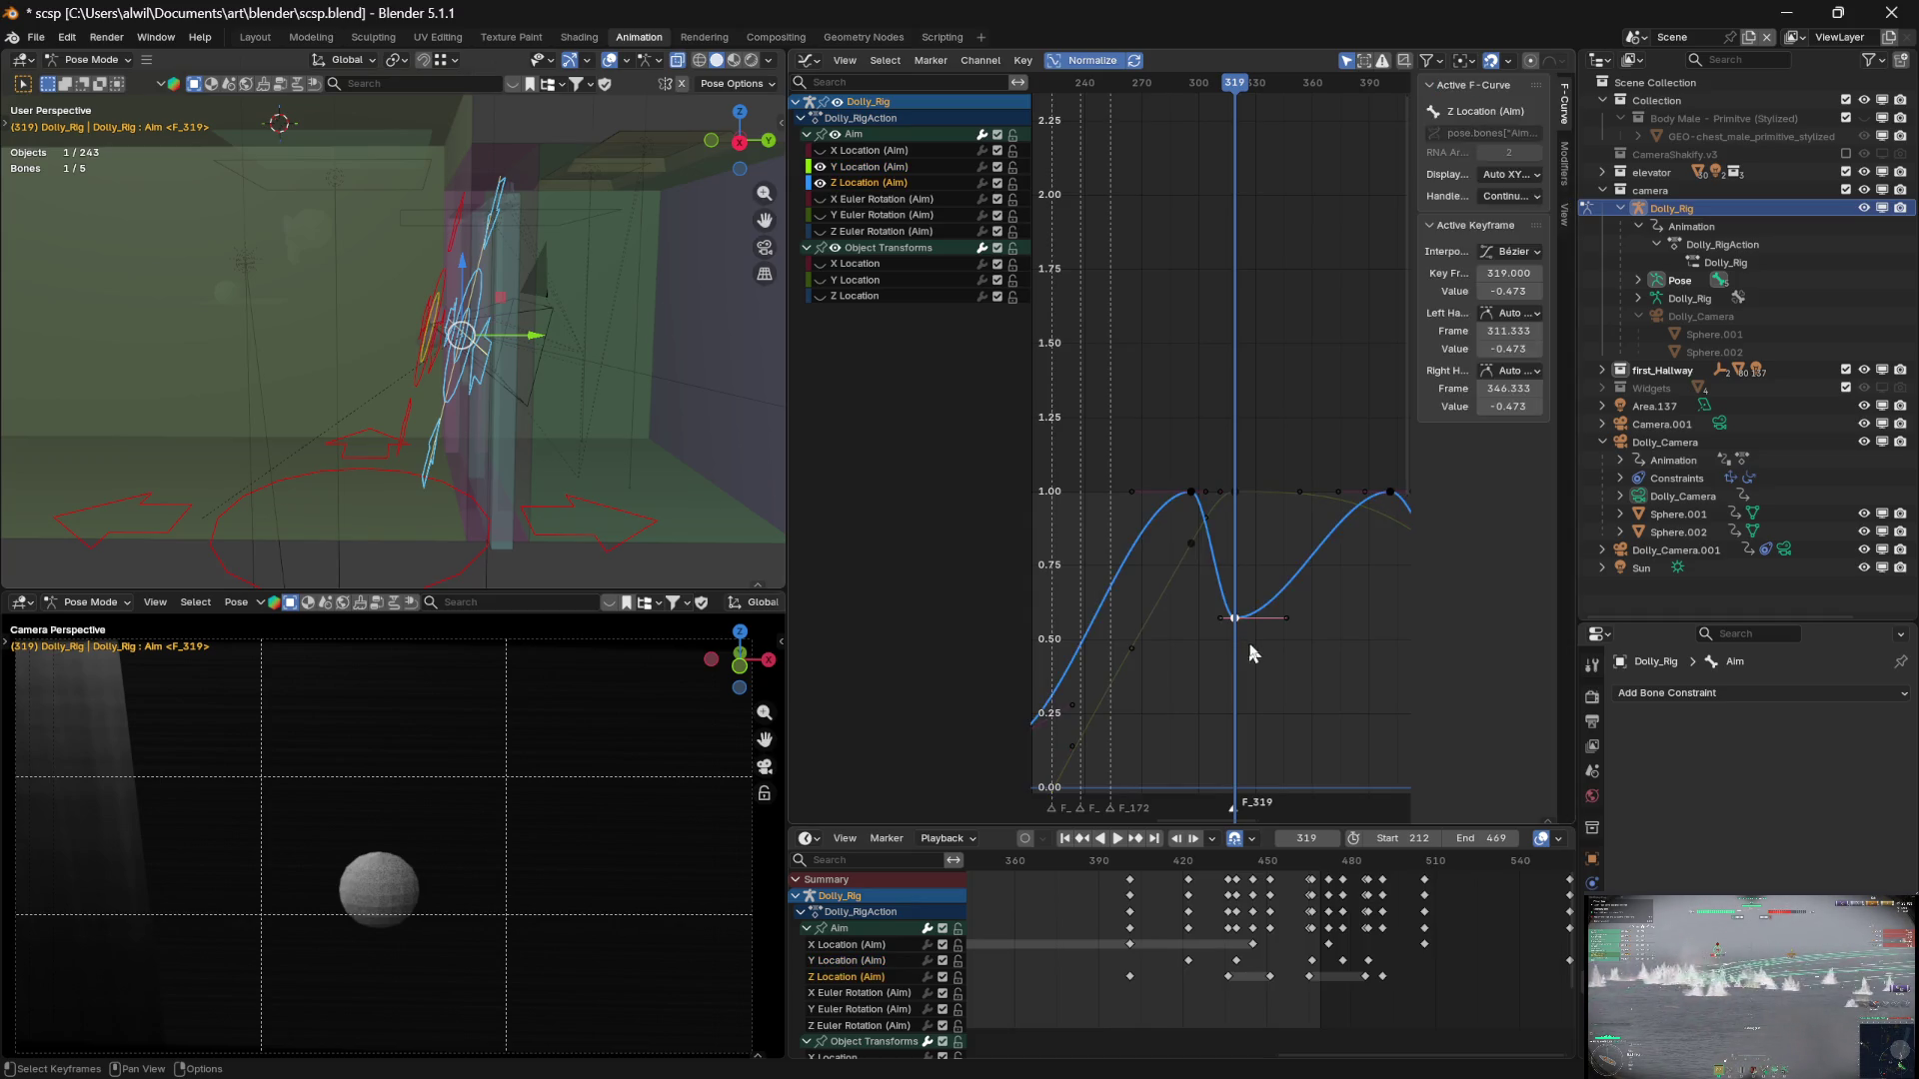
key(g)
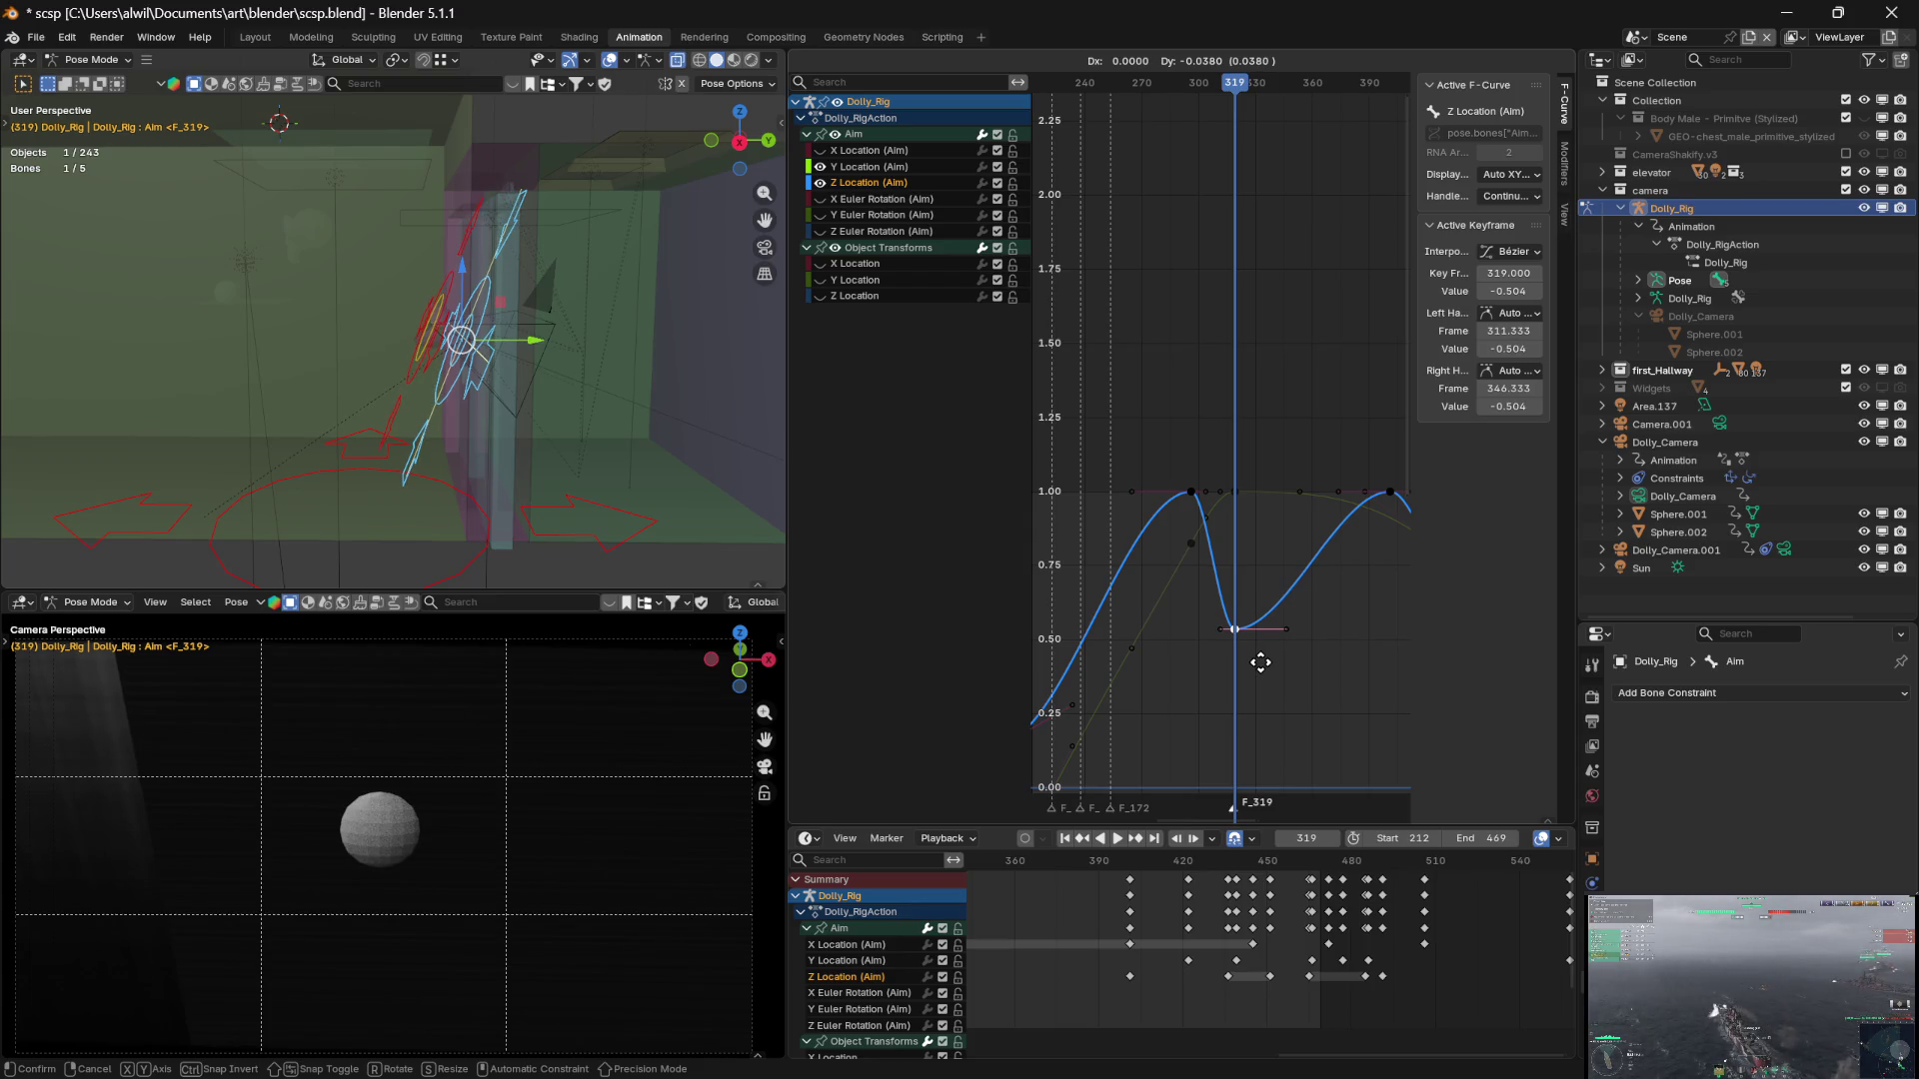
key(y)
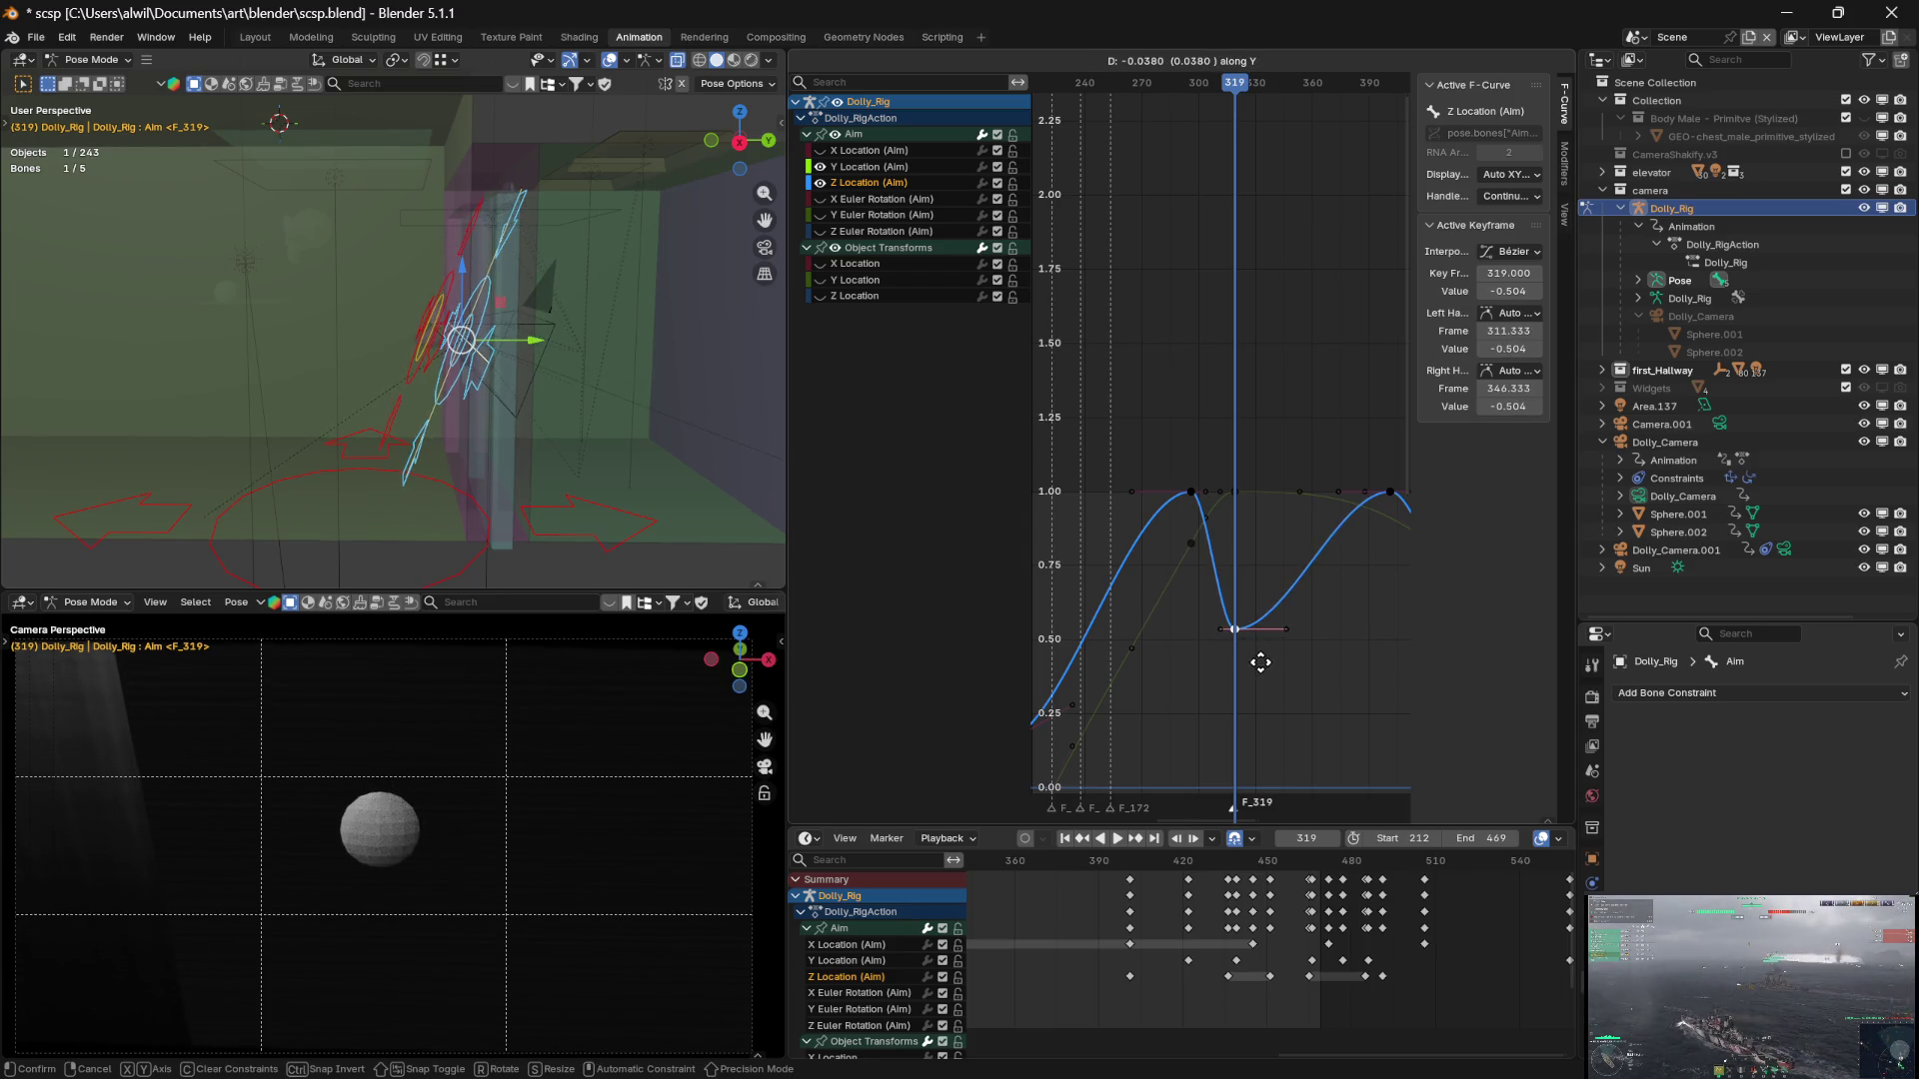
click(1263, 672)
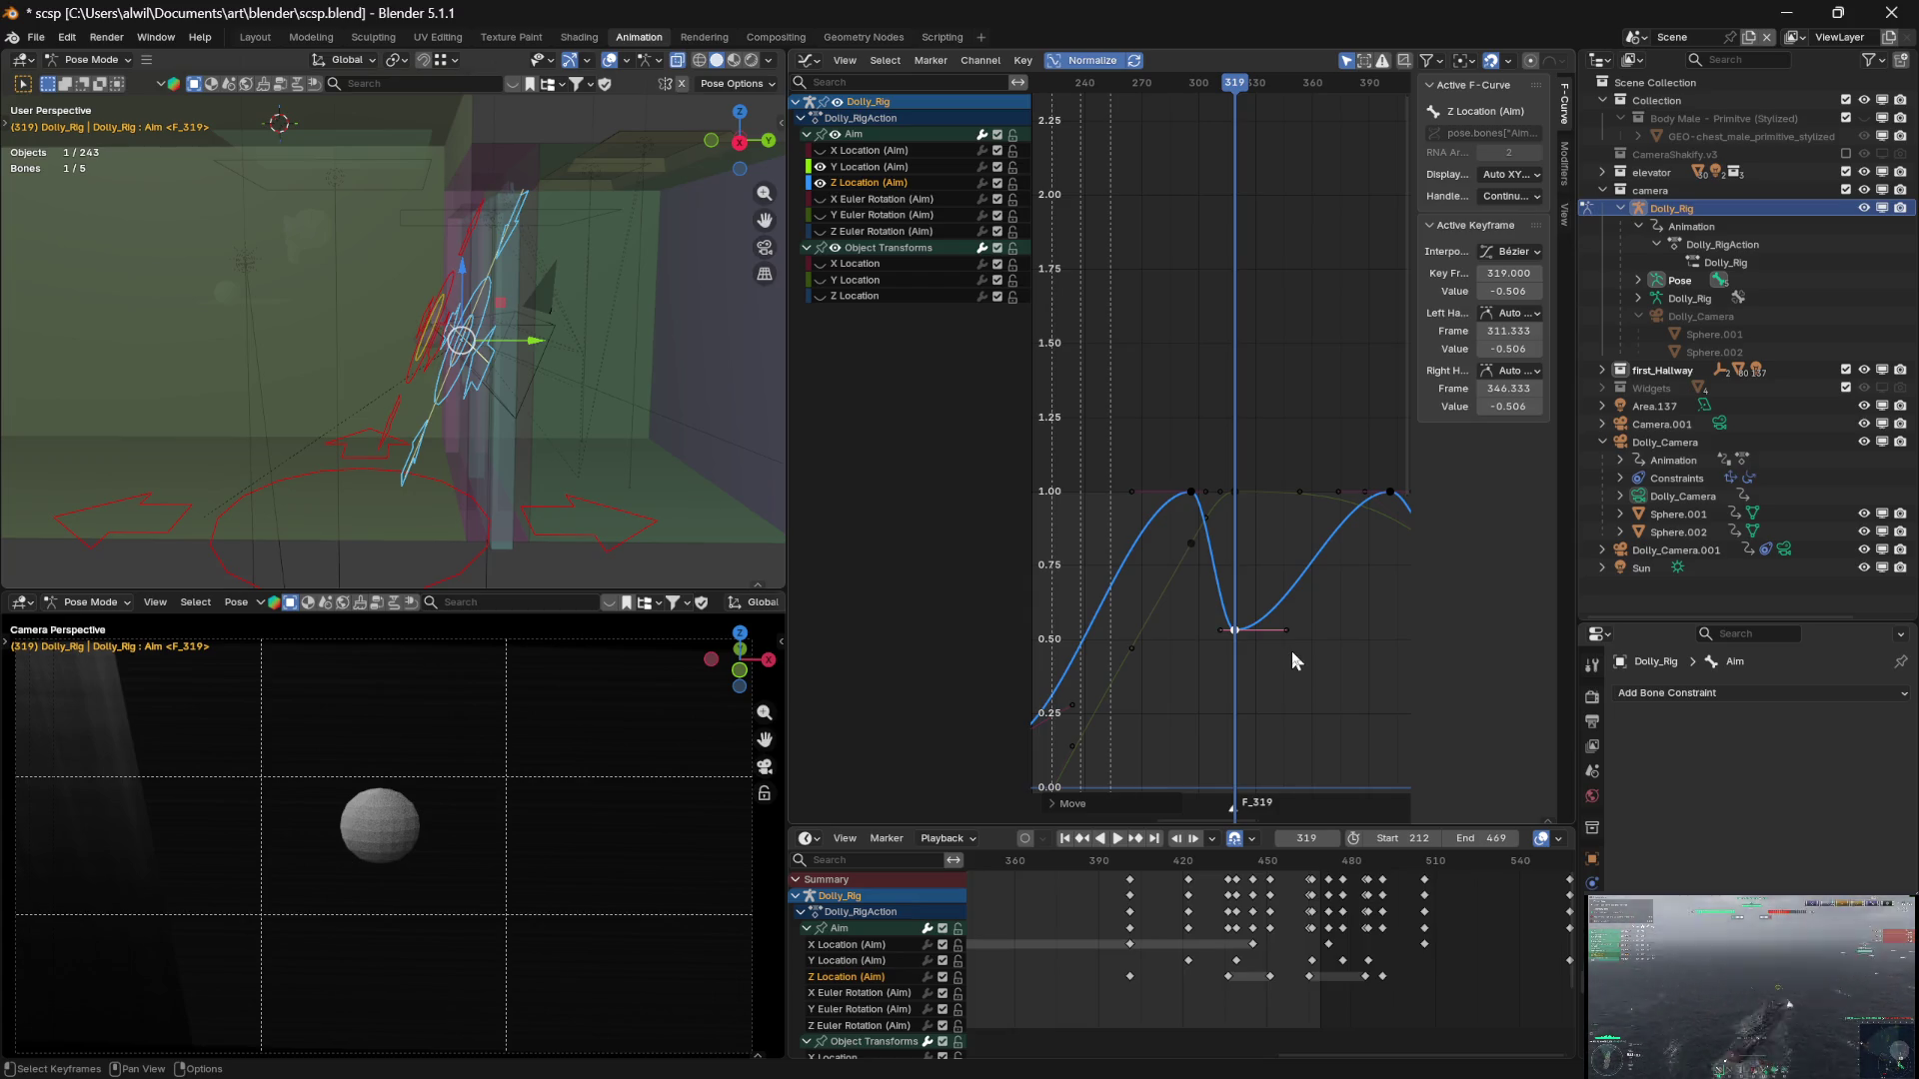
mouse_move(1292, 1077)
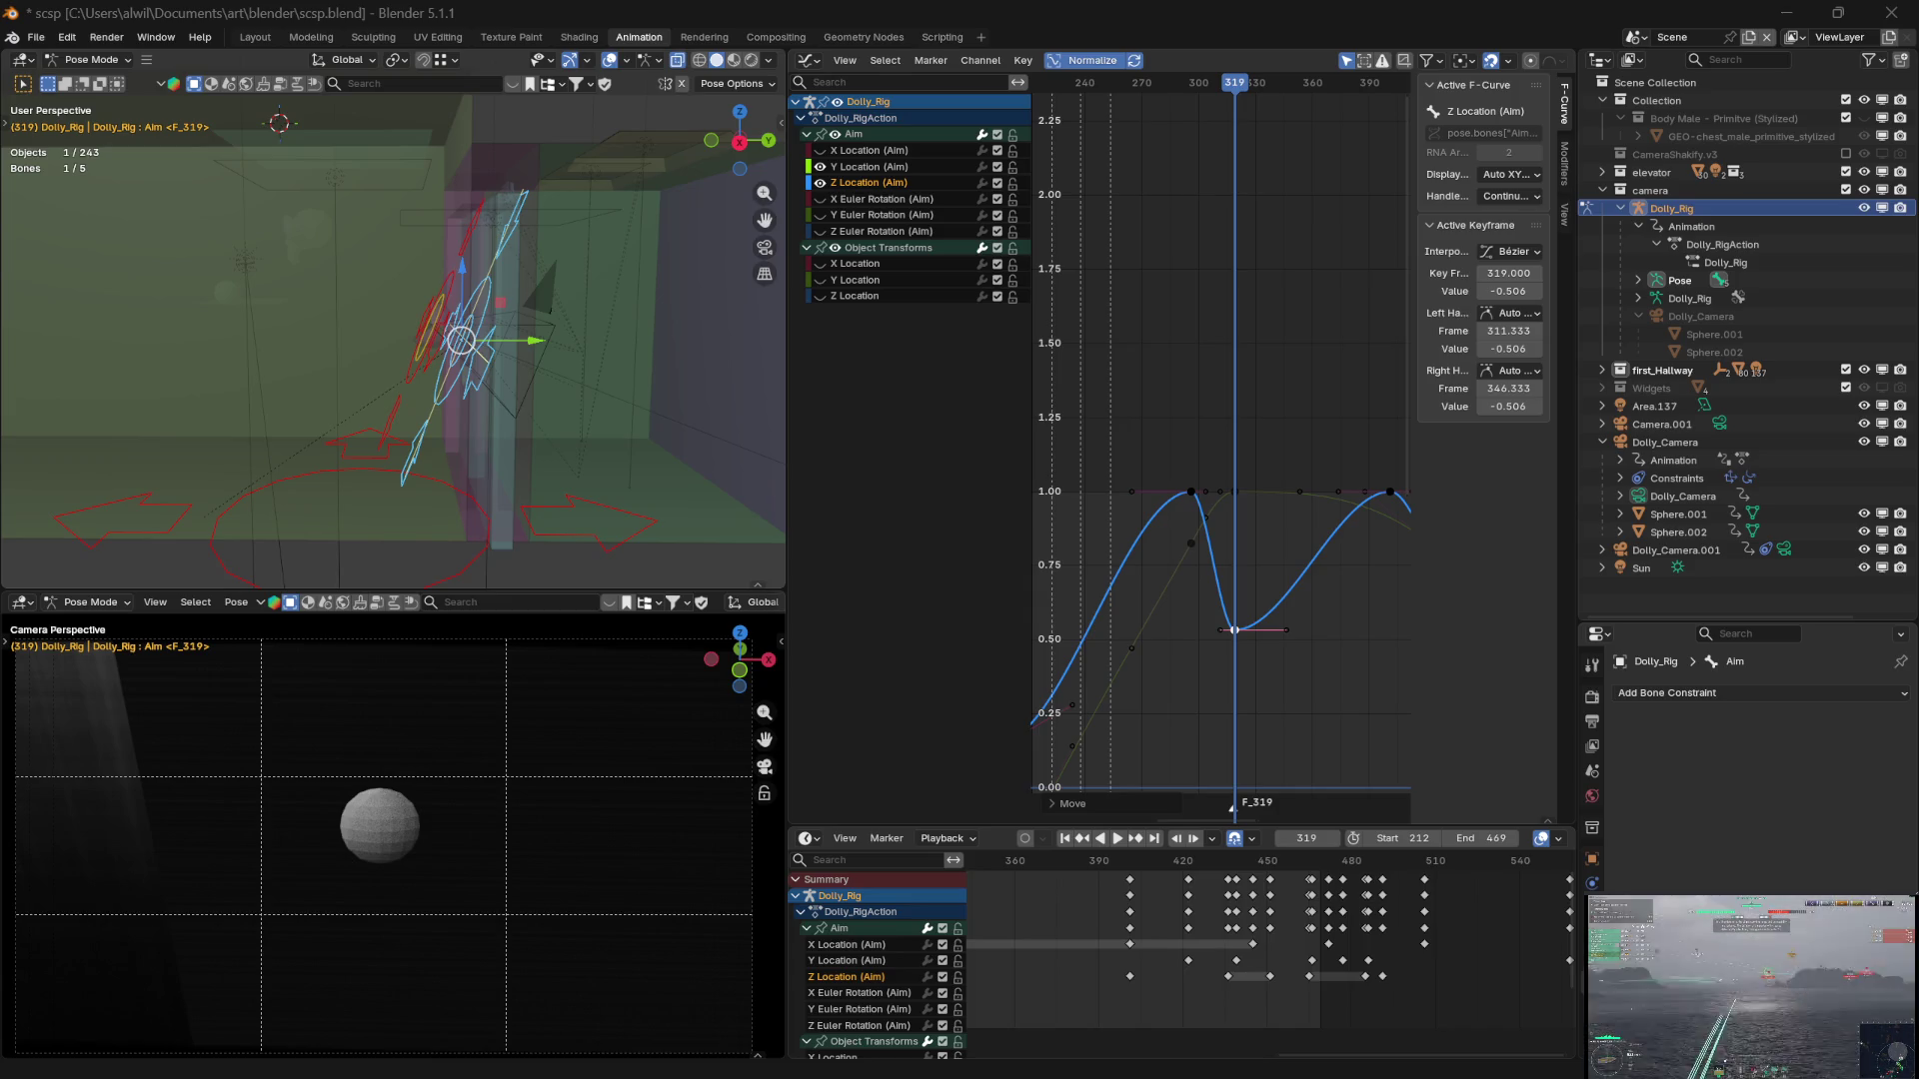
key(r)
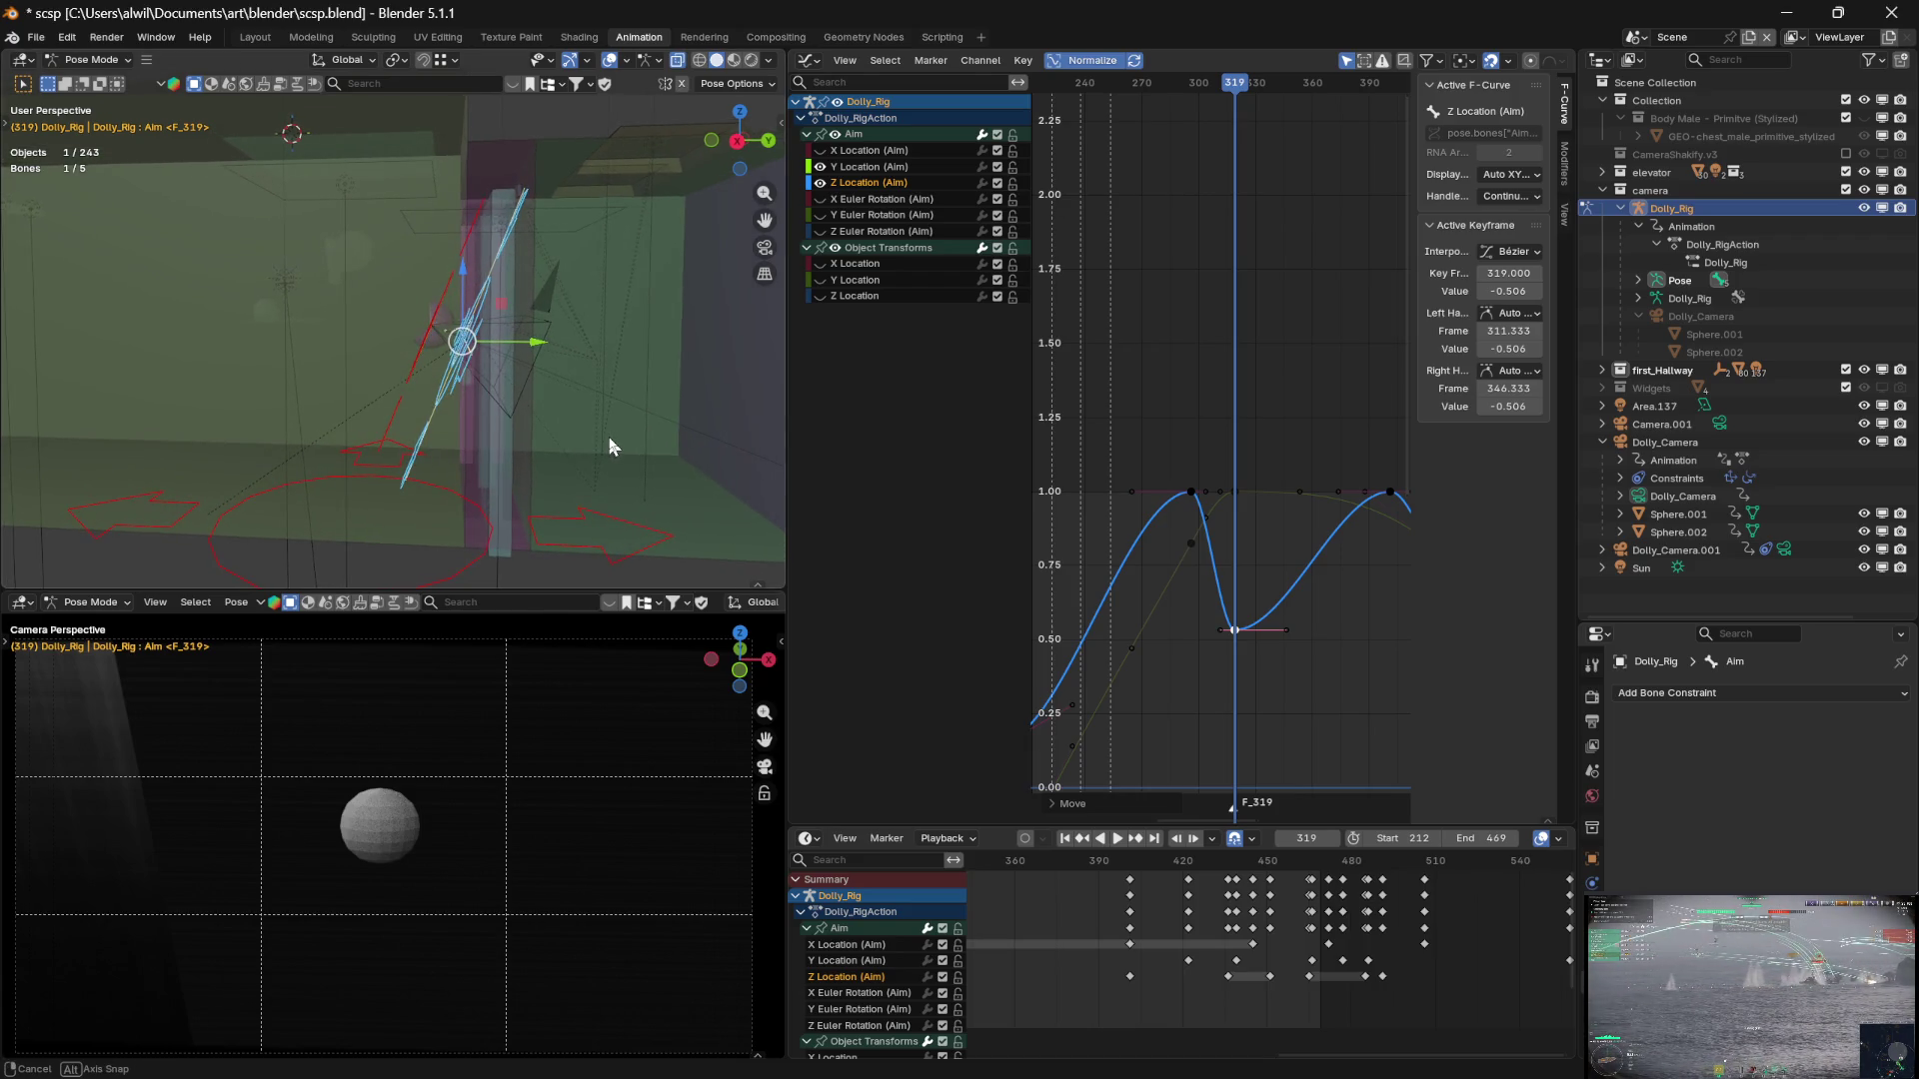
Cancel the Aim rotation, review playback backwards, set frame 314 and deselect the Aim bone
click(607, 439)
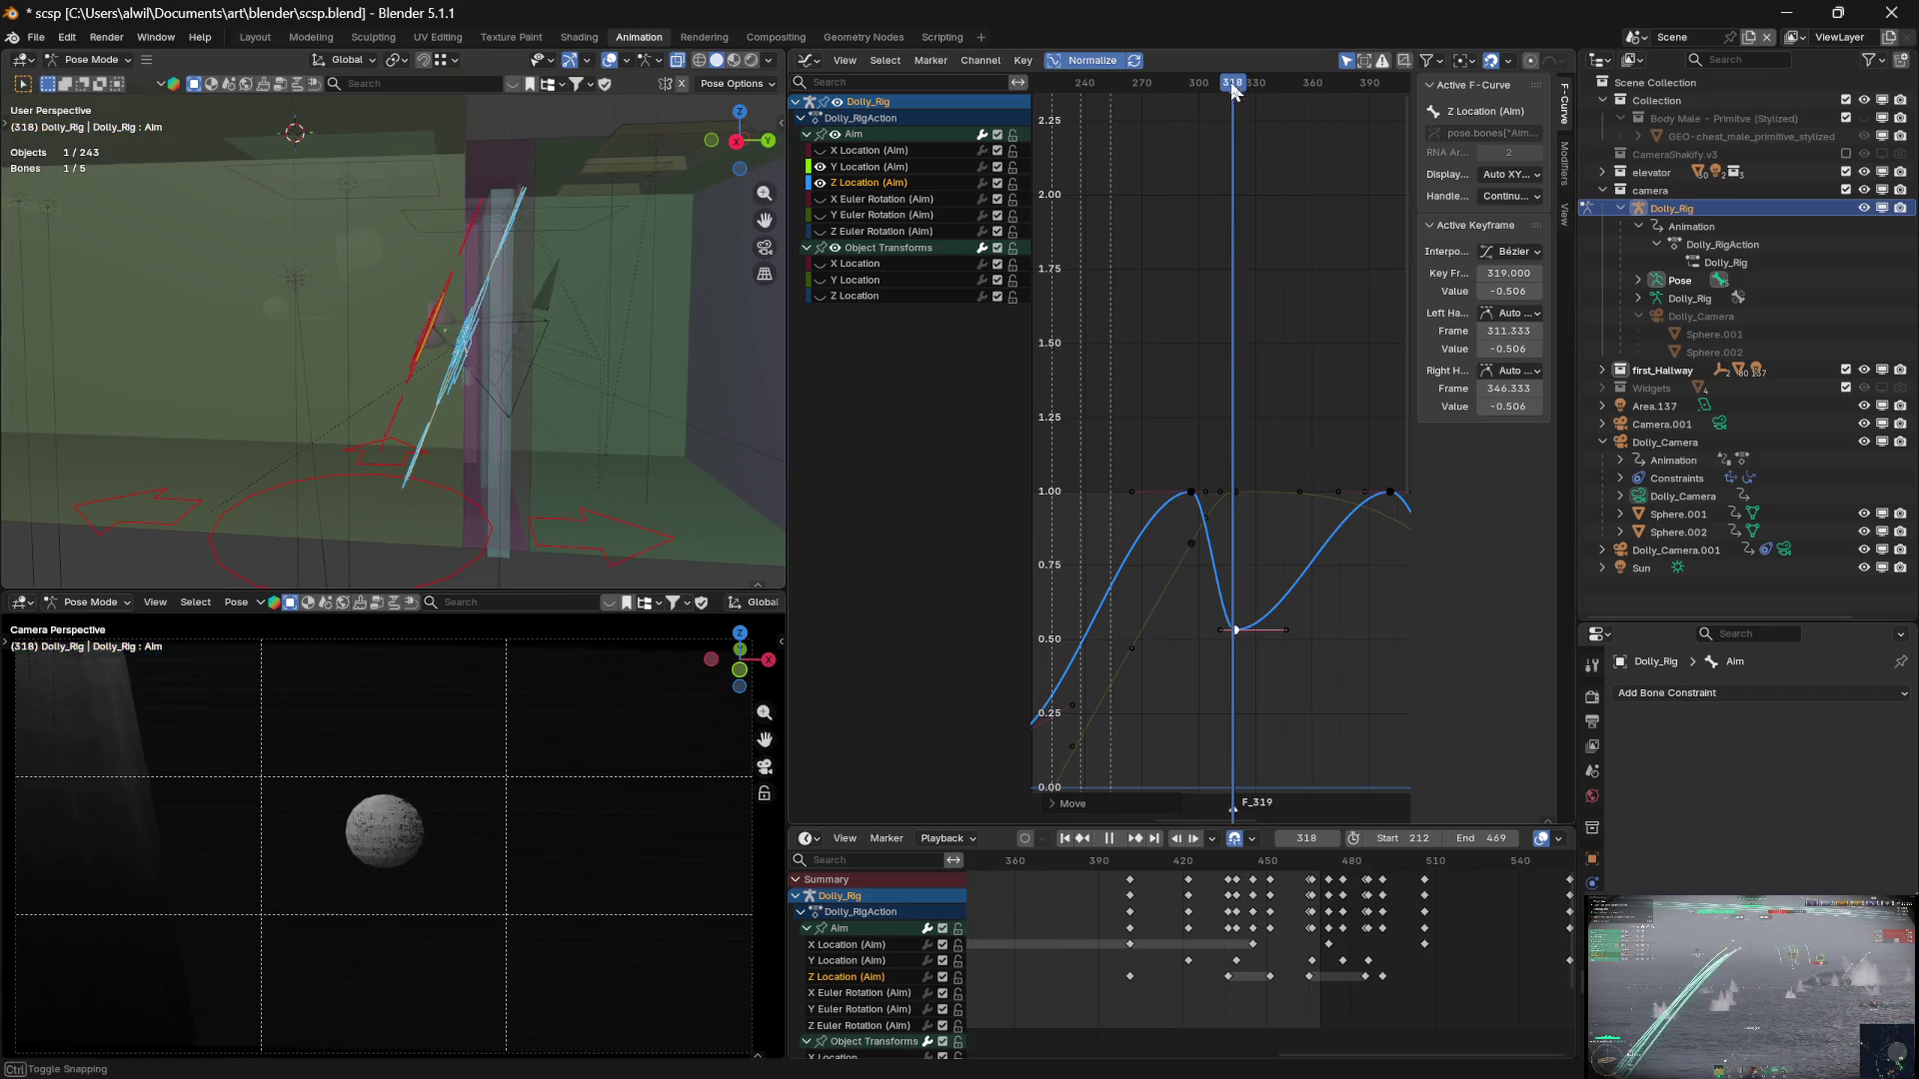
key(ctrl+shift+space)
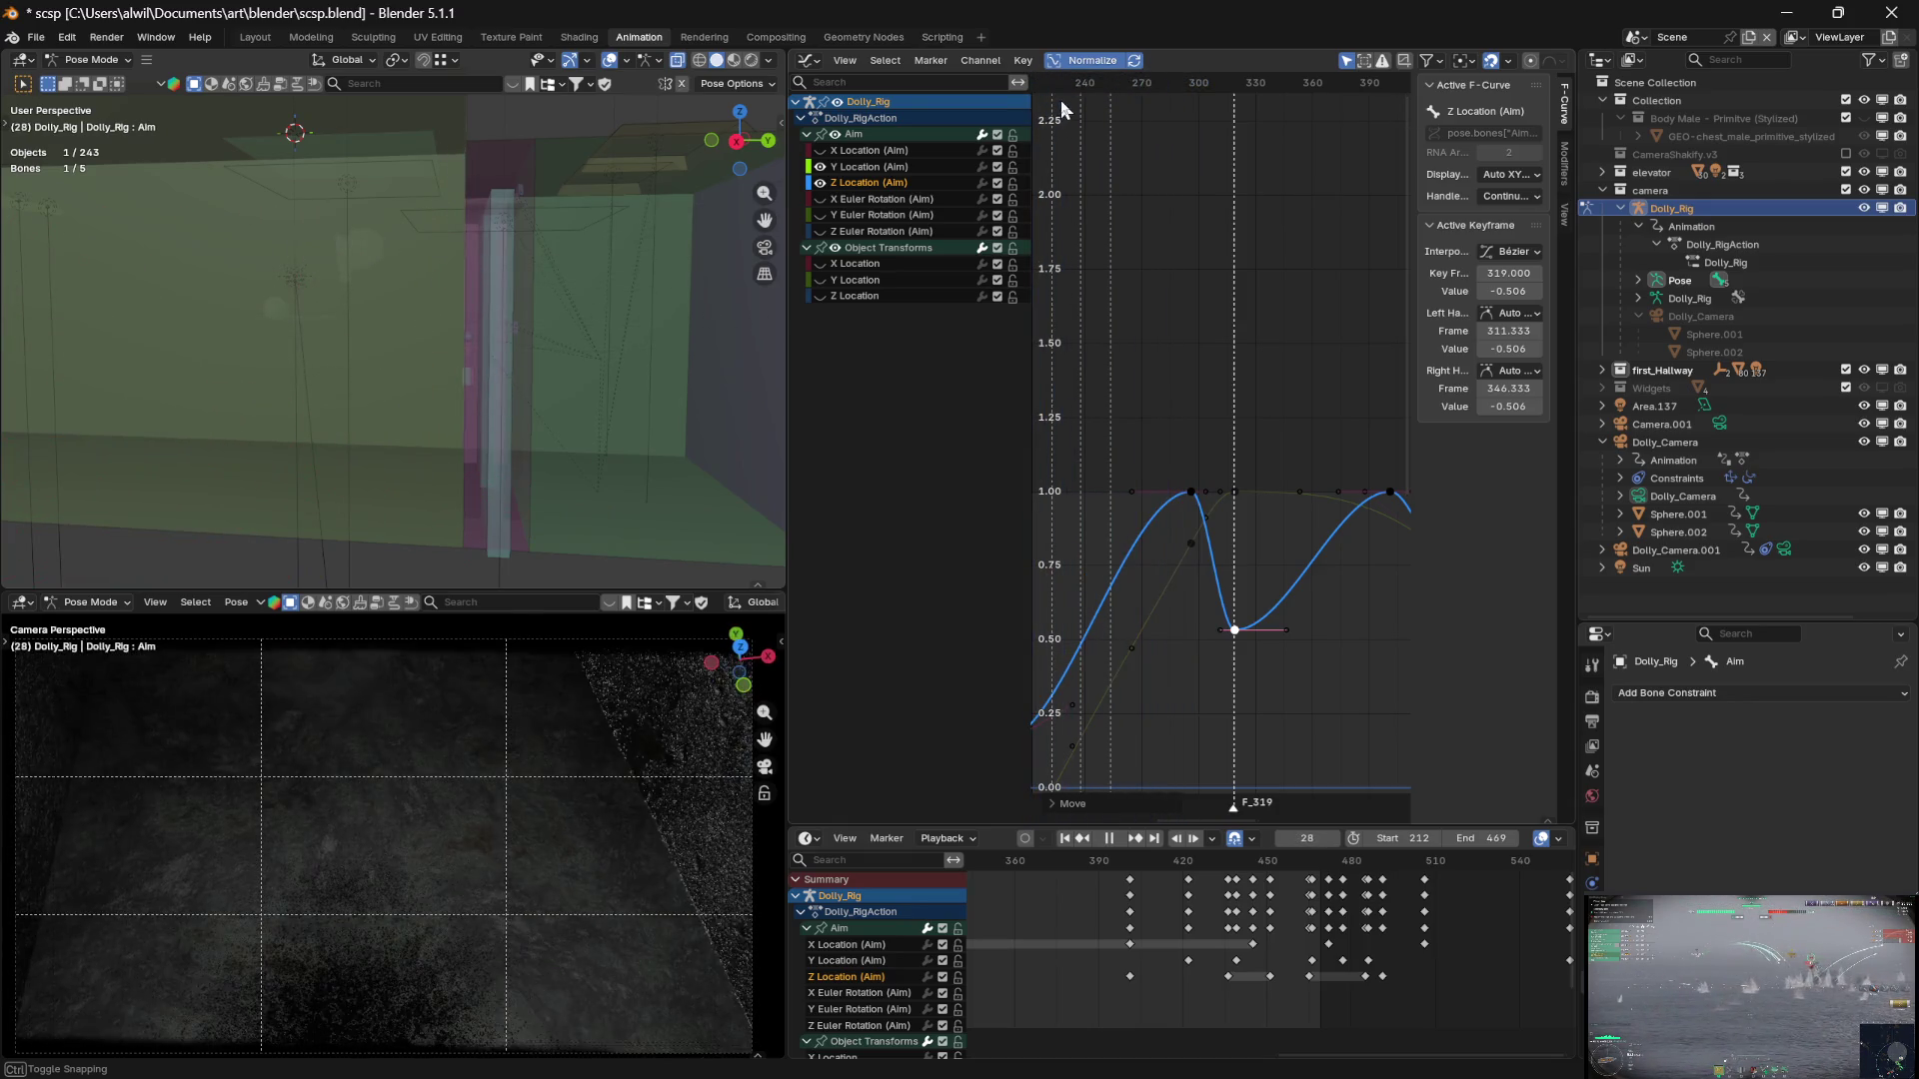
mouse_move(1093, 88)
mouse_down()
mouse_move(1074, 88)
mouse_move(1304, 124)
mouse_move(1224, 122)
mouse_up()
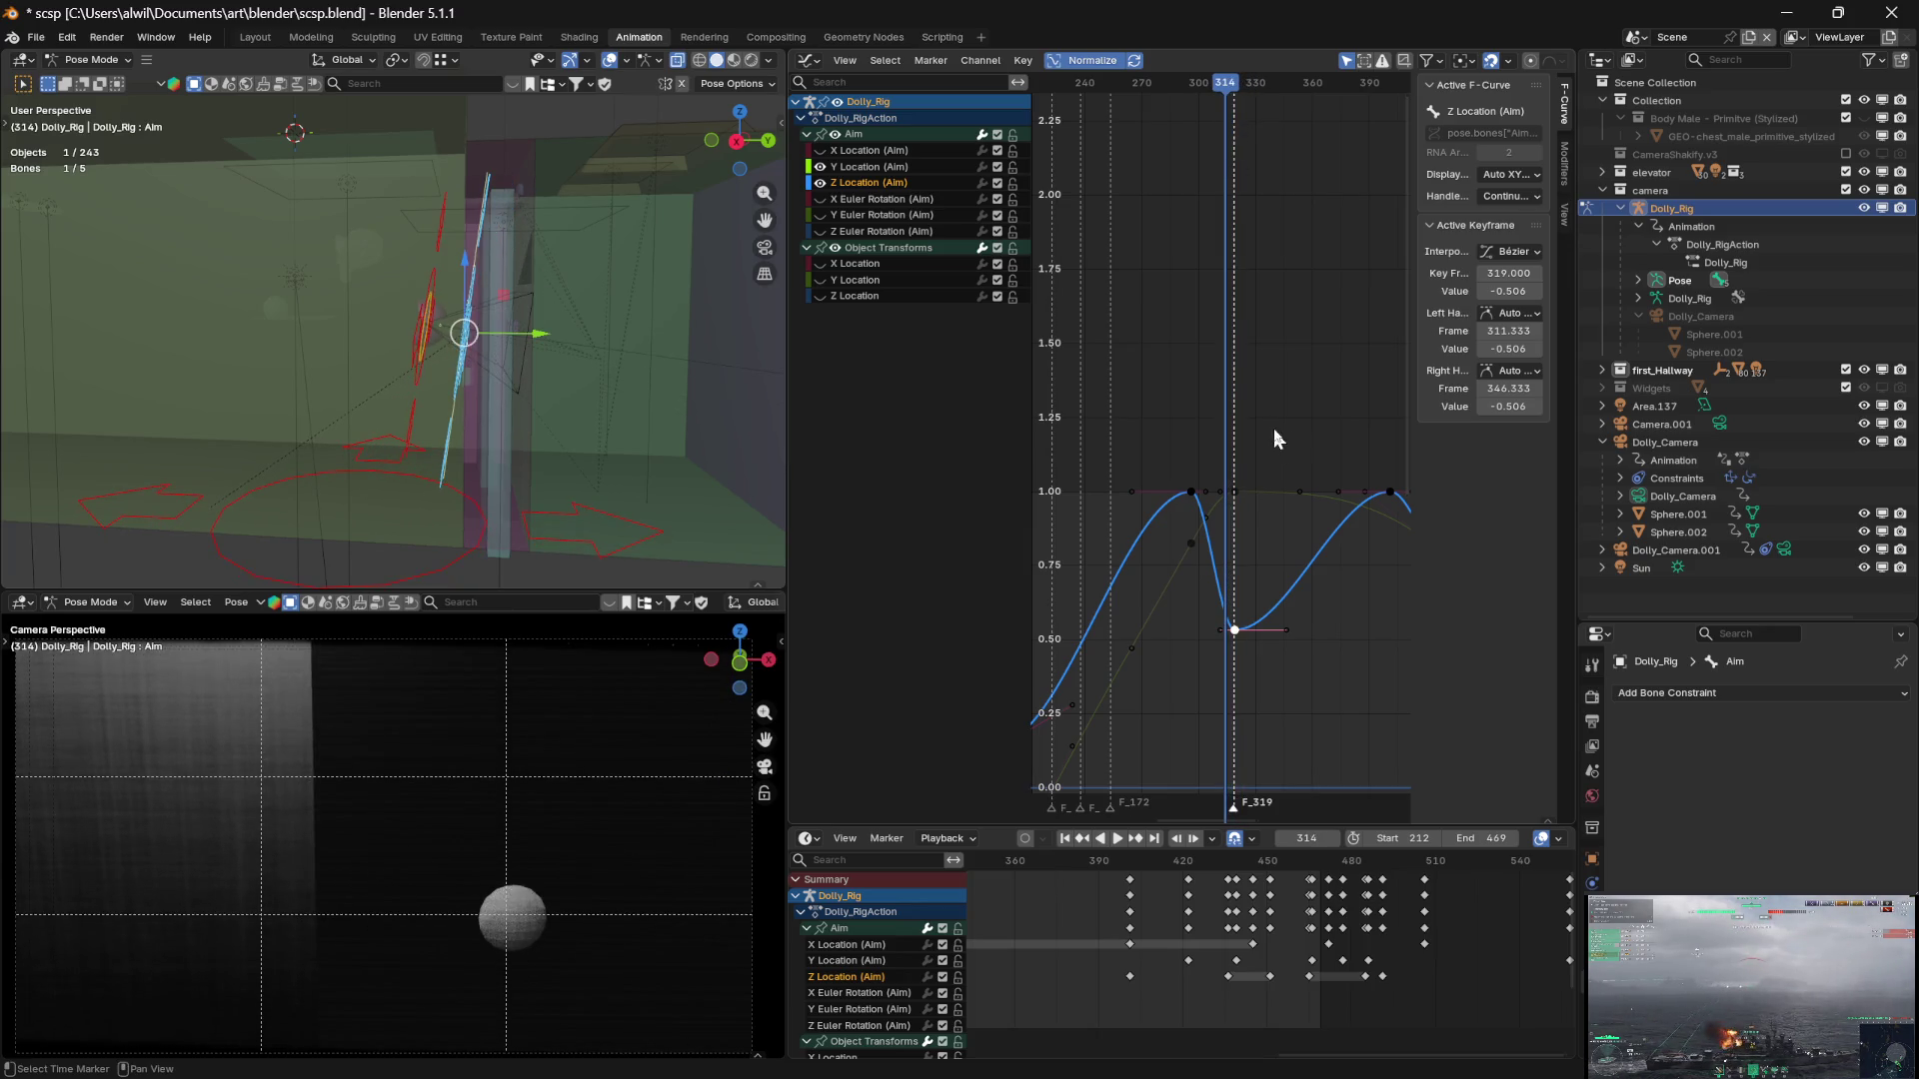
click(1292, 490)
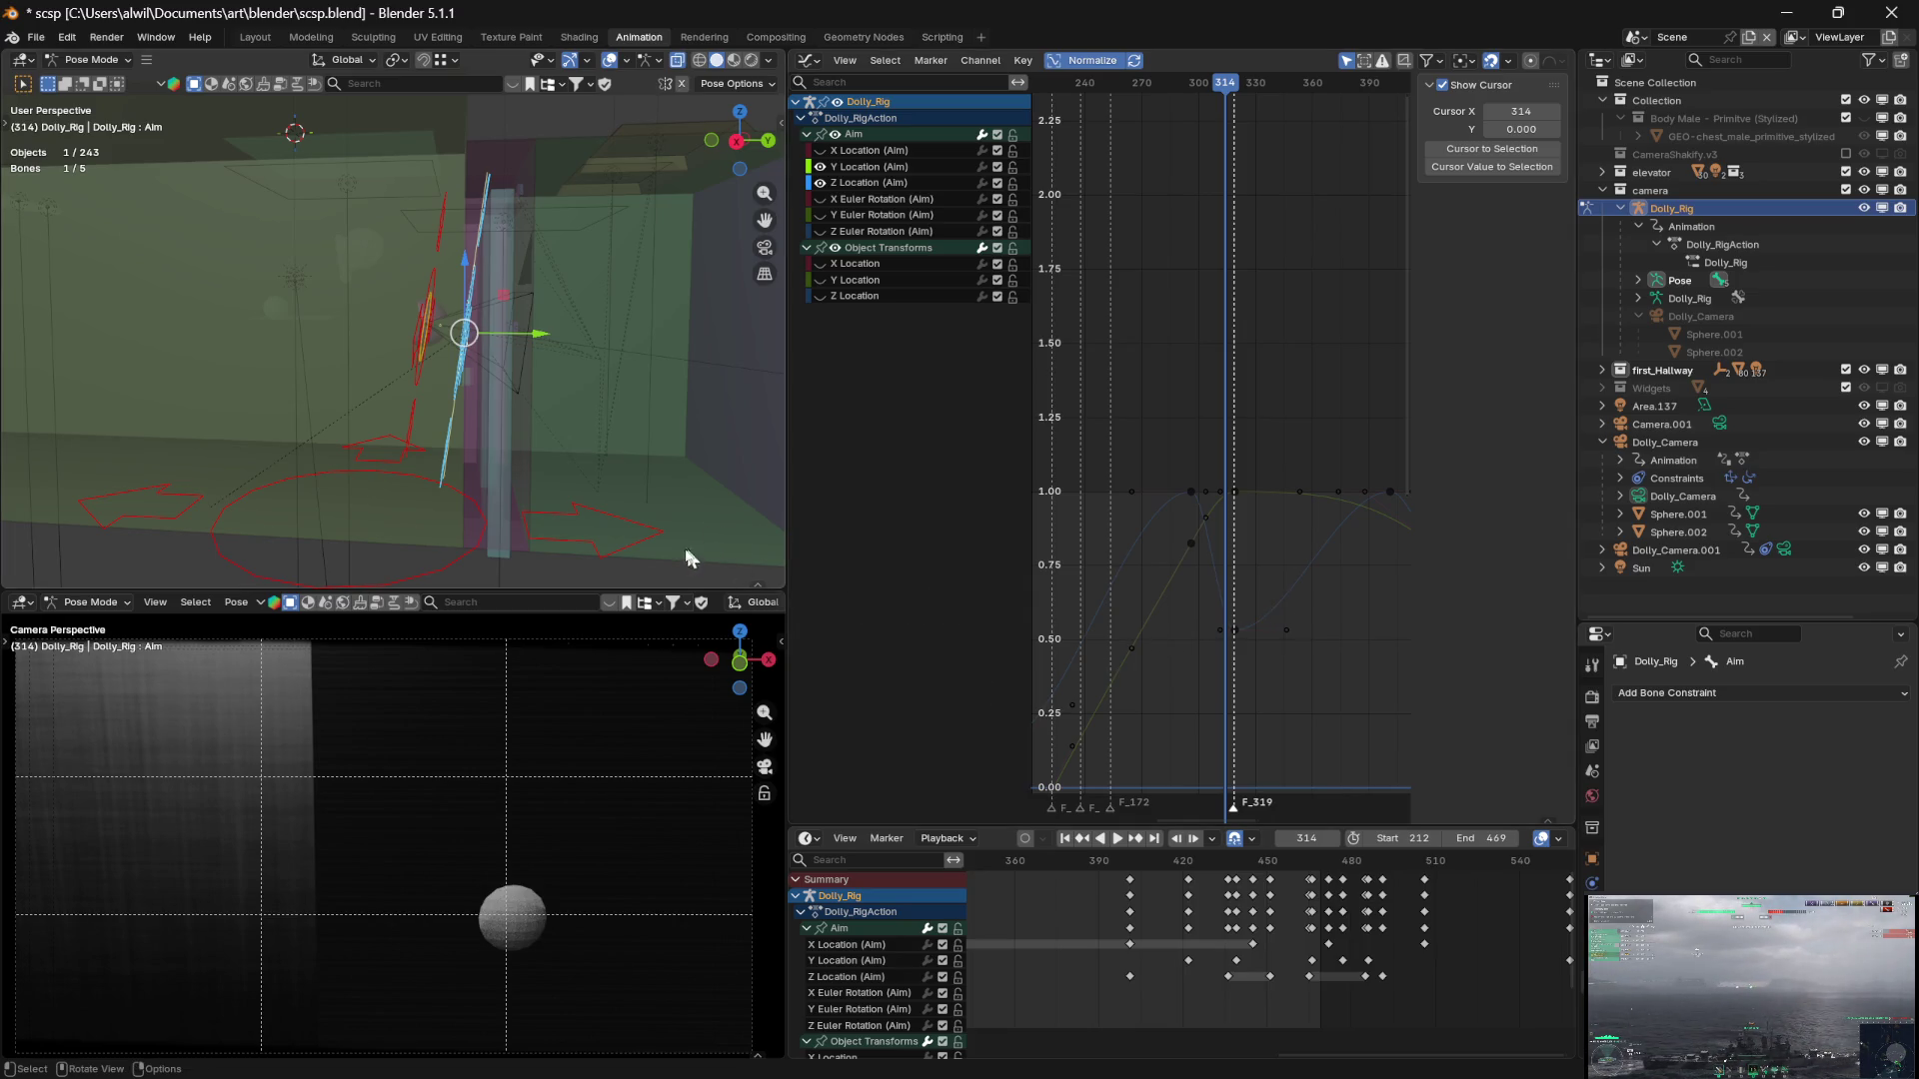
click(662, 570)
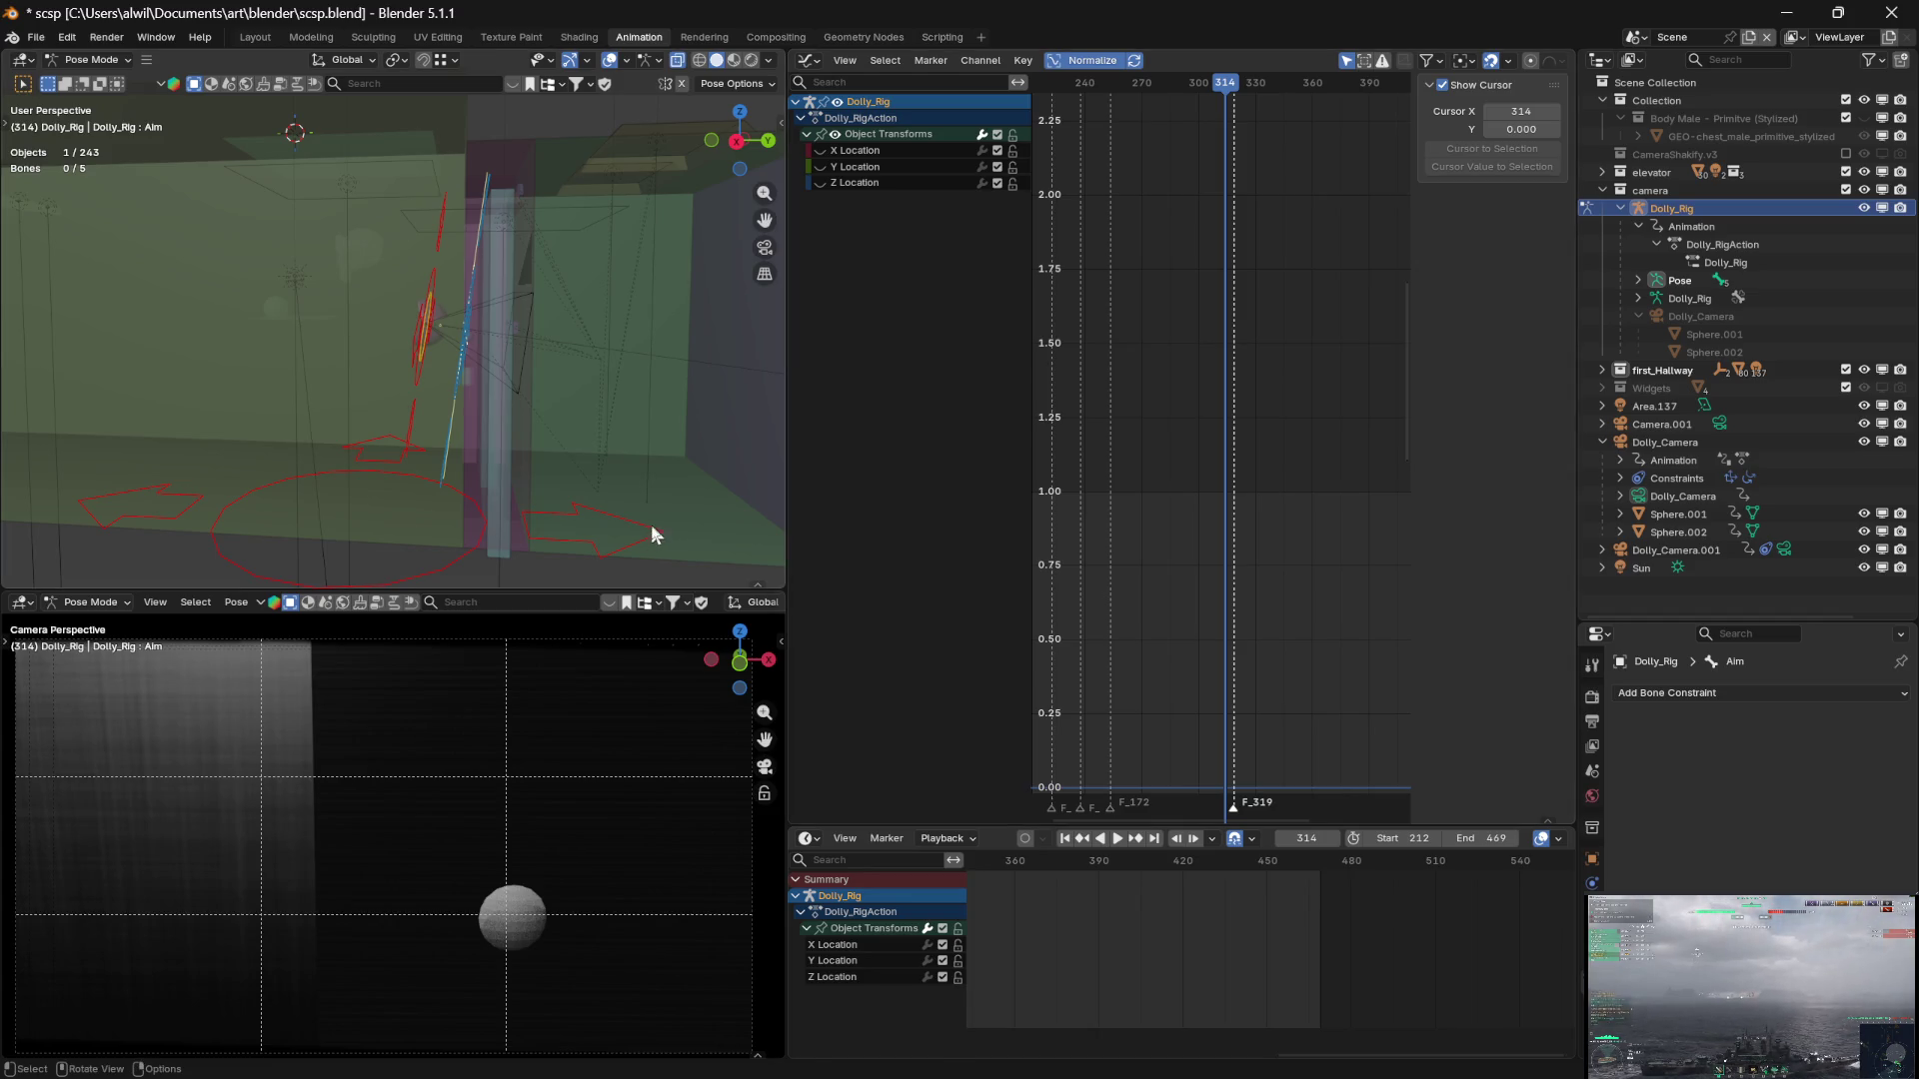
Hide the Camera curves, show all six Aim curves and select the Aim keys at frame 319
key(a)
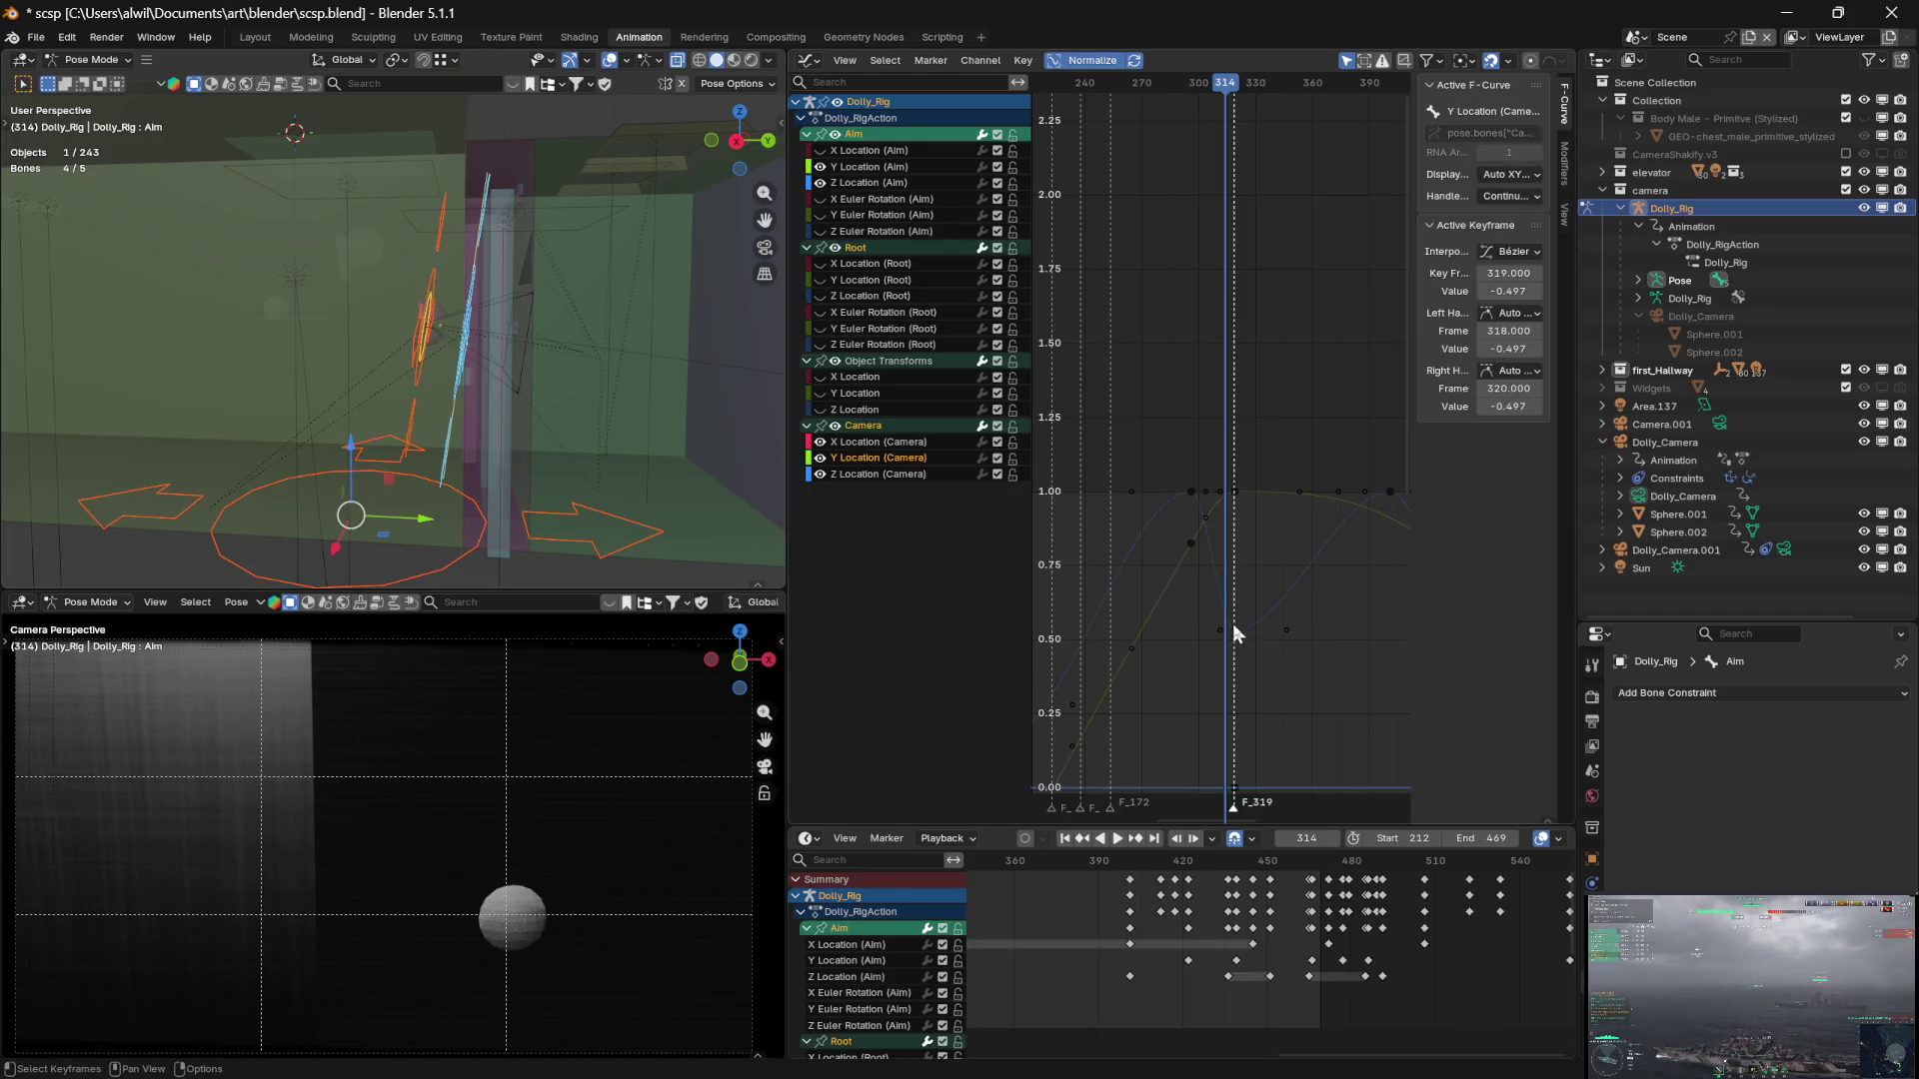
click(837, 426)
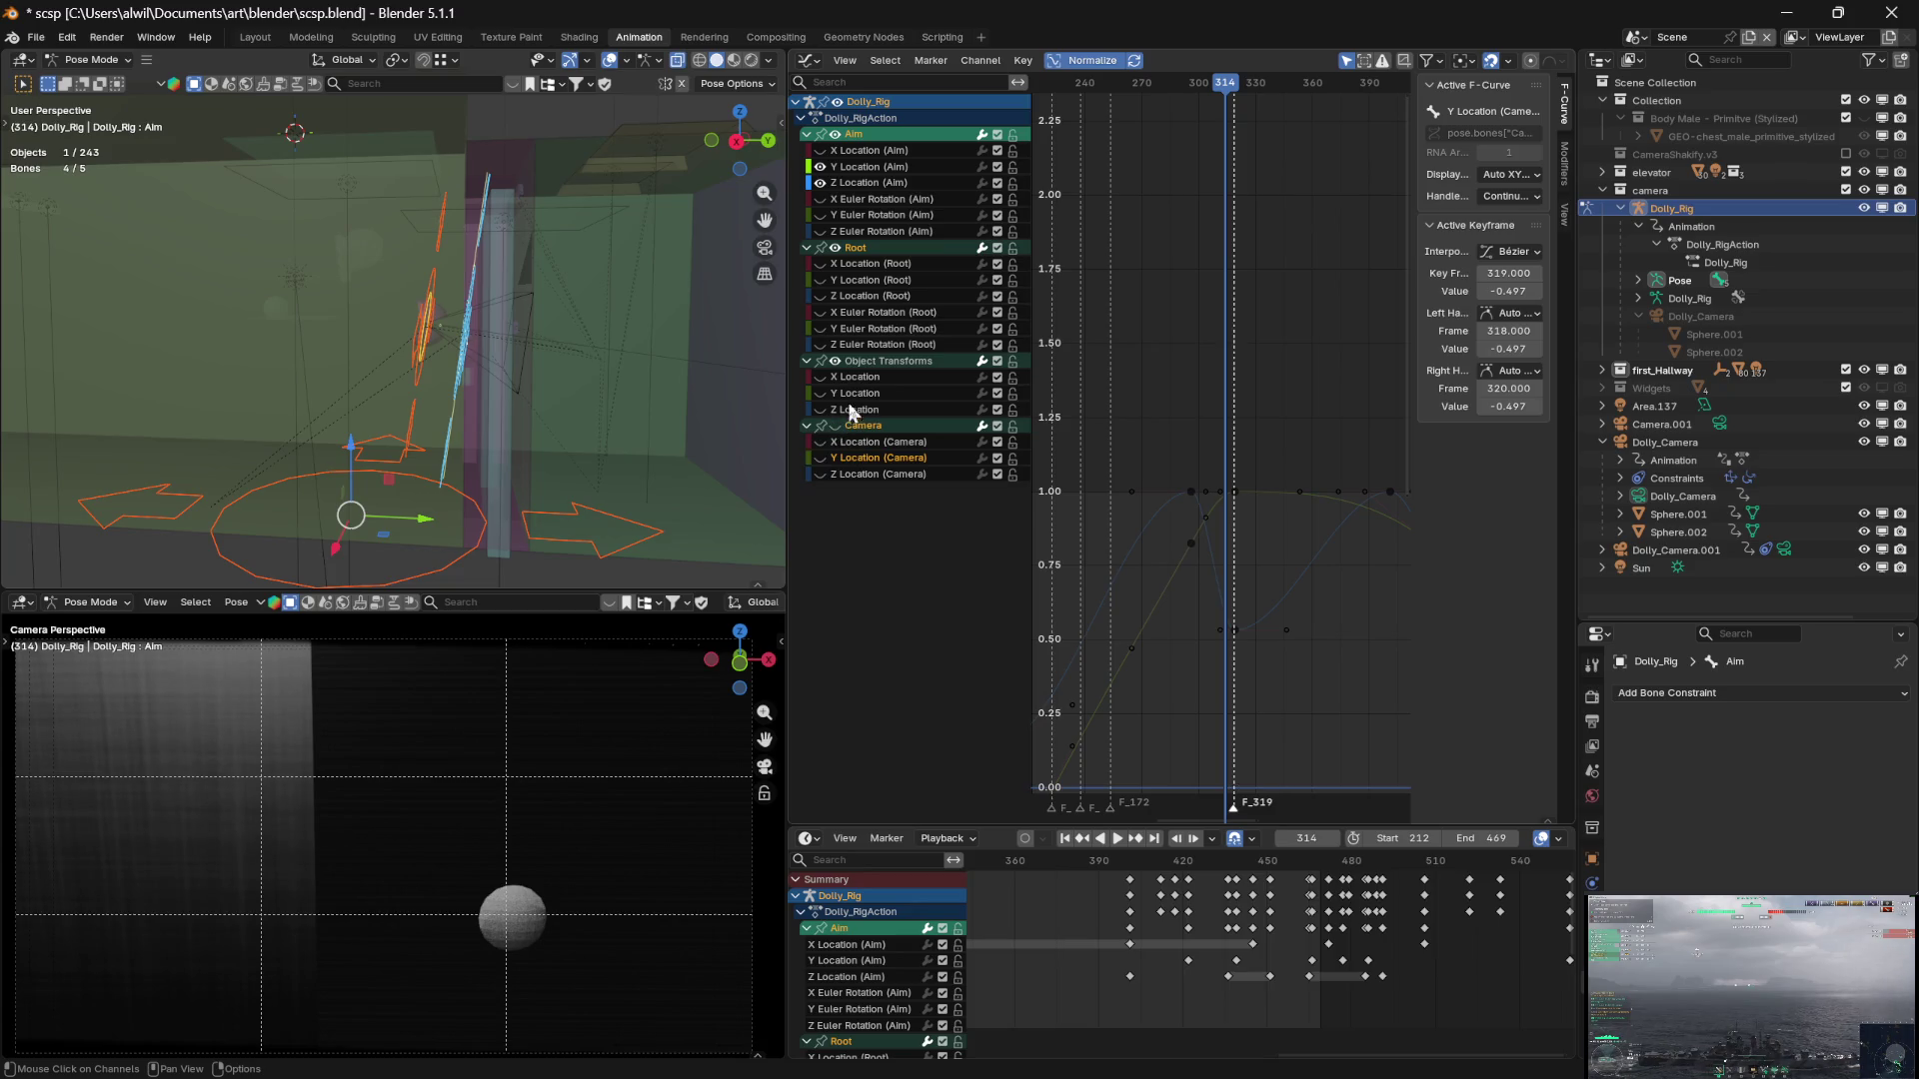
click(837, 135)
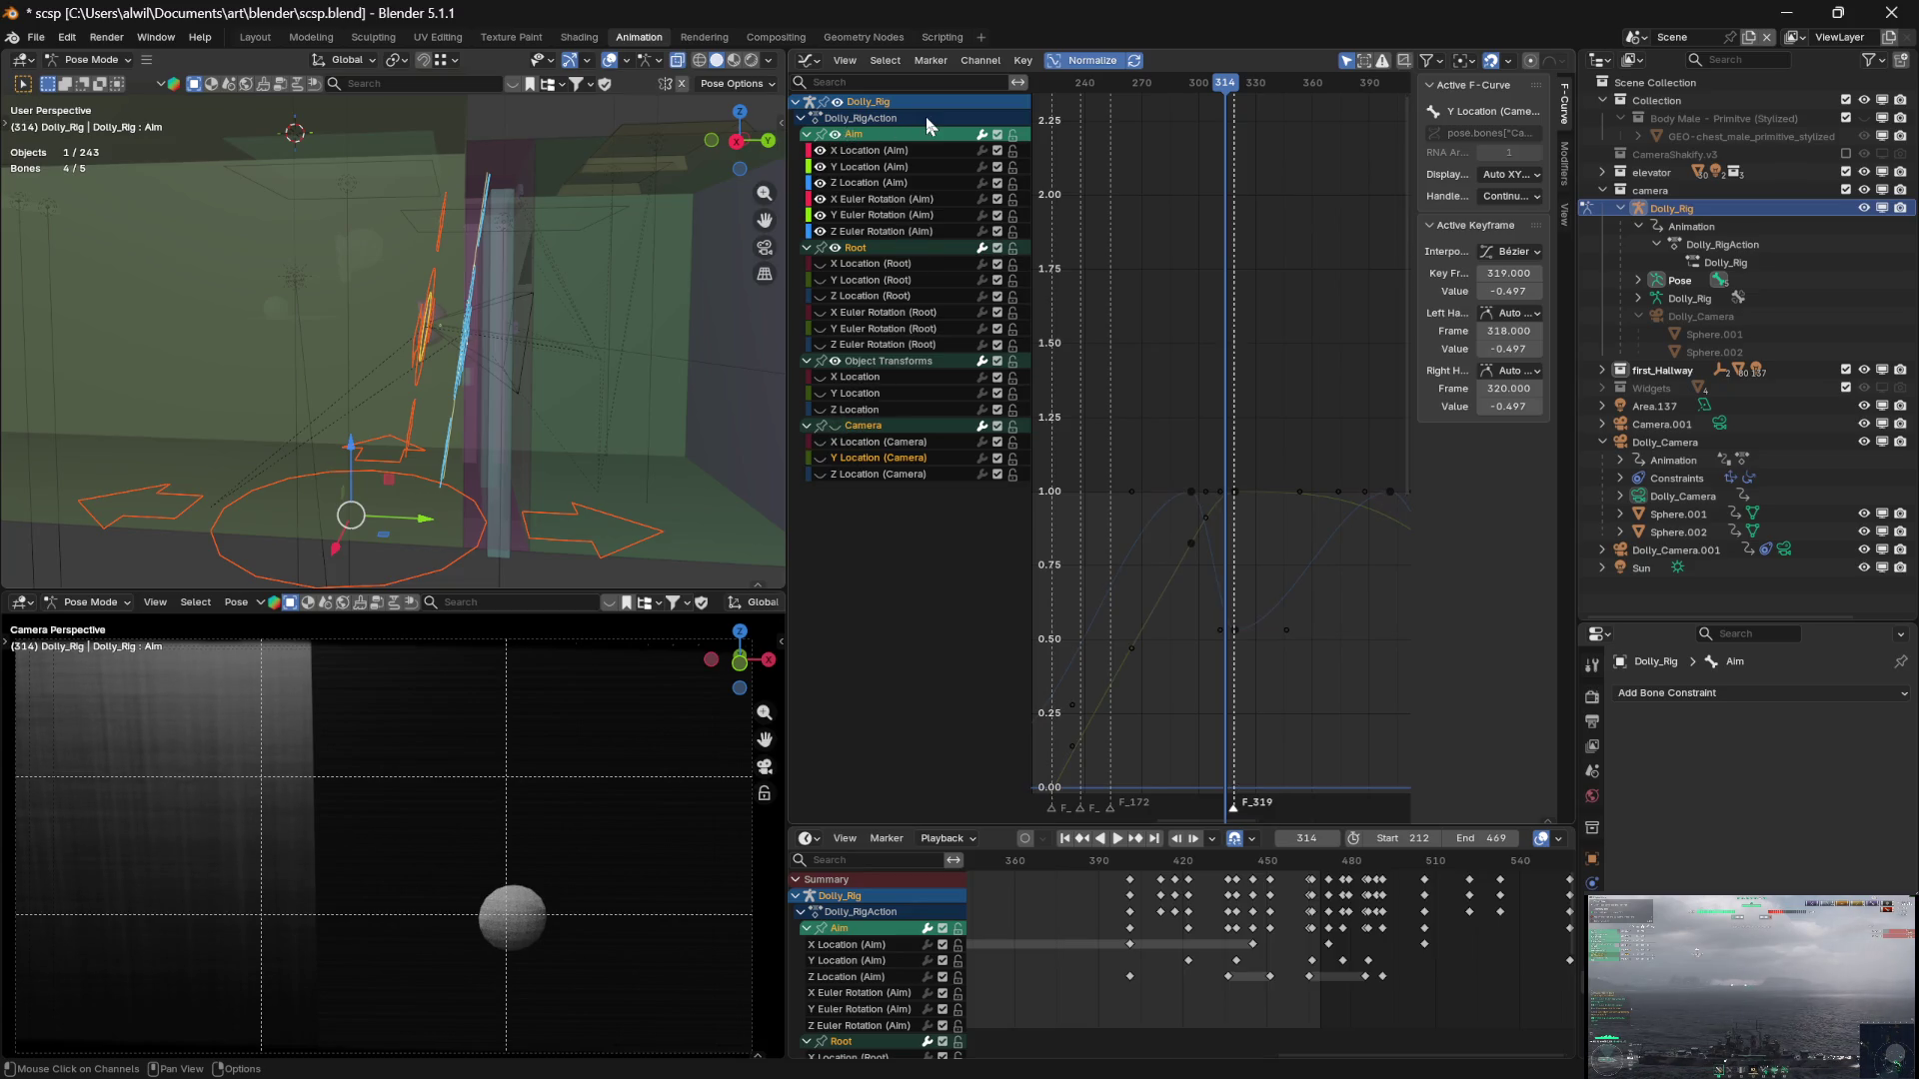
click(1236, 492)
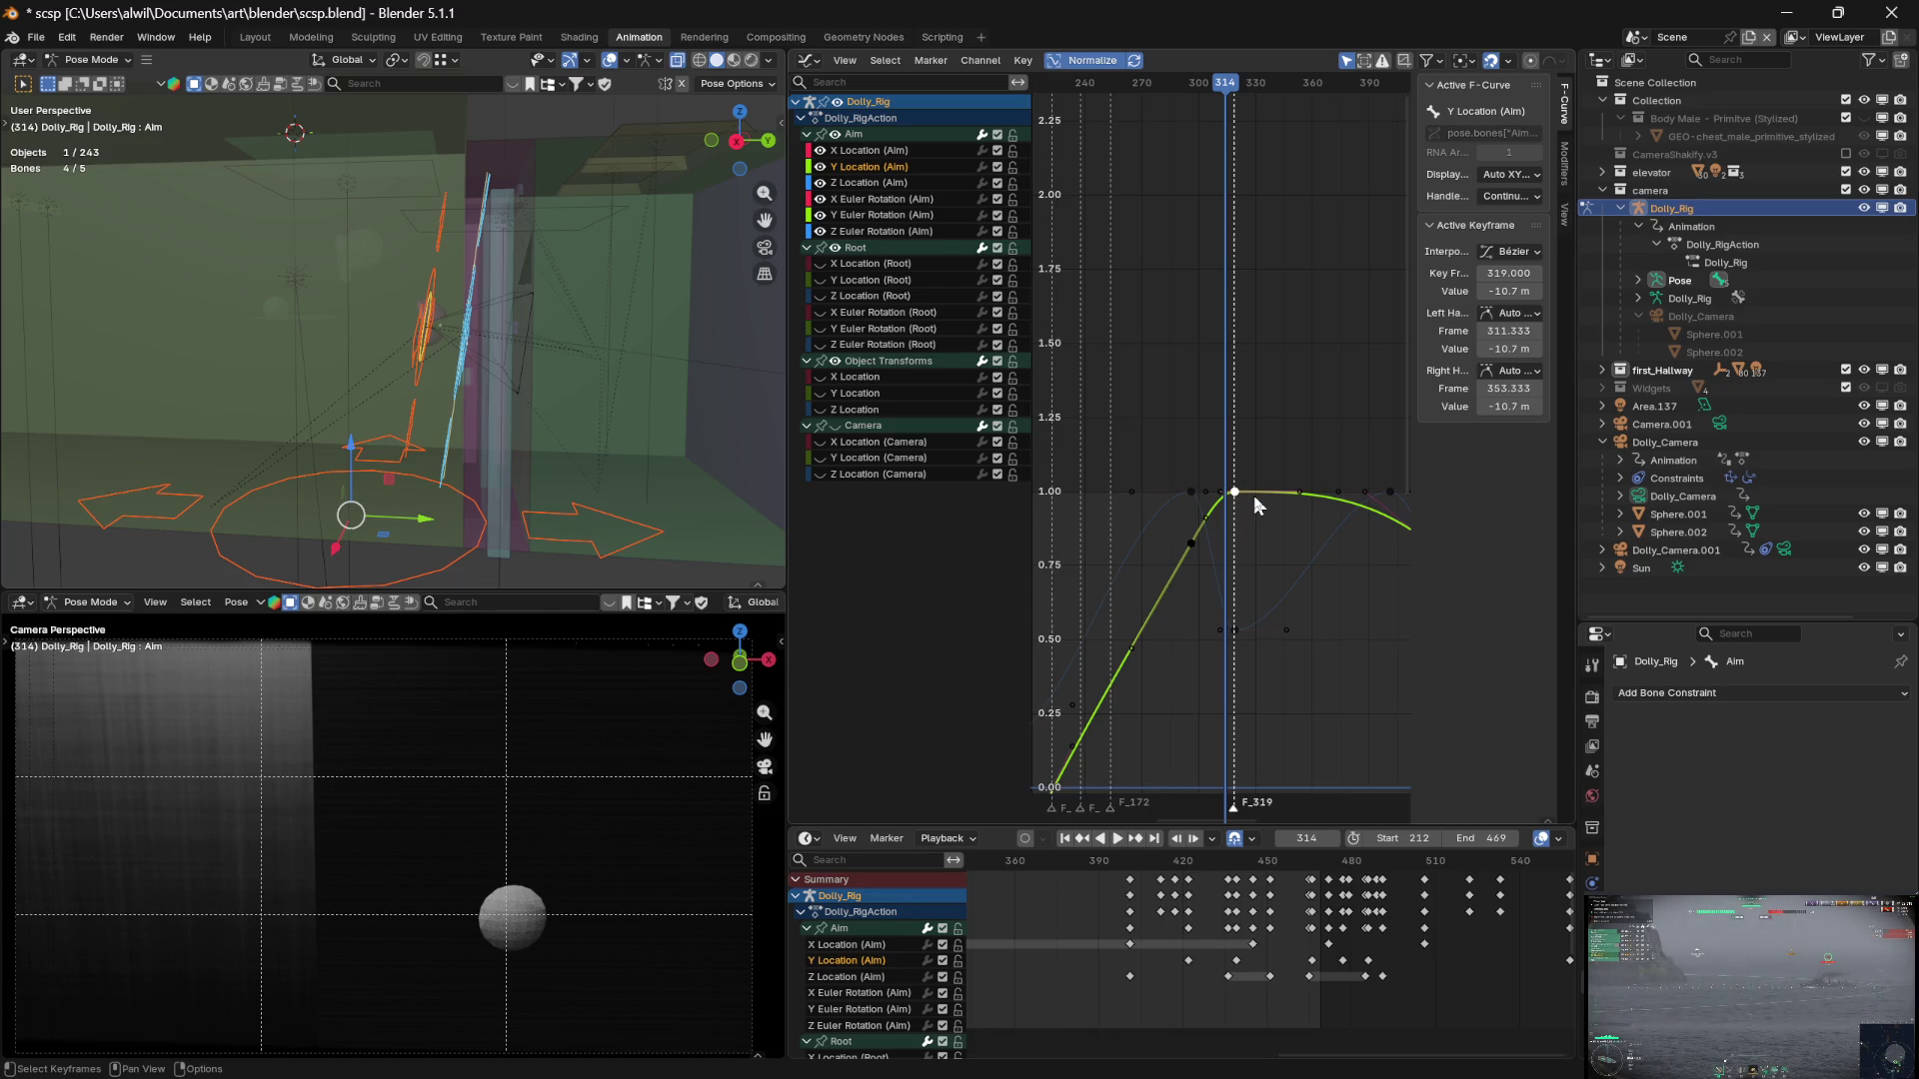
click(1255, 456)
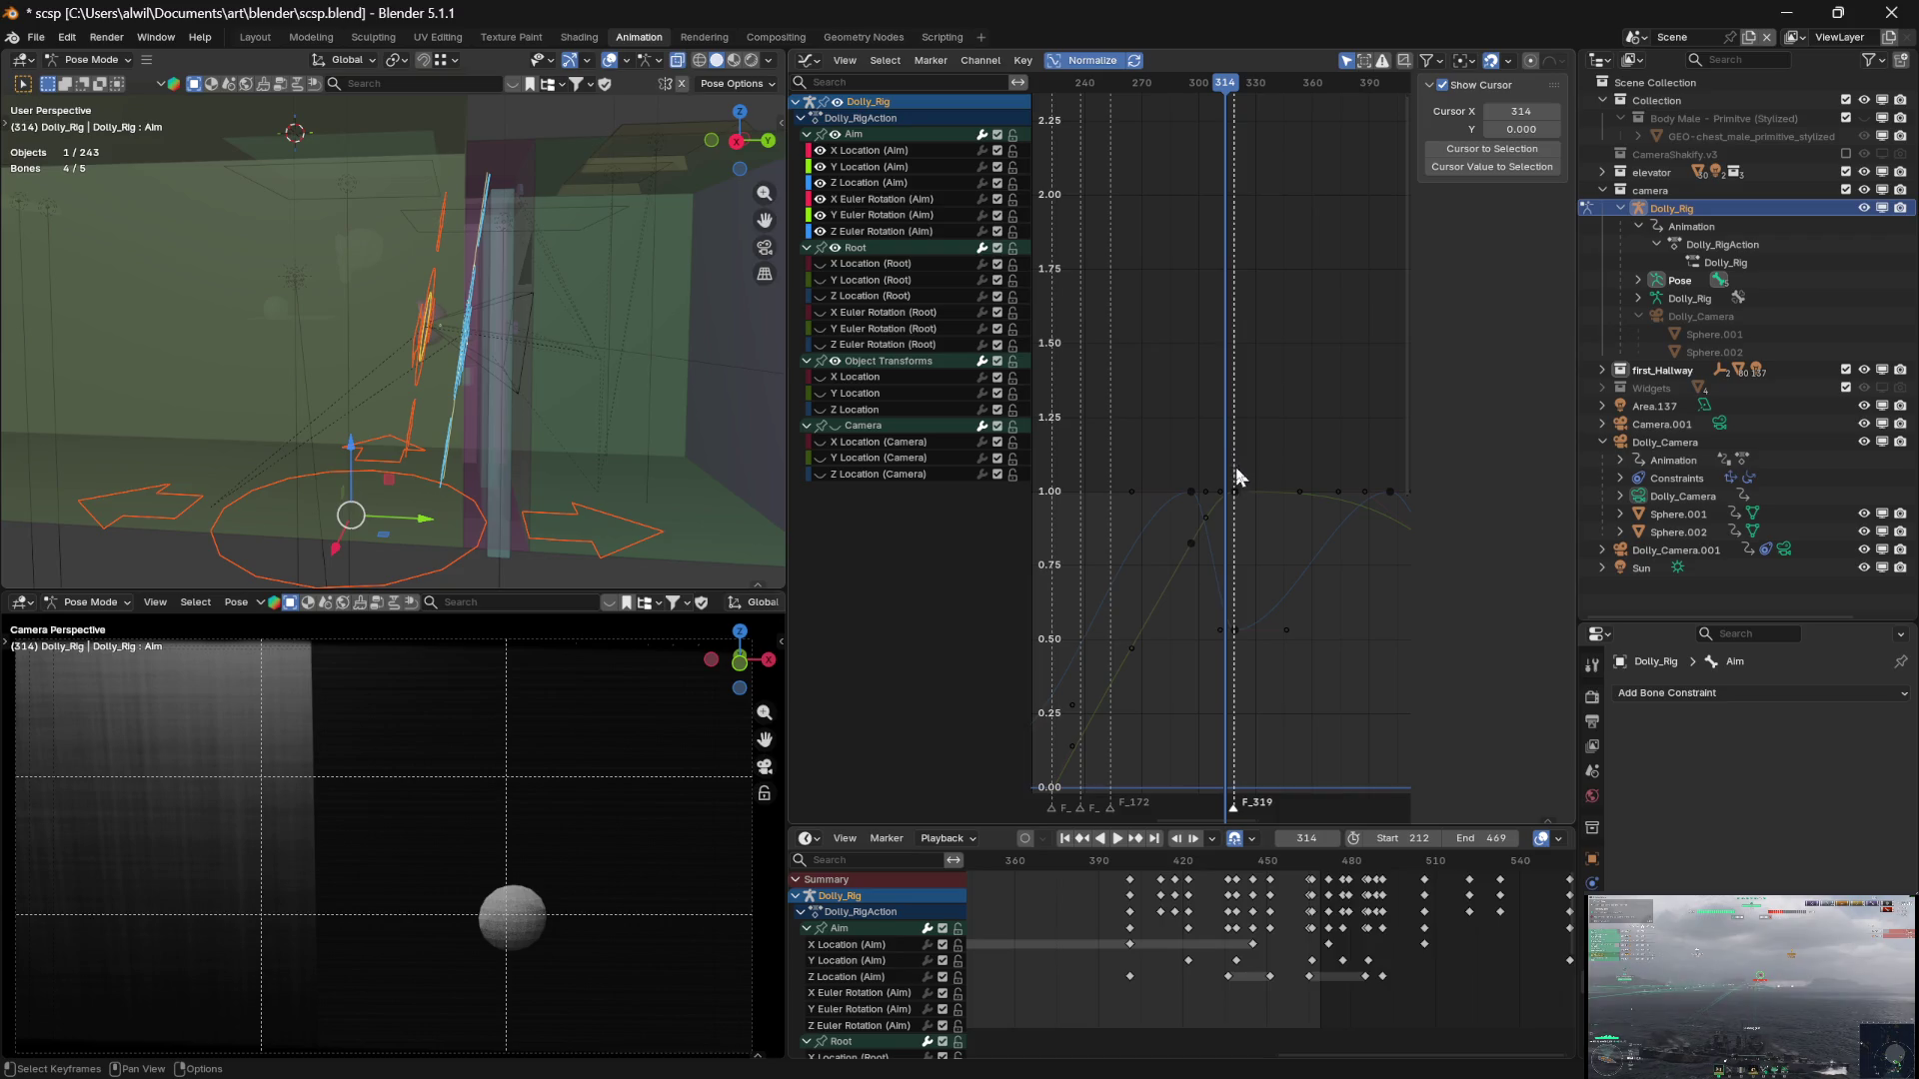
drag(1253, 448, 1233, 578)
drag(1233, 653, 1242, 650)
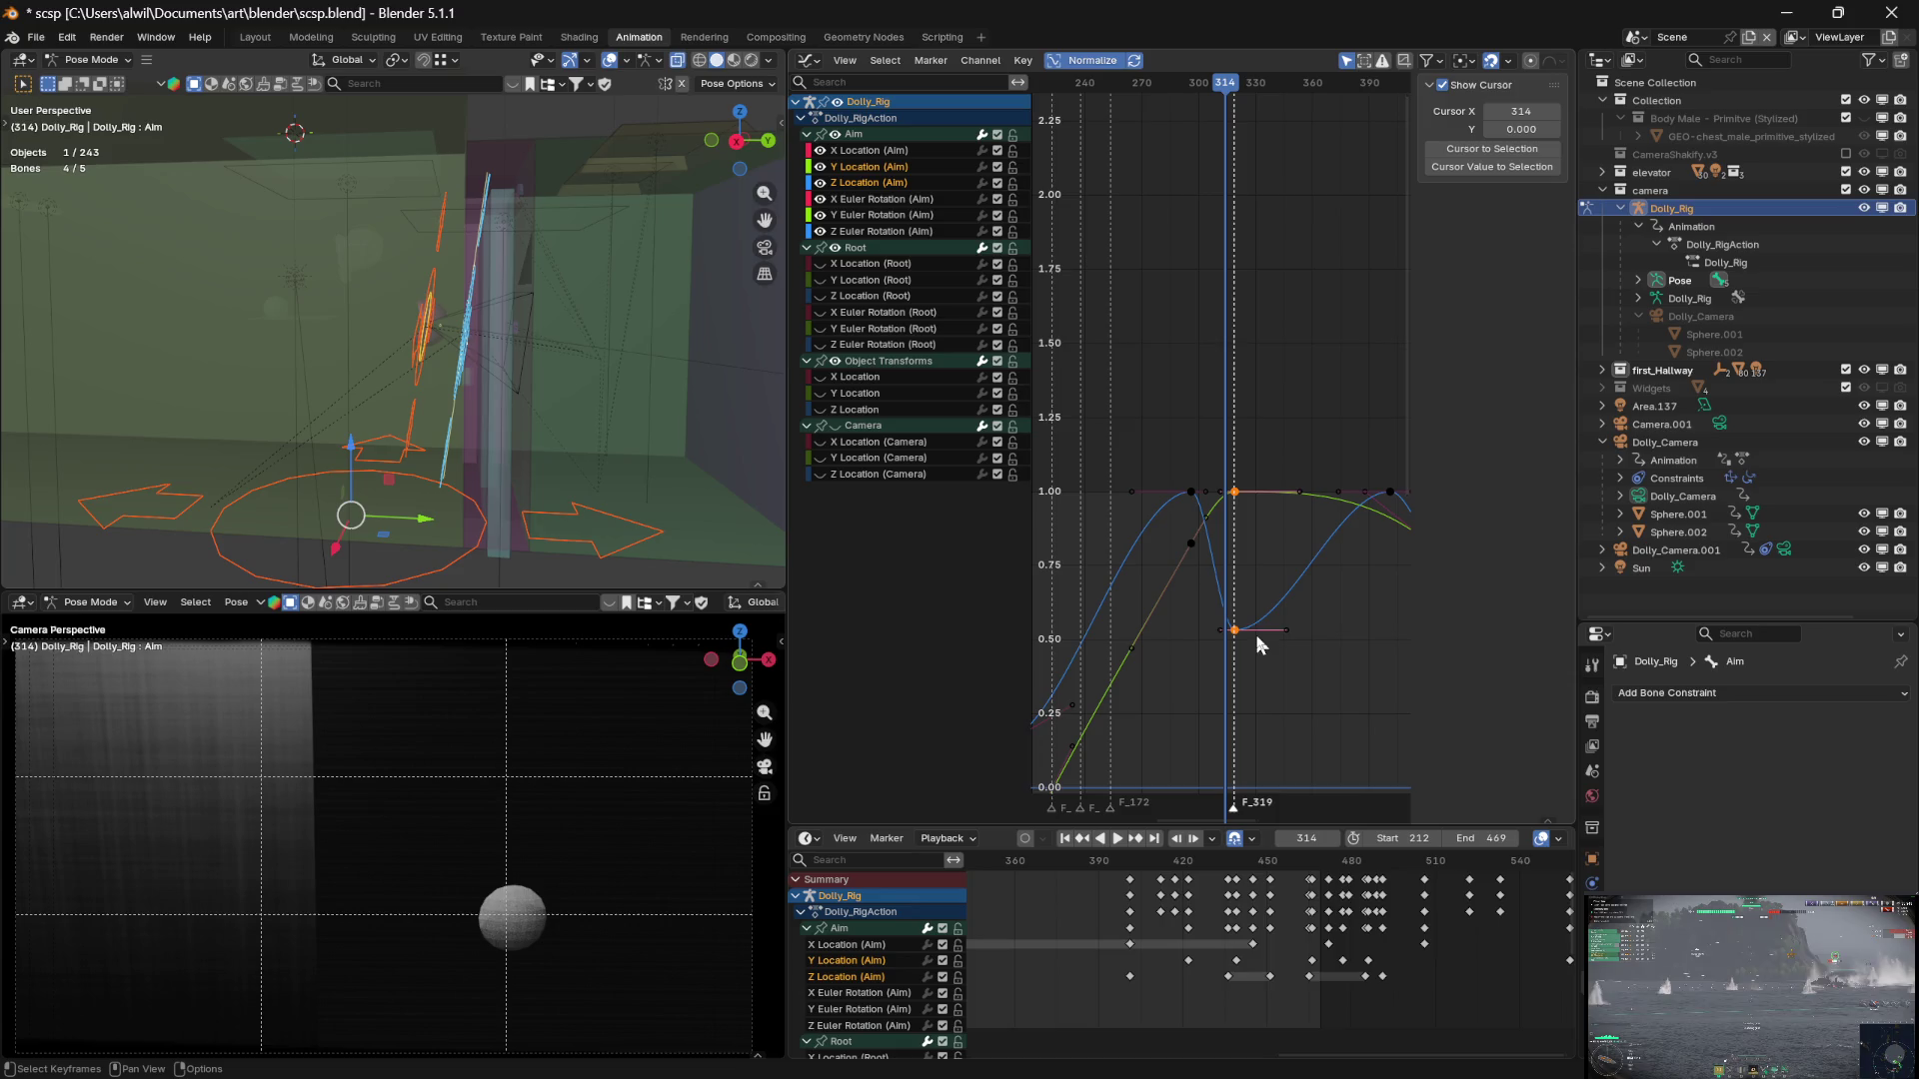
Duplicate the selected Aim keys and place the copies 26 frames later, around frame 345
key(g)
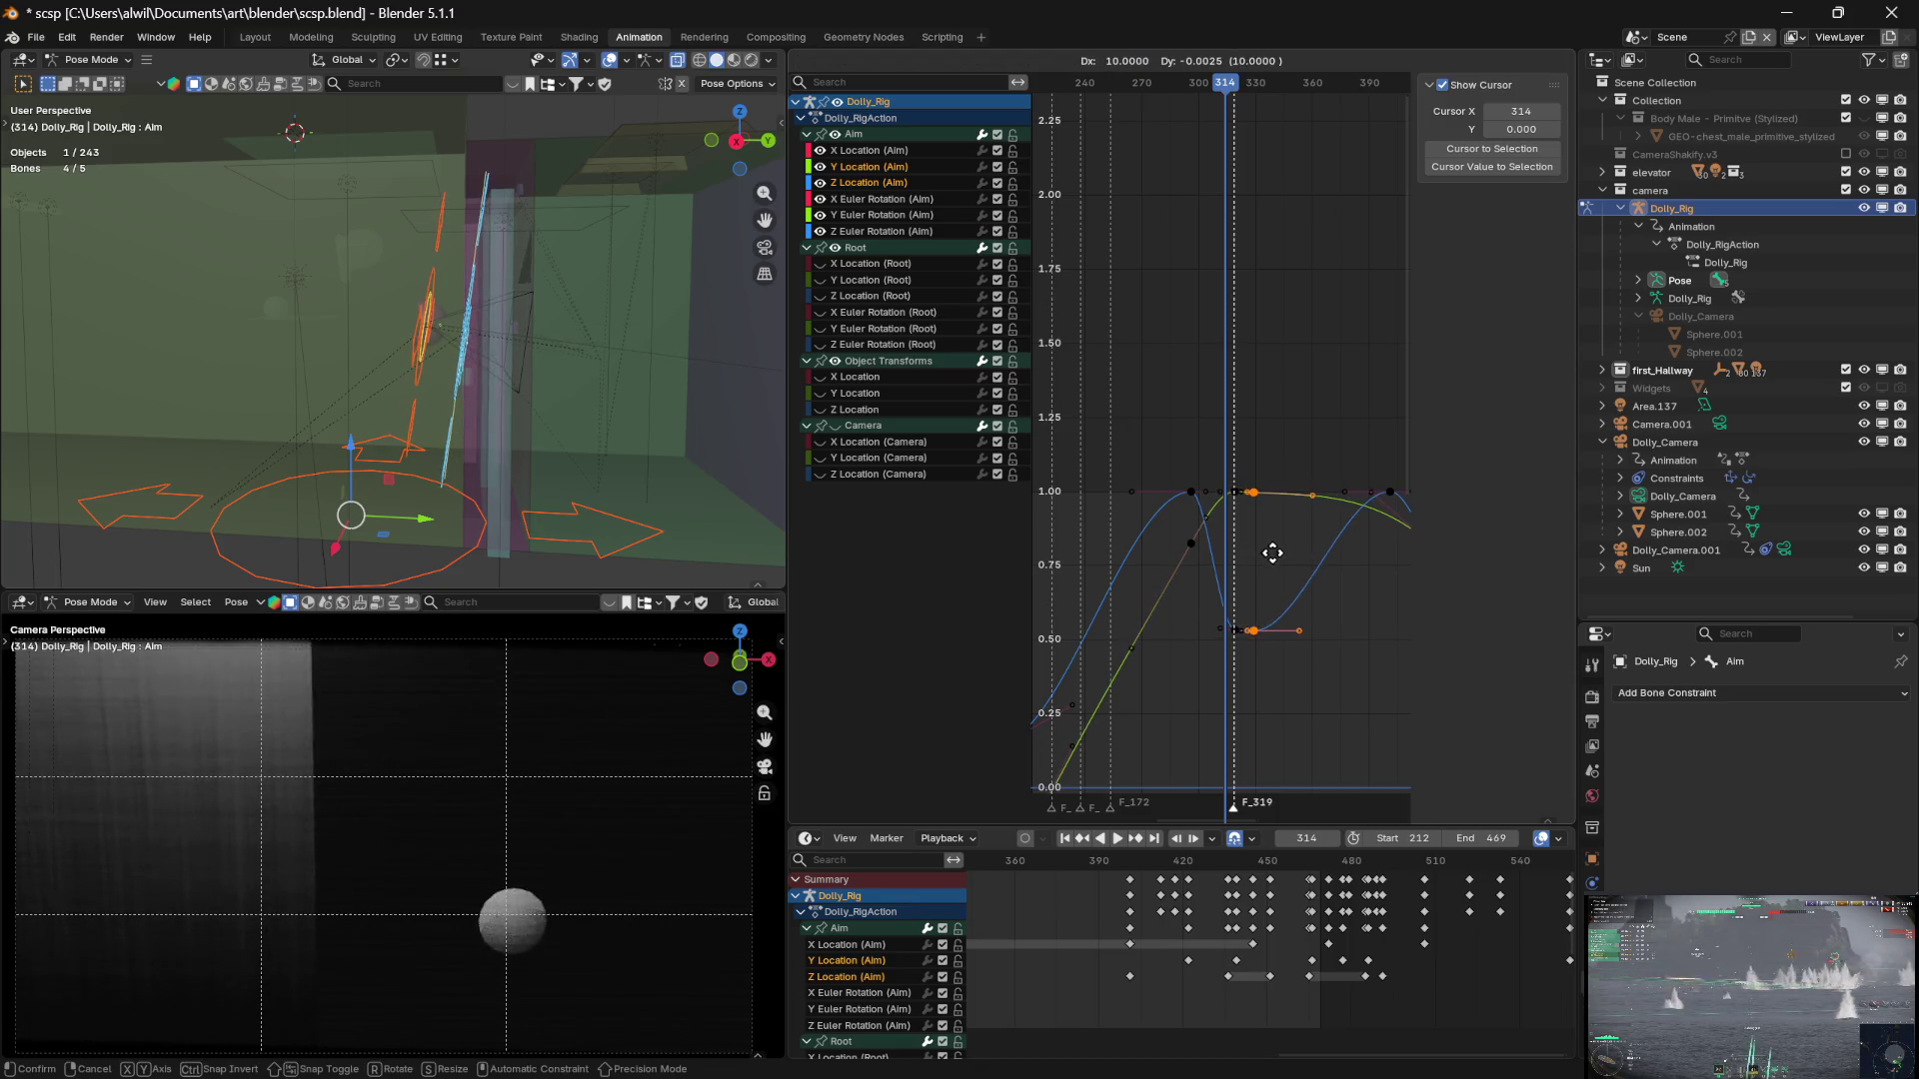
key(x)
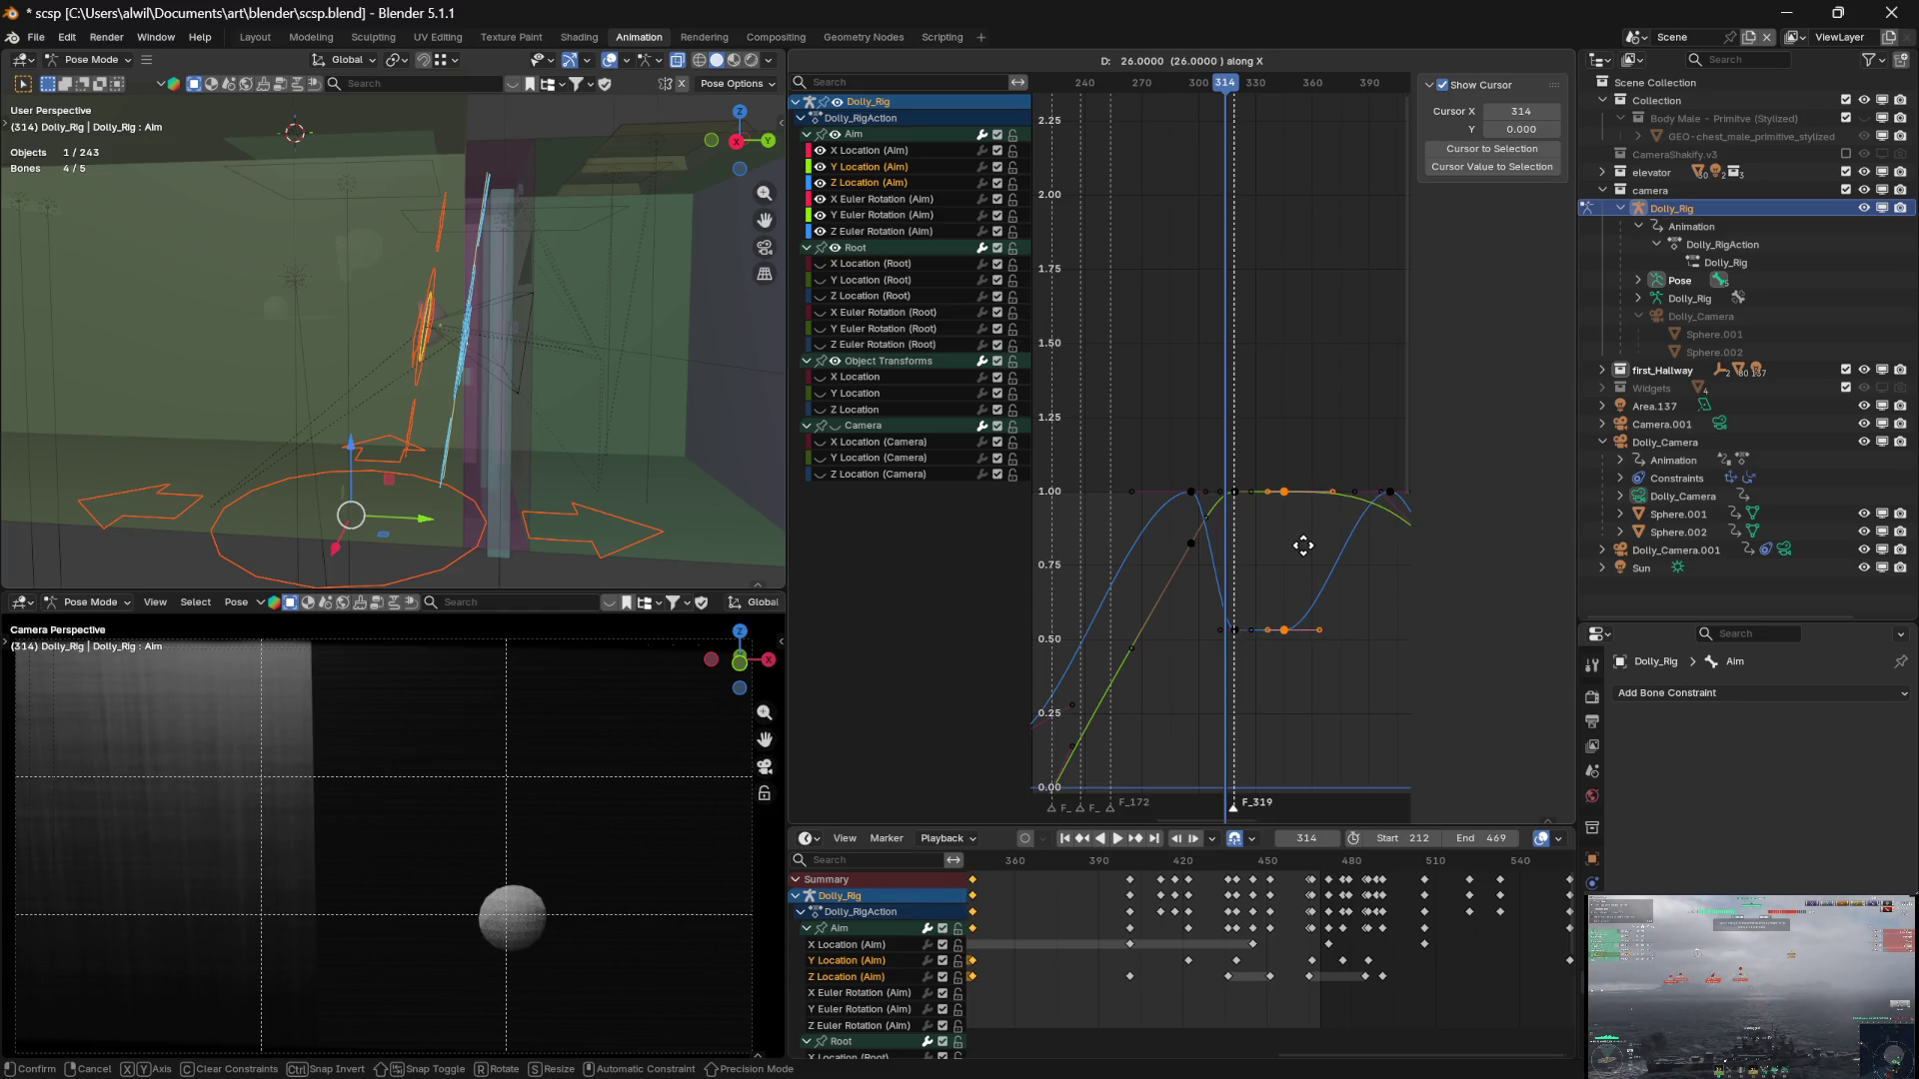
click(1303, 545)
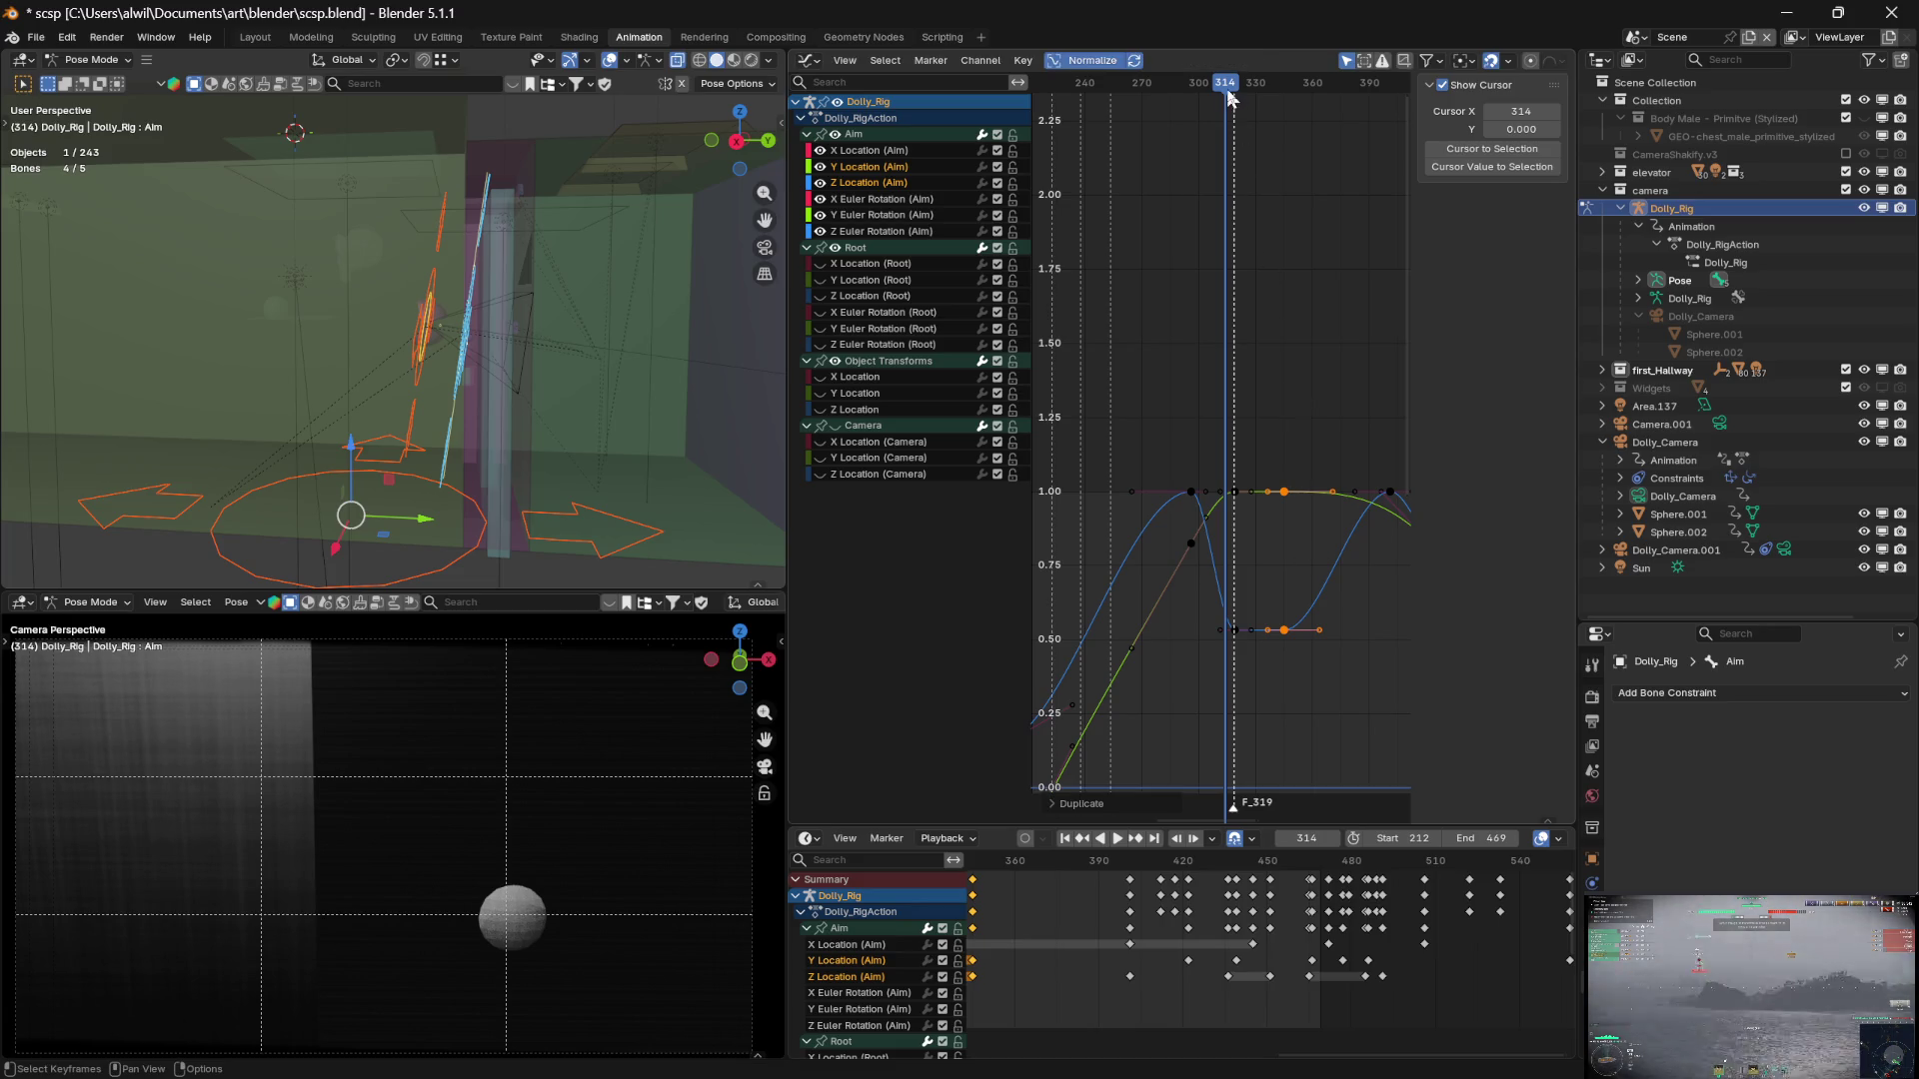
Preview the hold, then hide the Aim curves and show the Root curves
key(space)
mouse_move(1239, 93)
mouse_down()
mouse_move(1286, 96)
mouse_move(1256, 96)
mouse_up()
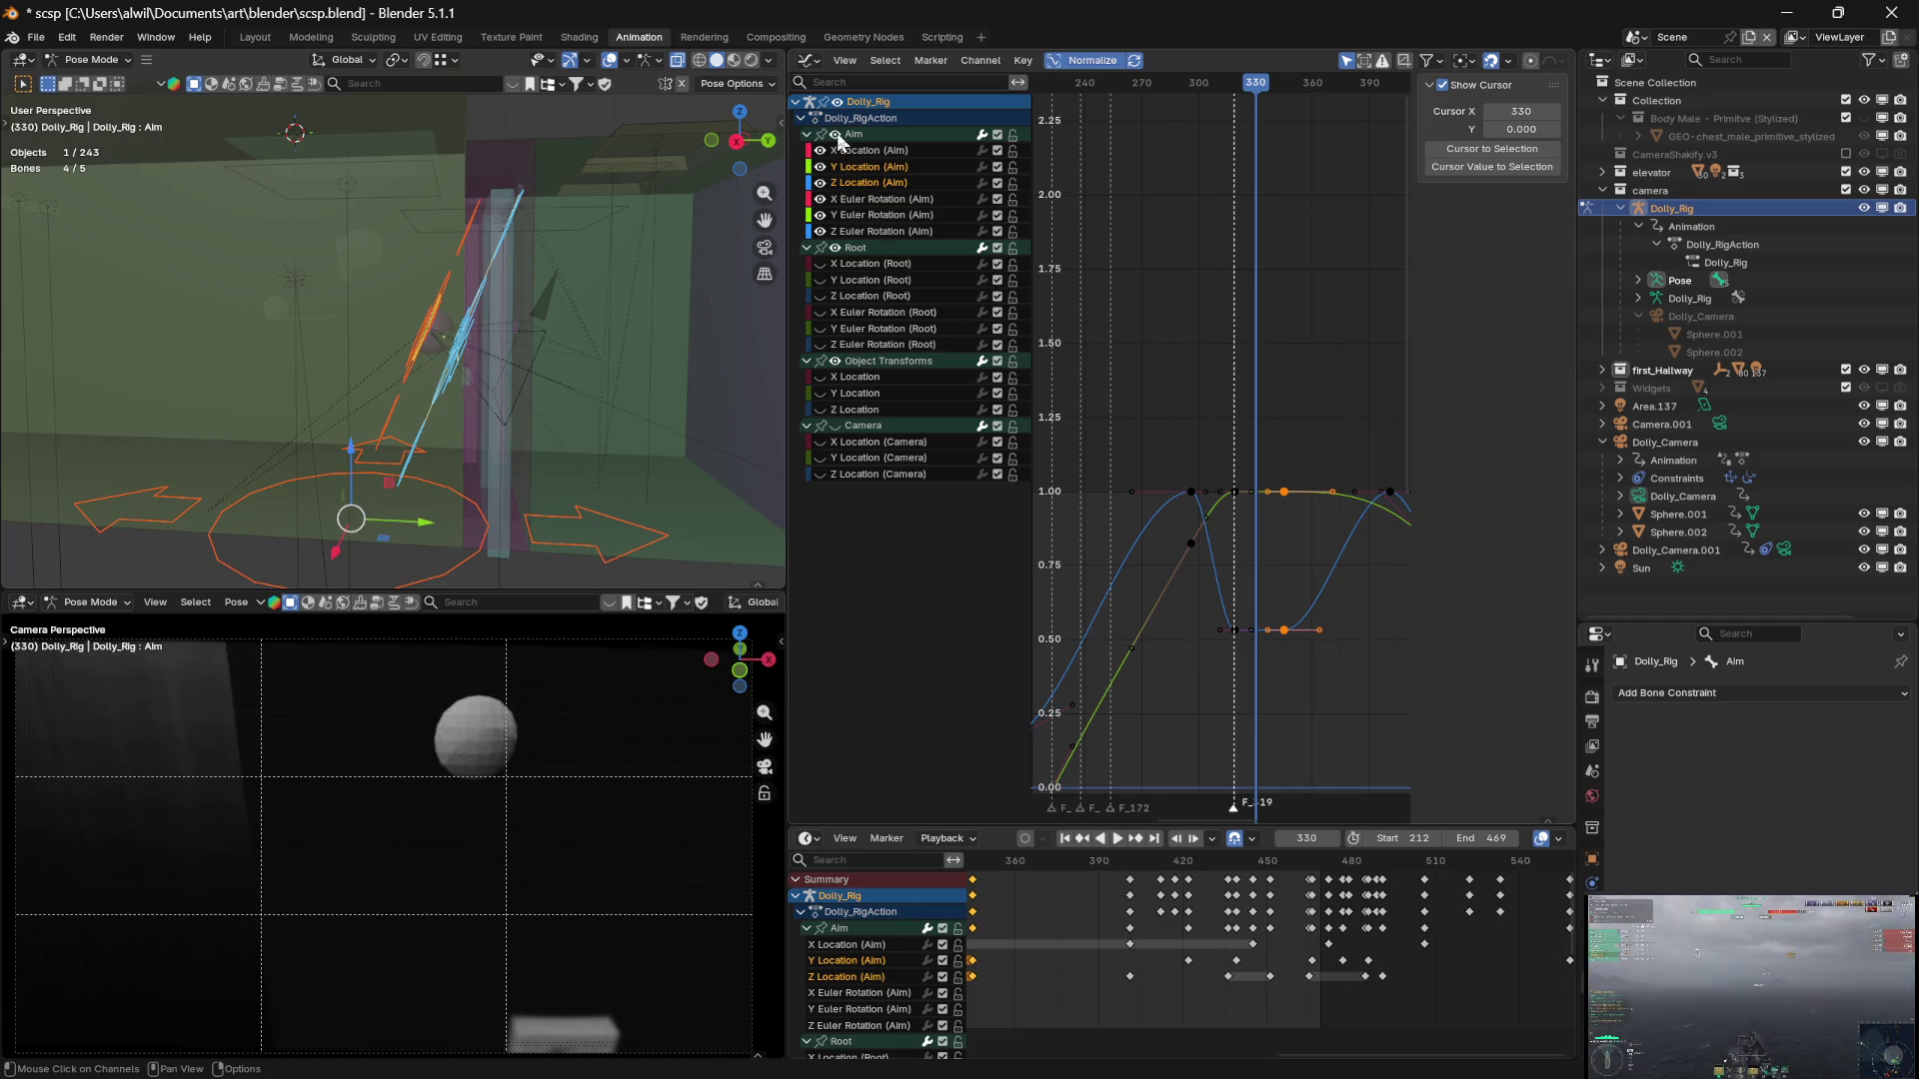
click(835, 134)
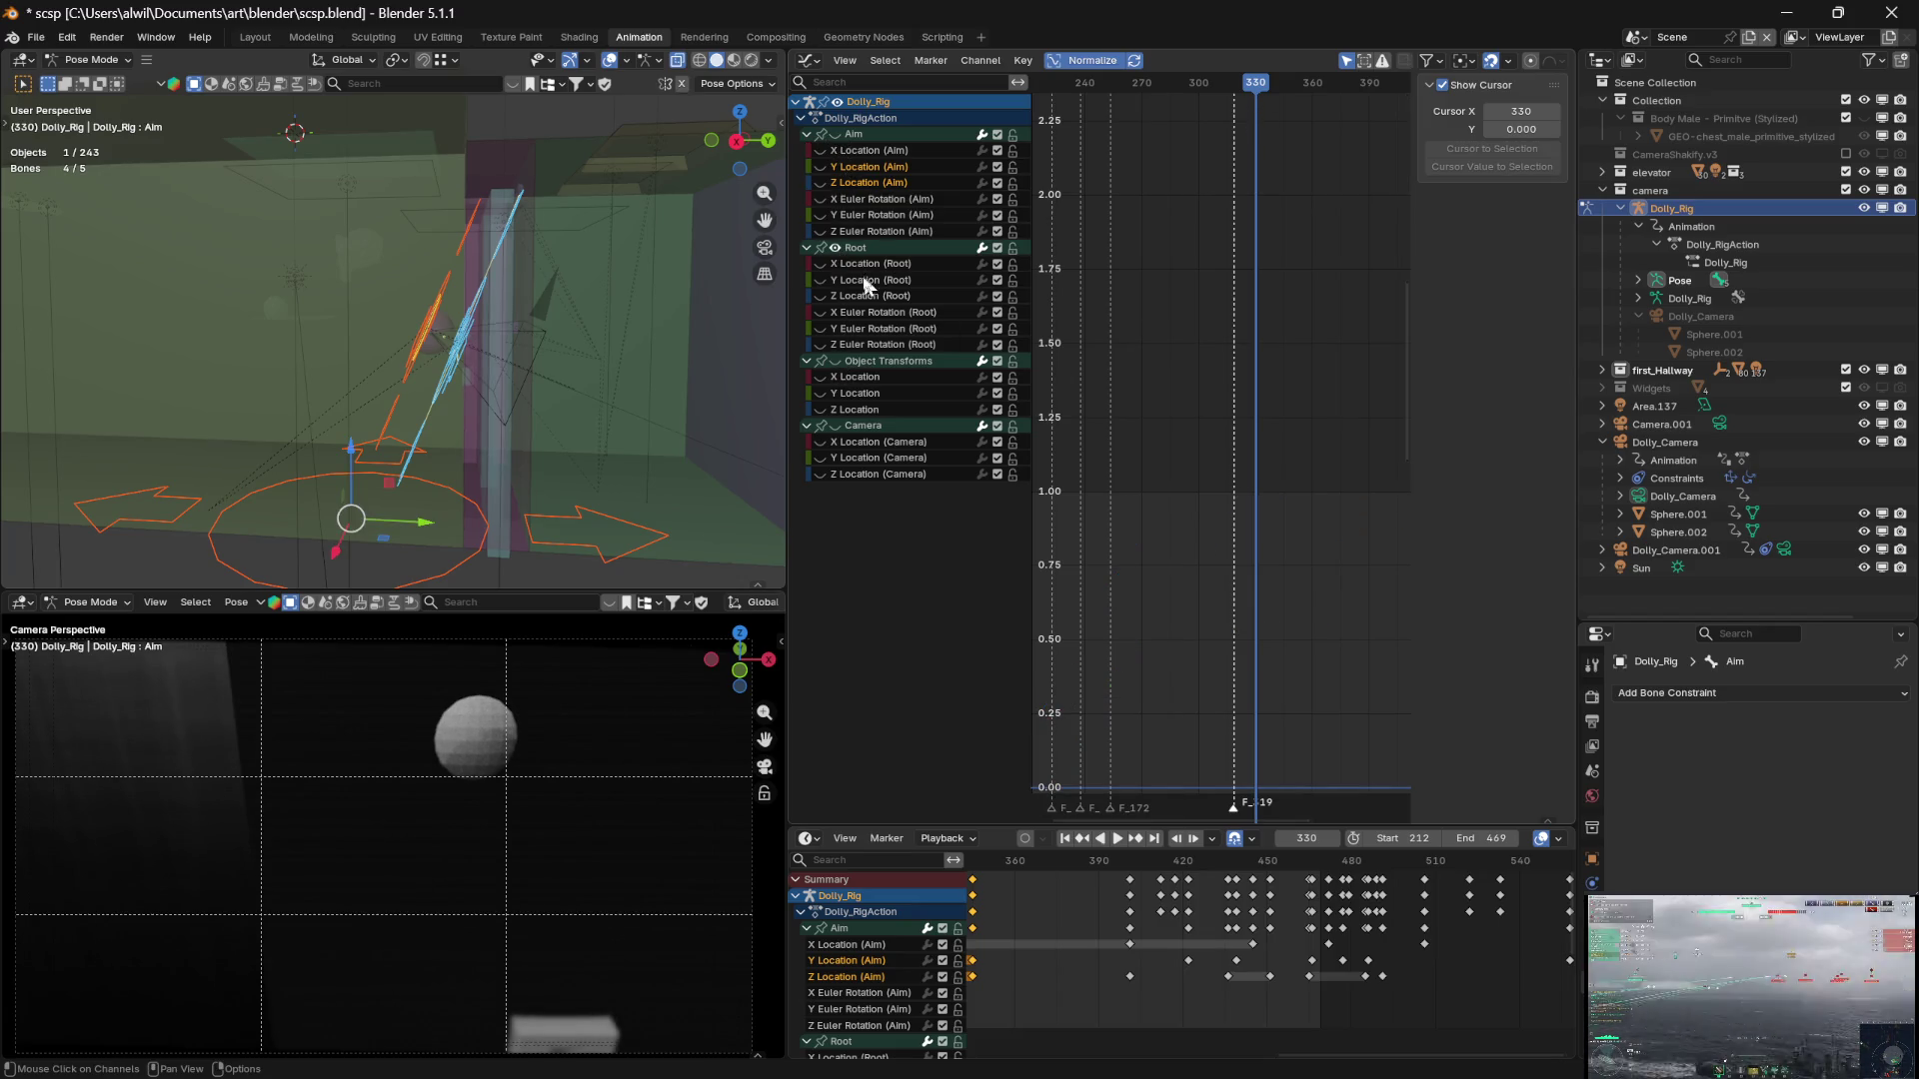
click(835, 248)
drag(1262, 90, 1212, 90)
Duplicate the Root keys at frame 319 and slide the copies later in time
key(b)
drag(1247, 595, 1231, 479)
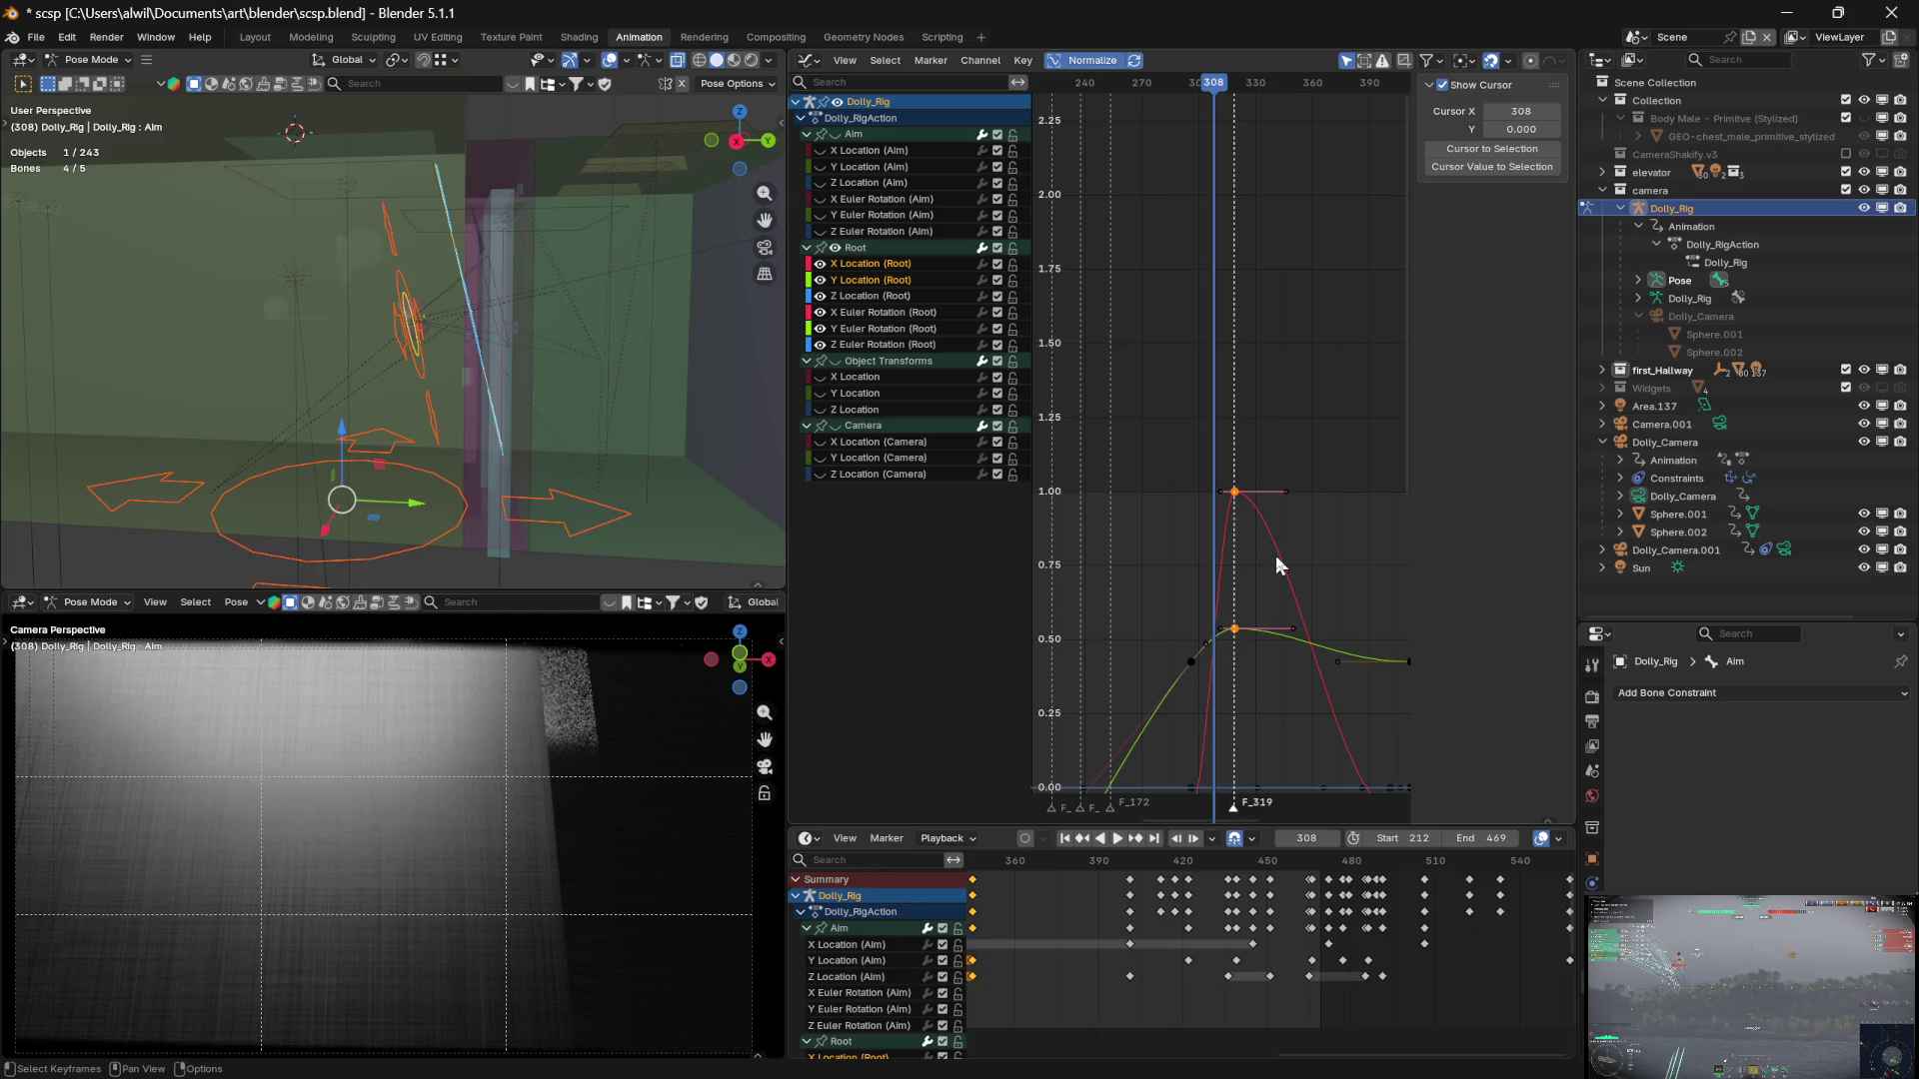
key(shift+d)
key(x)
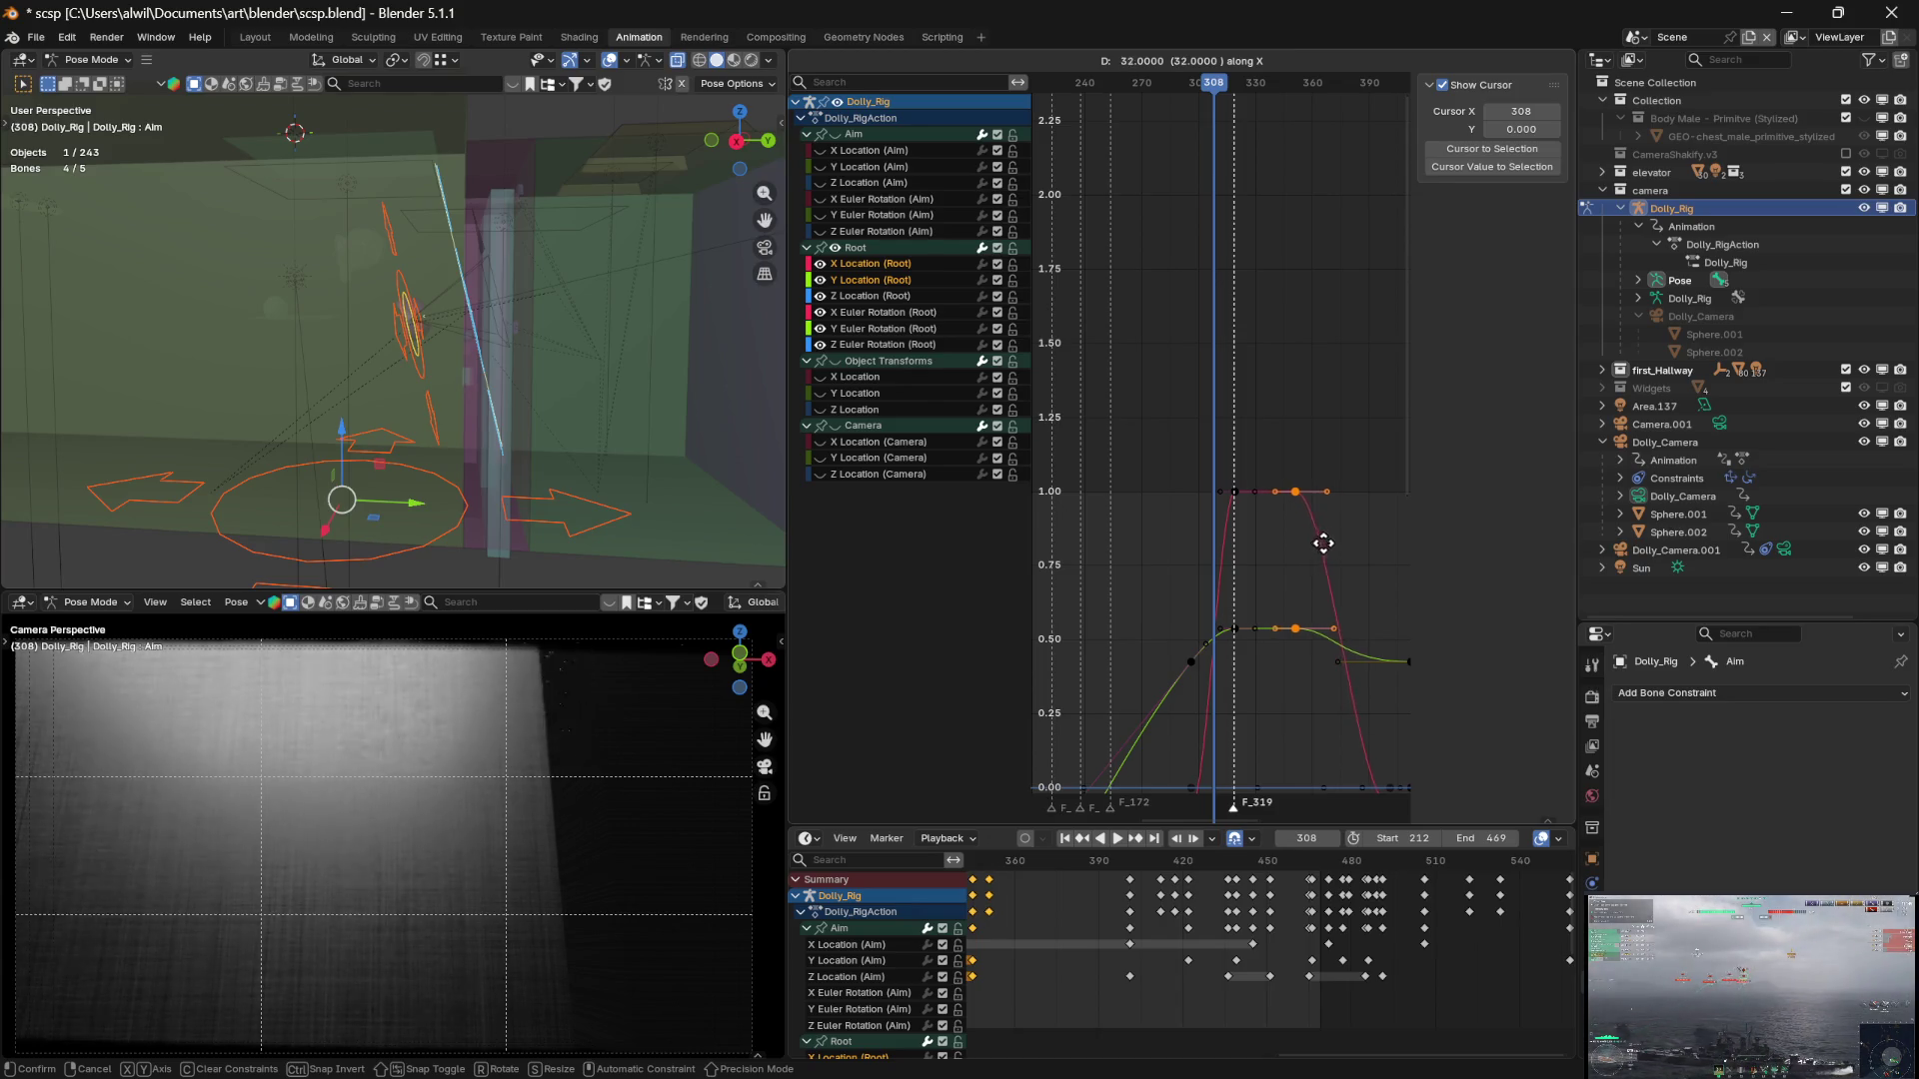
click(1336, 544)
Set the copied Root X and Y Location keys to frame 345
click(1339, 535)
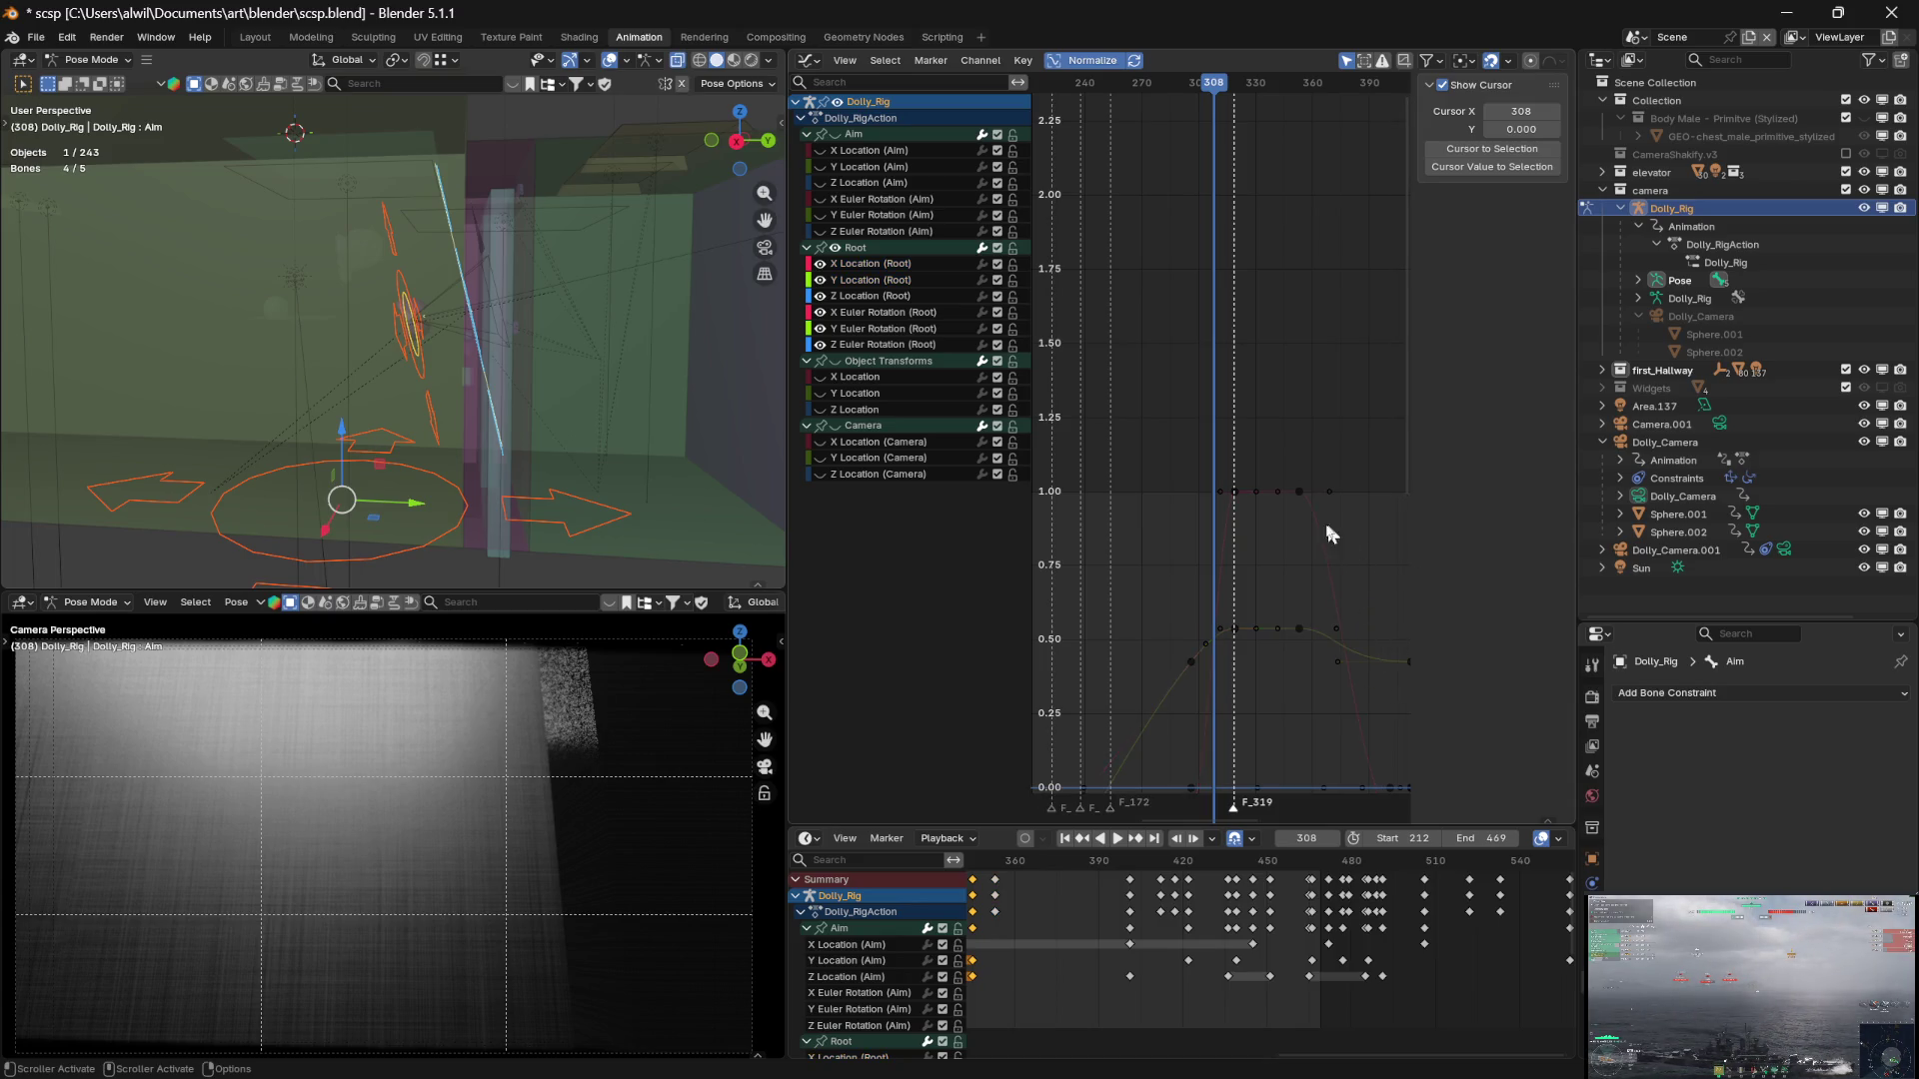
click(1300, 491)
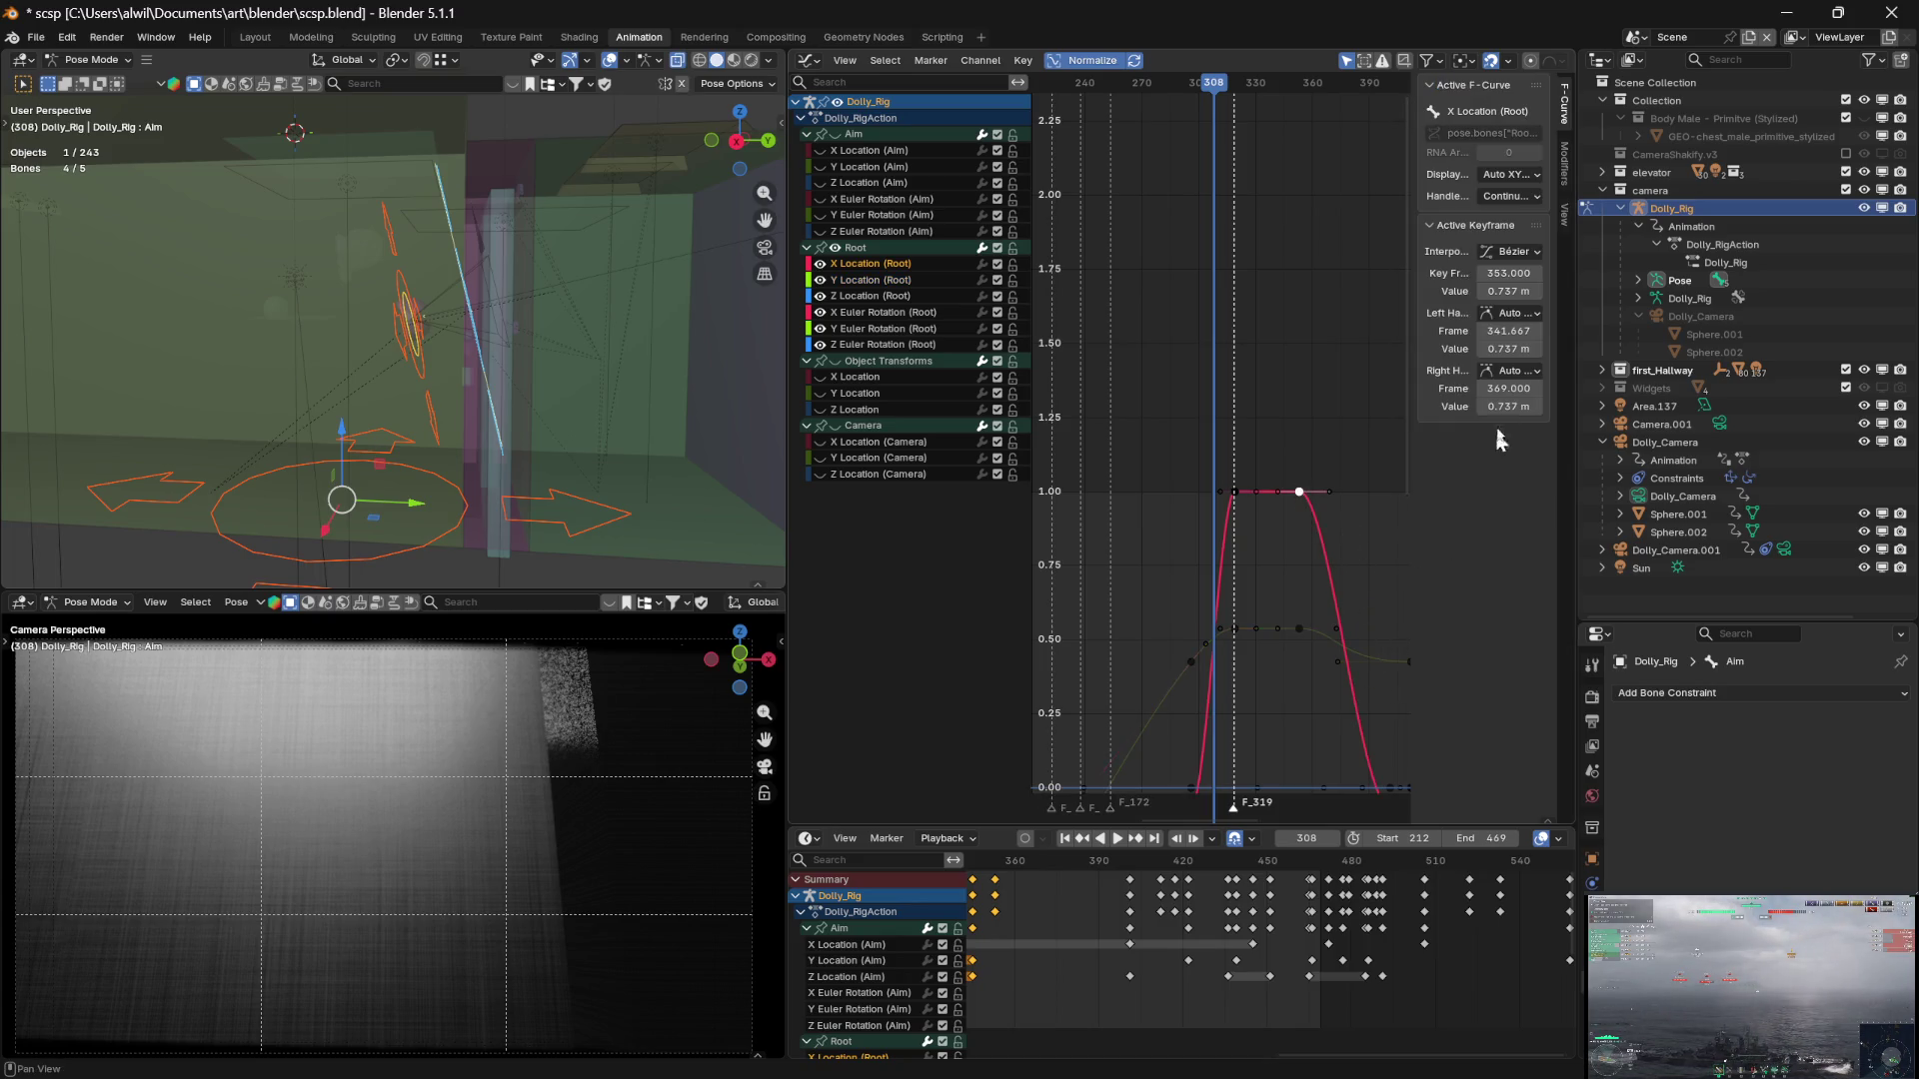
click(1500, 273)
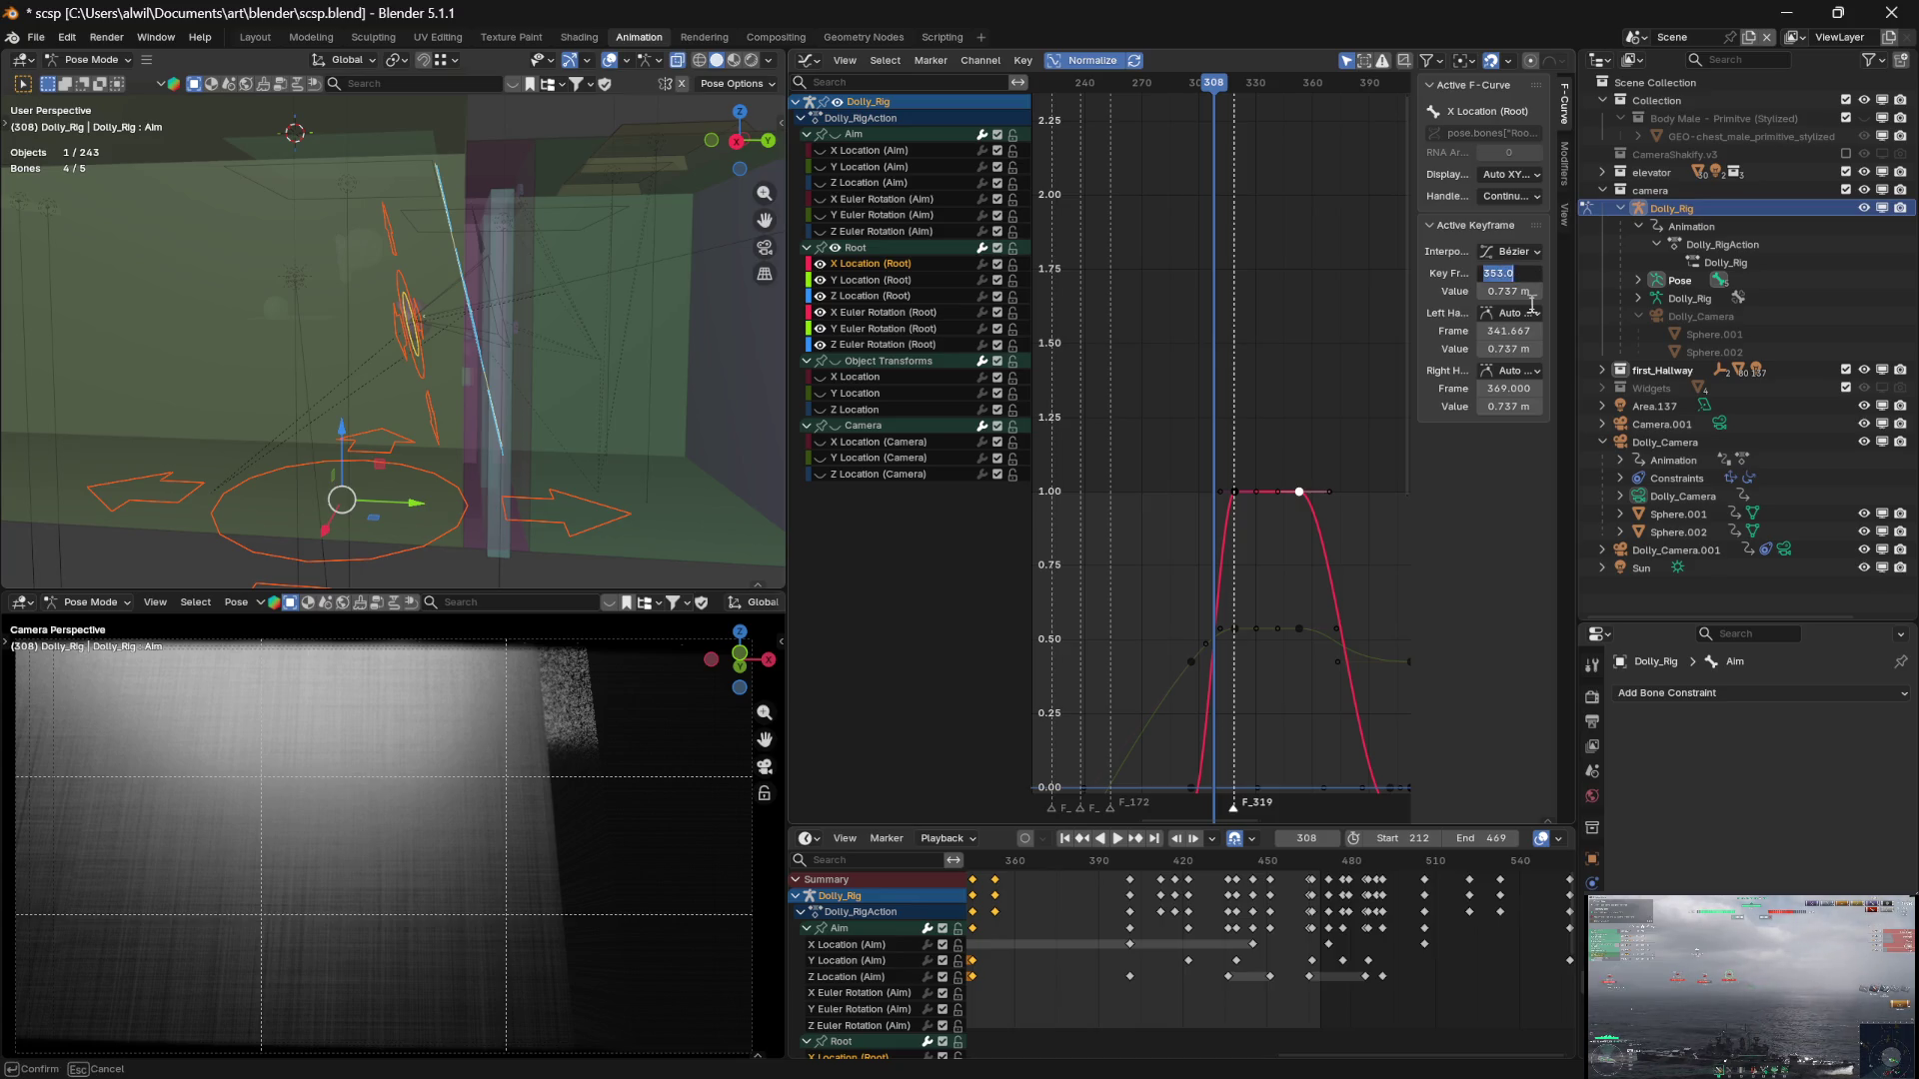
text(345)
key(Return)
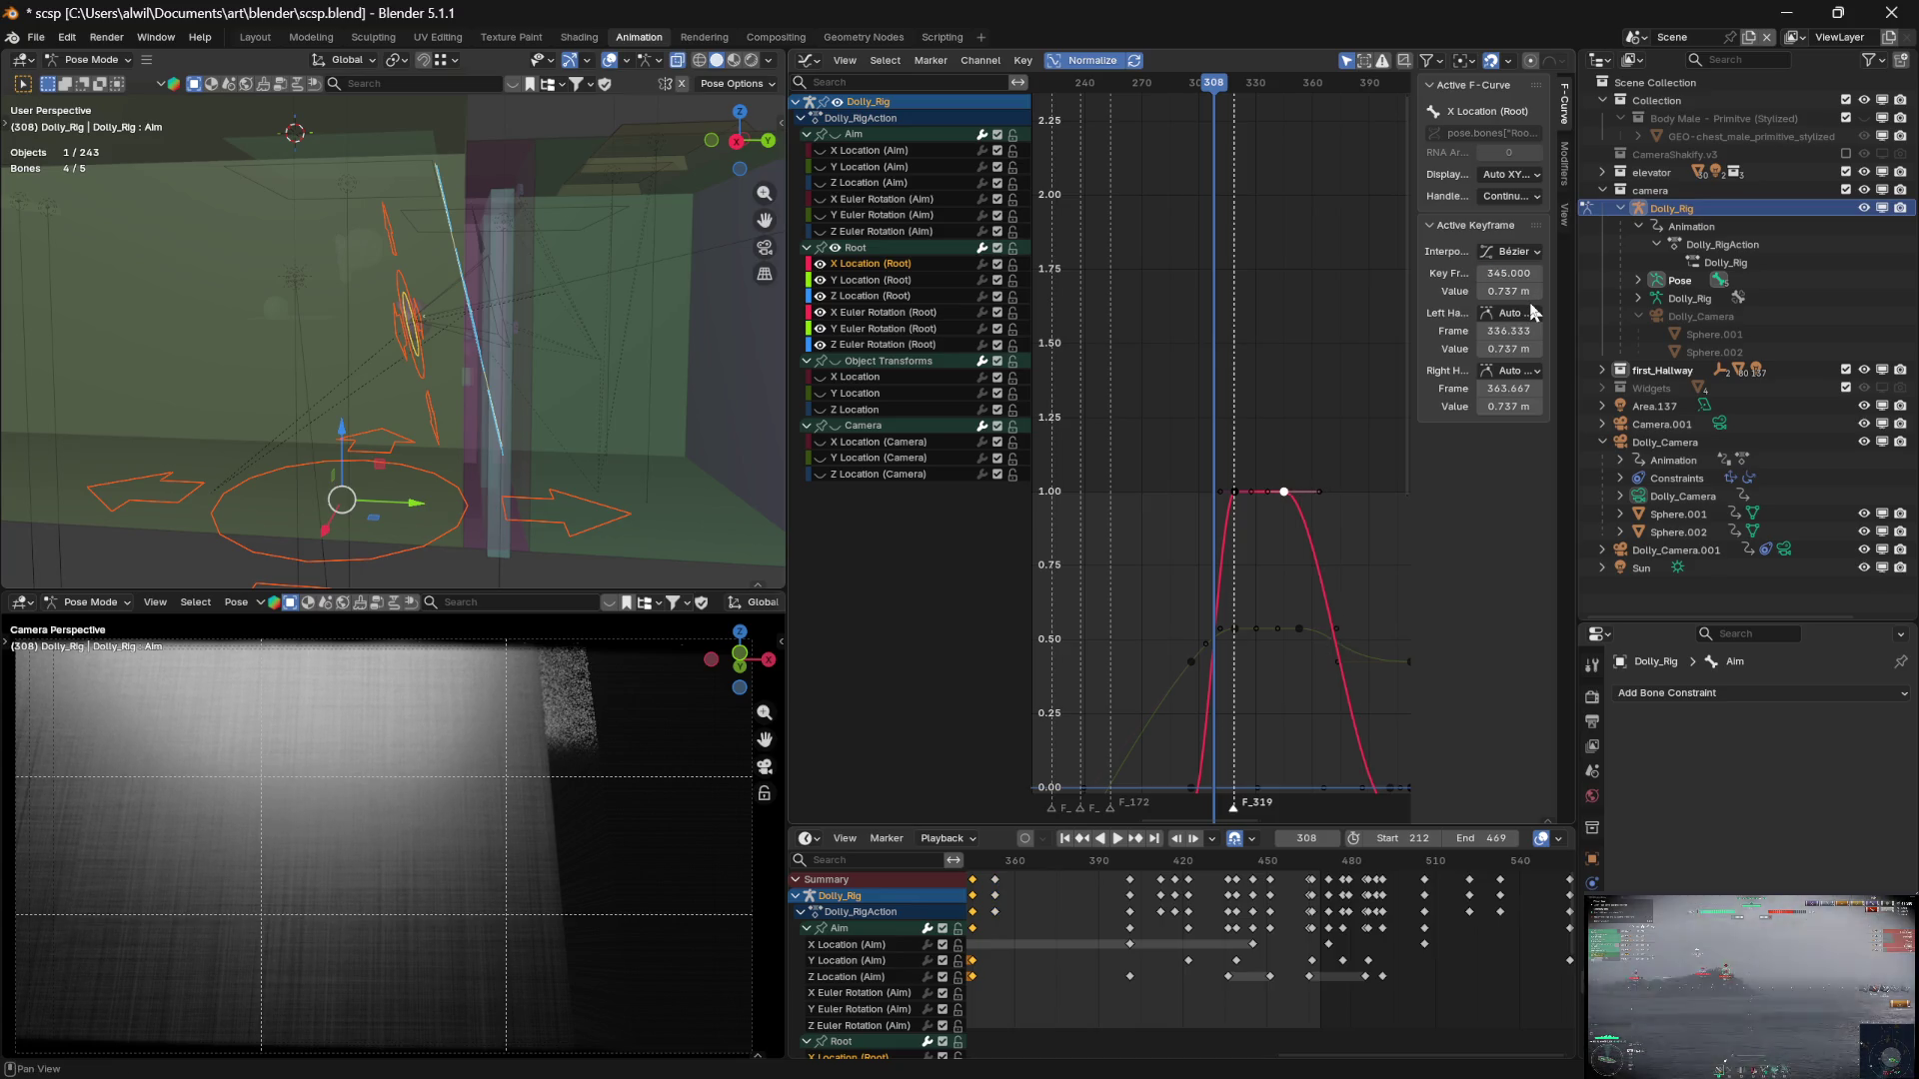
click(1299, 629)
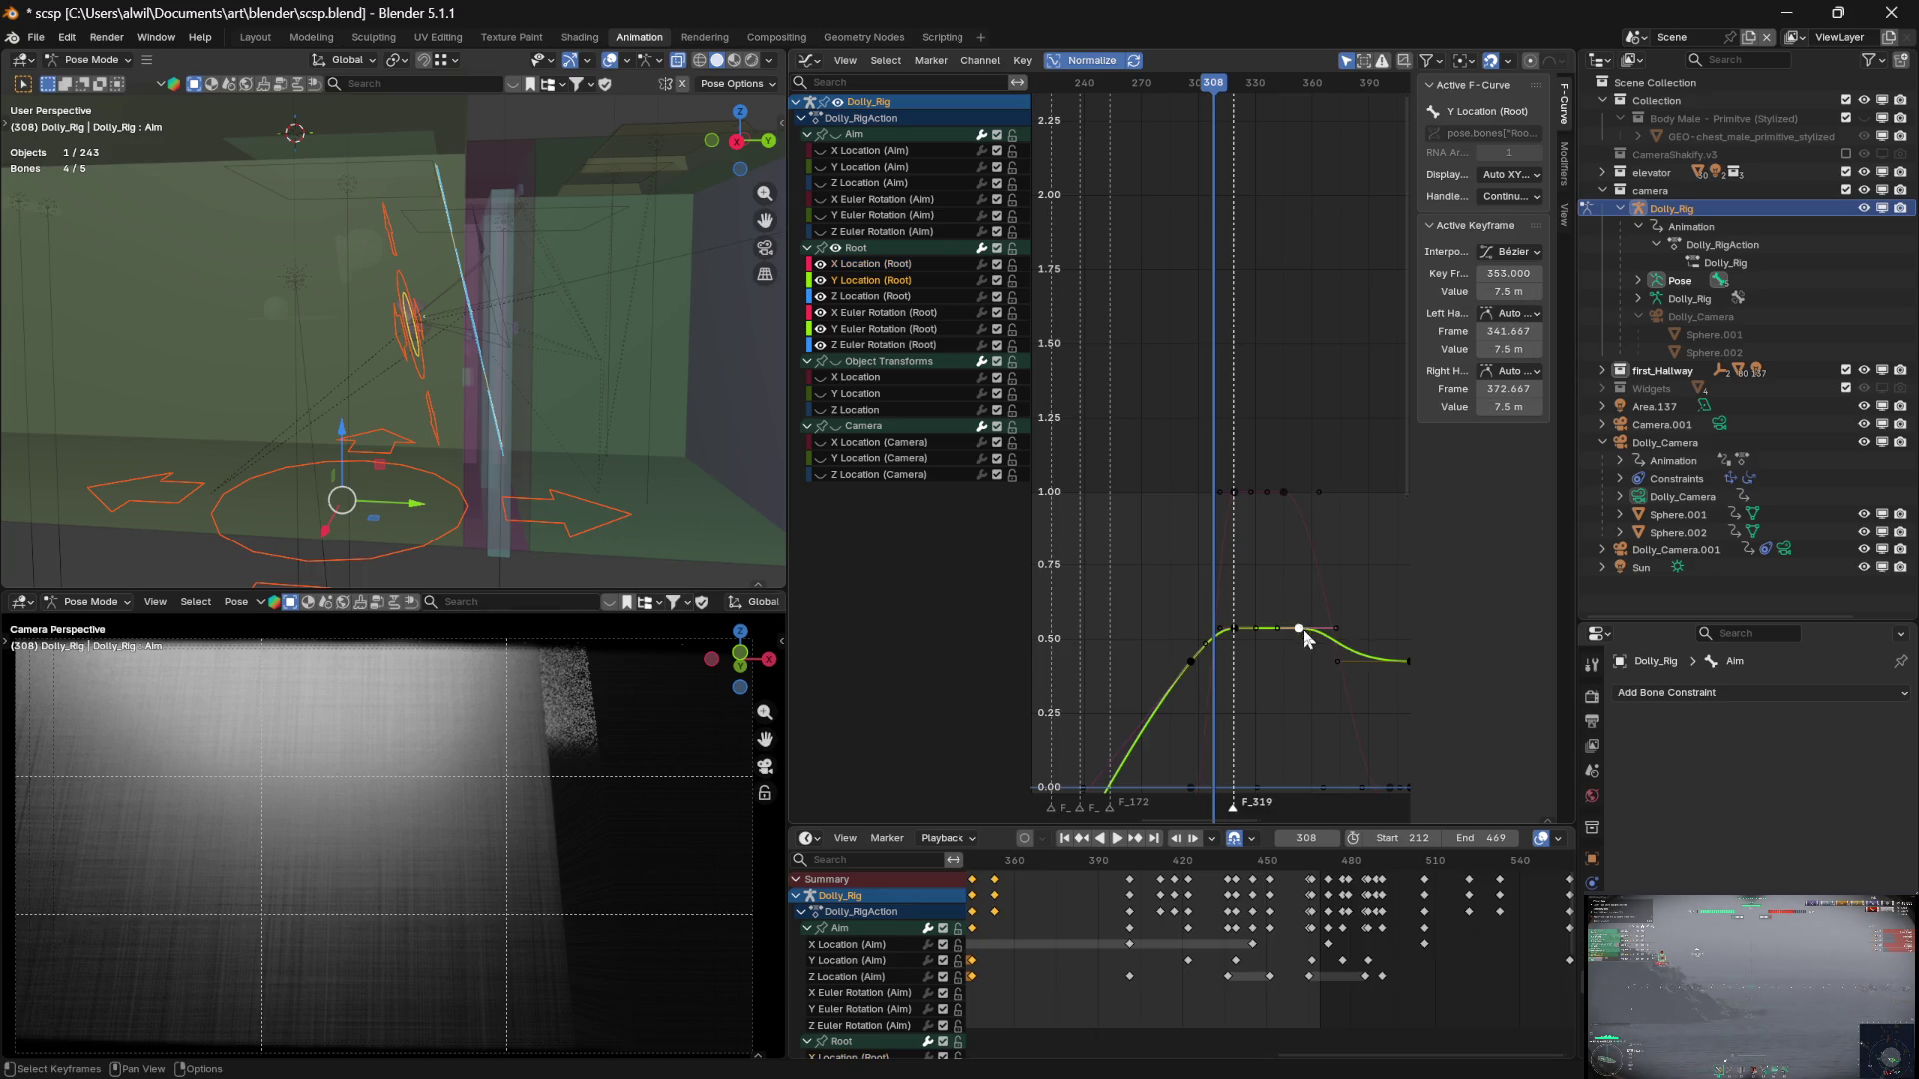
click(1511, 276)
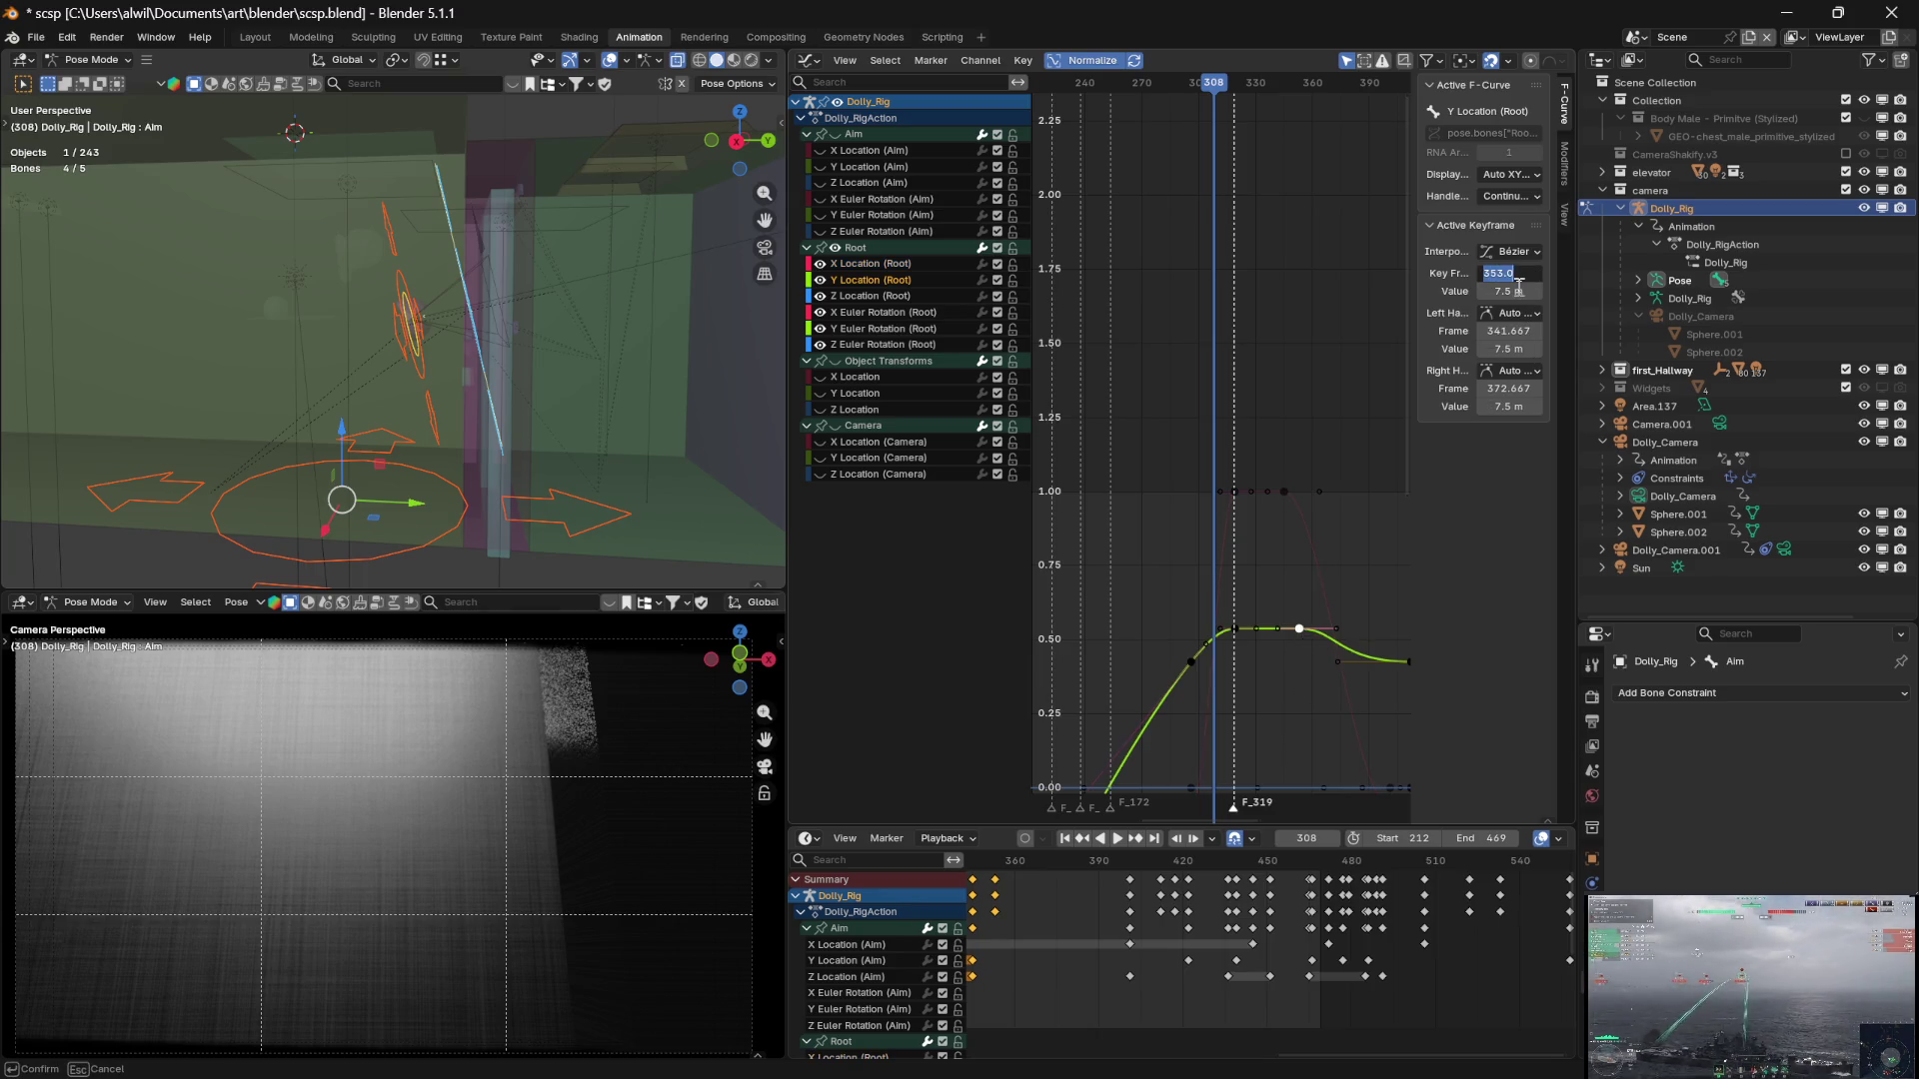
text(345)
key(Return)
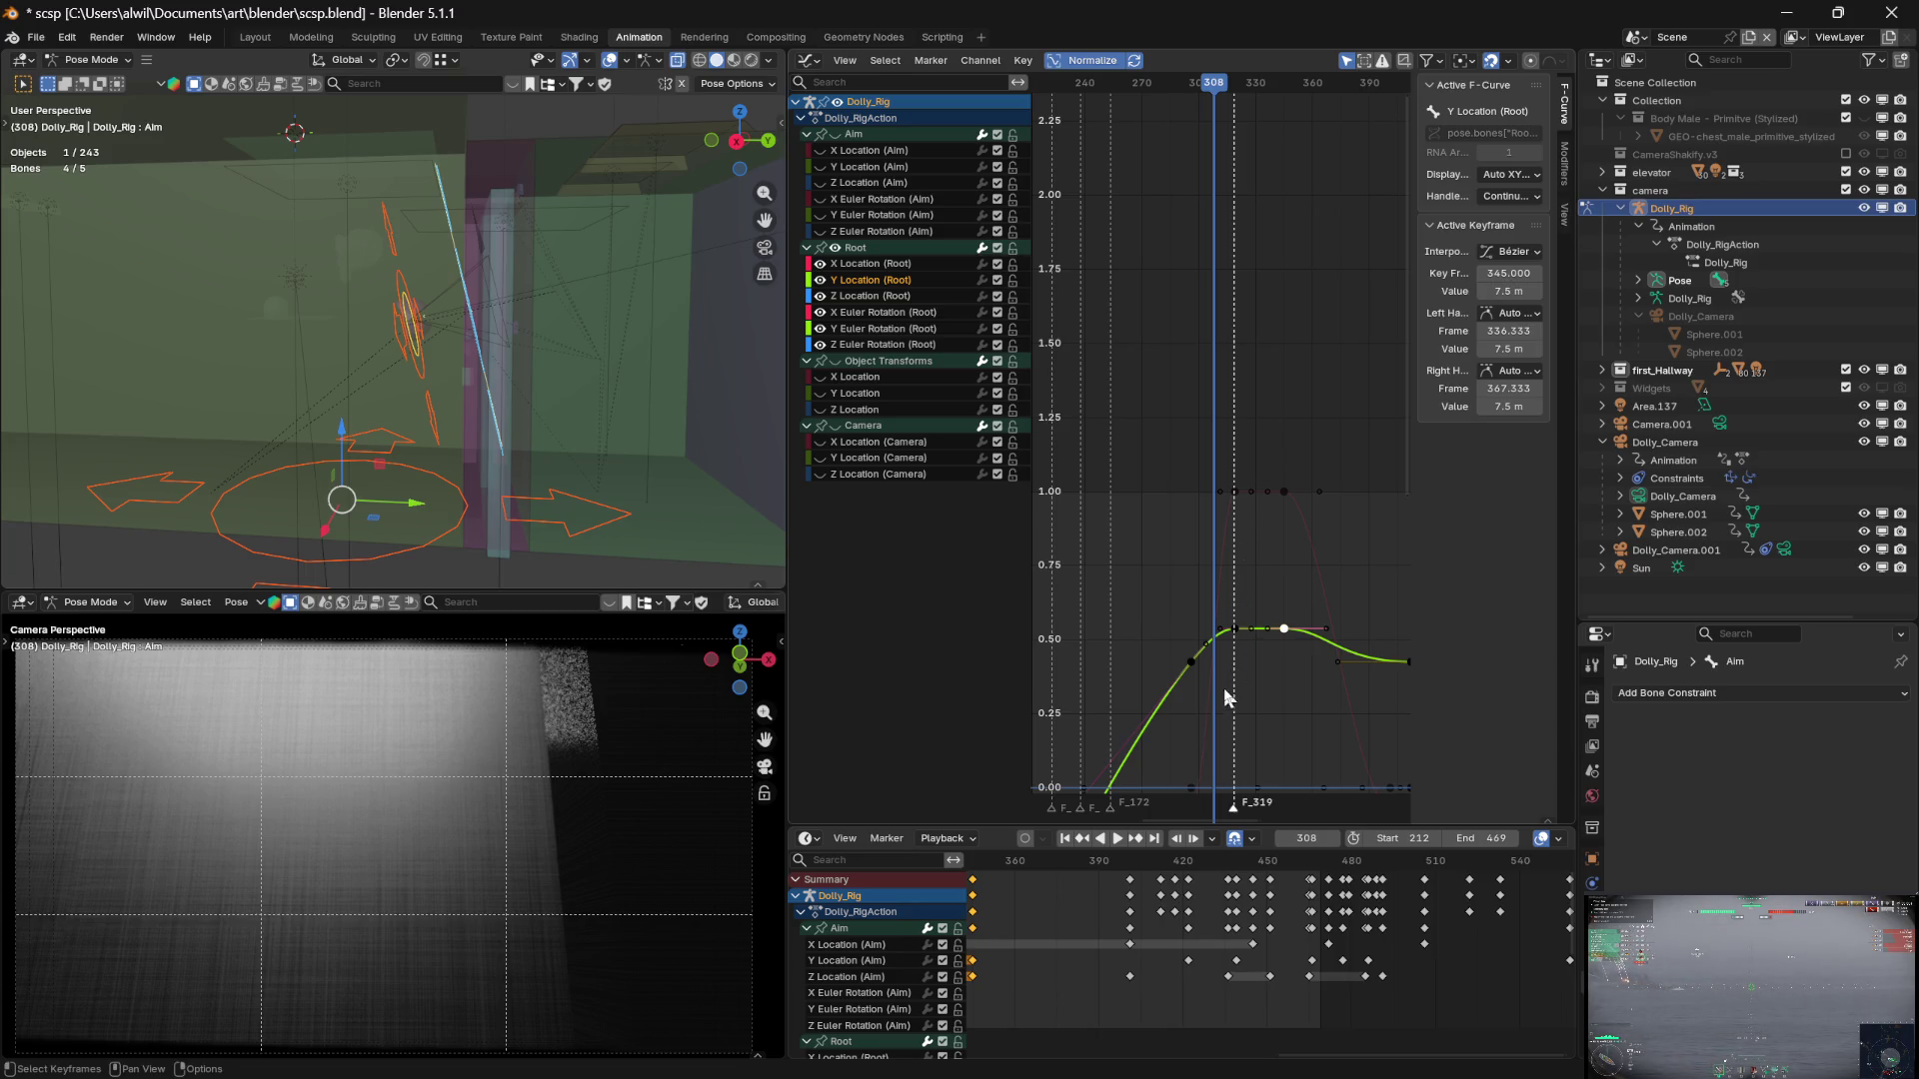
mouse_move(1209, 92)
mouse_down()
mouse_move(1297, 94)
mouse_move(1245, 93)
mouse_up()
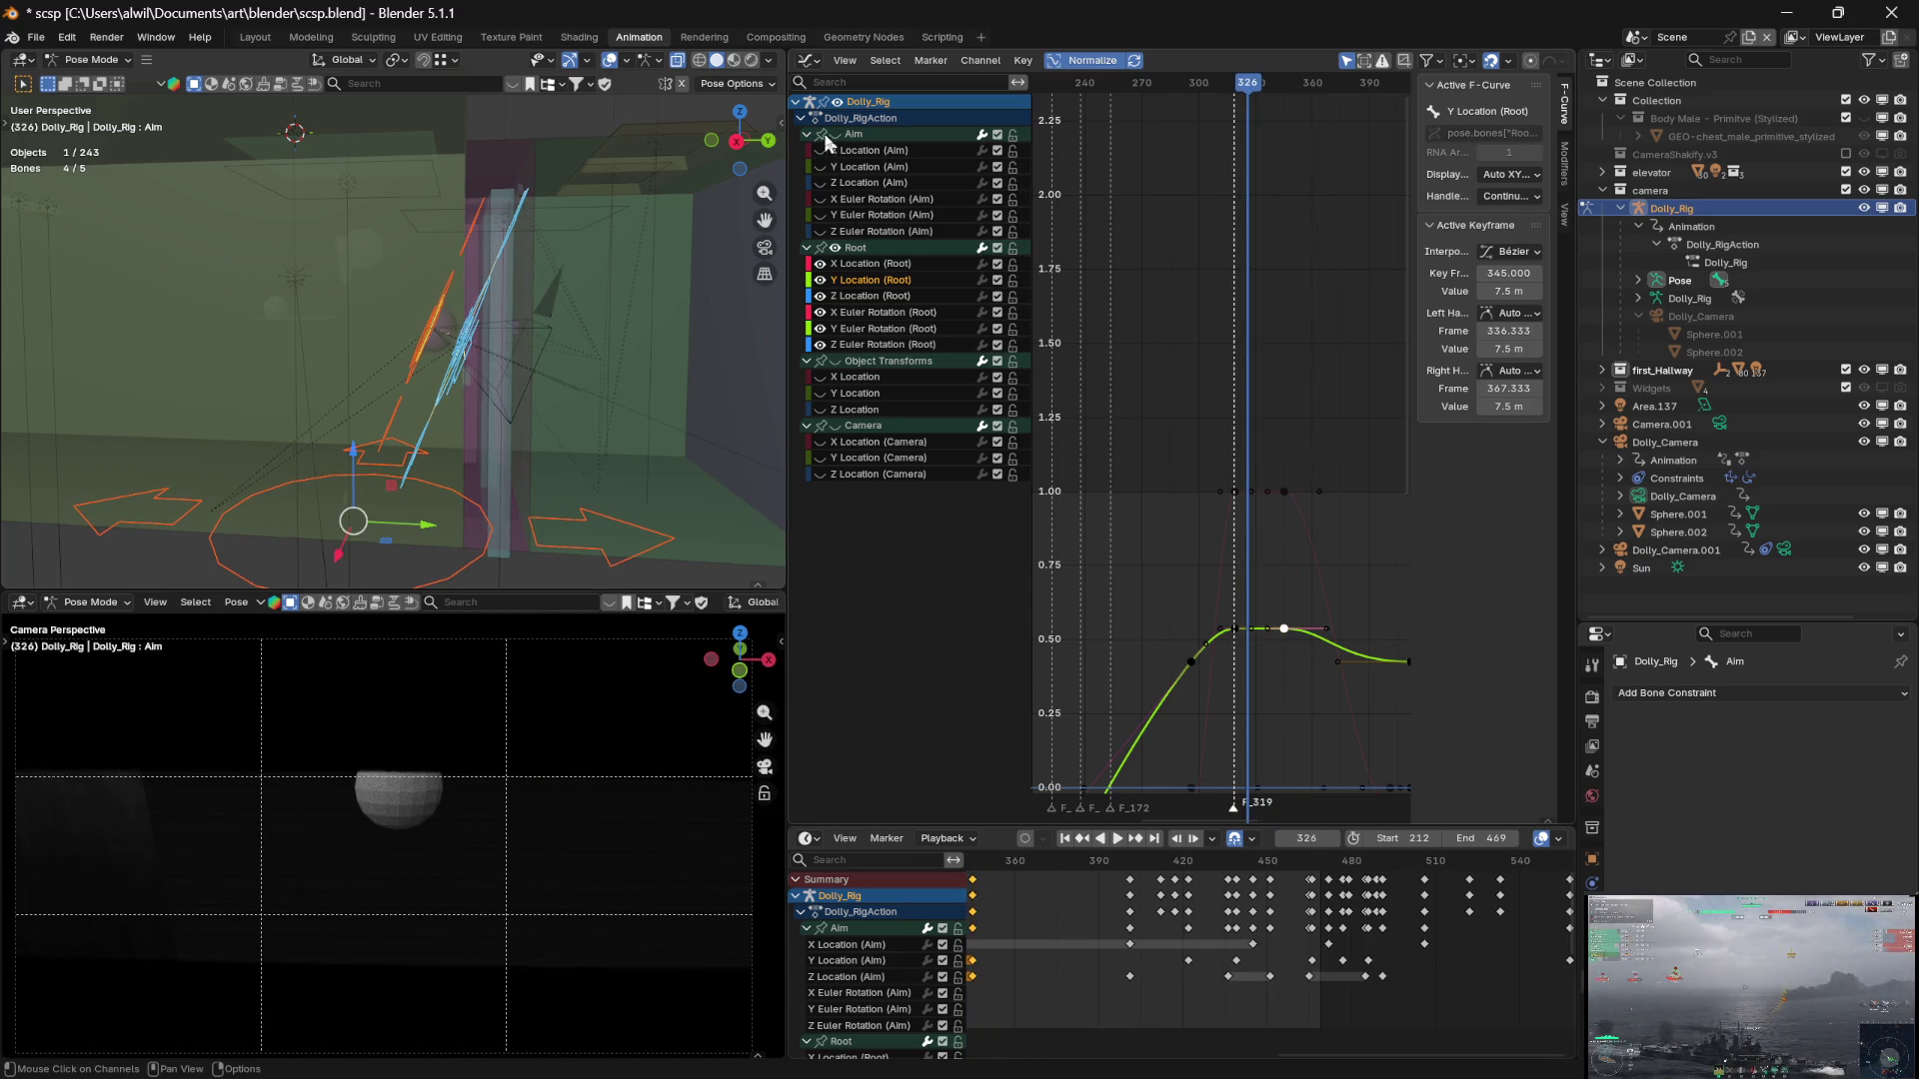
Re-enable the Aim, Object Transforms and Camera curves, zoom out, and scrub to frame 332
drag(822, 134, 822, 474)
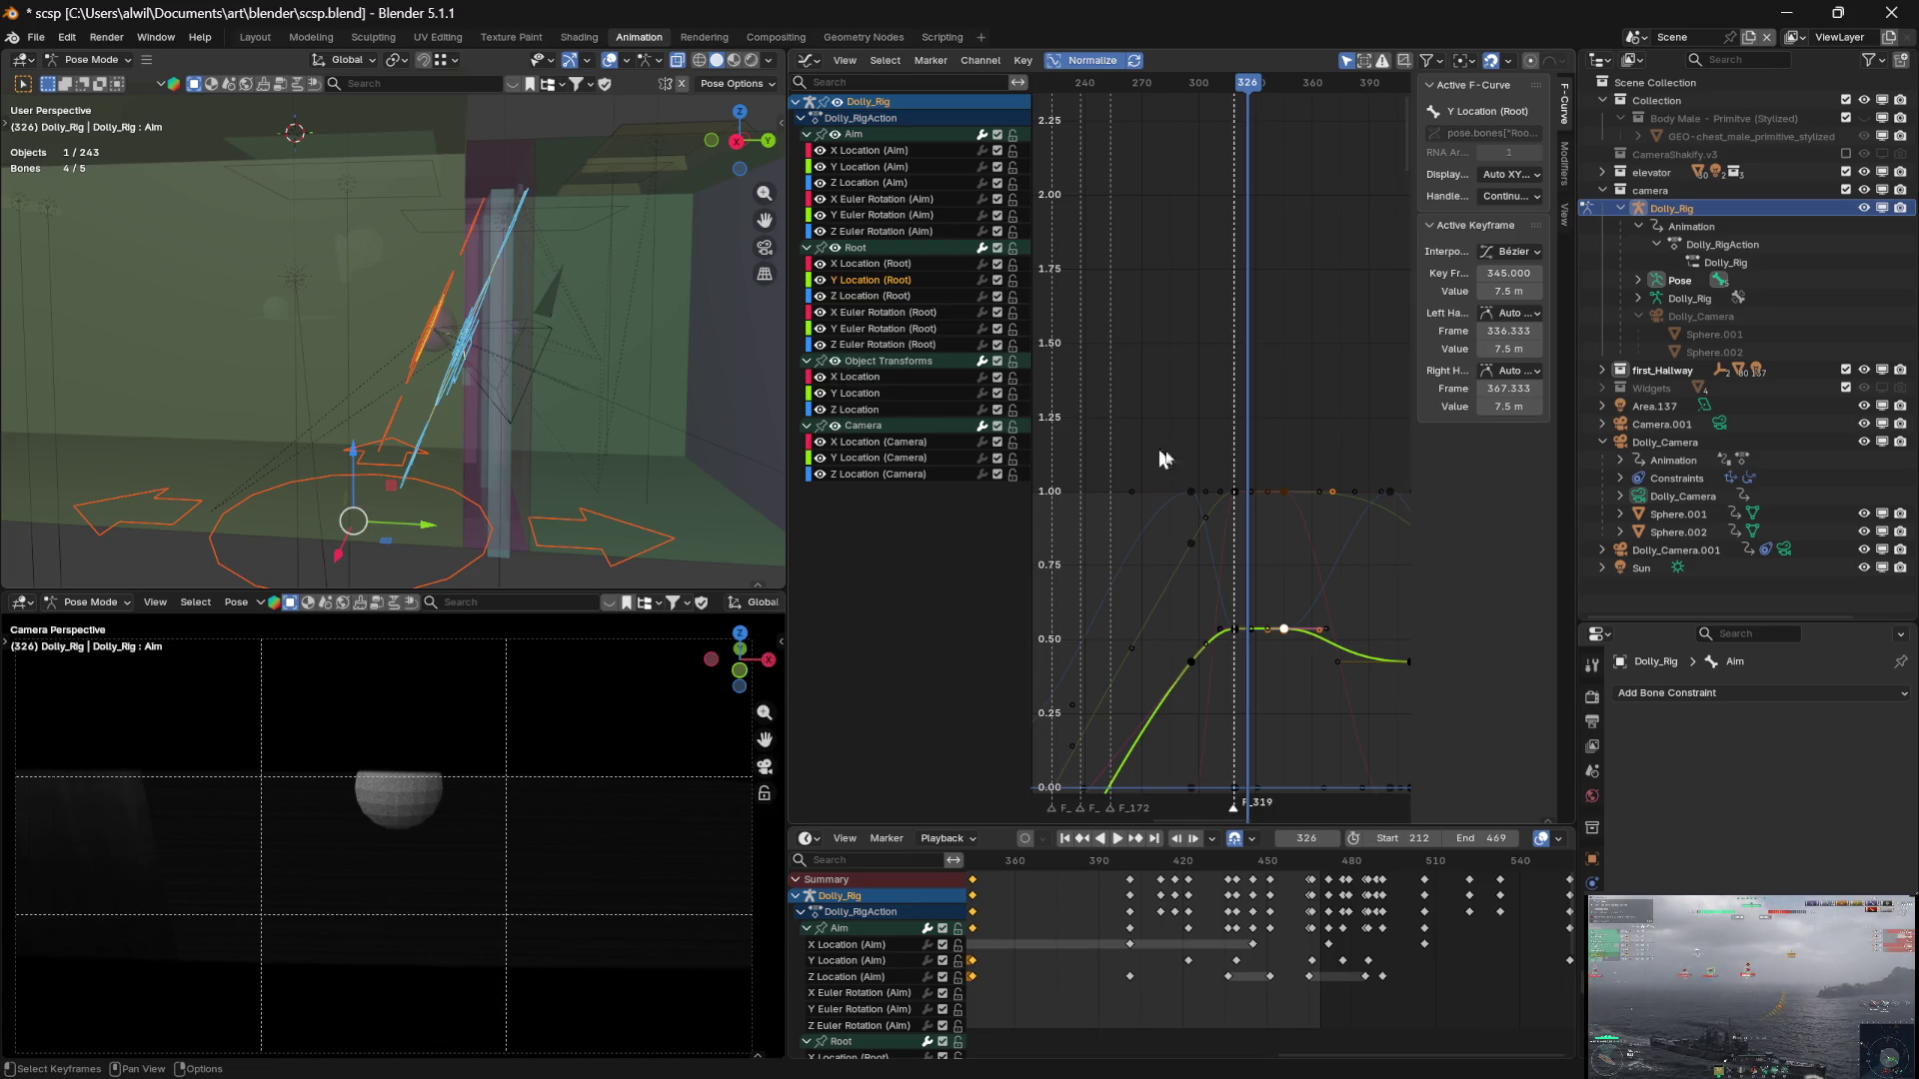
mouse_move(1310, 387)
ctrl+middle_down()
mouse_move(1298, 427)
mouse_move(1303, 388)
ctrl+middle_up()
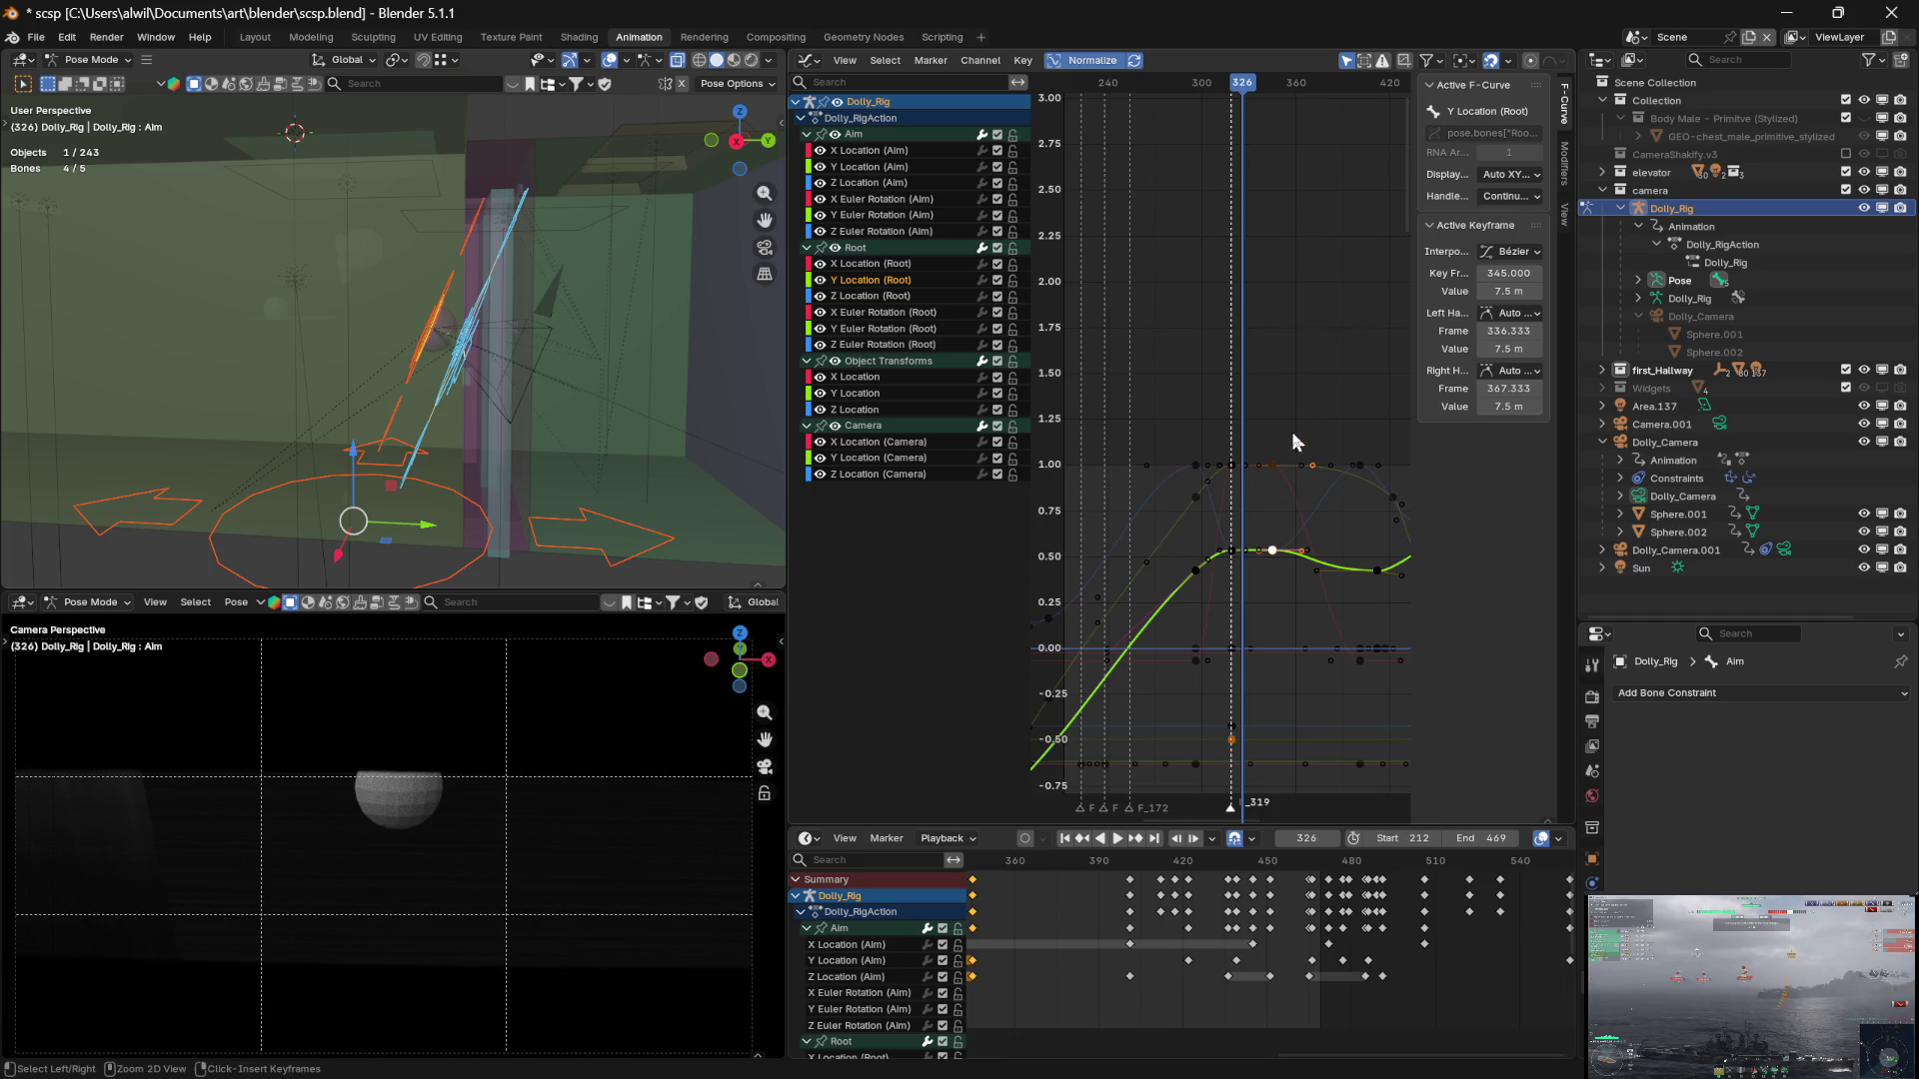
mouse_move(1239, 100)
mouse_down()
mouse_move(1216, 94)
mouse_move(1284, 98)
mouse_move(1222, 100)
mouse_move(1257, 104)
mouse_up()
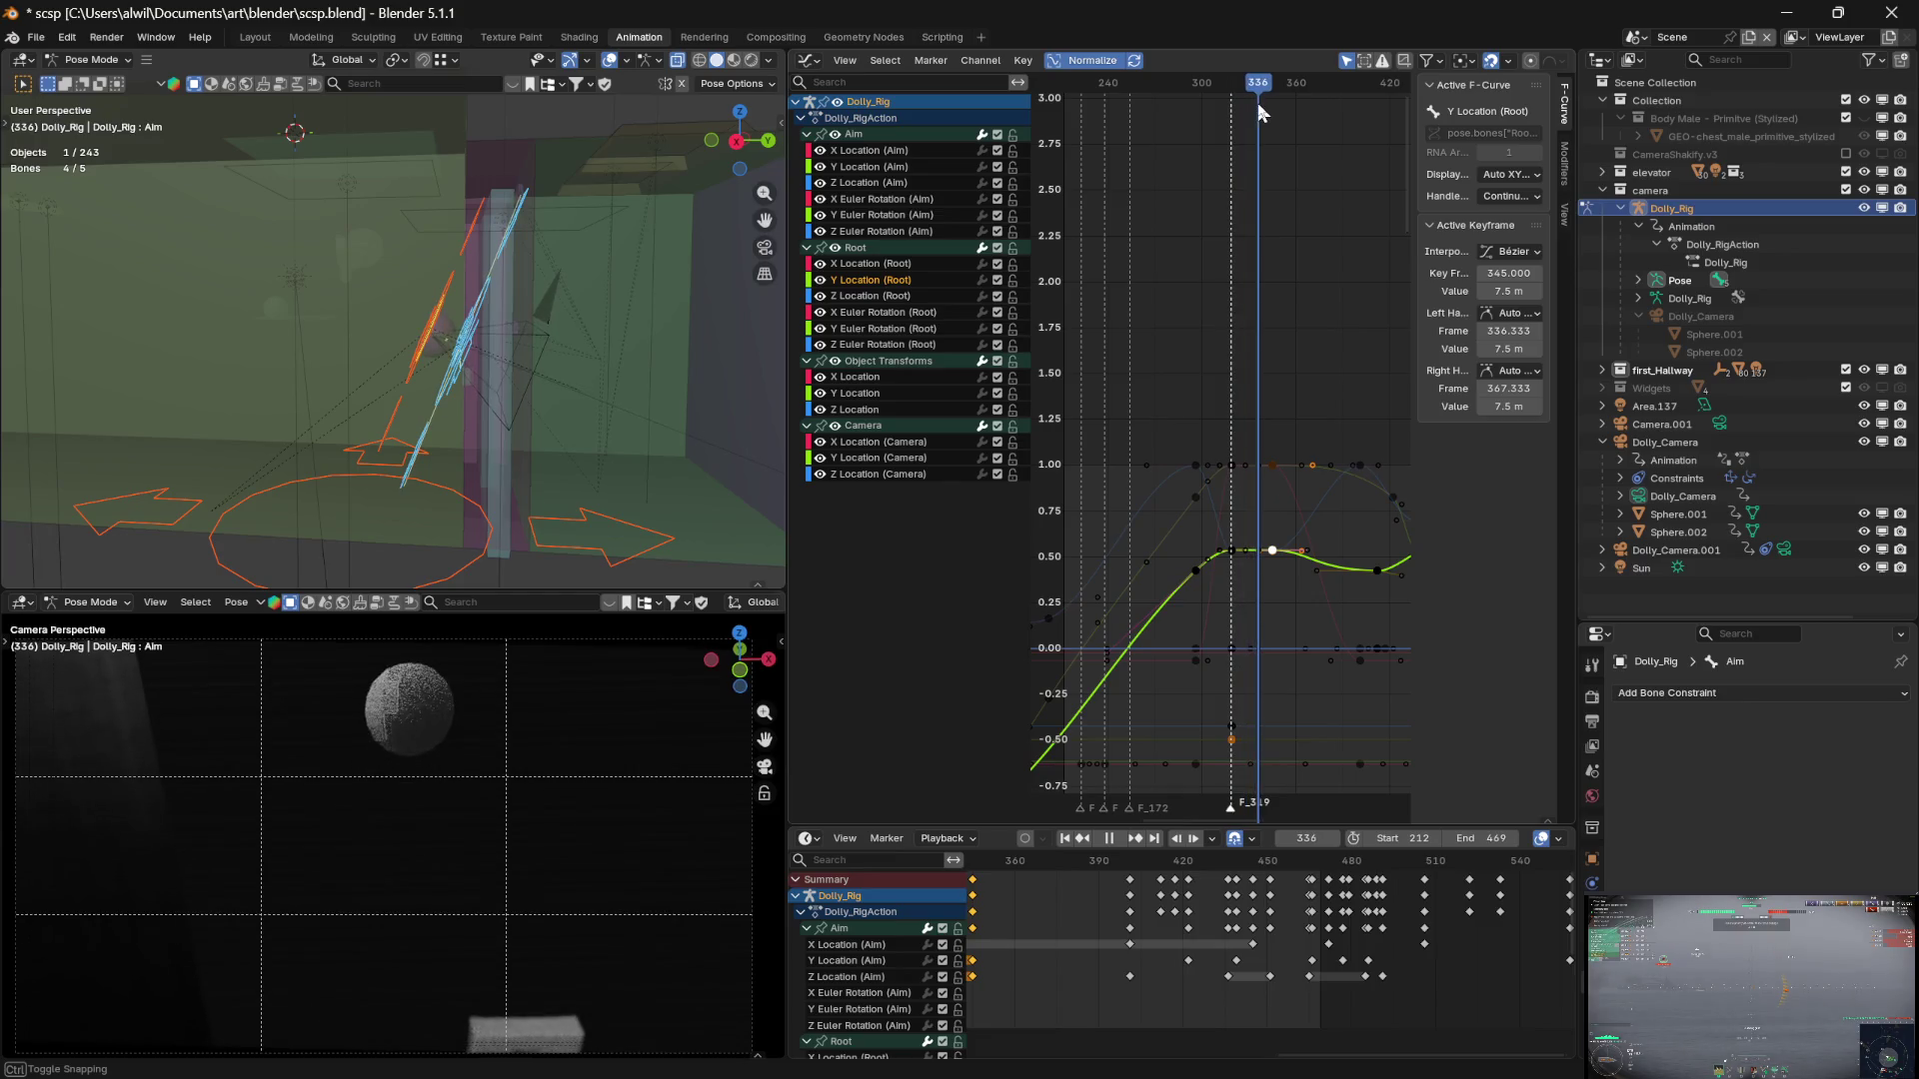
mouse_move(1305, 652)
middle_down()
mouse_move(1309, 597)
mouse_move(1349, 544)
mouse_move(1322, 580)
middle_up()
drag(1275, 90, 1268, 92)
click(412, 377)
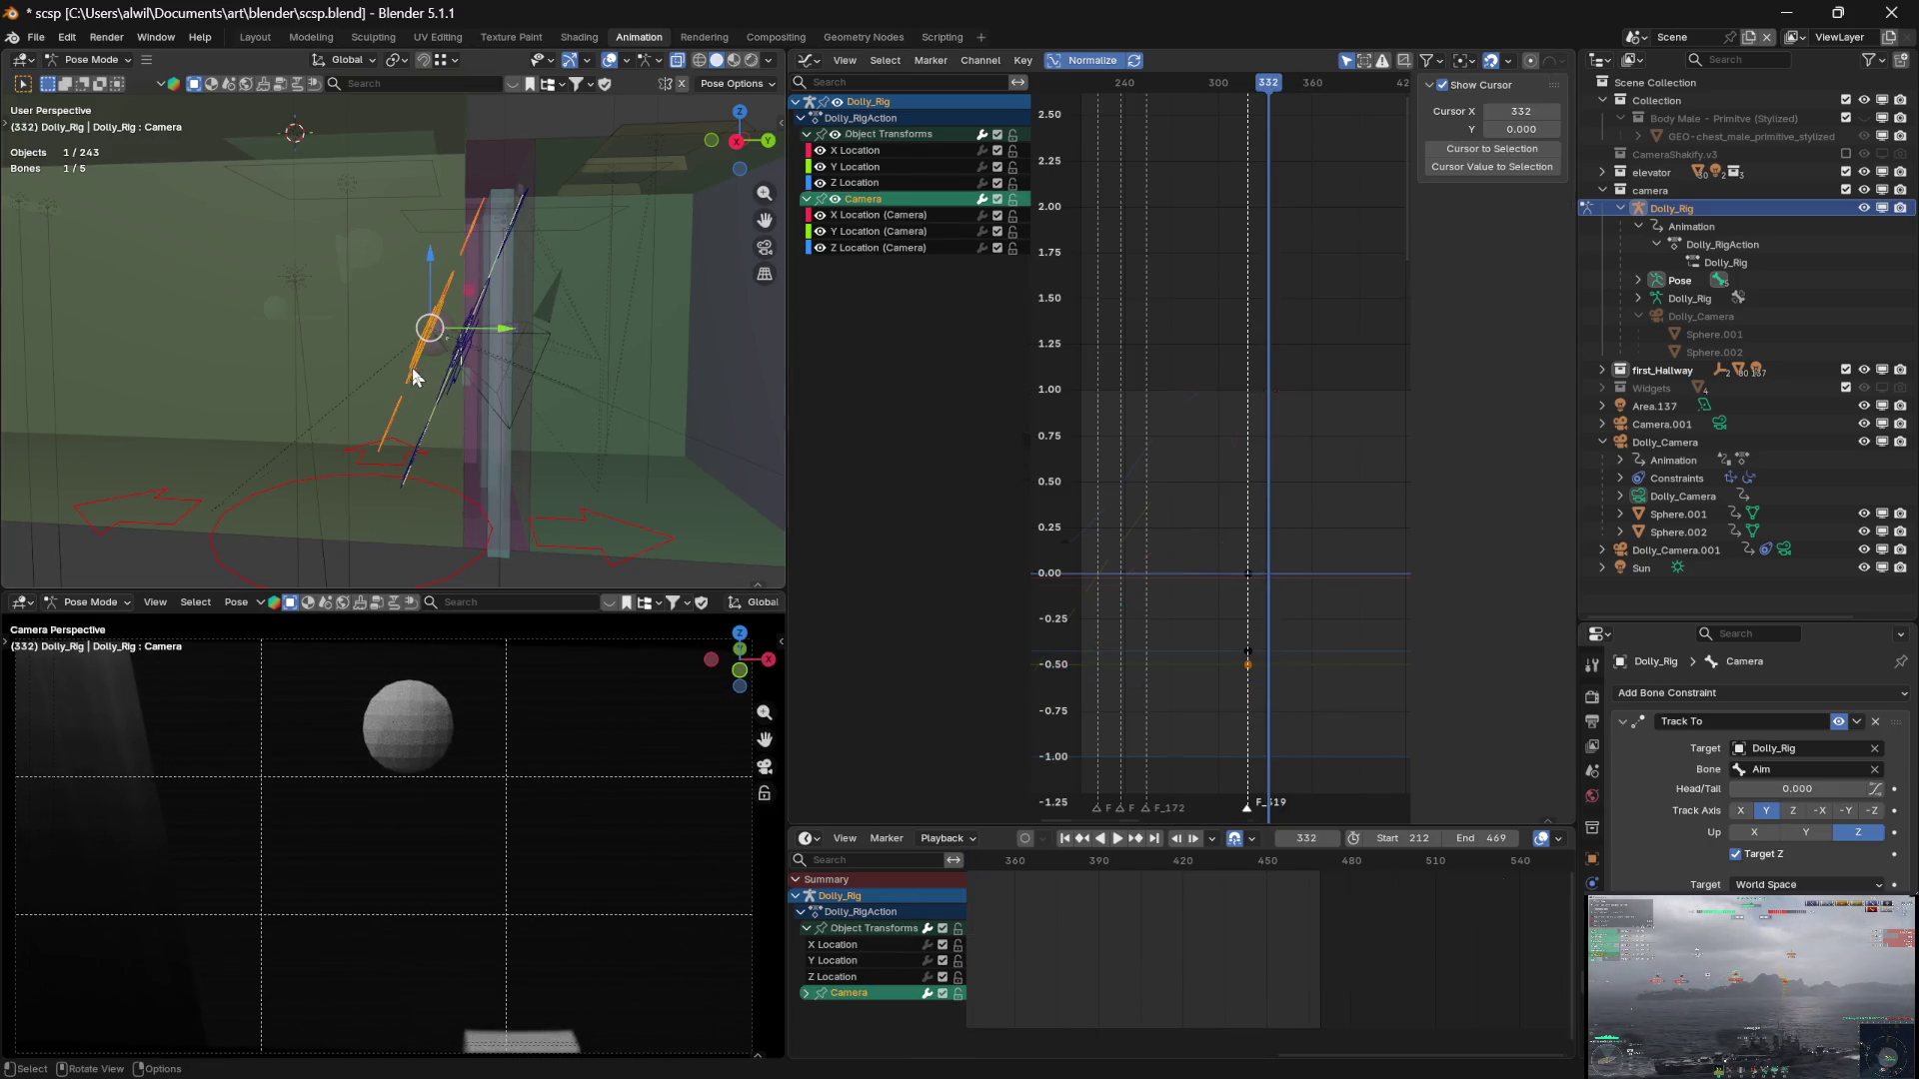
click(1233, 93)
mouse_move(1232, 94)
mouse_down()
mouse_move(1321, 106)
mouse_move(1275, 110)
mouse_up()
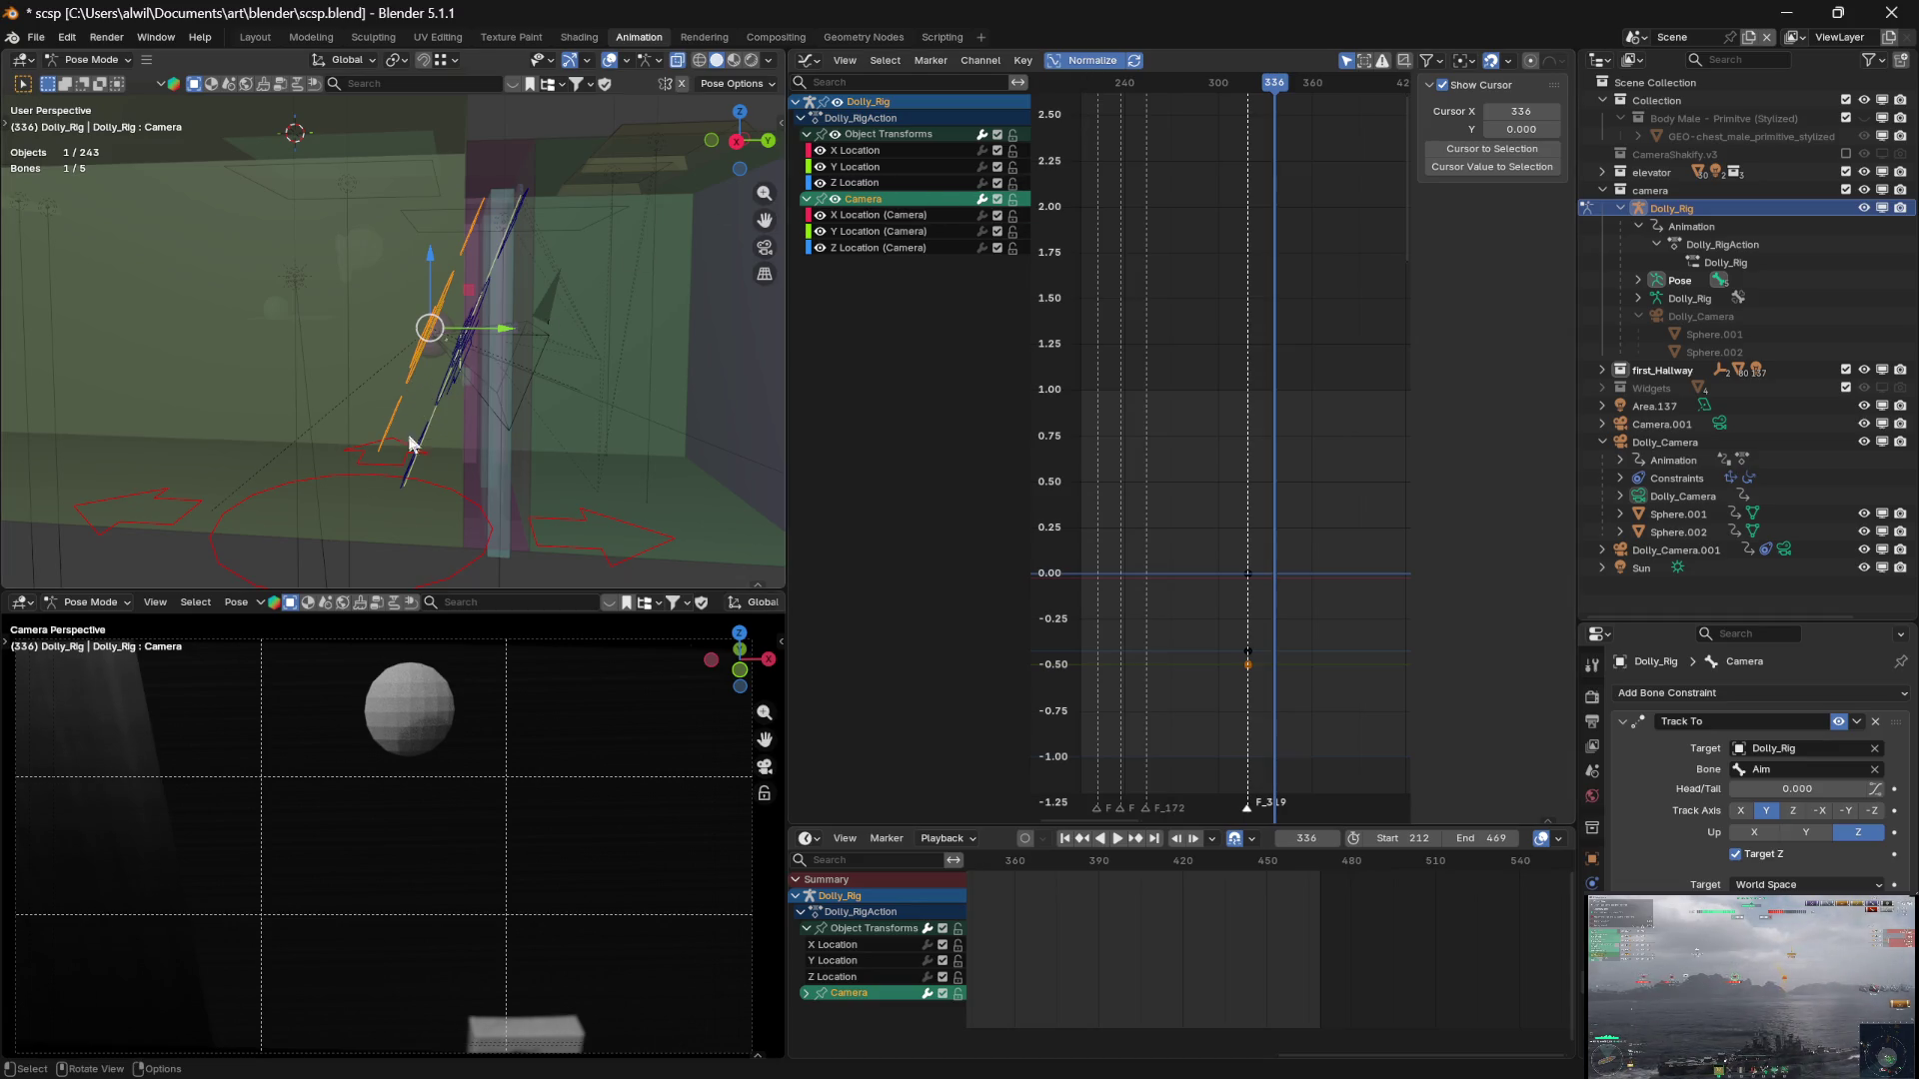
click(601, 551)
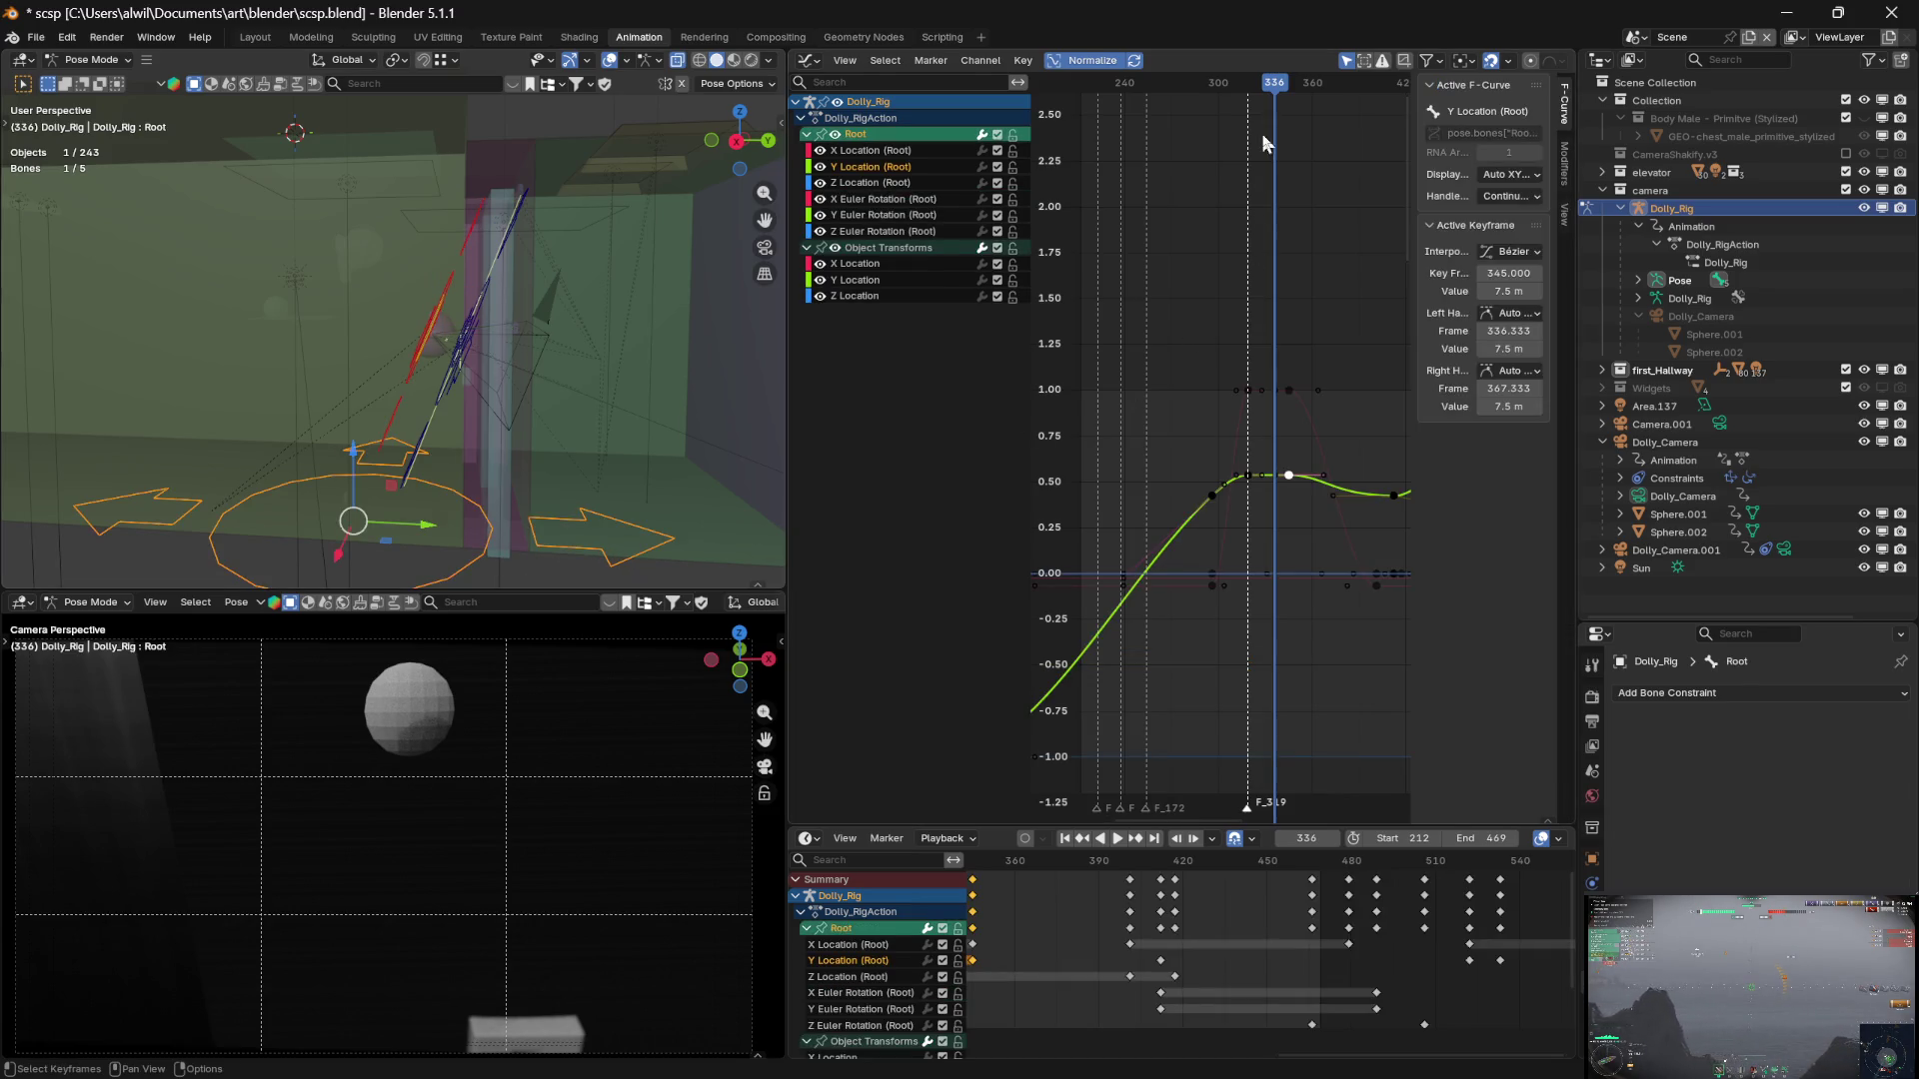
ctrl+scroll(1294, 318, down, 5)
mouse_move(1147, 89)
mouse_down()
mouse_move(1316, 136)
mouse_move(1139, 124)
mouse_move(1285, 158)
mouse_move(1225, 154)
mouse_move(1245, 157)
mouse_up()
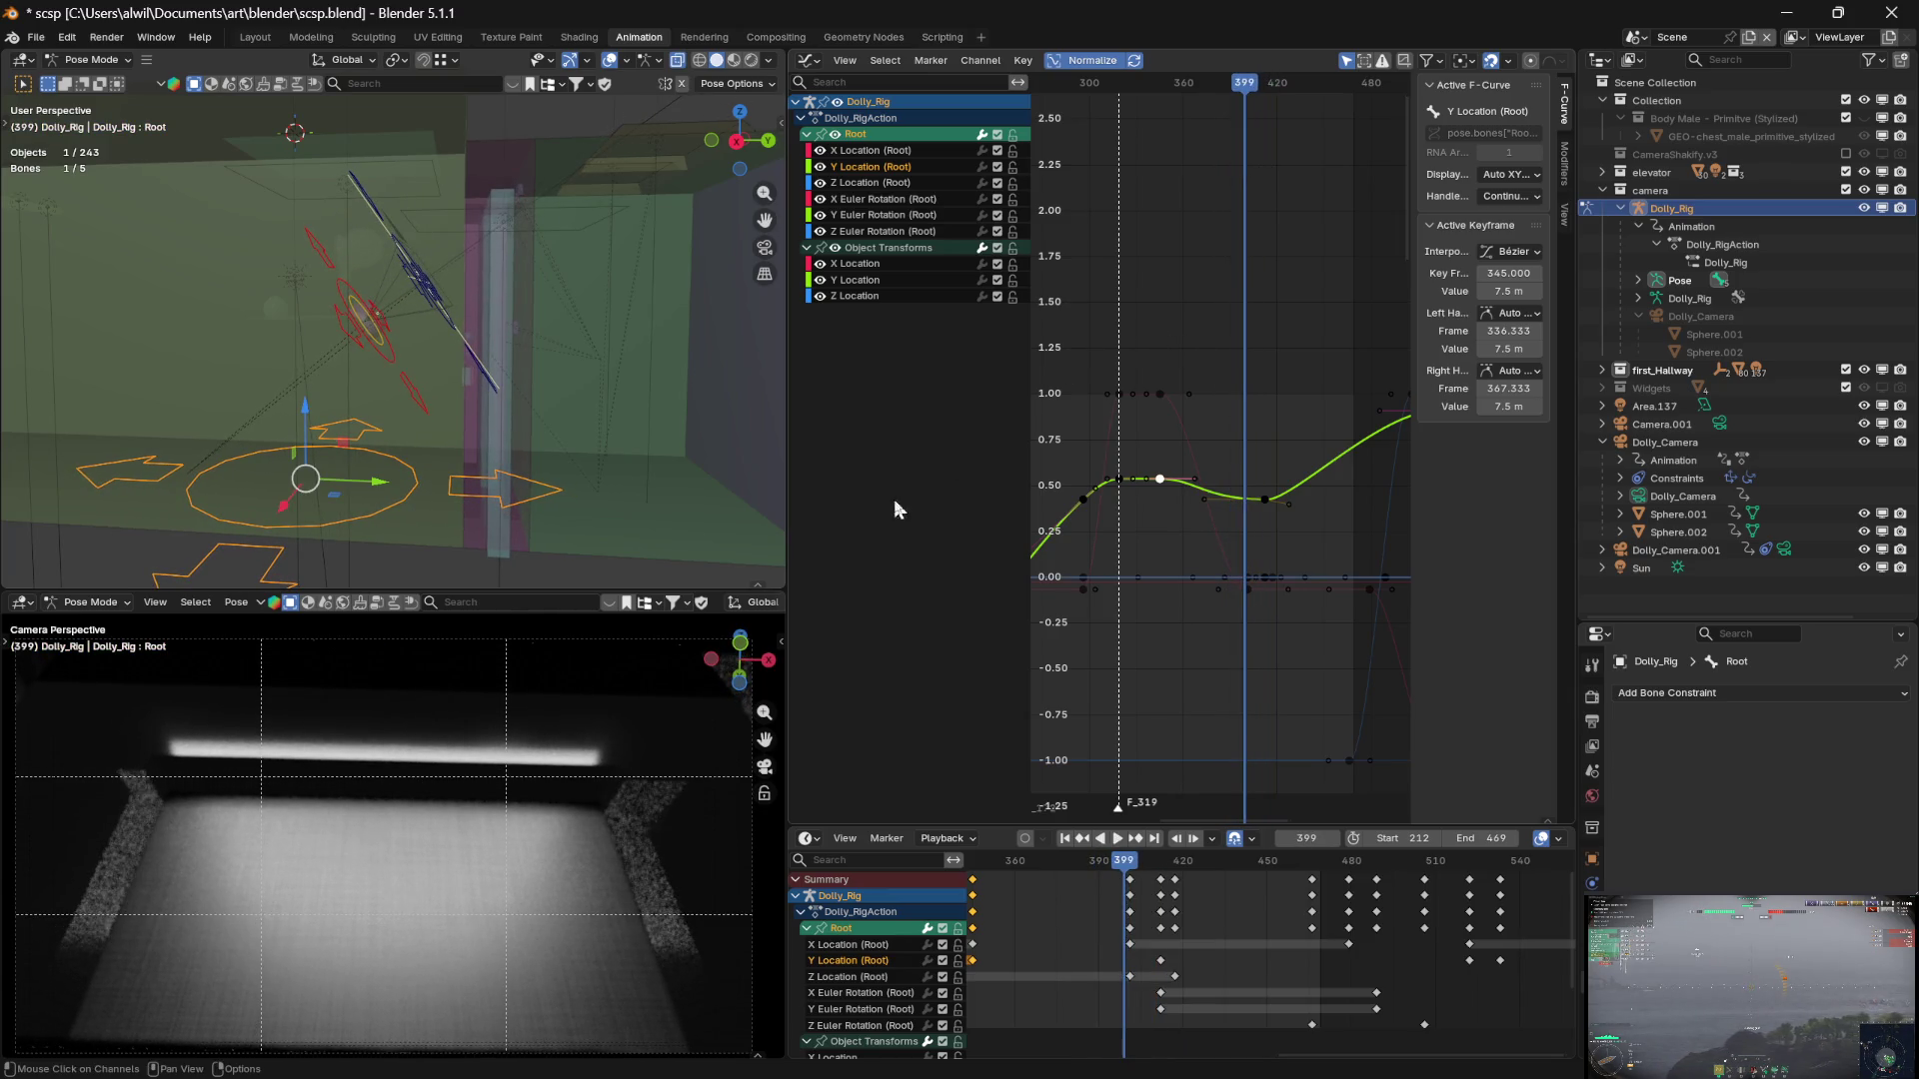
click(589, 566)
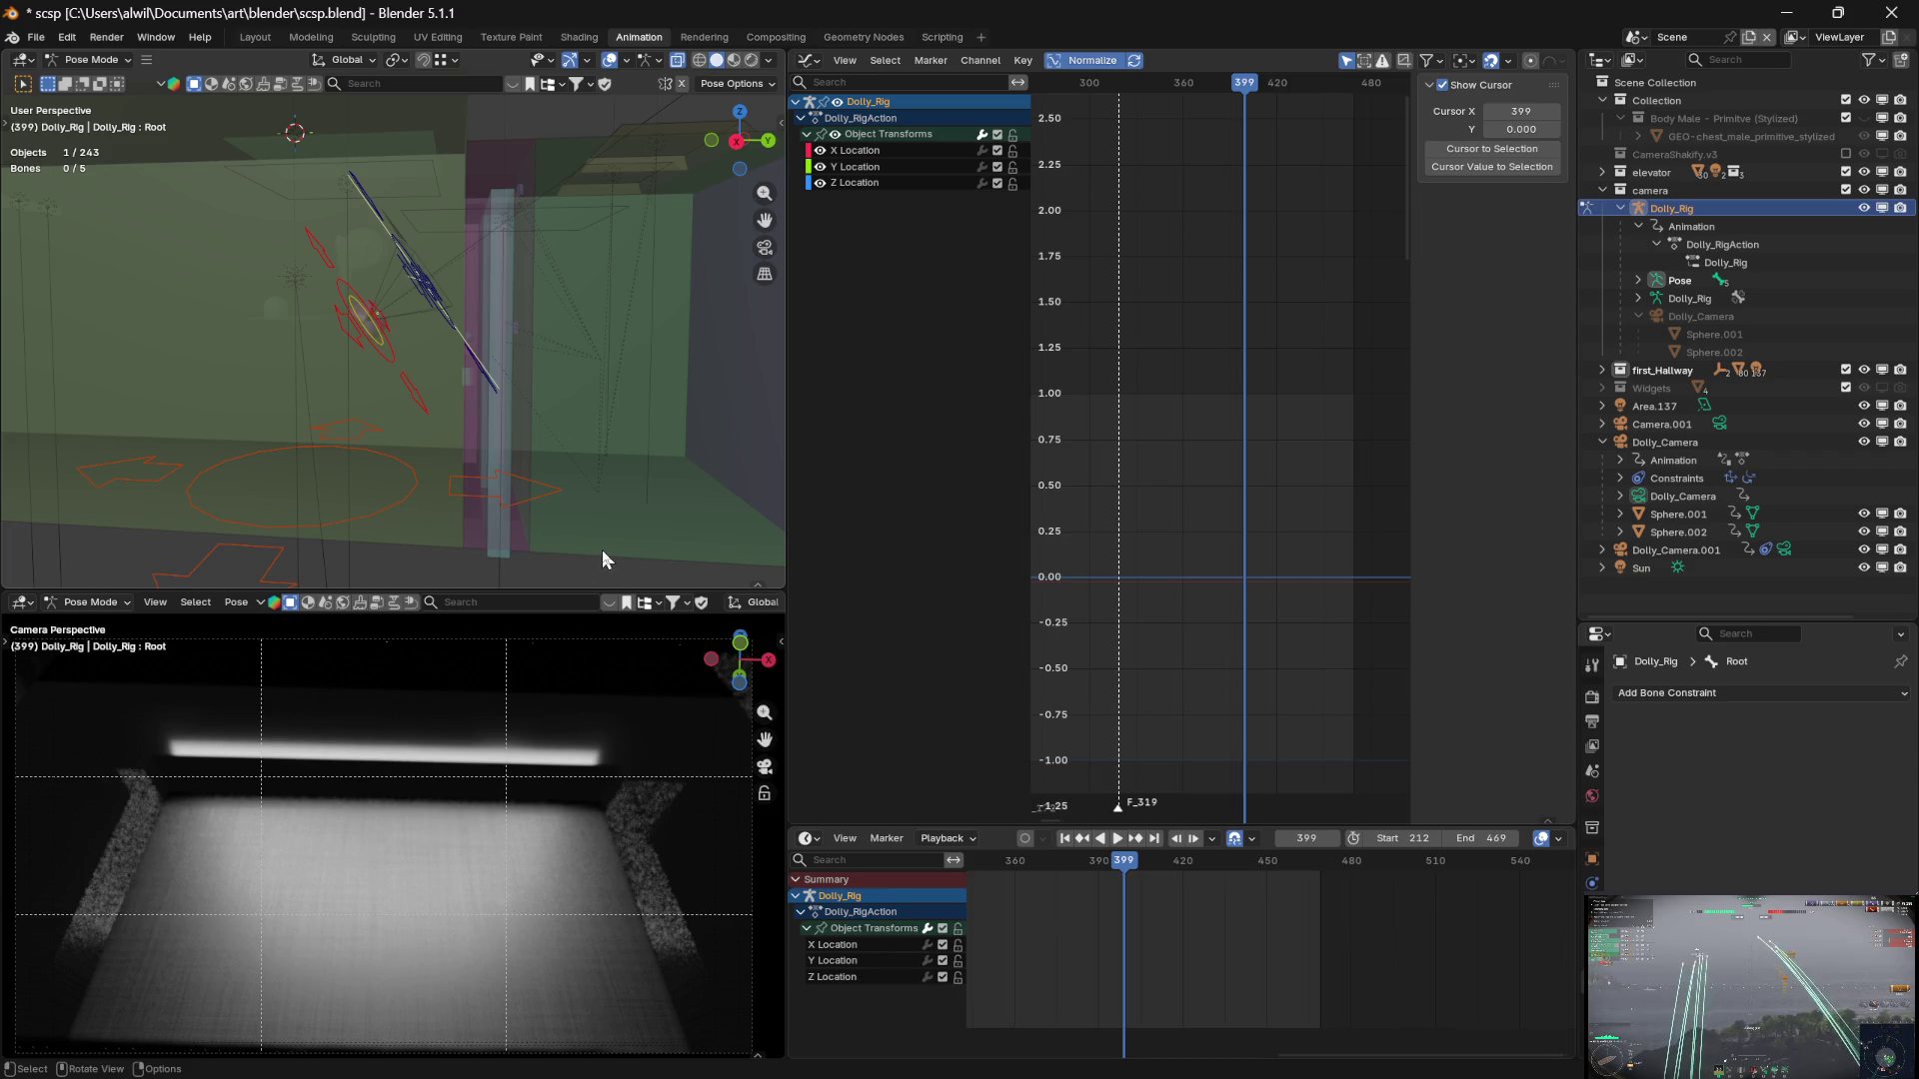
key(a)
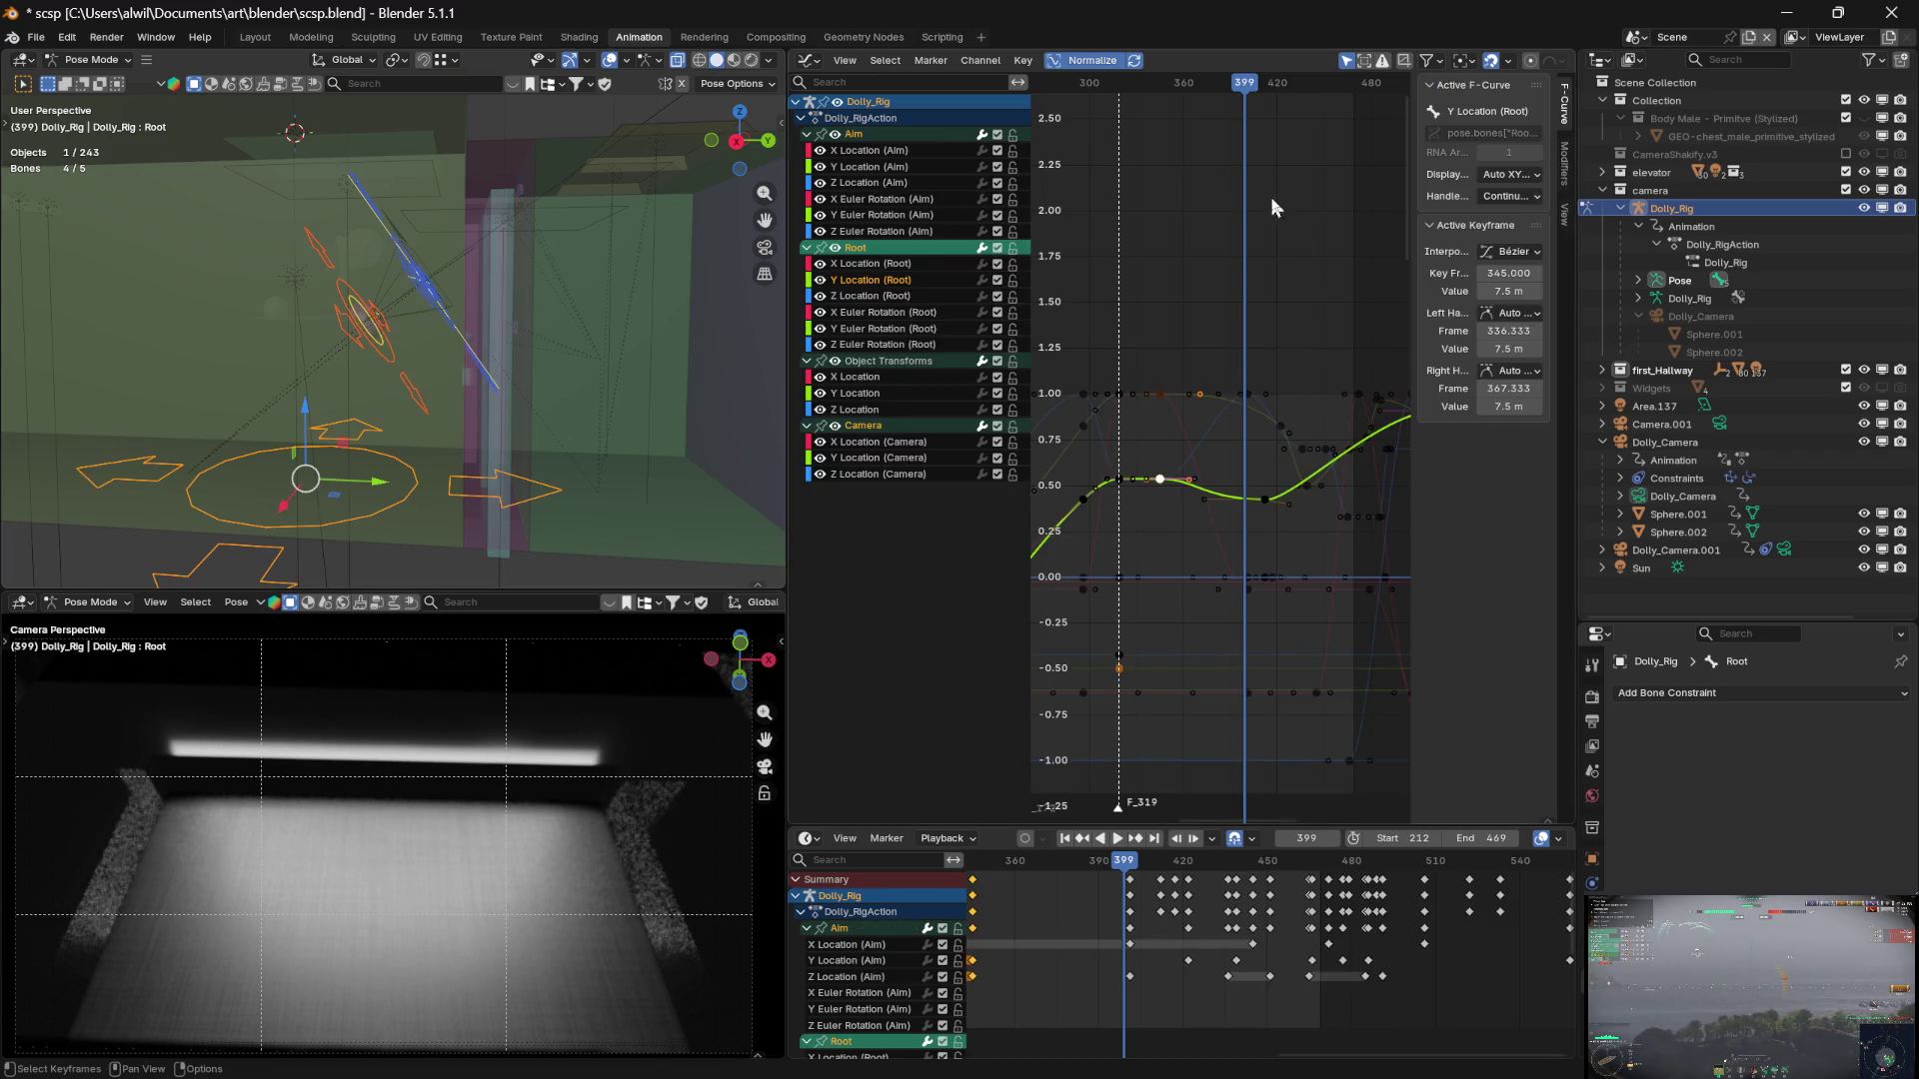
mouse_move(1245, 84)
mouse_down()
mouse_move(1304, 96)
mouse_move(1249, 89)
mouse_up()
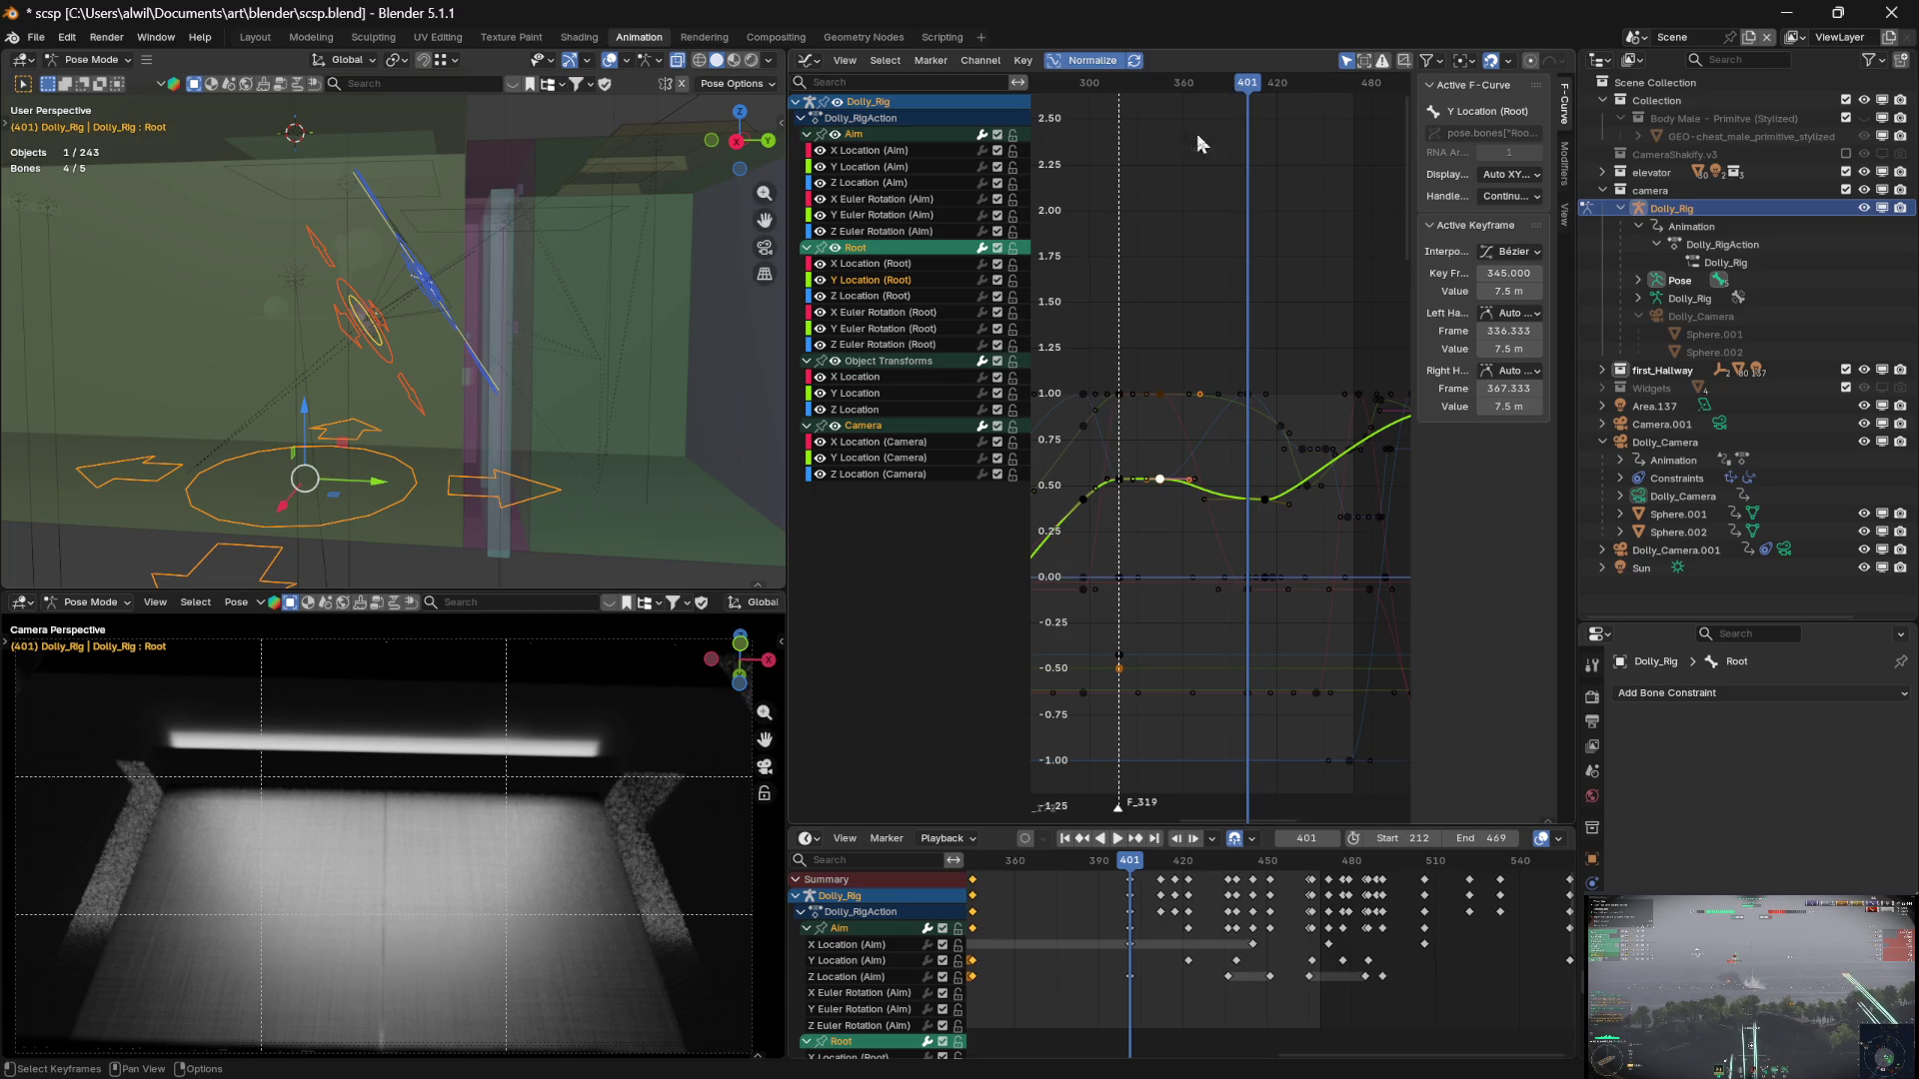
Select the Camera bone's three keys at frame 319, then reselect all rig bones
click(415, 400)
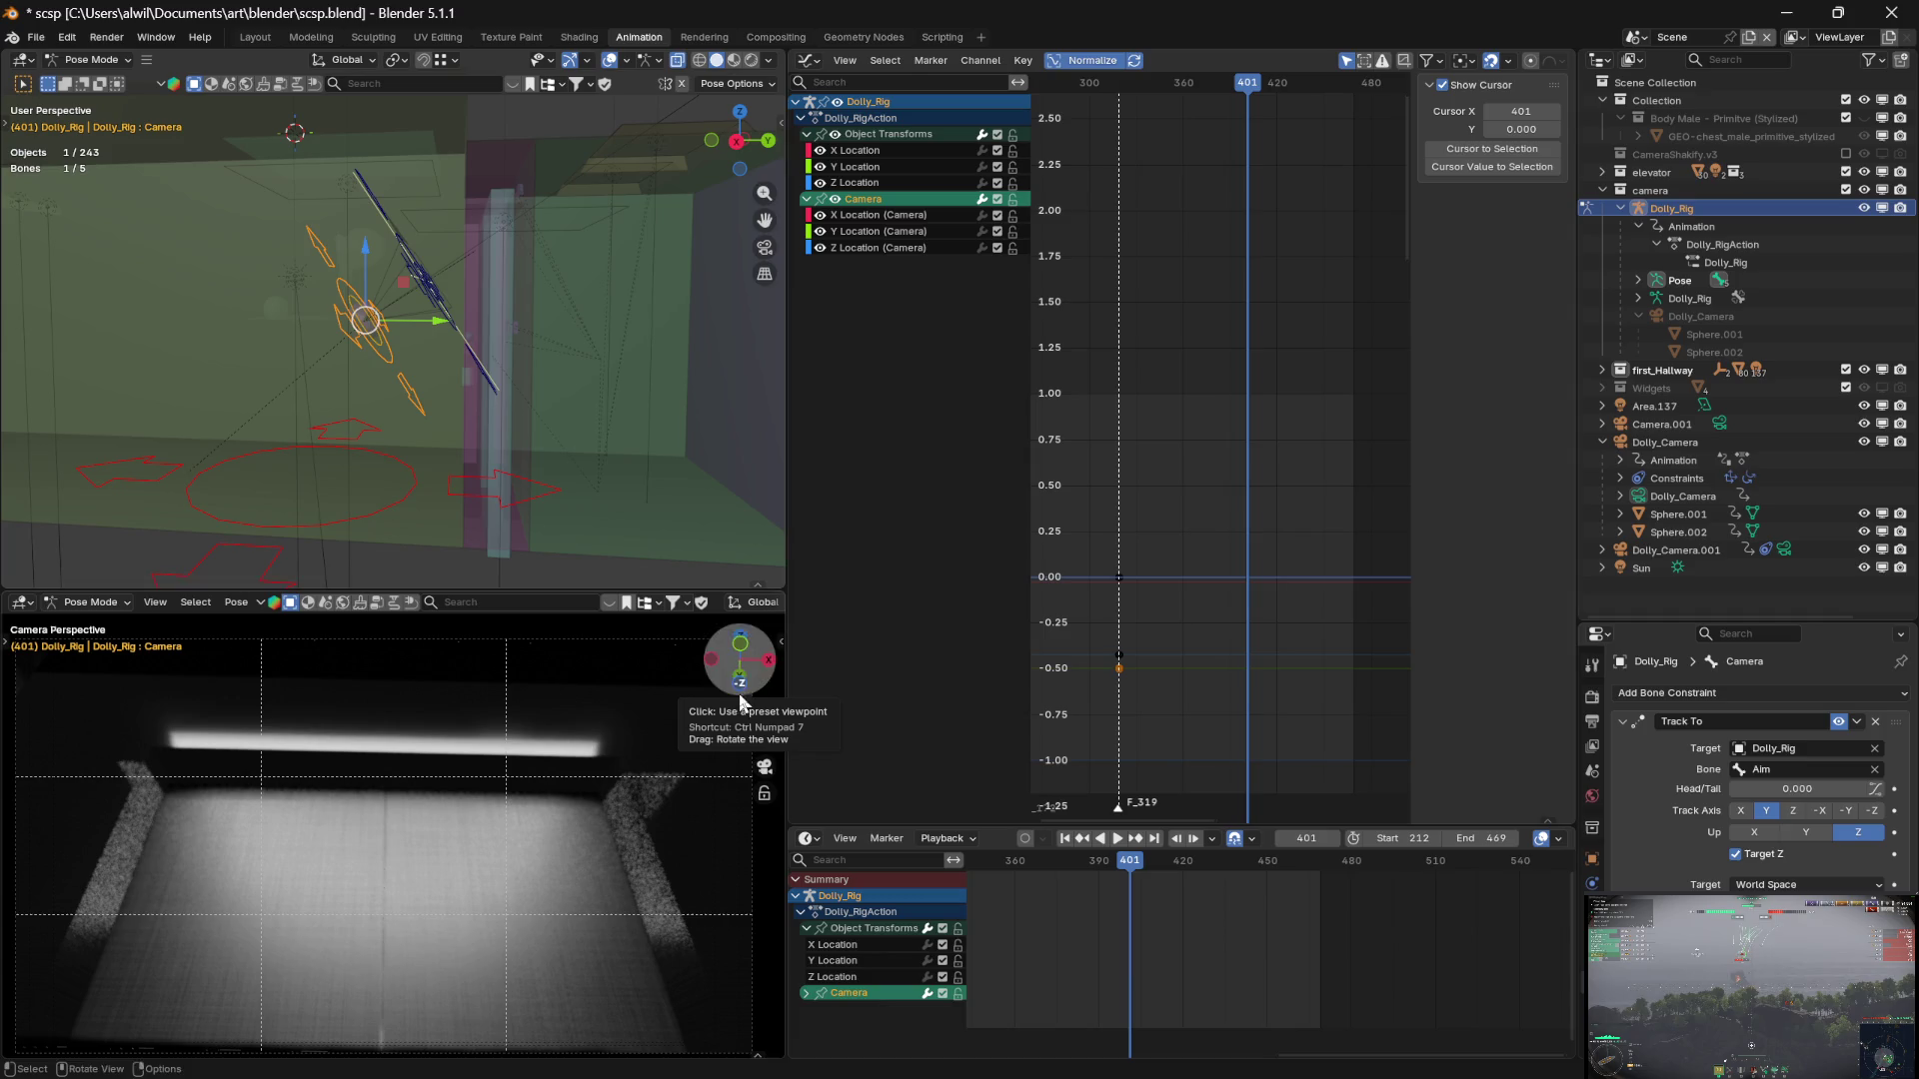
click(1195, 622)
drag(1096, 550, 1161, 699)
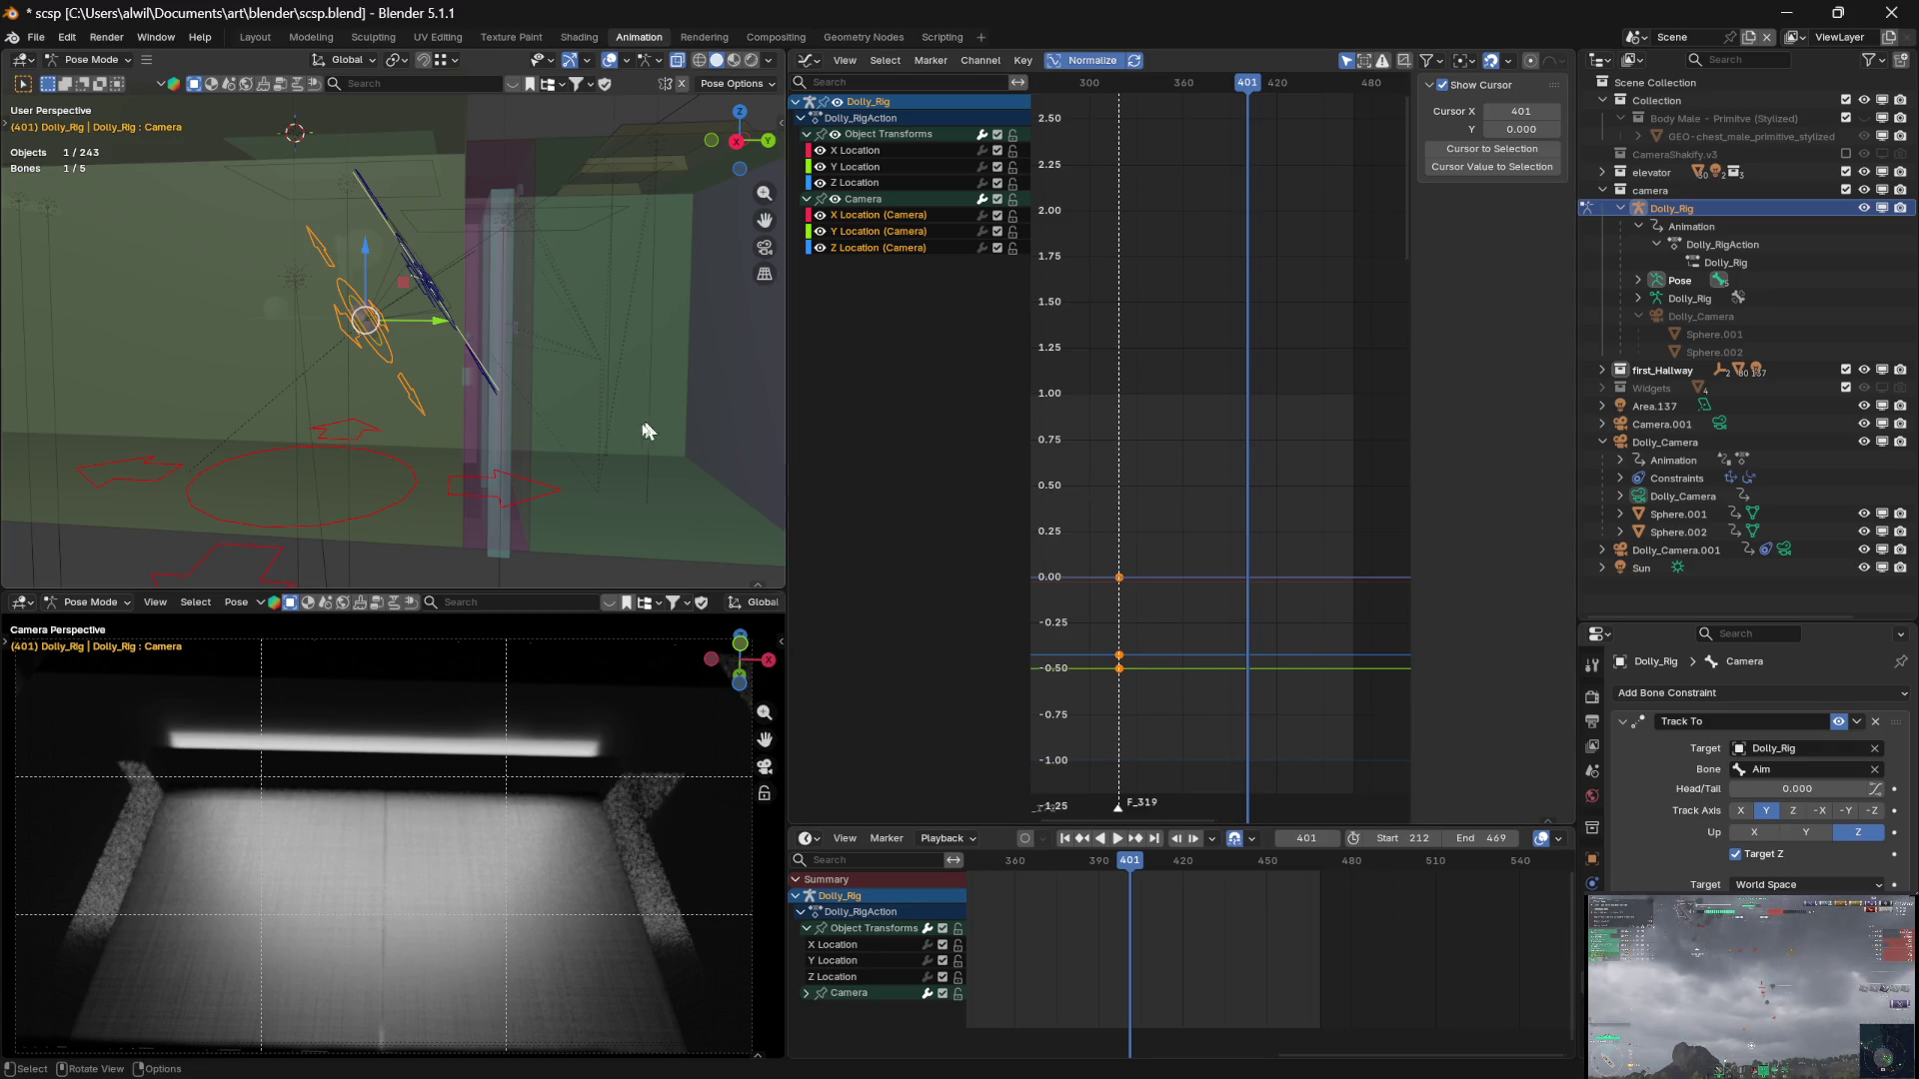
key(a)
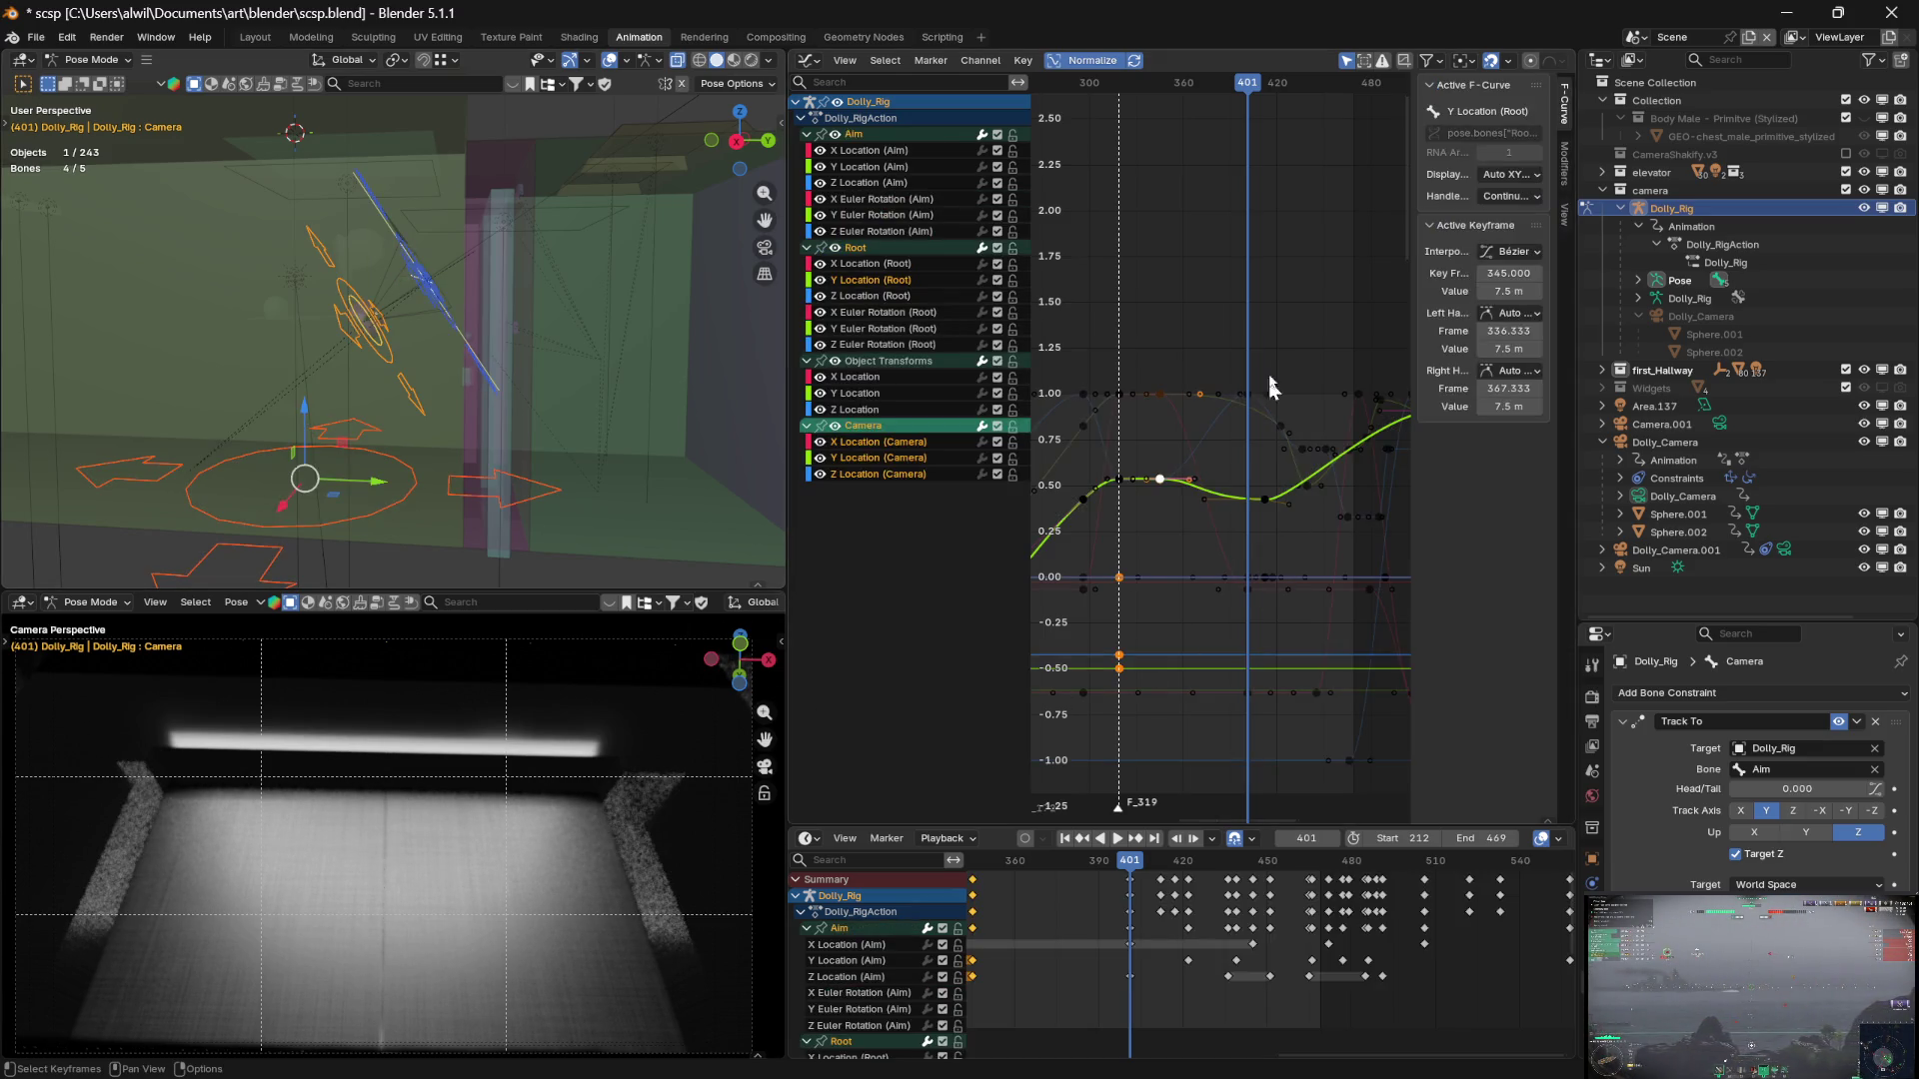
Scrub to preview the camera move and pick the Camera bone alone to list its curves
mouse_move(1242, 83)
mouse_down()
mouse_move(1121, 100)
mouse_move(1162, 92)
mouse_up()
key(Left)
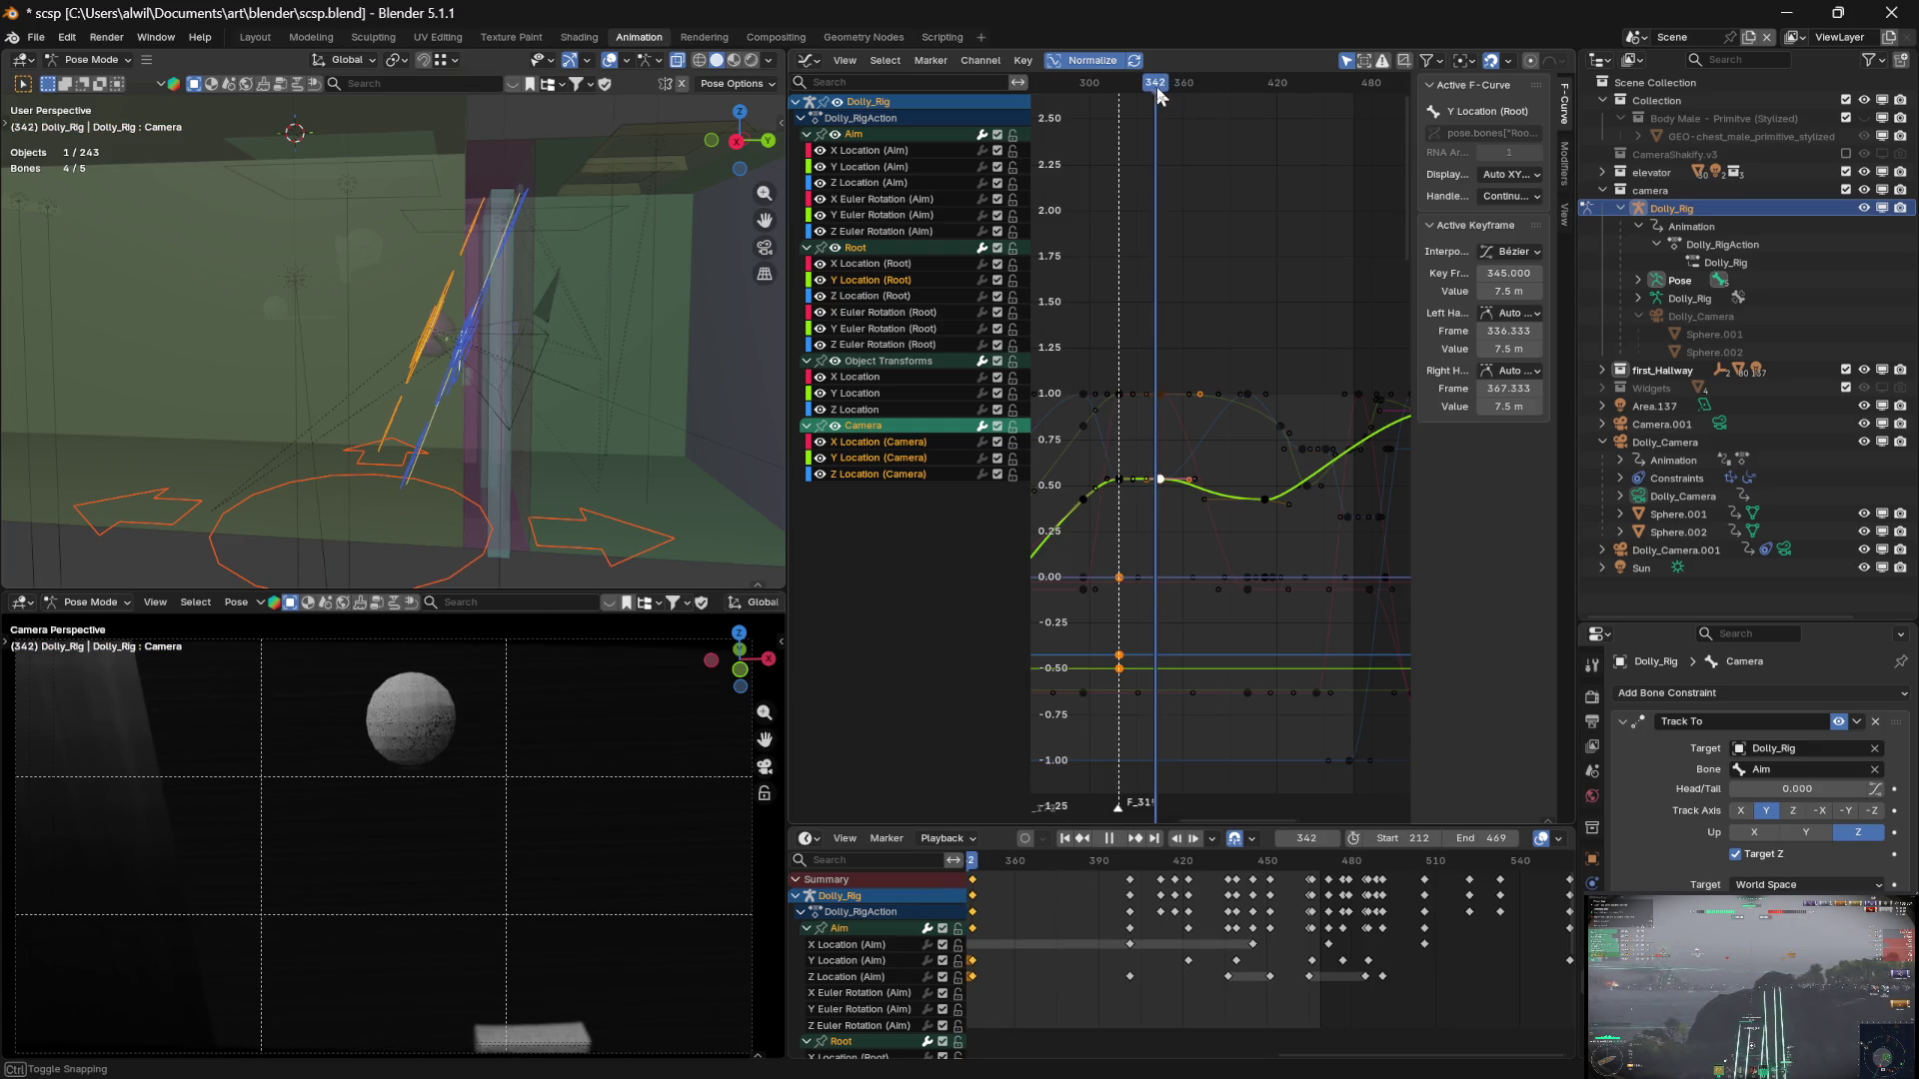
drag(1164, 90, 1197, 96)
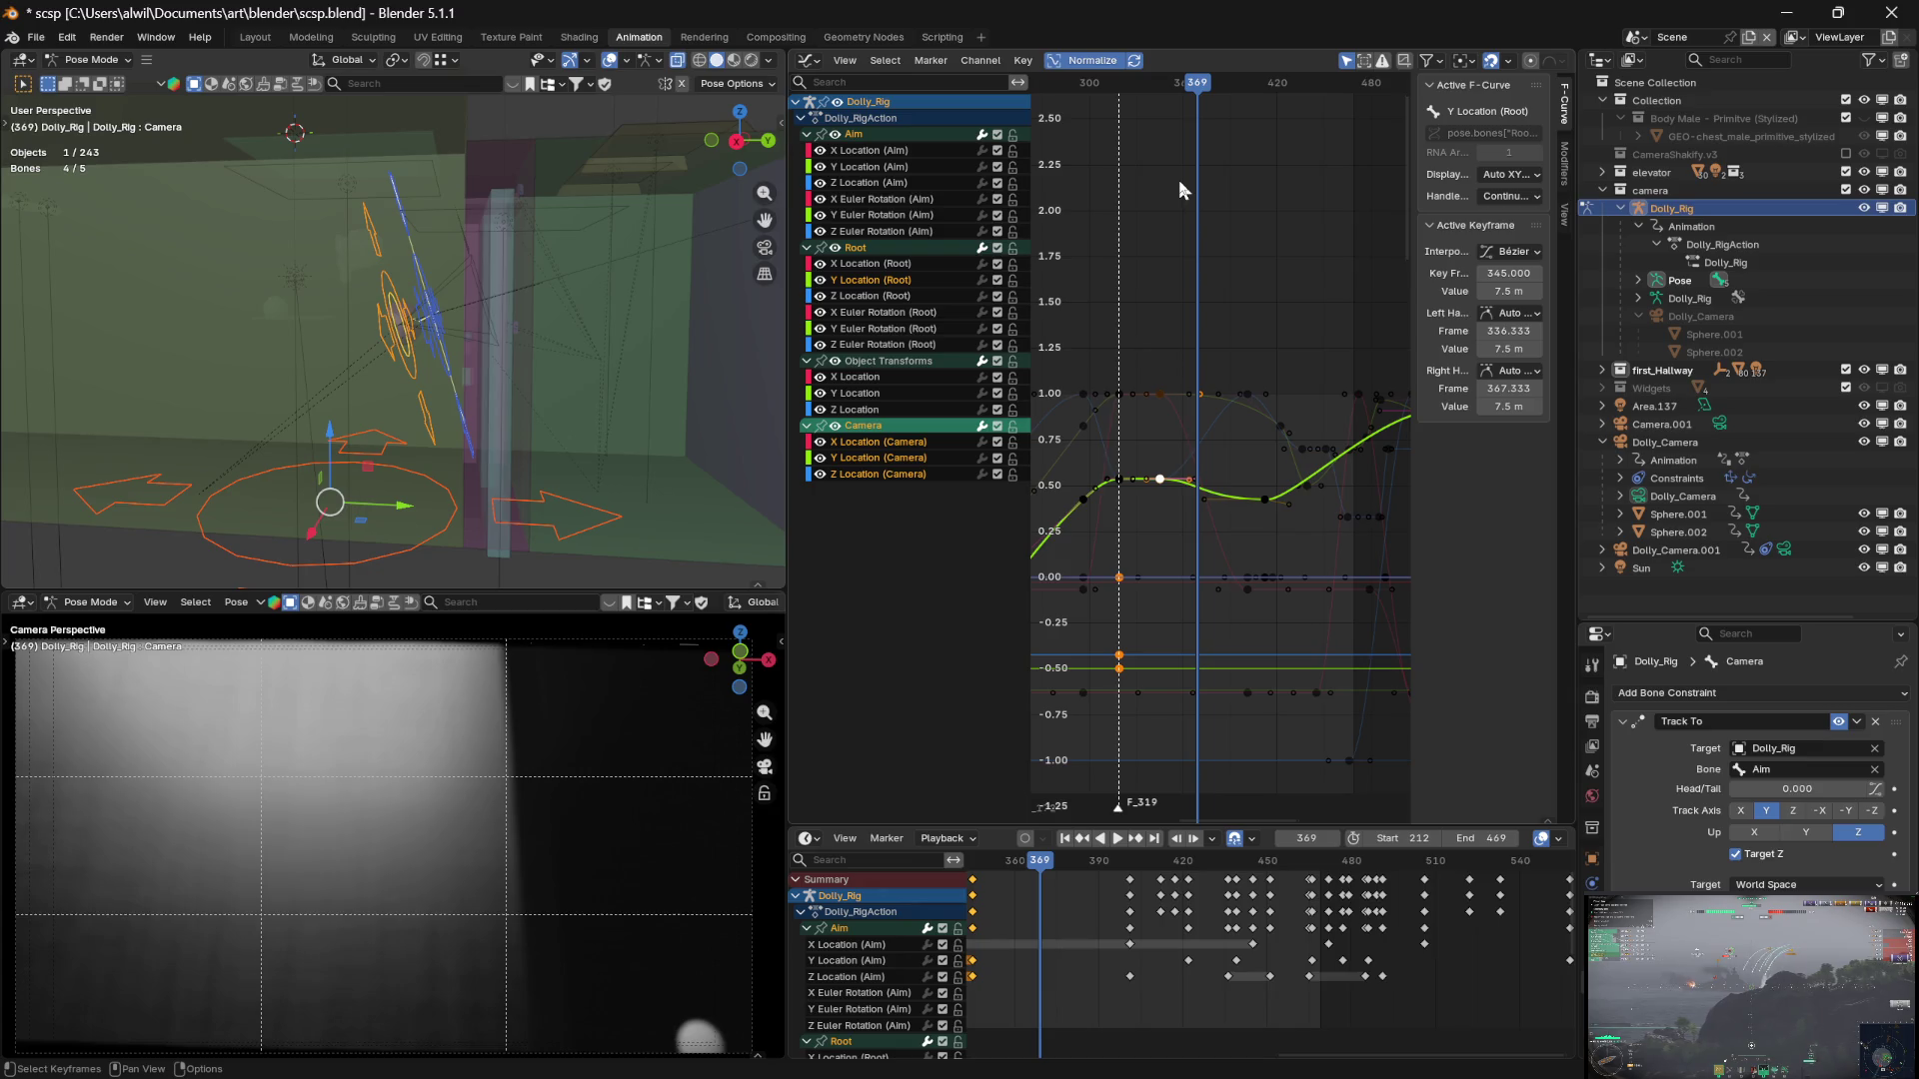
click(384, 345)
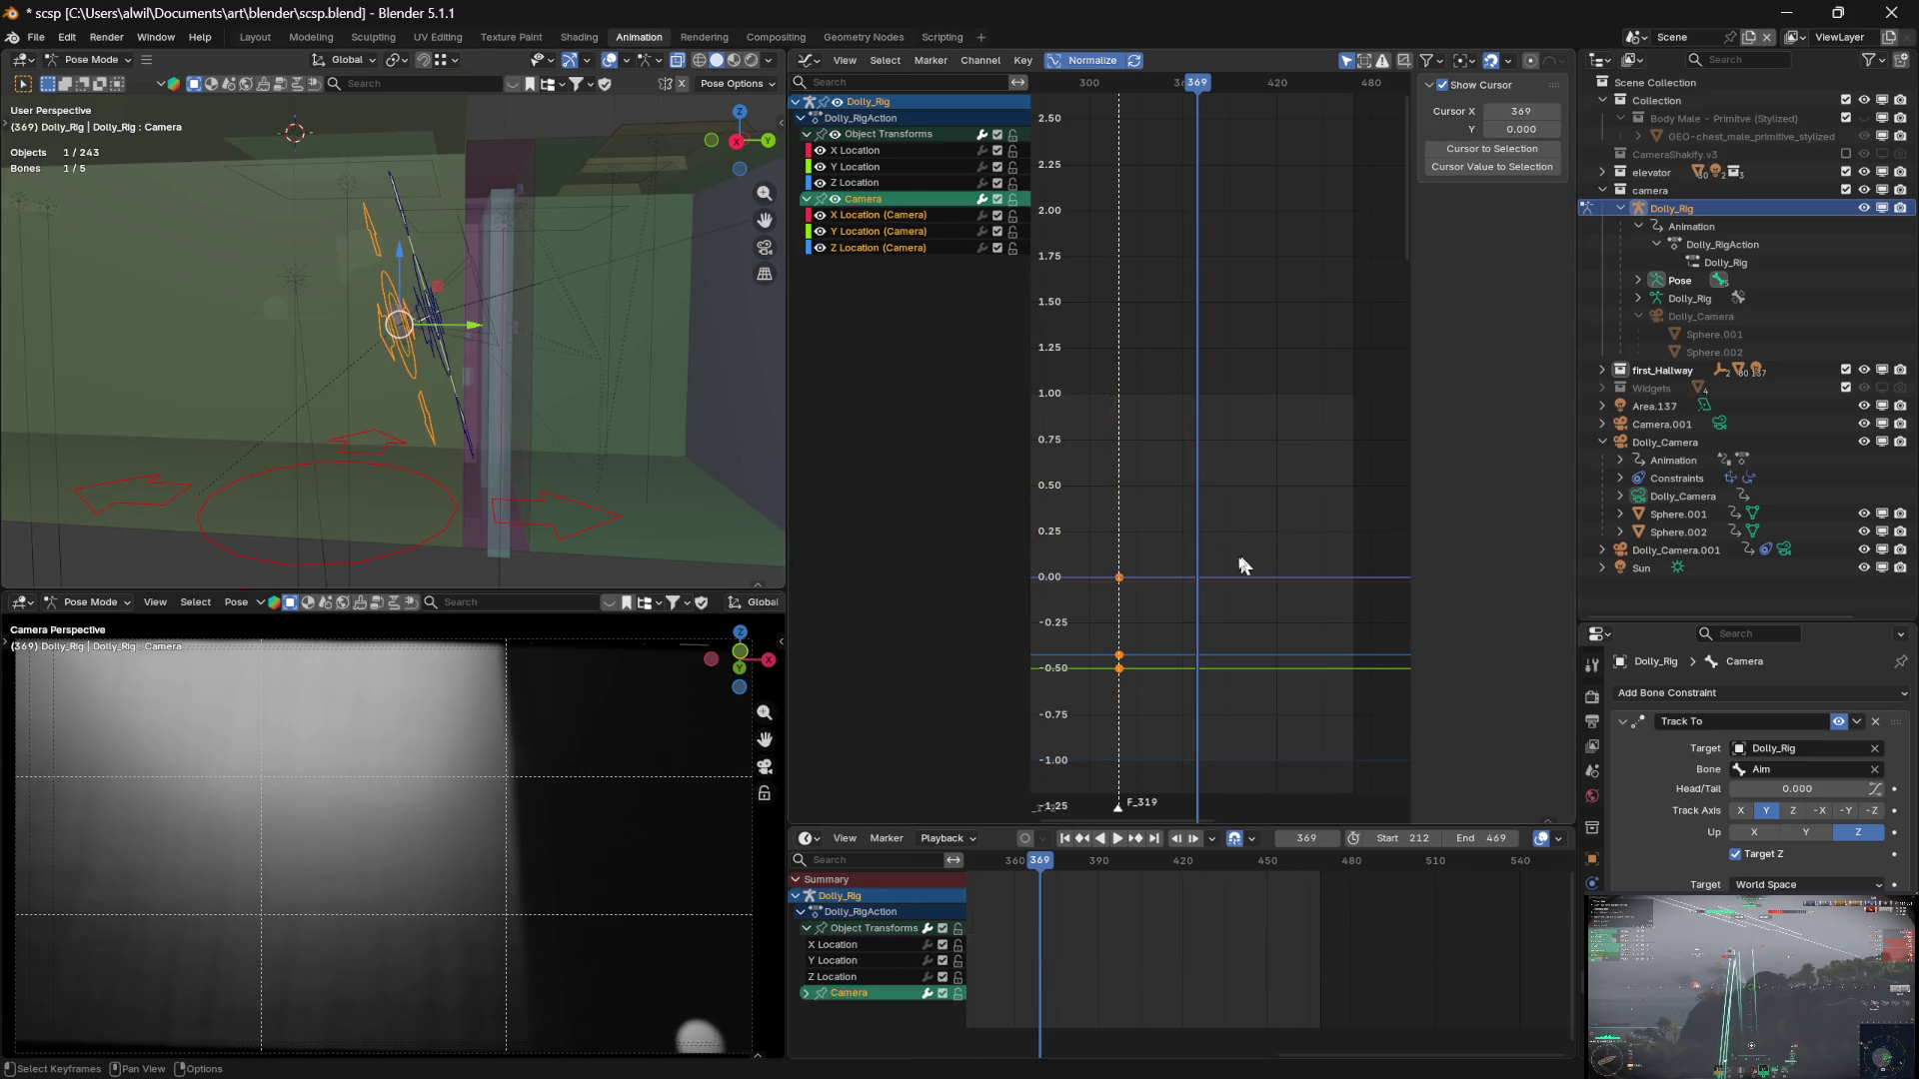
Duplicate the Camera location keys at frame 319 and slide the copies later in time
key(shift+d)
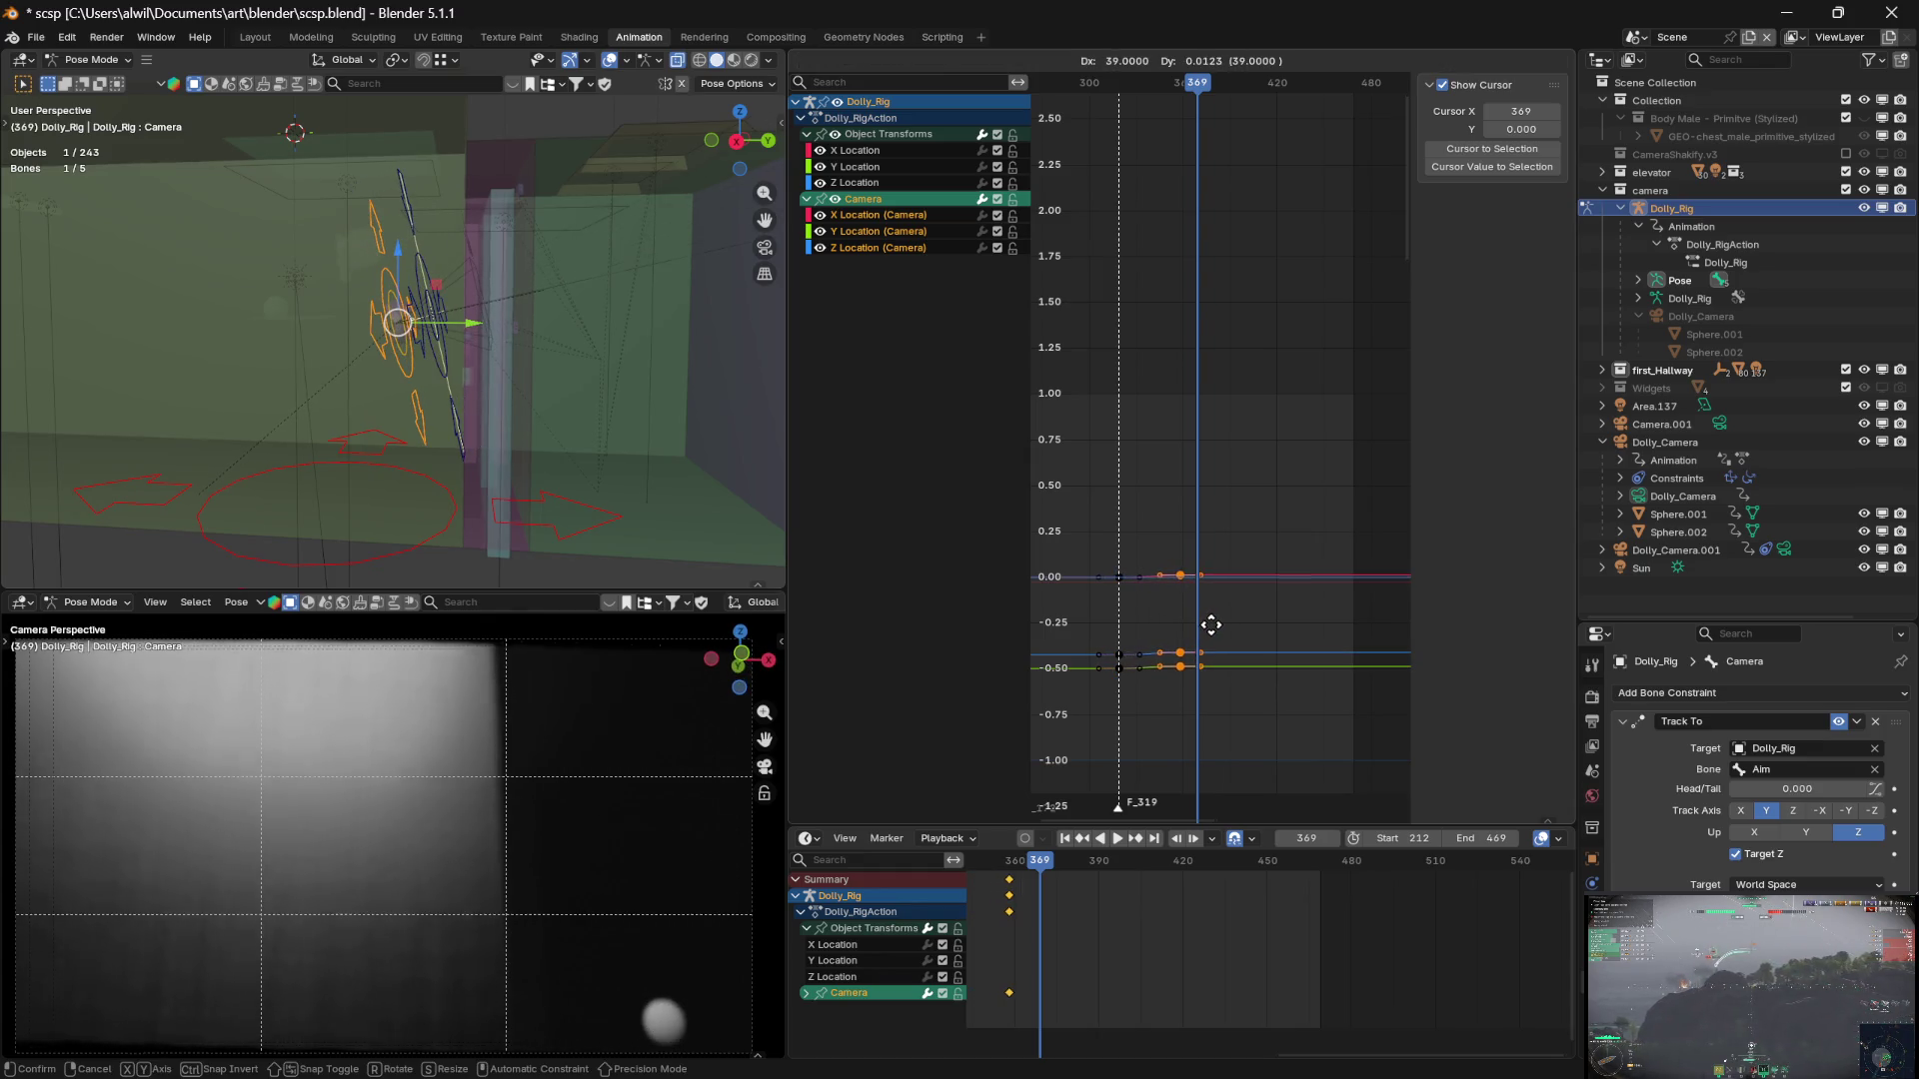
key(x)
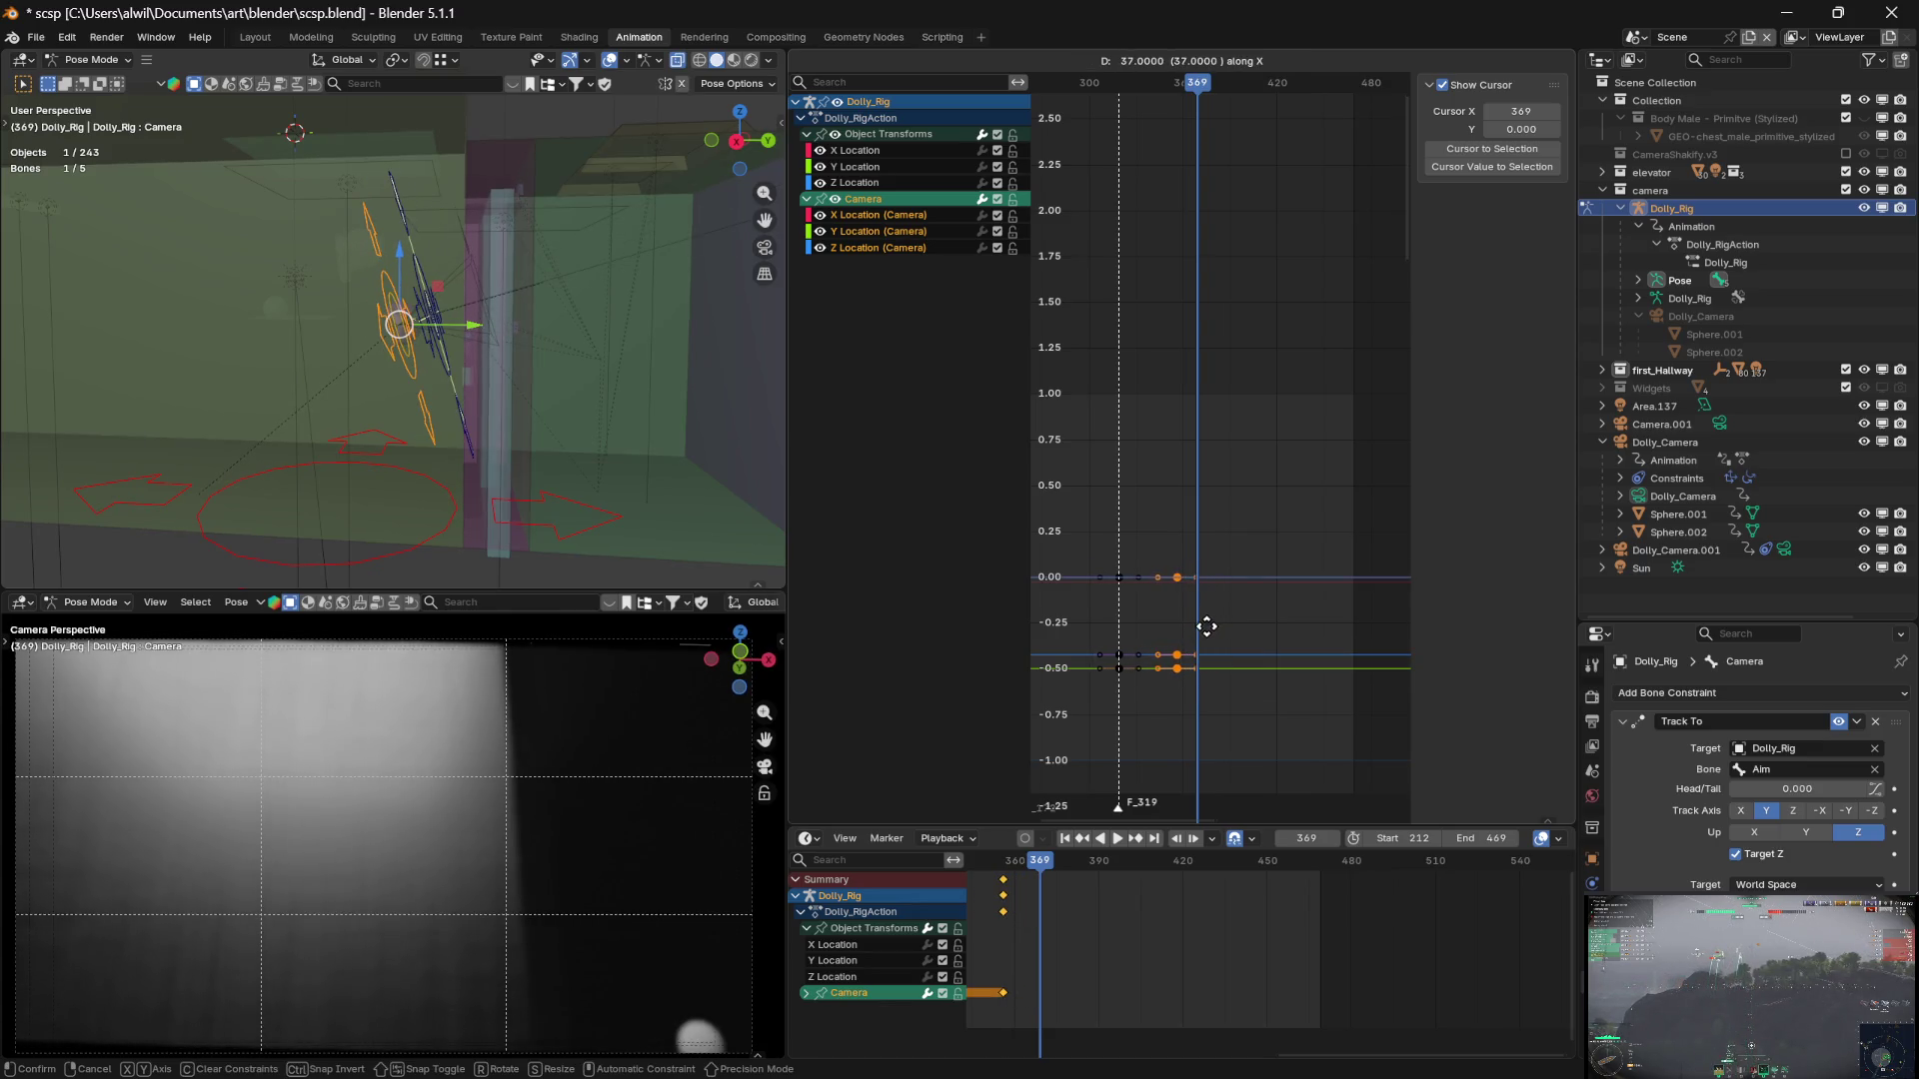
click(1203, 627)
Move the copied Camera X and Y Location keys from frame 355 to frame 345
click(1213, 584)
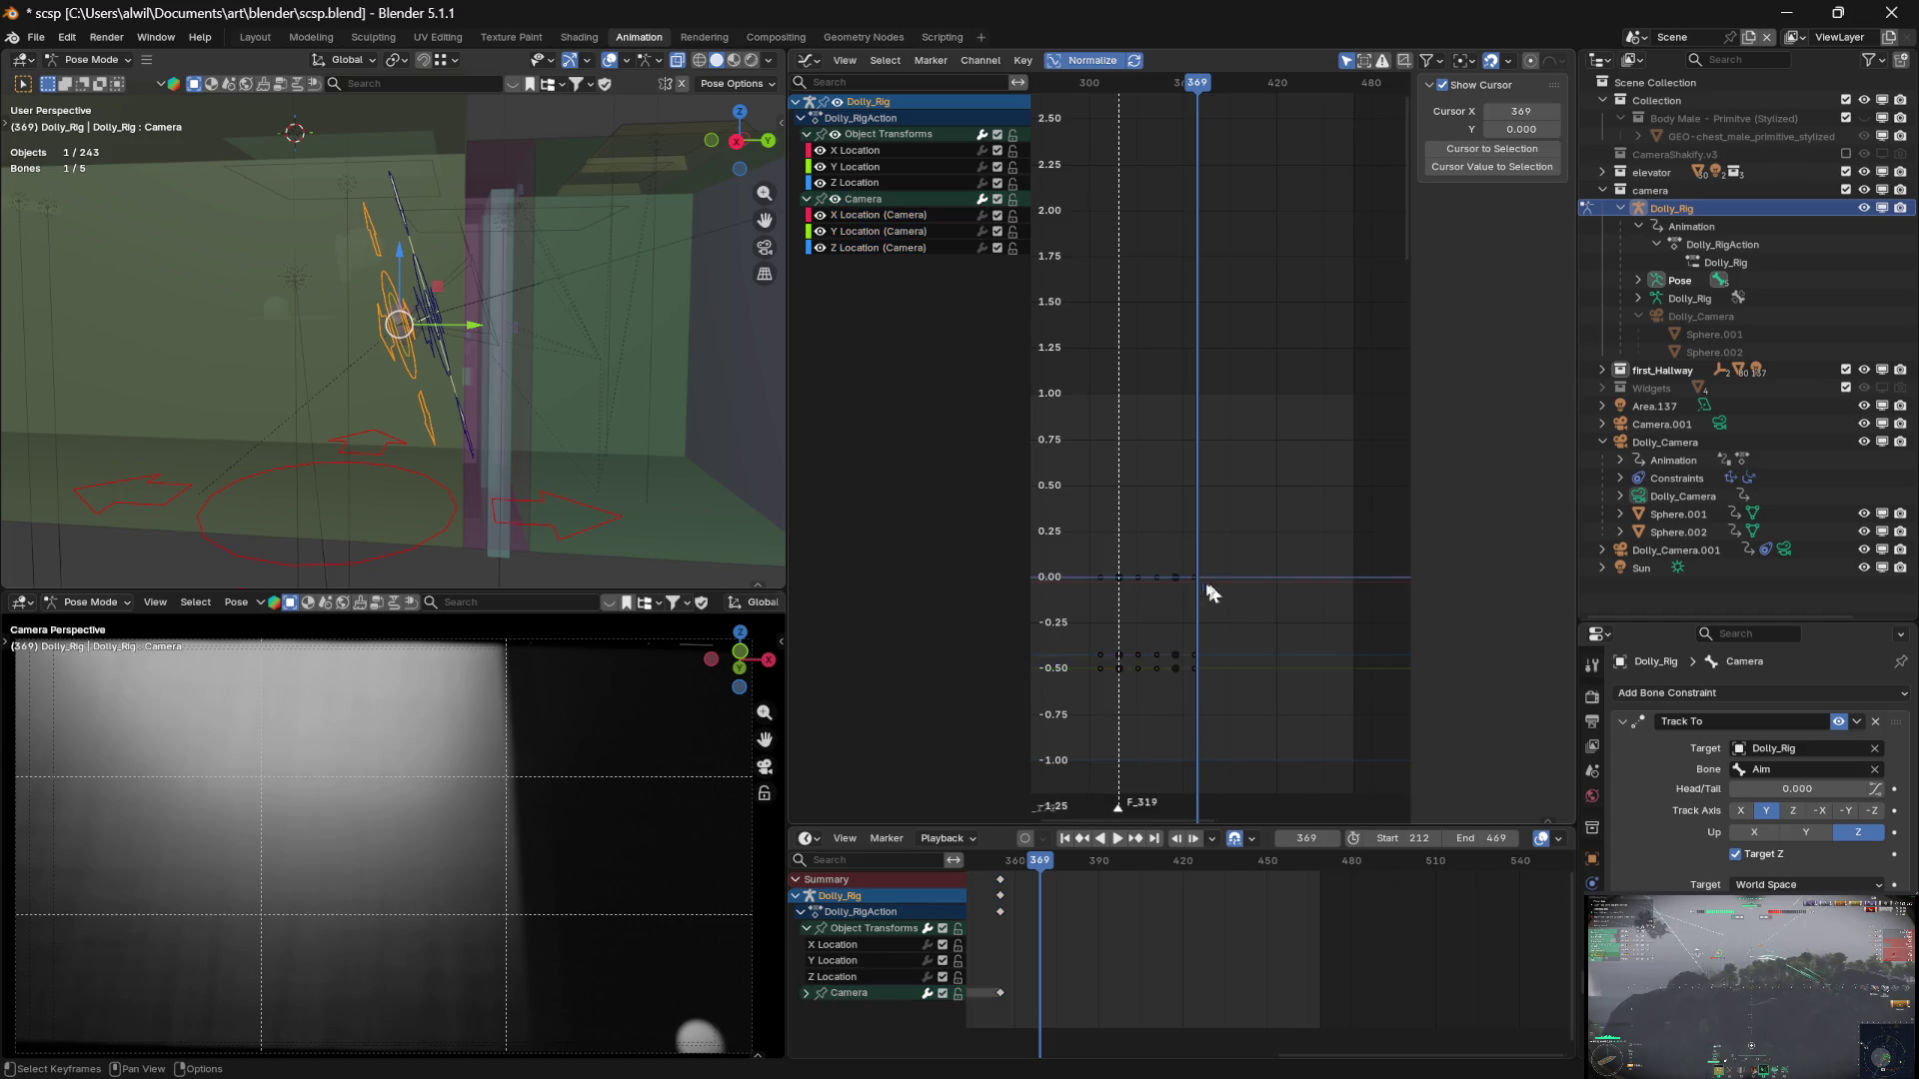
click(1175, 578)
click(1509, 274)
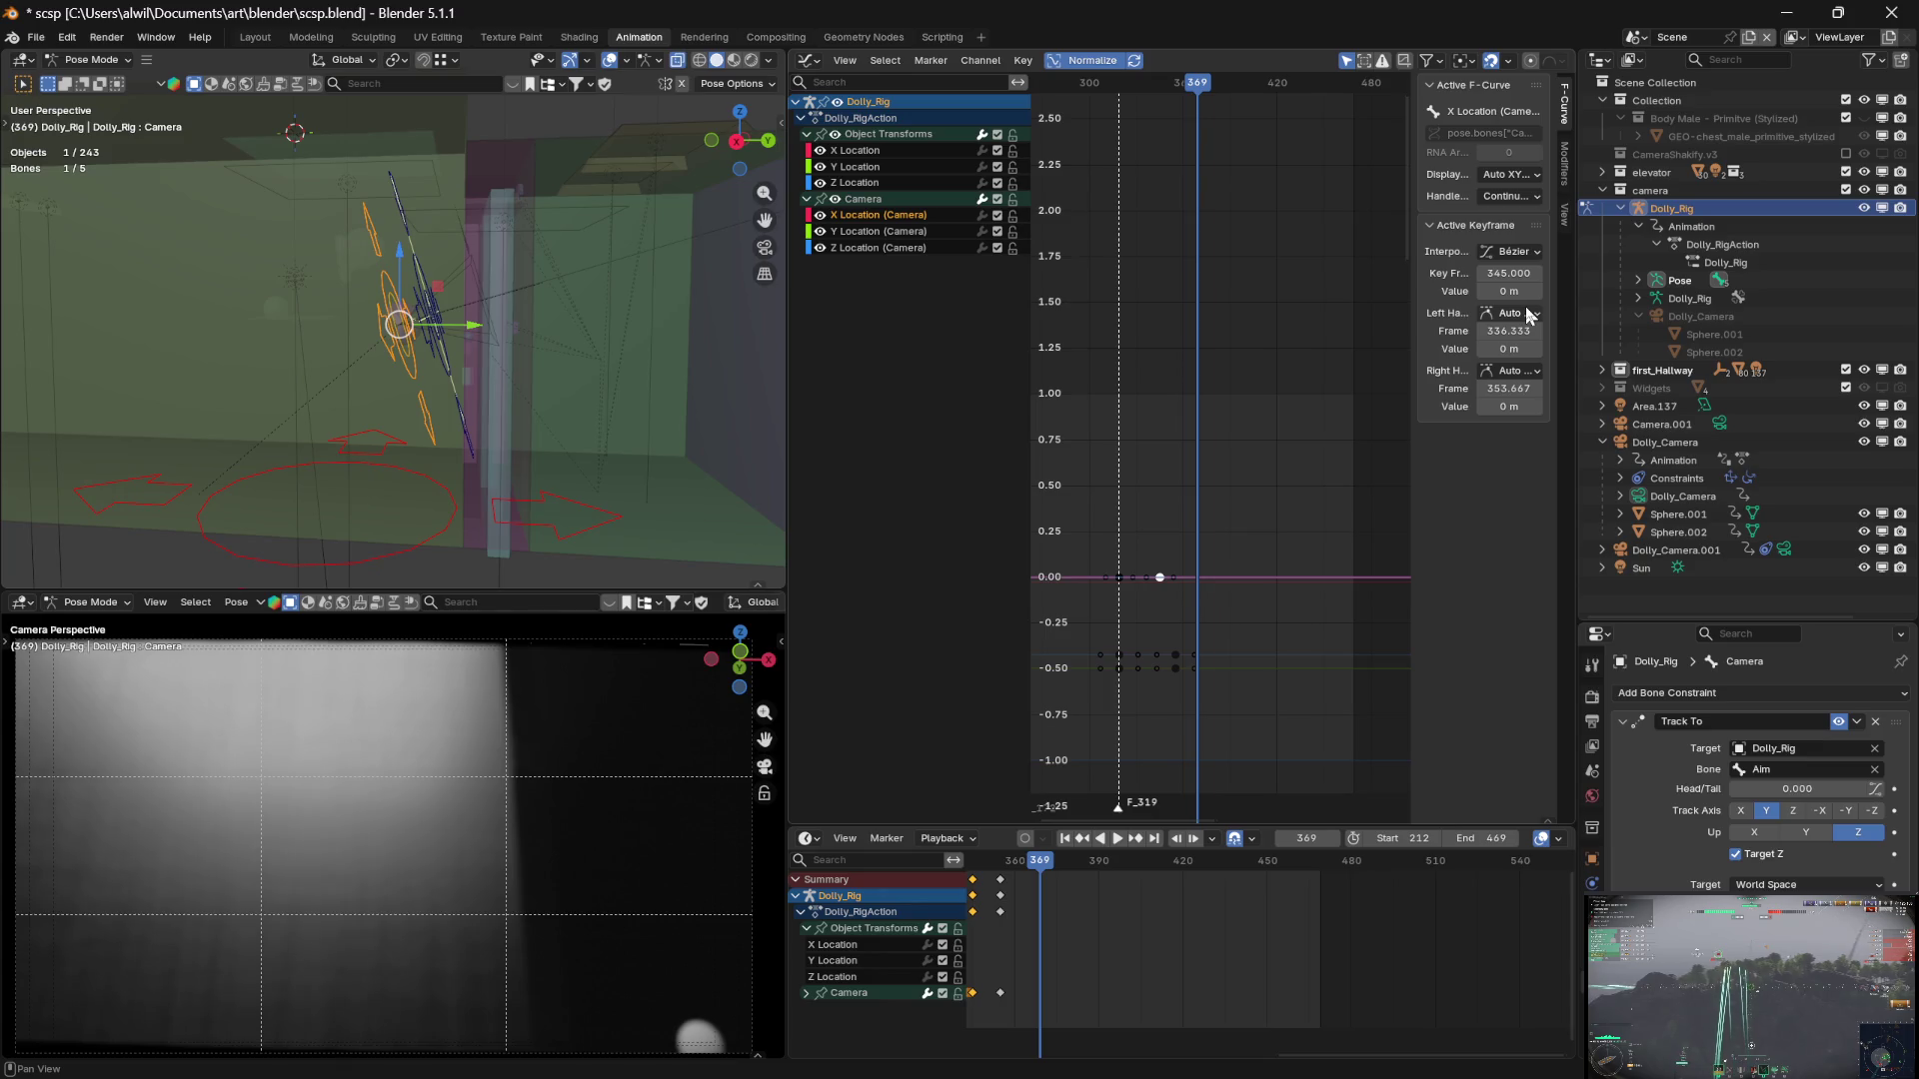
click(1176, 657)
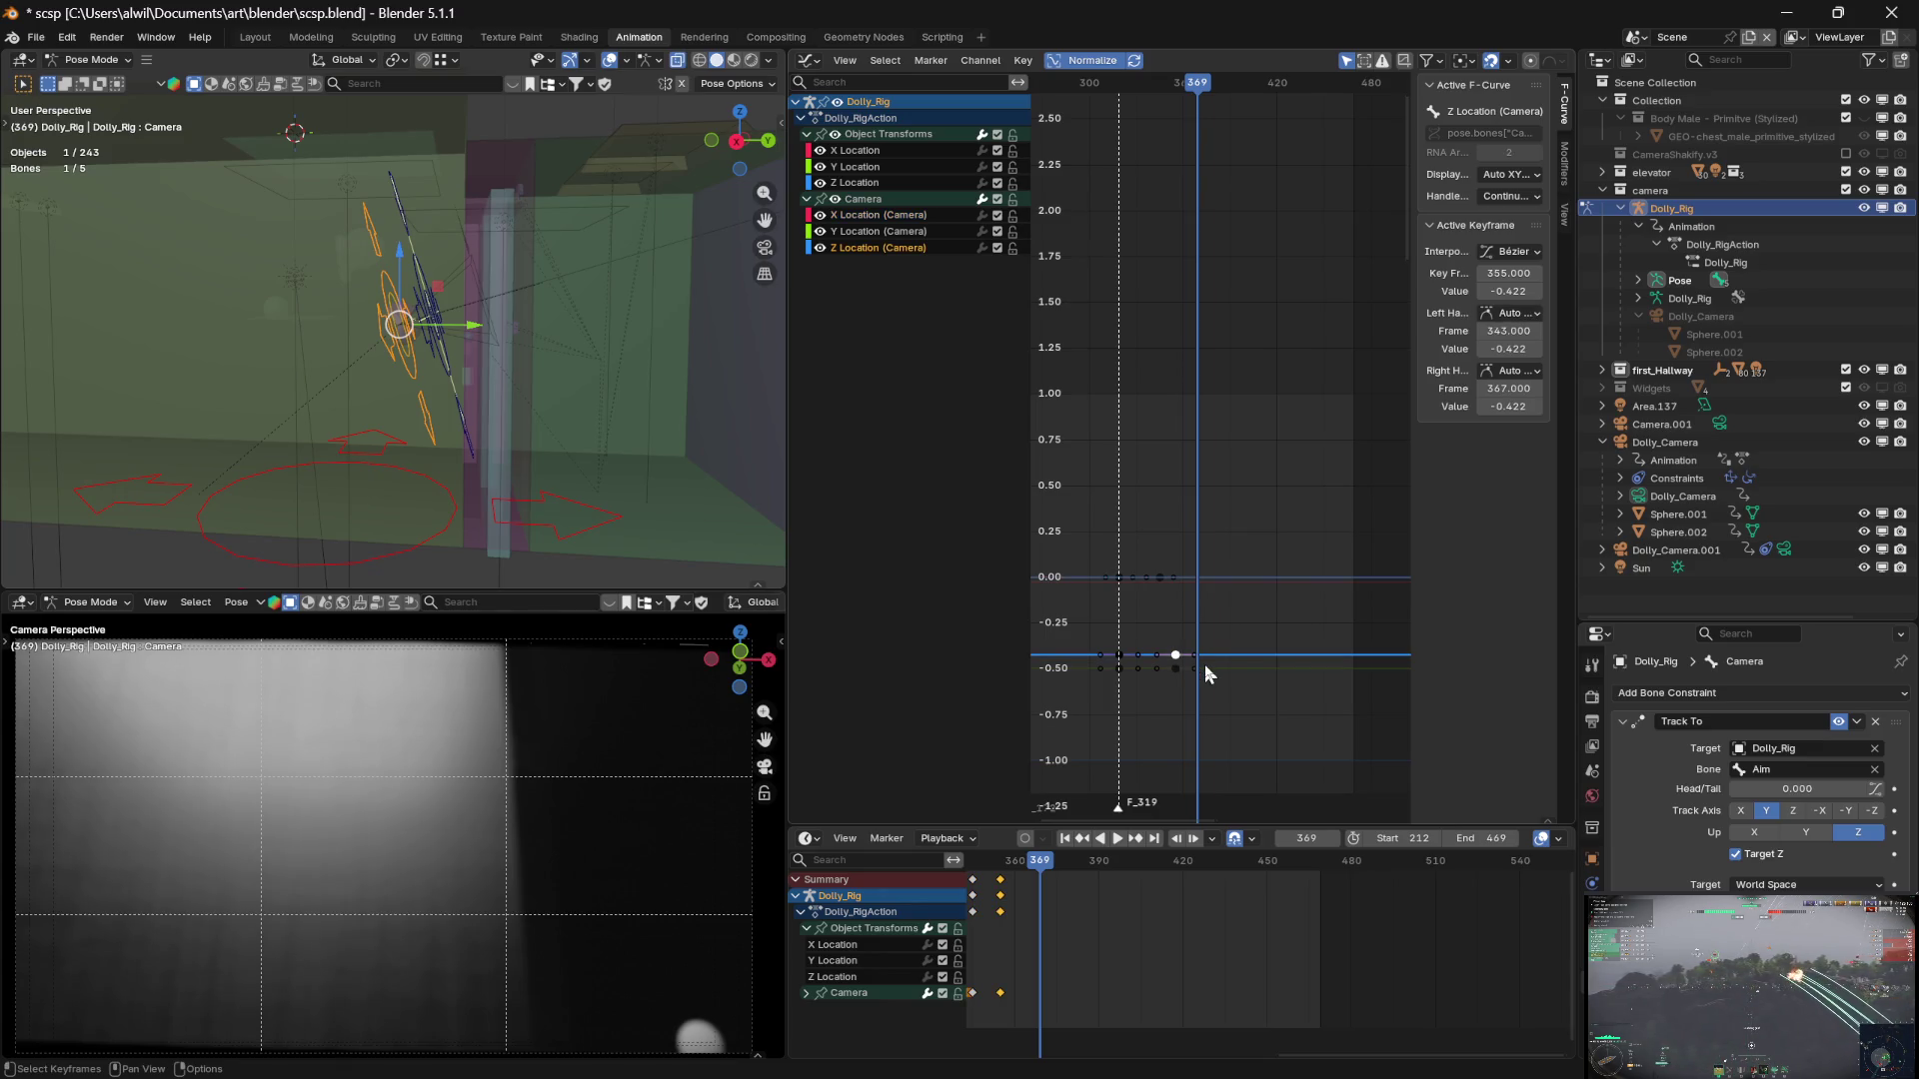
click(1516, 275)
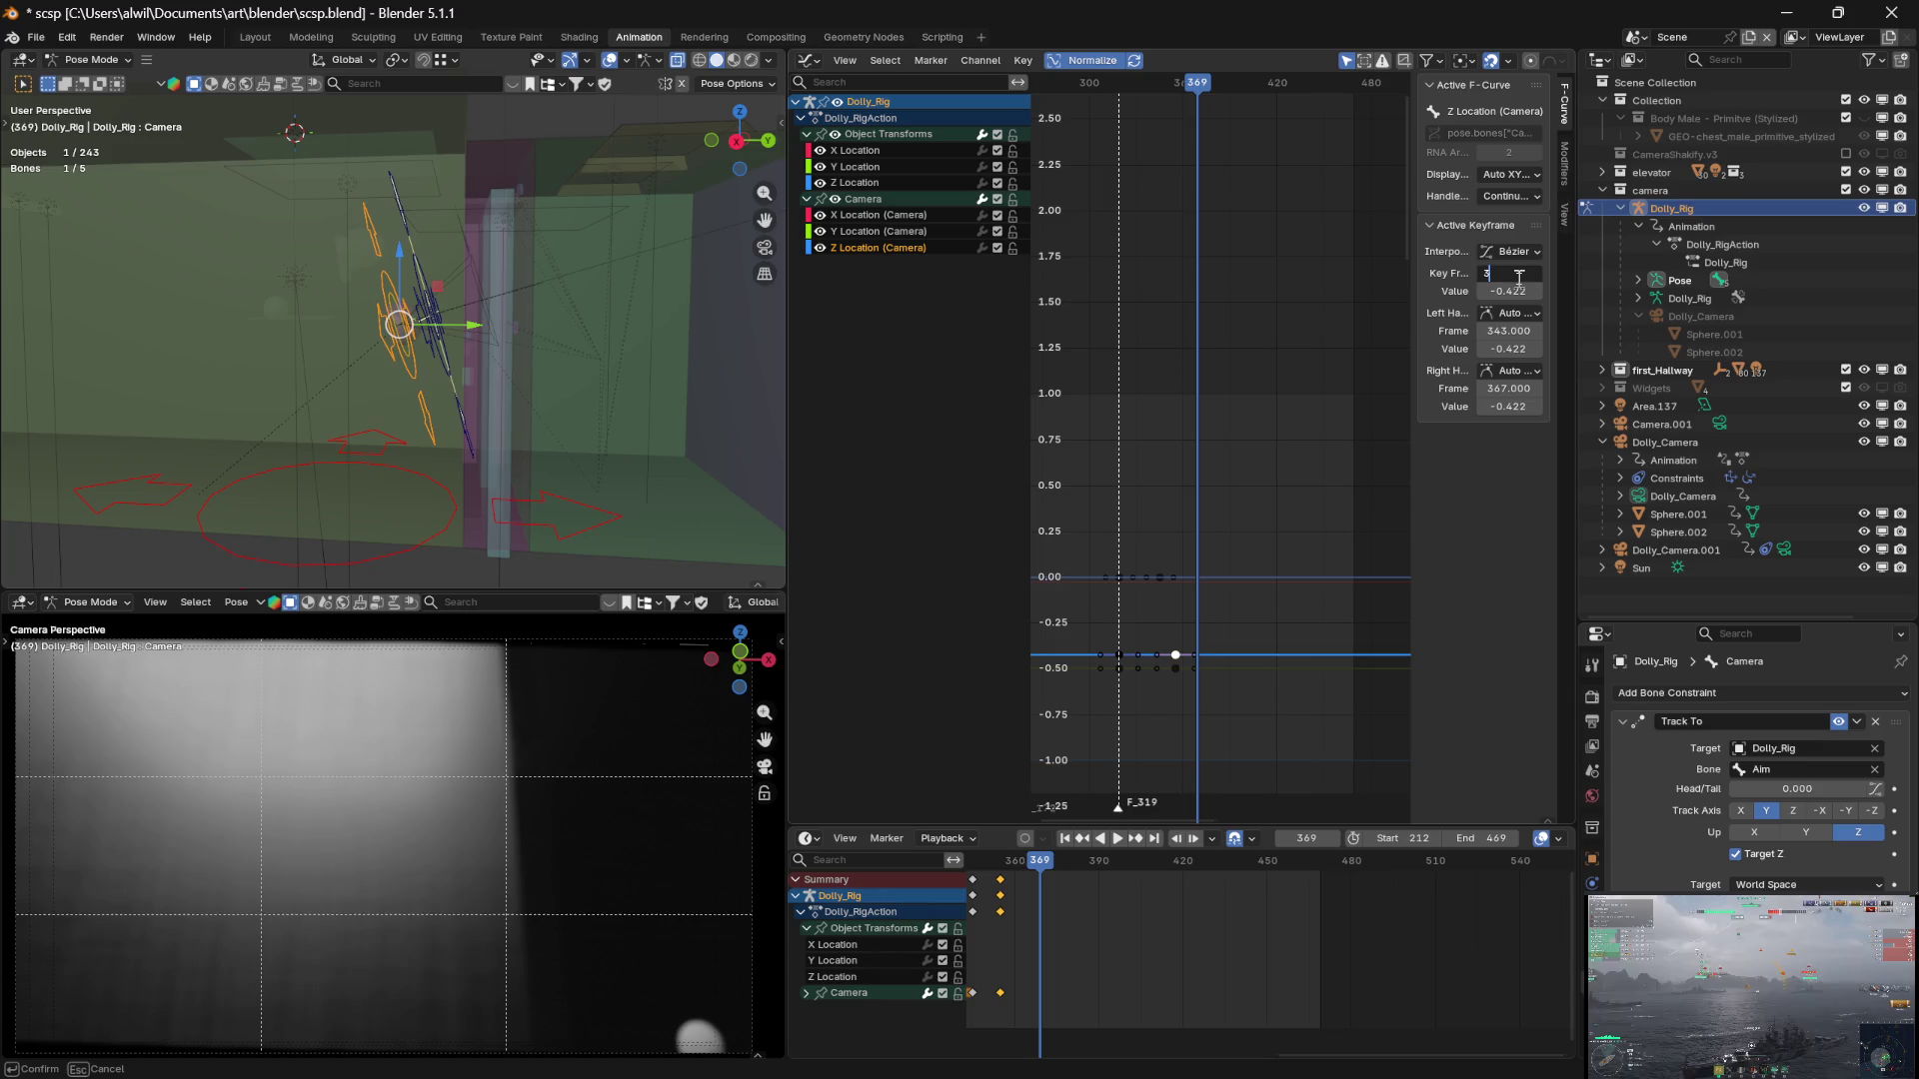
text(45)
key(Escape)
click(1173, 667)
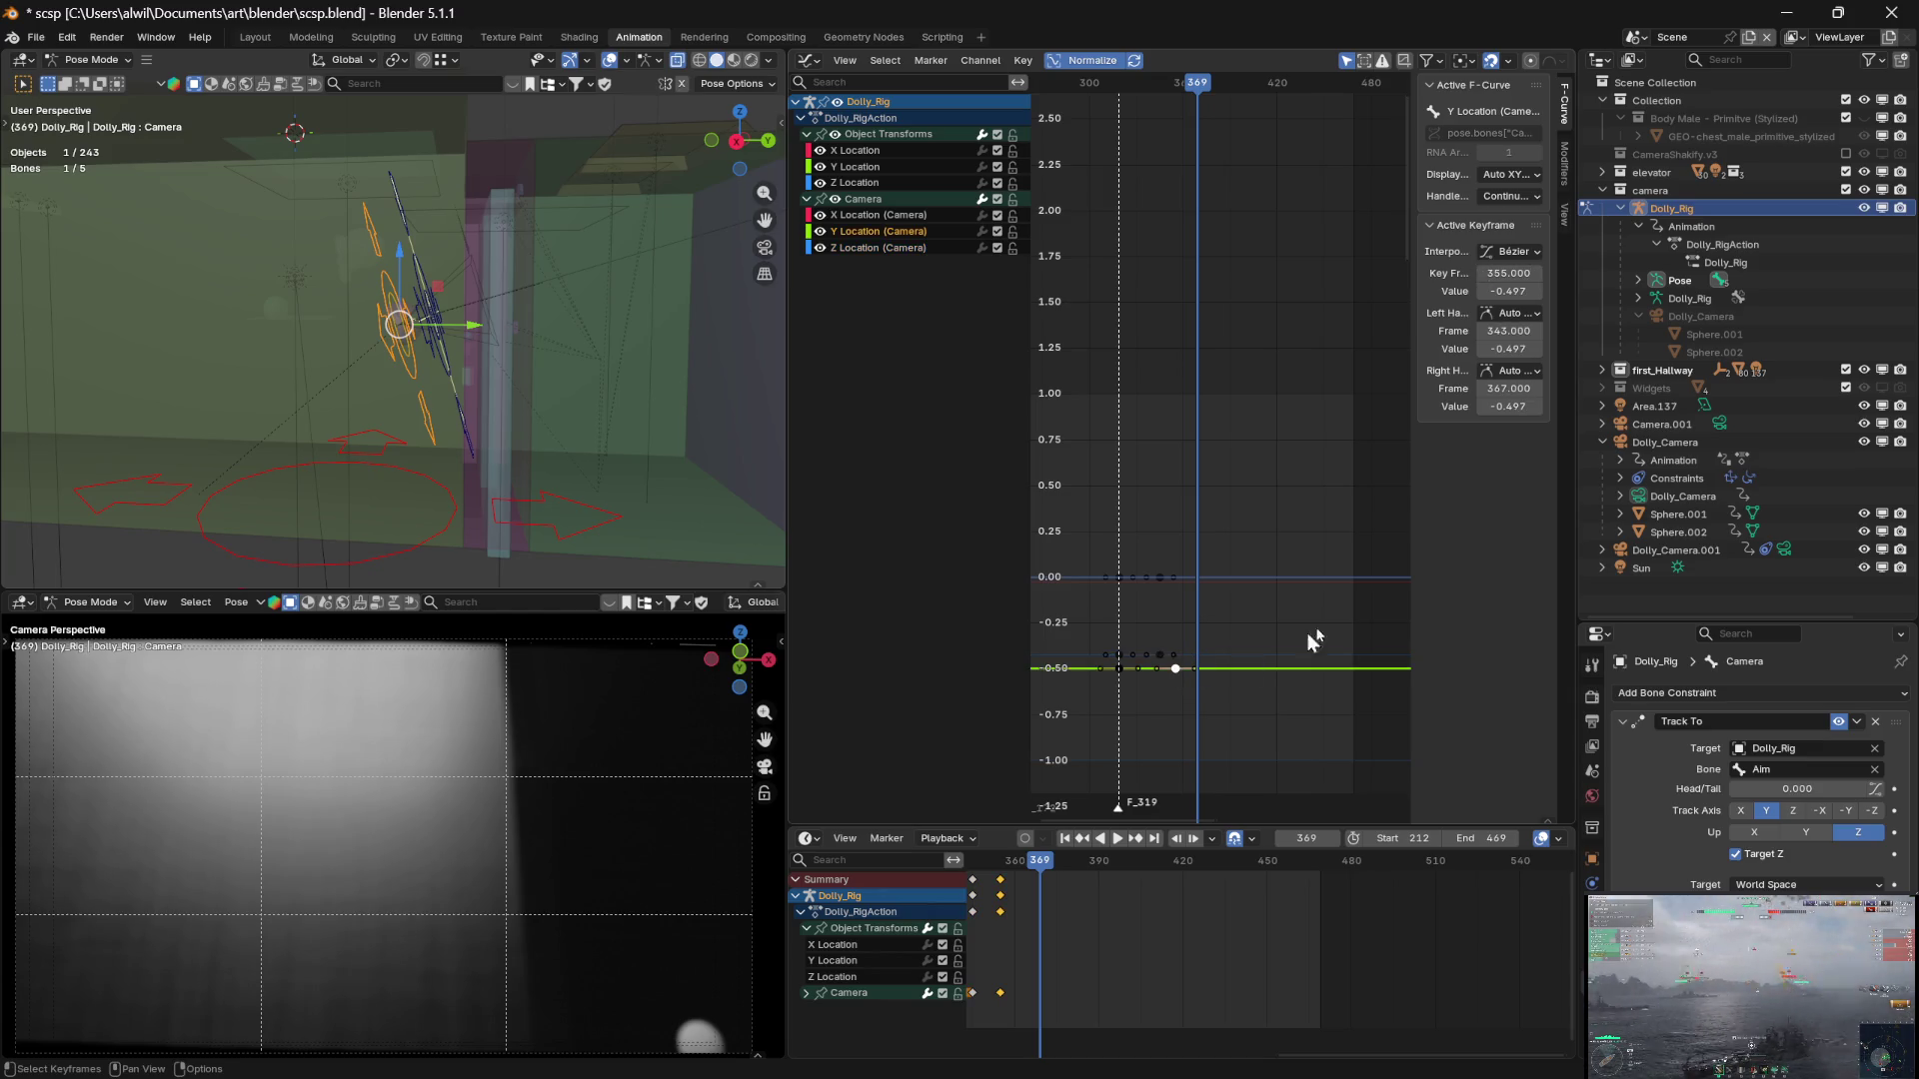
click(1520, 269)
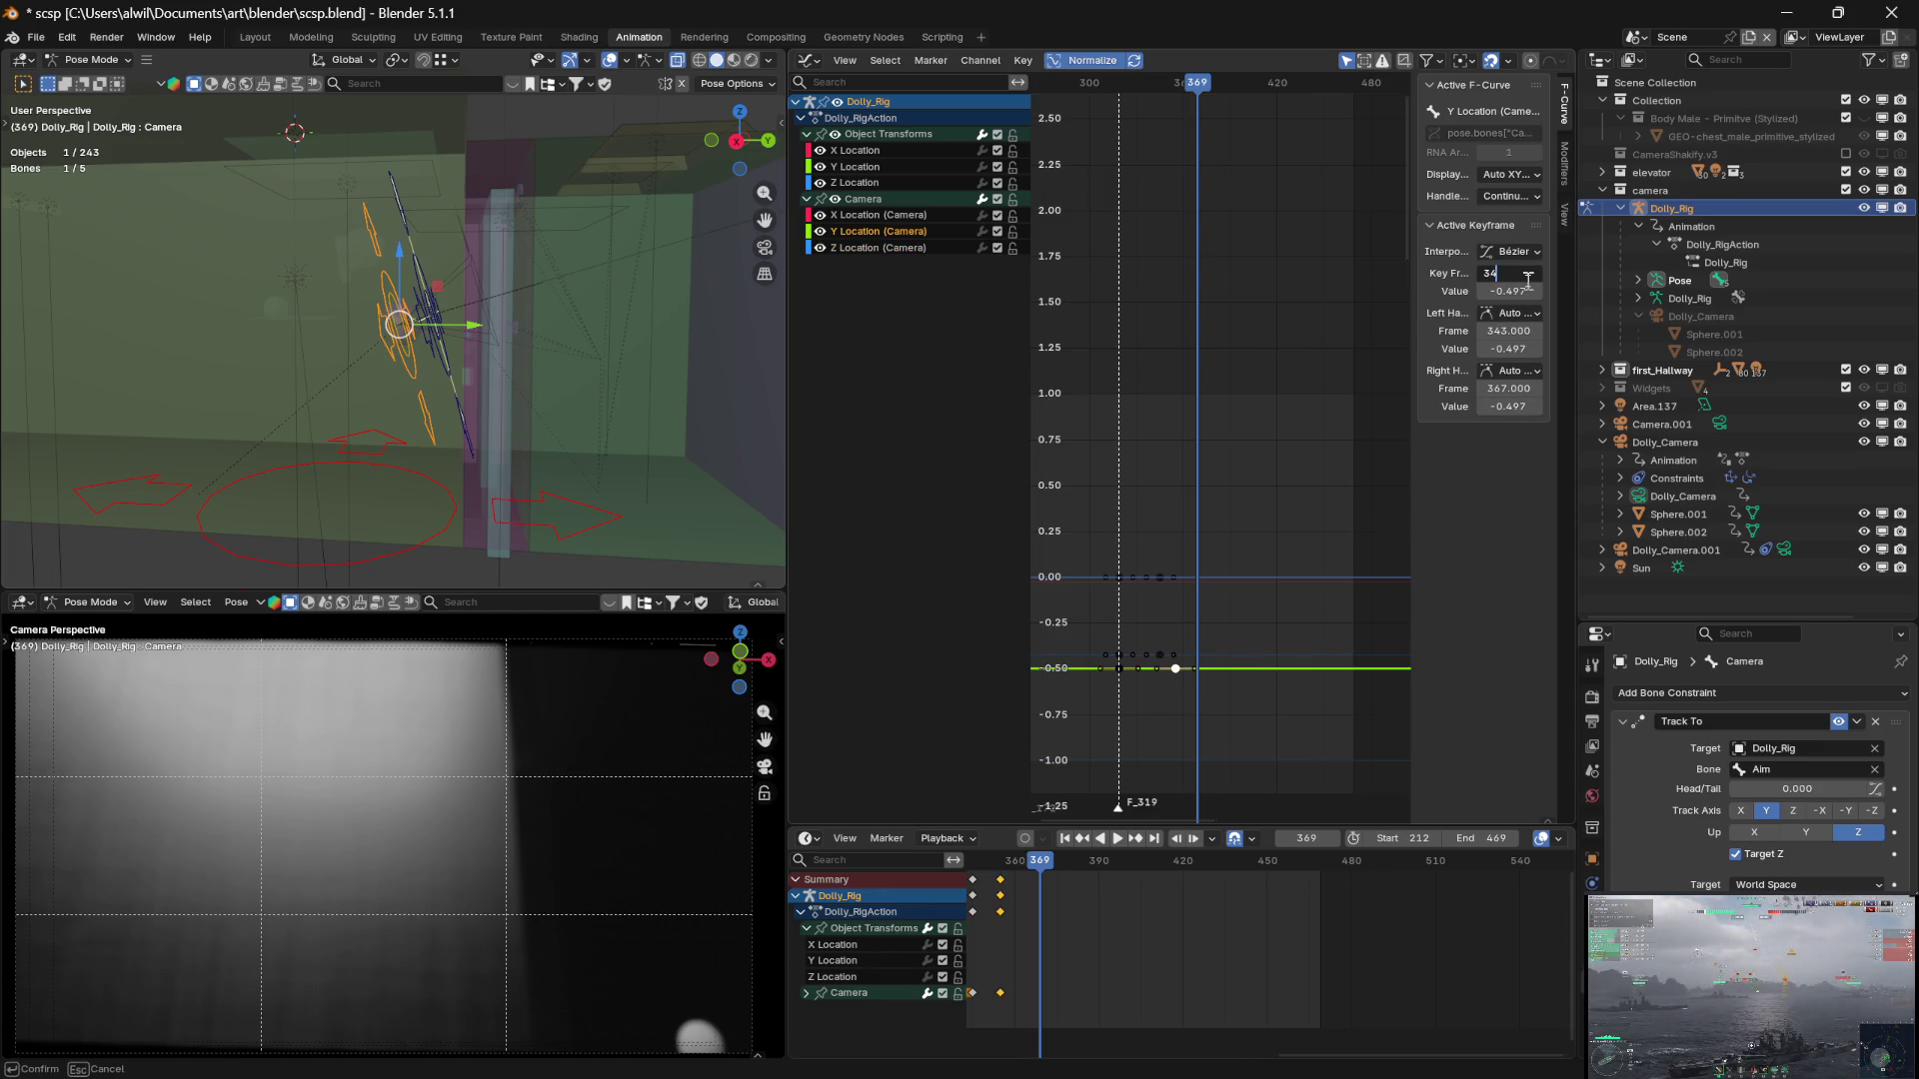
text(5)
key(Return)
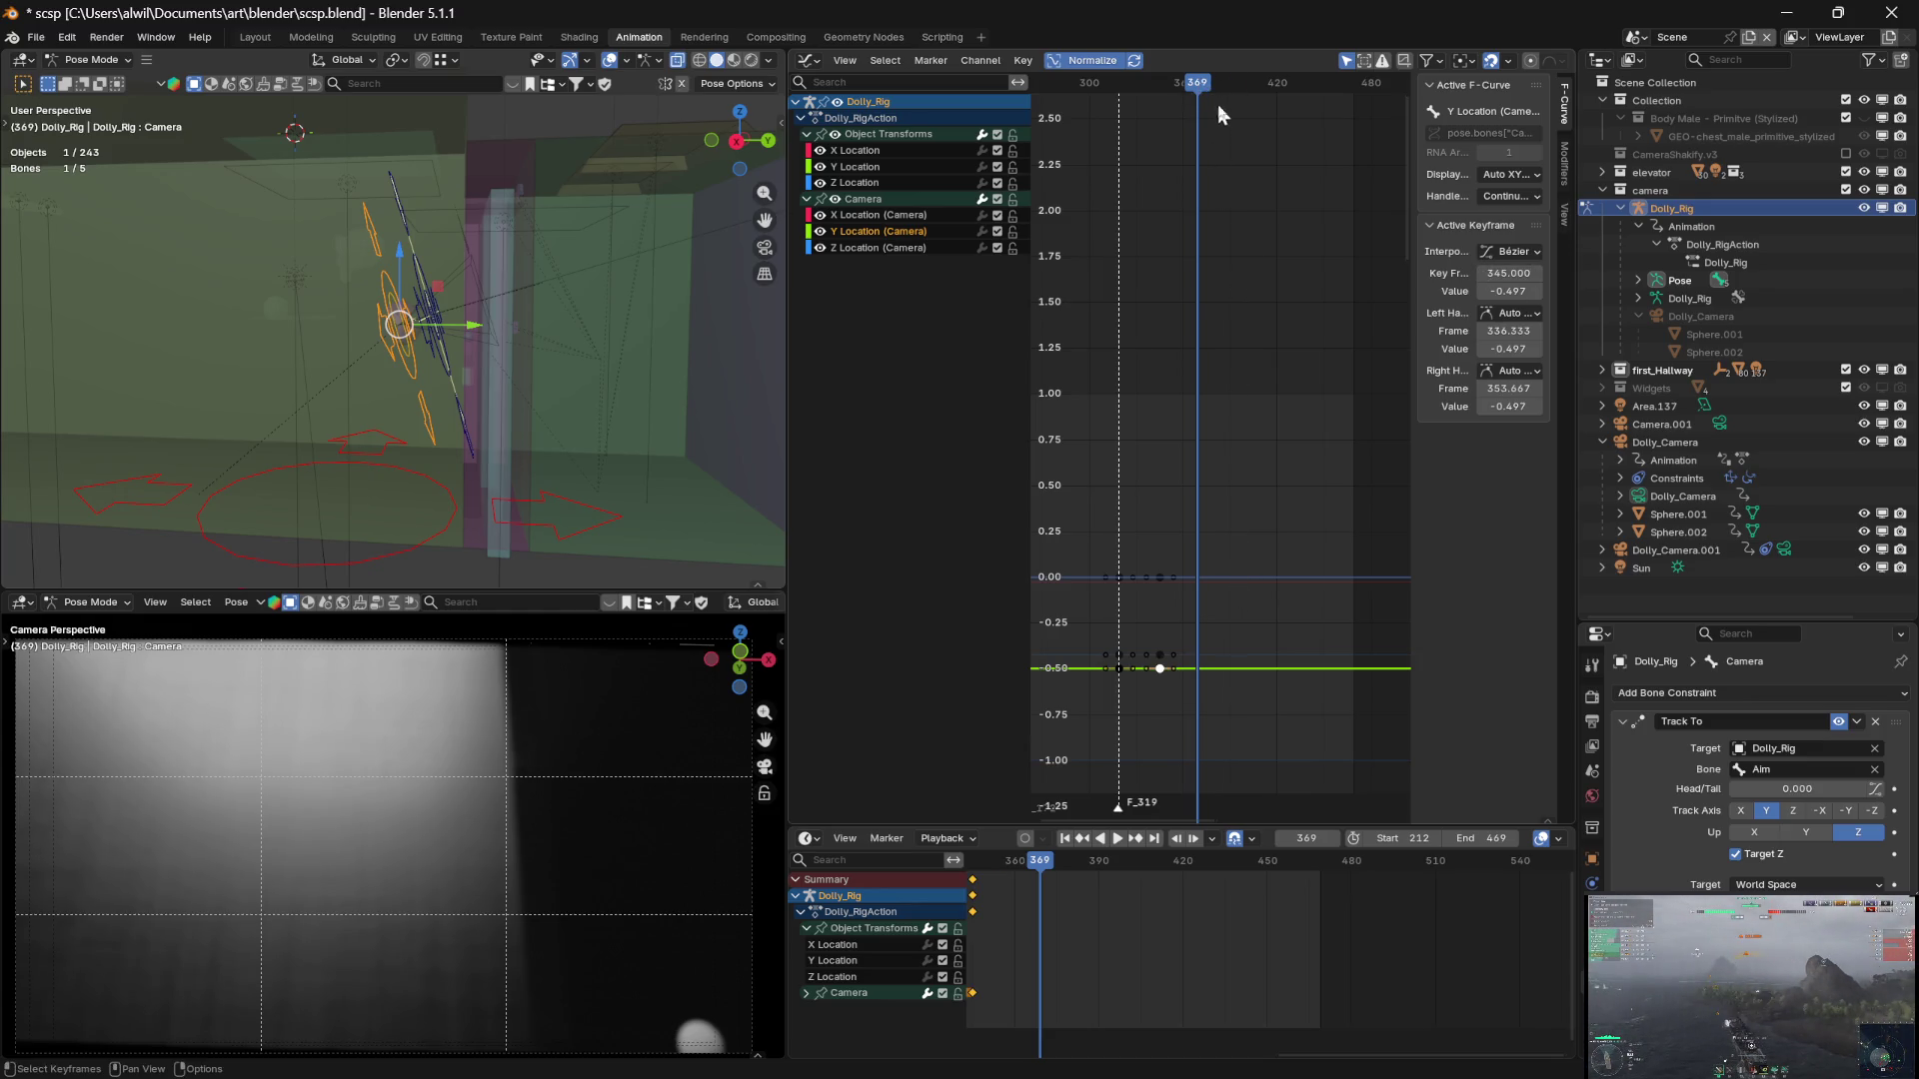
drag(1251, 100, 1248, 102)
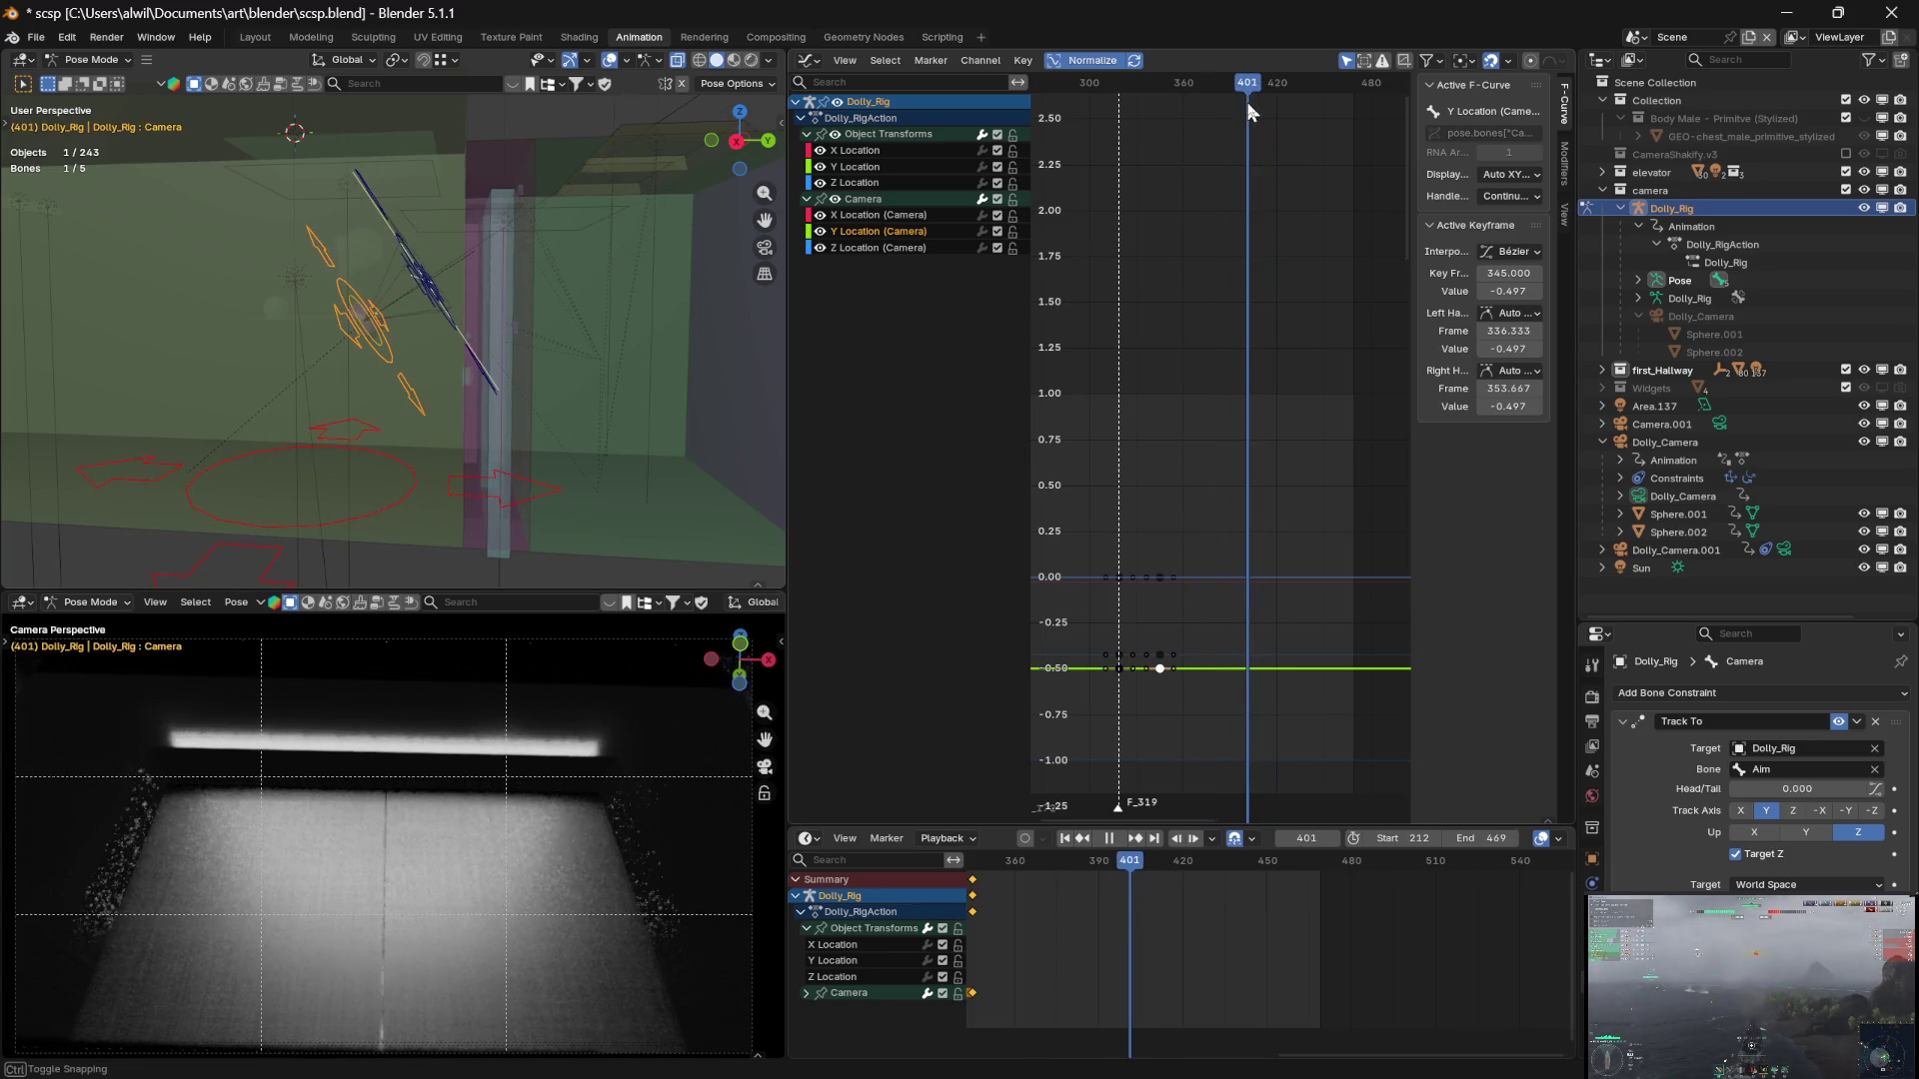
Duplicate the Camera location keys and place the copies at frame 401
click(1199, 525)
drag(1211, 712, 1154, 501)
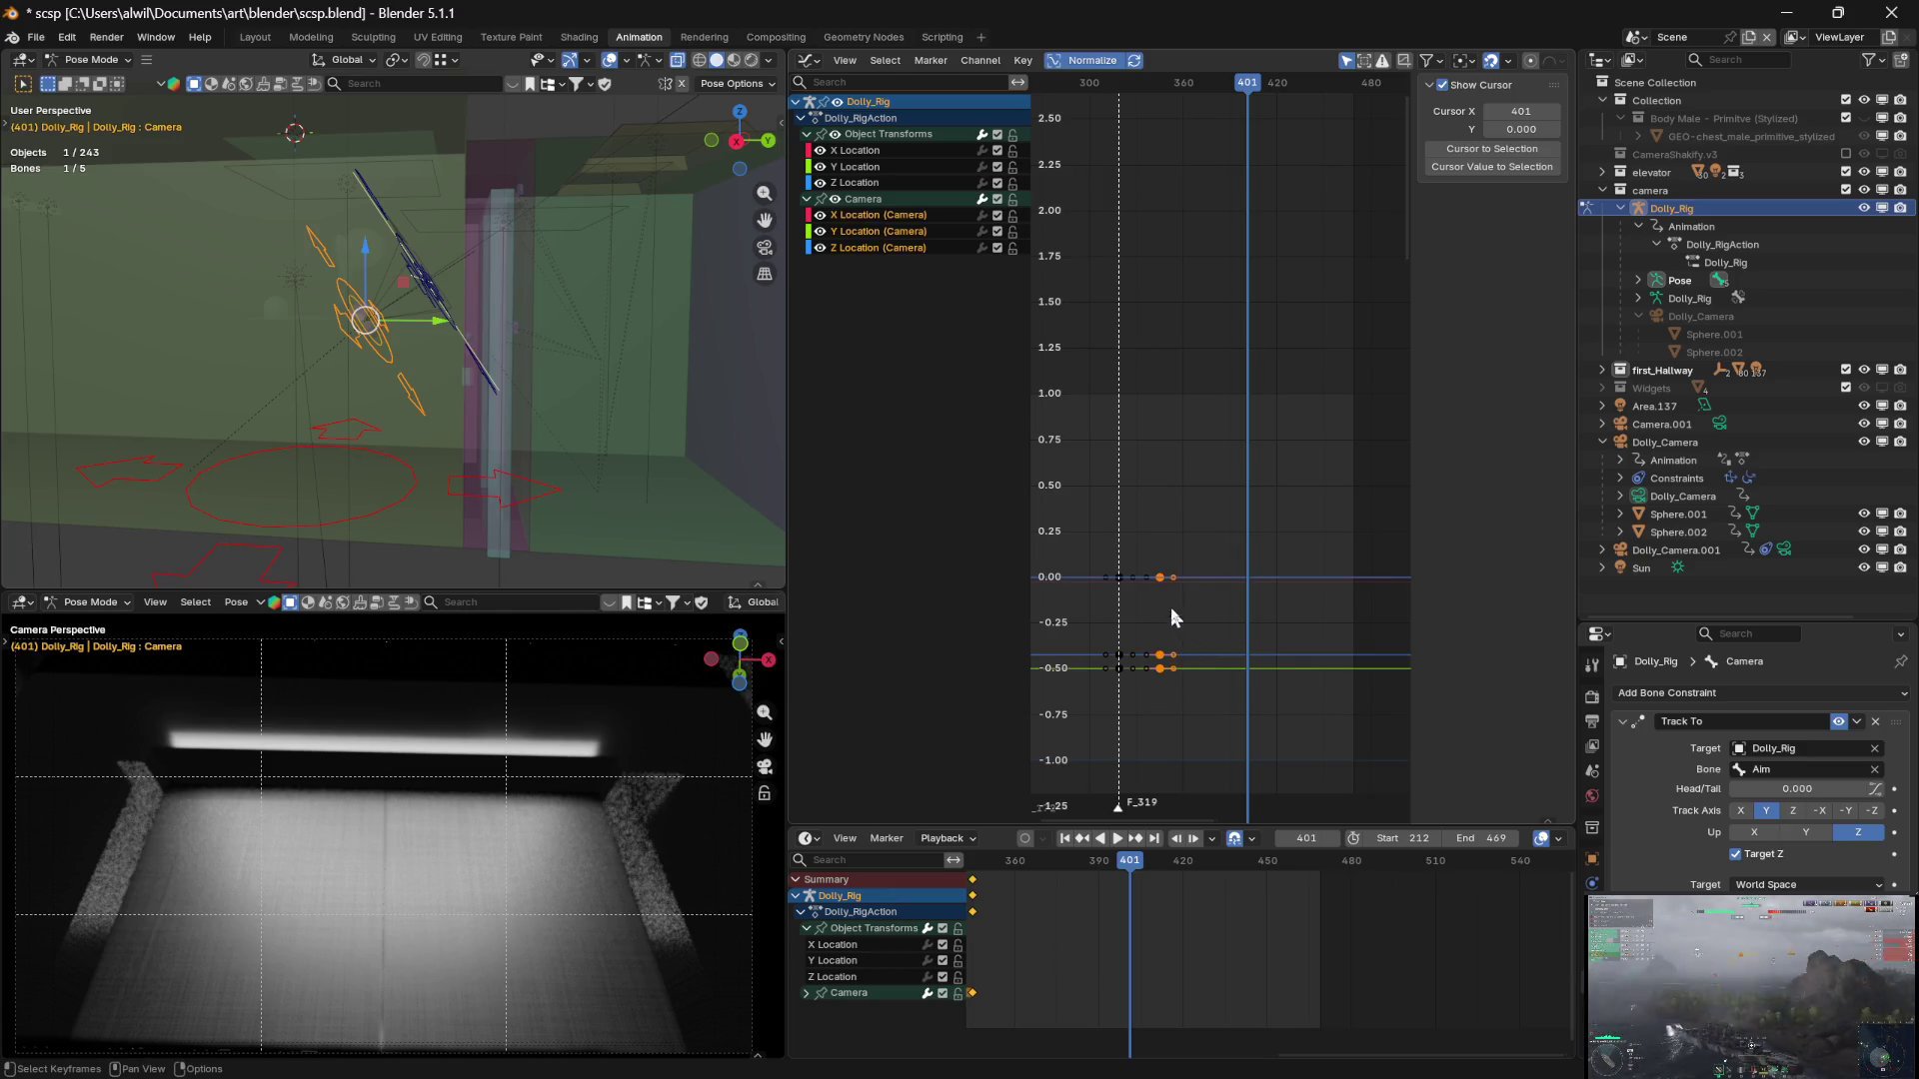
key(g)
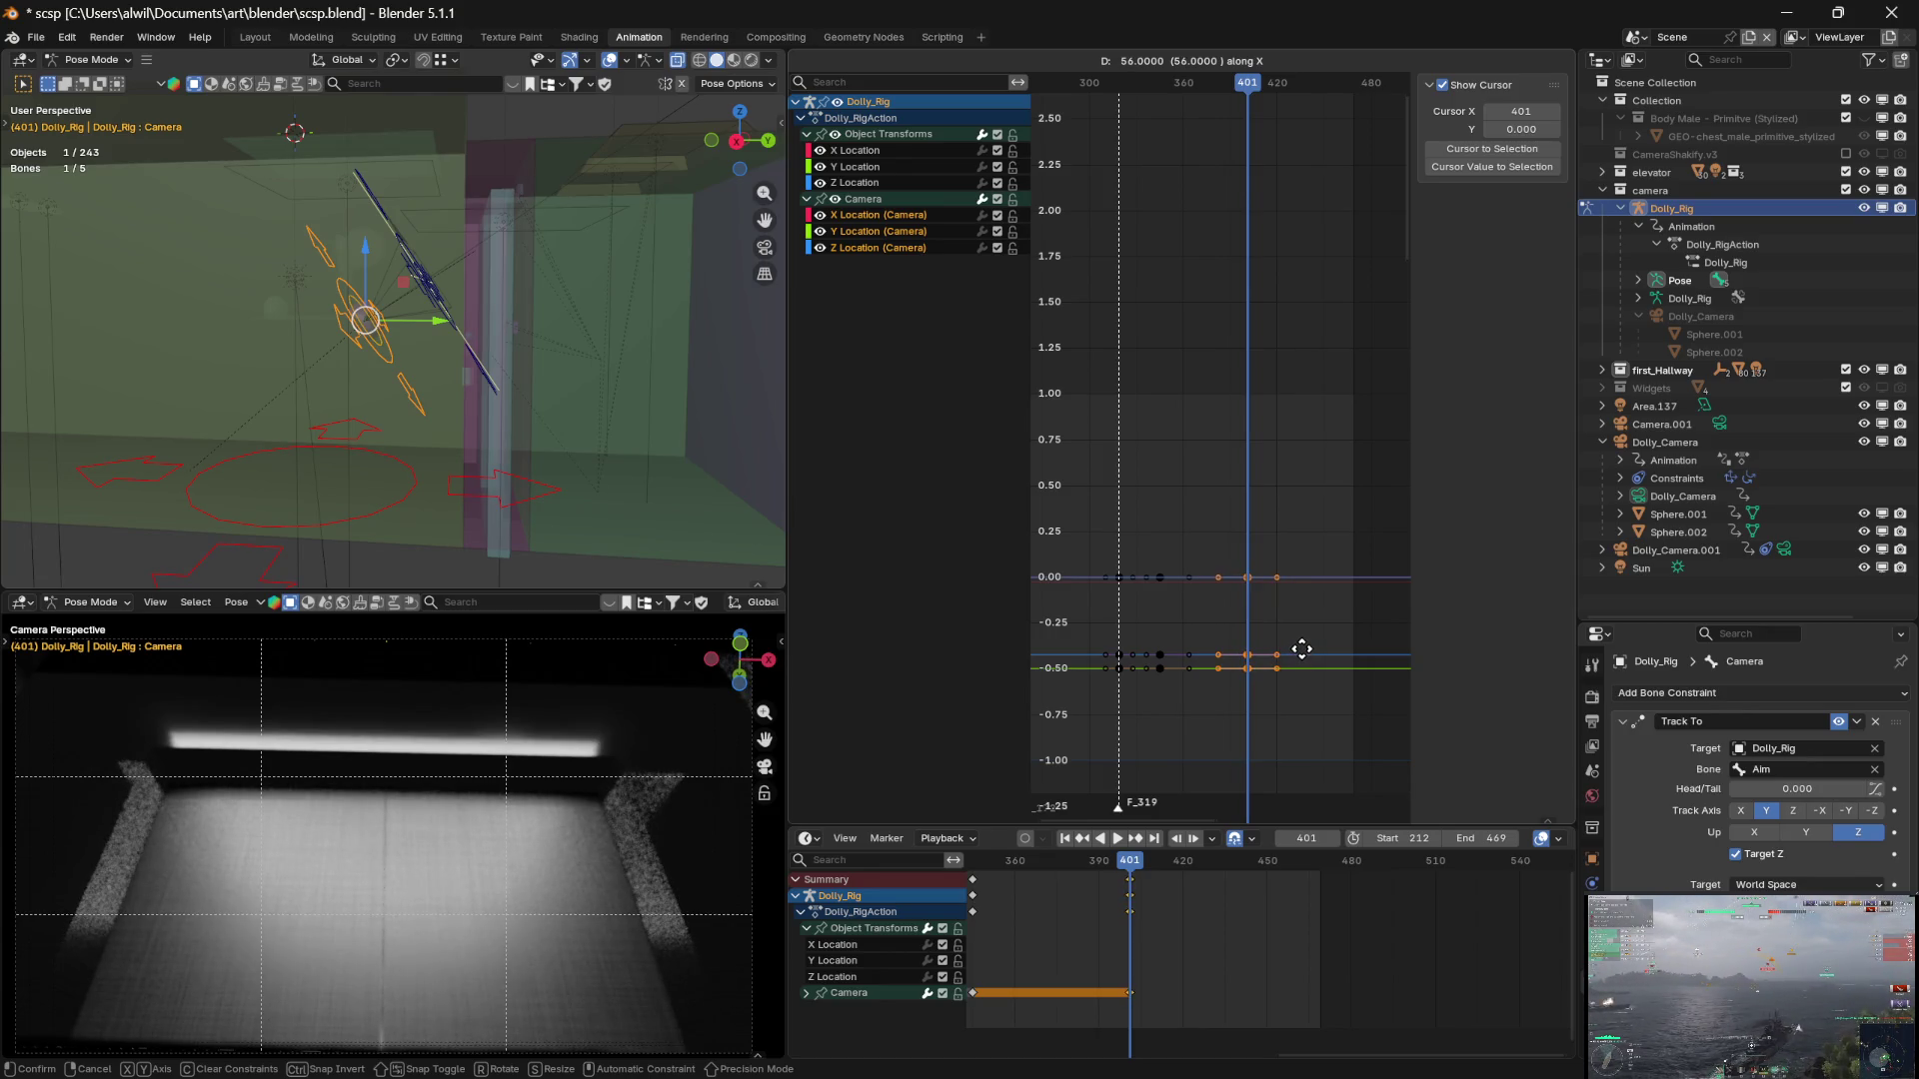
click(1304, 648)
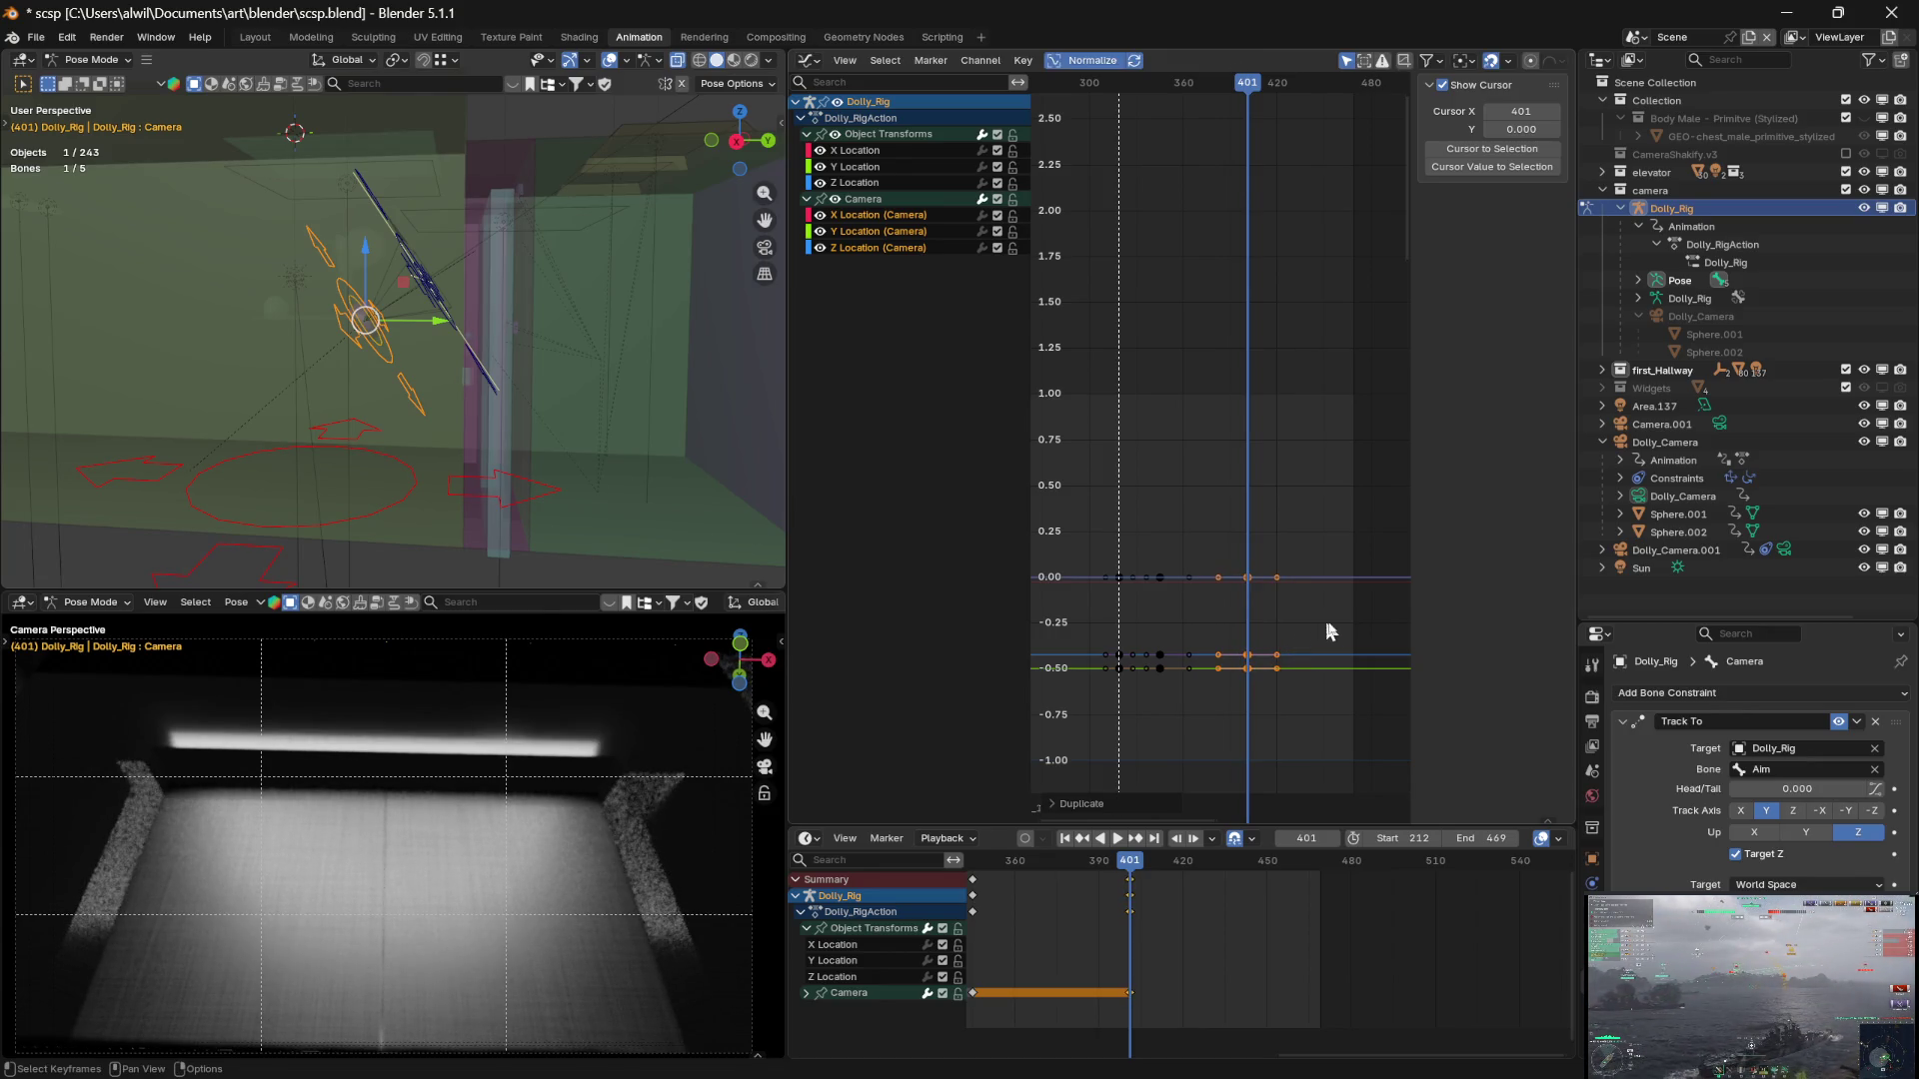
Set the frame-401 Z Location and Y Location key values to 0 m
click(1246, 577)
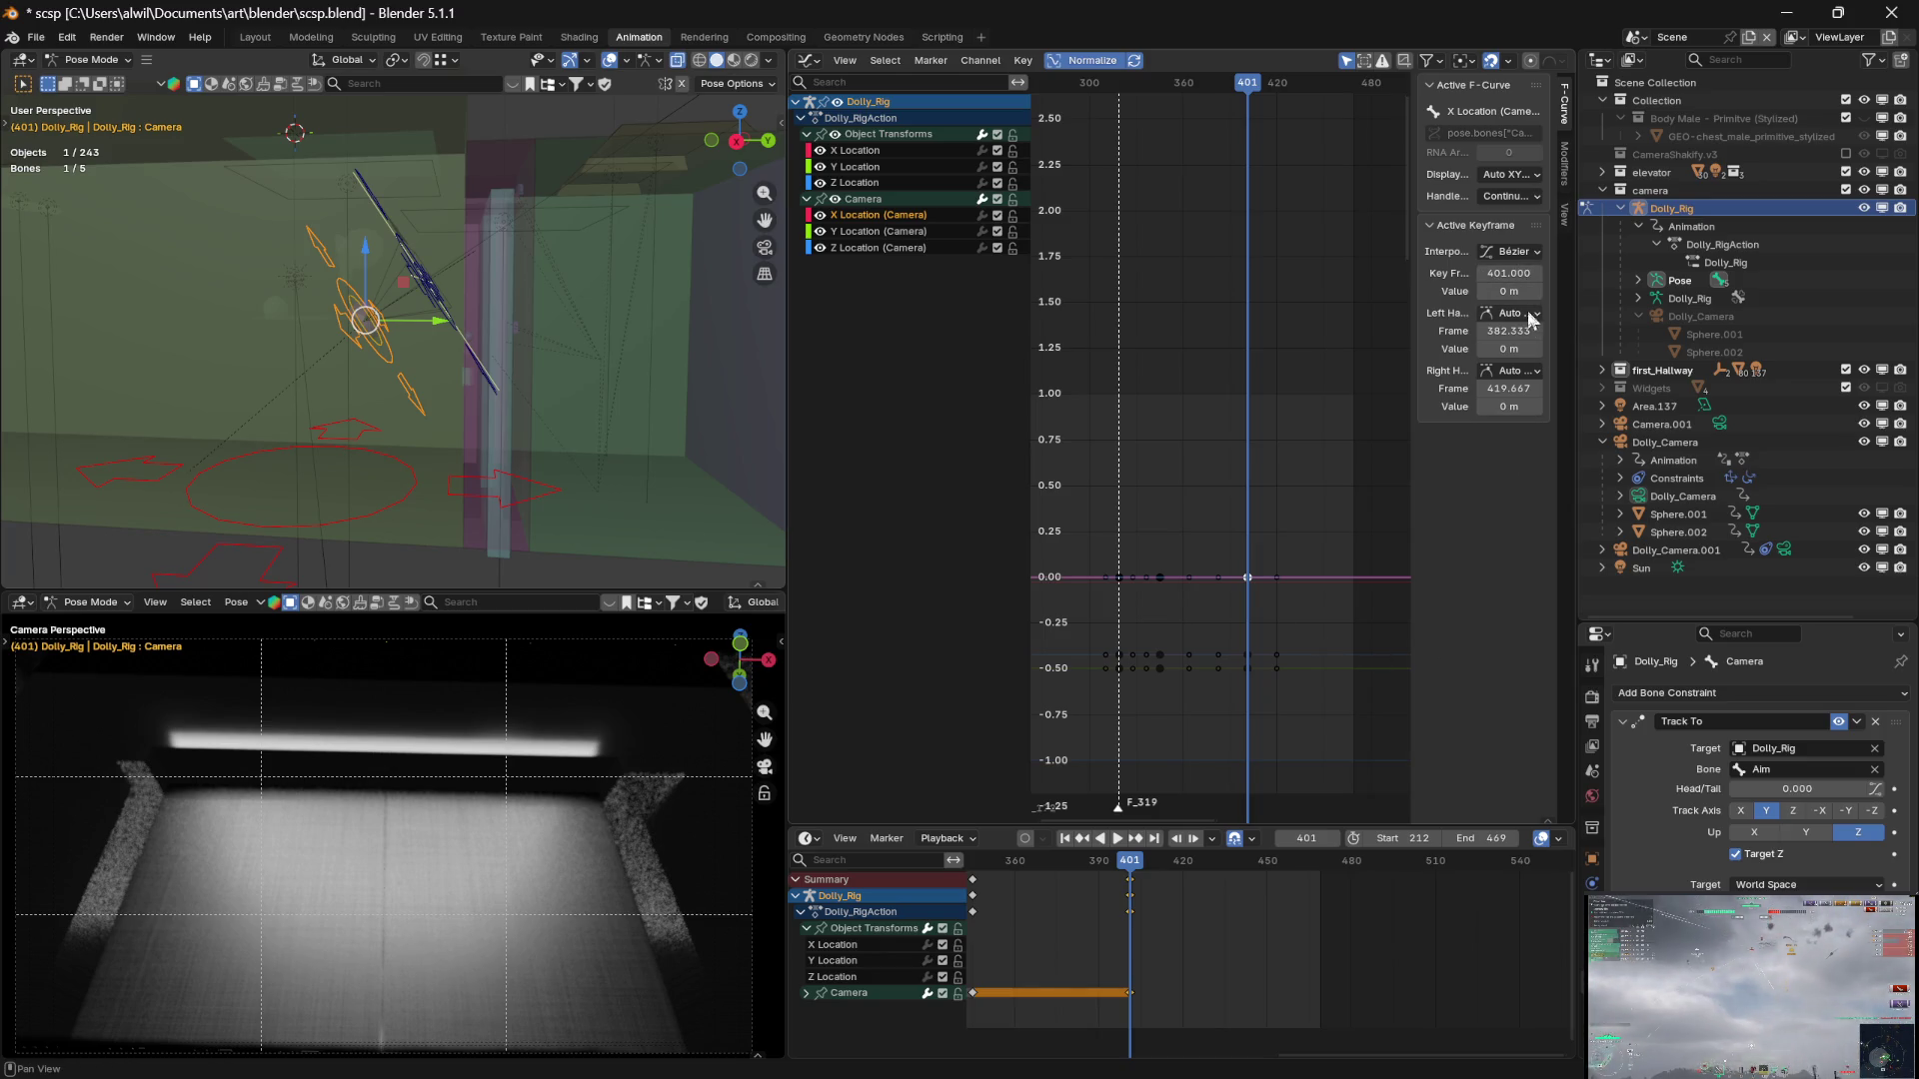
click(1316, 602)
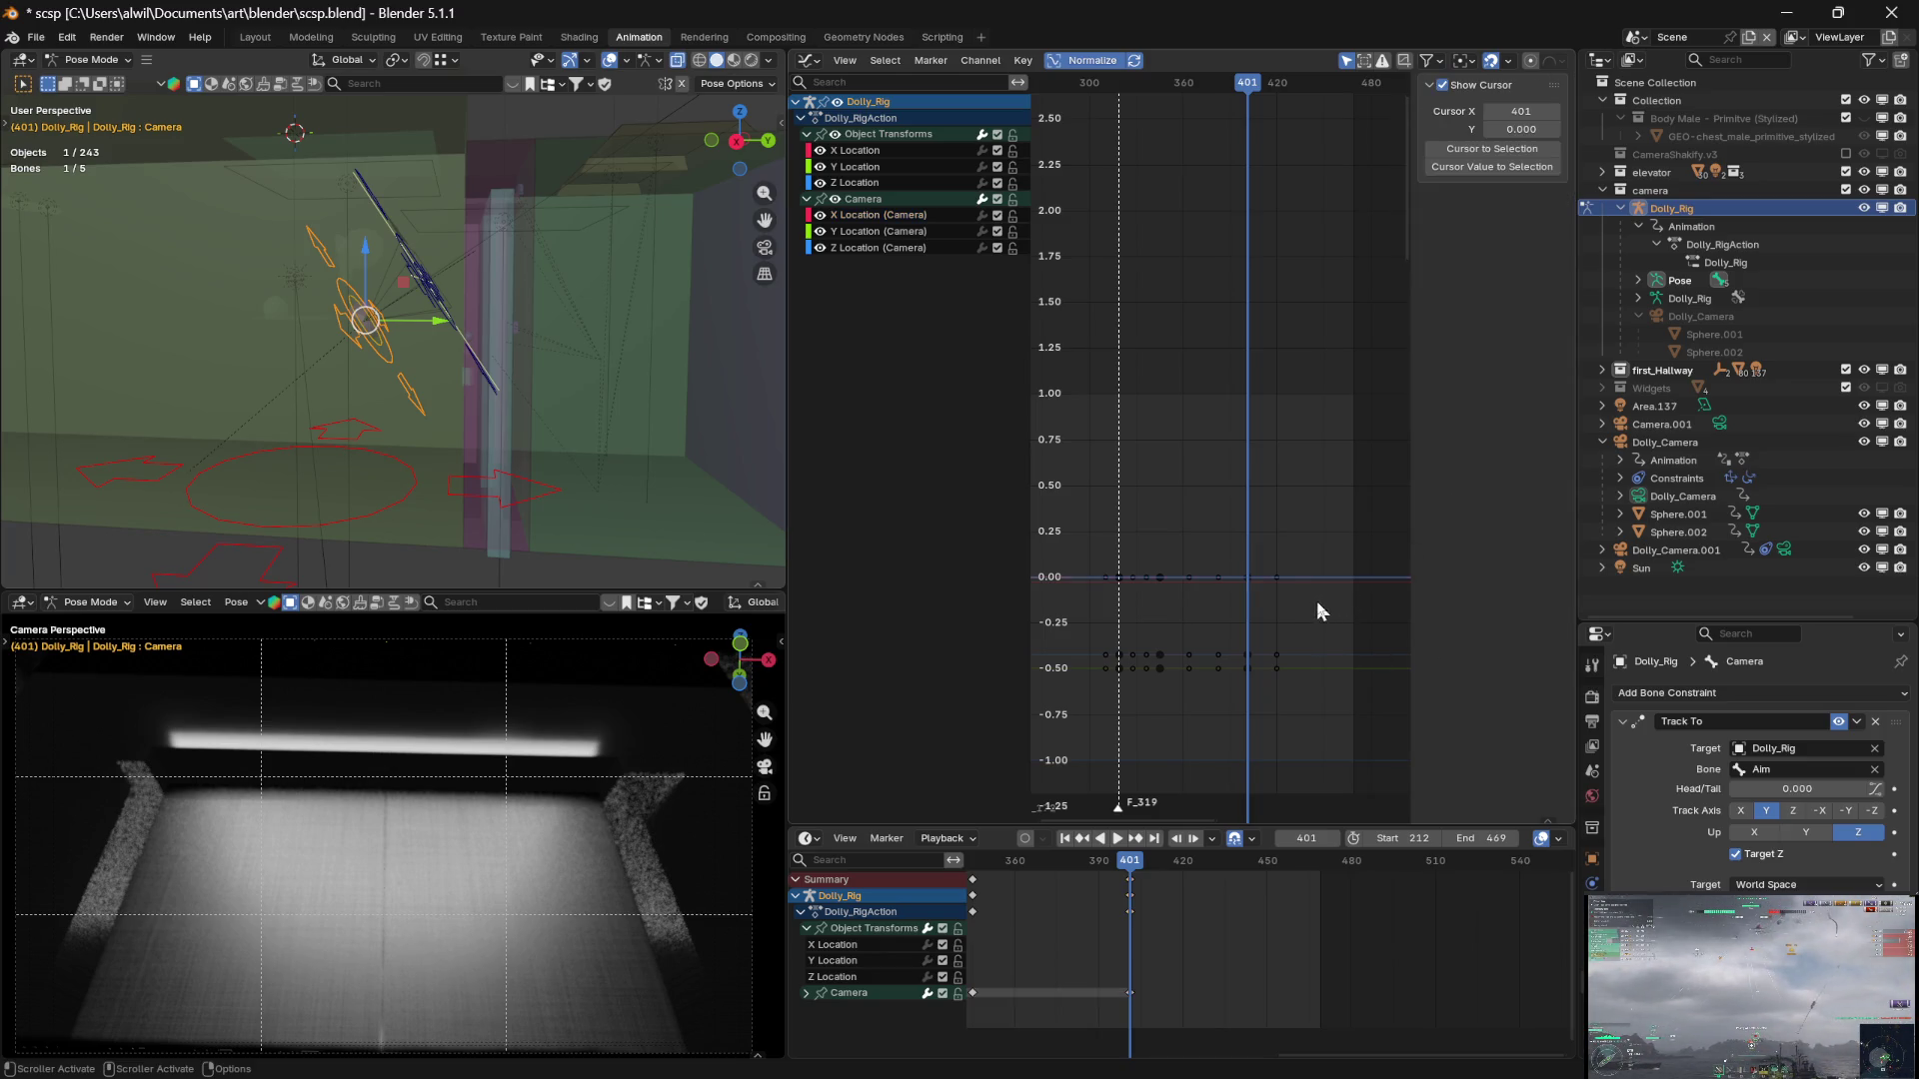
click(1248, 655)
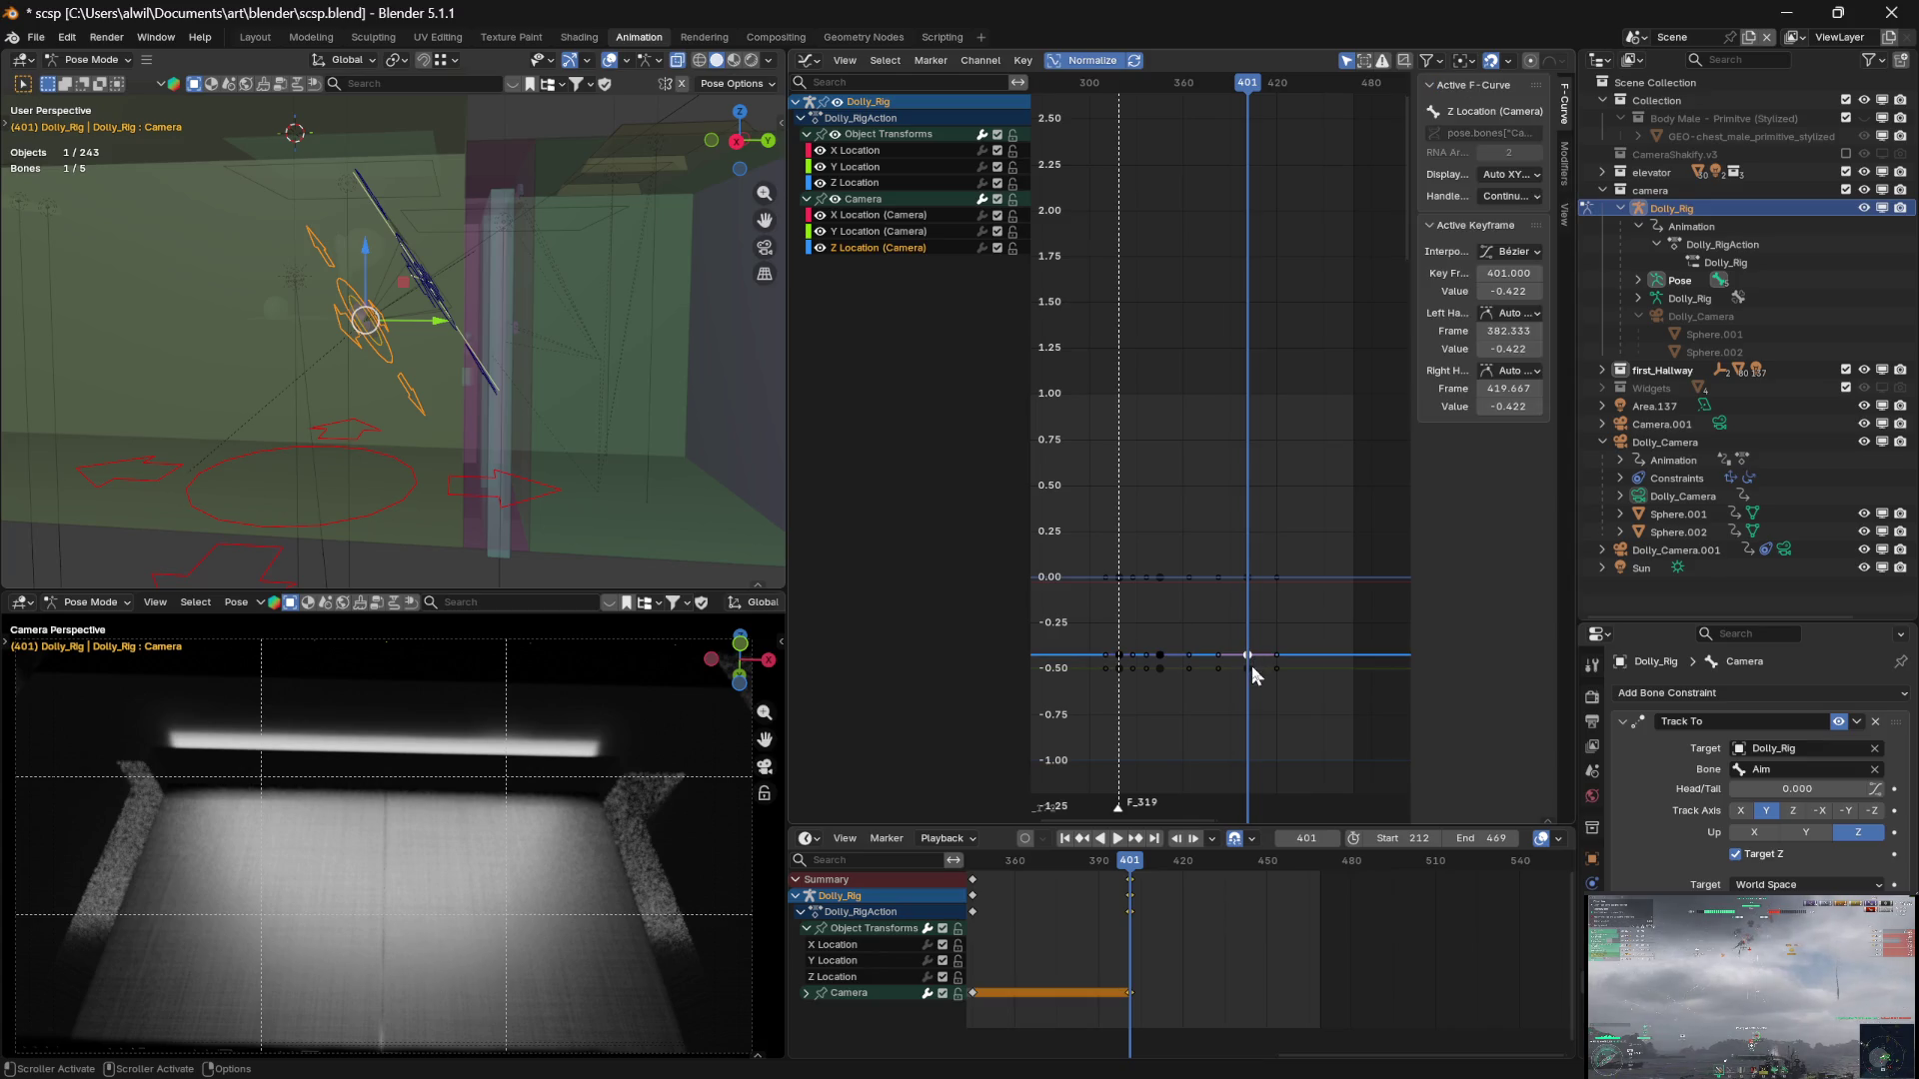
click(1526, 291)
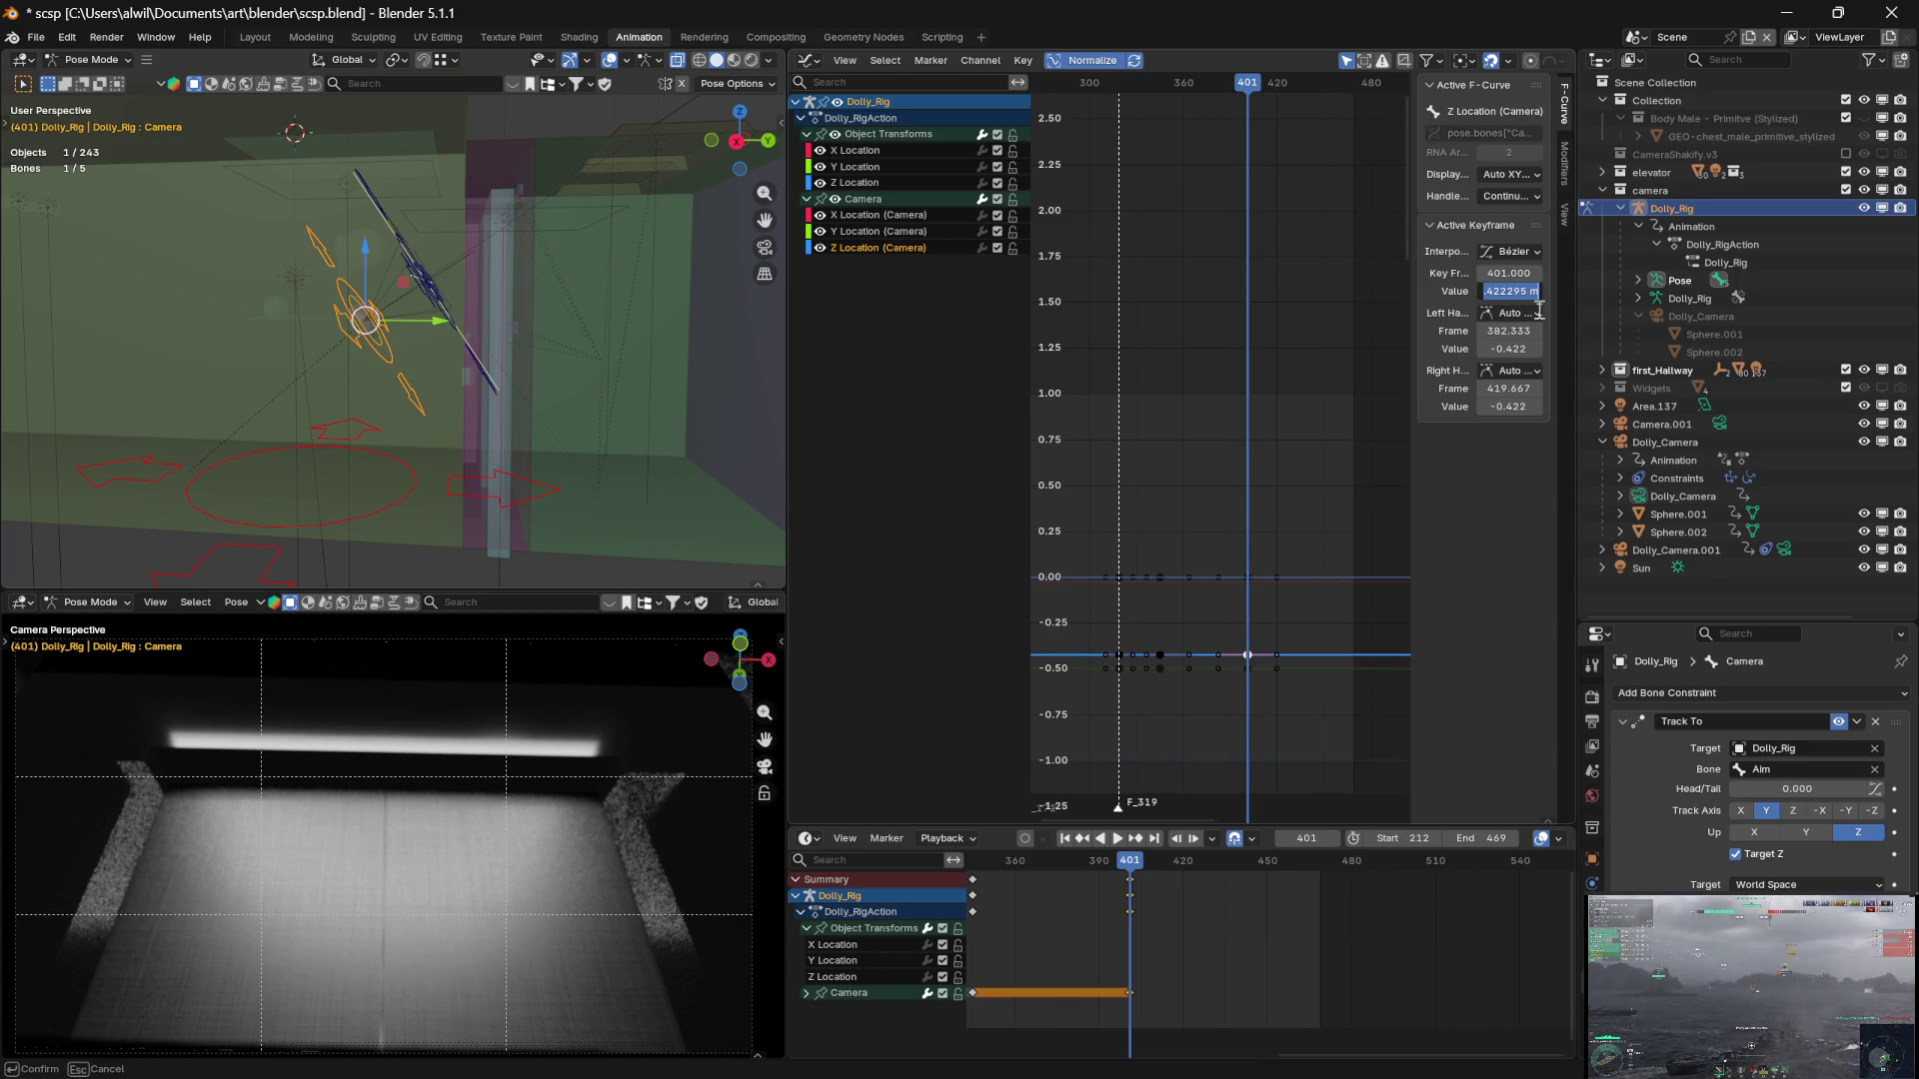
text(0)
key(Return)
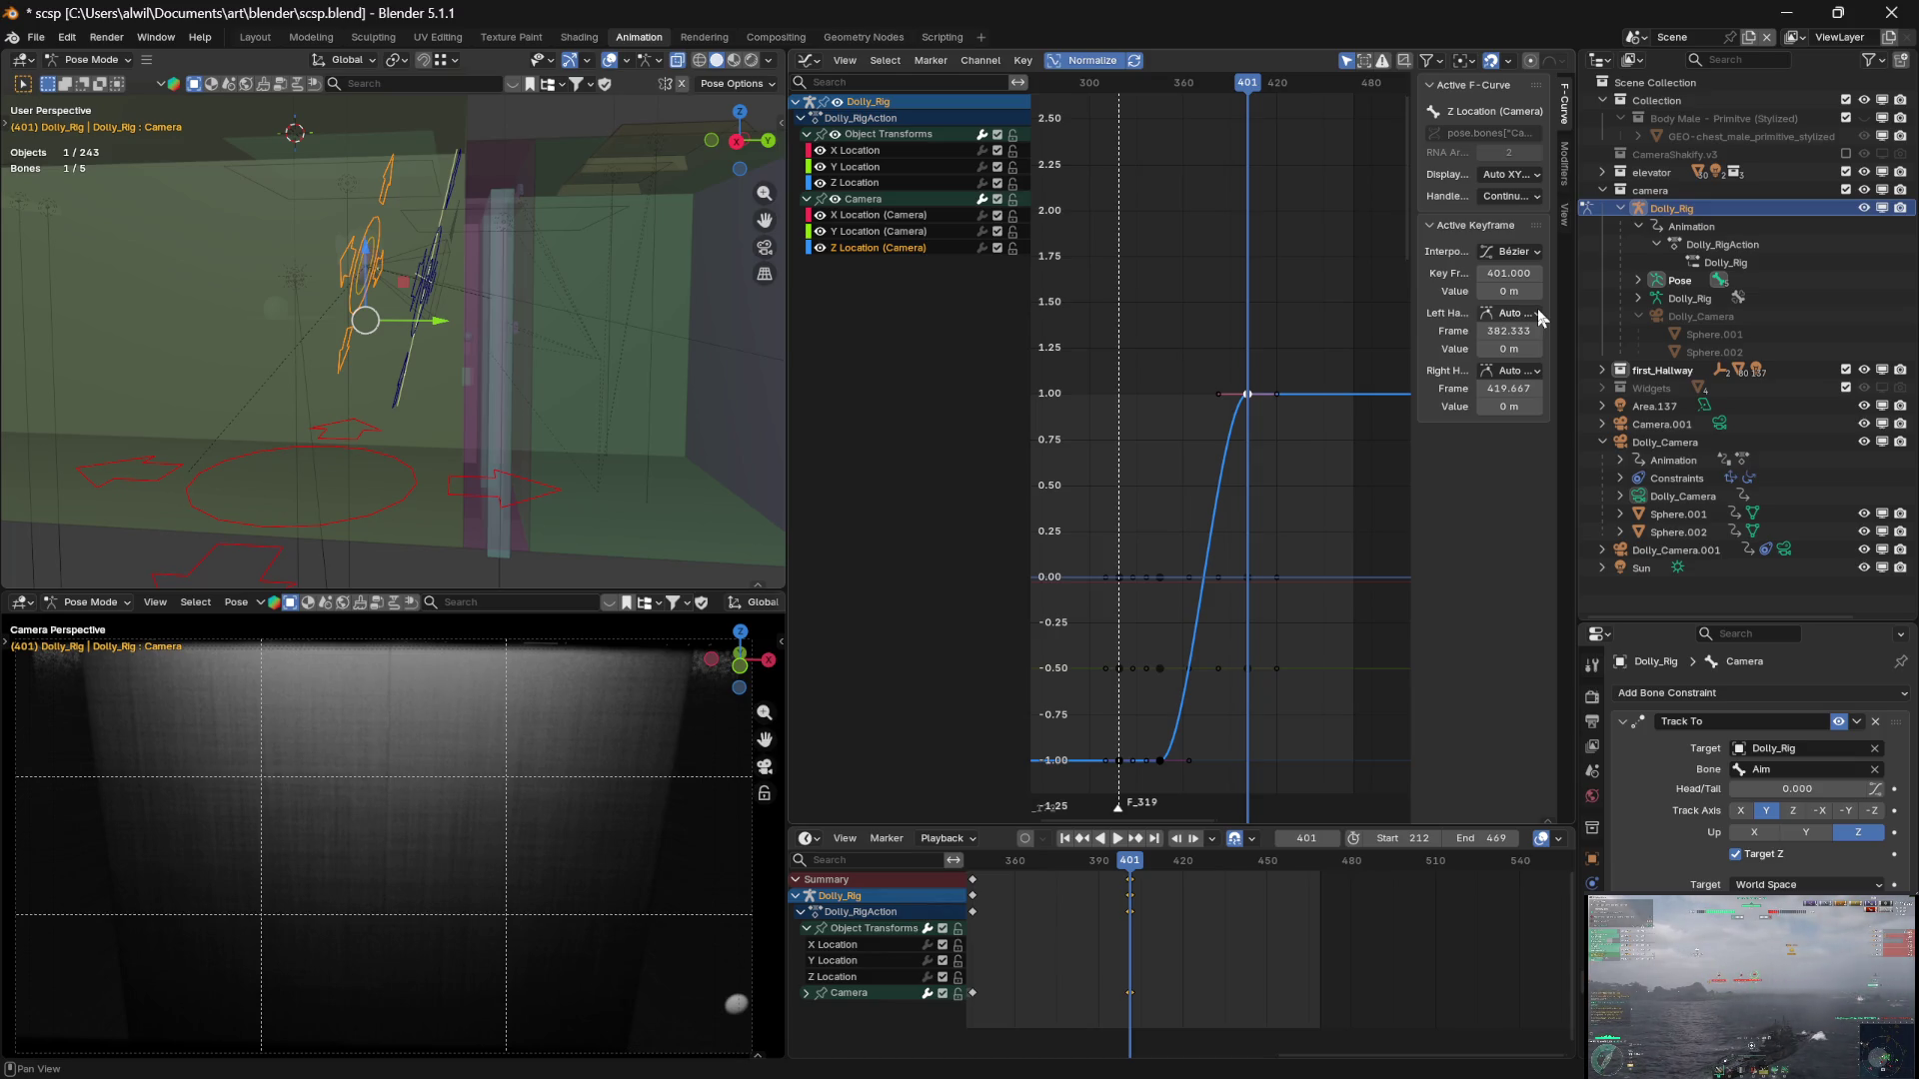
click(1249, 669)
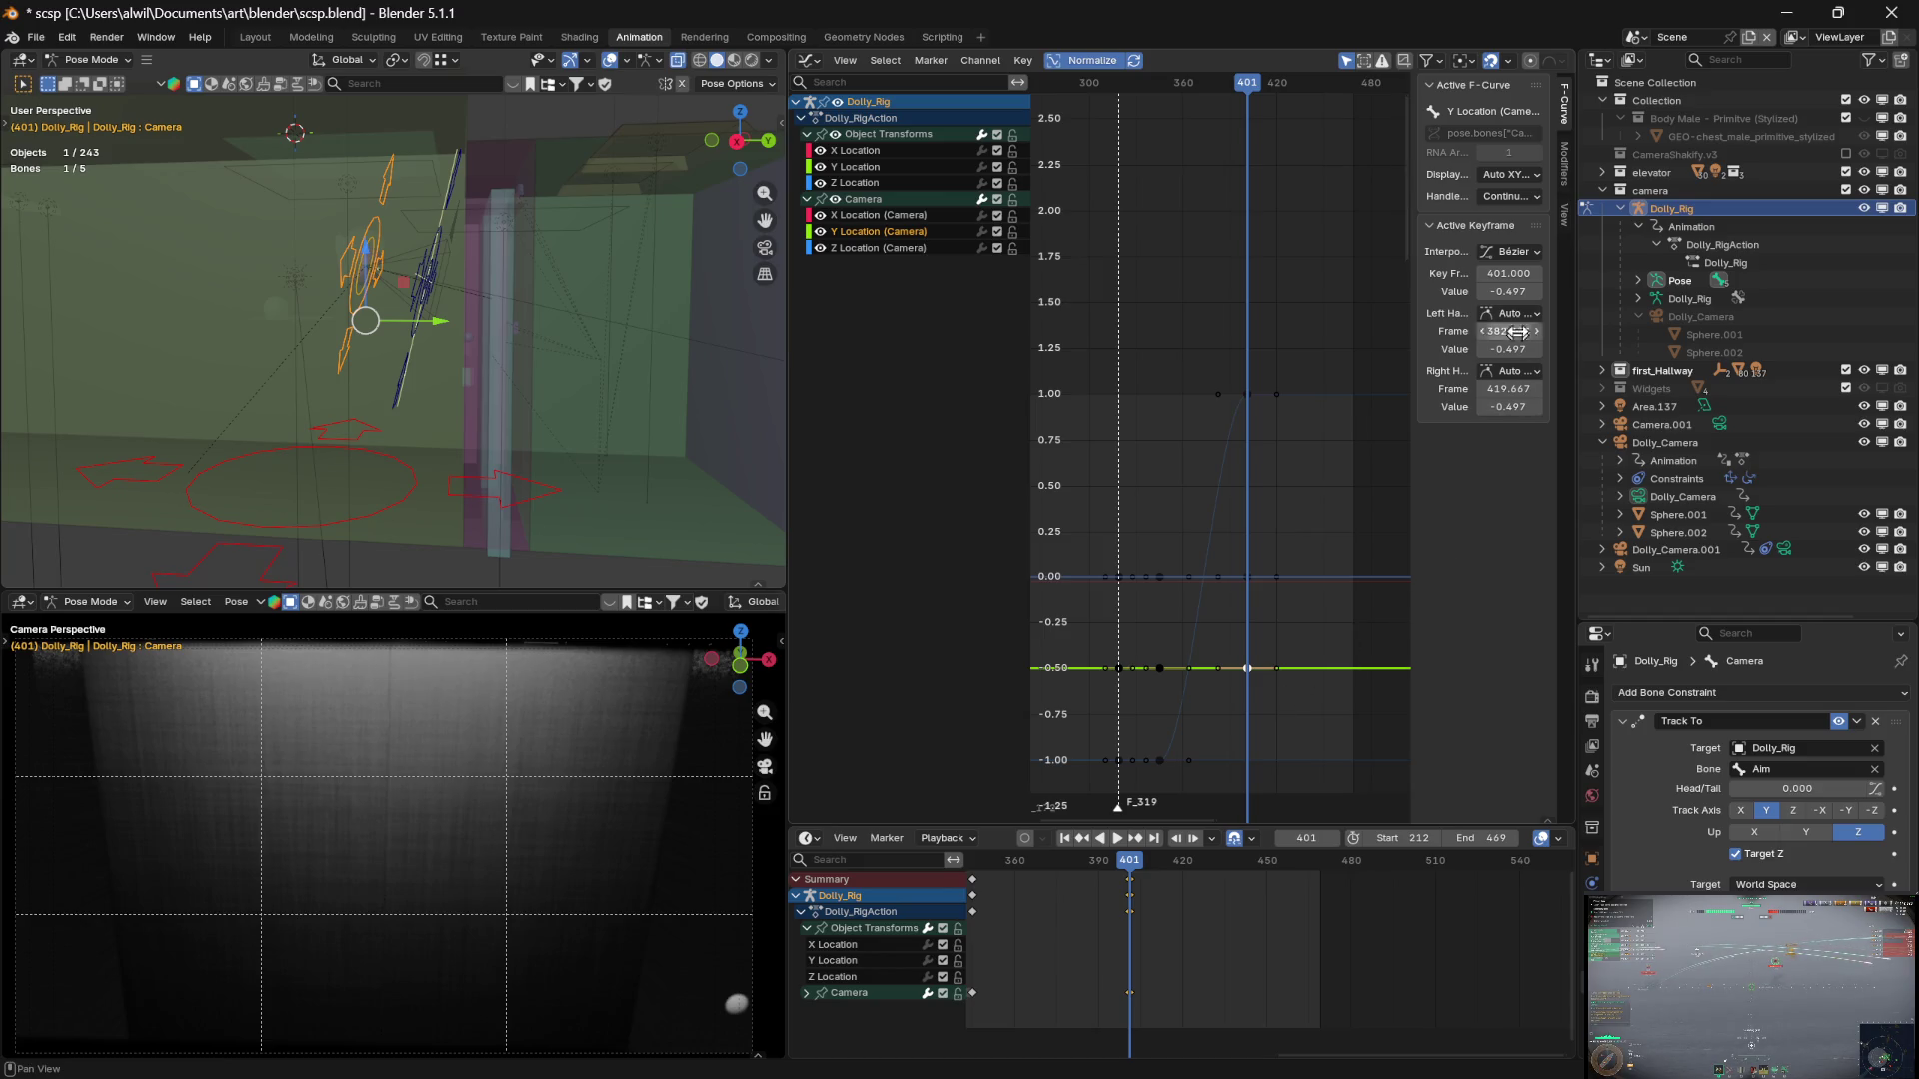
click(1516, 292)
text(0 m)
key(Return)
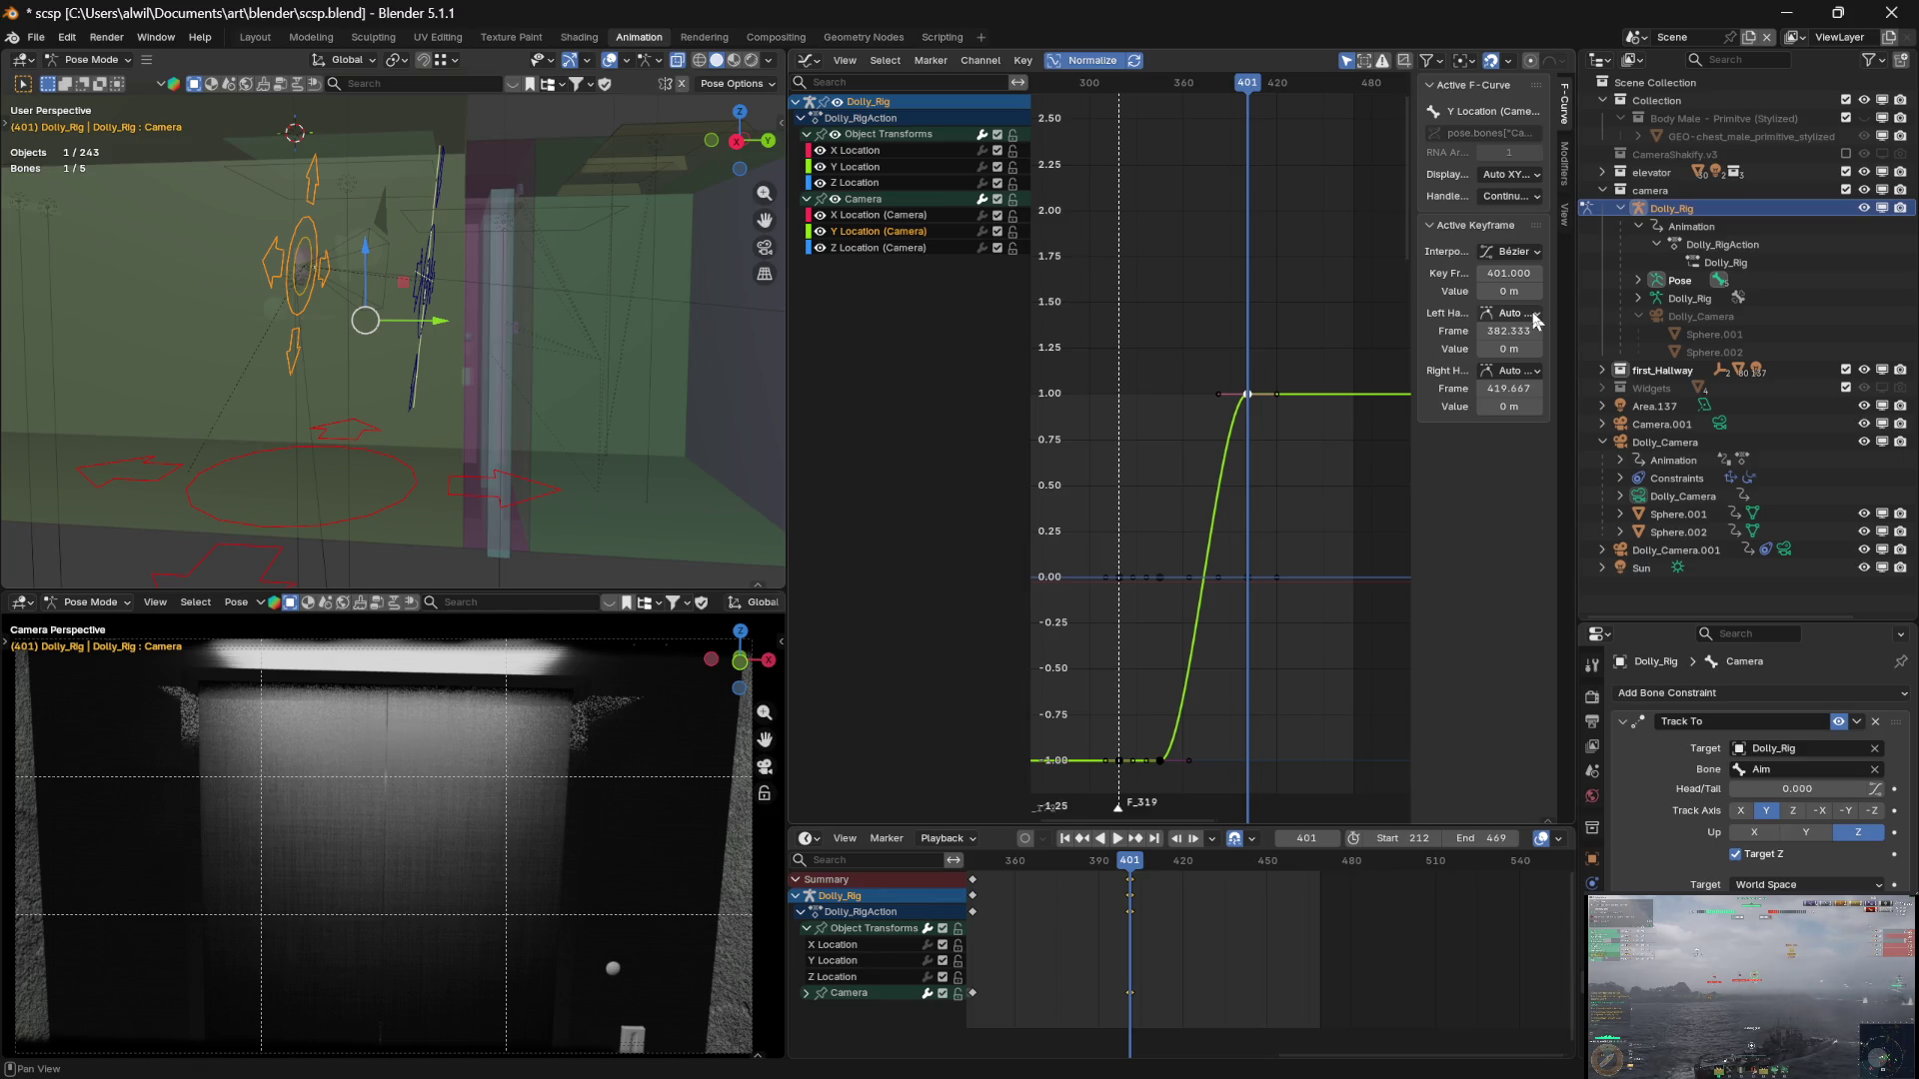
Check the X Location key, deselect, and preview the S-shaped camera rise
click(1247, 577)
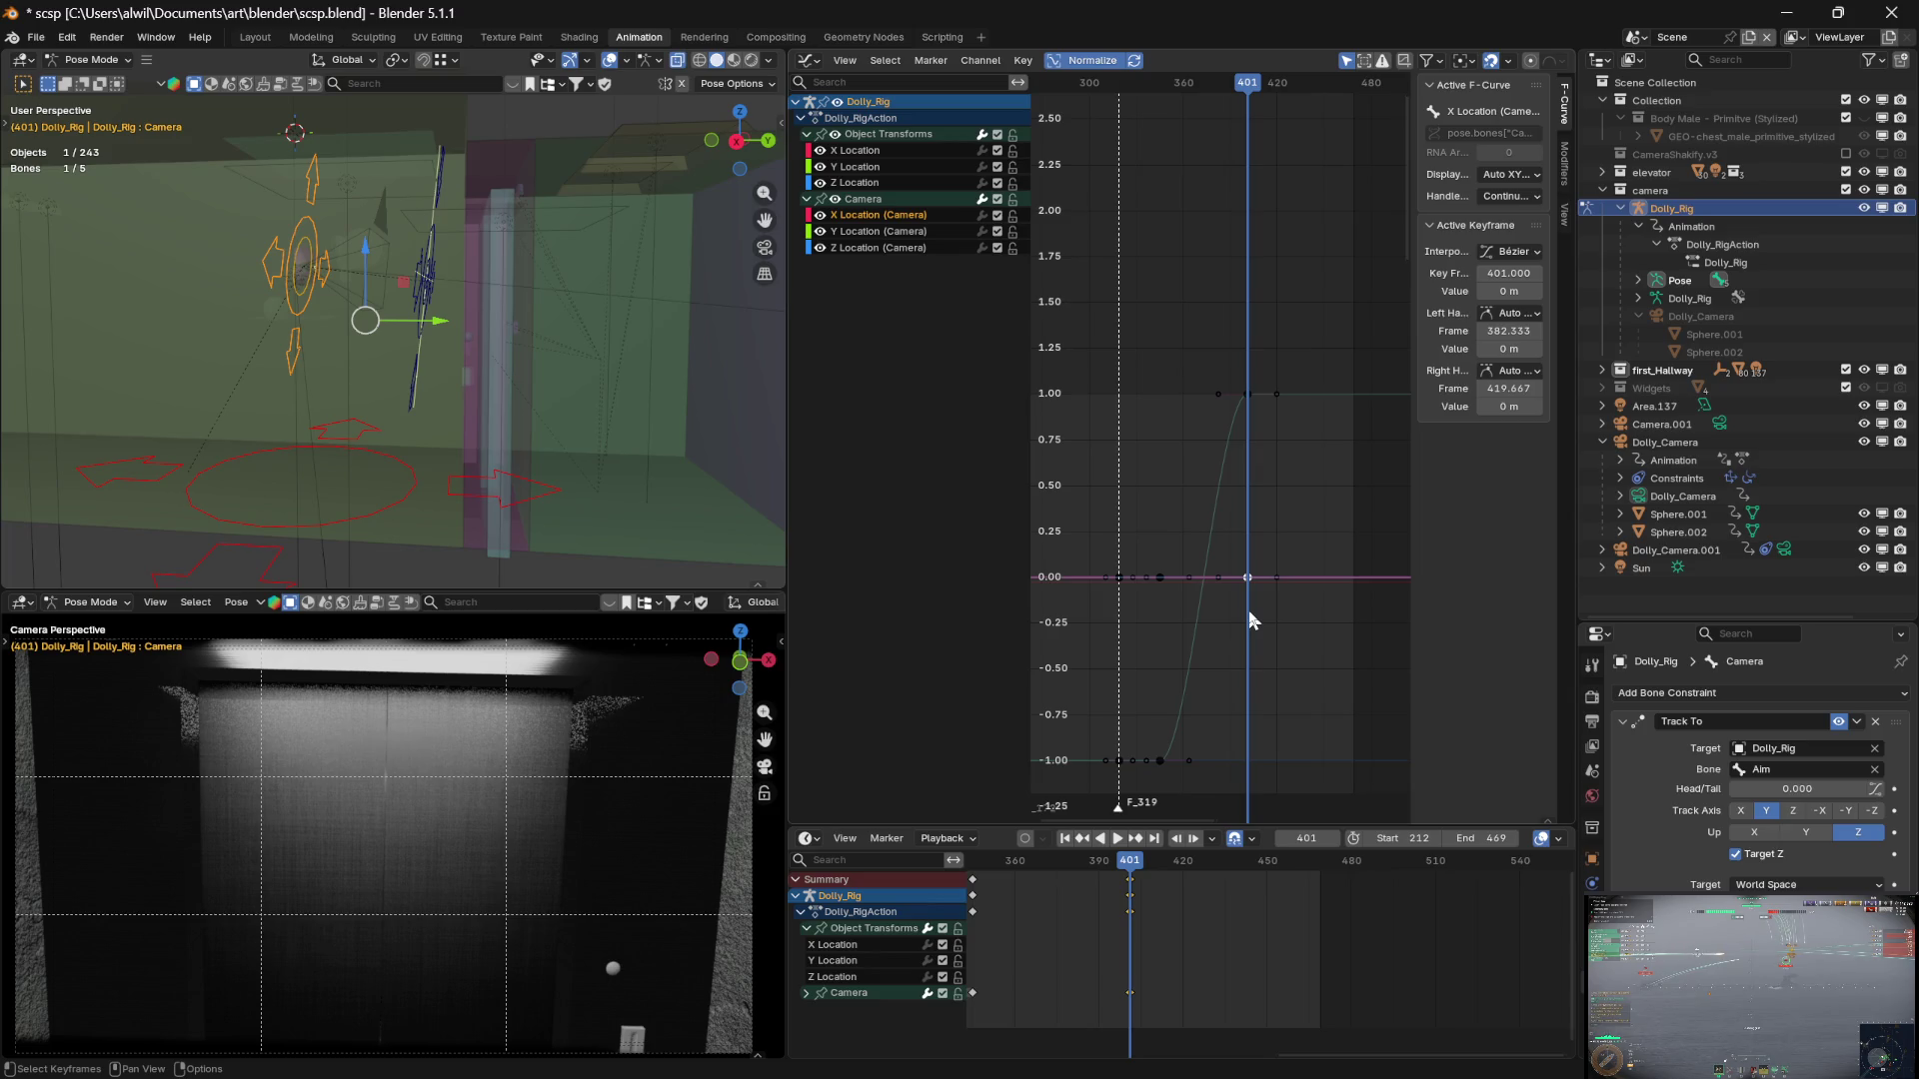
click(1299, 666)
mouse_move(1250, 85)
mouse_down()
mouse_move(1191, 88)
mouse_move(1192, 105)
mouse_move(1298, 116)
mouse_move(1278, 116)
mouse_up()
mouse_move(1156, 677)
middle_down()
mouse_move(1340, 651)
mouse_move(1221, 630)
middle_up()
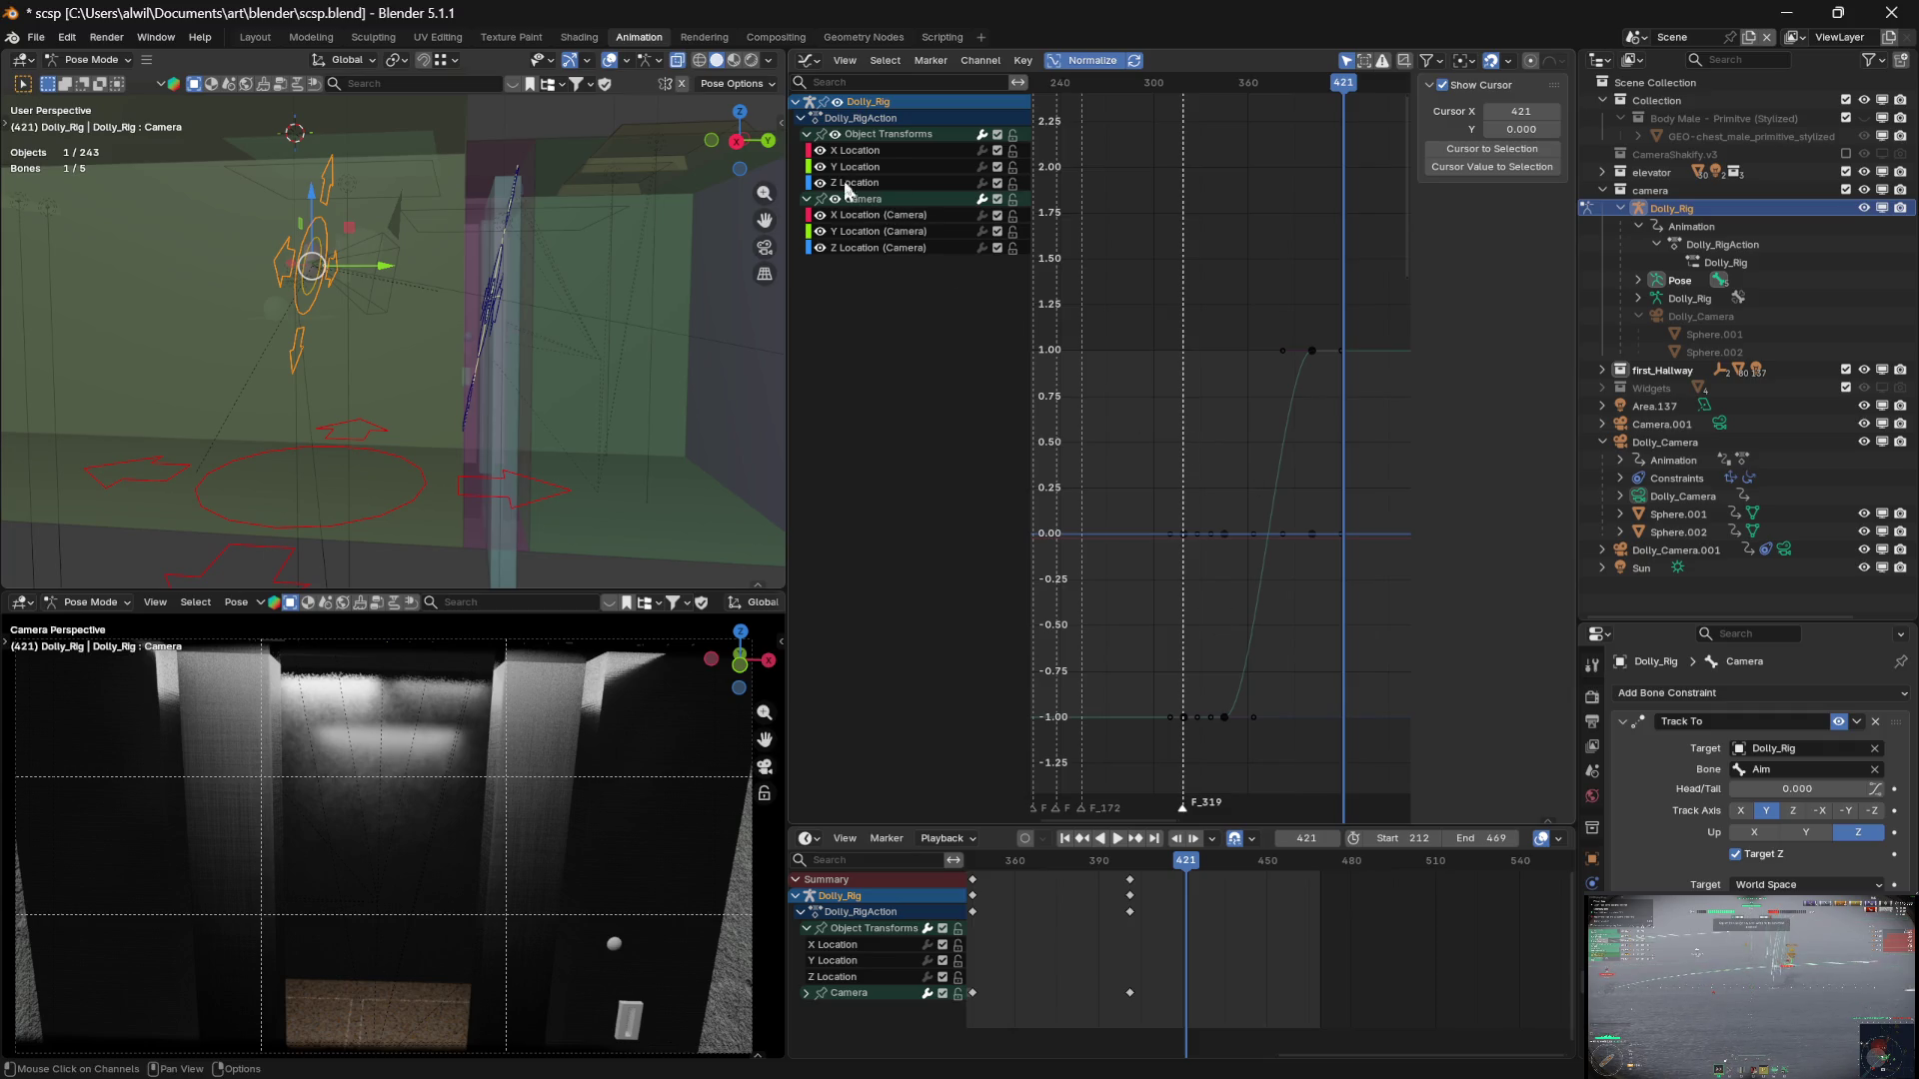
Toggle the Object Transforms and Camera location curves, leaving the Camera curves shown
click(836, 134)
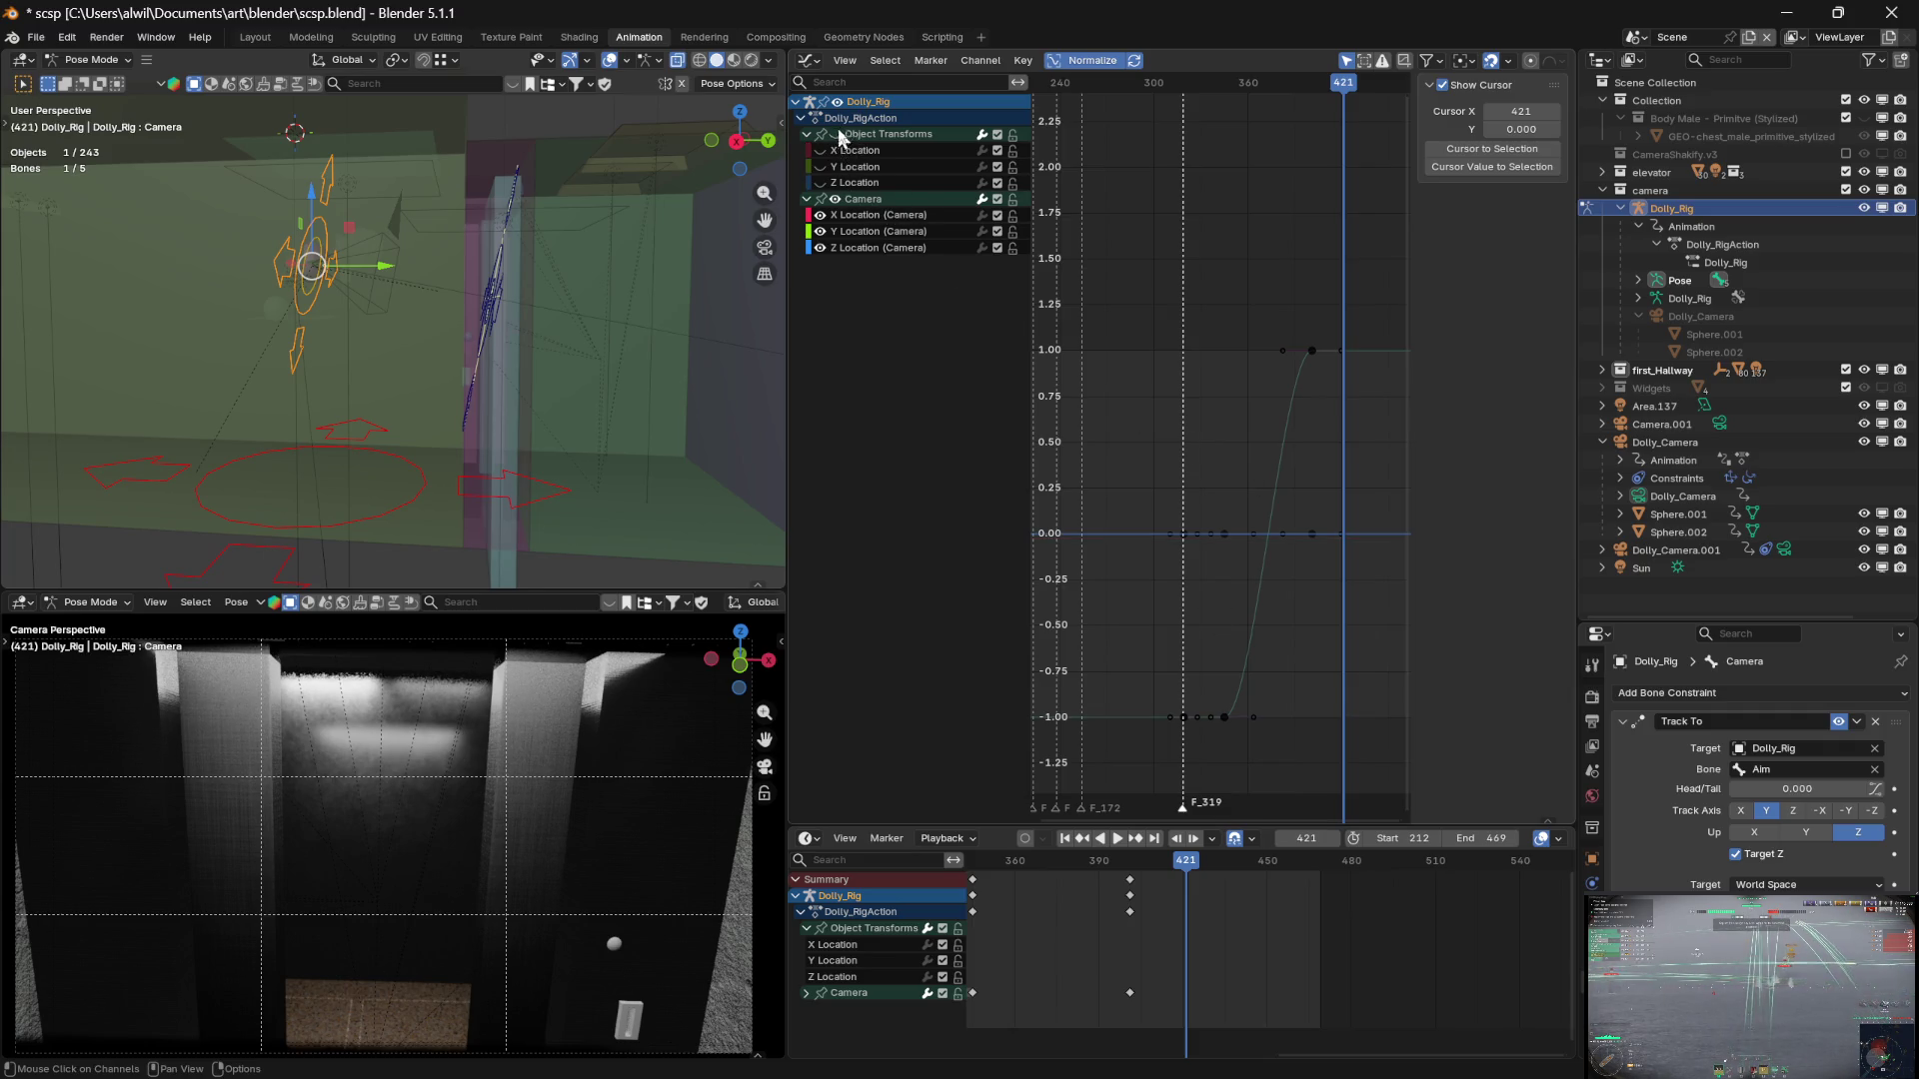
click(836, 134)
click(836, 134)
click(836, 134)
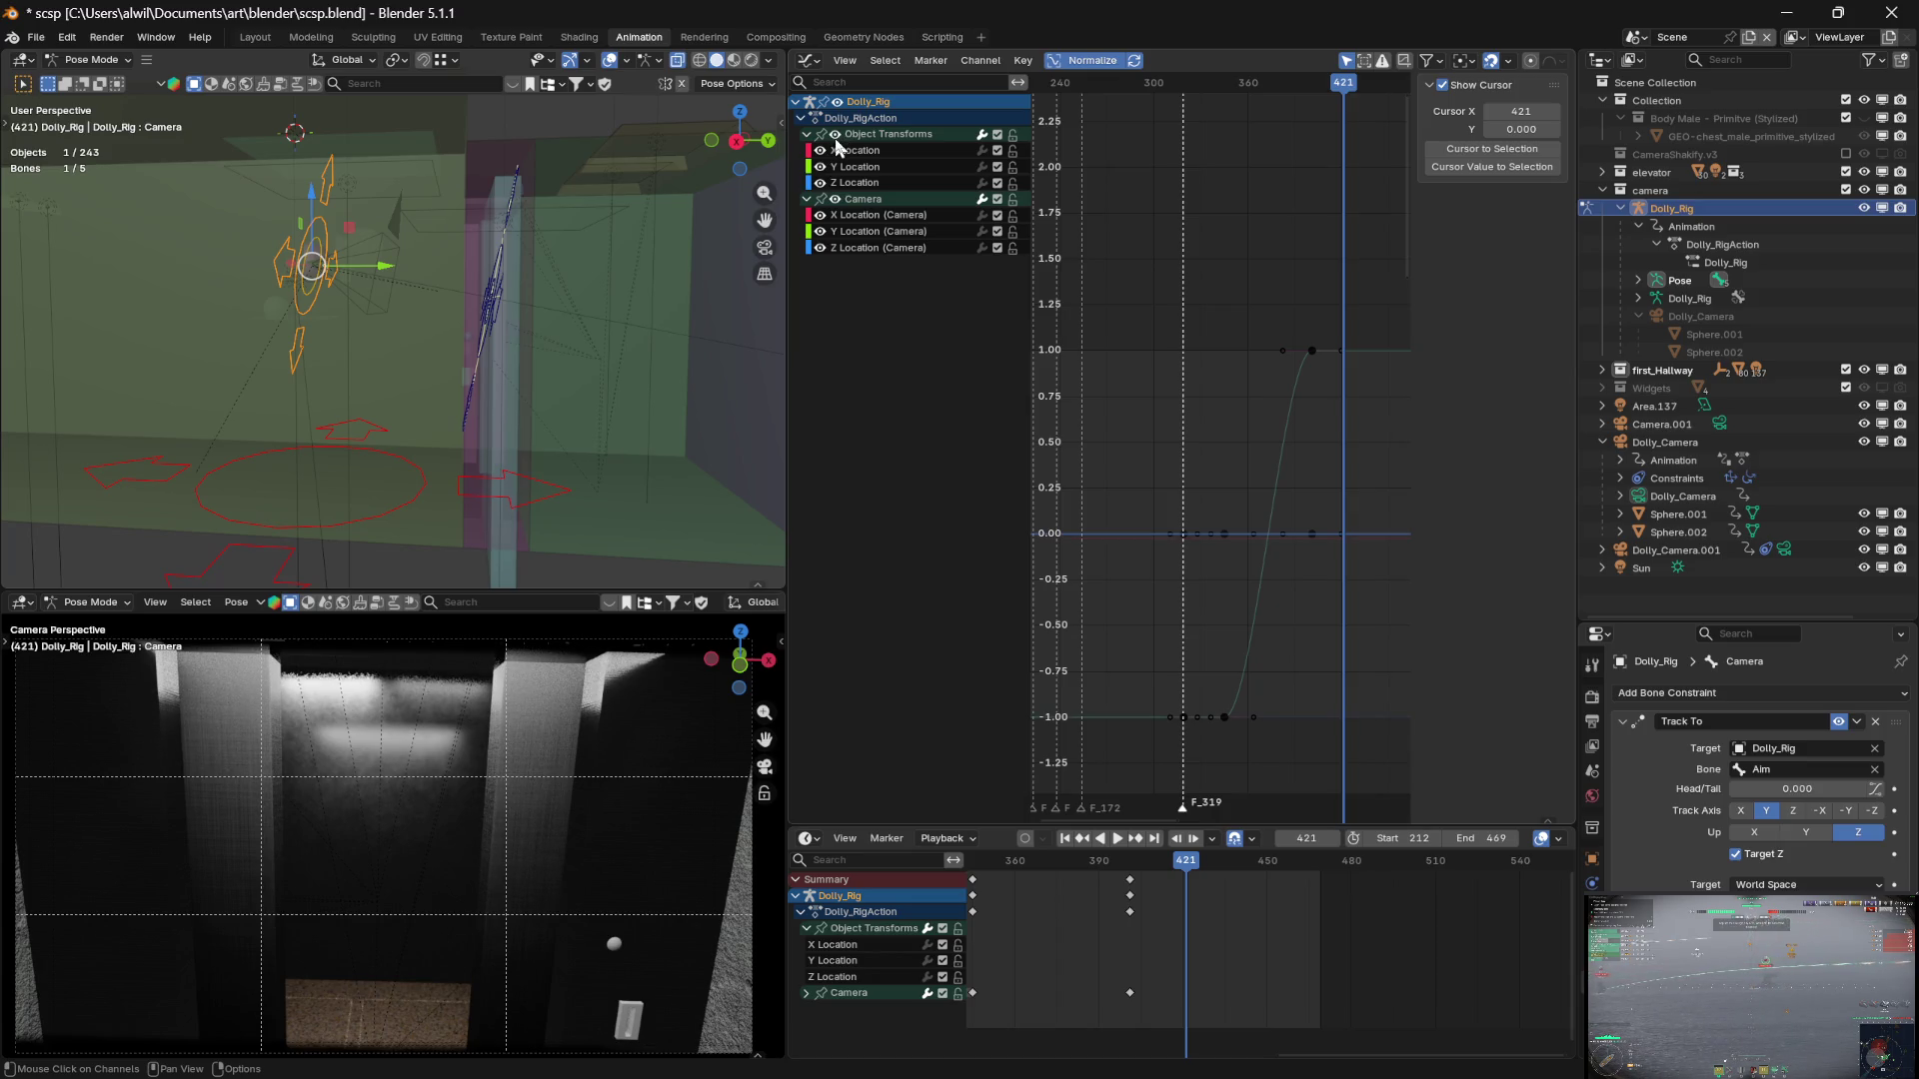
click(836, 134)
click(836, 199)
click(836, 200)
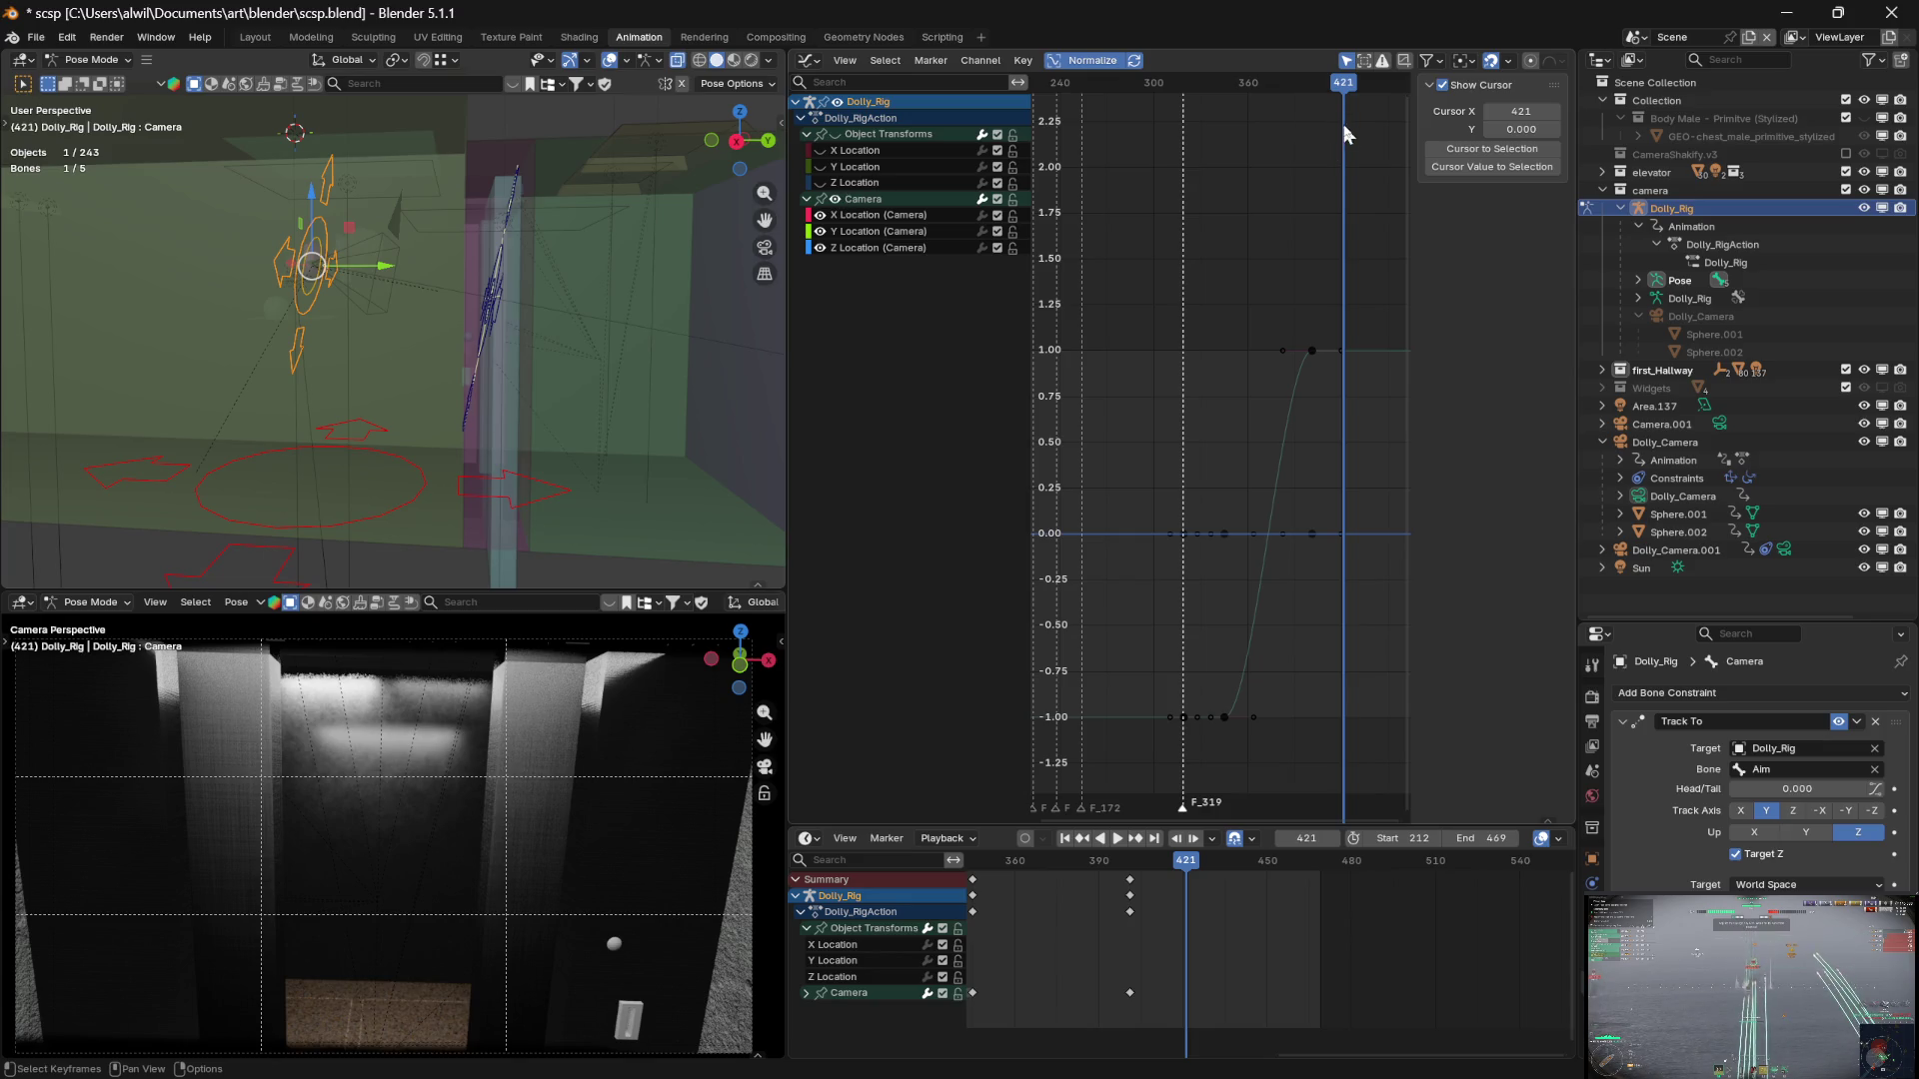
Play the animation briefly and stop near frame 252
key(space)
drag(1352, 90, 1081, 133)
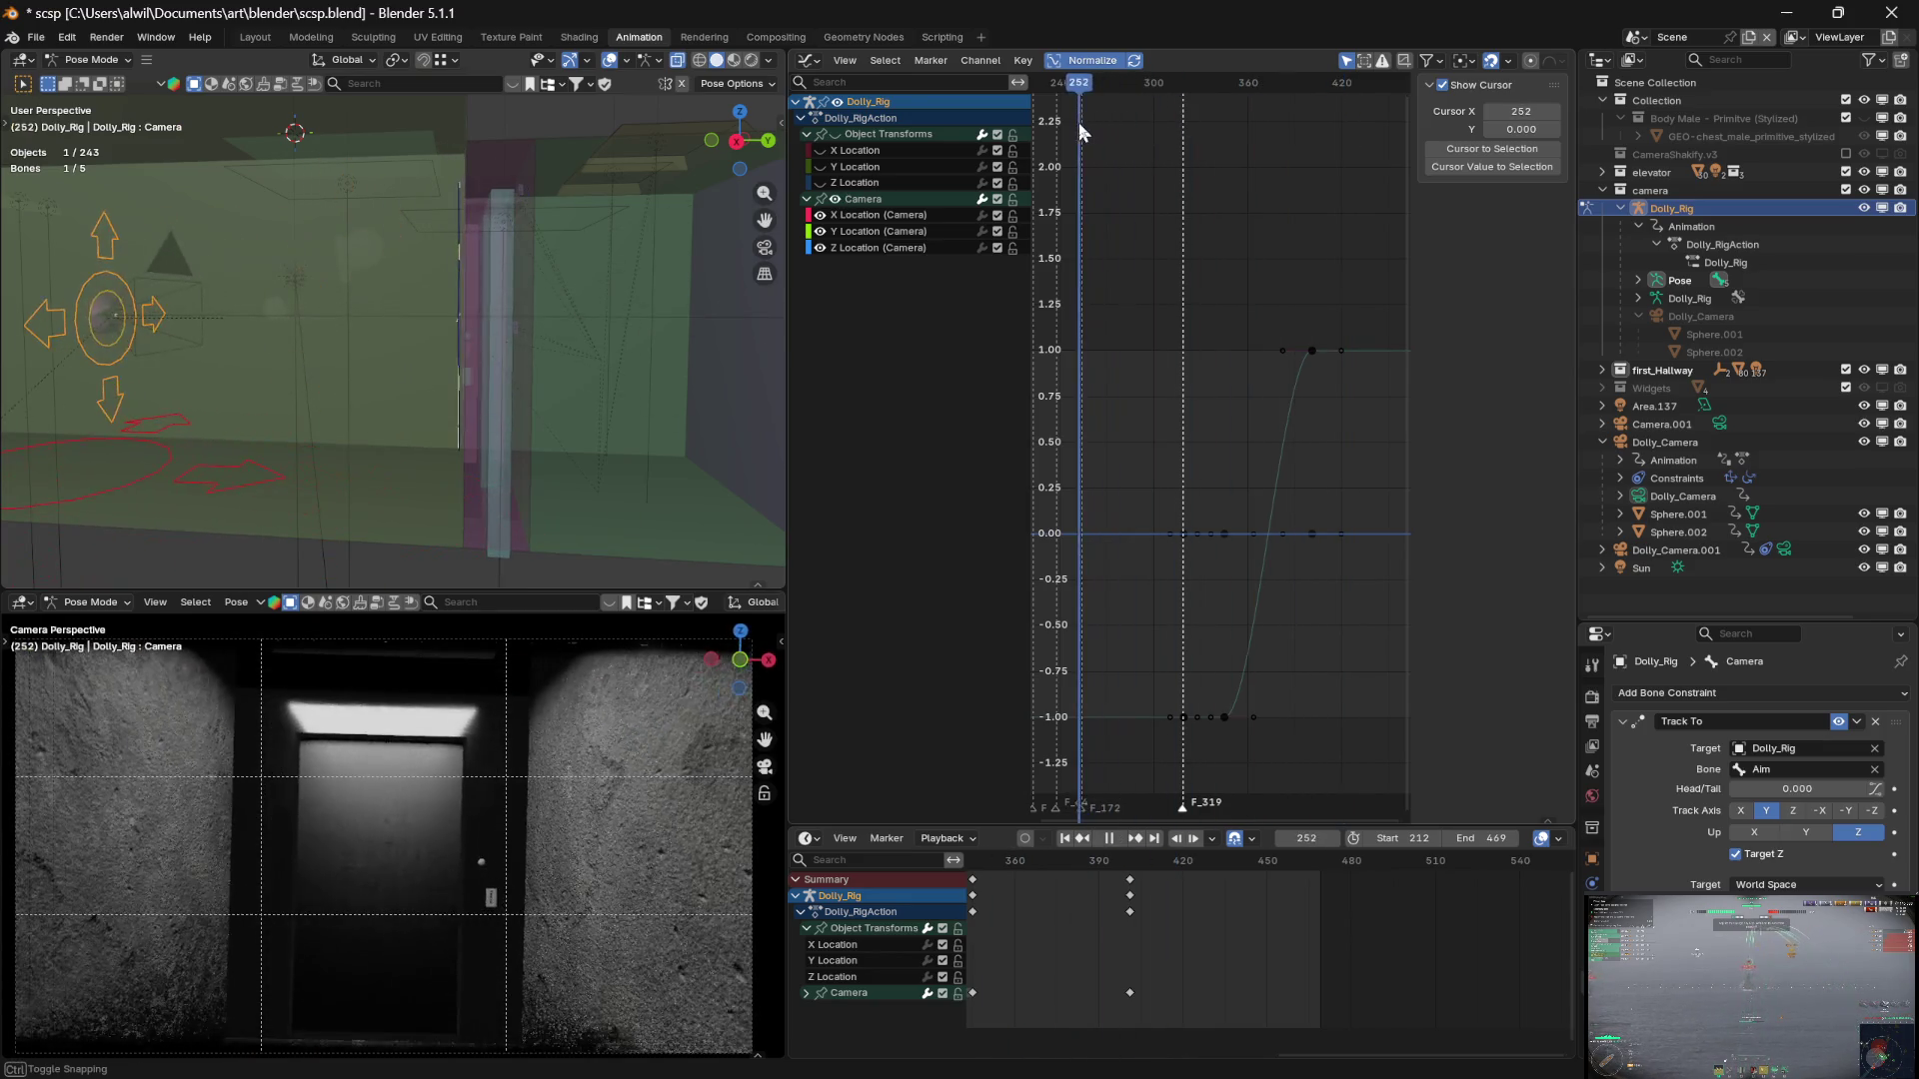
key(space)
Pan the graph, clear the selection, and select the camera X Location key at frame 401
mouse_move(1179, 400)
middle_down()
mouse_move(1237, 437)
mouse_move(1338, 442)
mouse_move(1299, 433)
mouse_move(1306, 454)
middle_up()
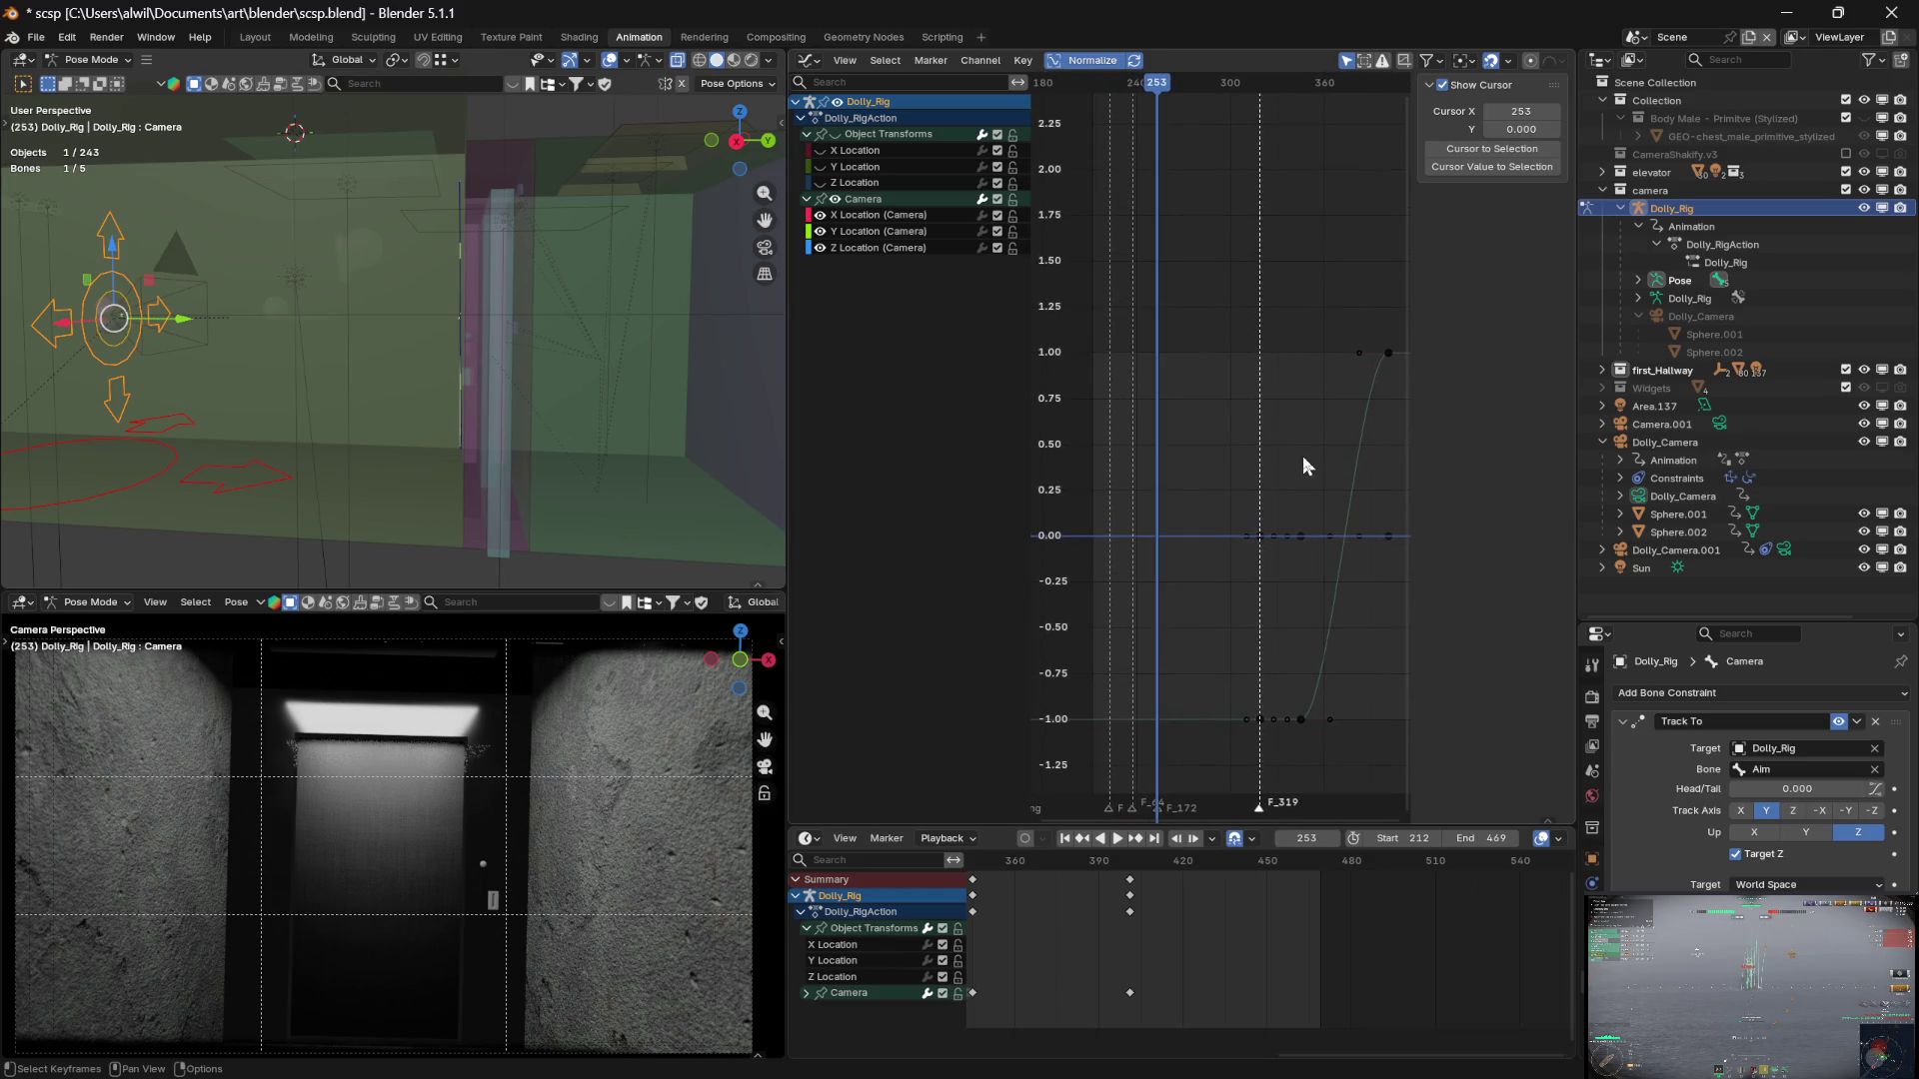
drag(1228, 490, 1272, 762)
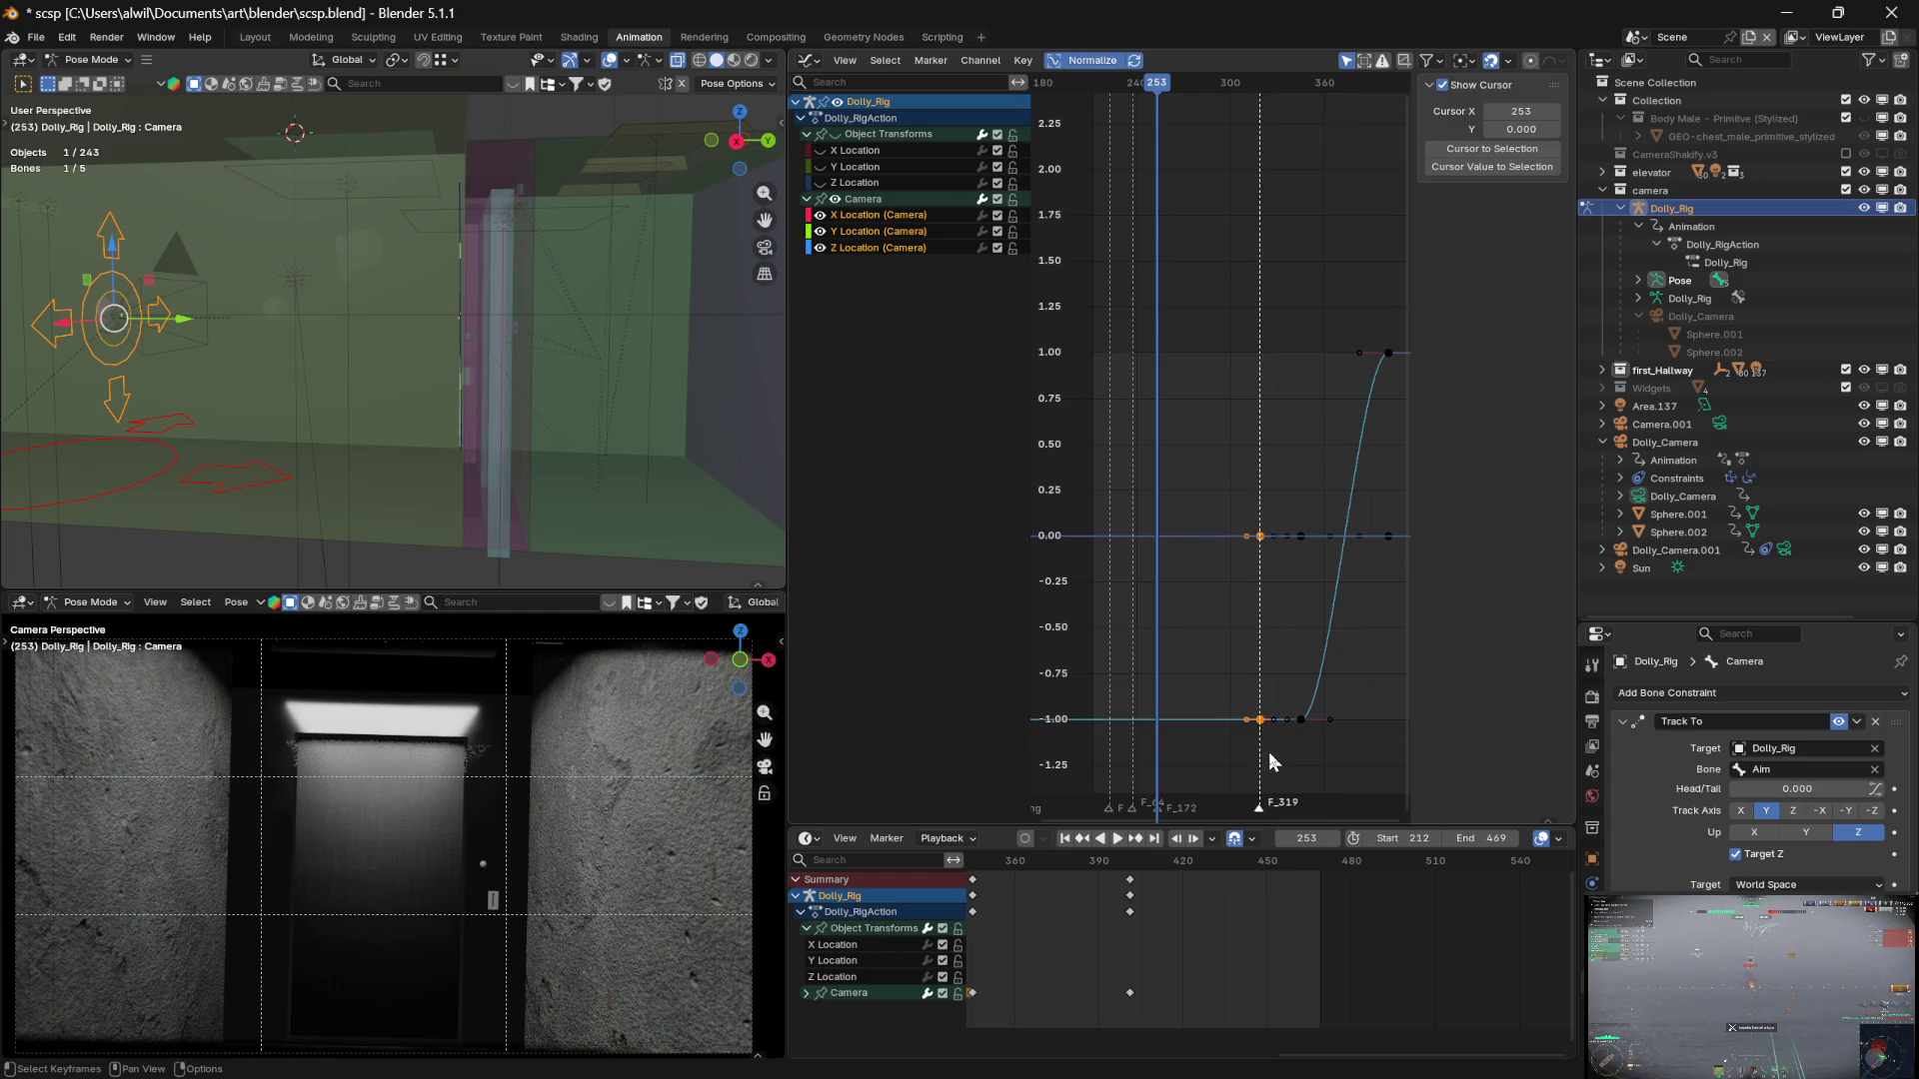
mouse_move(1379, 651)
middle_down()
mouse_move(1203, 646)
mouse_move(1274, 641)
middle_up()
click(1302, 652)
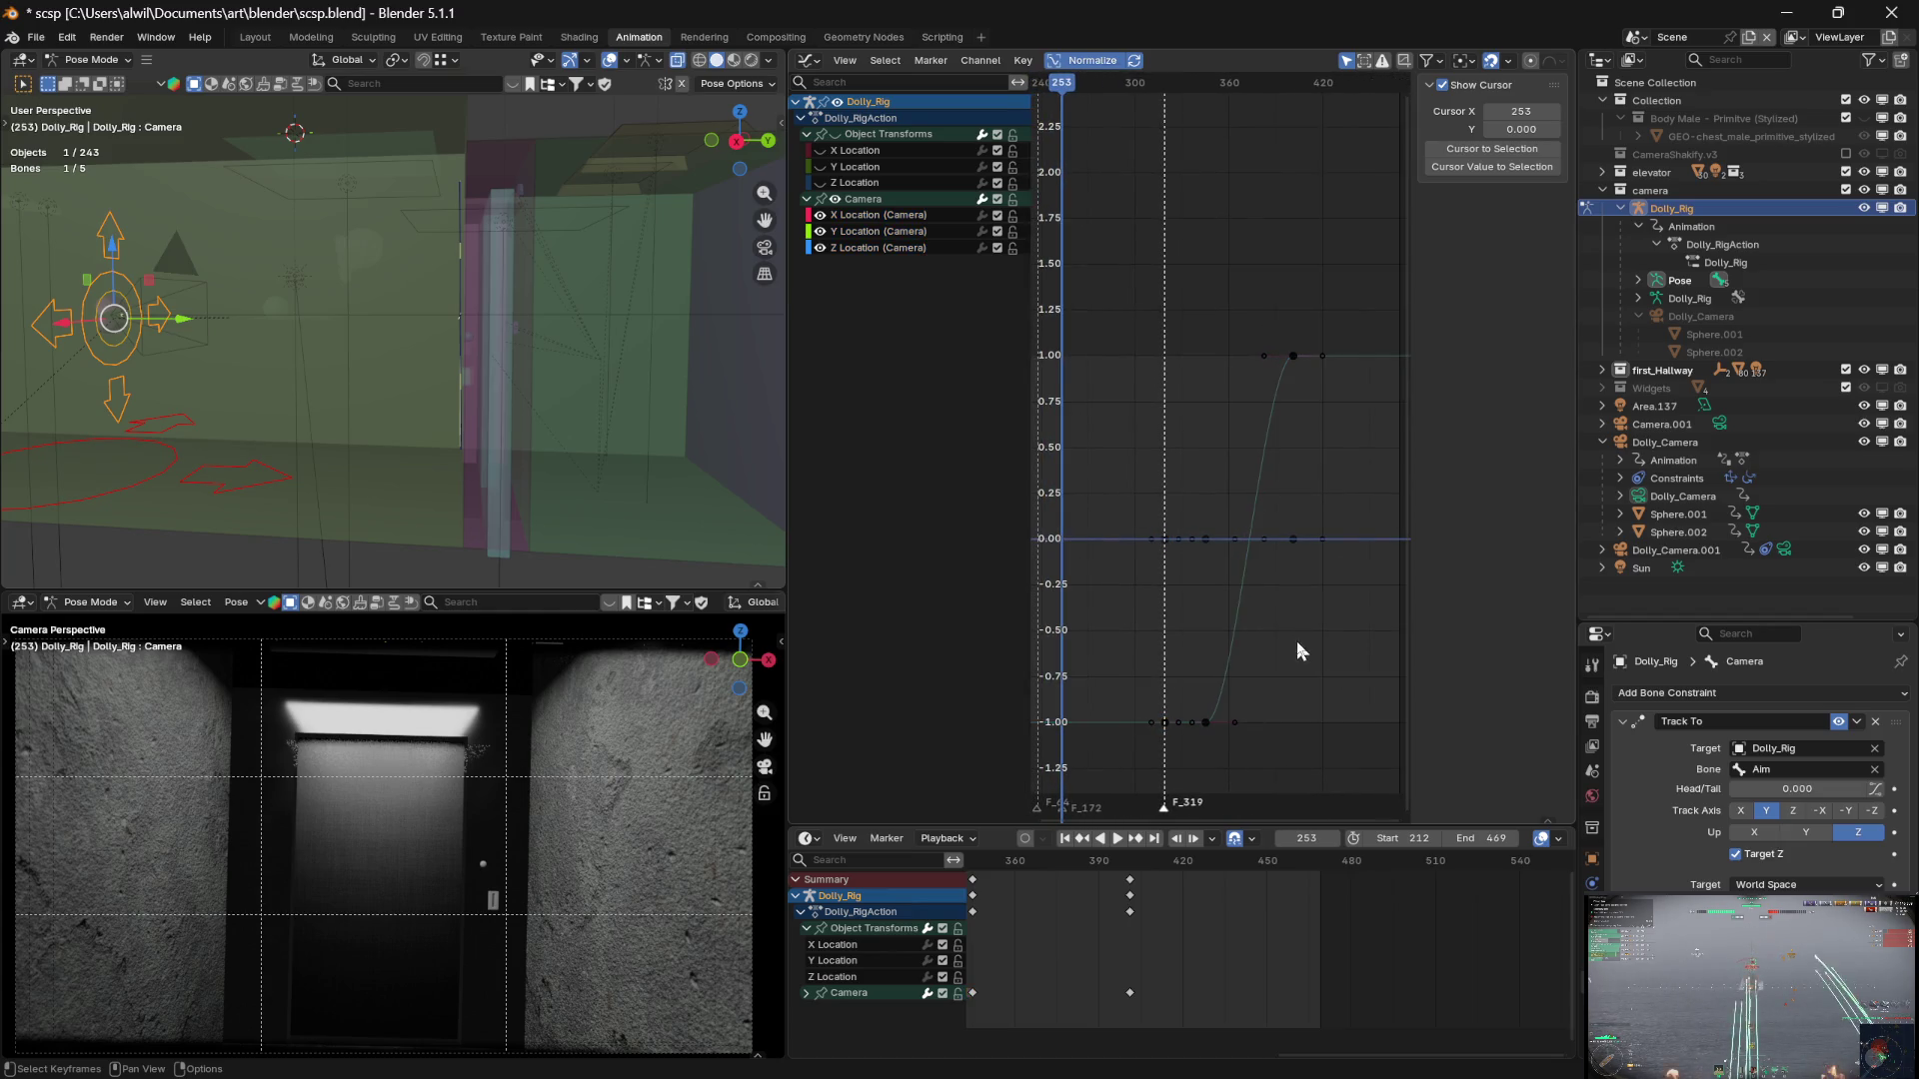
click(1289, 547)
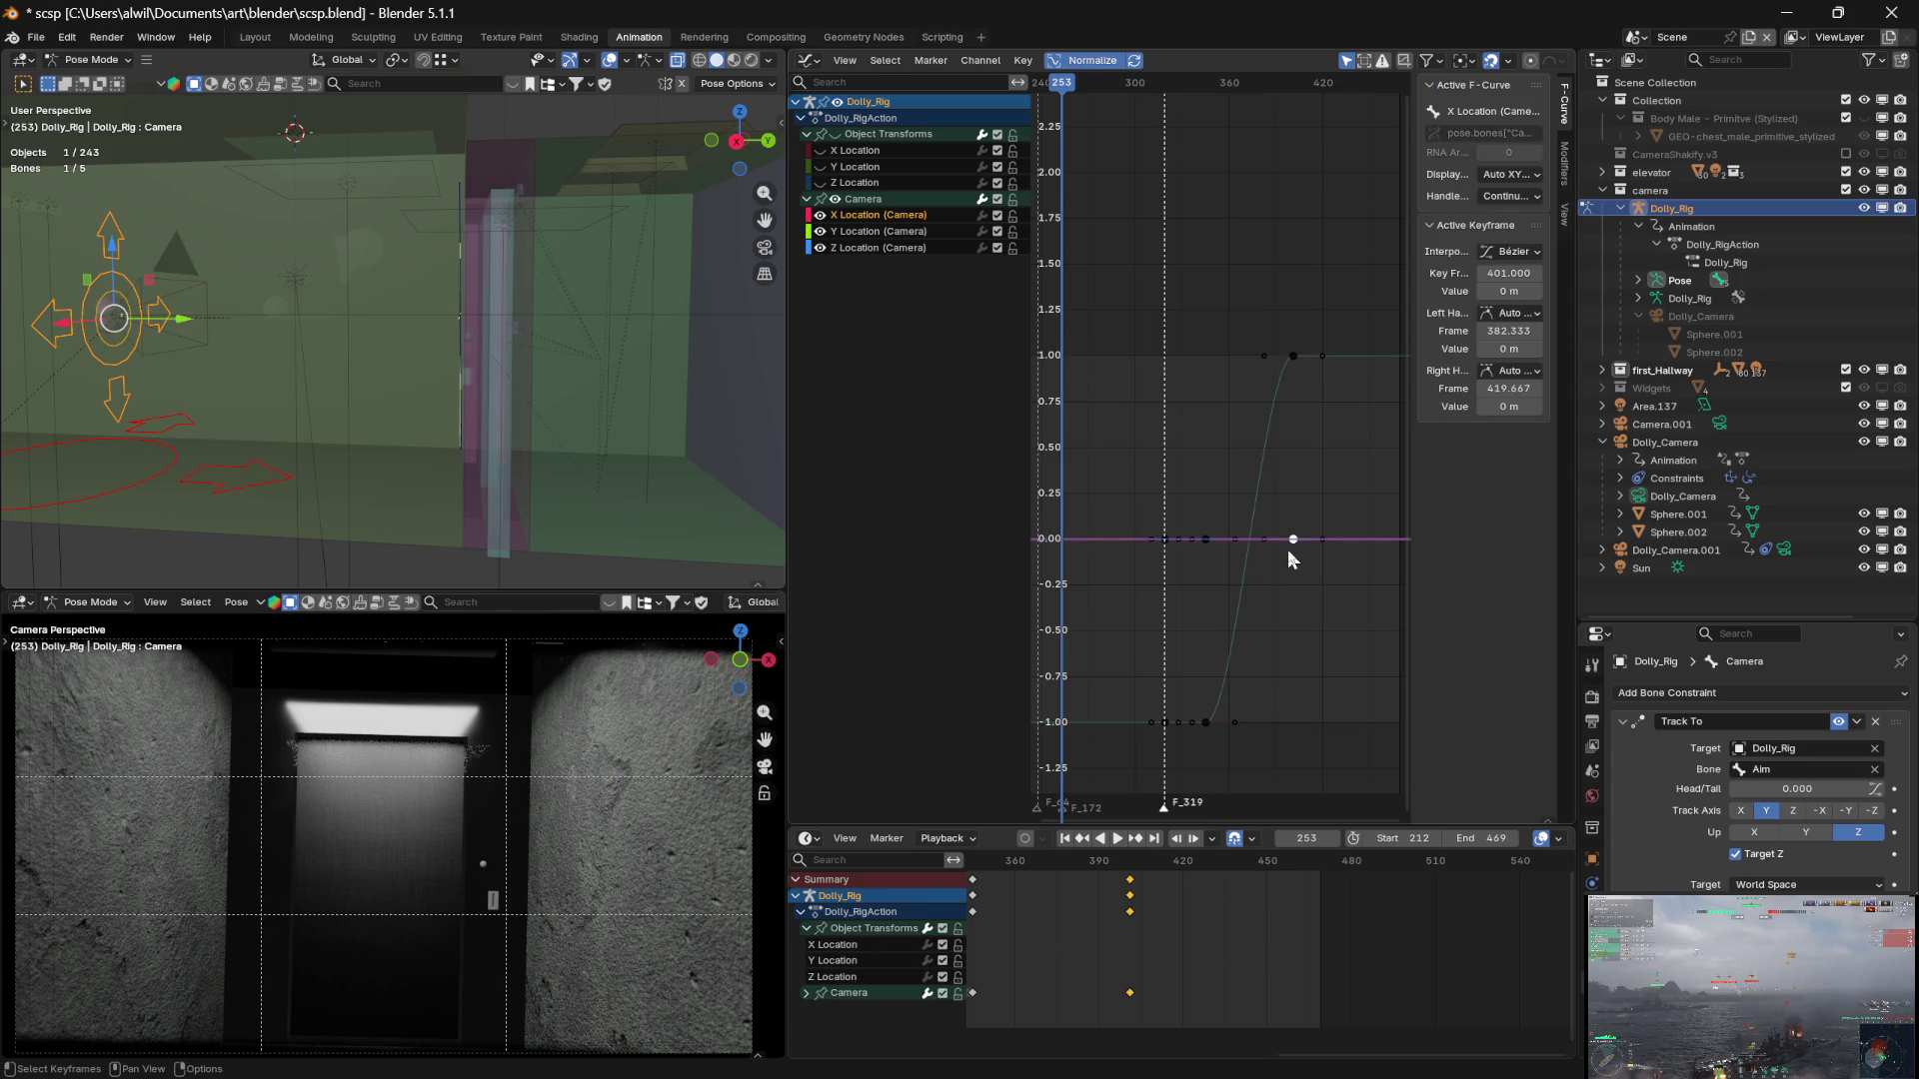
Inspect the camera Y and Z Location keys at frames 345 and 319
click(1277, 597)
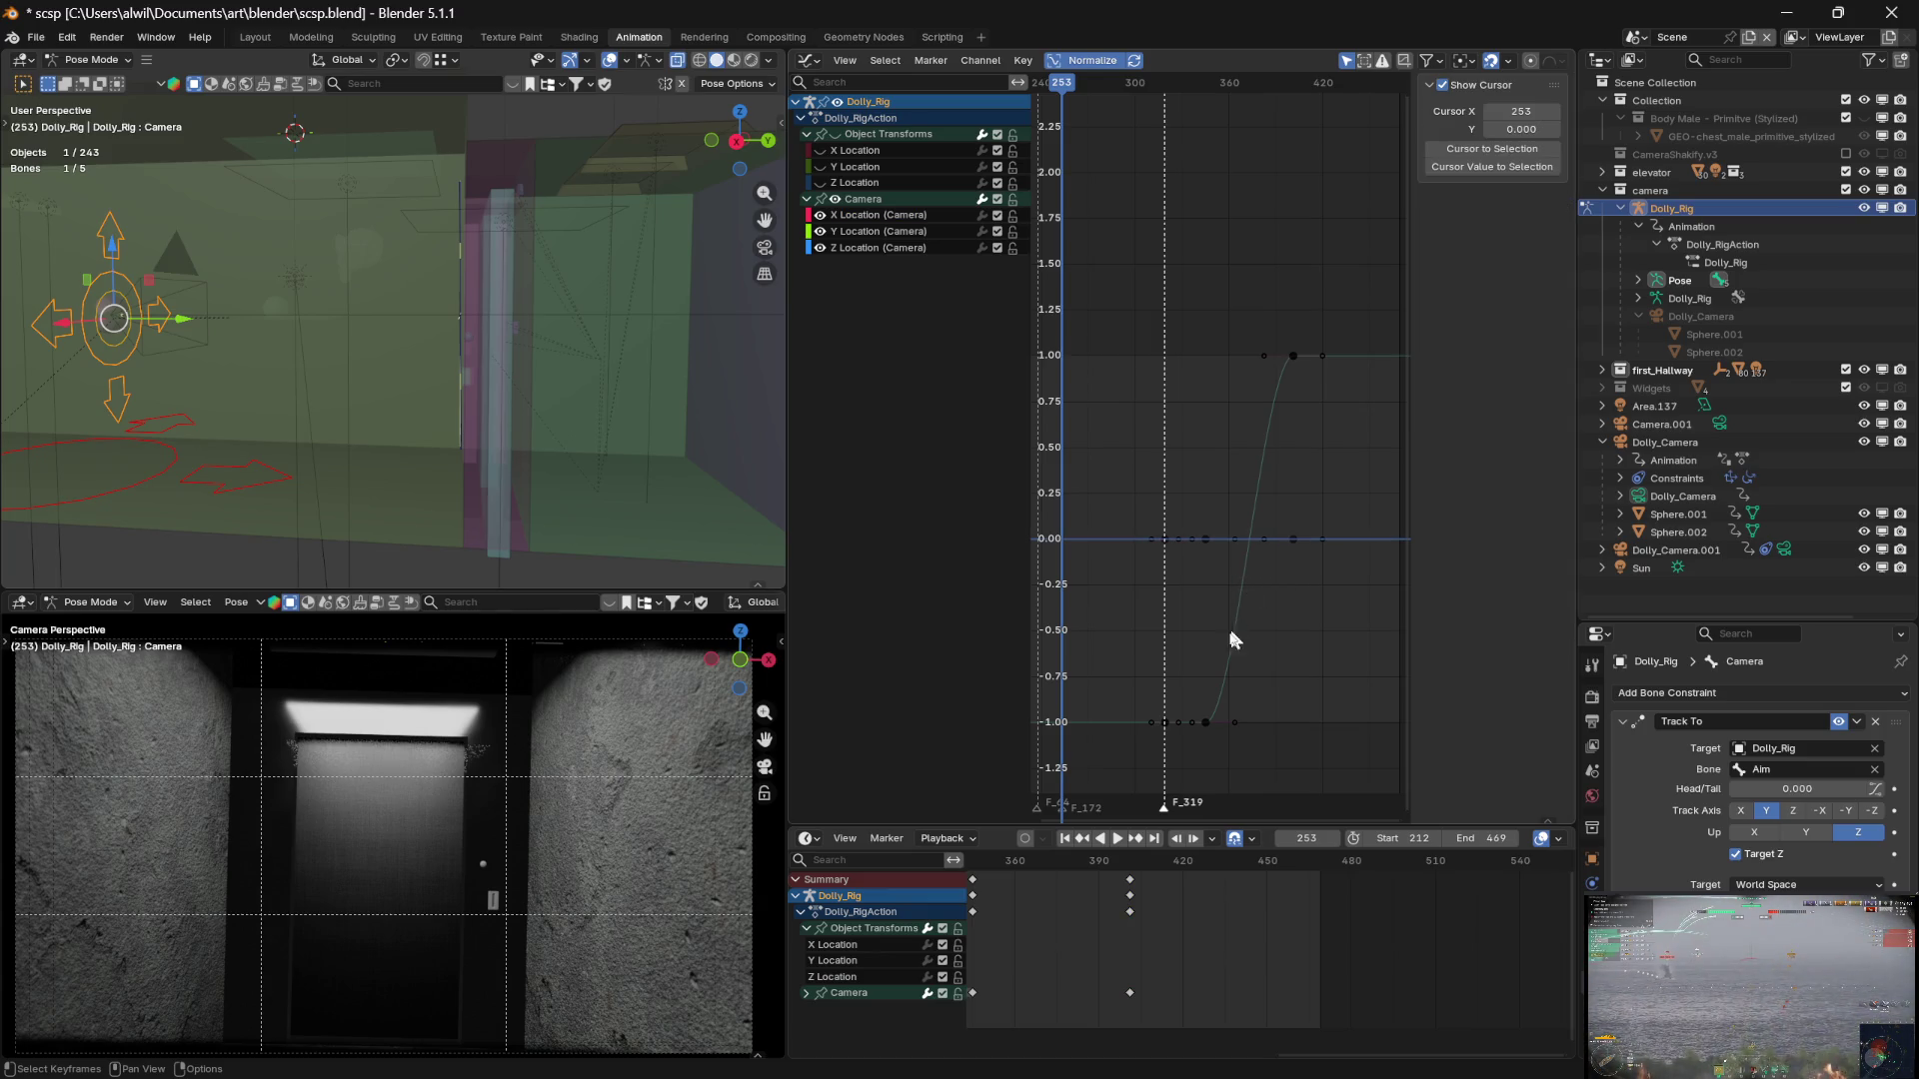
click(1207, 722)
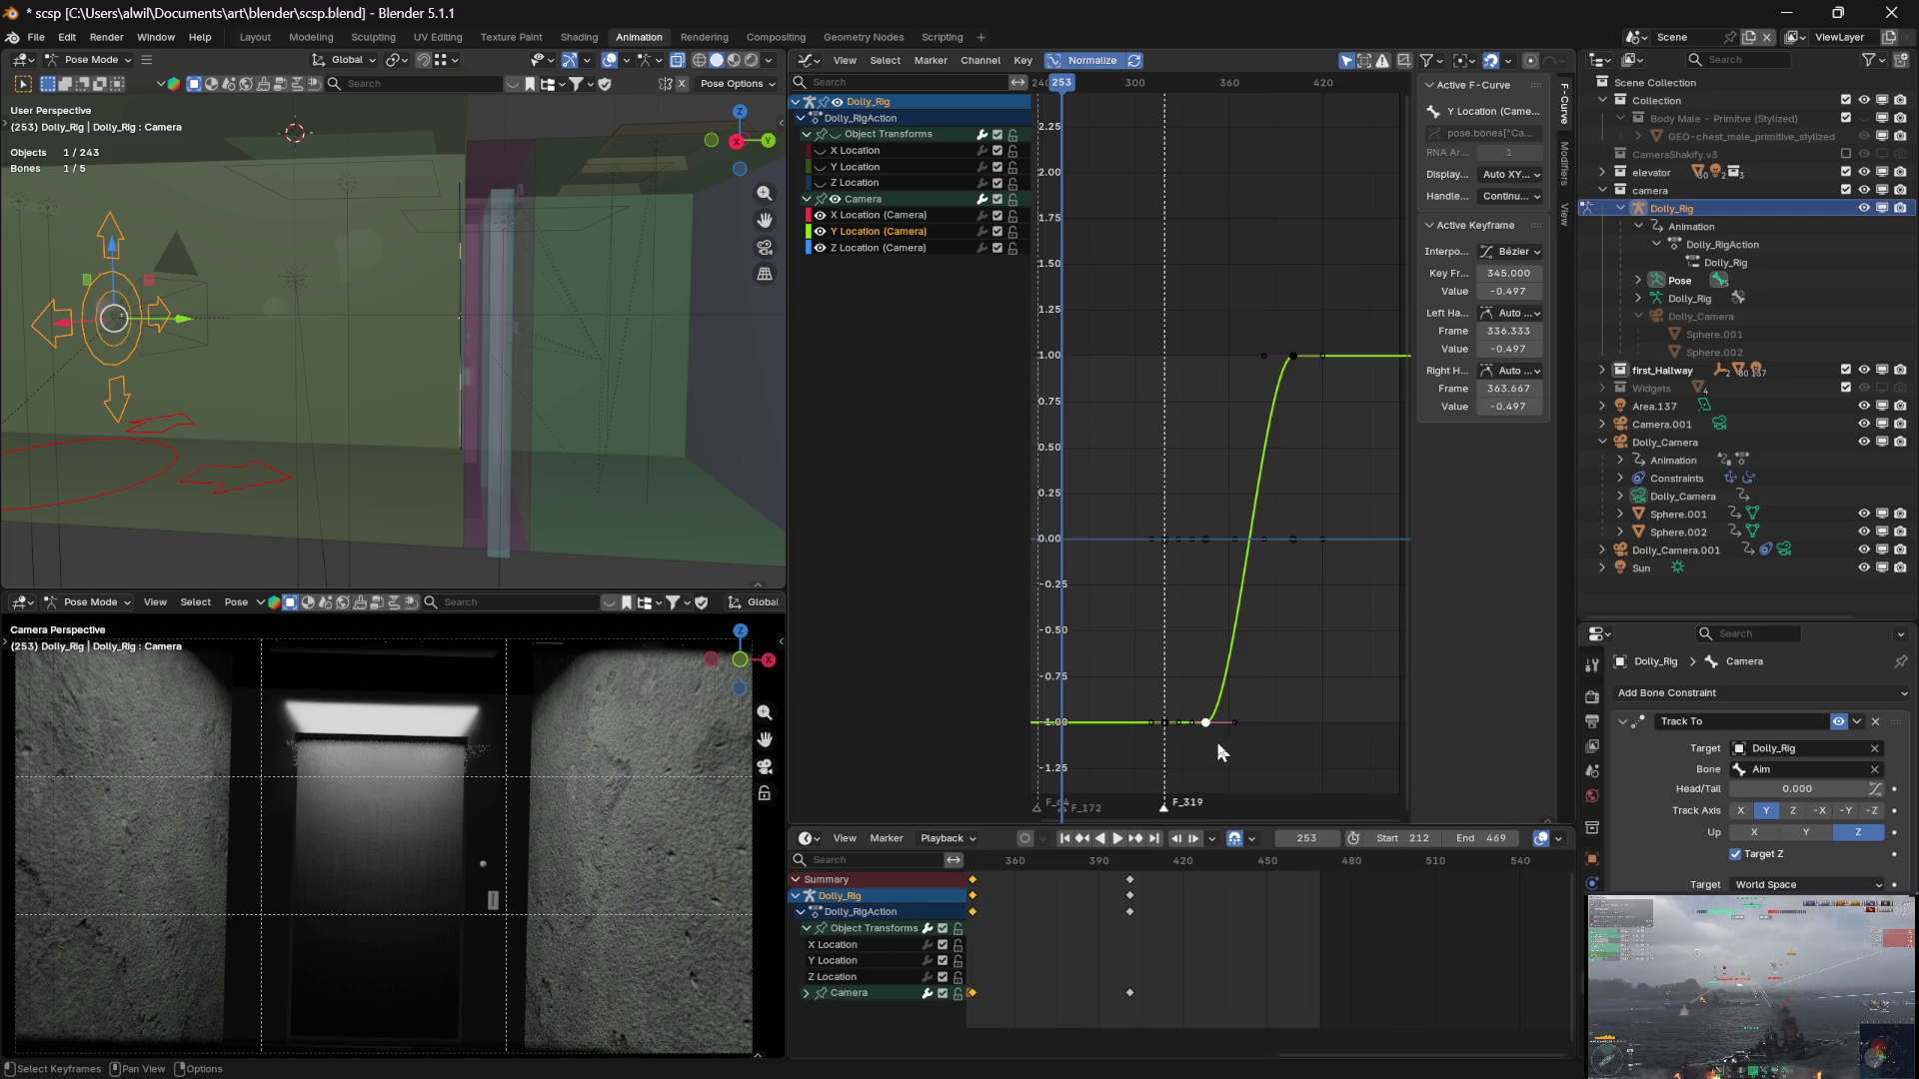
click(1206, 723)
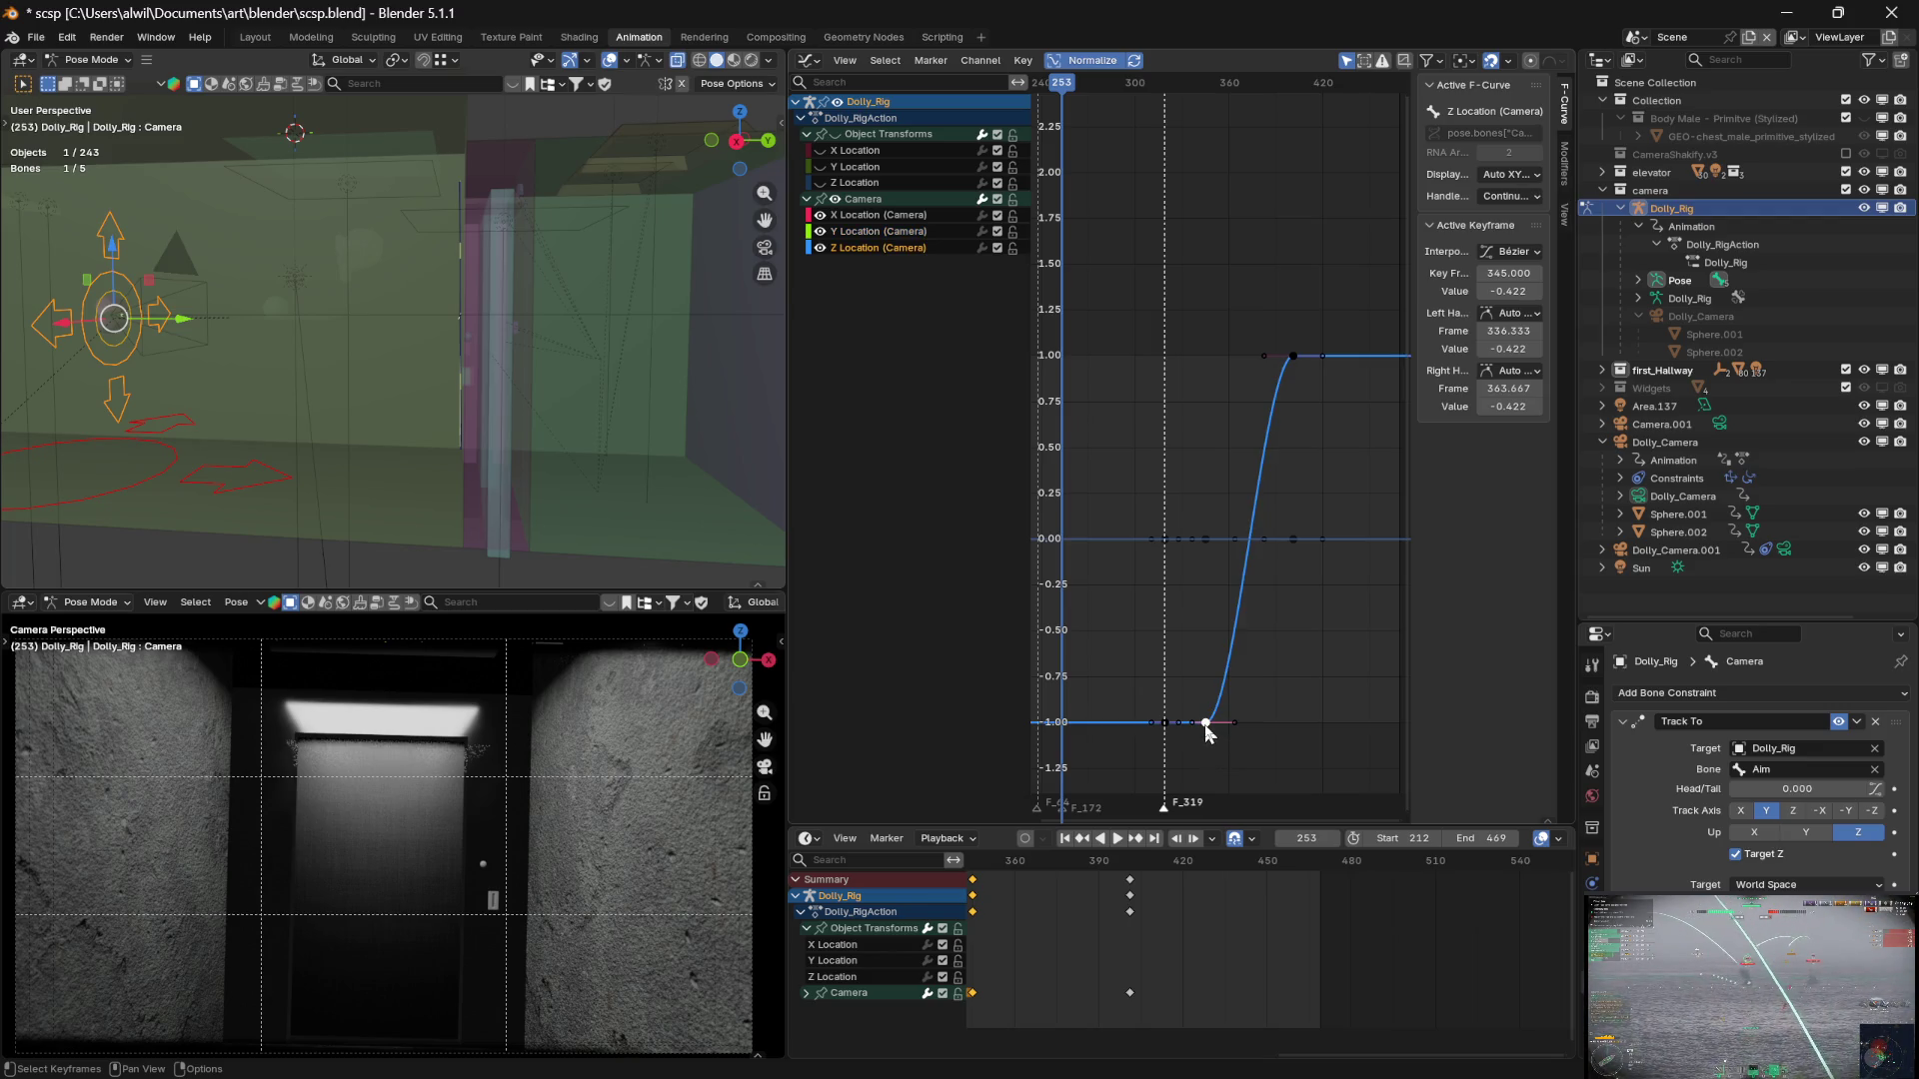
click(1212, 746)
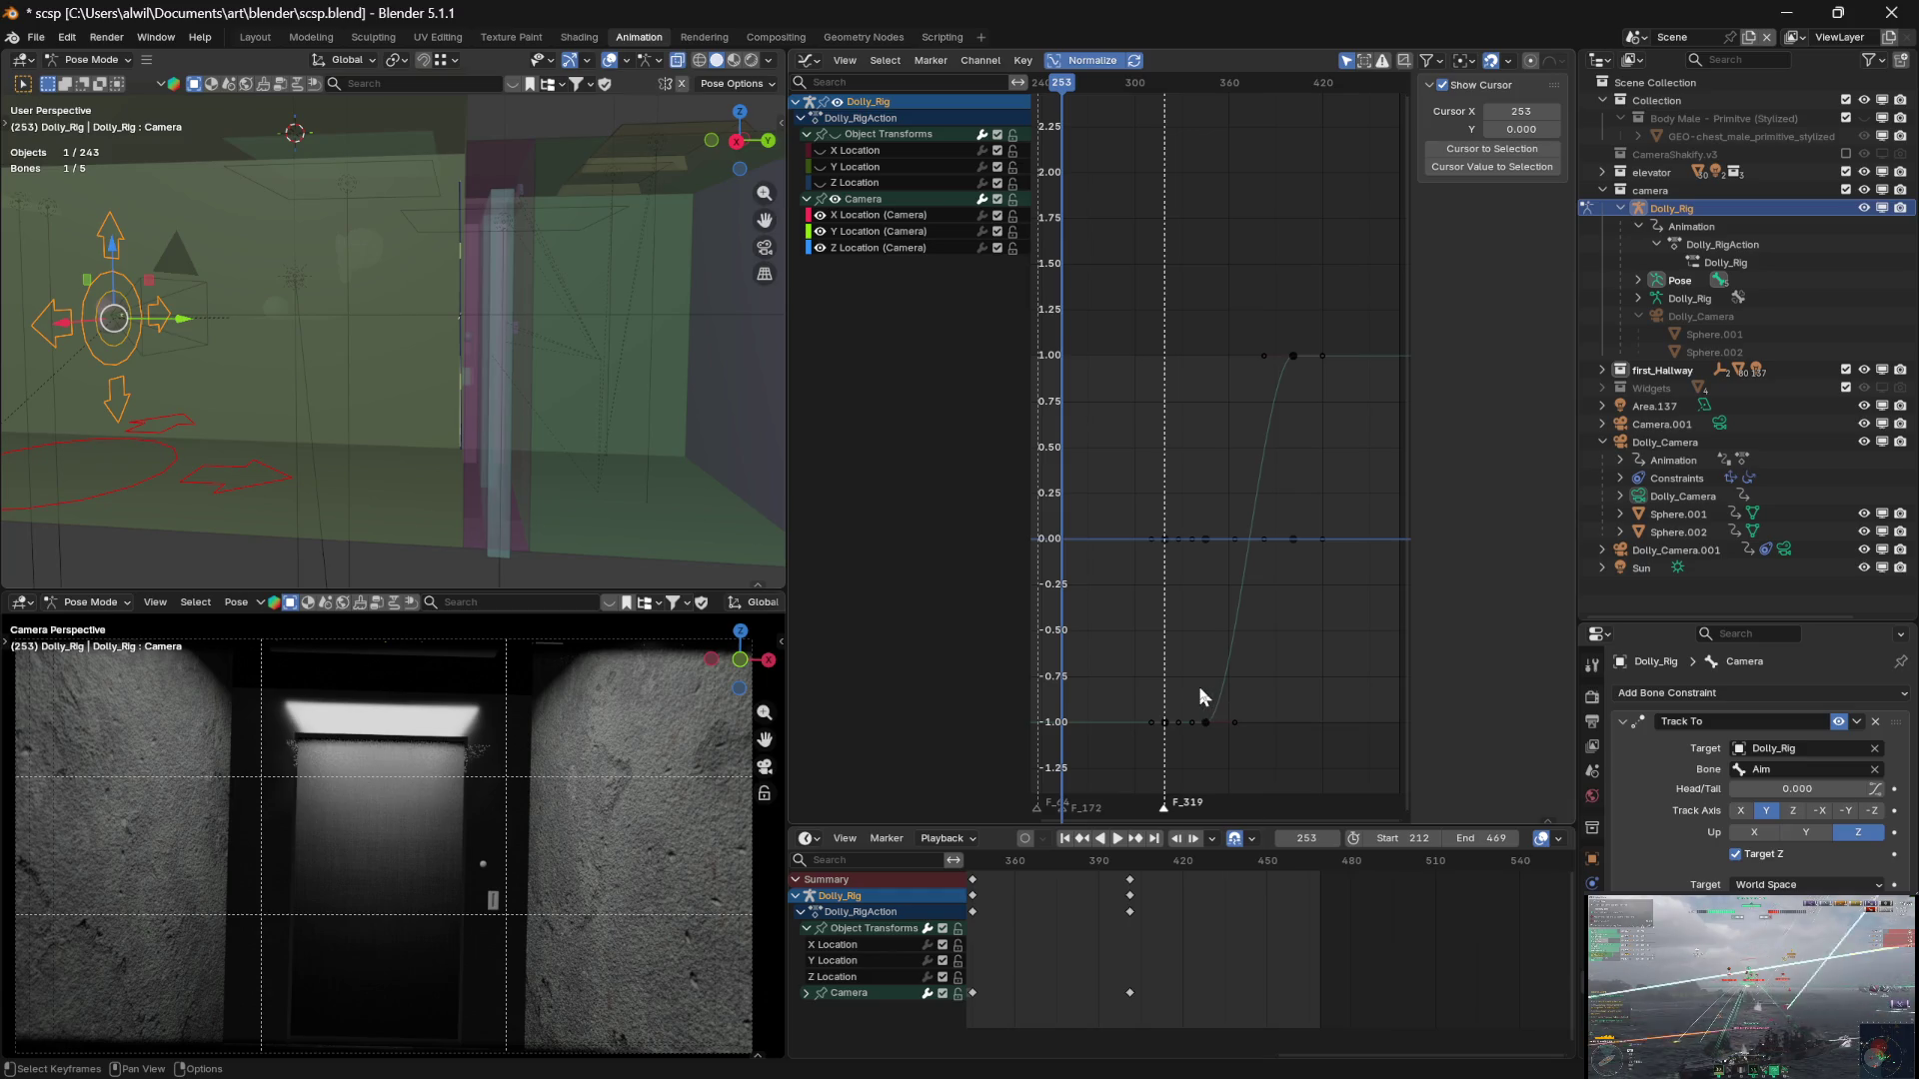
click(1165, 722)
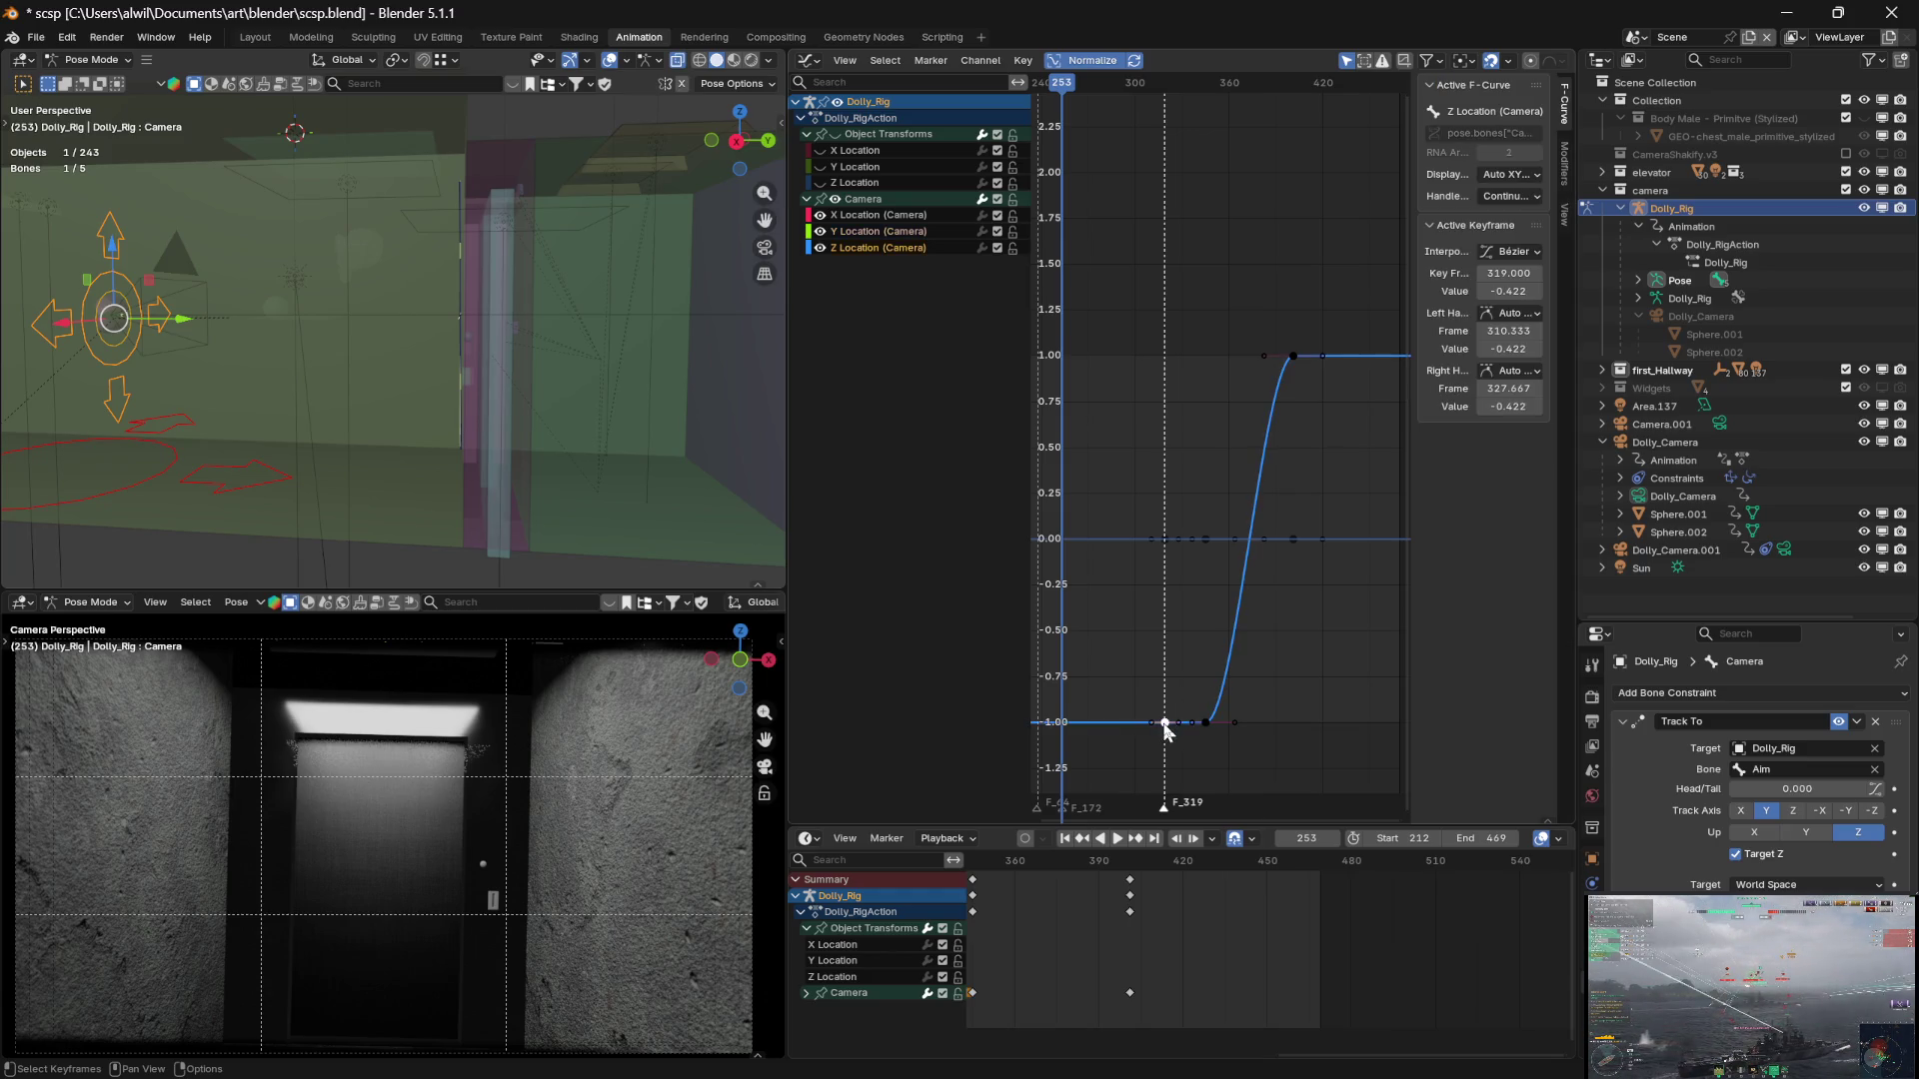
Box-select the stacked camera keys at frame 319 and scrub to frame 273
drag(1143, 688, 1171, 752)
middle_drag(1194, 648, 1306, 644)
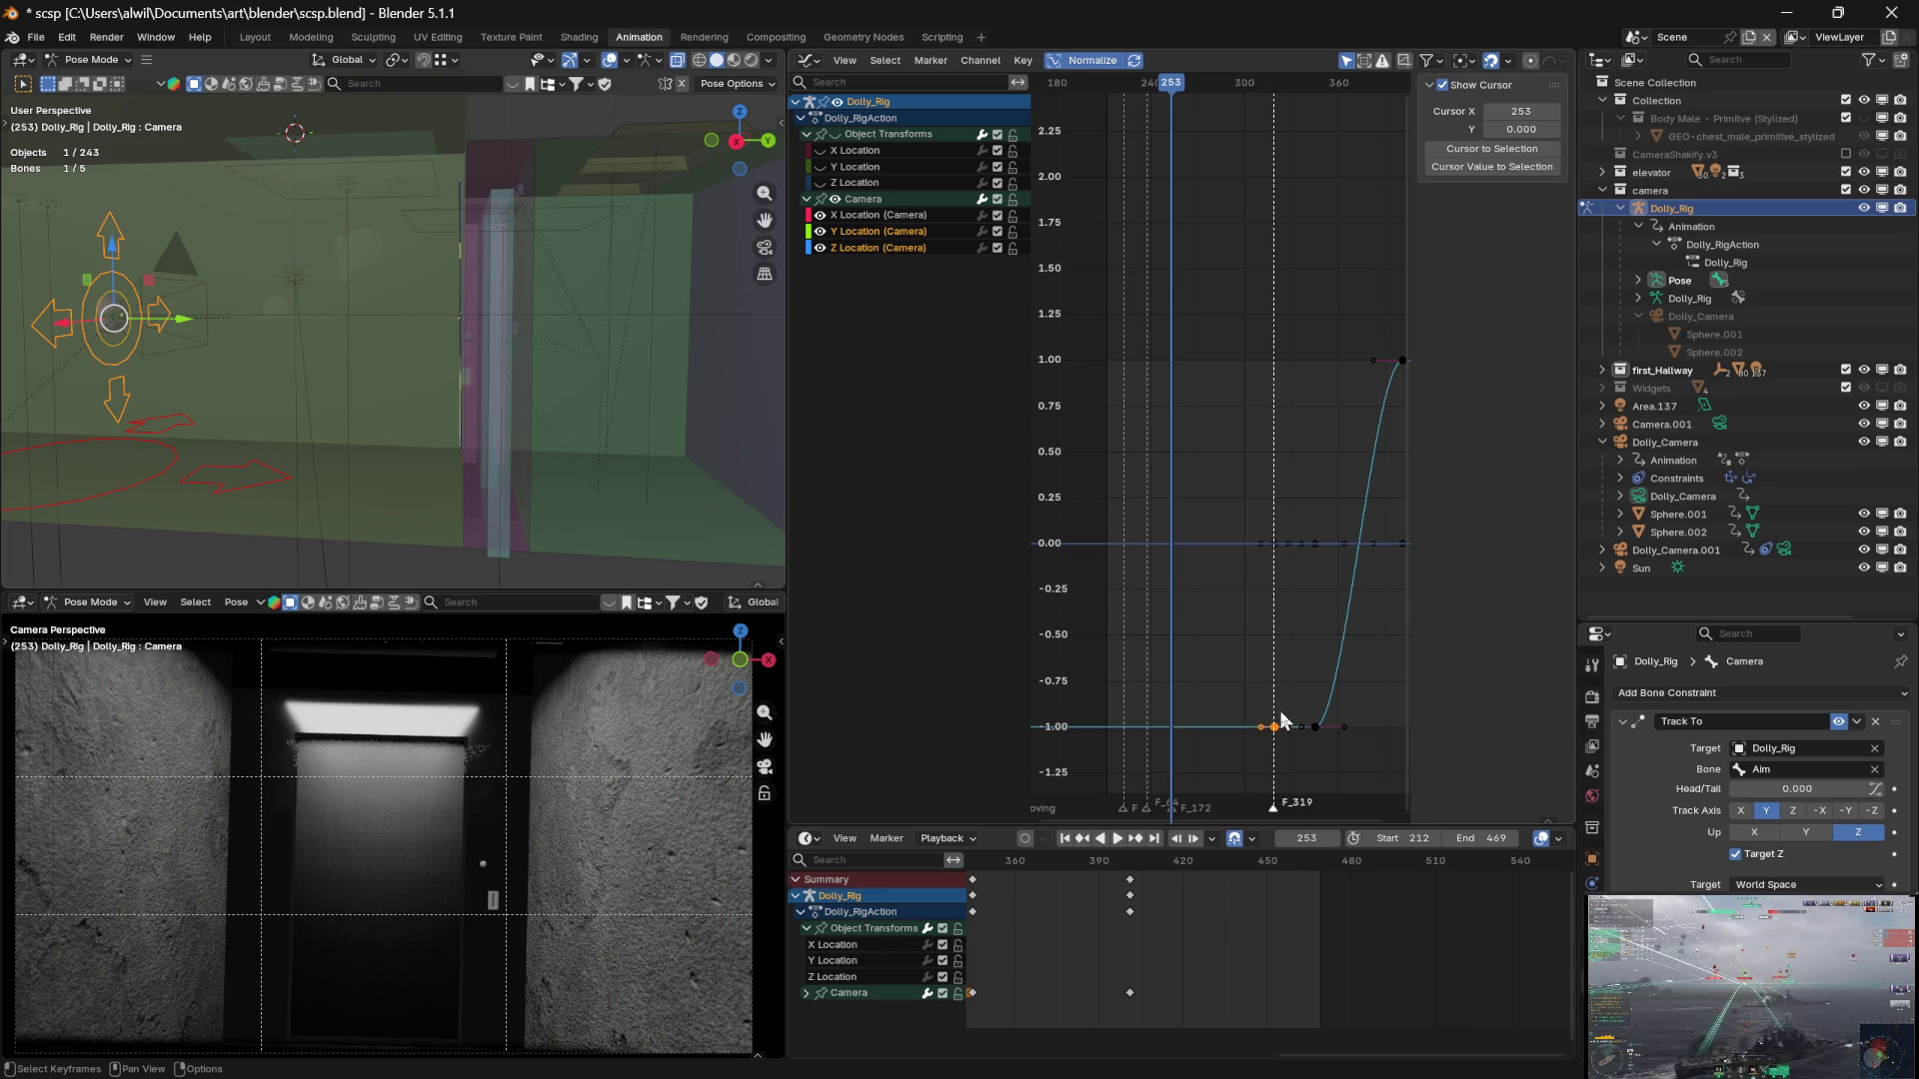
mouse_move(1173, 85)
mouse_down()
mouse_move(1276, 107)
mouse_move(1202, 110)
mouse_up()
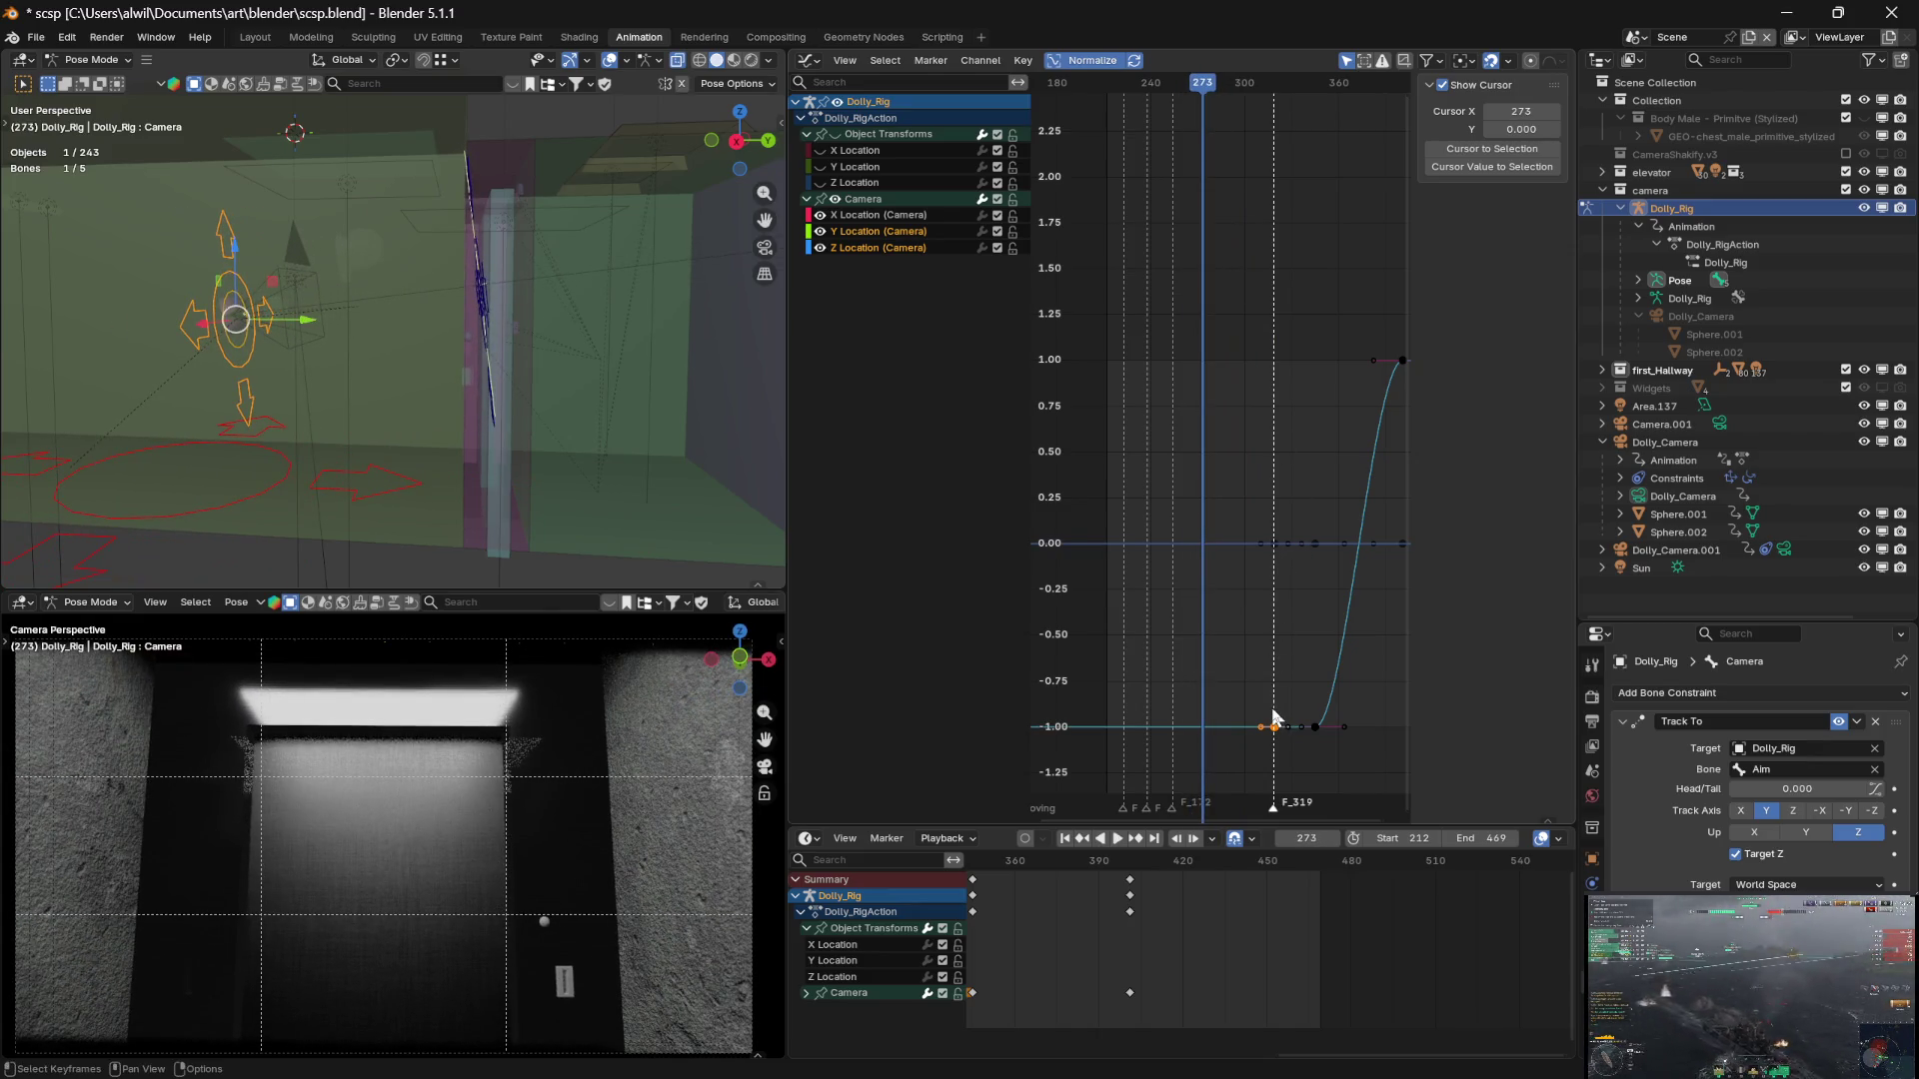
Duplicate the selected camera keys and slide the copies about 33 frames earlier
key(g)
key(x)
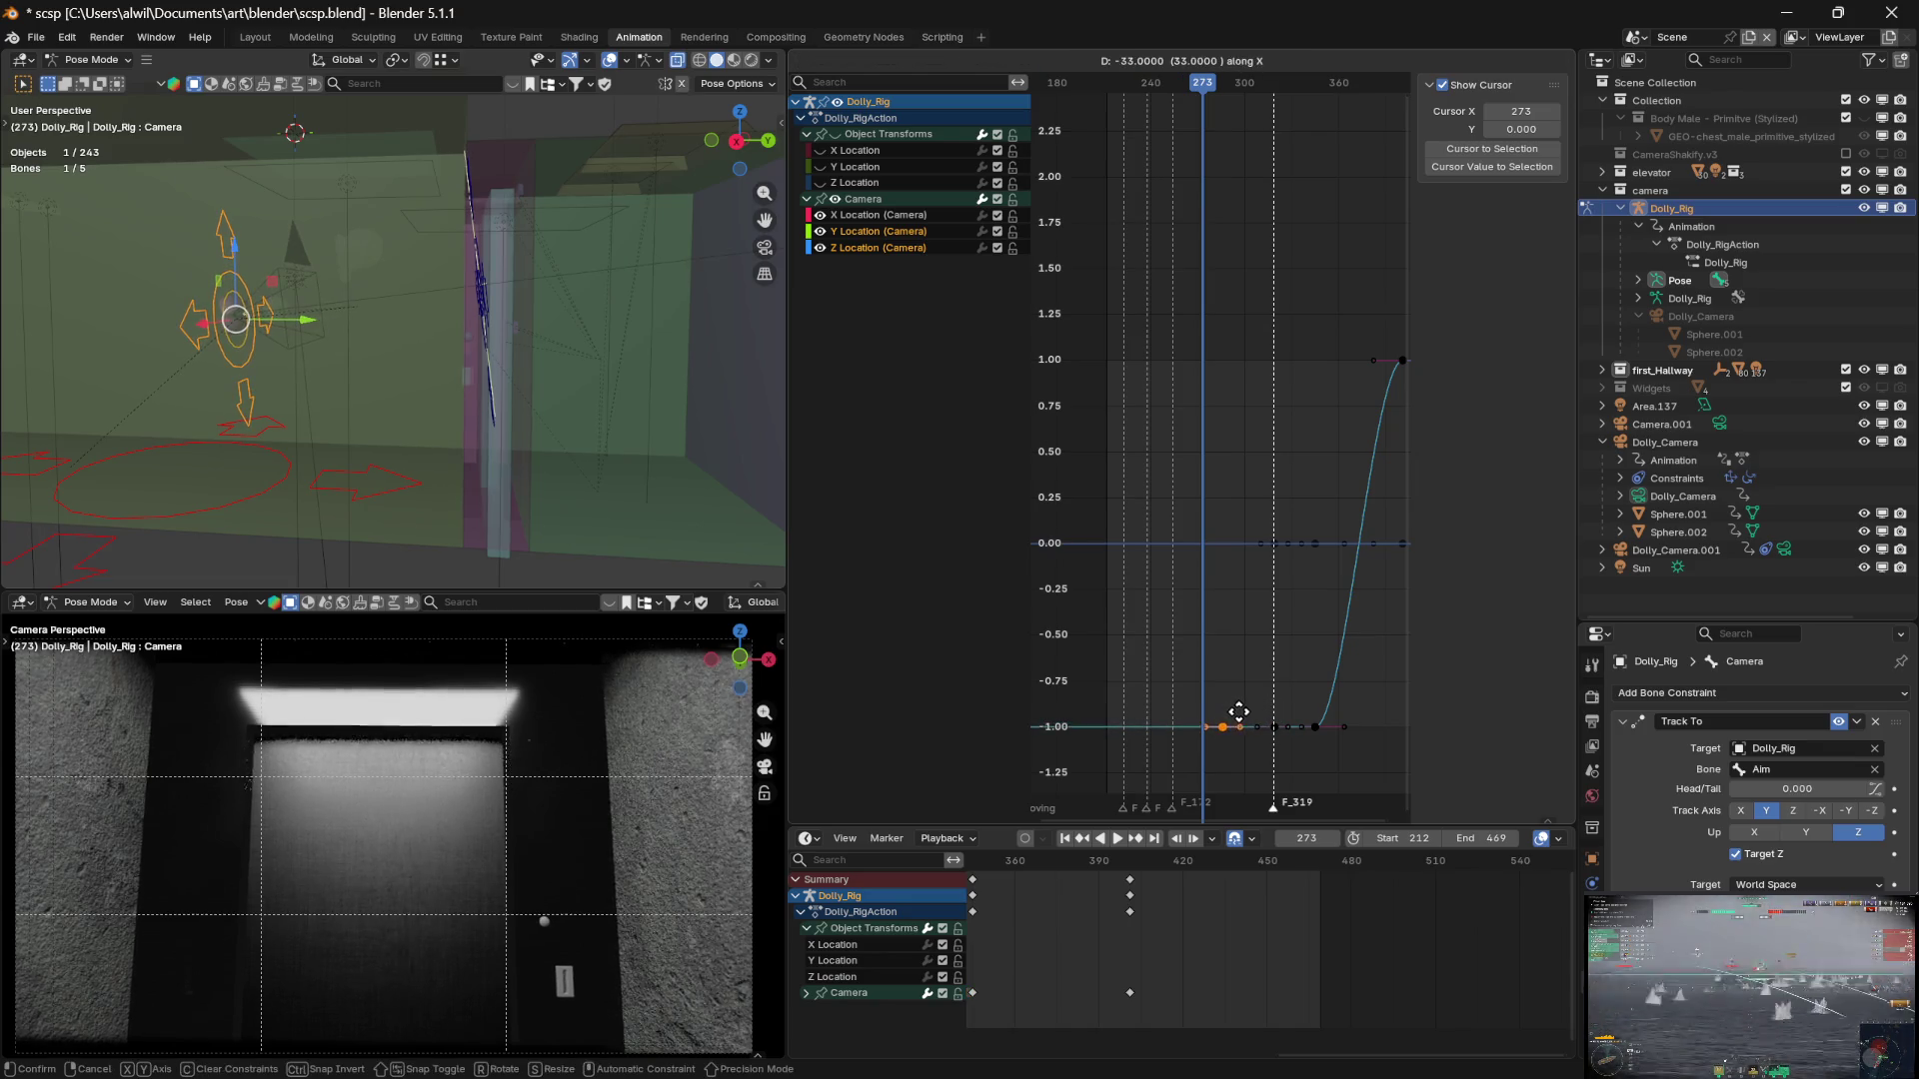
click(1233, 706)
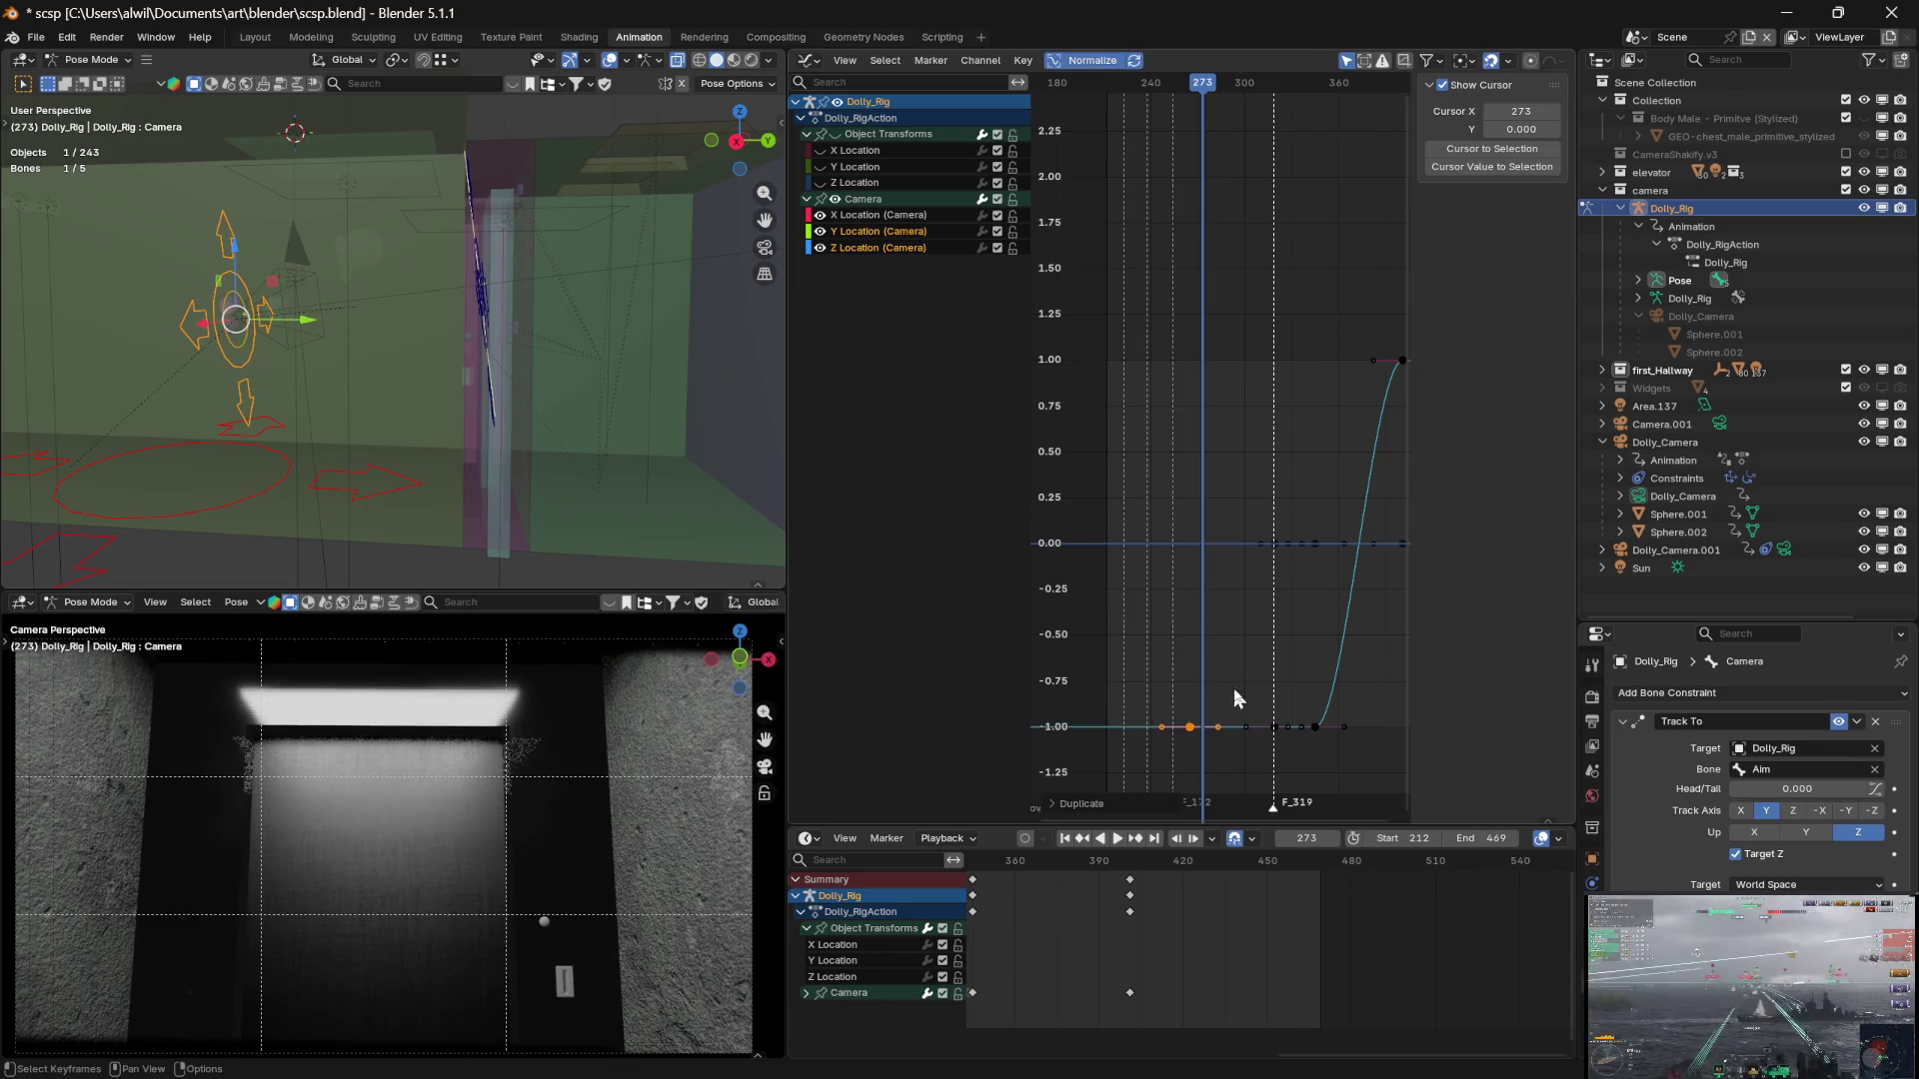
Deselect the keys, scrub to frame 256, and select all the rig's bones
click(1180, 505)
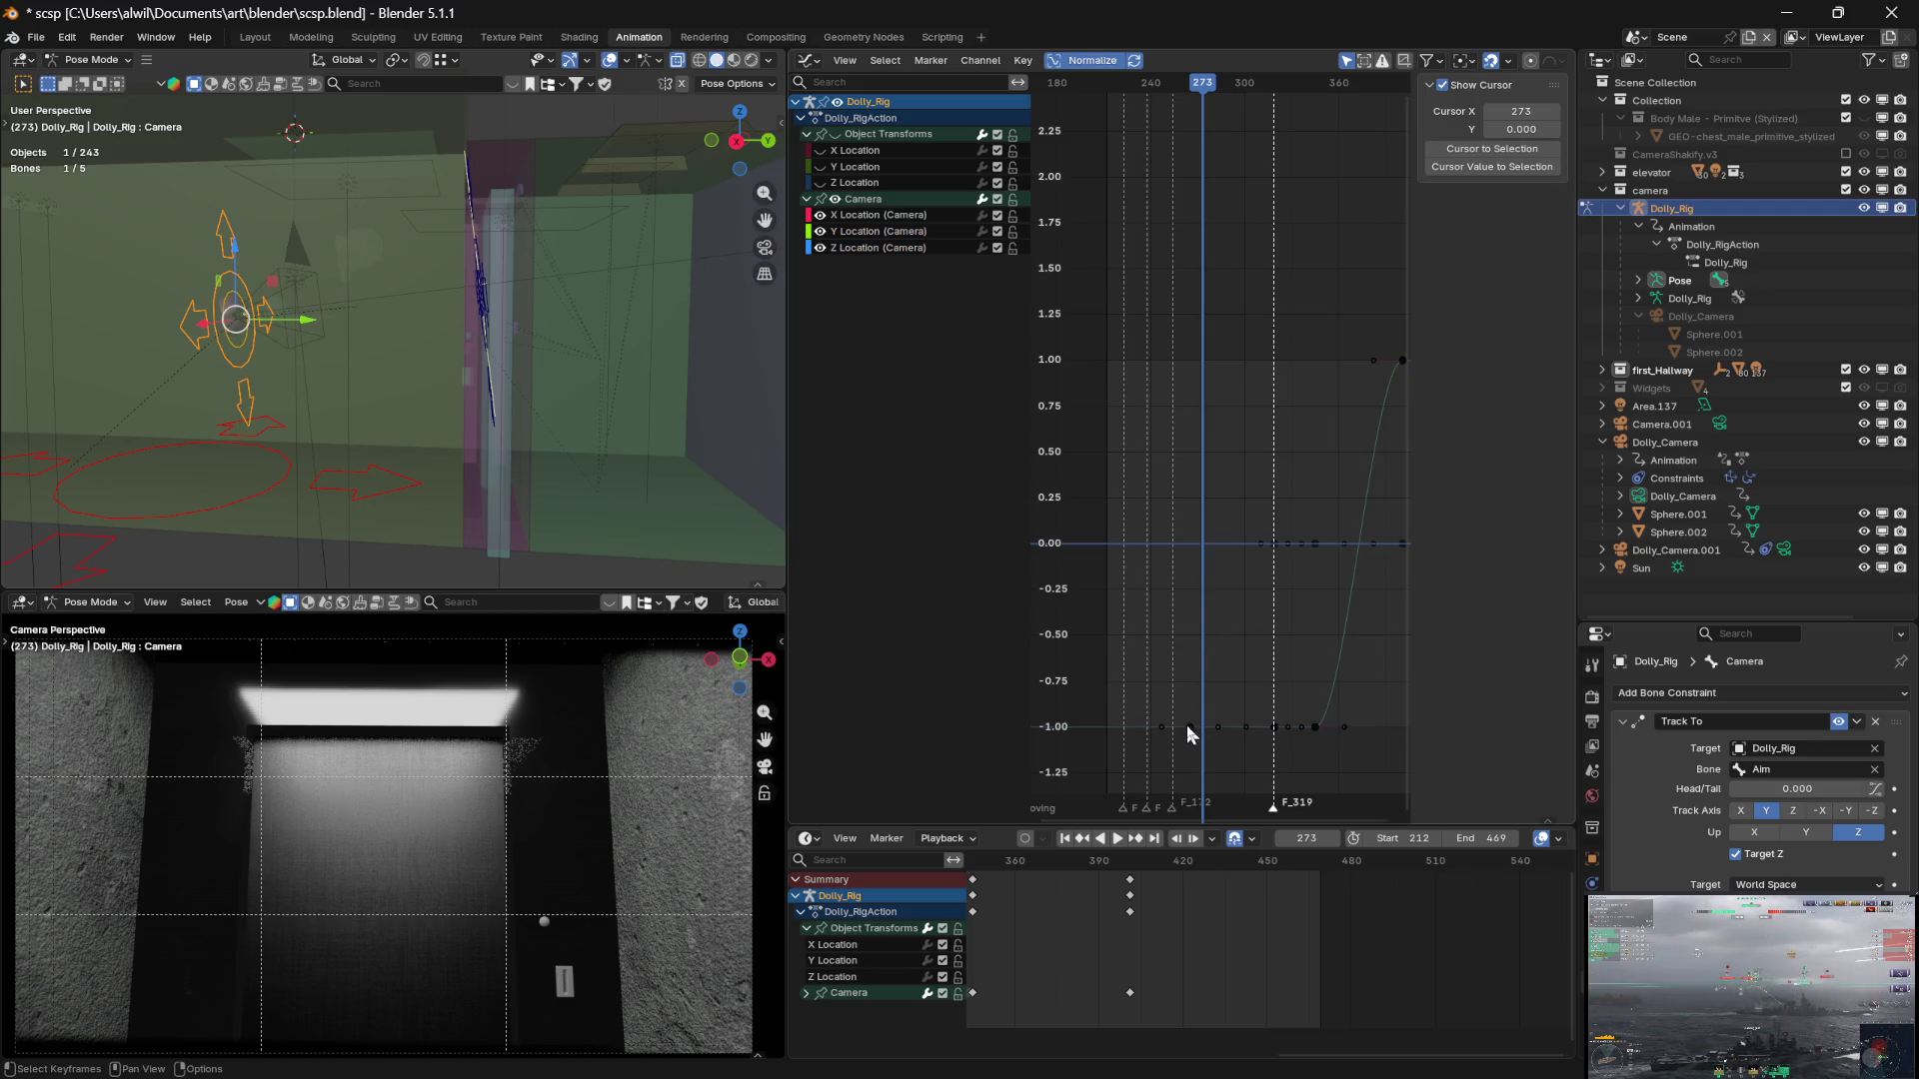
mouse_move(1202, 98)
mouse_down()
mouse_move(1166, 98)
mouse_move(1245, 111)
mouse_move(1220, 116)
mouse_up()
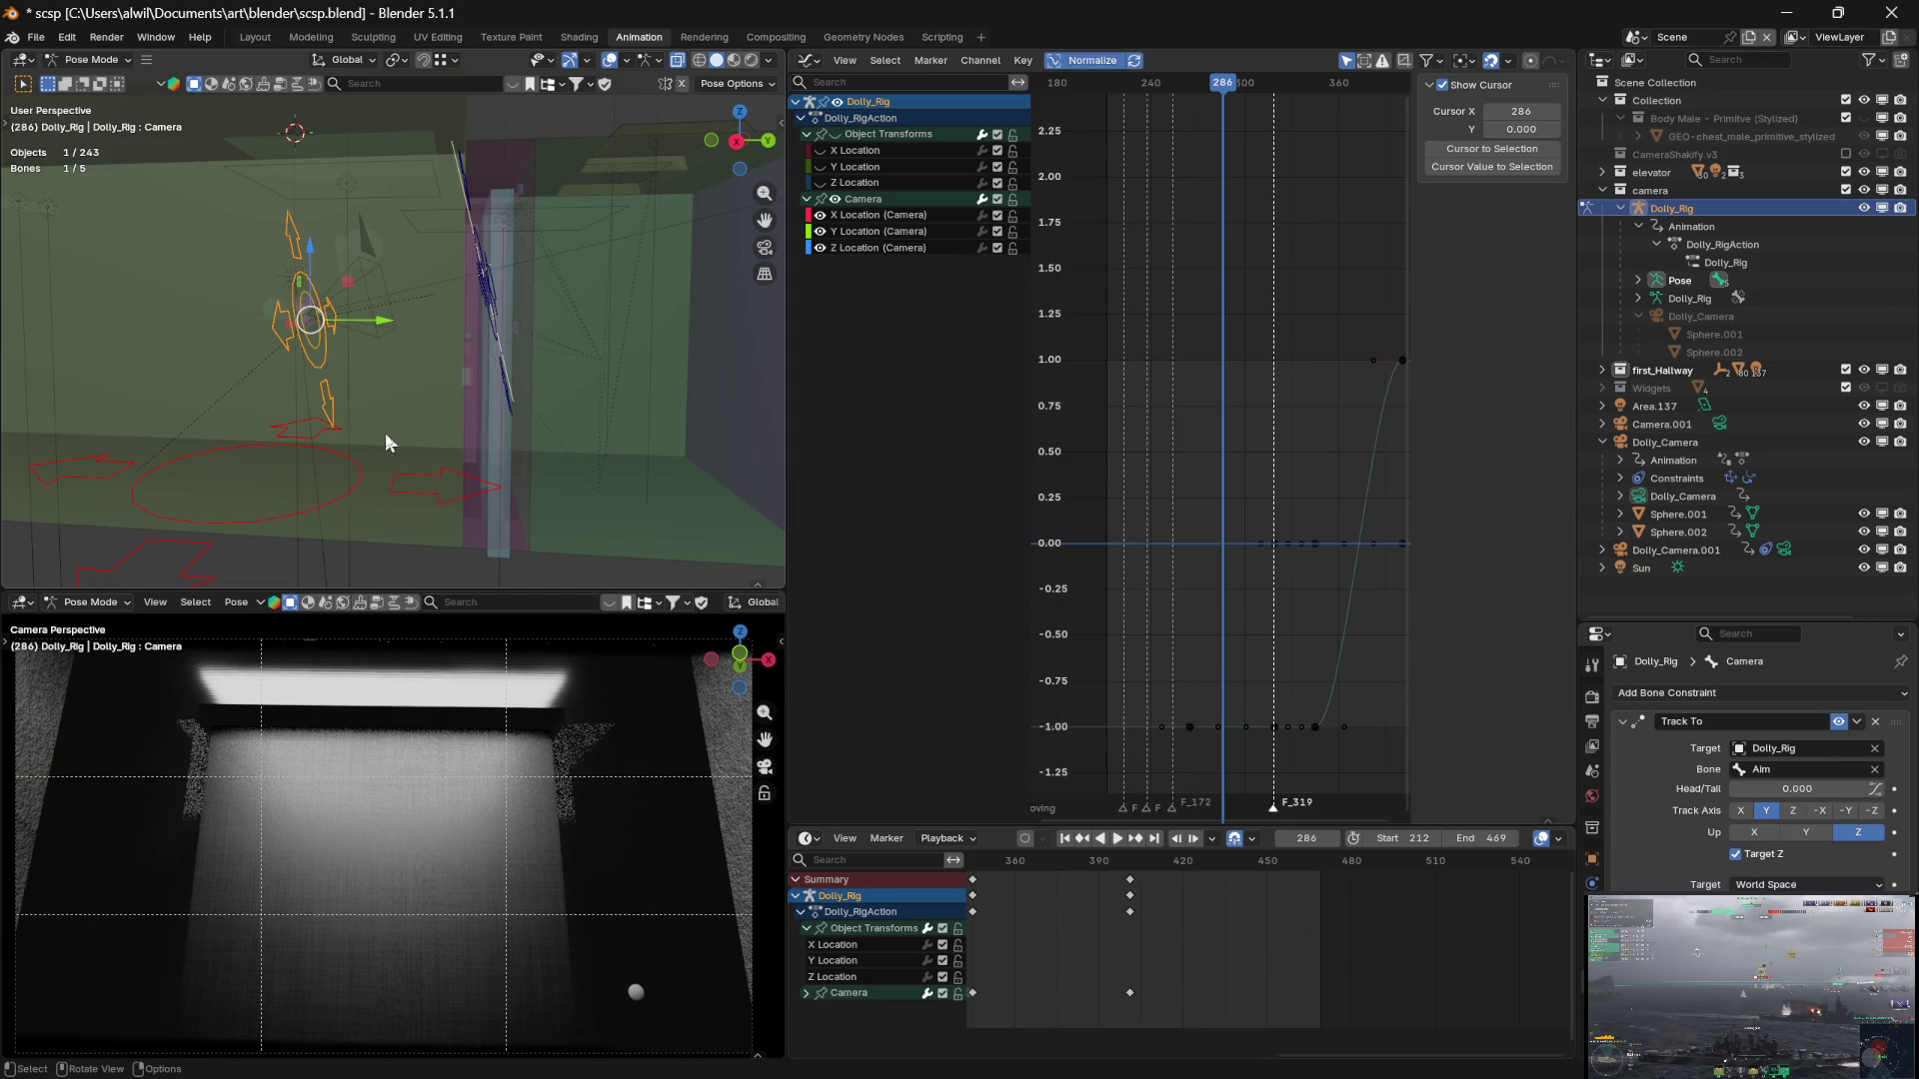
key(a)
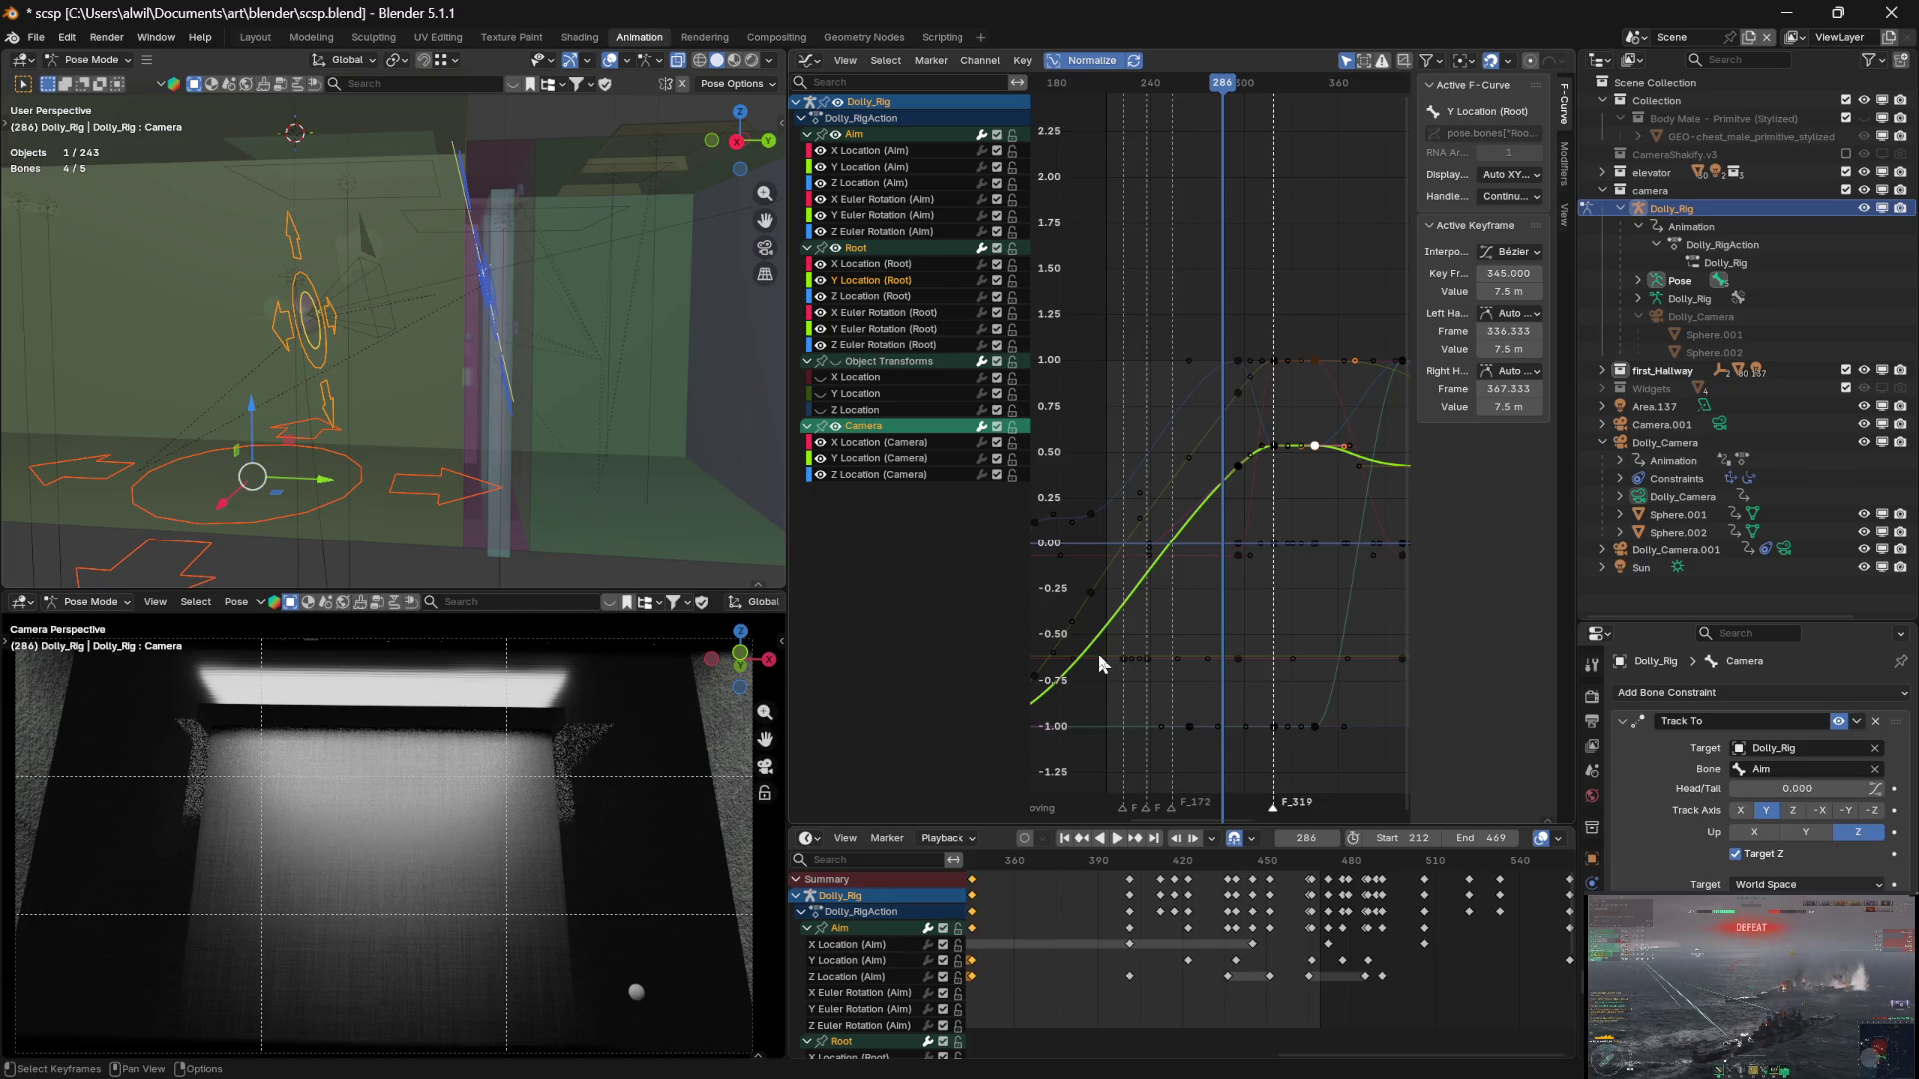
drag(1226, 93, 1190, 88)
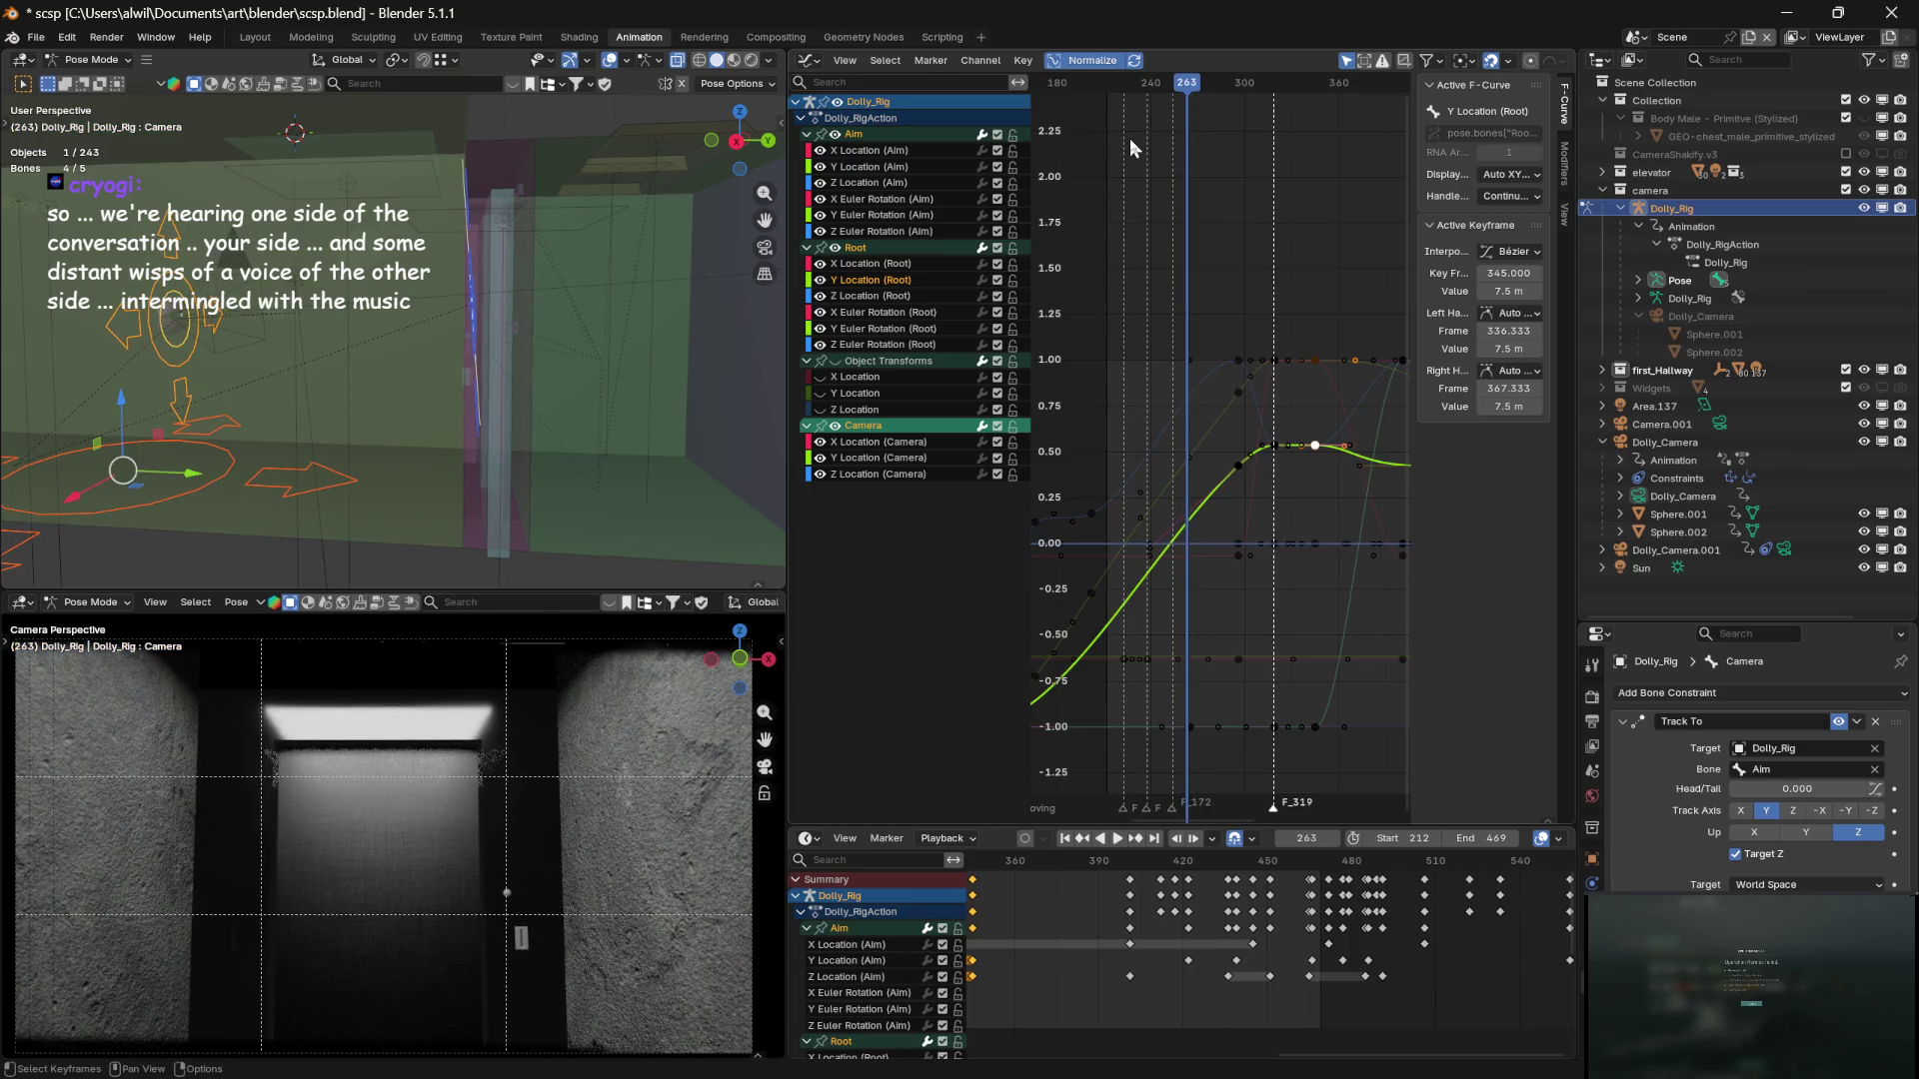
click(836, 427)
click(836, 427)
click(836, 427)
click(836, 426)
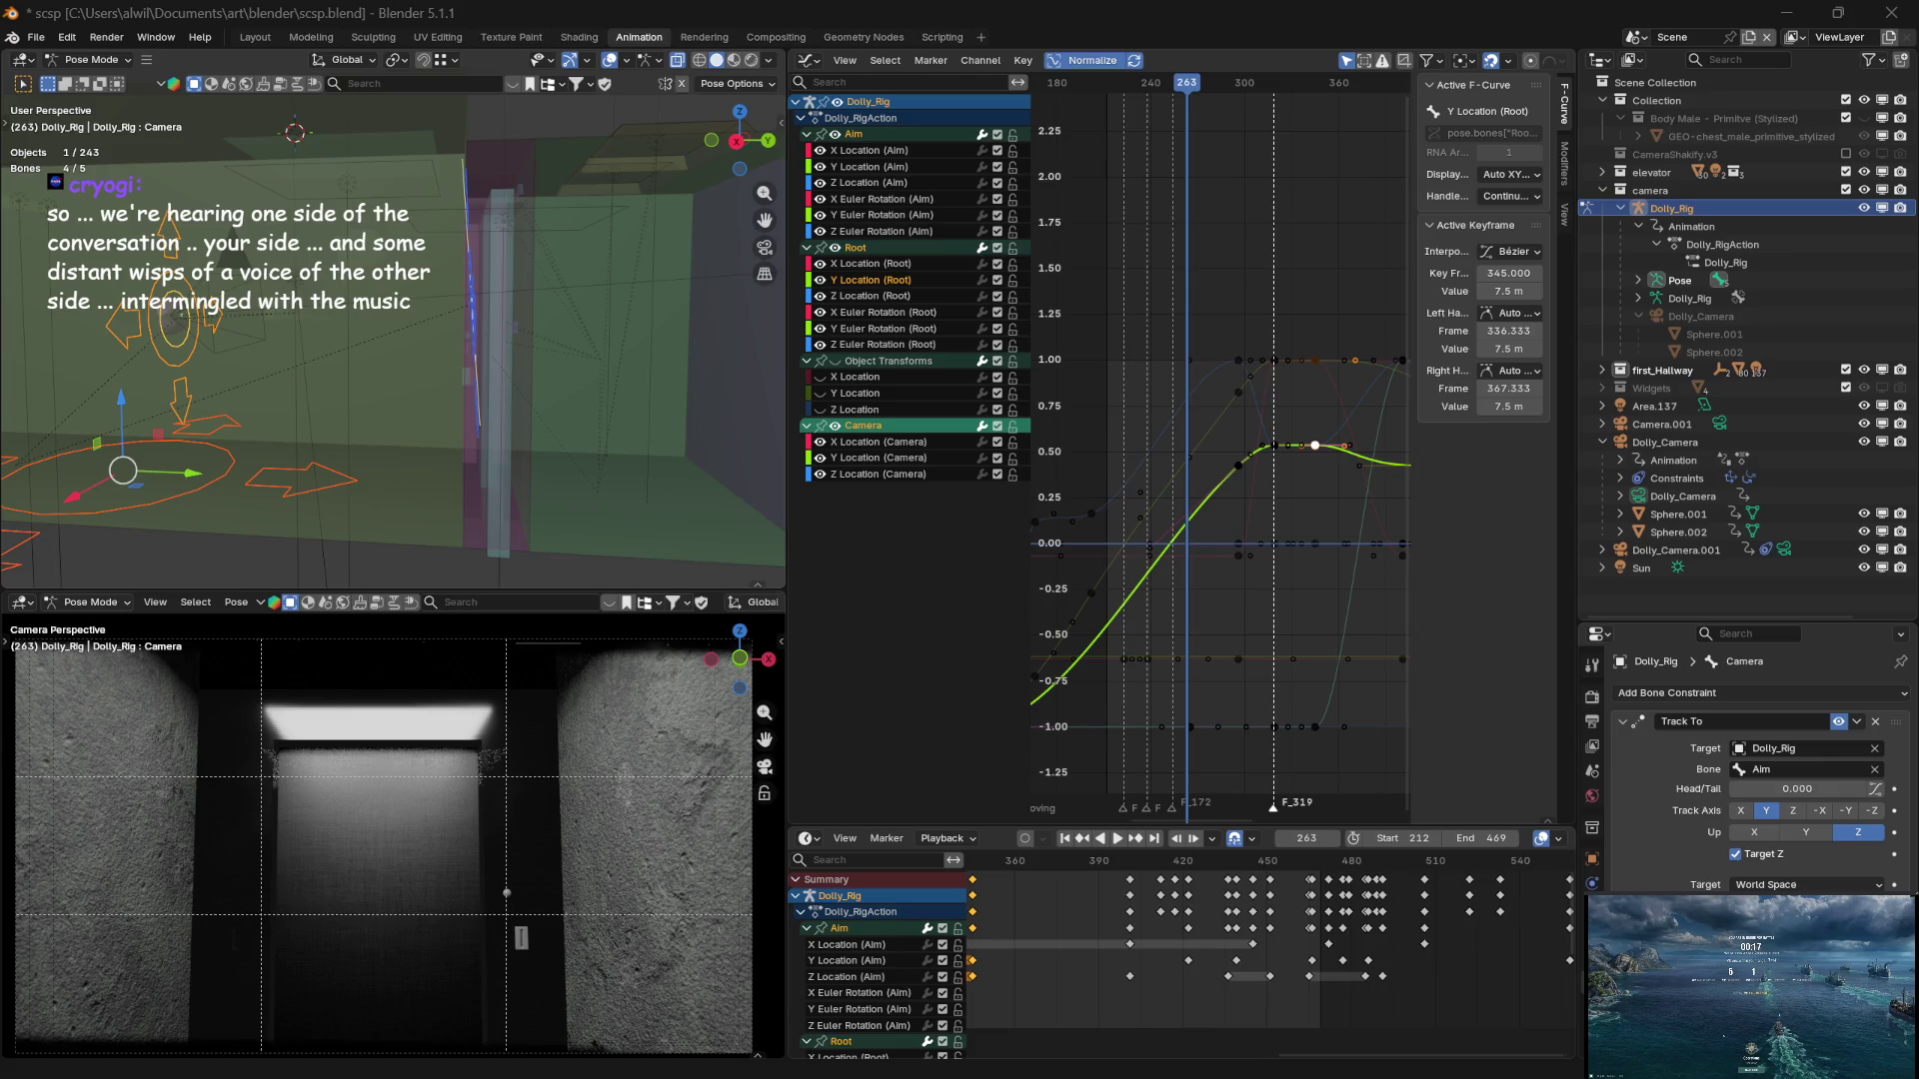
drag(1326, 865, 1155, 866)
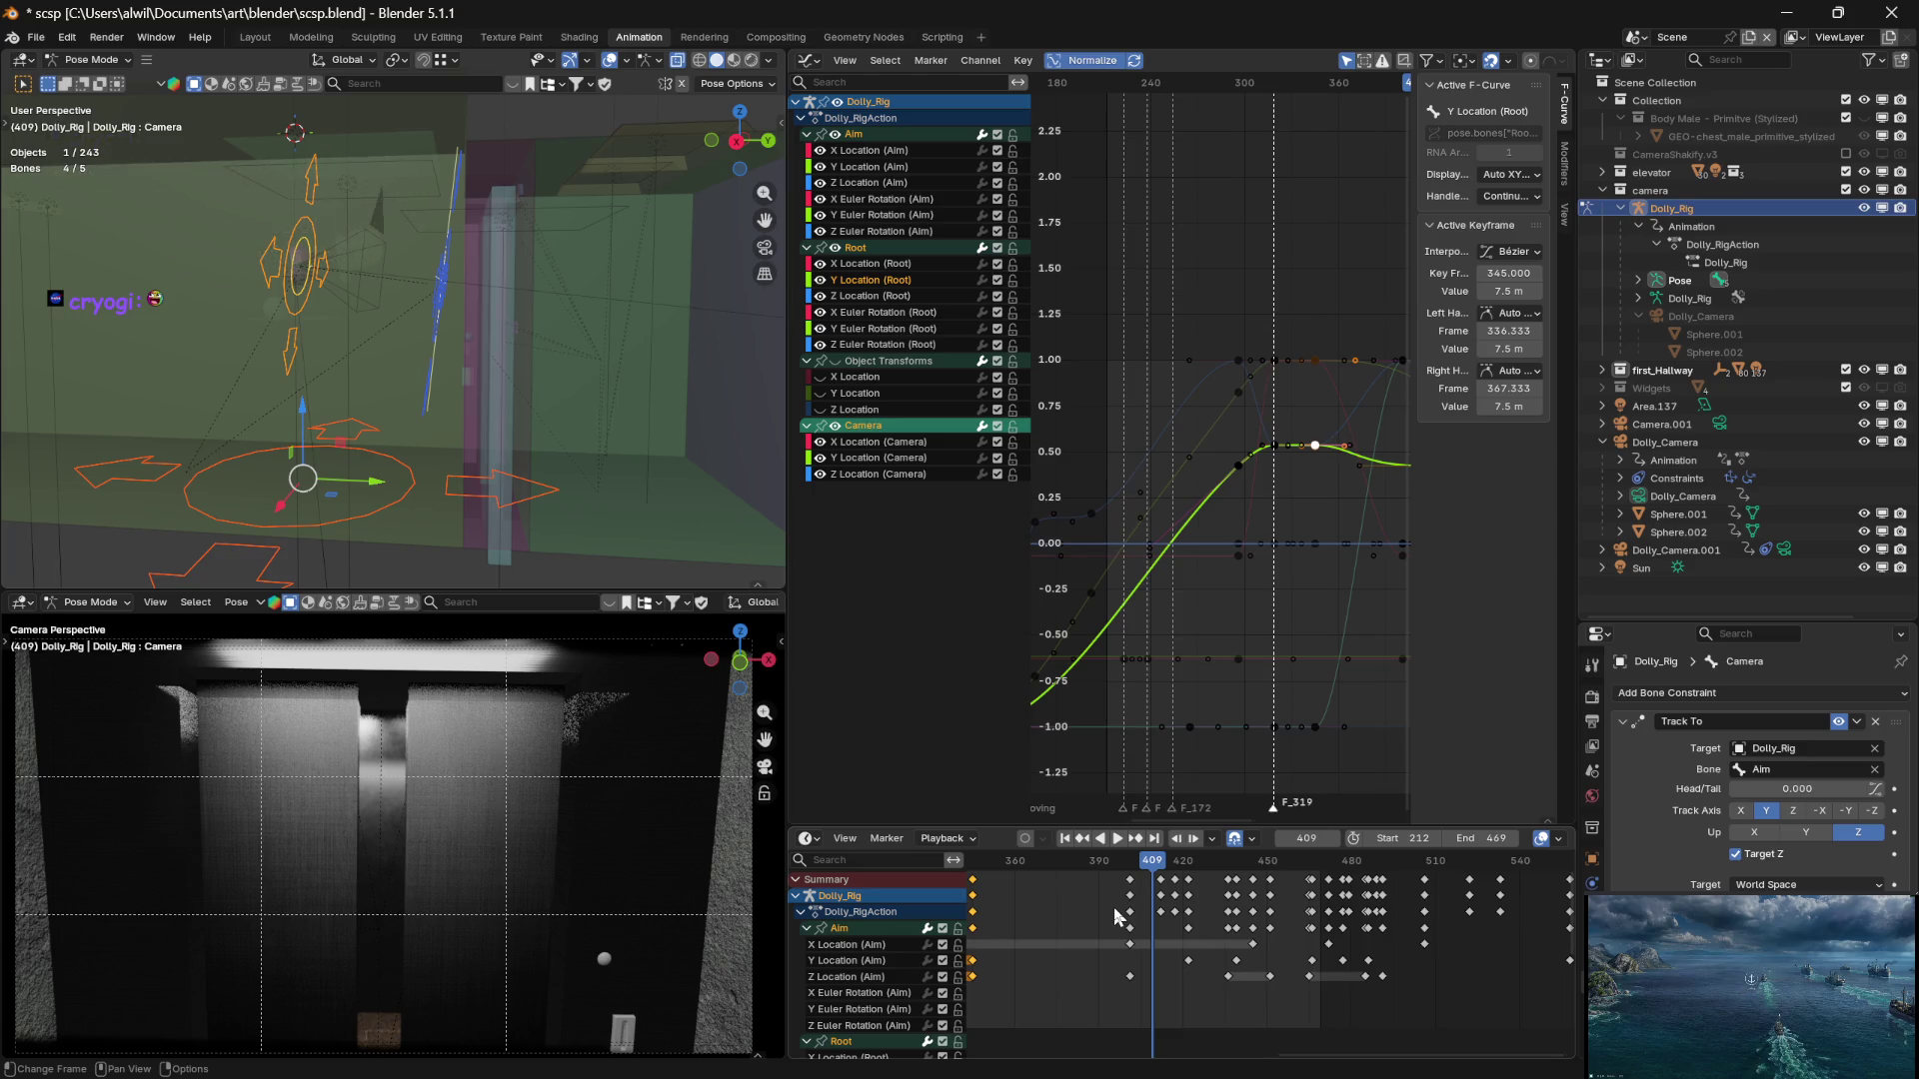
drag(1127, 866, 1140, 871)
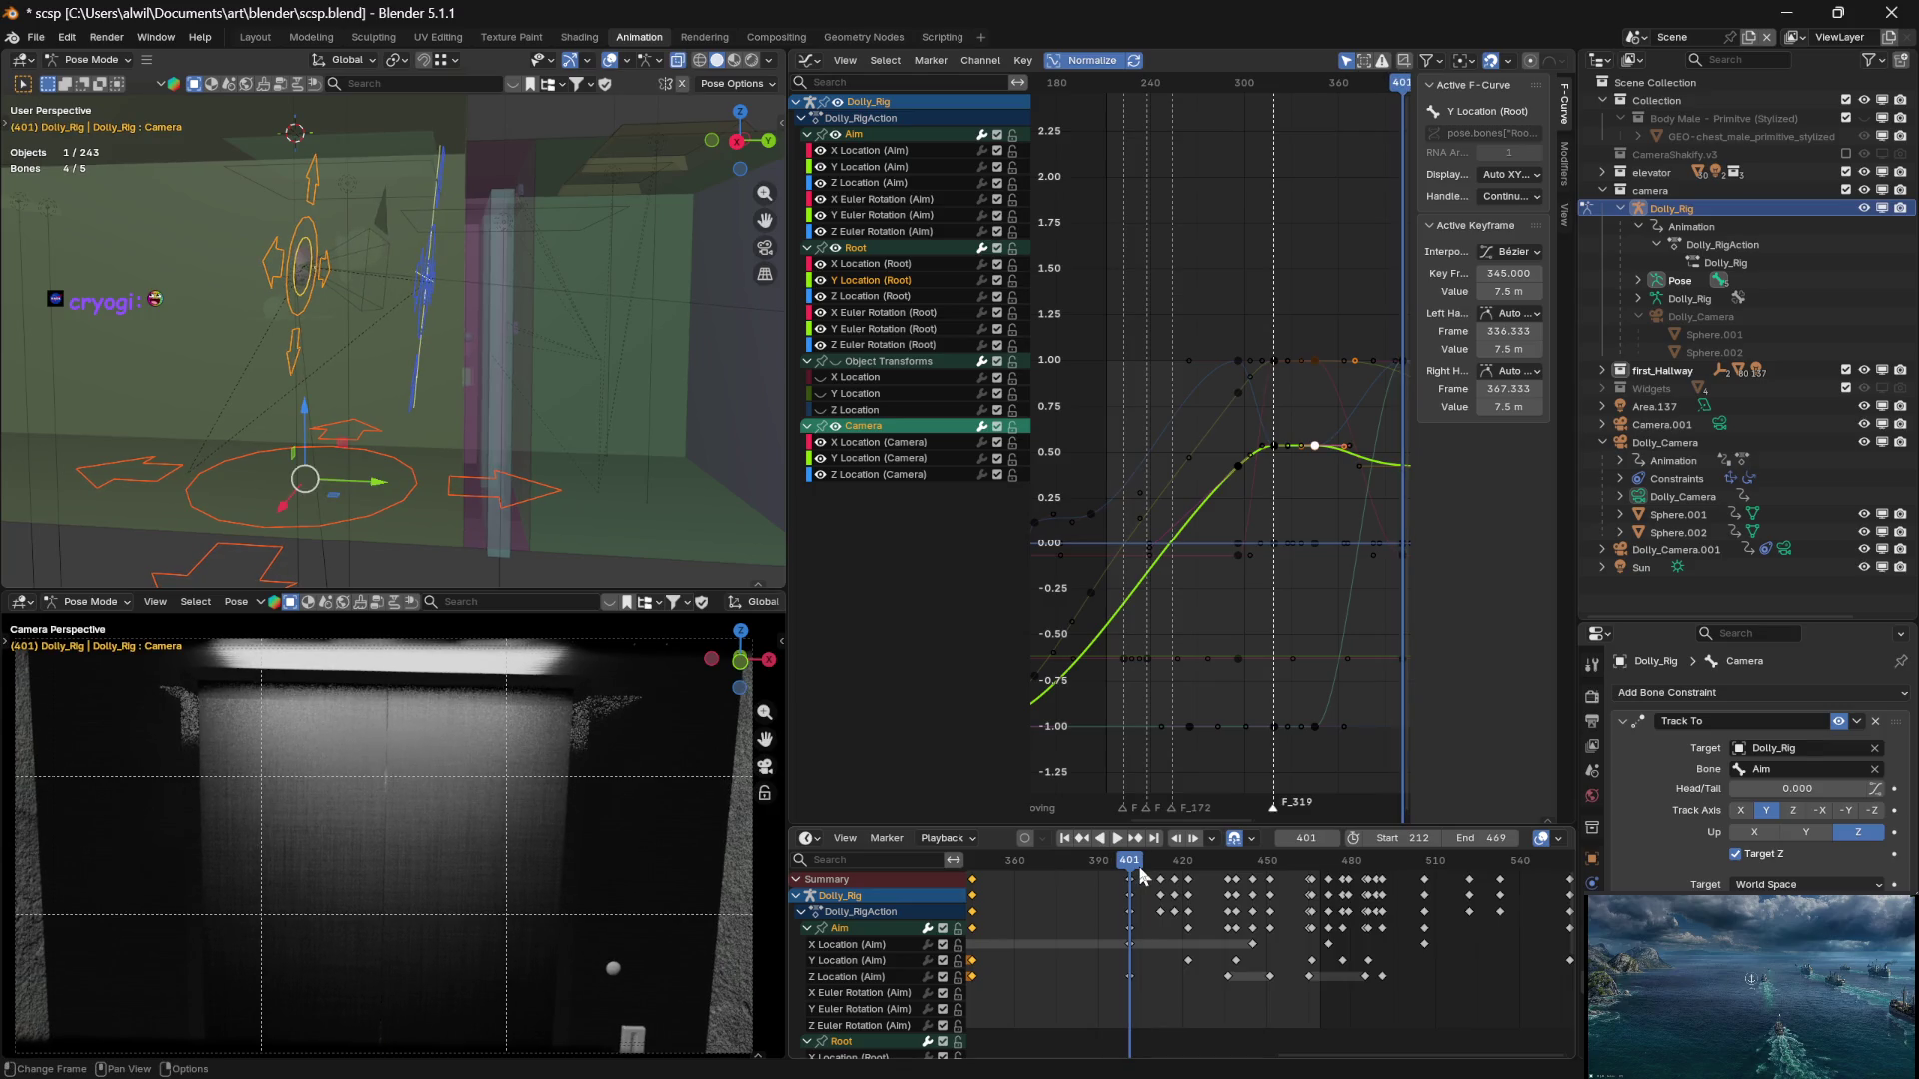
mouse_move(1137, 867)
mouse_down()
mouse_move(1062, 870)
mouse_move(1136, 868)
mouse_up()
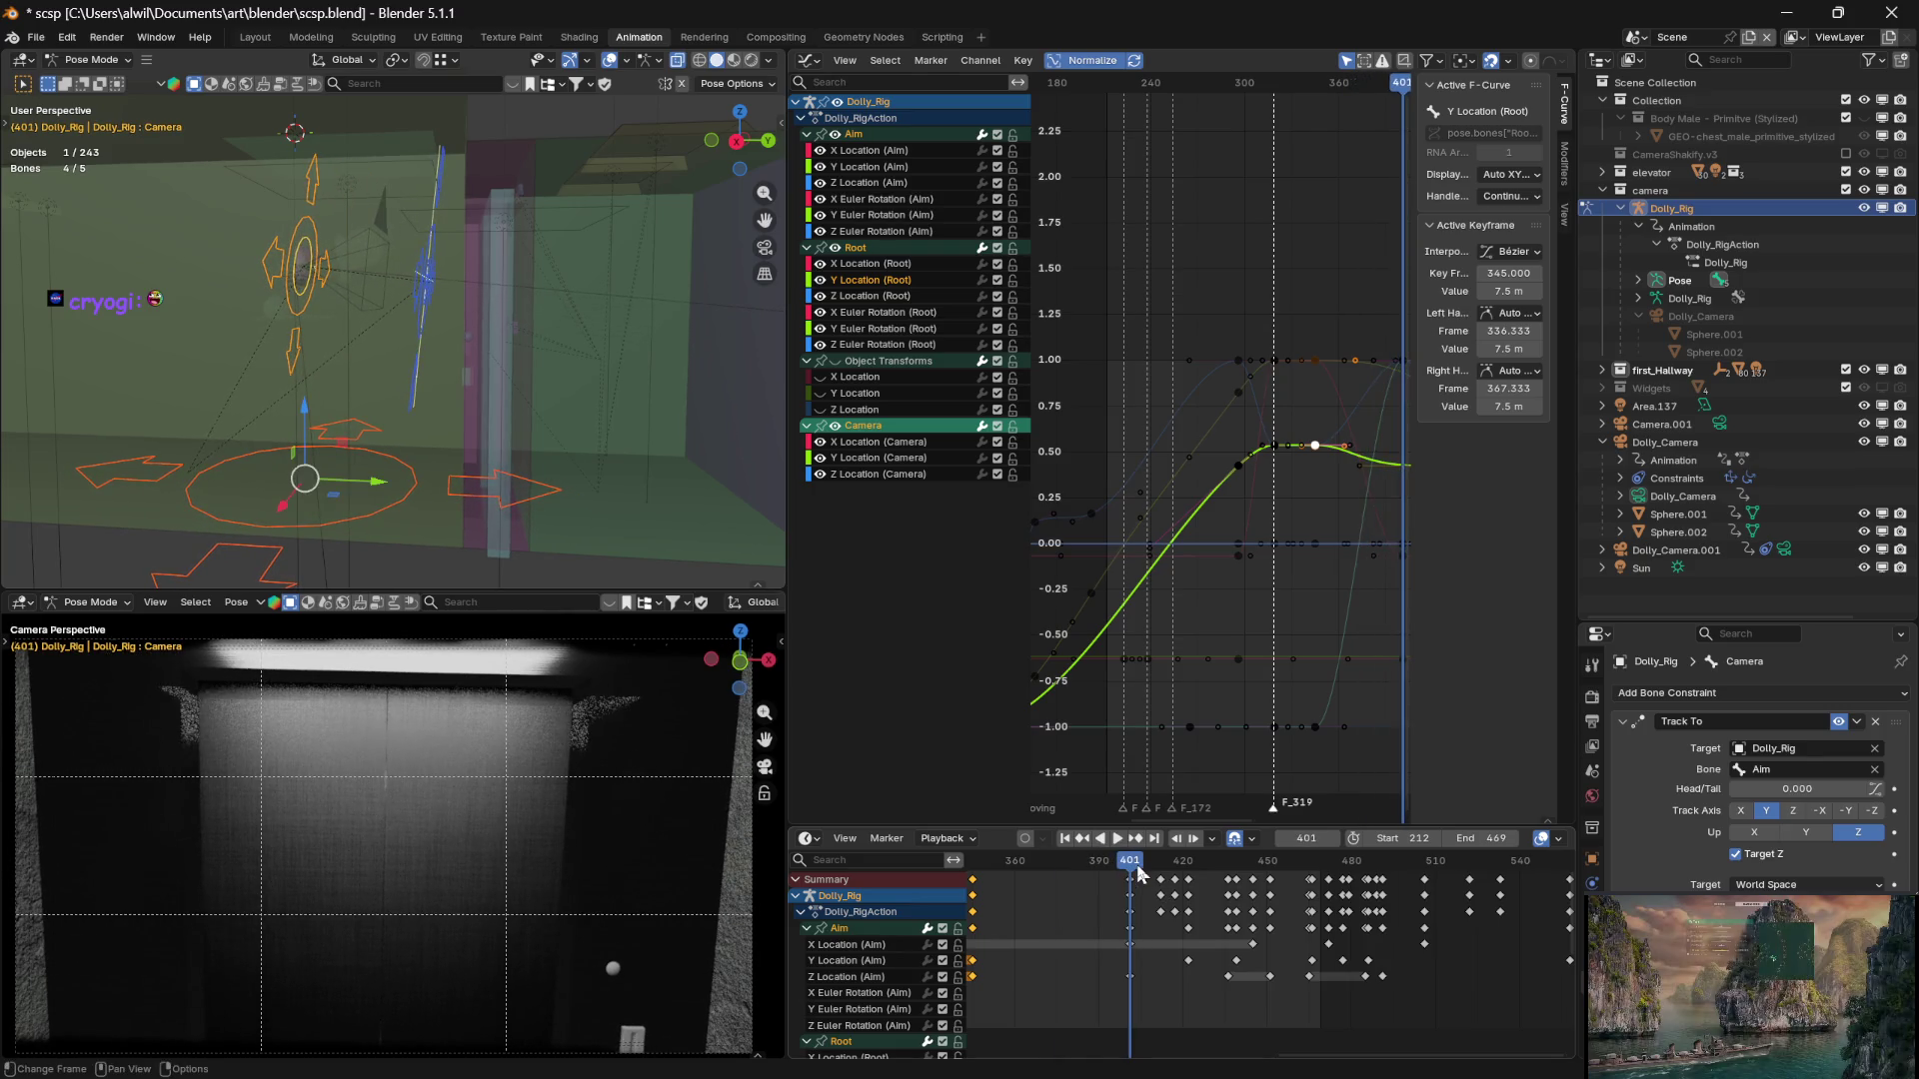
key(space)
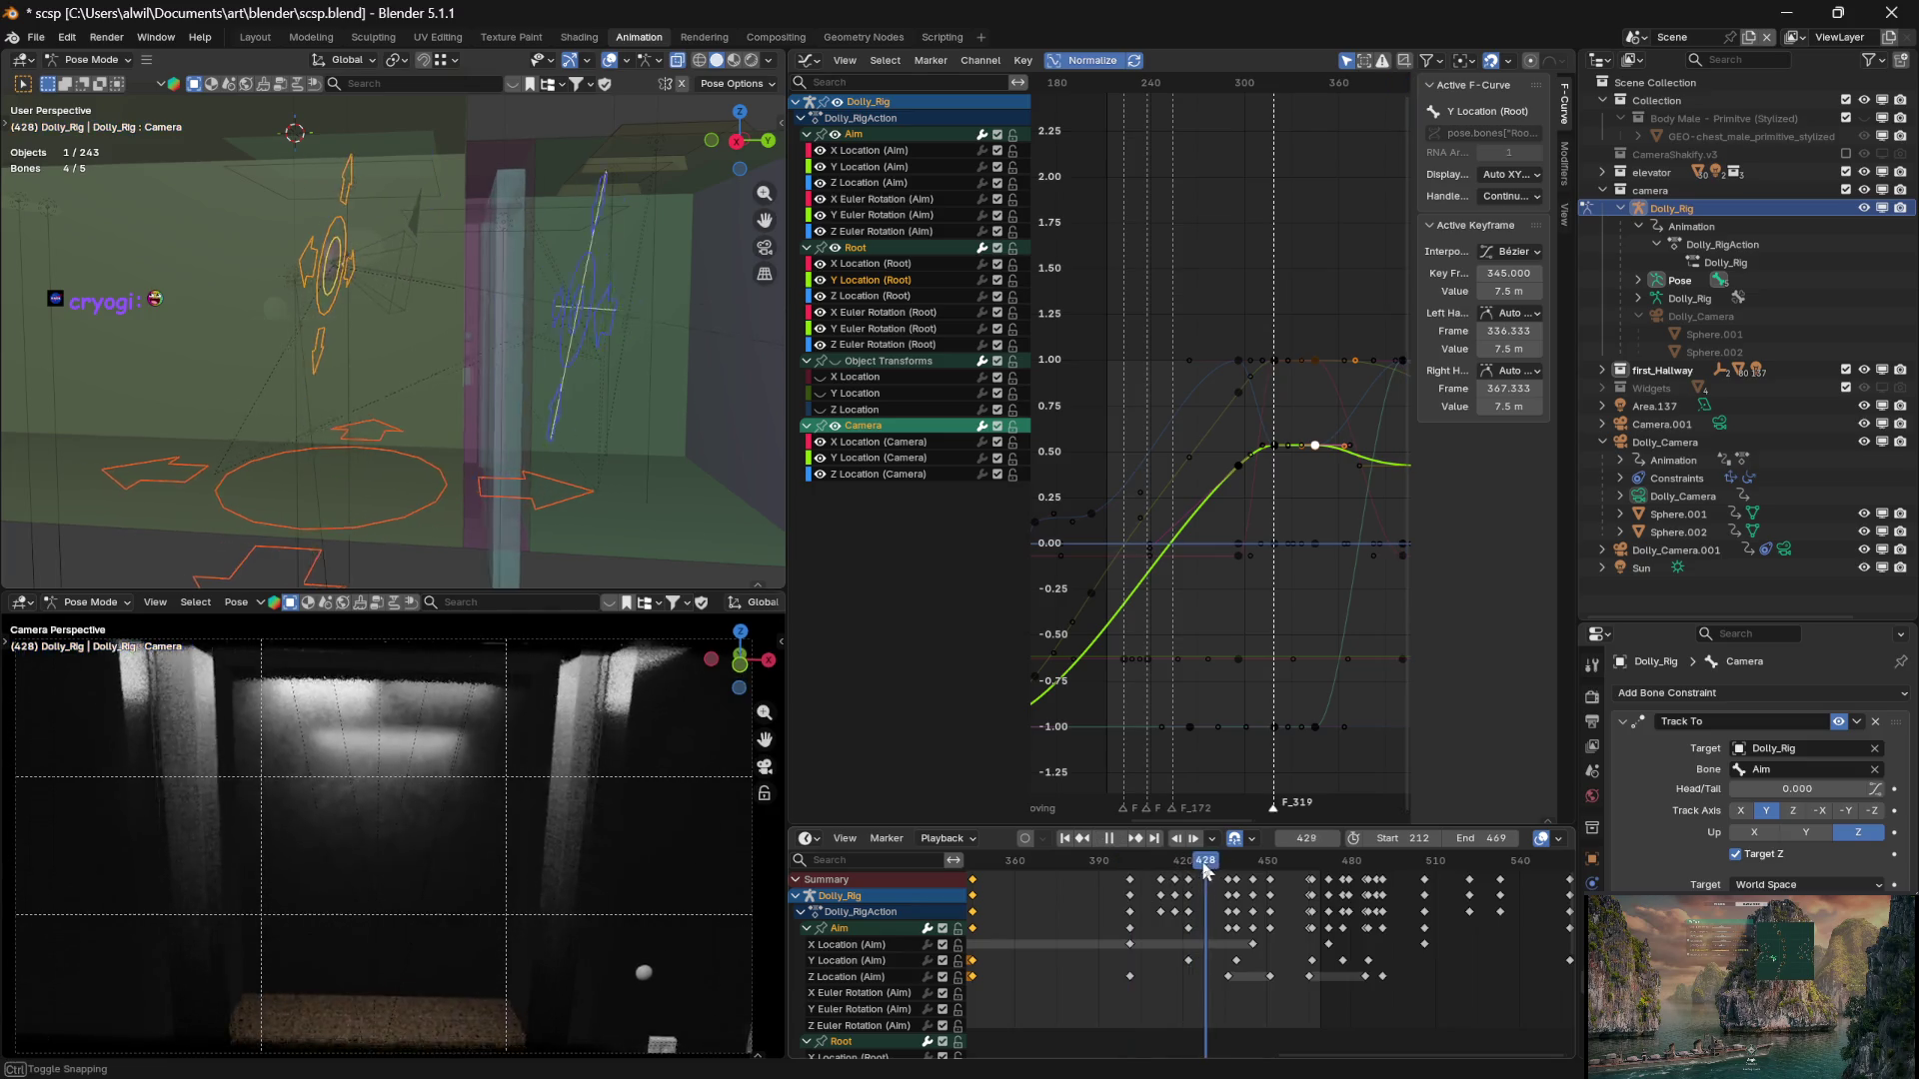
key(Escape)
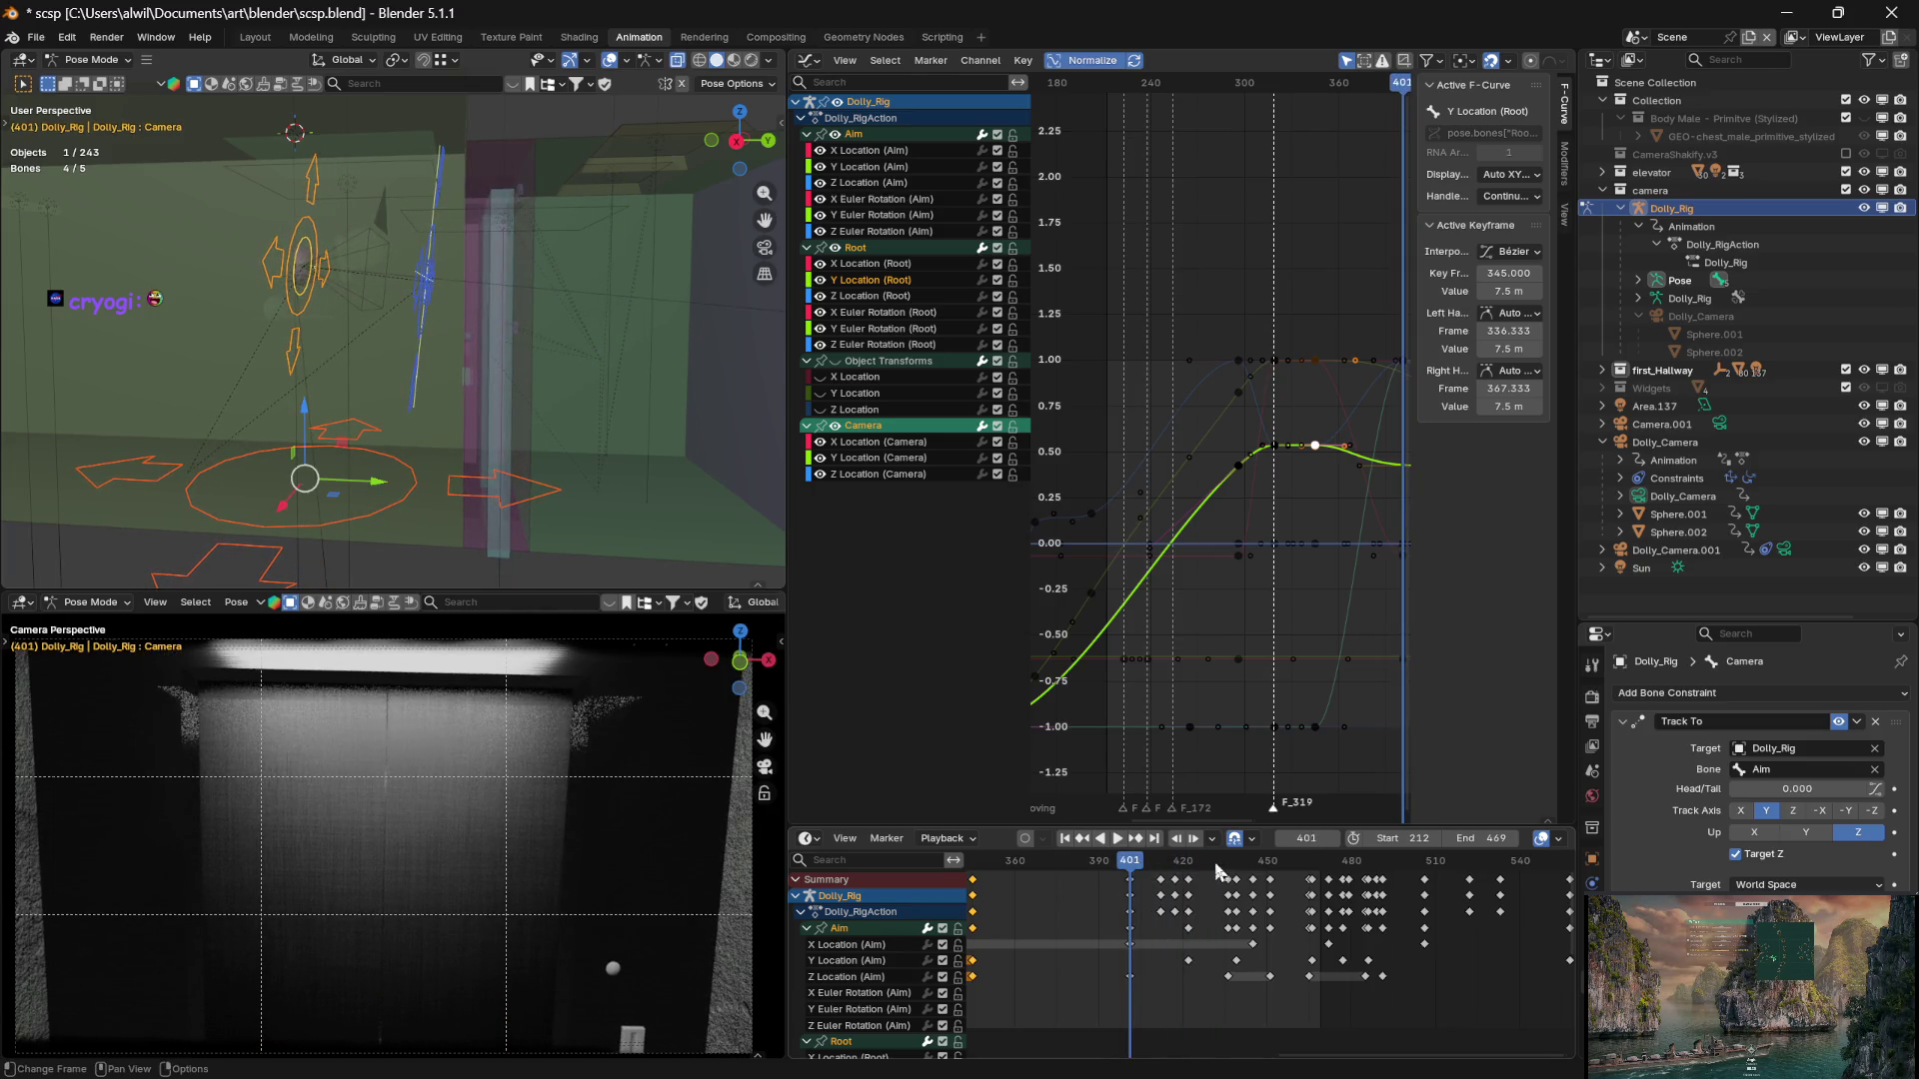
click(1233, 868)
drag(1231, 865, 1228, 867)
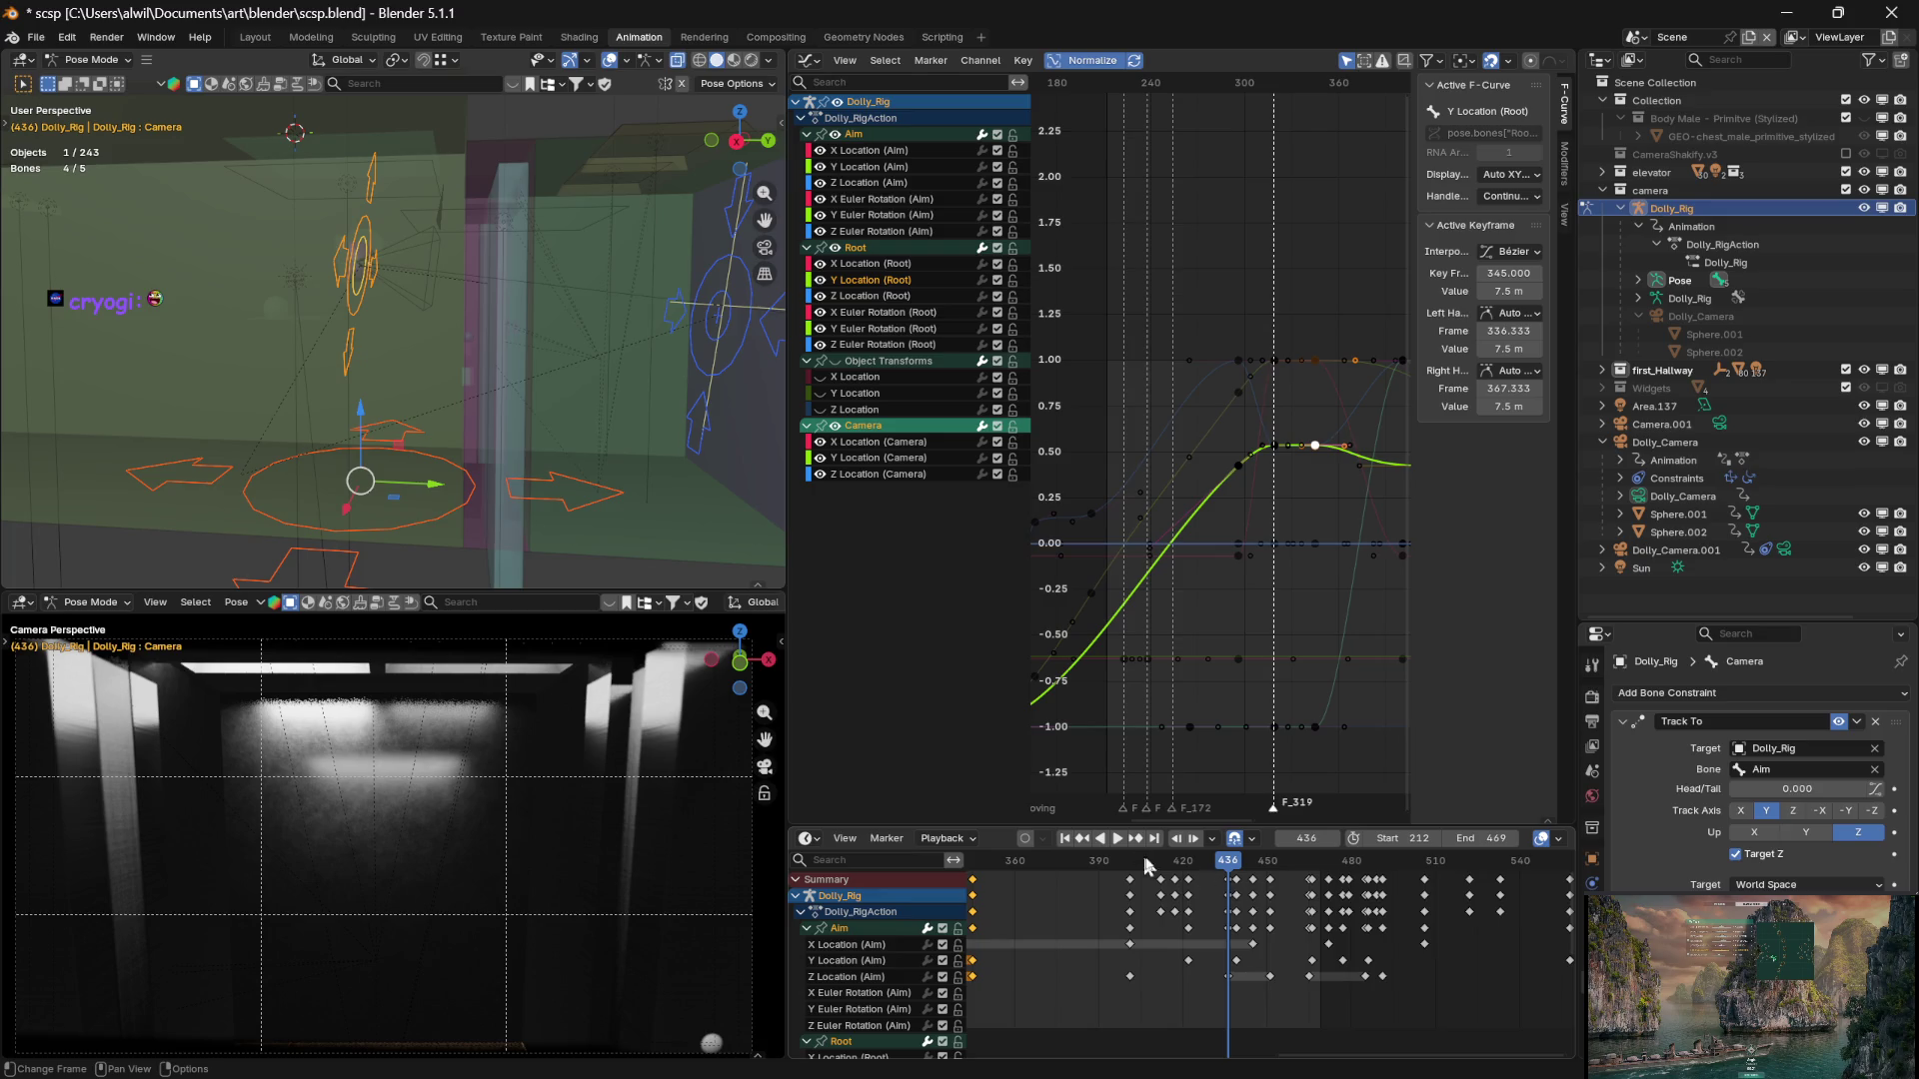
drag(1226, 869, 1137, 870)
mouse_move(1348, 714)
middle_down()
mouse_move(1274, 697)
mouse_move(1330, 688)
middle_up()
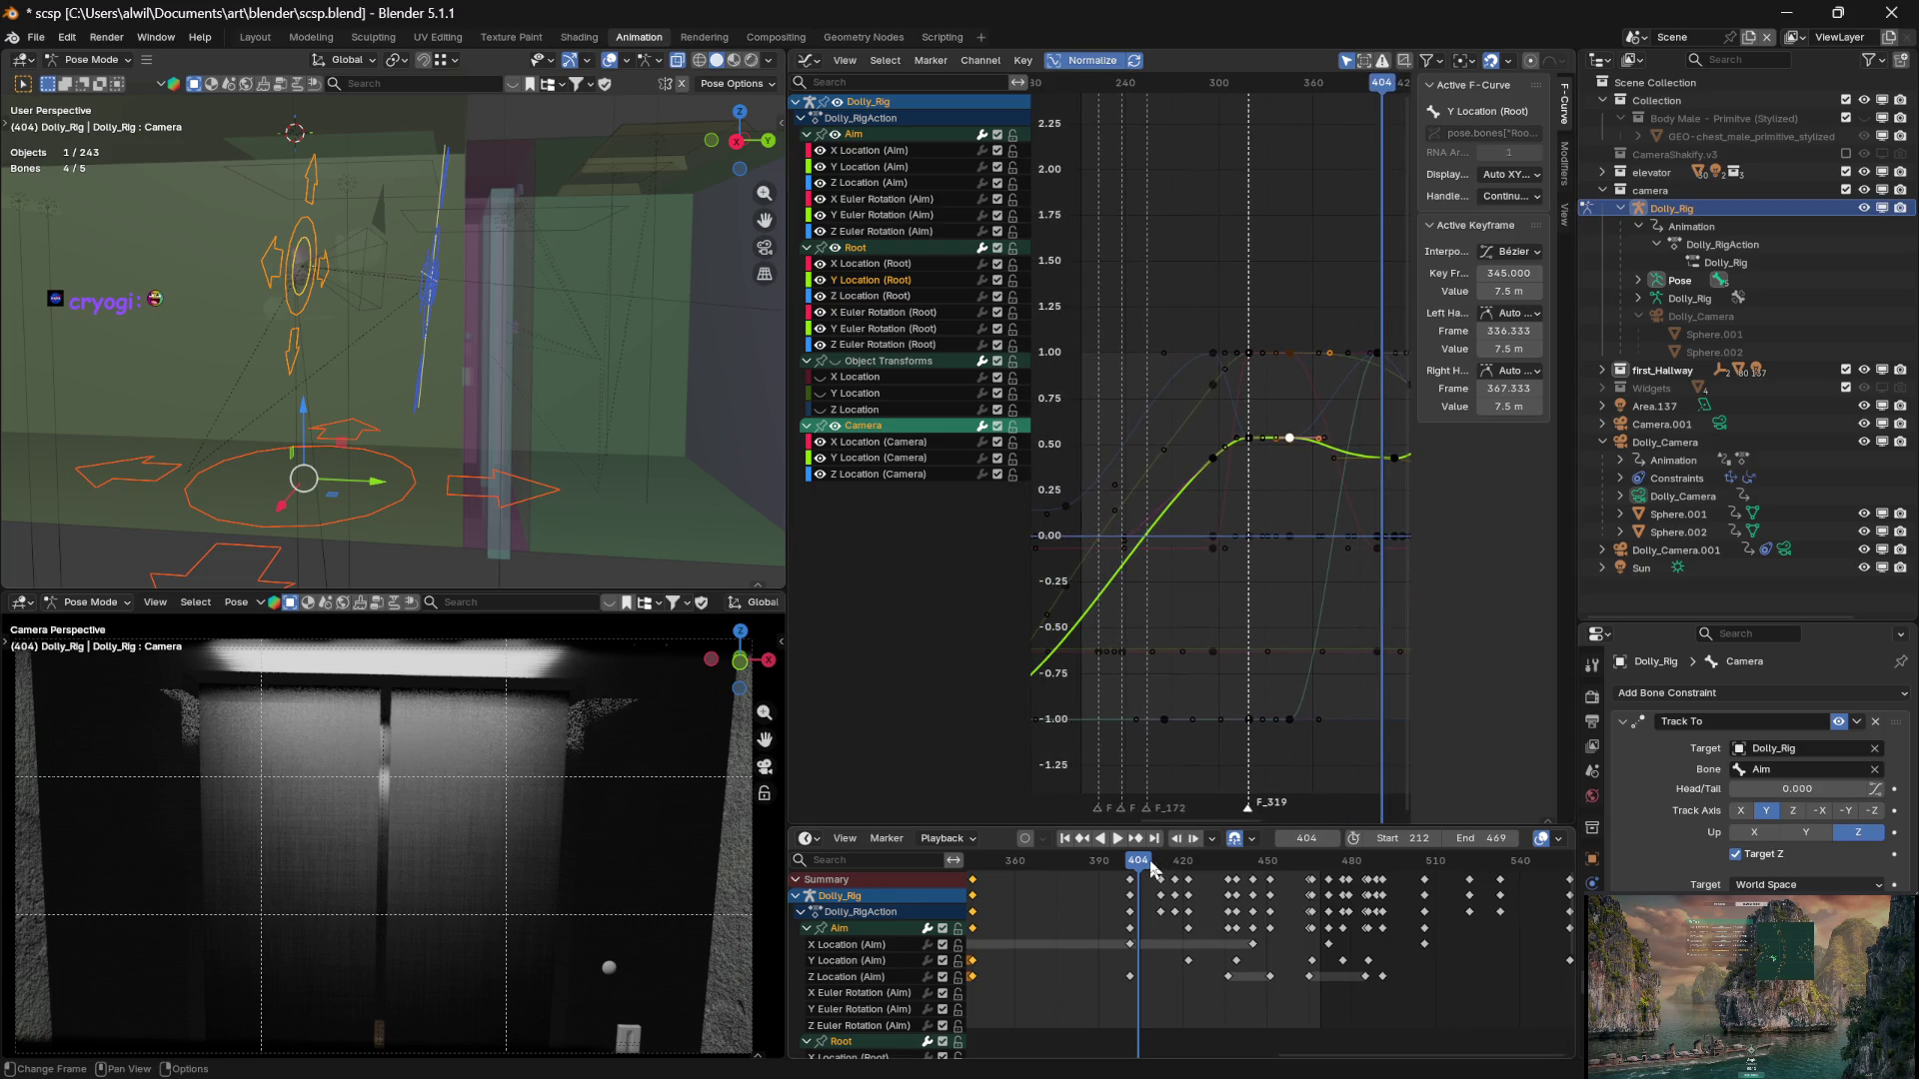
drag(1149, 871, 1117, 872)
key(Escape)
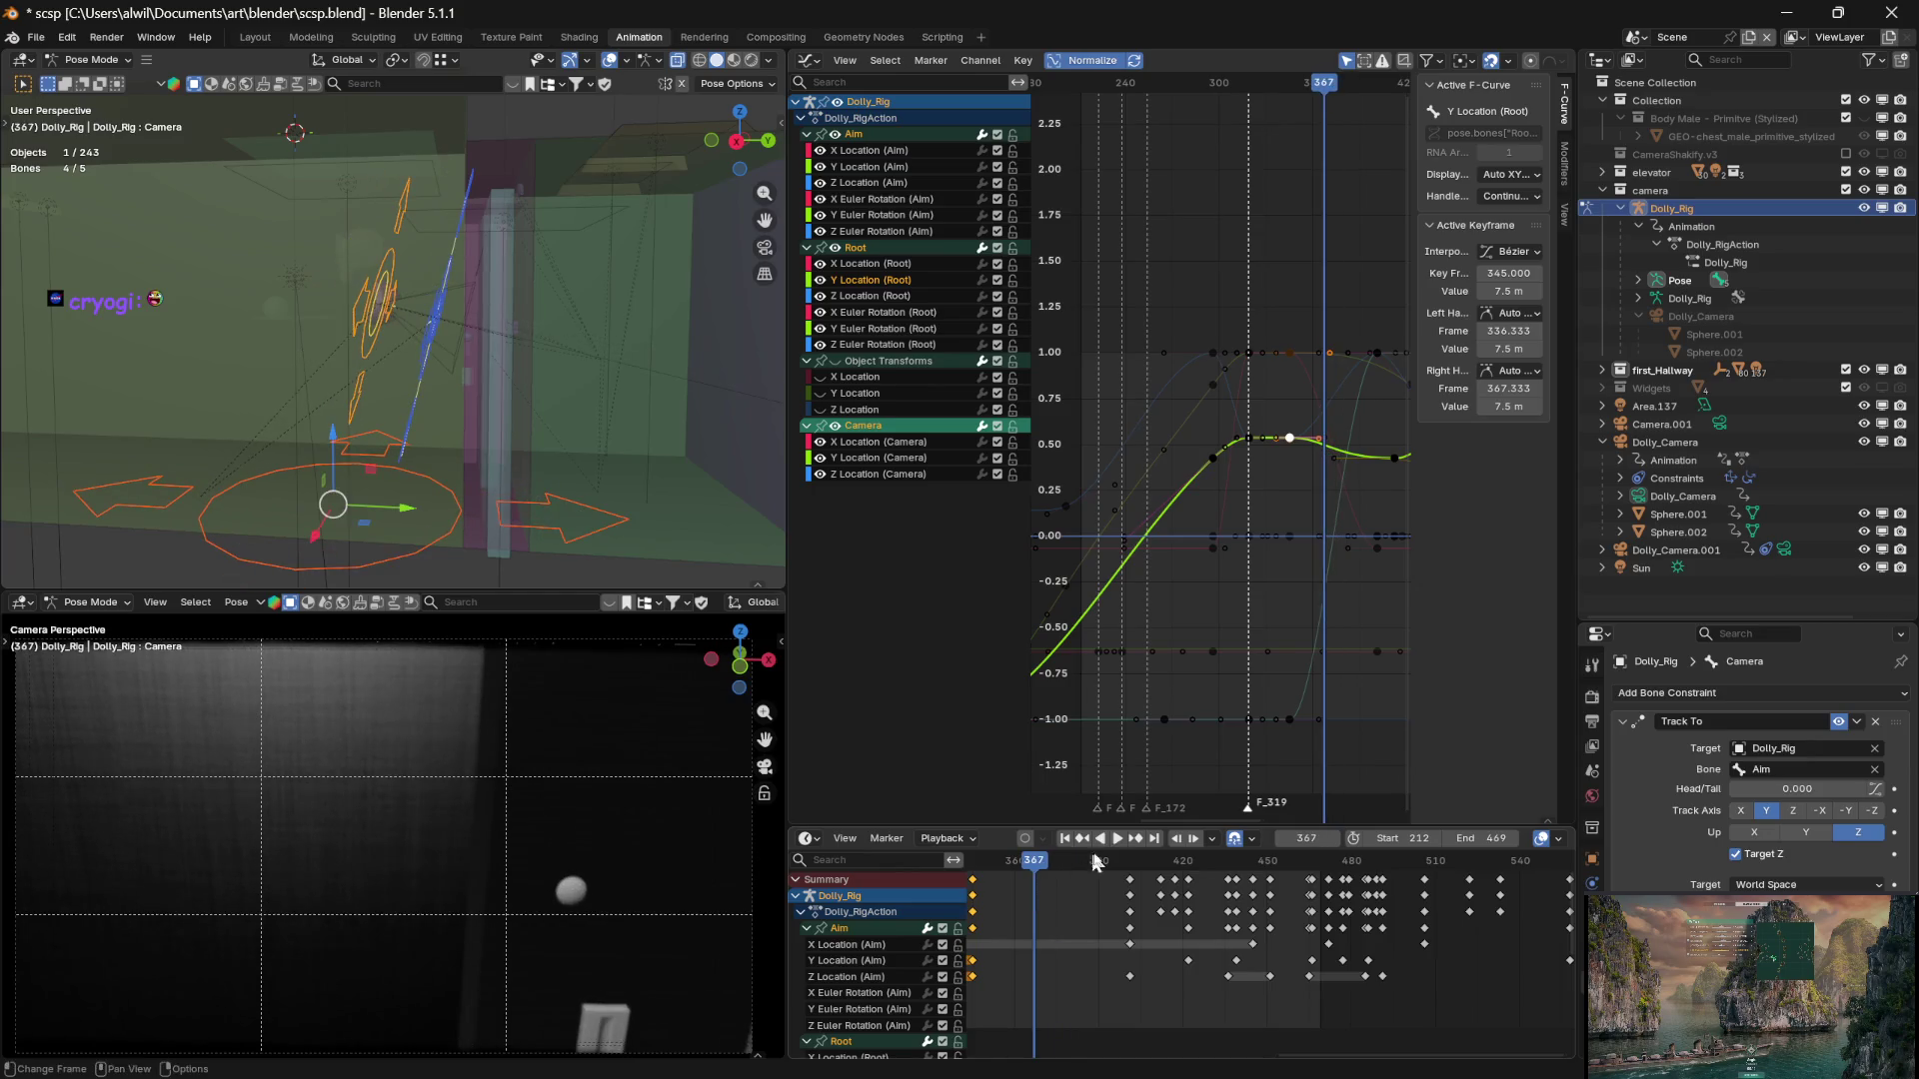
ctrl+scroll(1231, 735, left, 3)
mouse_move(1251, 87)
mouse_down()
mouse_move(1105, 80)
mouse_move(1220, 84)
mouse_up()
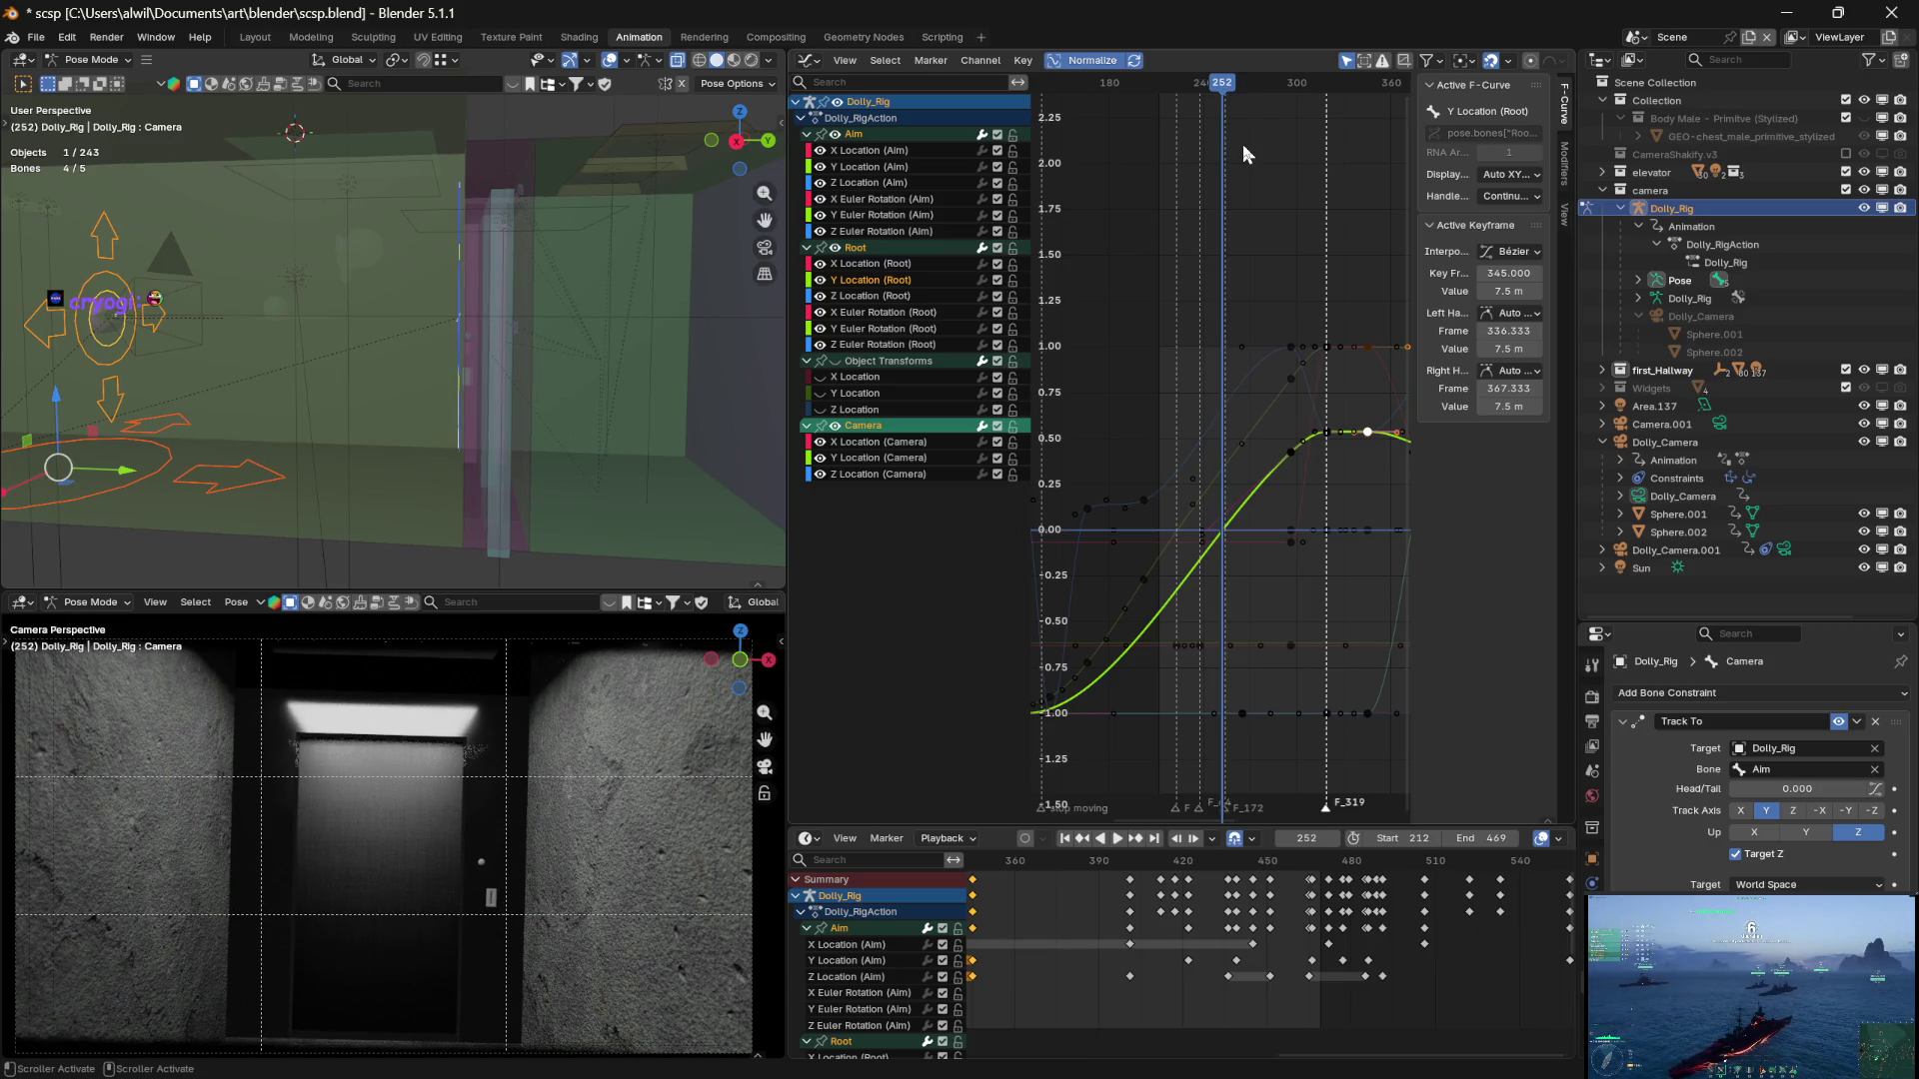
scroll(1100, 957, down, 4)
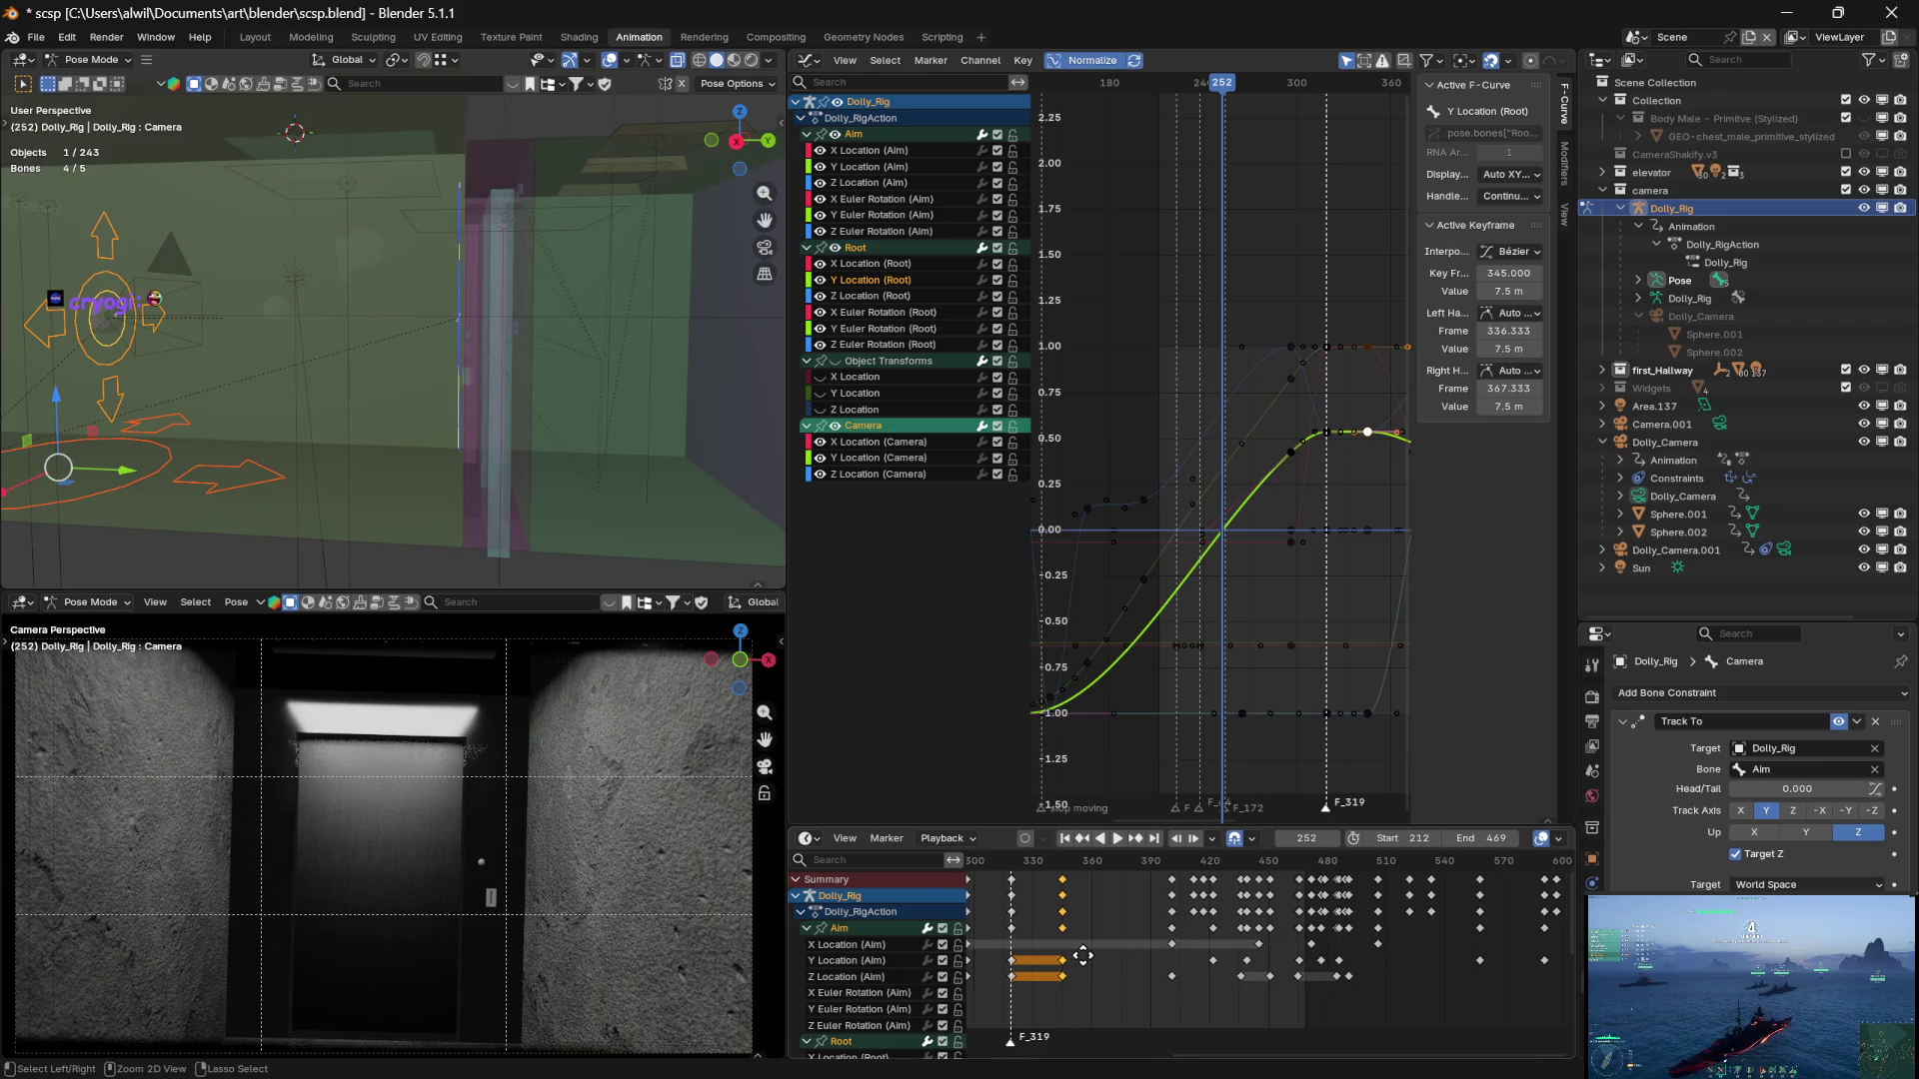
ctrl+scroll(1150, 954, up, 4)
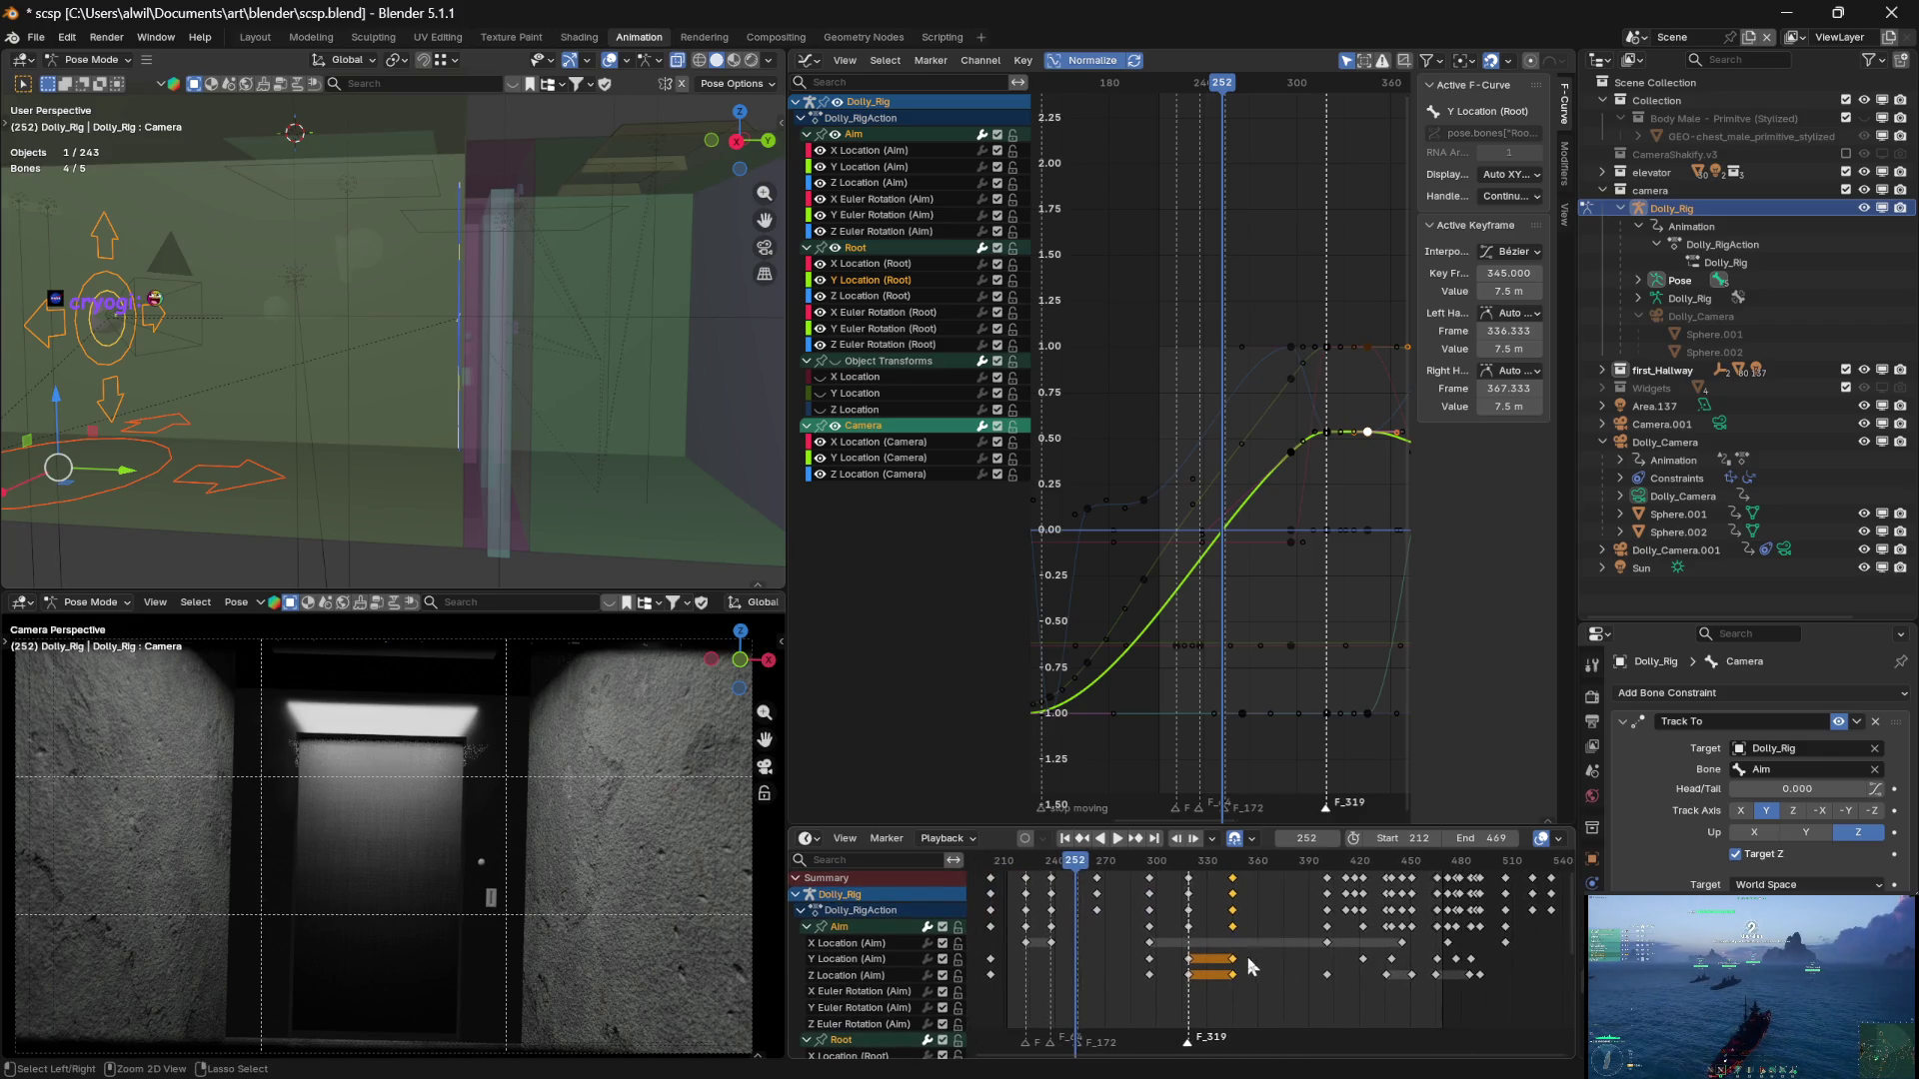
ctrl+scroll(1242, 962, up, 2)
mouse_move(1217, 88)
mouse_down()
mouse_move(1195, 90)
mouse_move(1328, 88)
mouse_move(1296, 88)
mouse_up()
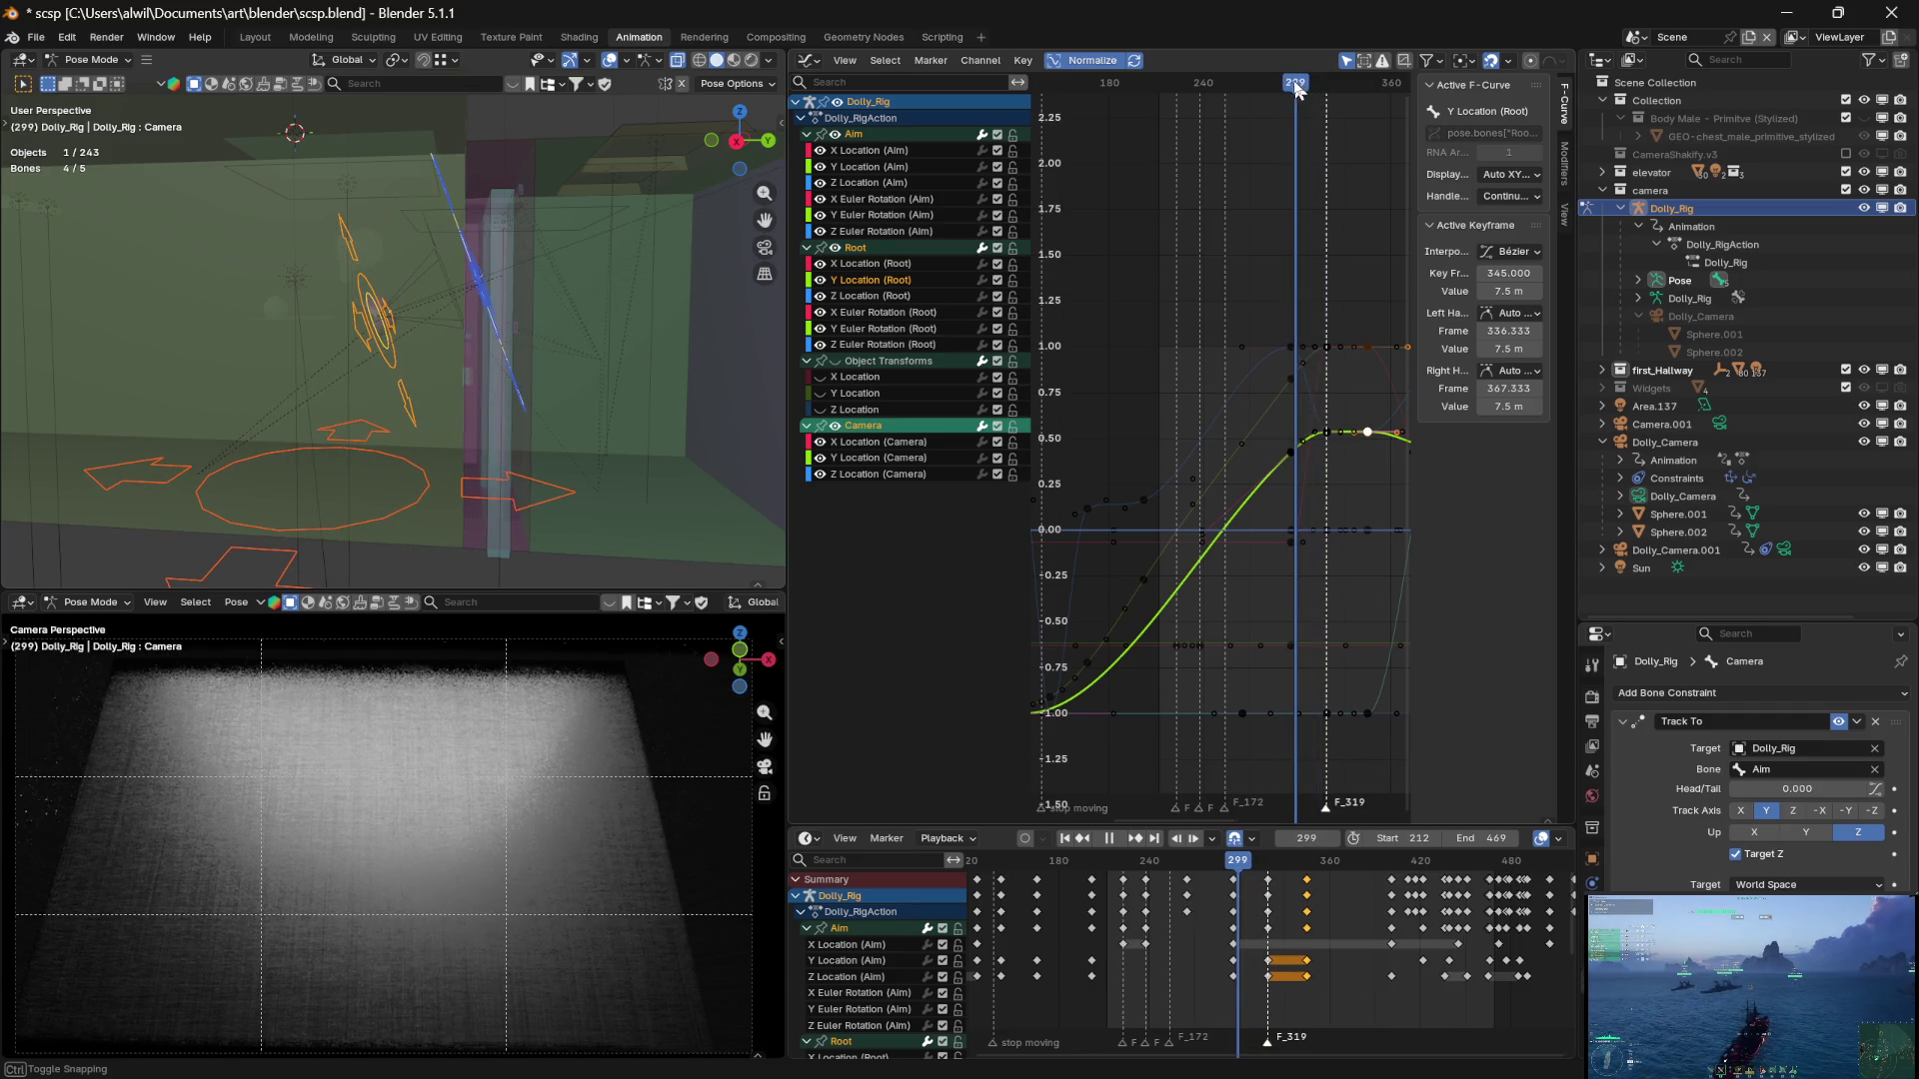
Set the Camera bone's location keys at frame 265 to a value of 0 m
click(372, 345)
click(1249, 770)
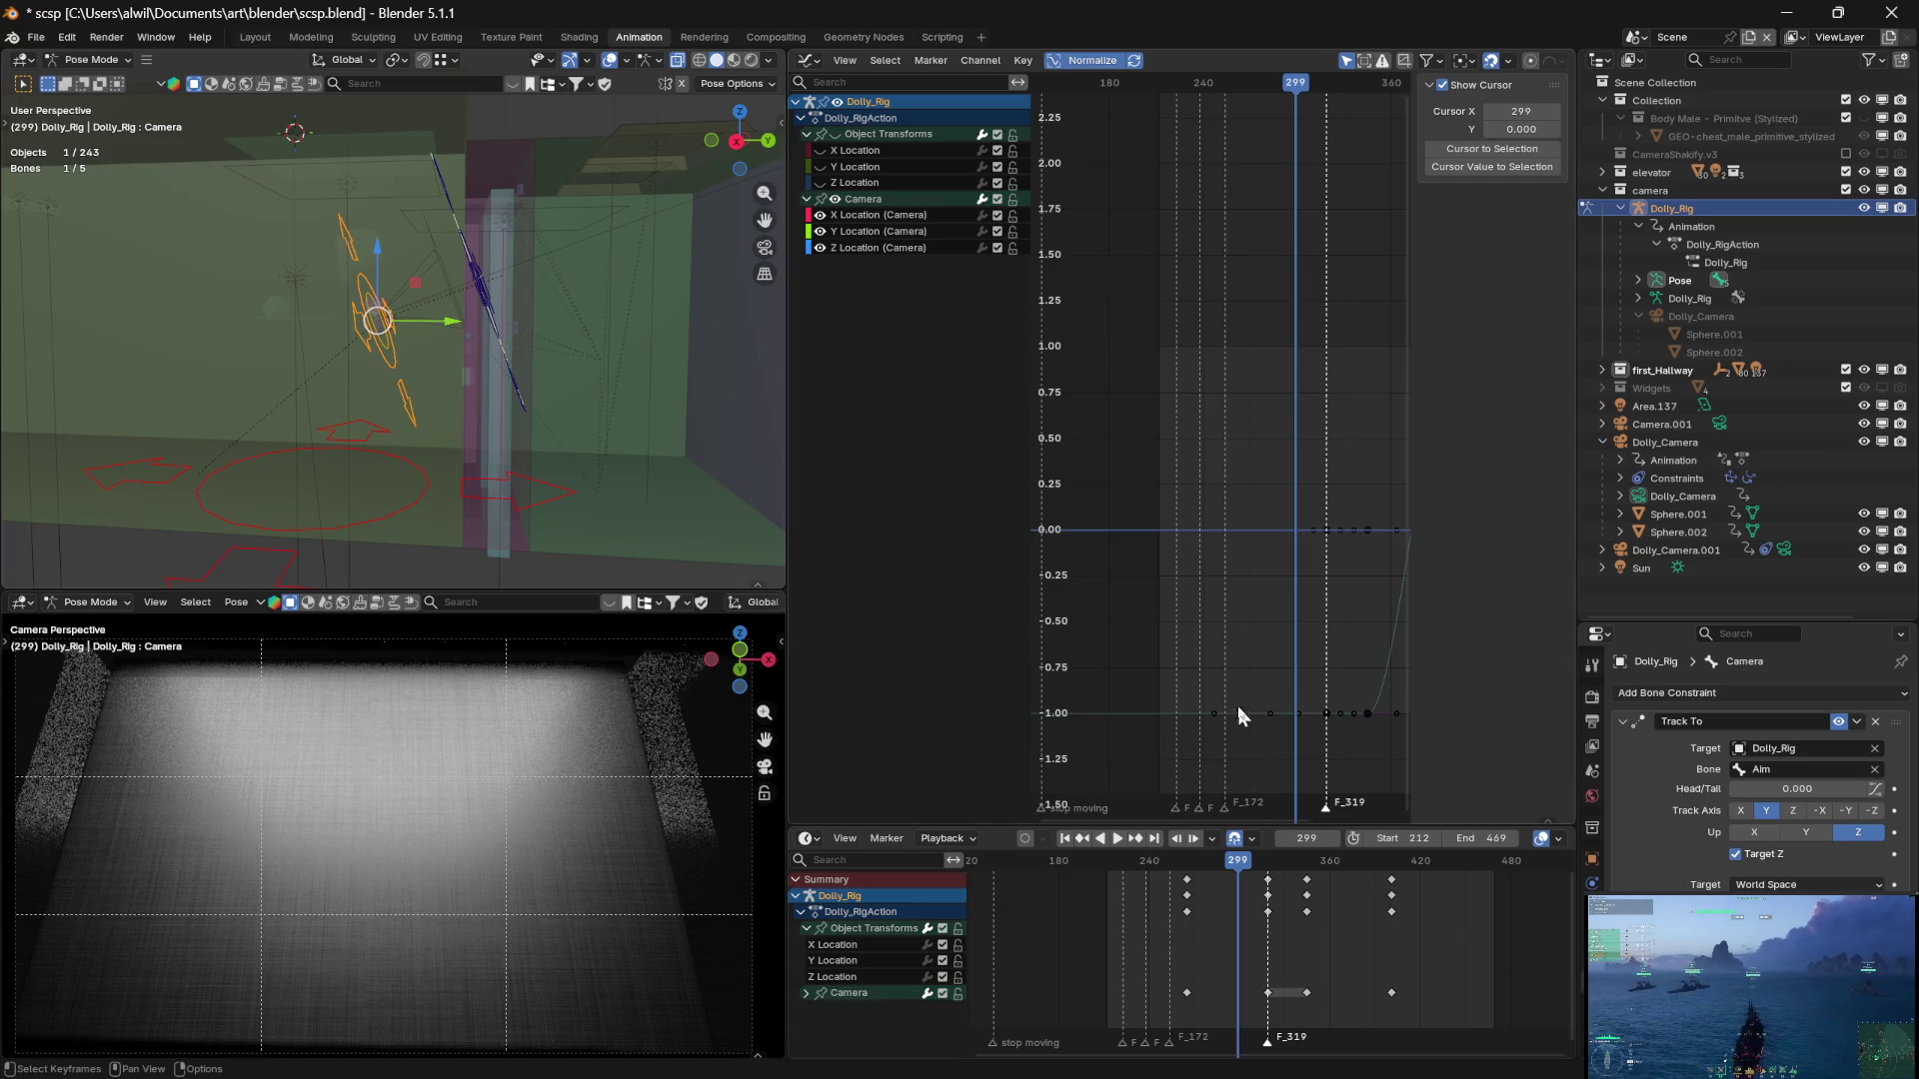
click(1242, 713)
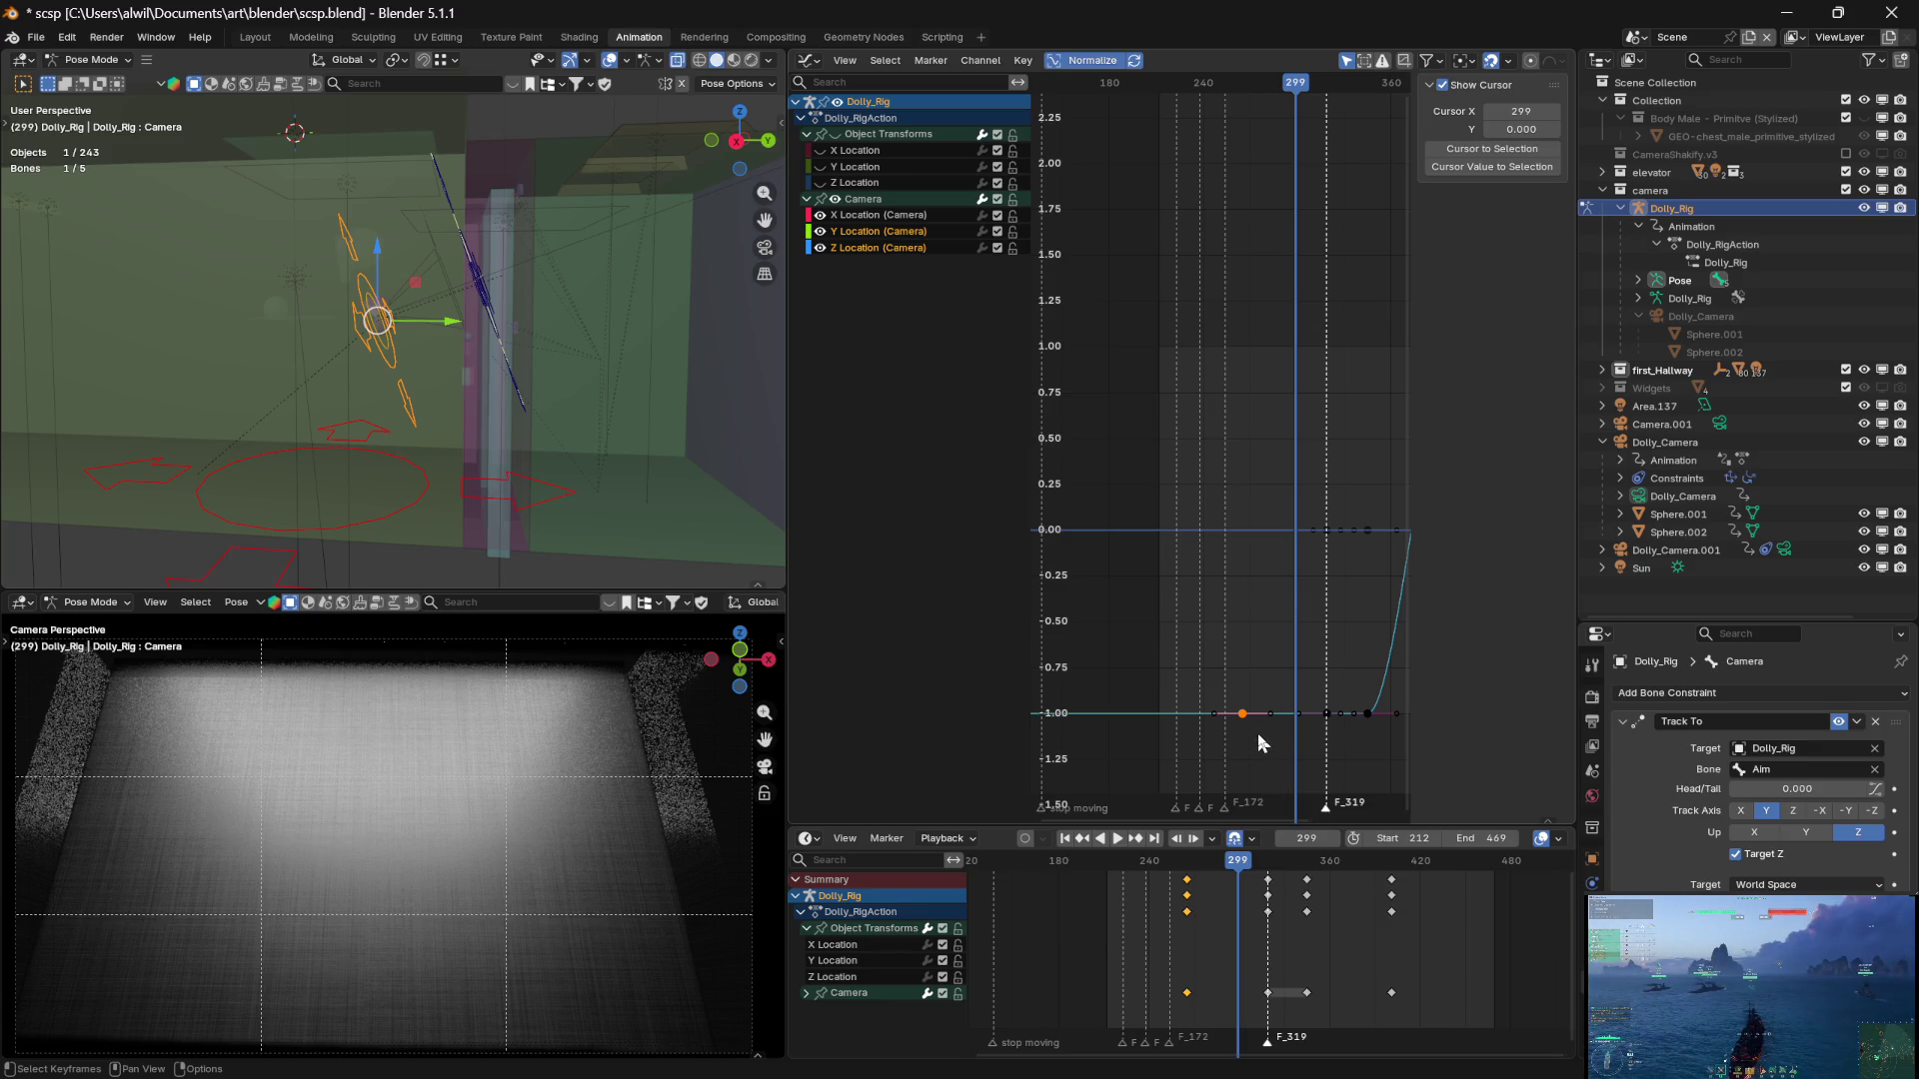
click(1241, 713)
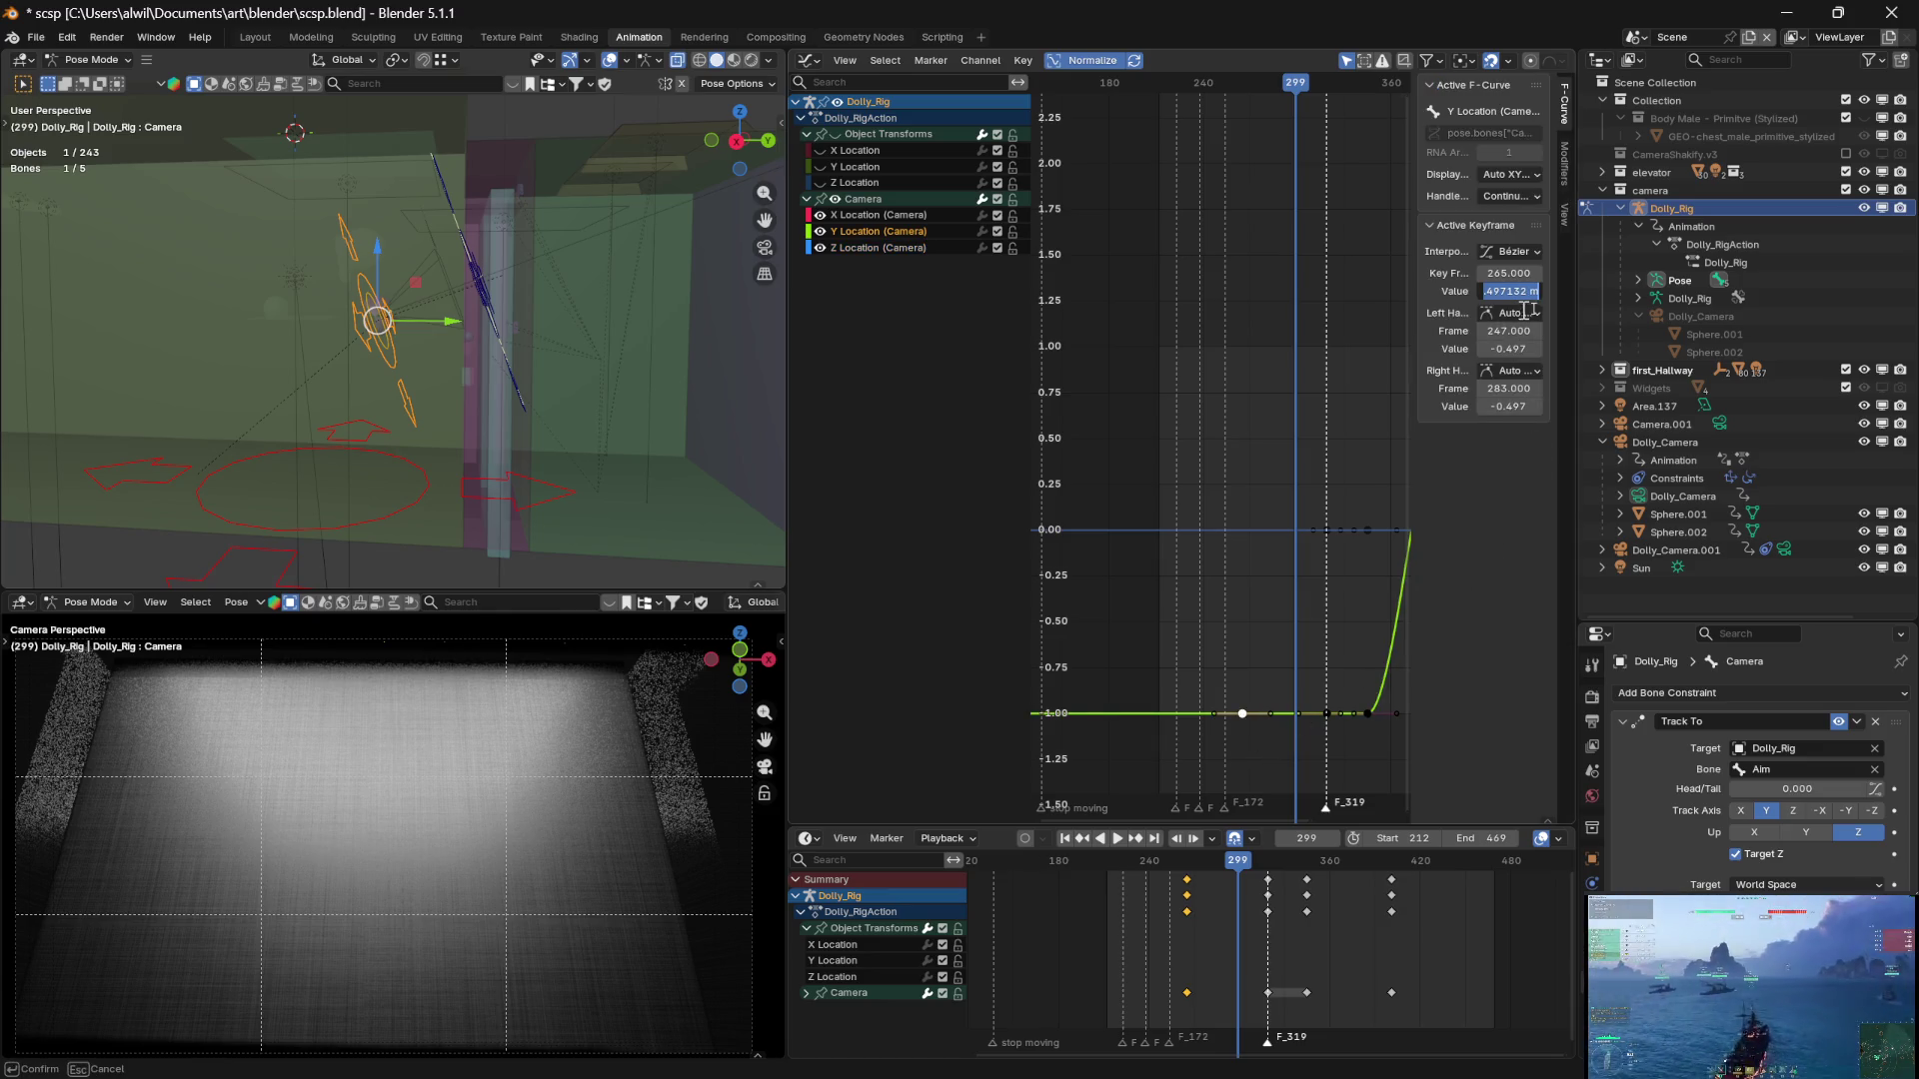
text(0)
key(Return)
click(1252, 717)
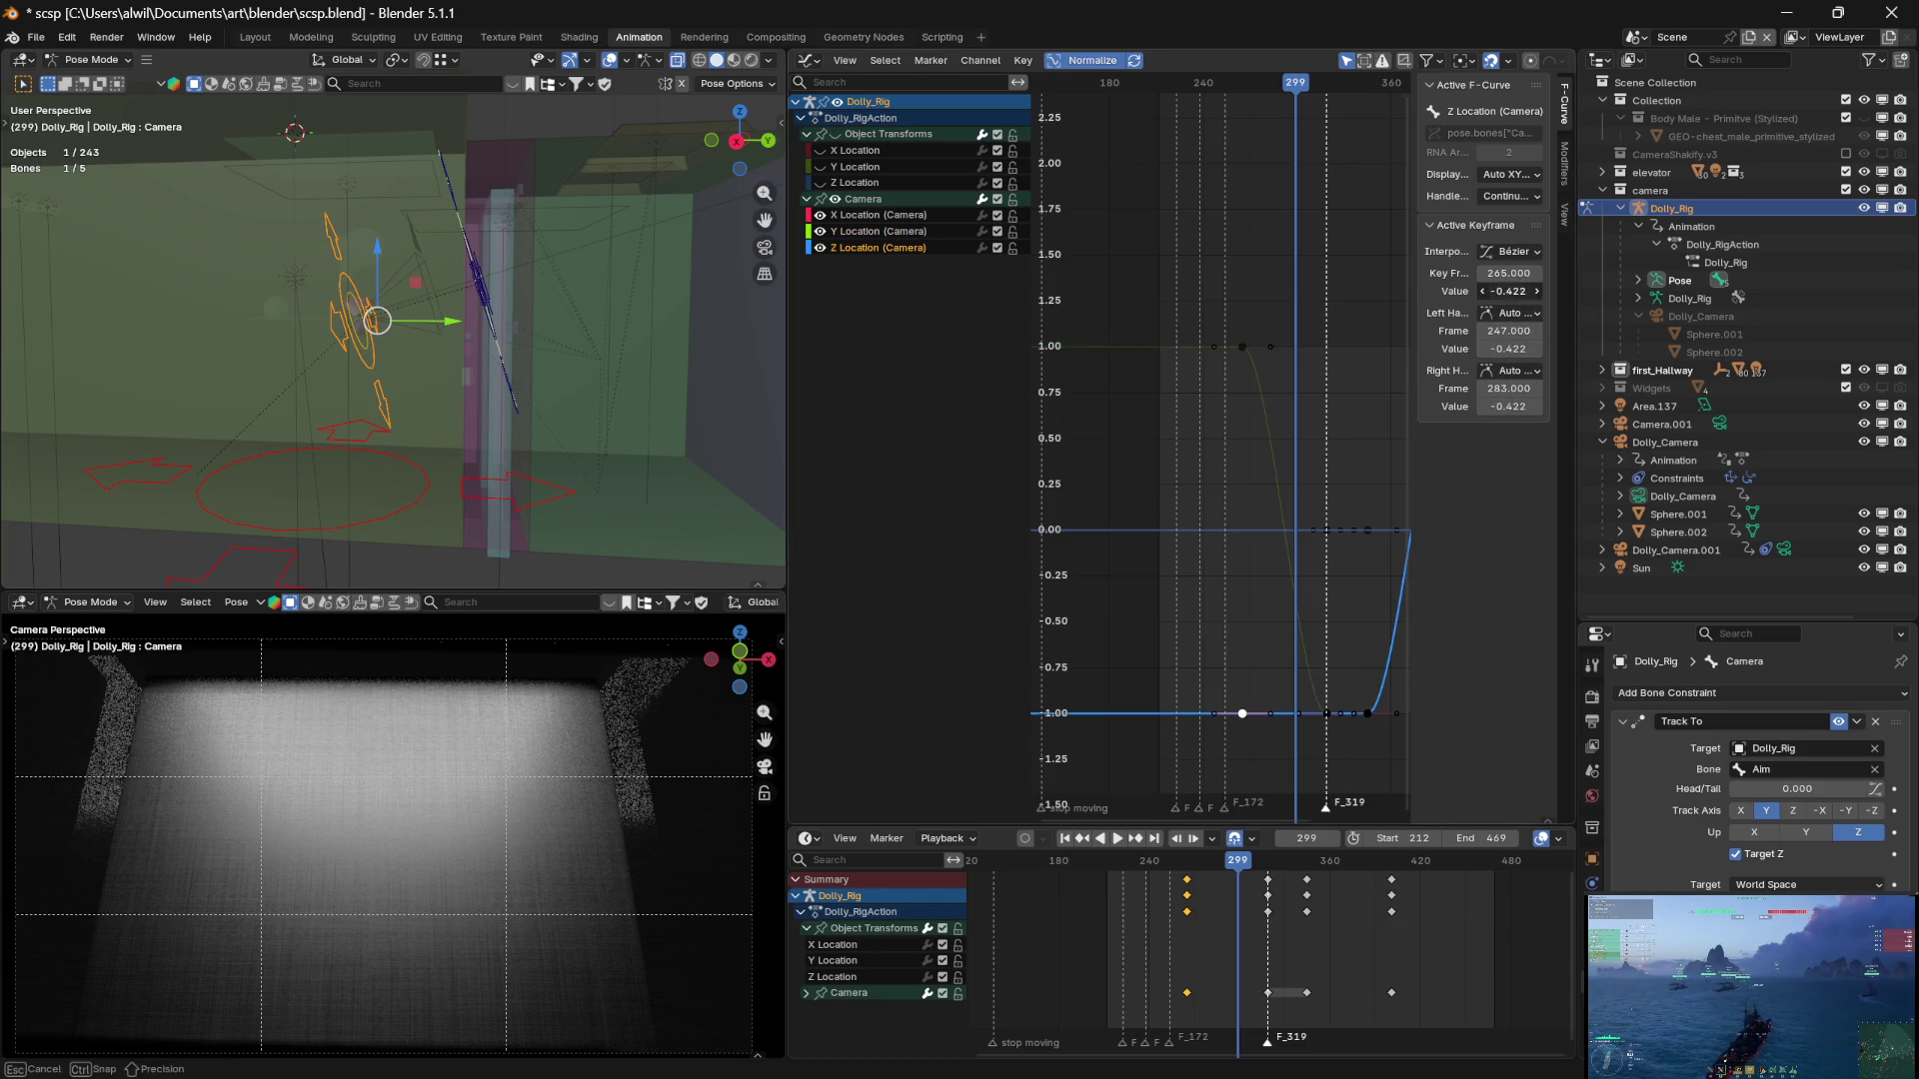
key(Return)
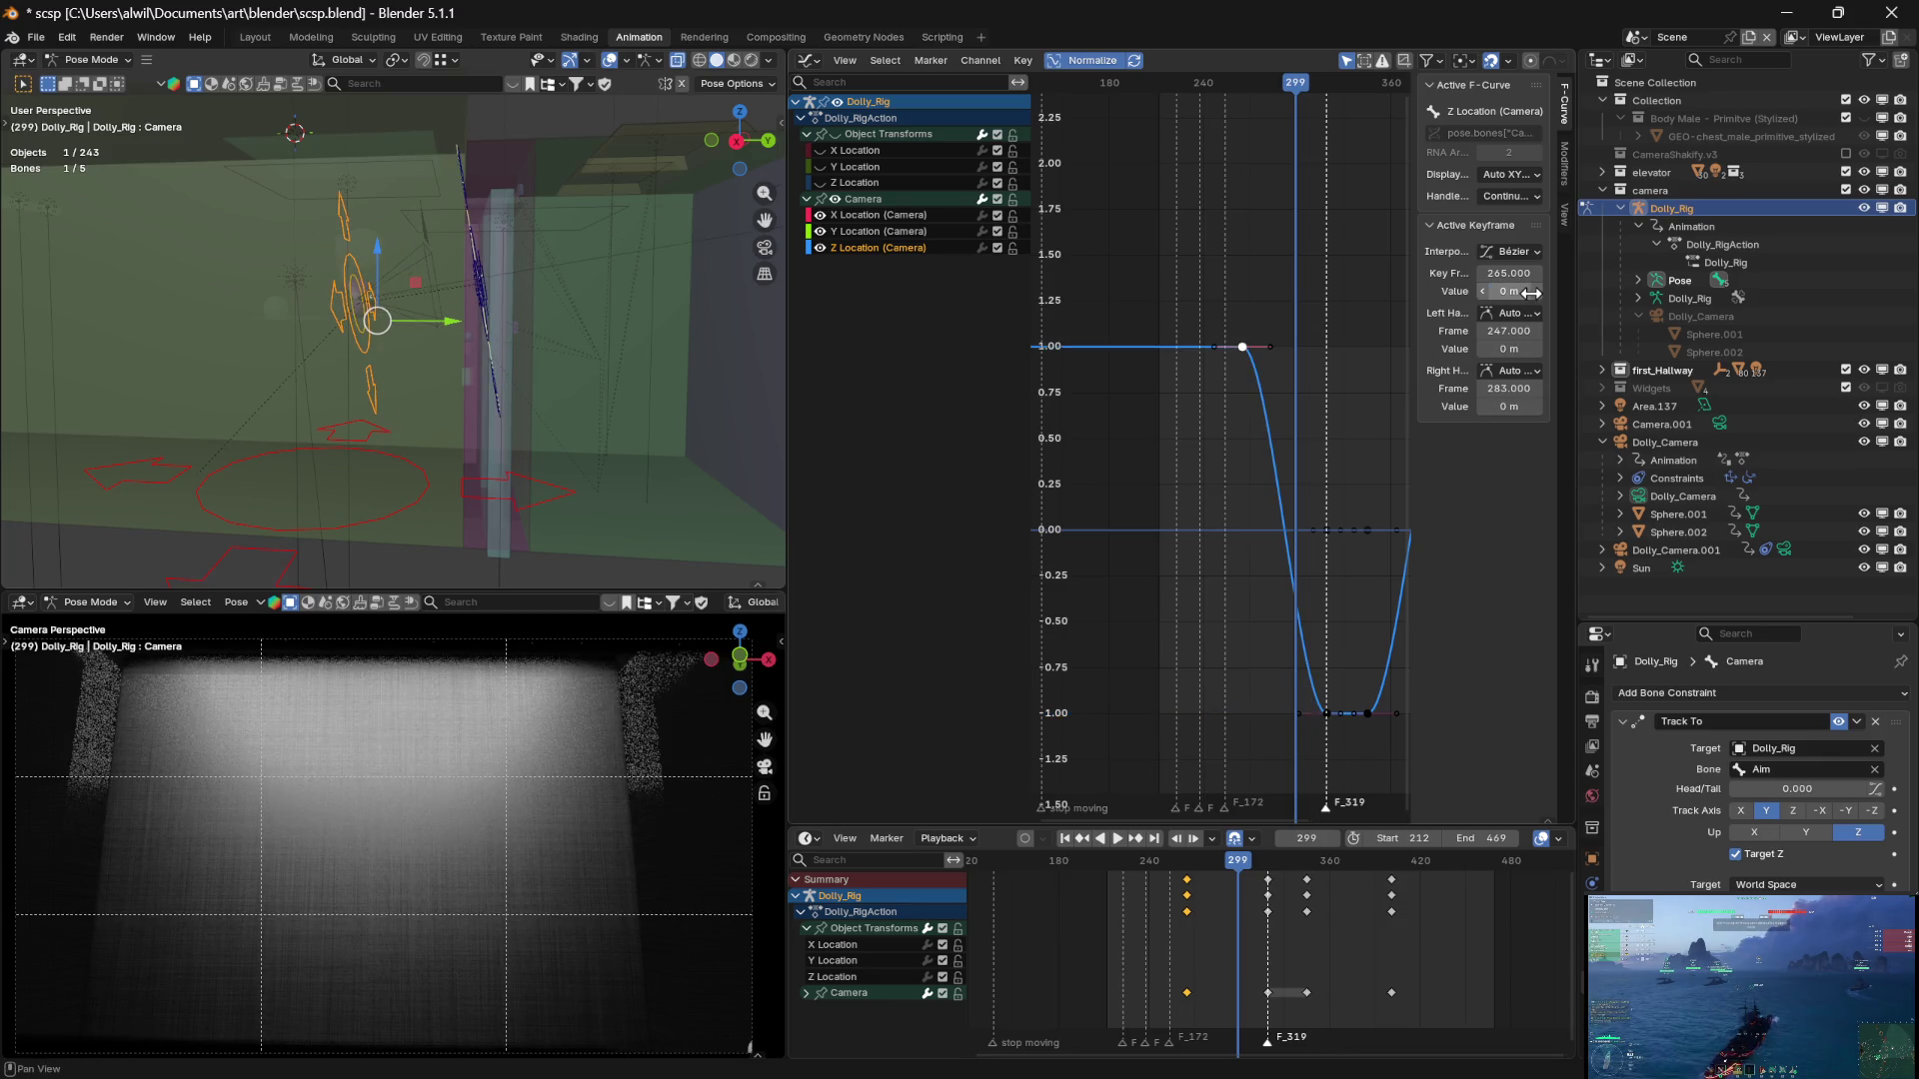
Check the camera around frame 284, recentre the curve, and step back to frame 223
mouse_move(1257, 95)
mouse_down()
mouse_move(1239, 96)
mouse_move(1404, 150)
mouse_move(1204, 146)
mouse_up()
middle_drag(1197, 735, 1262, 747)
key(Left)
key(Left)
key(Left)
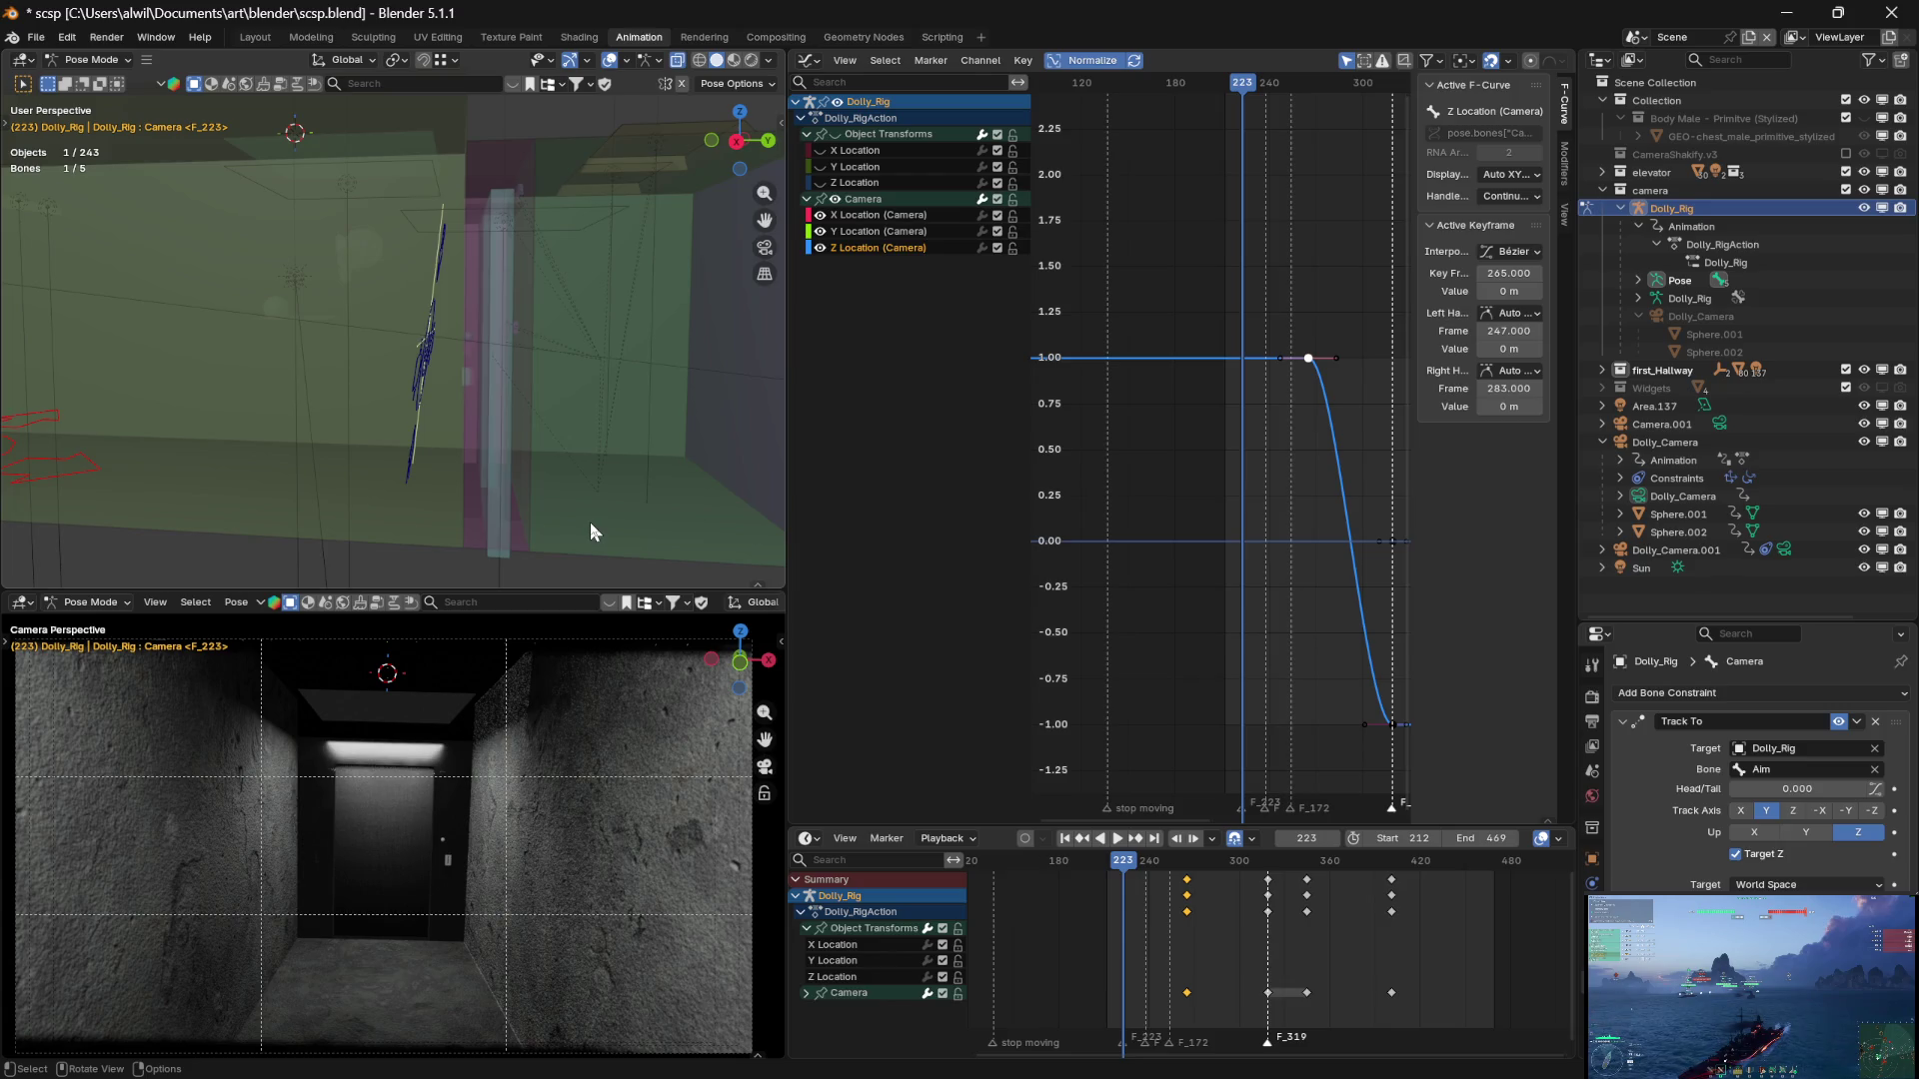
Select the Aim and Root bones, hide the Camera group's curves, and jump to frame 318
key(a)
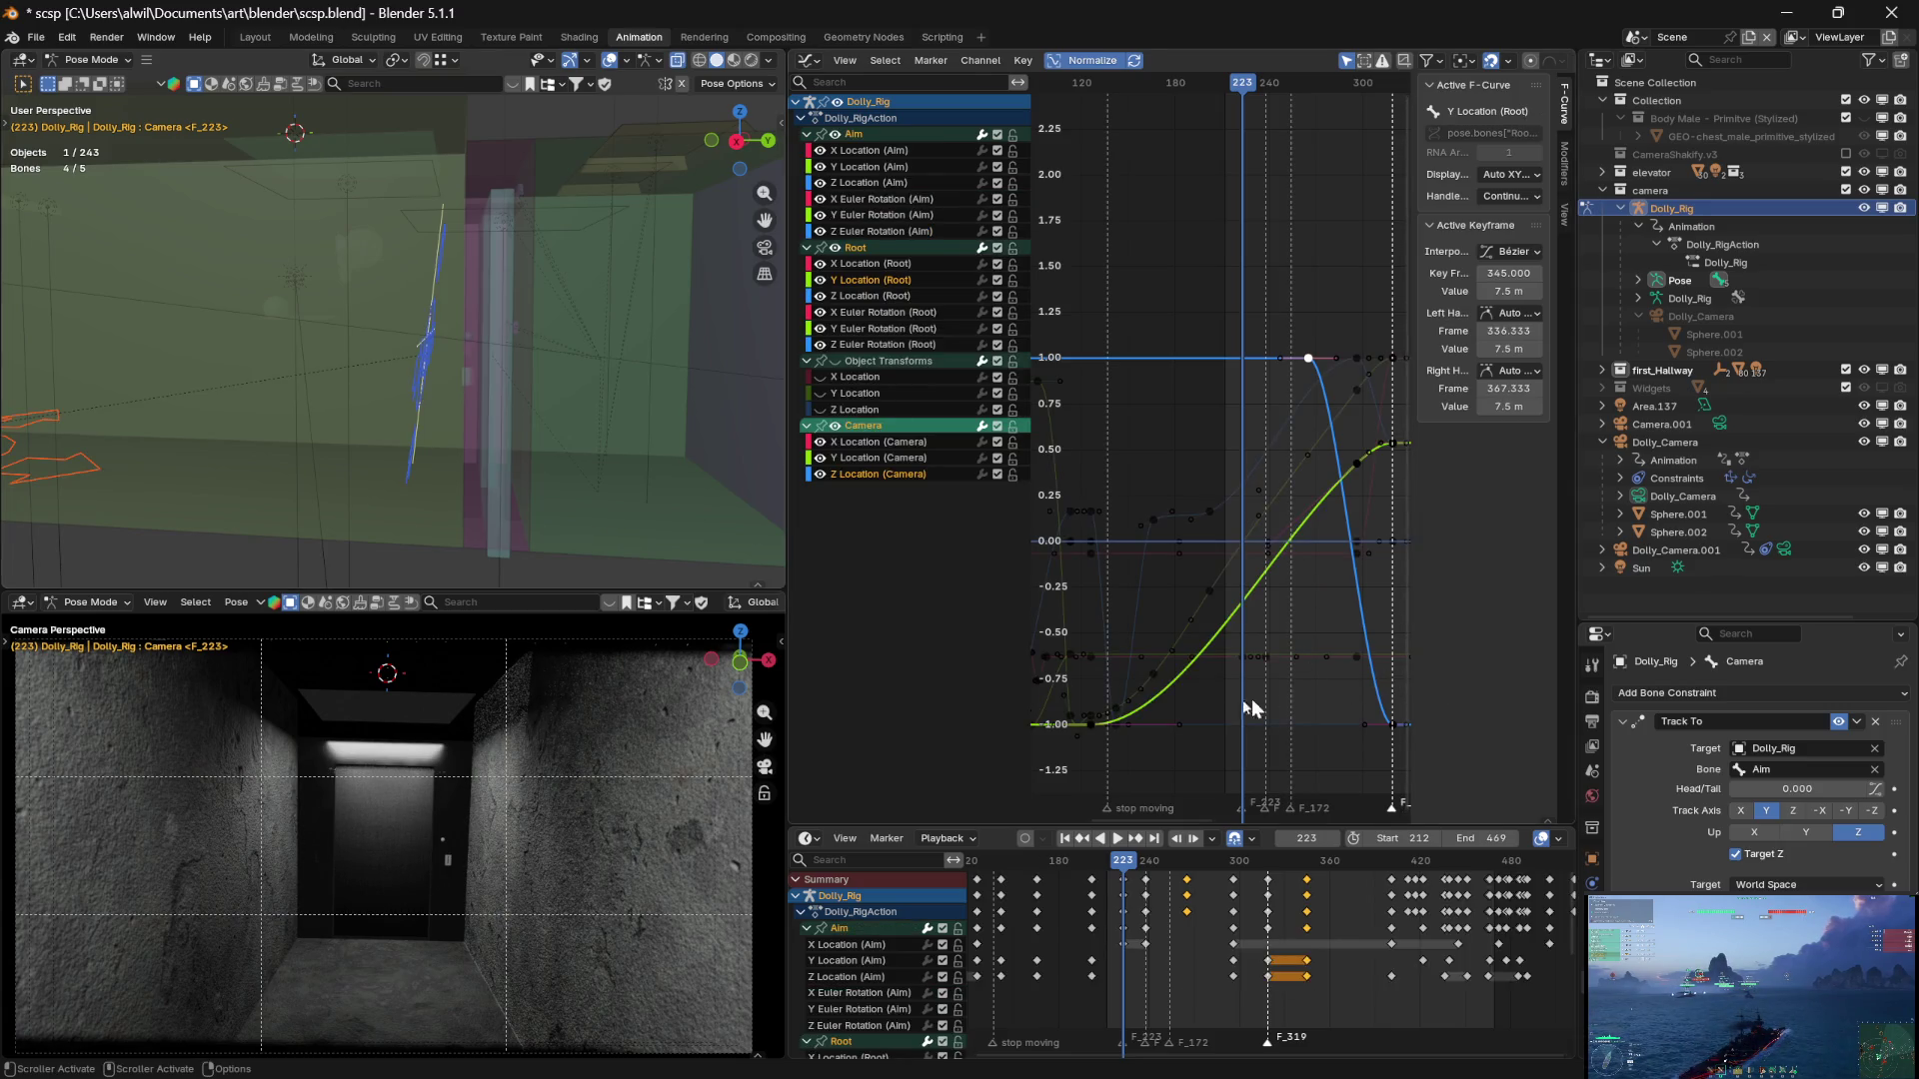
drag(1028, 697, 908, 695)
click(837, 428)
mouse_move(1320, 658)
middle_down()
mouse_move(1014, 670)
mouse_move(1174, 668)
middle_up()
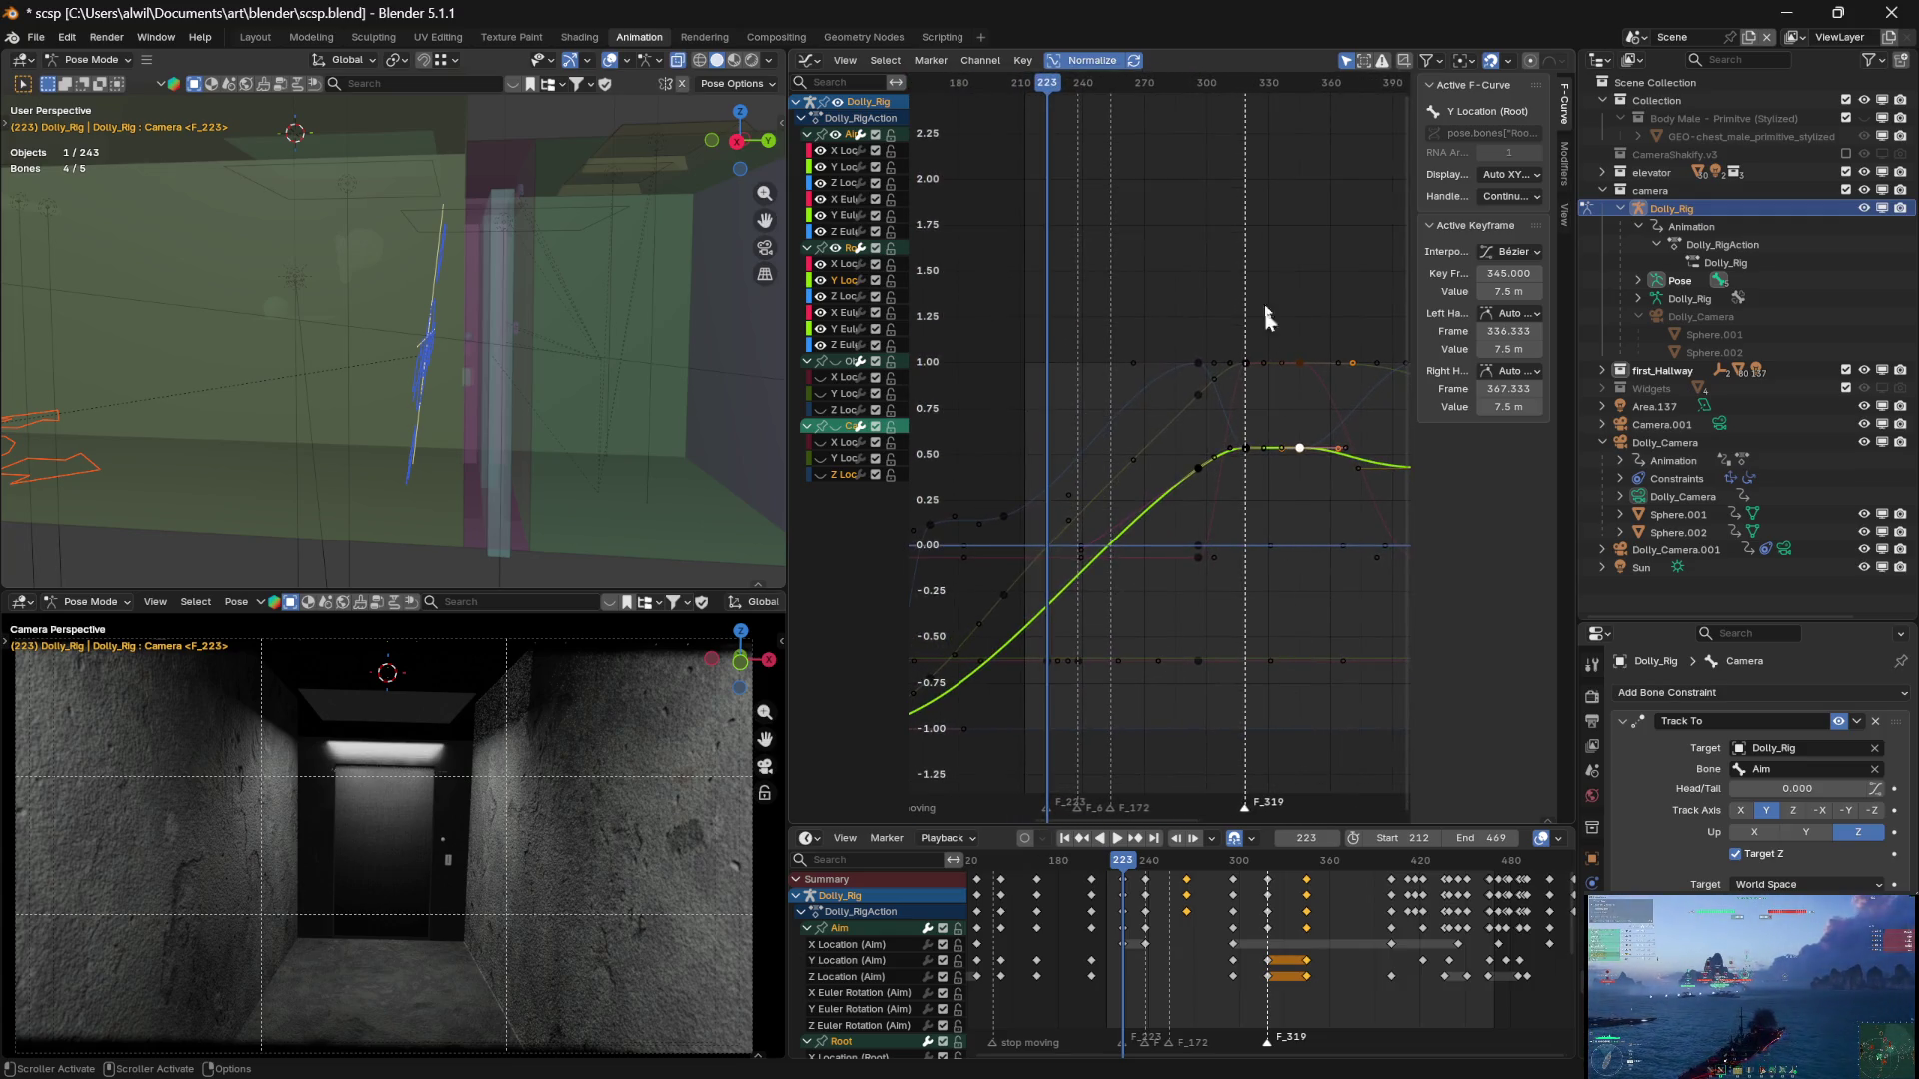
drag(1242, 96, 1256, 102)
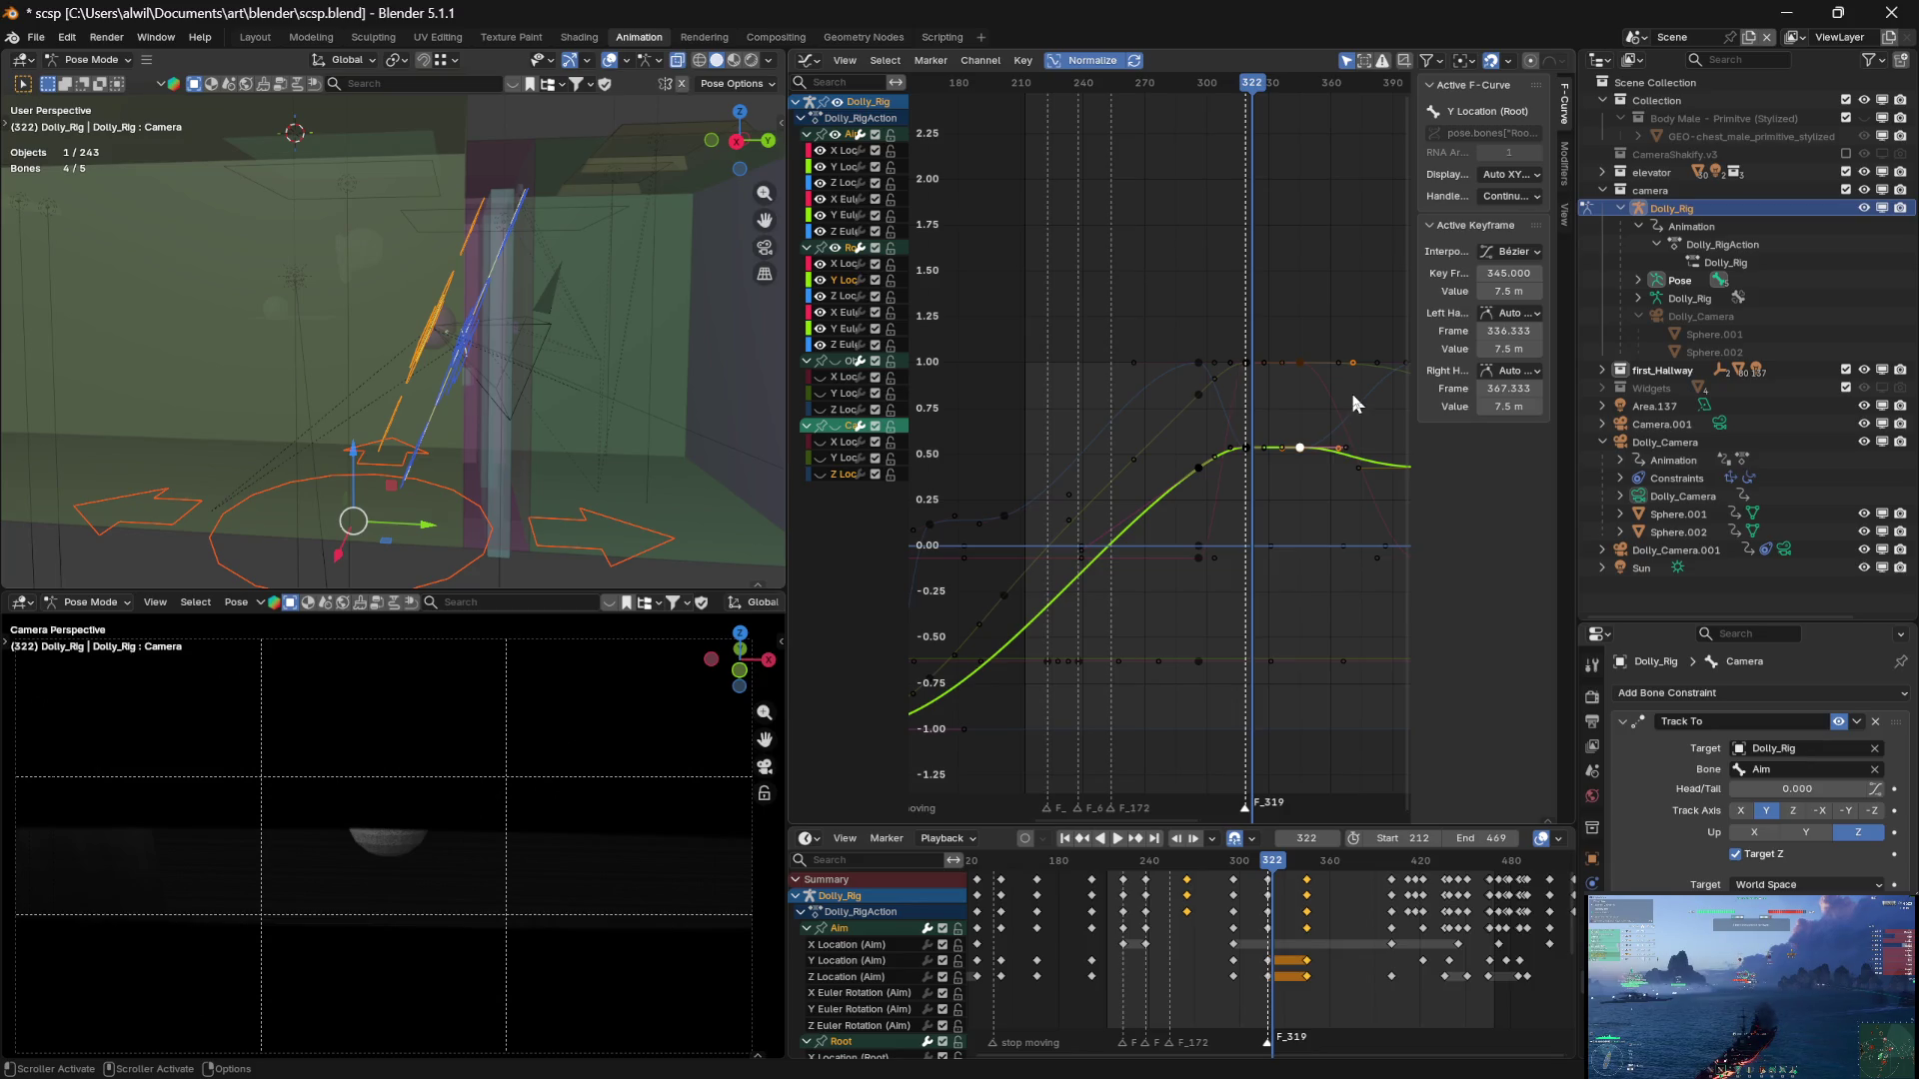
Scrub back over the camera move, cancel to frame 280, and deselect the Camera bone
mouse_move(1246, 98)
mouse_down()
mouse_move(1031, 88)
mouse_move(1244, 50)
mouse_move(1040, 58)
mouse_move(1203, 57)
mouse_move(1183, 62)
mouse_up()
key(Escape)
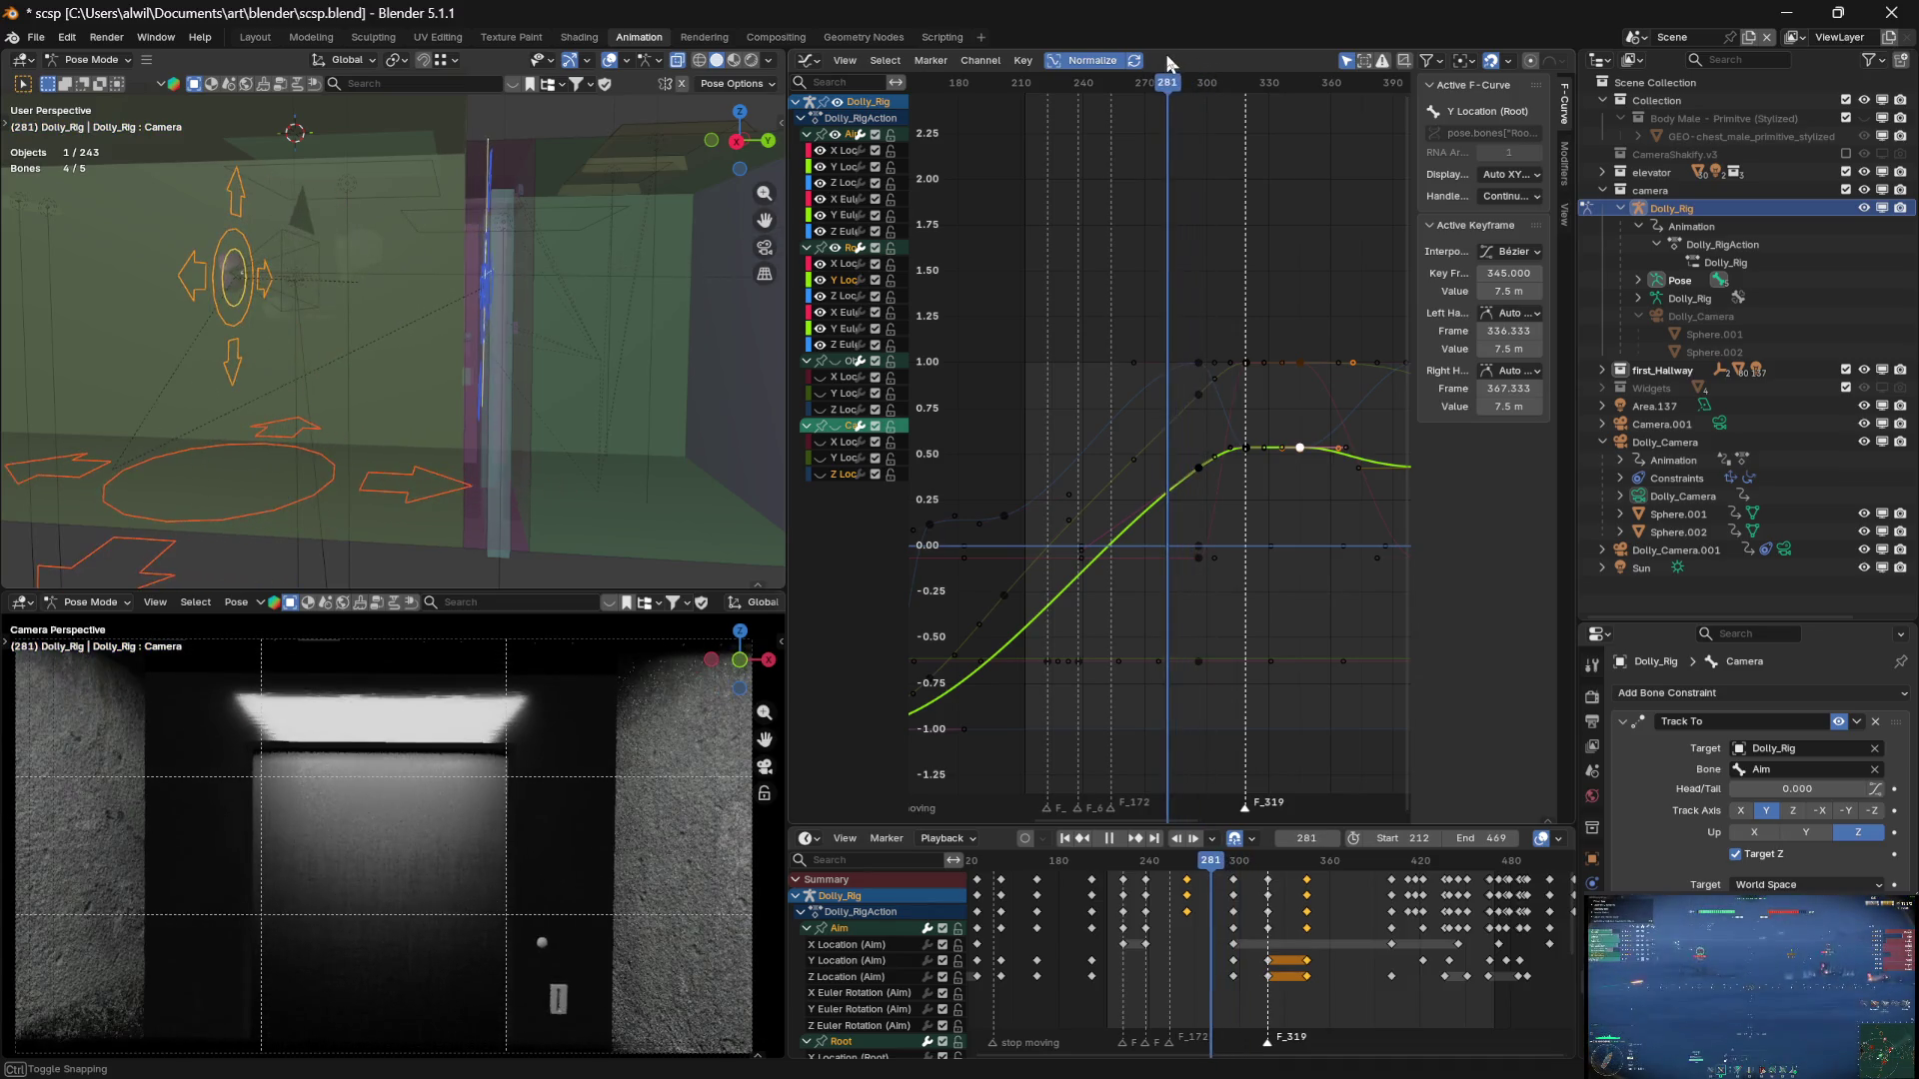
click(183, 290)
mouse_move(1216, 573)
middle_down()
mouse_move(1229, 549)
mouse_move(1119, 586)
mouse_move(1333, 431)
mouse_move(1153, 565)
mouse_move(1285, 484)
mouse_move(1250, 540)
mouse_move(1224, 692)
mouse_move(1200, 659)
middle_up()
click(696, 530)
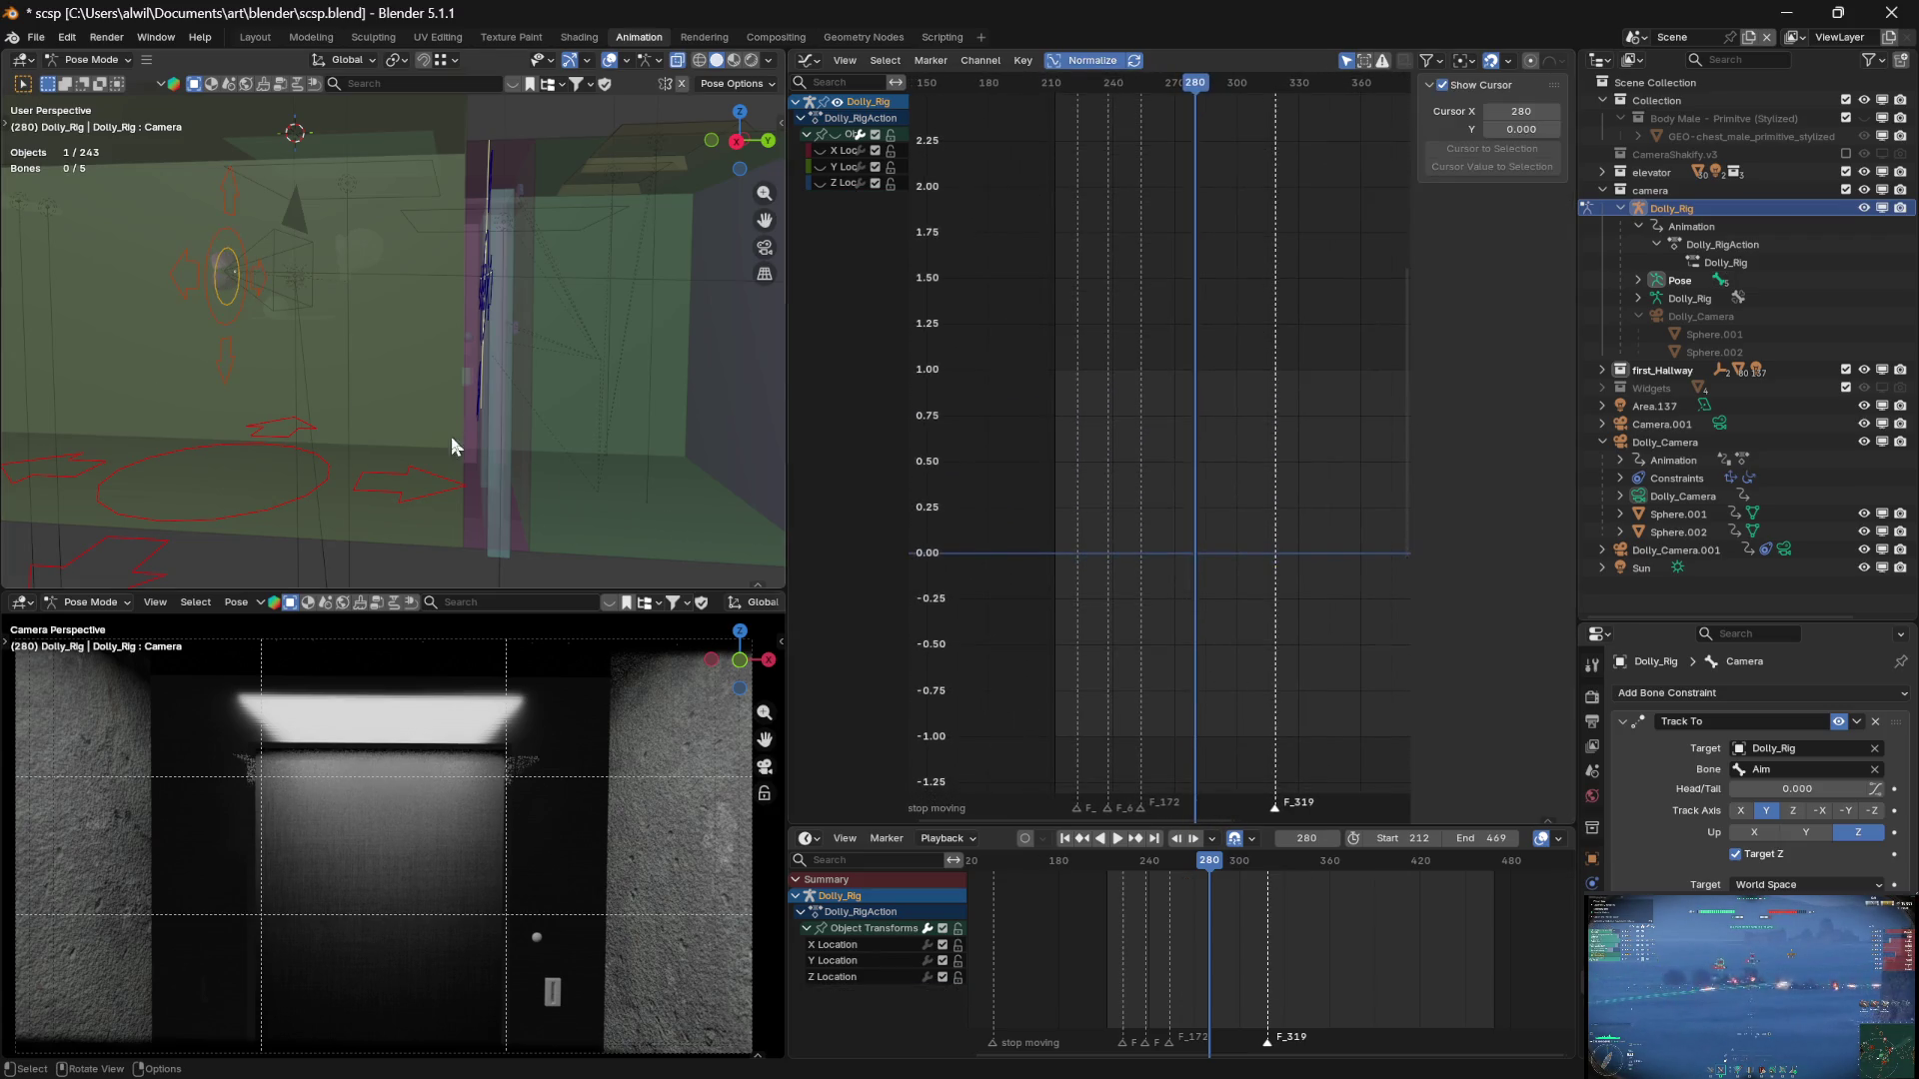
Show the Camera bone's curves to frame its Z Location dip, then hide them and review frames 226–309
click(224, 371)
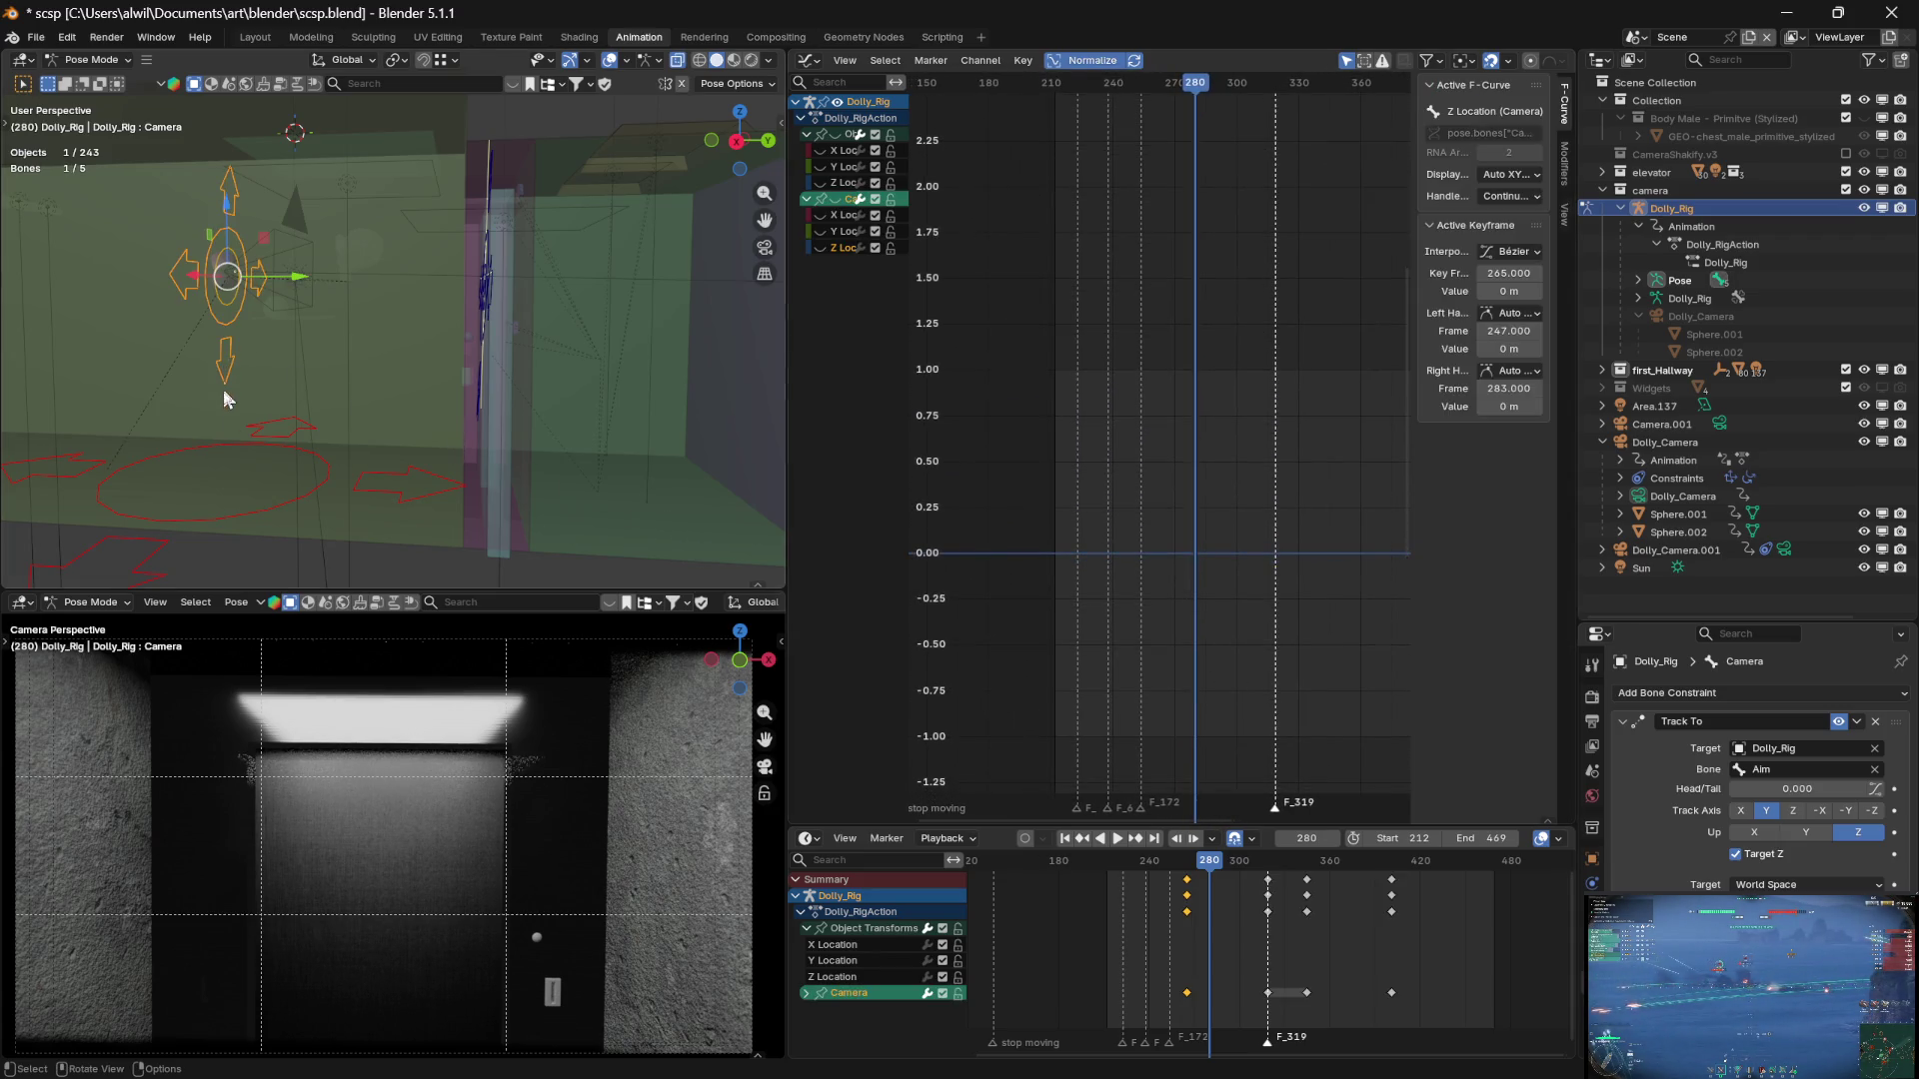
mouse_move(1332, 539)
middle_down()
mouse_move(1290, 617)
mouse_move(1289, 347)
mouse_move(1062, 514)
mouse_move(1341, 485)
mouse_move(1332, 519)
mouse_move(1203, 519)
mouse_move(1302, 544)
mouse_move(1230, 569)
middle_up()
click(836, 136)
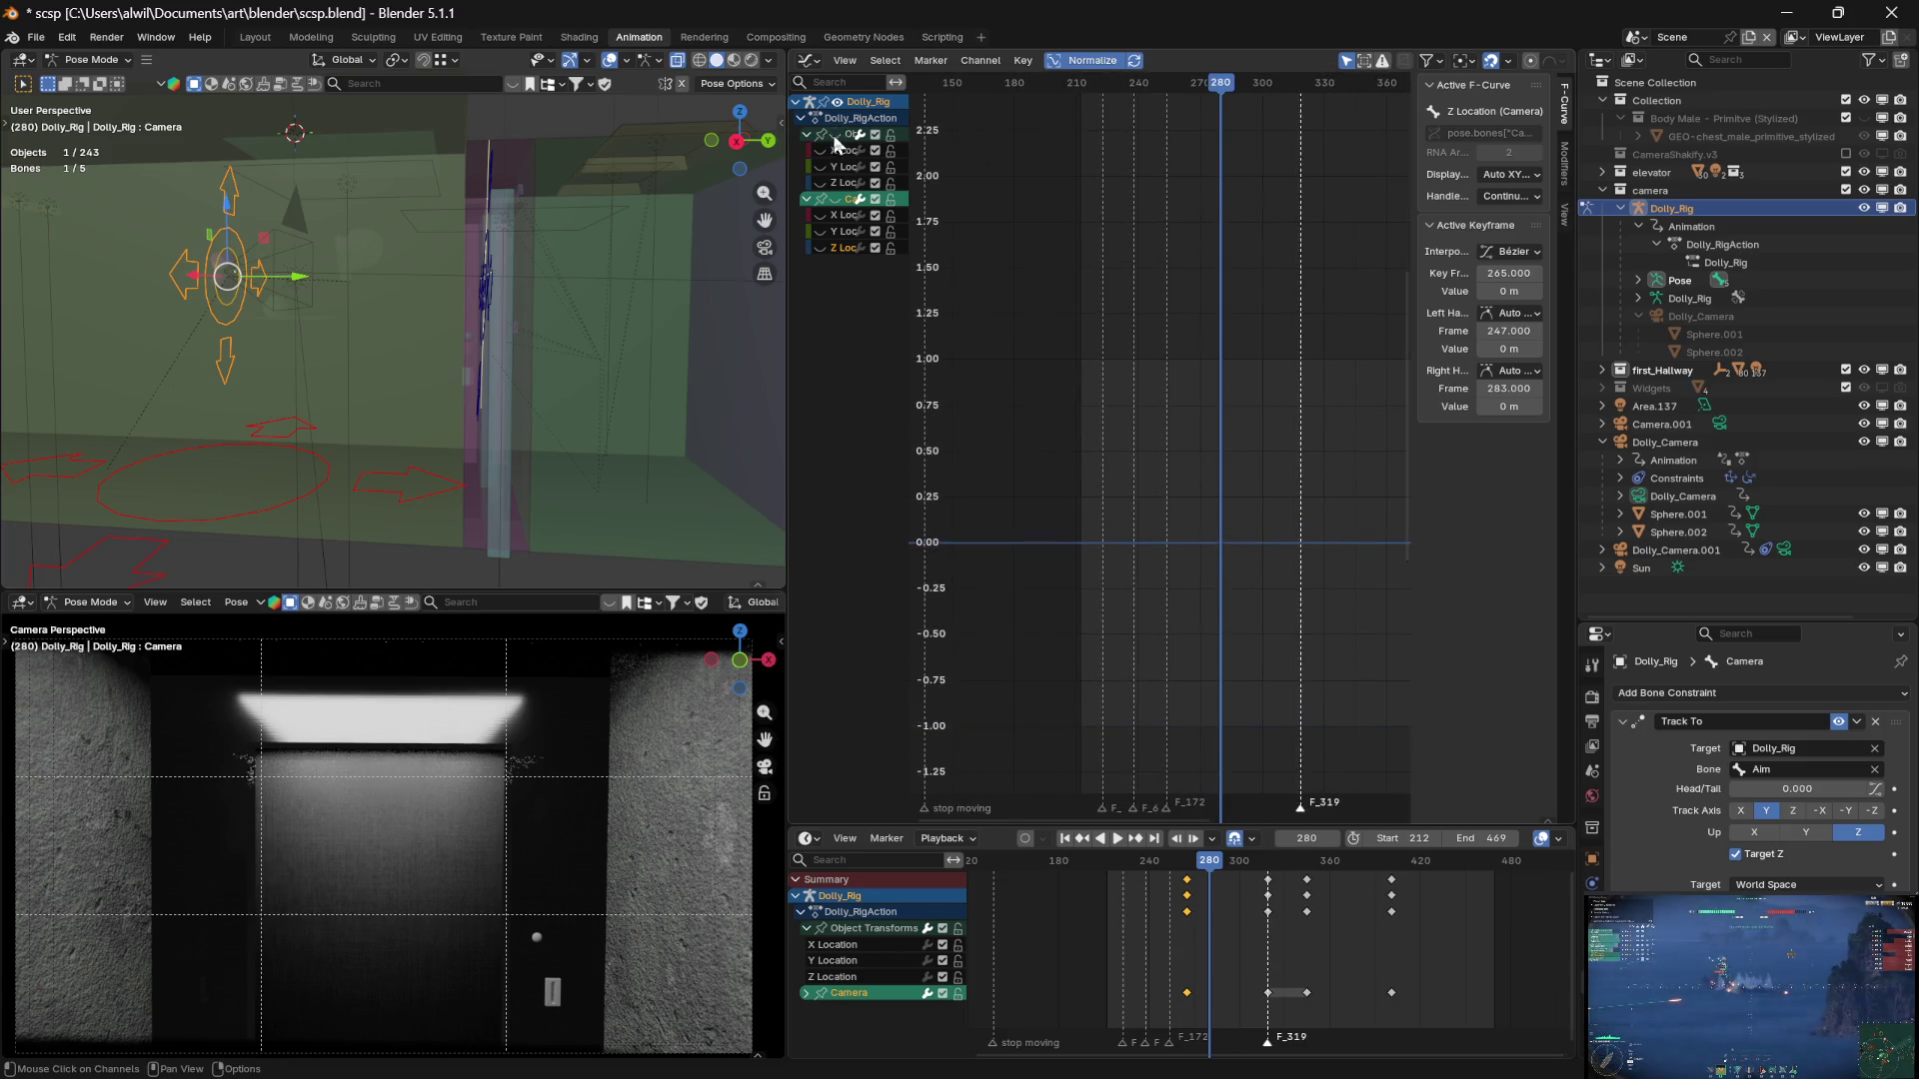
click(835, 200)
mouse_move(1339, 432)
middle_down()
mouse_move(1209, 430)
mouse_move(1221, 442)
middle_up()
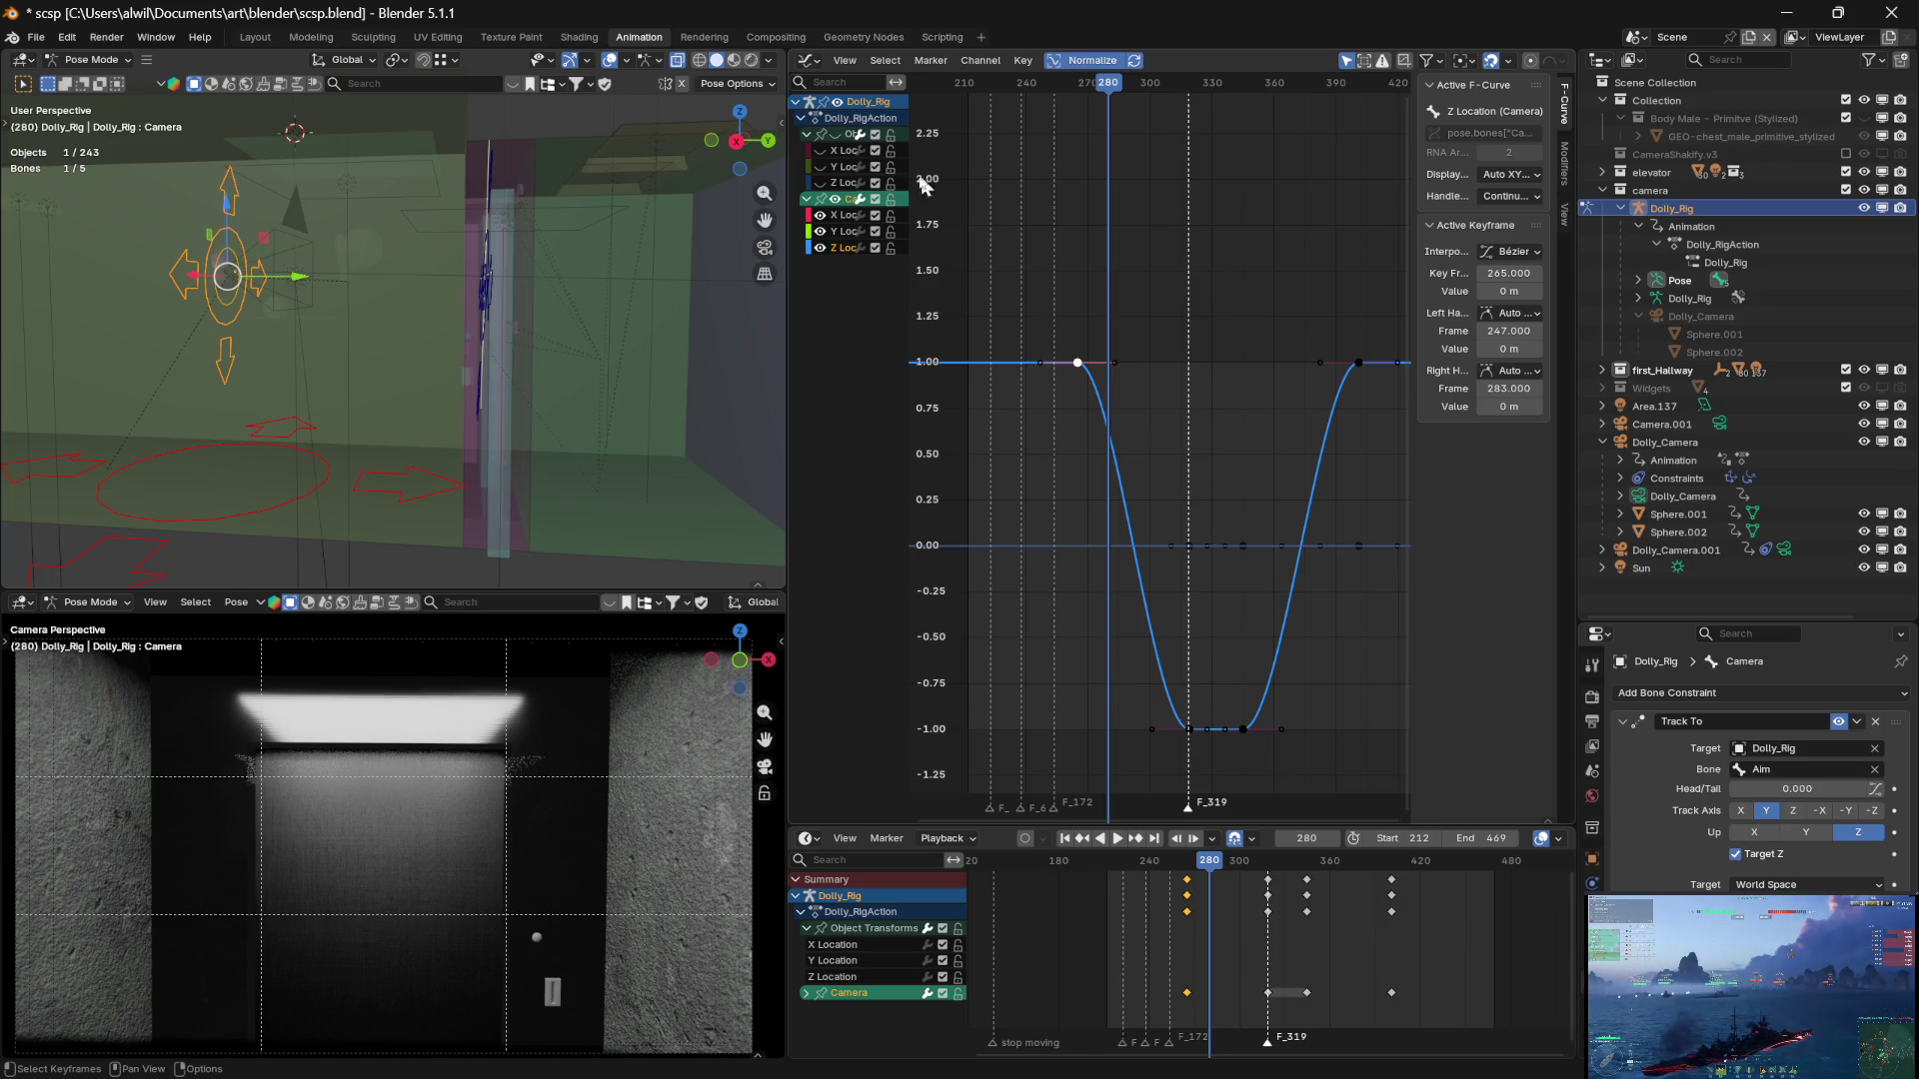
click(837, 200)
mouse_move(1112, 87)
mouse_down()
mouse_move(999, 92)
mouse_move(1171, 124)
mouse_move(1337, 116)
mouse_move(1008, 106)
mouse_move(985, 88)
mouse_move(1140, 80)
mouse_move(981, 64)
mouse_up()
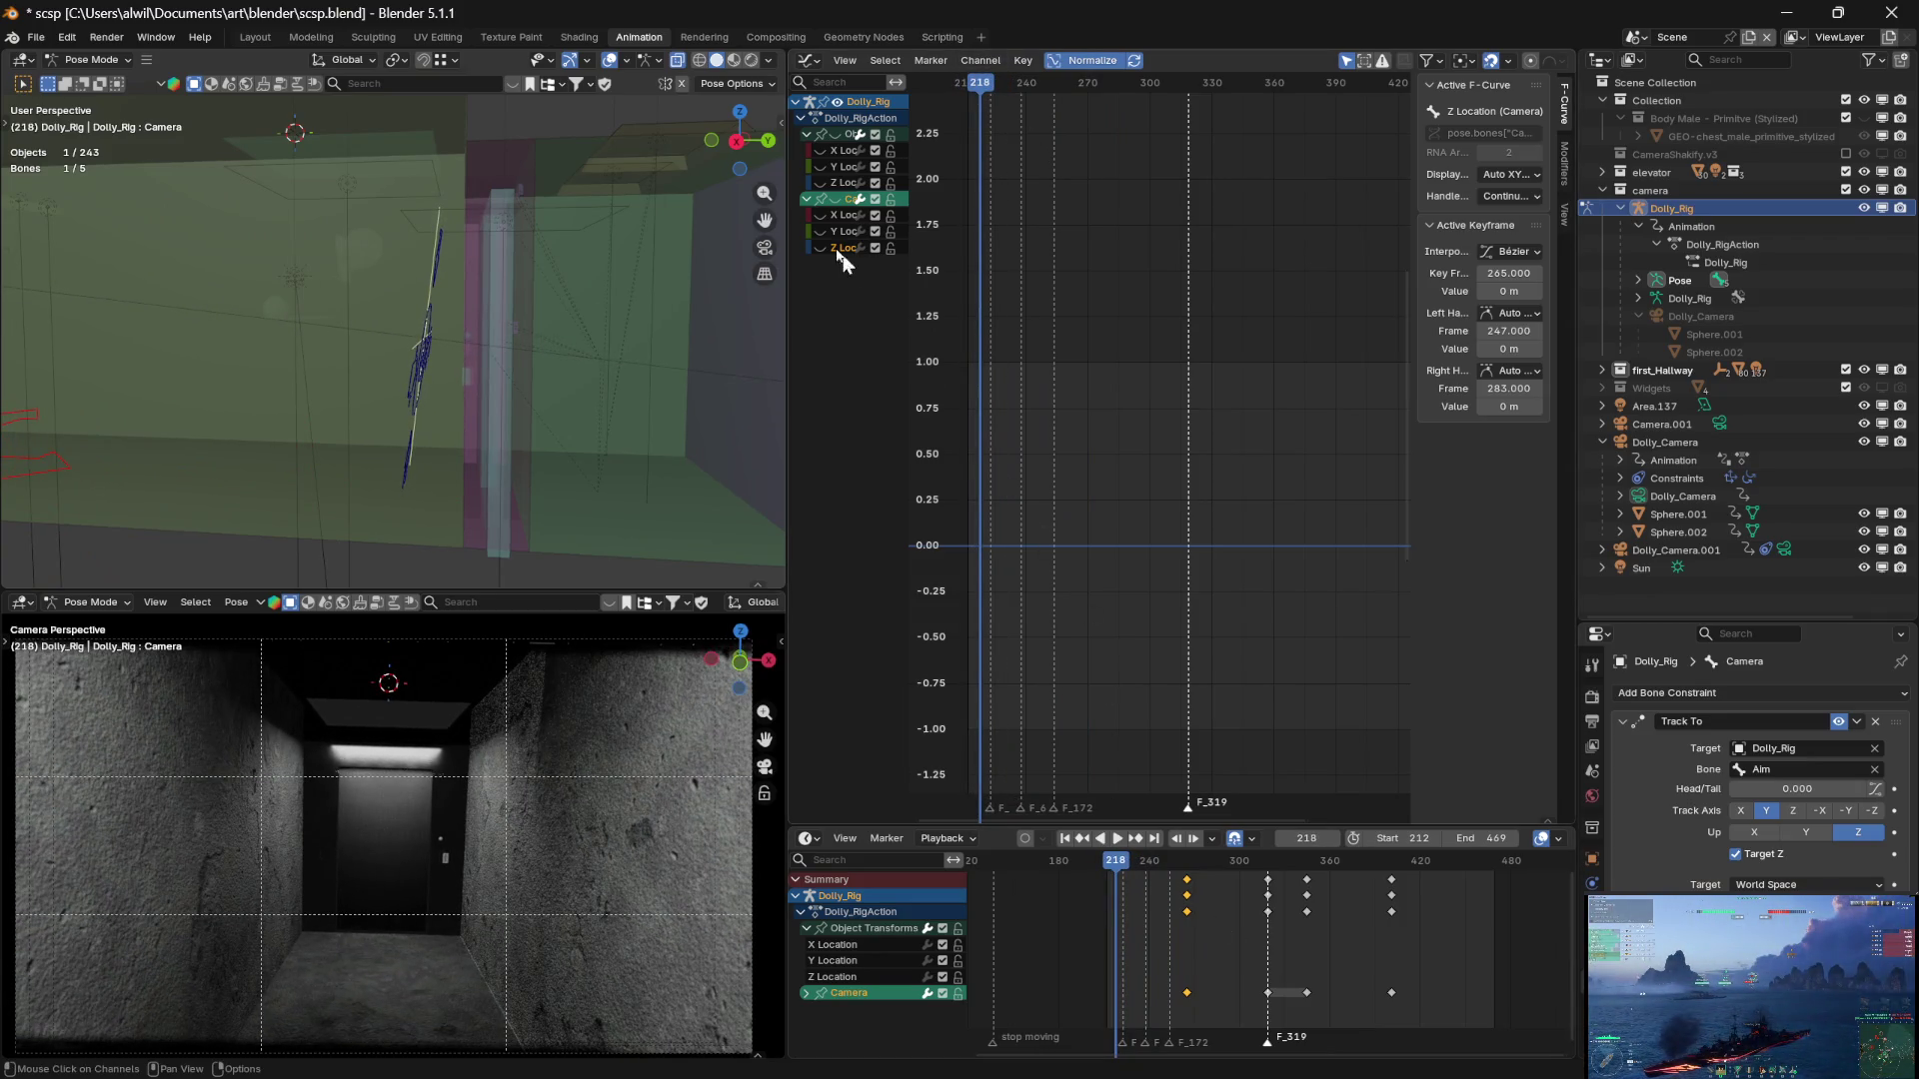
Reselect the Aim and Root bones and set the playback range to frames 182–280
key(a)
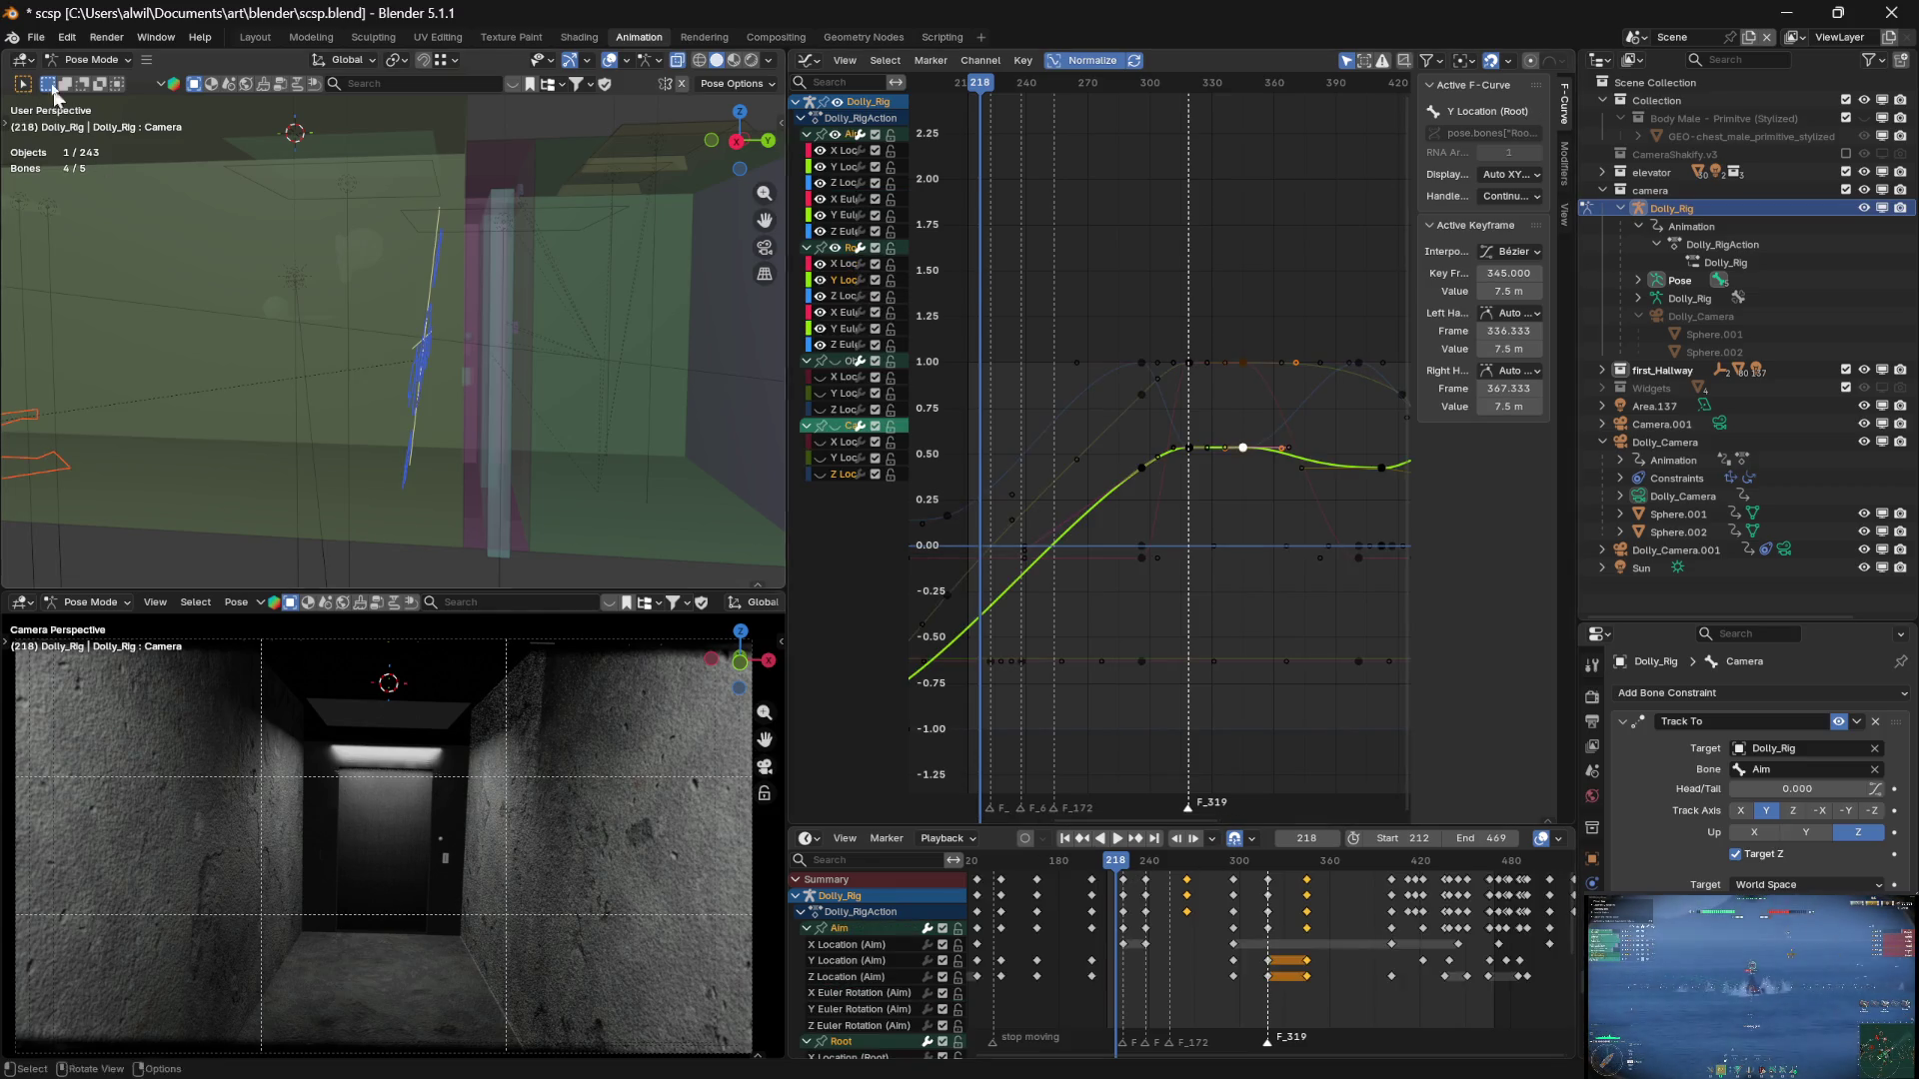
click(35, 37)
mouse_move(1120, 867)
mouse_down()
mouse_move(1101, 866)
mouse_move(1221, 888)
mouse_move(1122, 880)
mouse_move(1184, 890)
mouse_move(1164, 899)
mouse_move(1140, 868)
mouse_move(1065, 866)
mouse_move(1111, 869)
mouse_up()
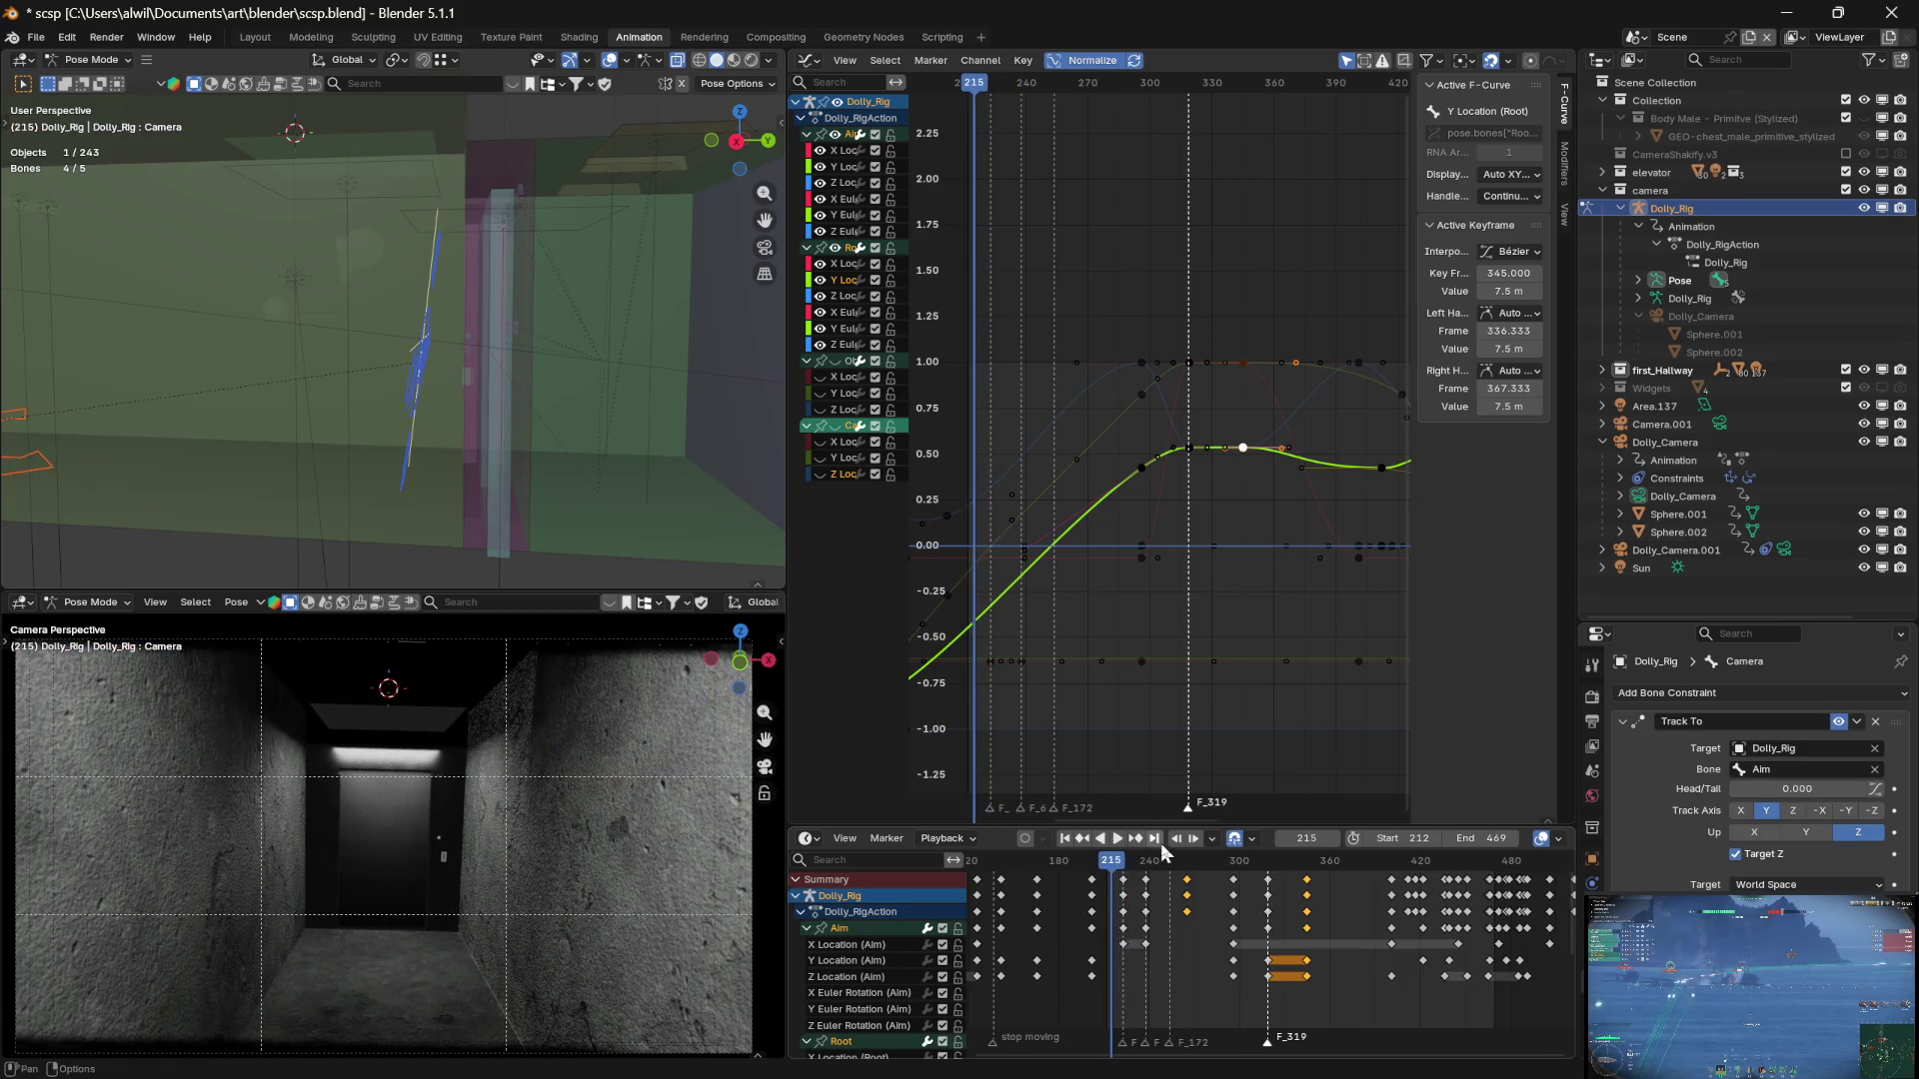
drag(1410, 839, 1342, 858)
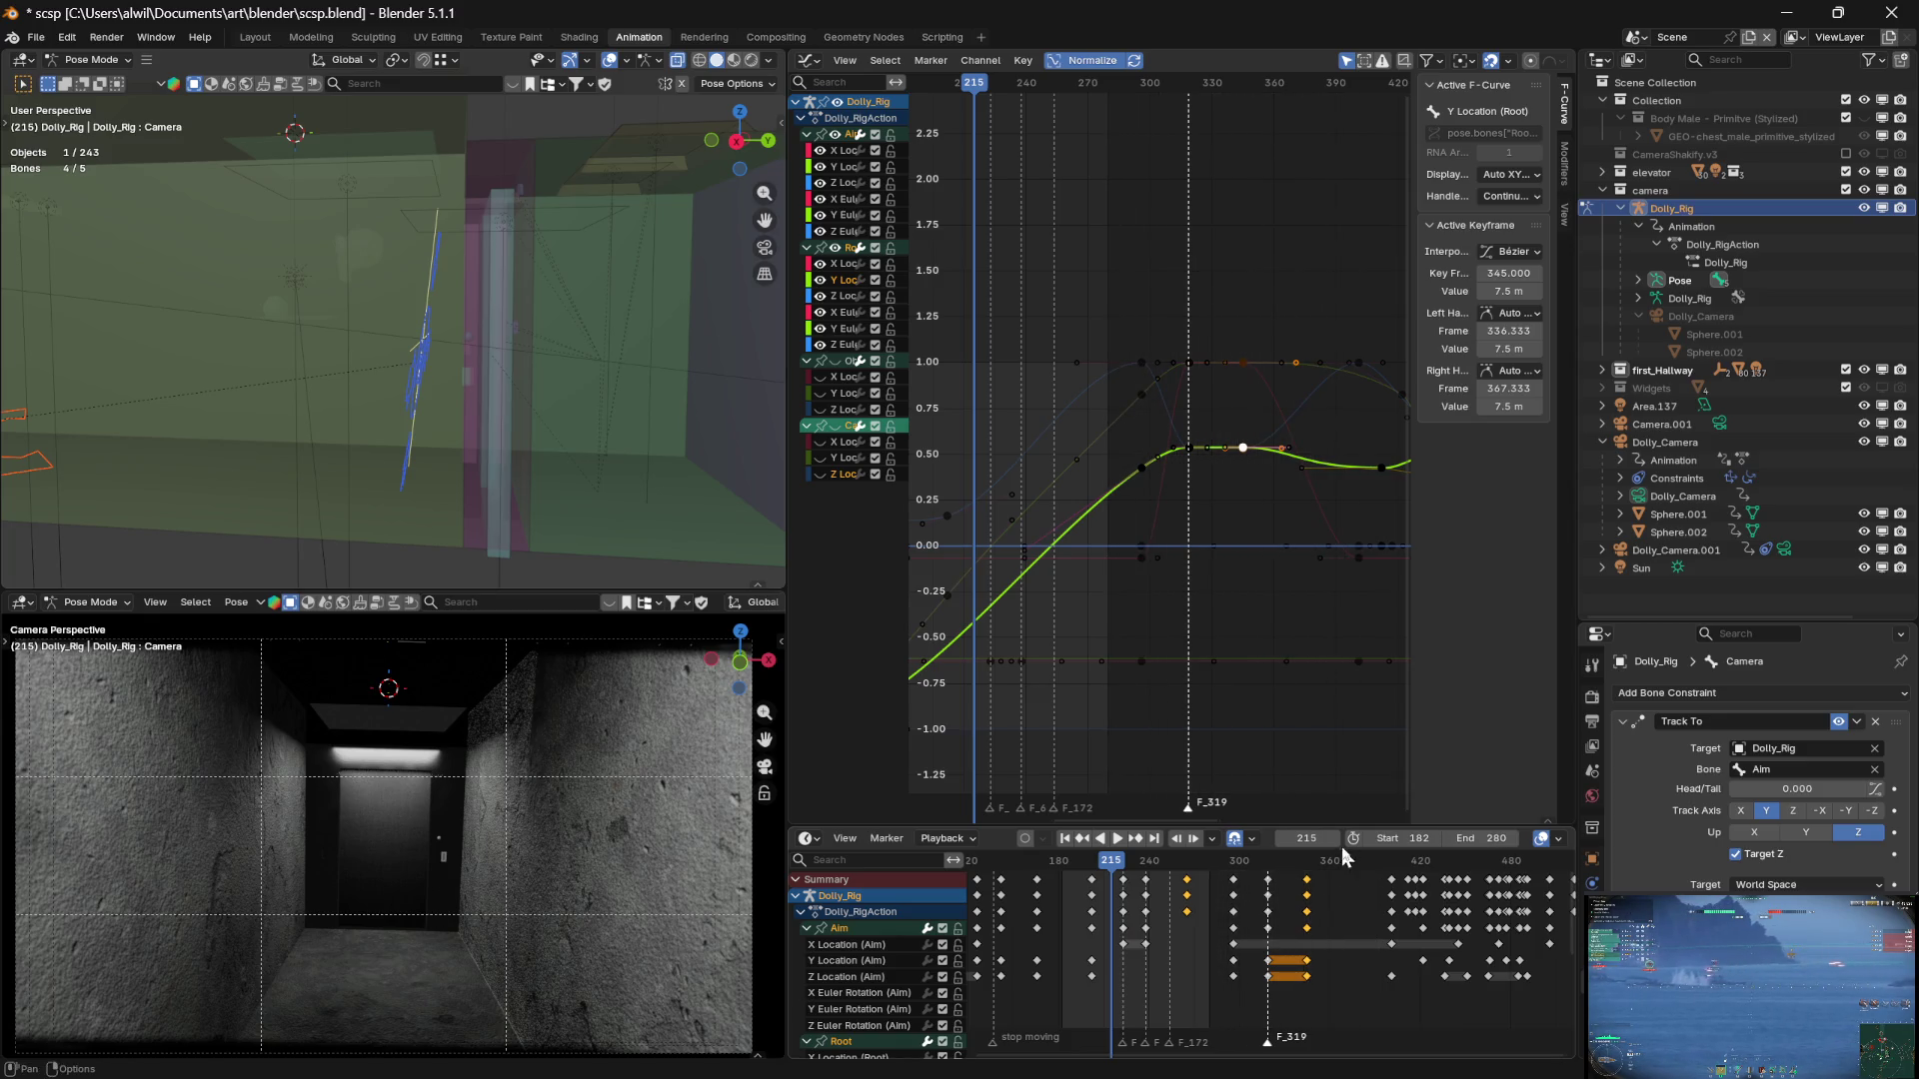
Play the shot, stop at frame 267, scrub to frame 301, and resume playback
key(space)
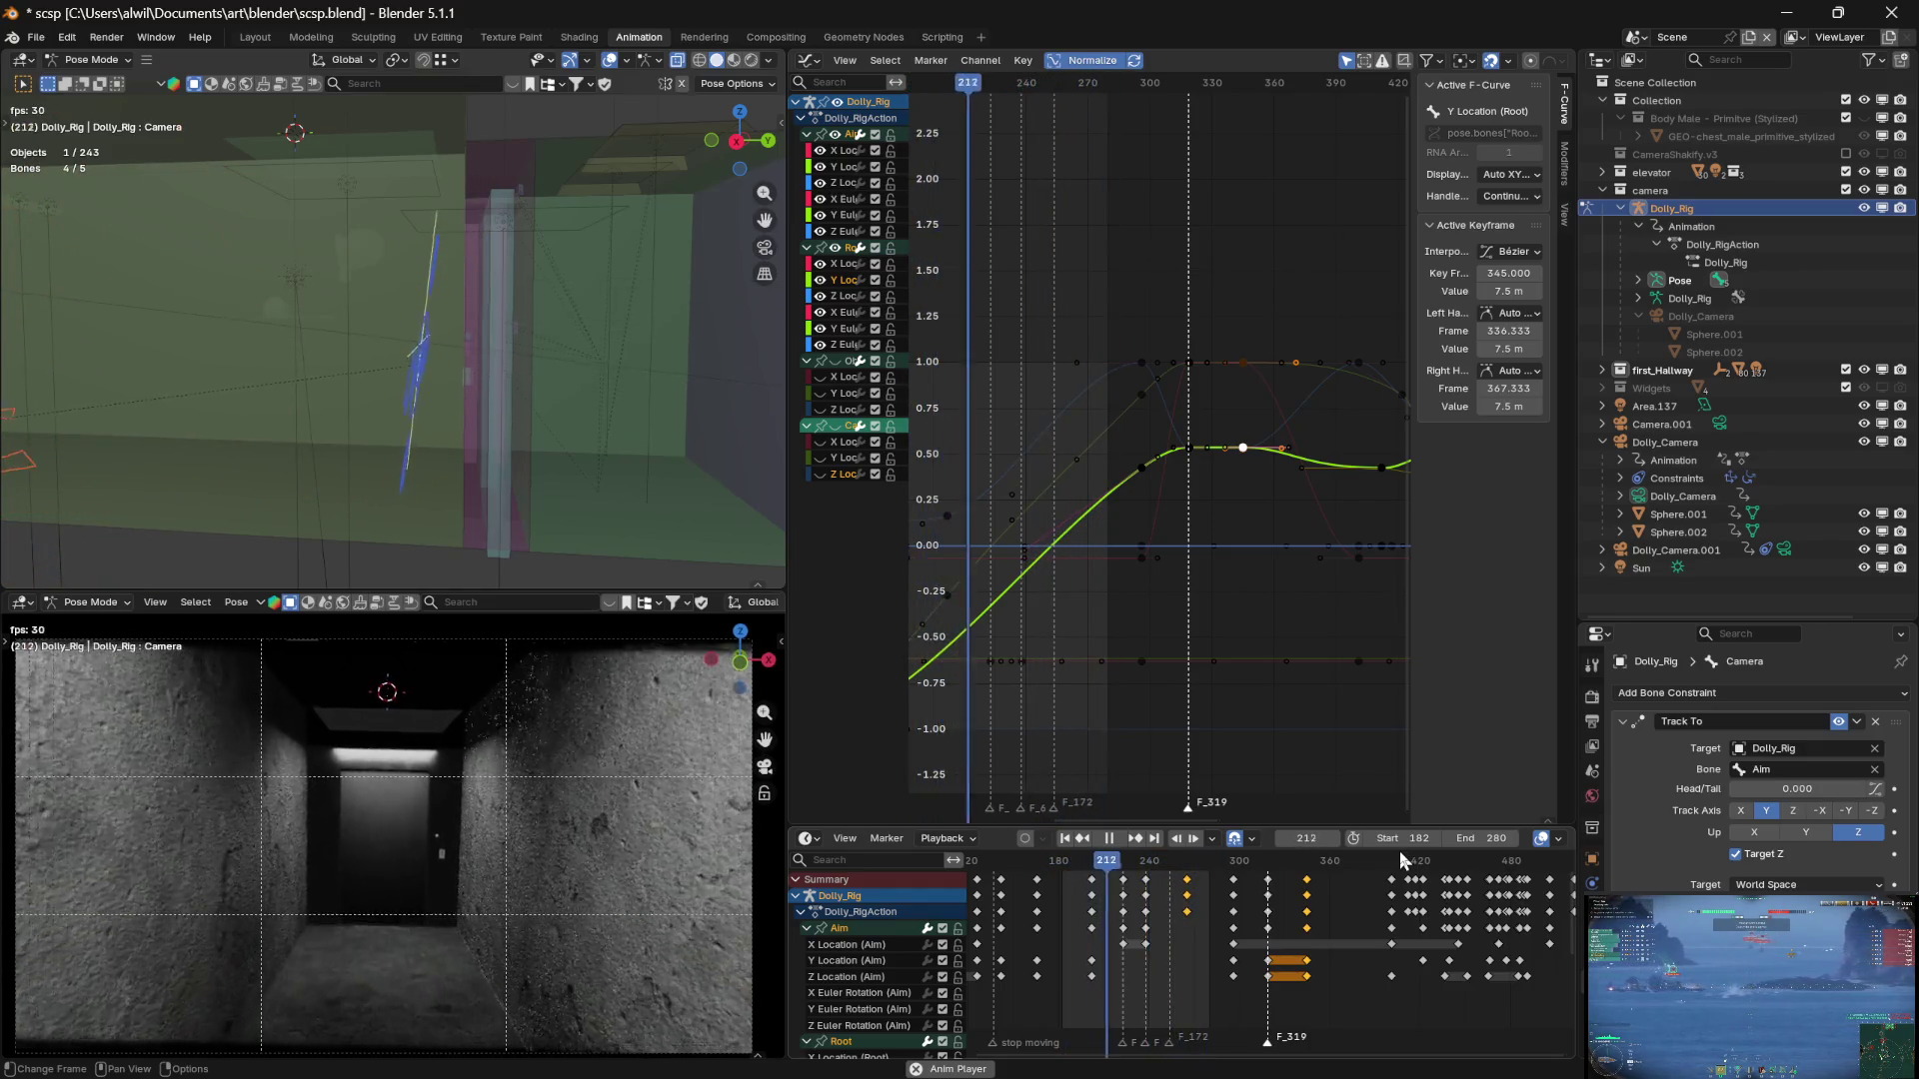
key(space)
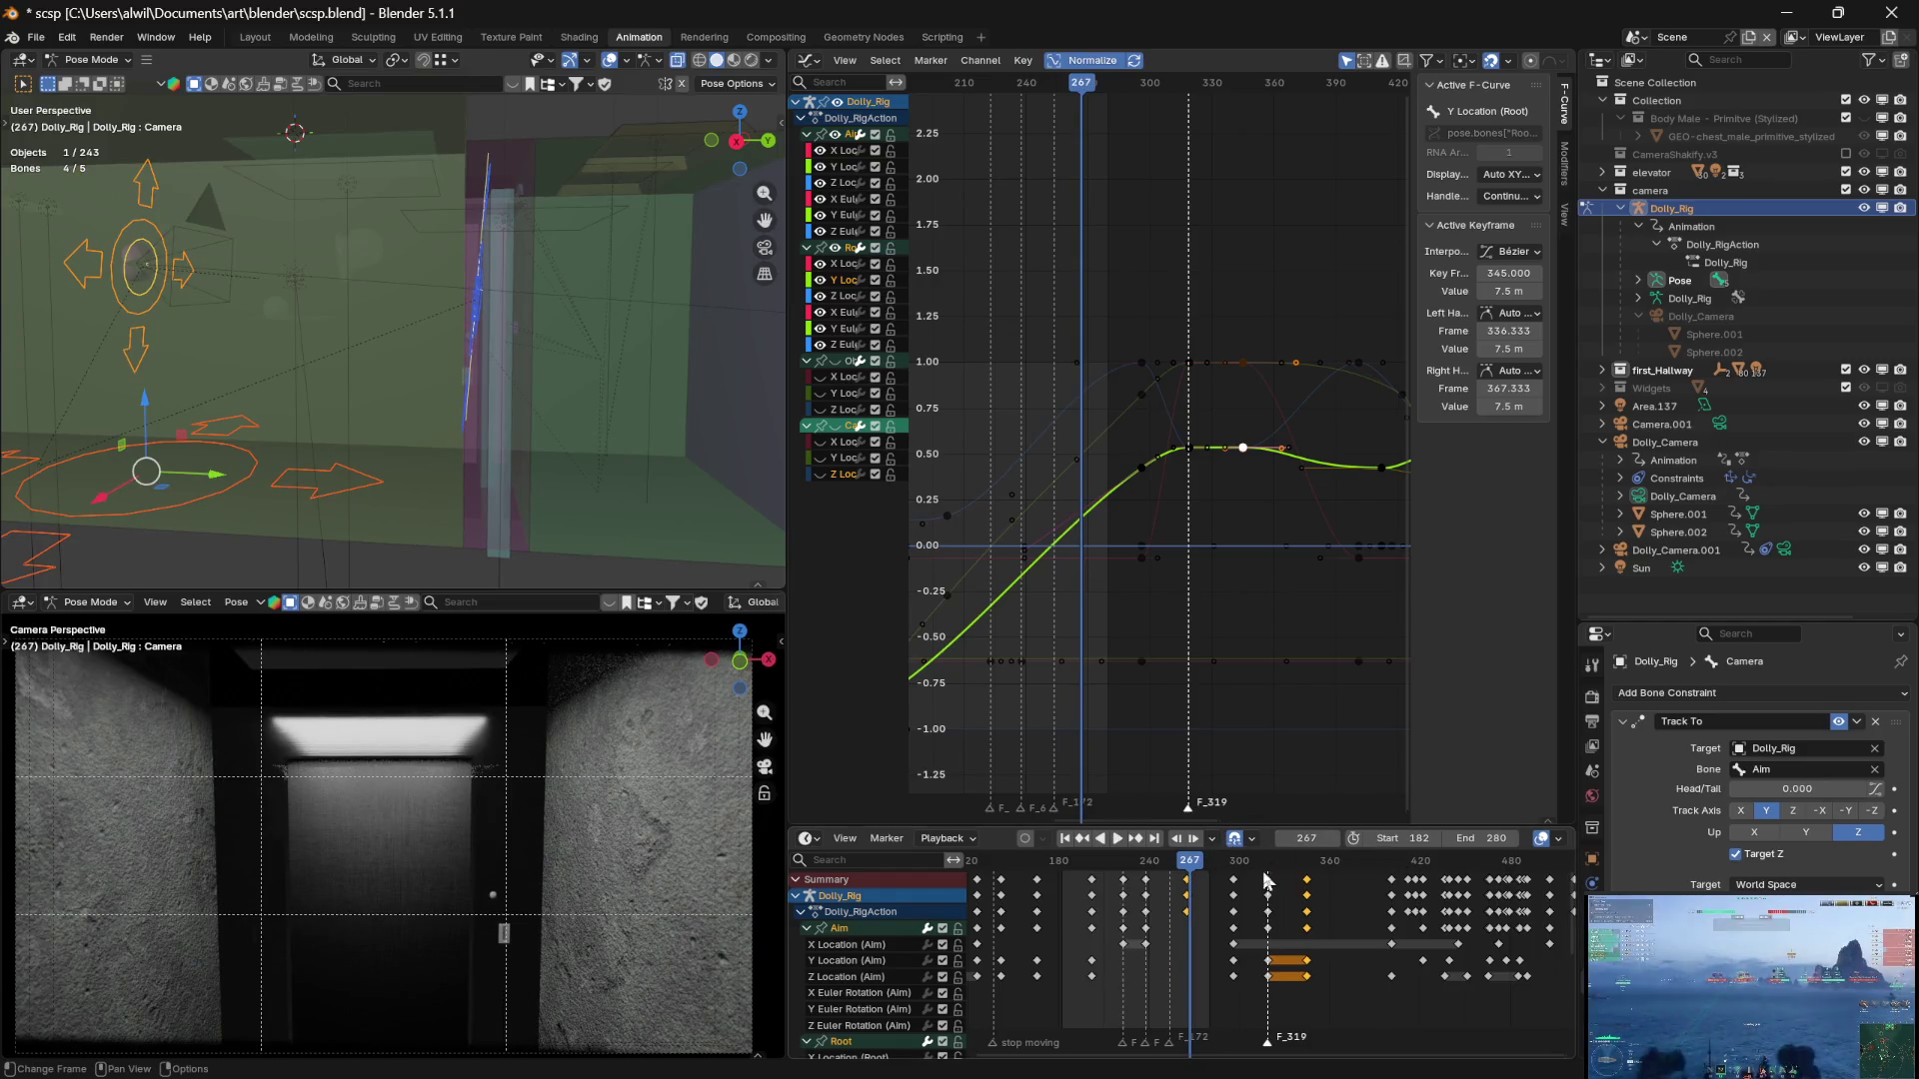
mouse_move(1197, 869)
mouse_down()
mouse_move(1245, 872)
mouse_move(1137, 878)
mouse_move(1169, 880)
mouse_up()
key(space)
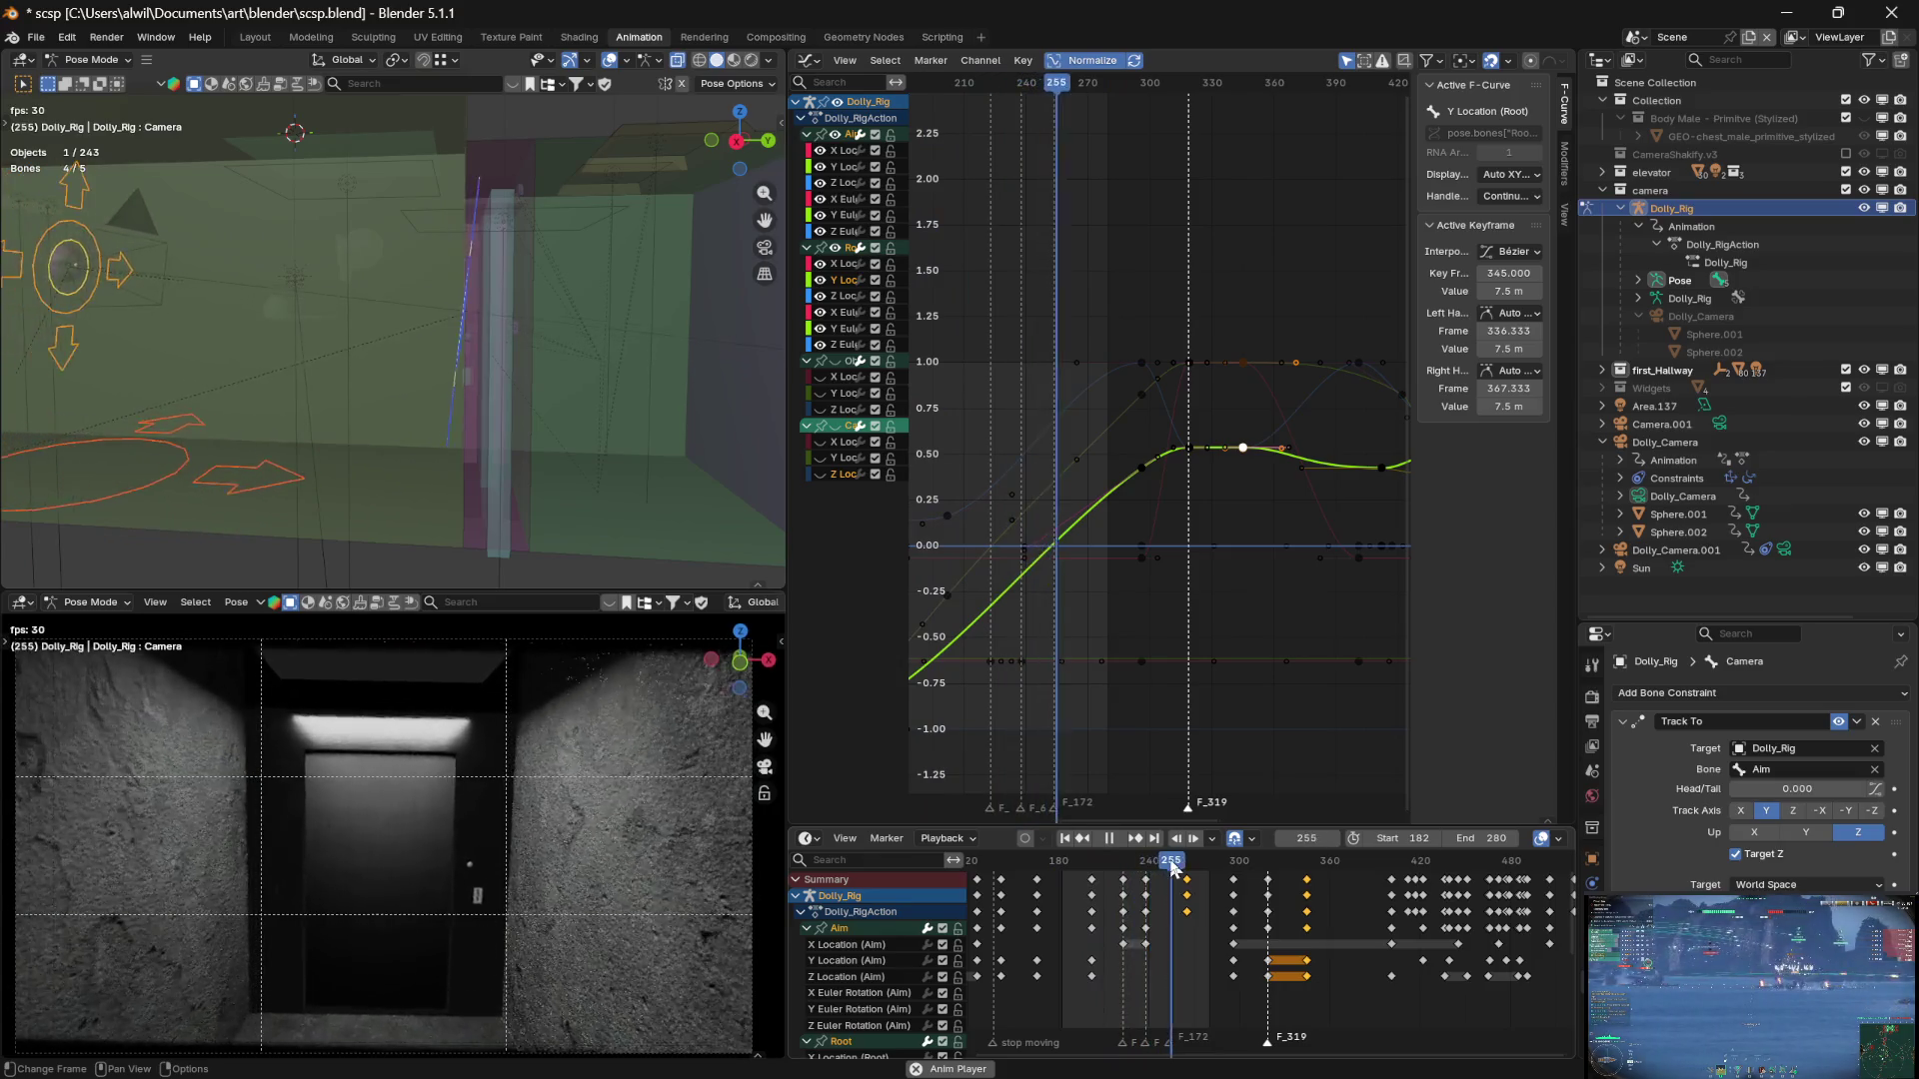
Stop playback at frame 261 and scrub back through frames 256, 239 and 221 to frame 182
key(space)
mouse_move(1175, 865)
mouse_down()
mouse_move(1096, 866)
mouse_move(1162, 861)
mouse_up()
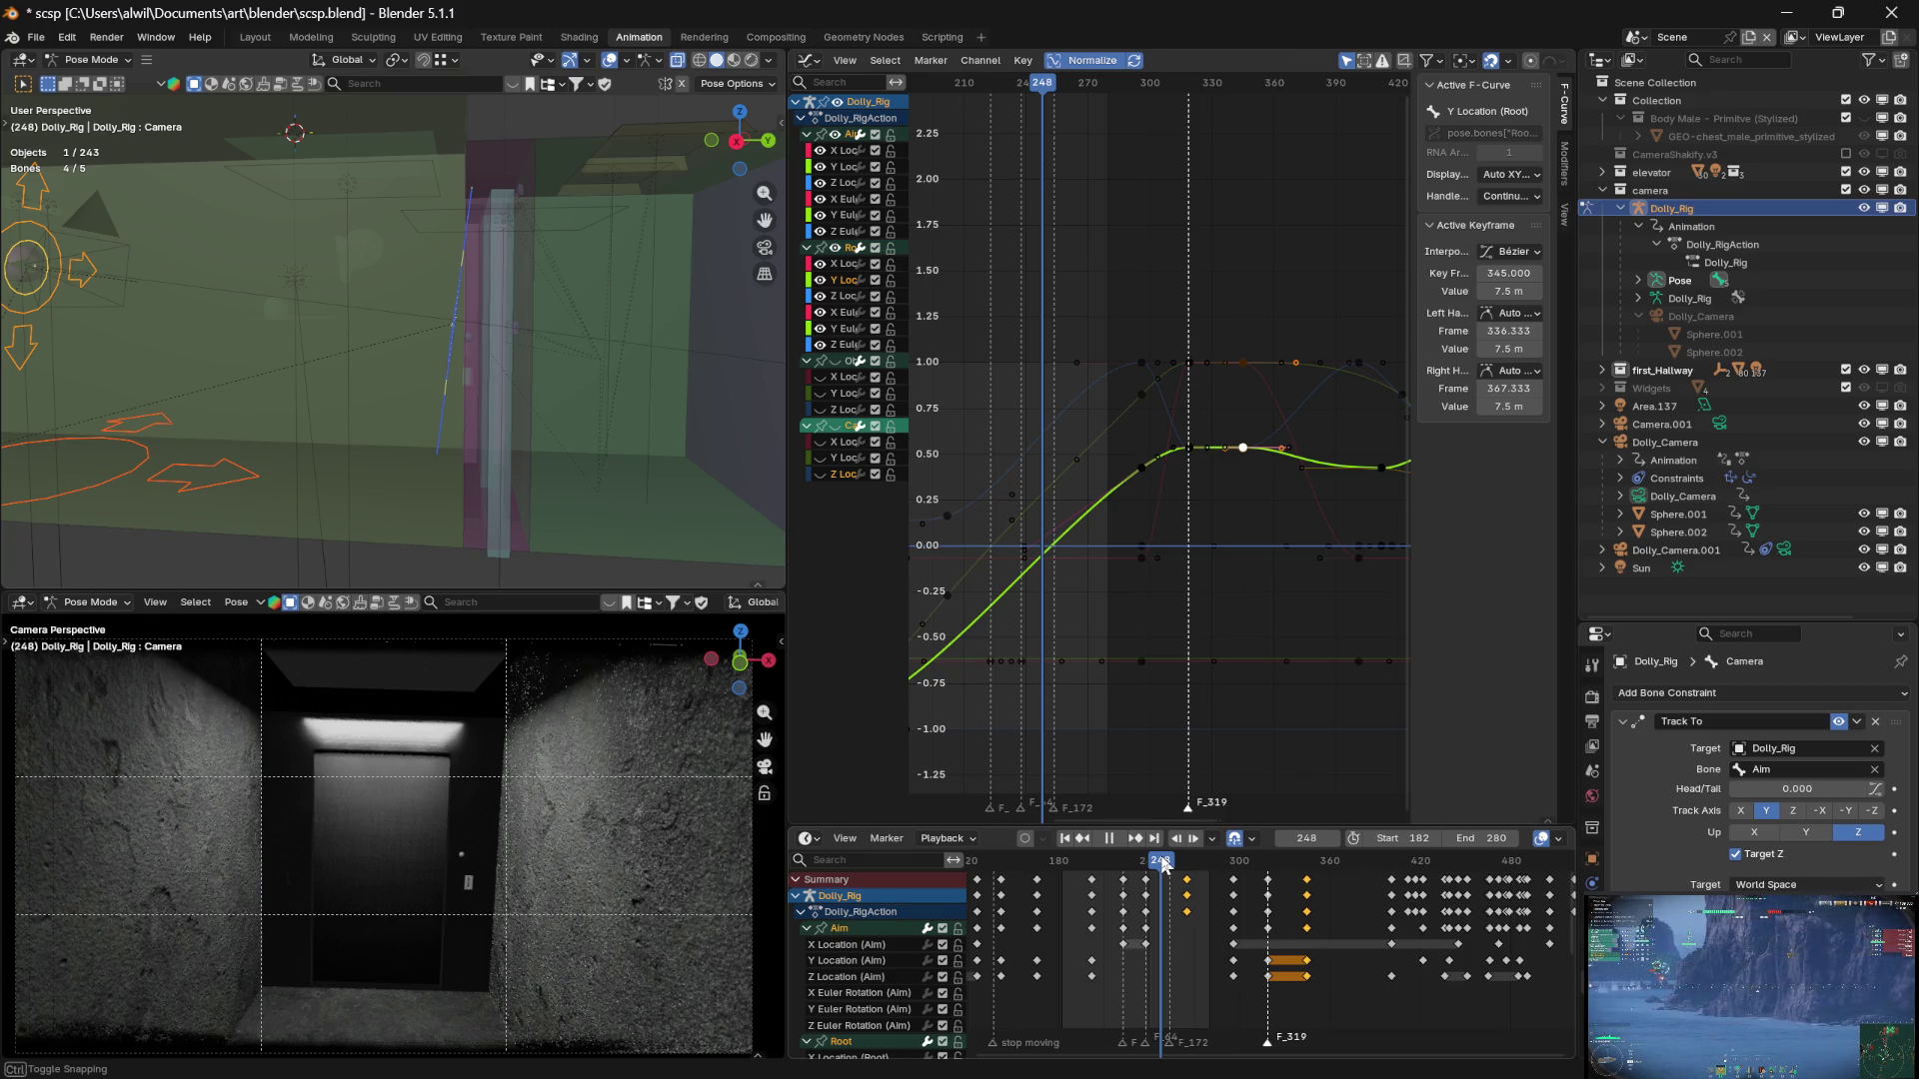
mouse_move(1162, 865)
mouse_down()
mouse_move(1234, 866)
mouse_move(1106, 866)
mouse_move(1125, 873)
mouse_up()
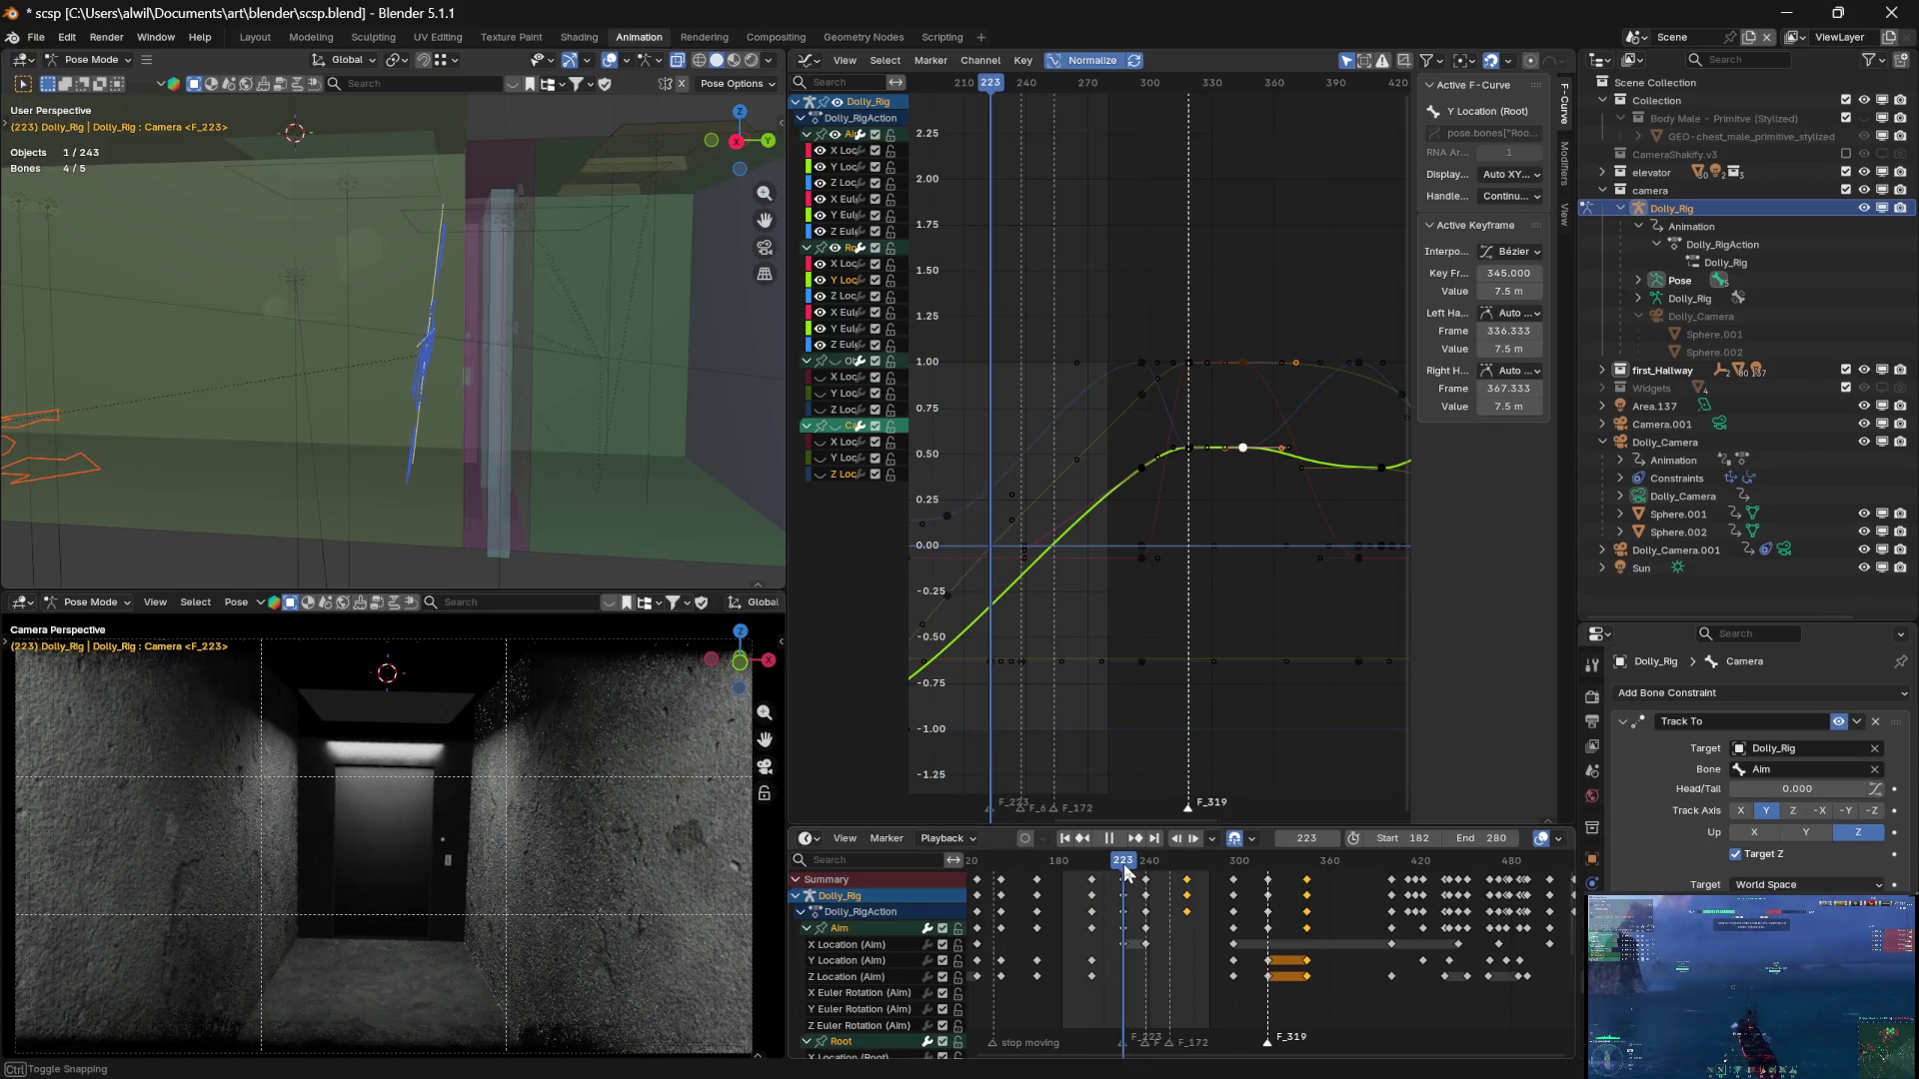
mouse_move(1126, 872)
mouse_down()
mouse_move(1096, 868)
mouse_move(1153, 865)
mouse_up()
mouse_move(1037, 947)
middle_down()
mouse_move(1228, 939)
mouse_move(1244, 920)
mouse_move(1230, 861)
middle_up()
mouse_move(1229, 862)
mouse_down()
mouse_move(1159, 865)
mouse_move(1281, 866)
mouse_up()
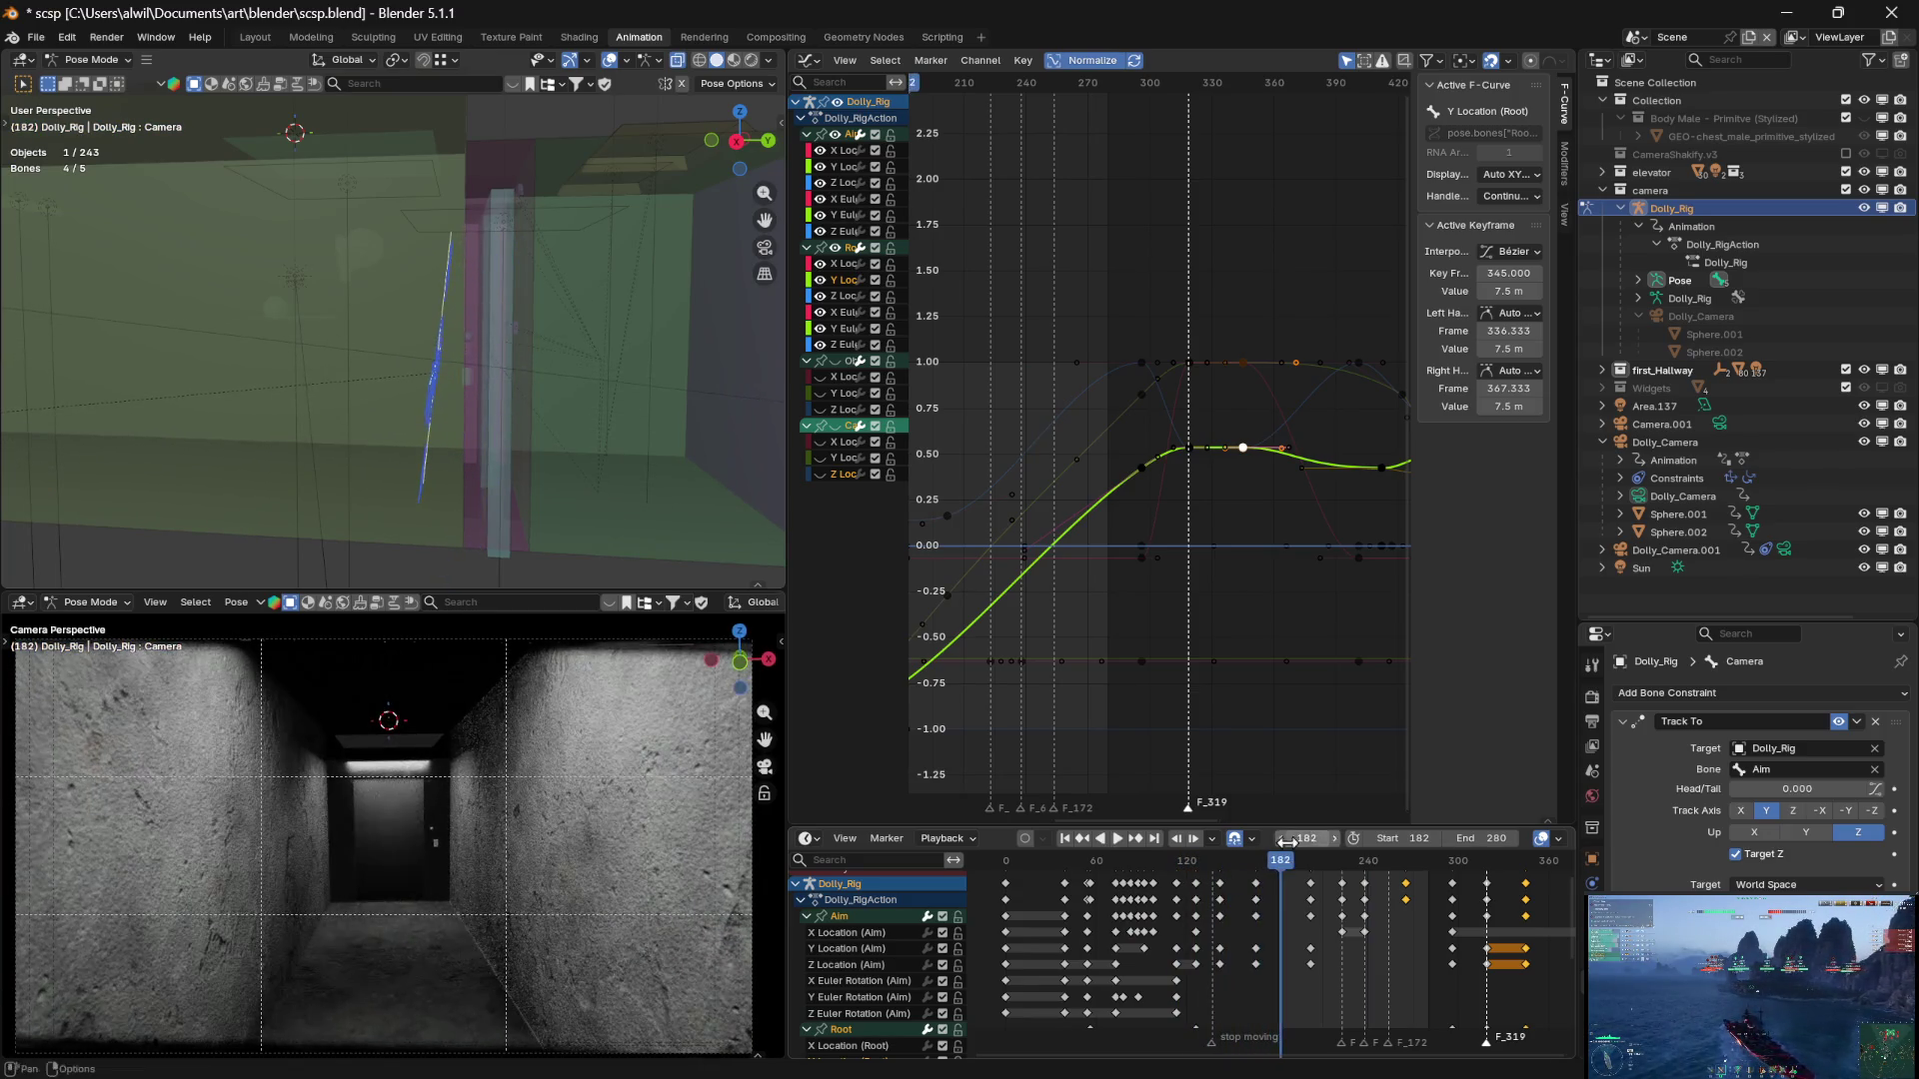
Scrub the timeline between frames 182 and 238 to check the camera move
middle_drag(1310, 926, 1204, 931)
drag(1167, 876, 1269, 877)
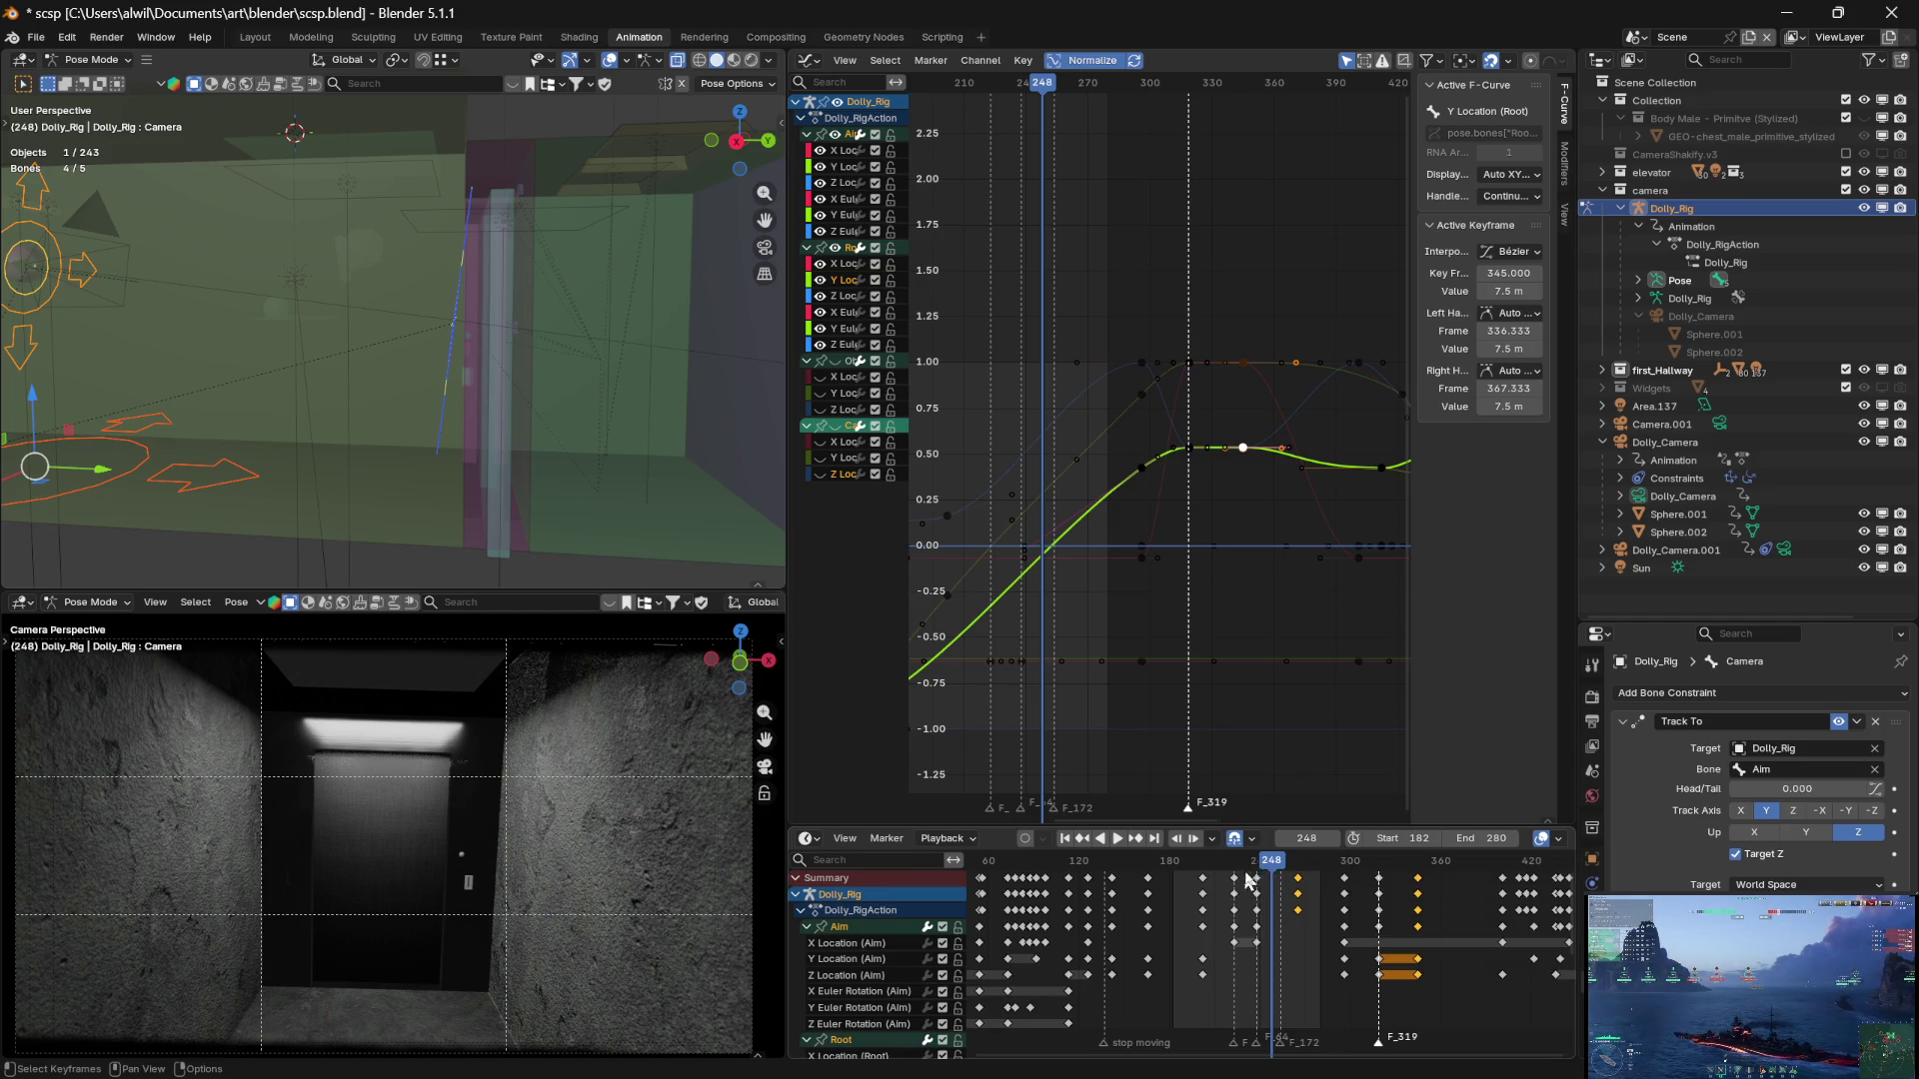
drag(1278, 869, 1240, 878)
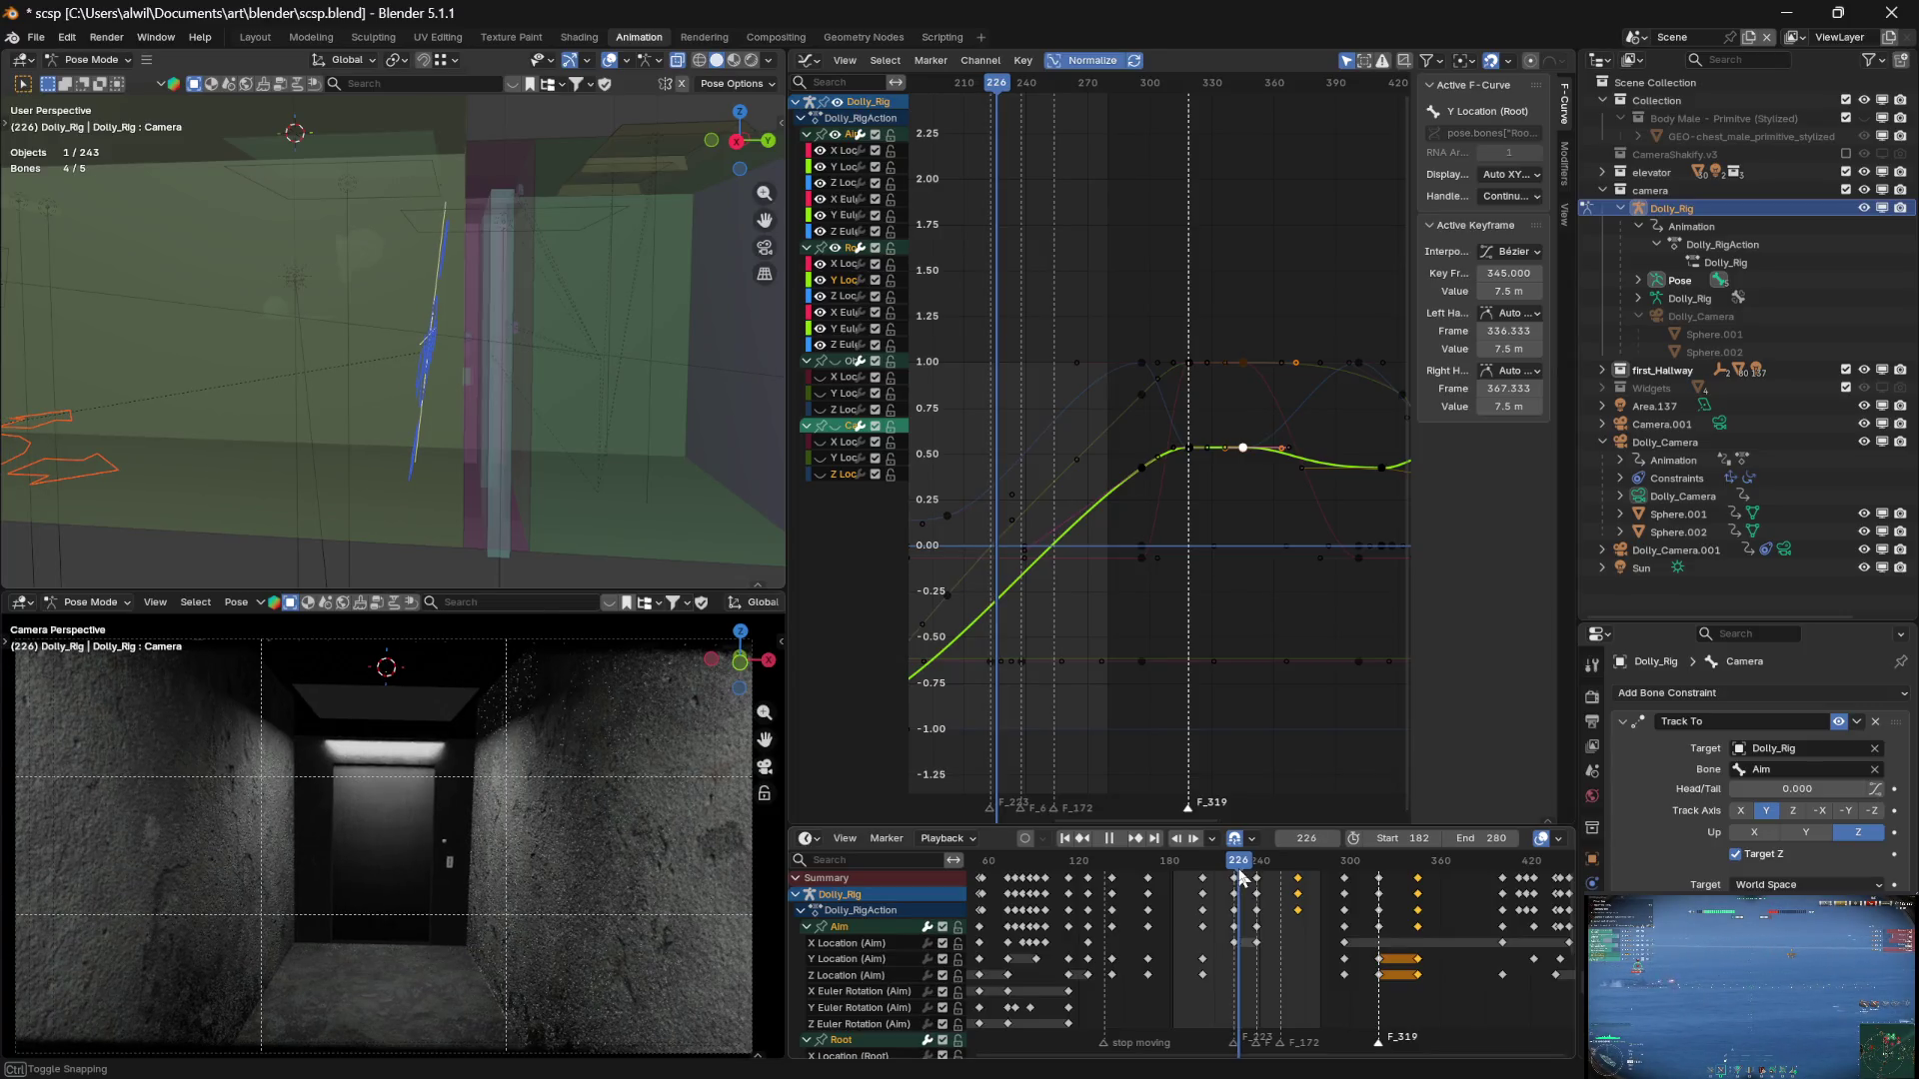
drag(1240, 877, 1237, 878)
mouse_move(1239, 878)
mouse_down()
mouse_move(1284, 878)
mouse_move(1239, 870)
mouse_up()
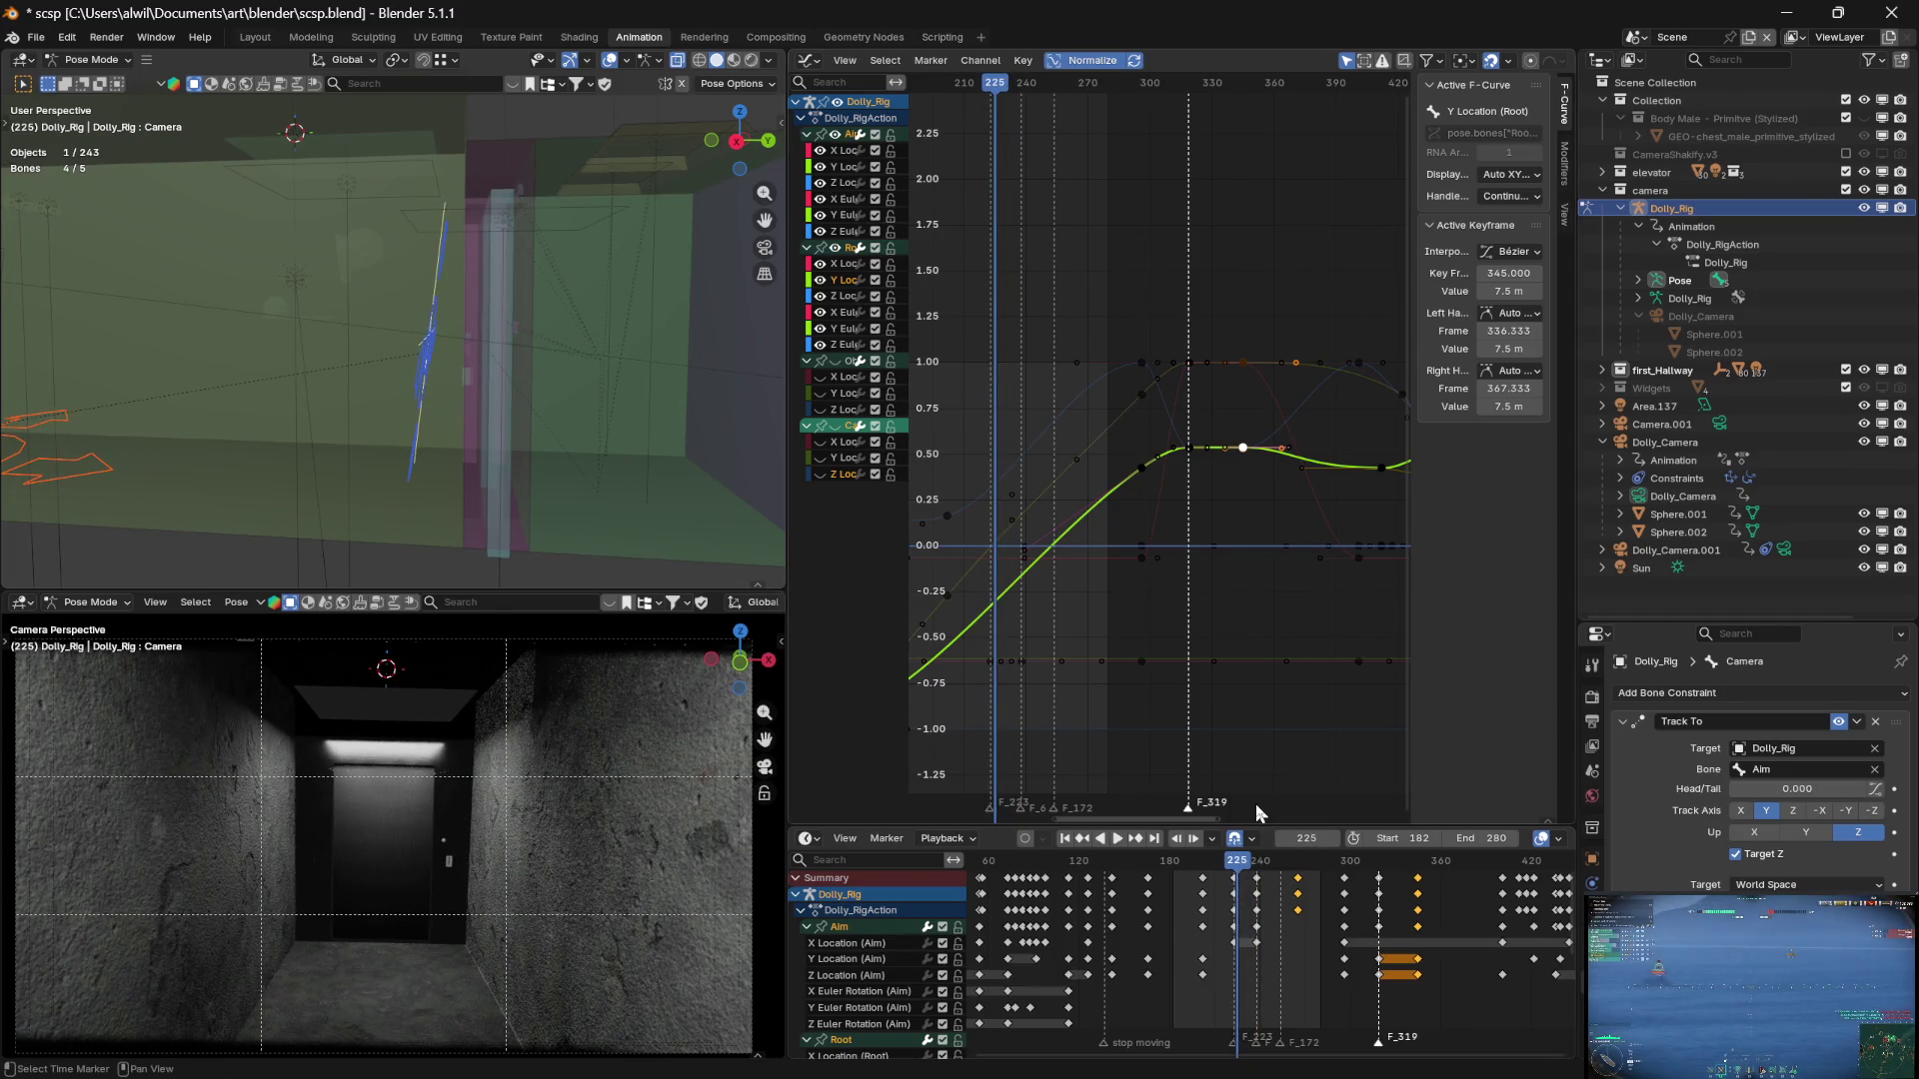
Set the current frame to 222 and widen the channel list so full names are readable
drag(998, 84, 991, 90)
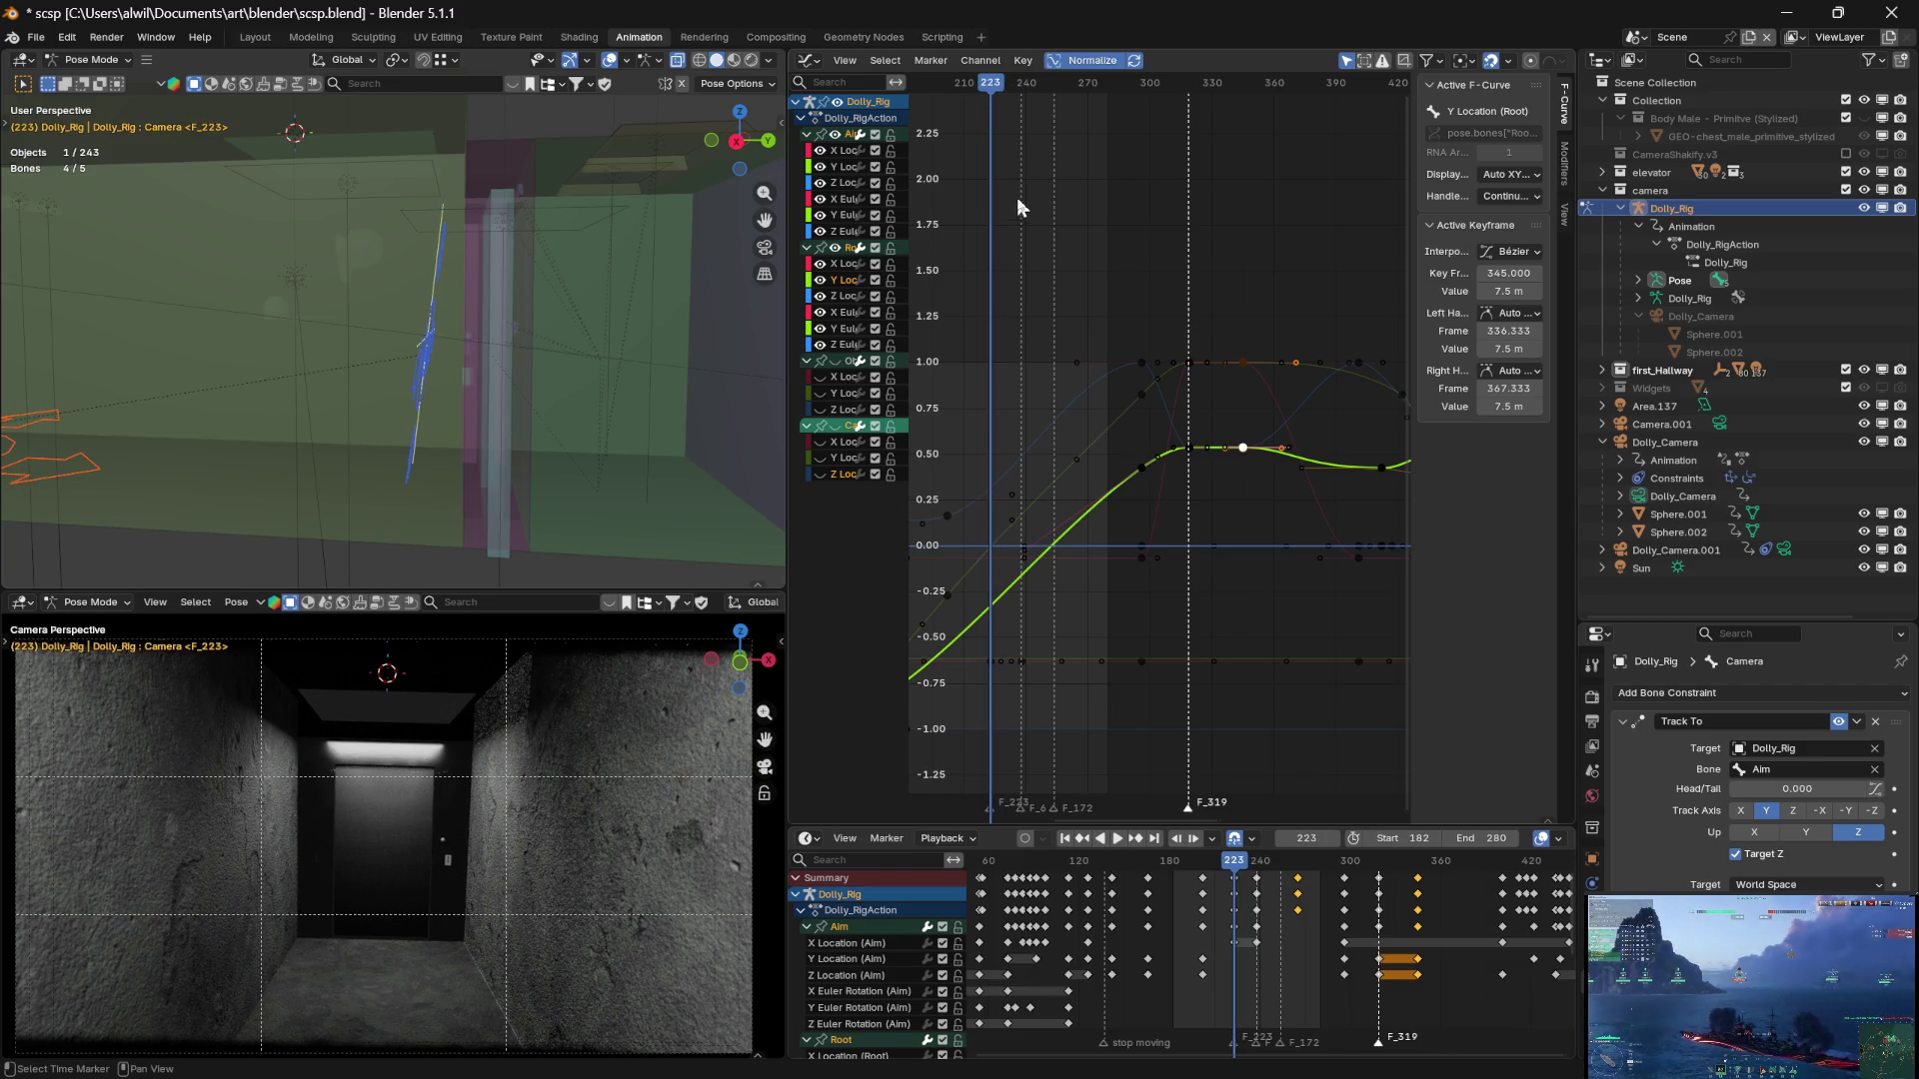
drag(990, 90, 992, 96)
click(990, 90)
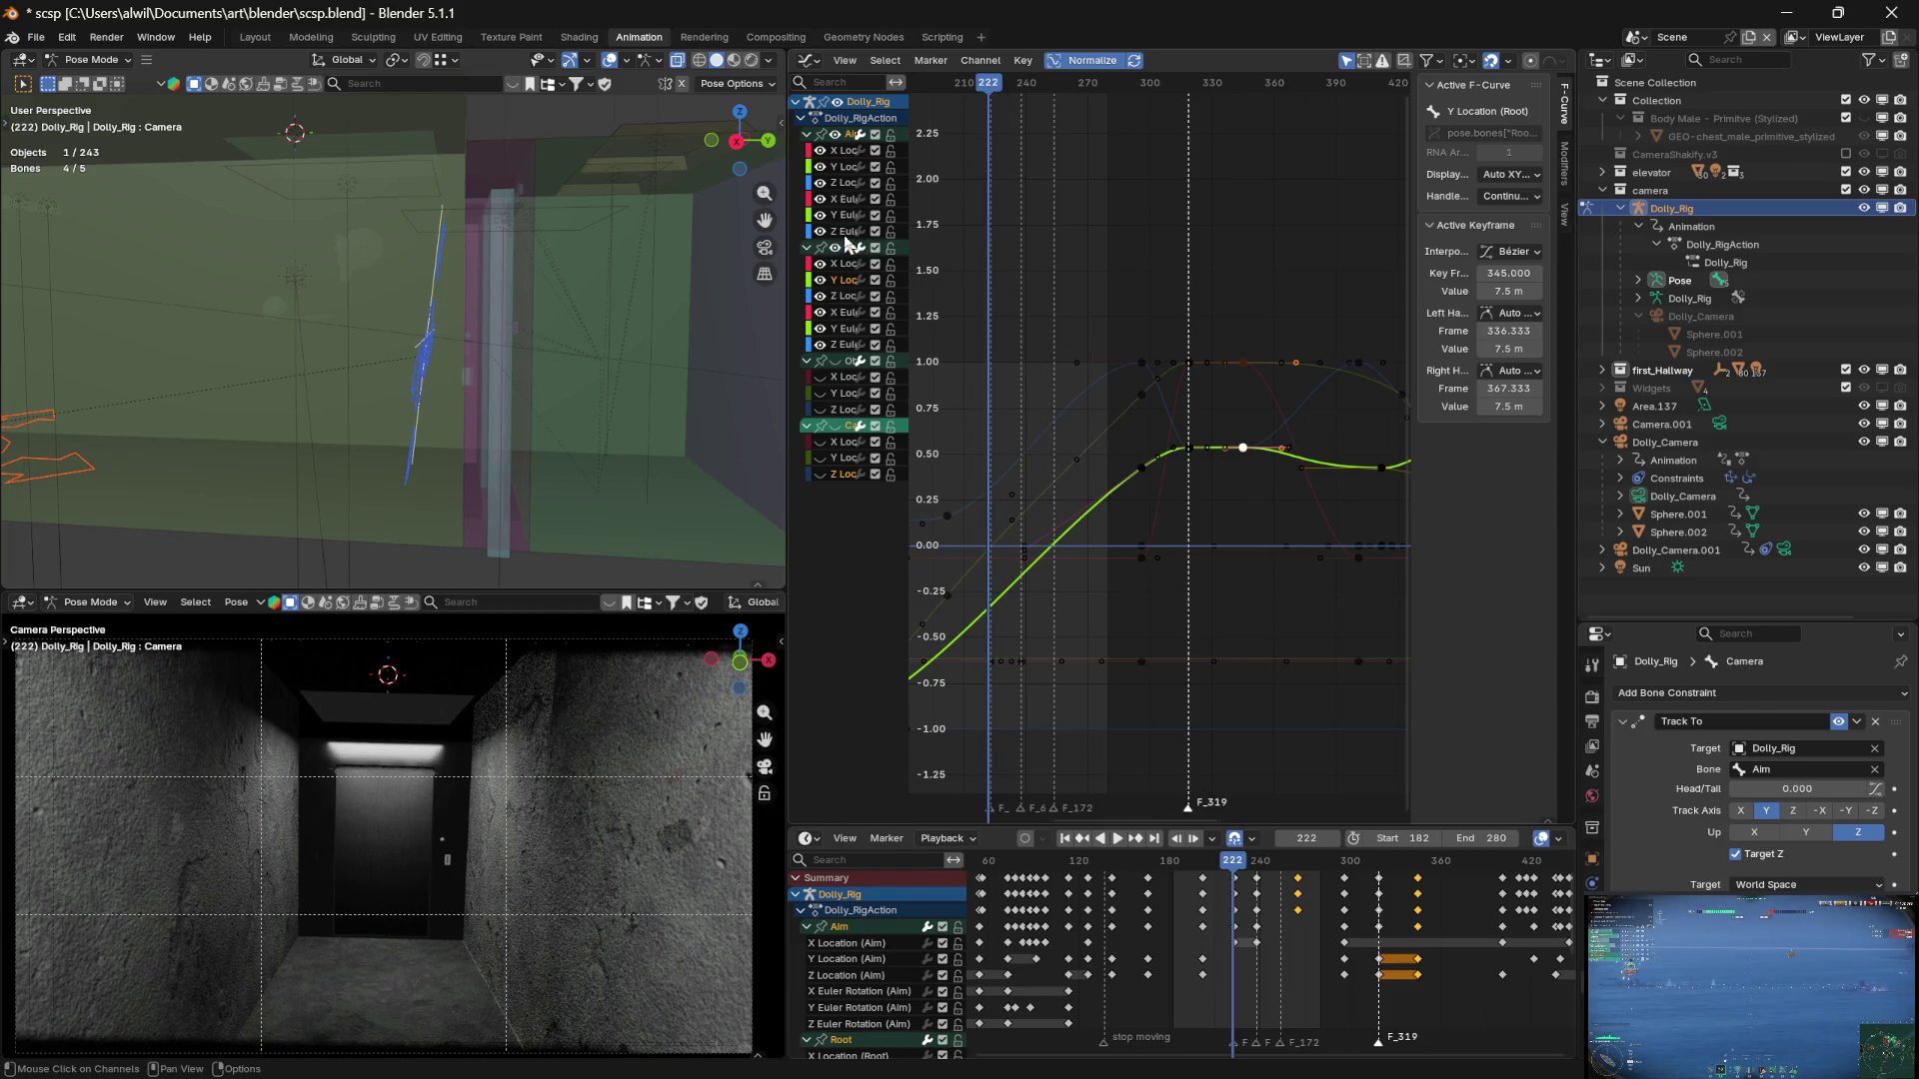
mouse_move(905, 302)
mouse_down()
mouse_move(884, 300)
mouse_move(949, 296)
mouse_move(935, 290)
mouse_up()
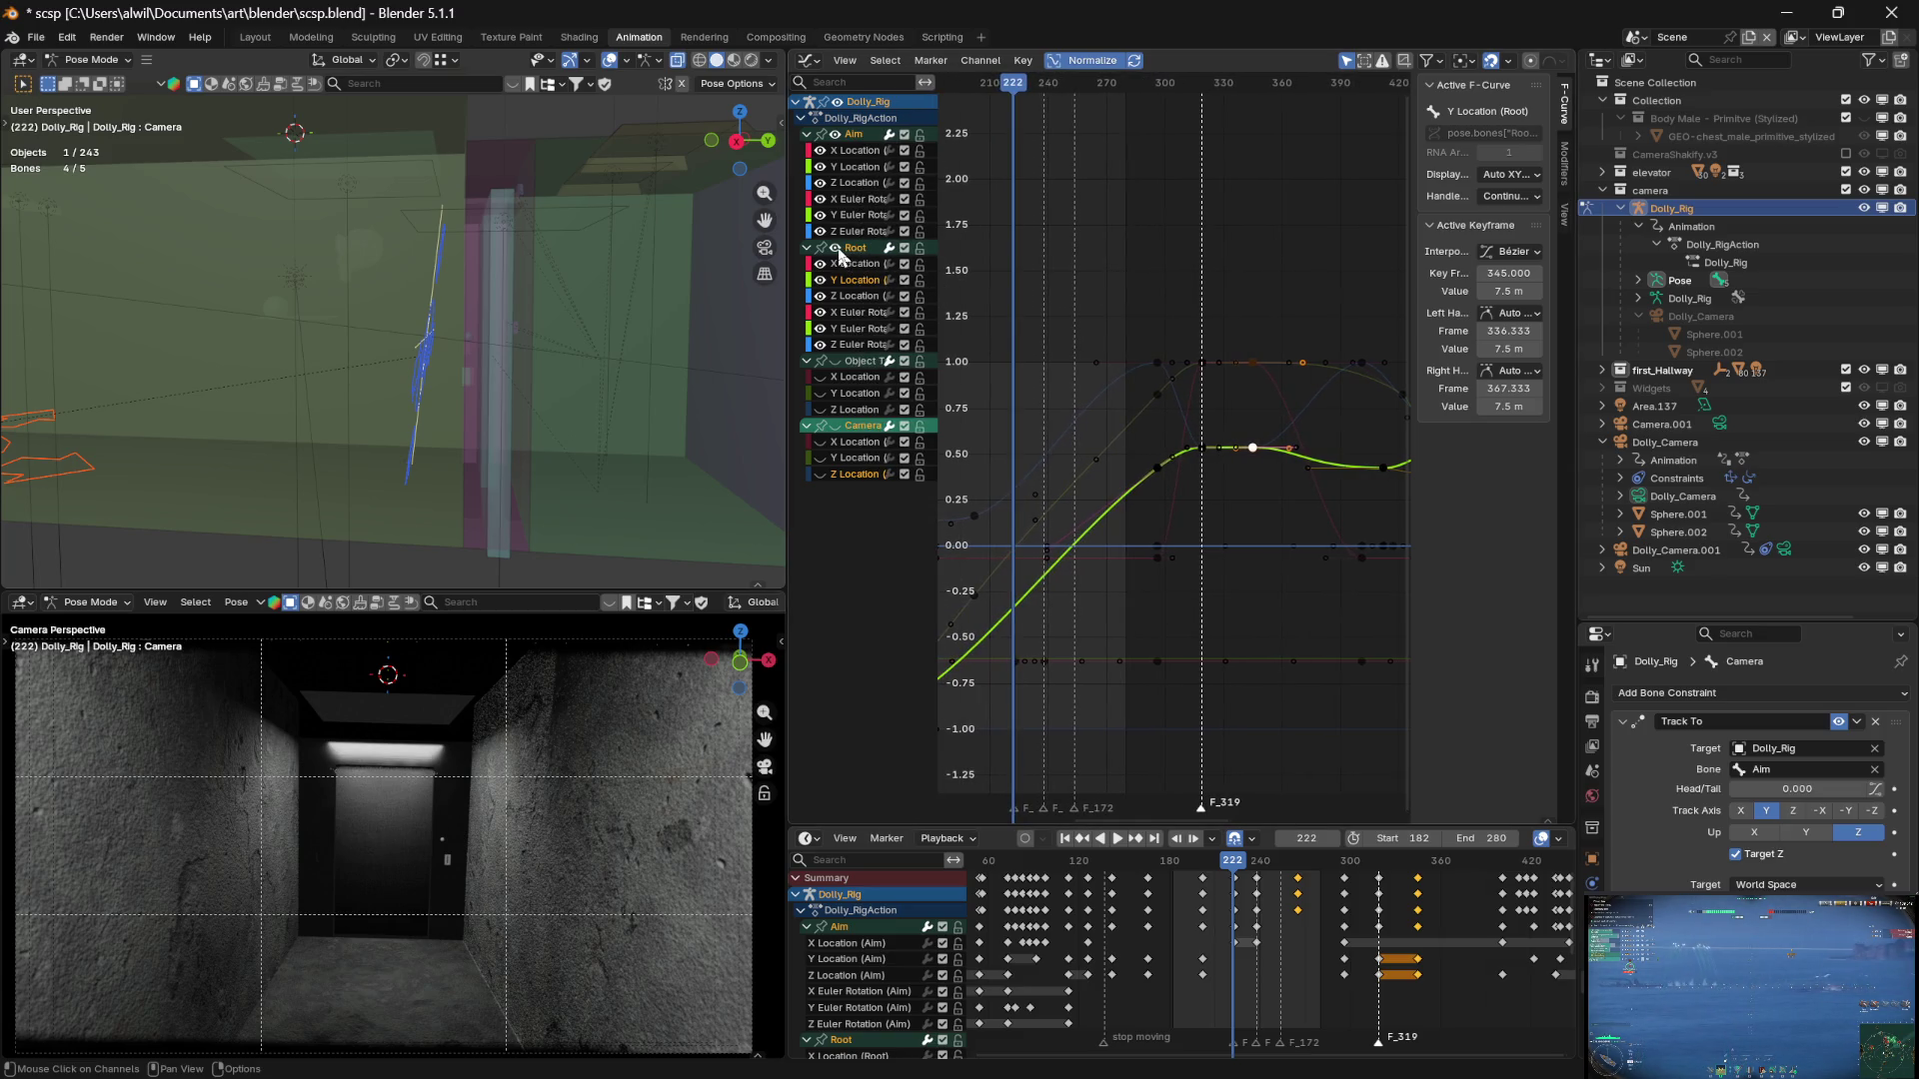
Hide the Root group and Aim rotation curves, then frame the remaining keys
click(838, 249)
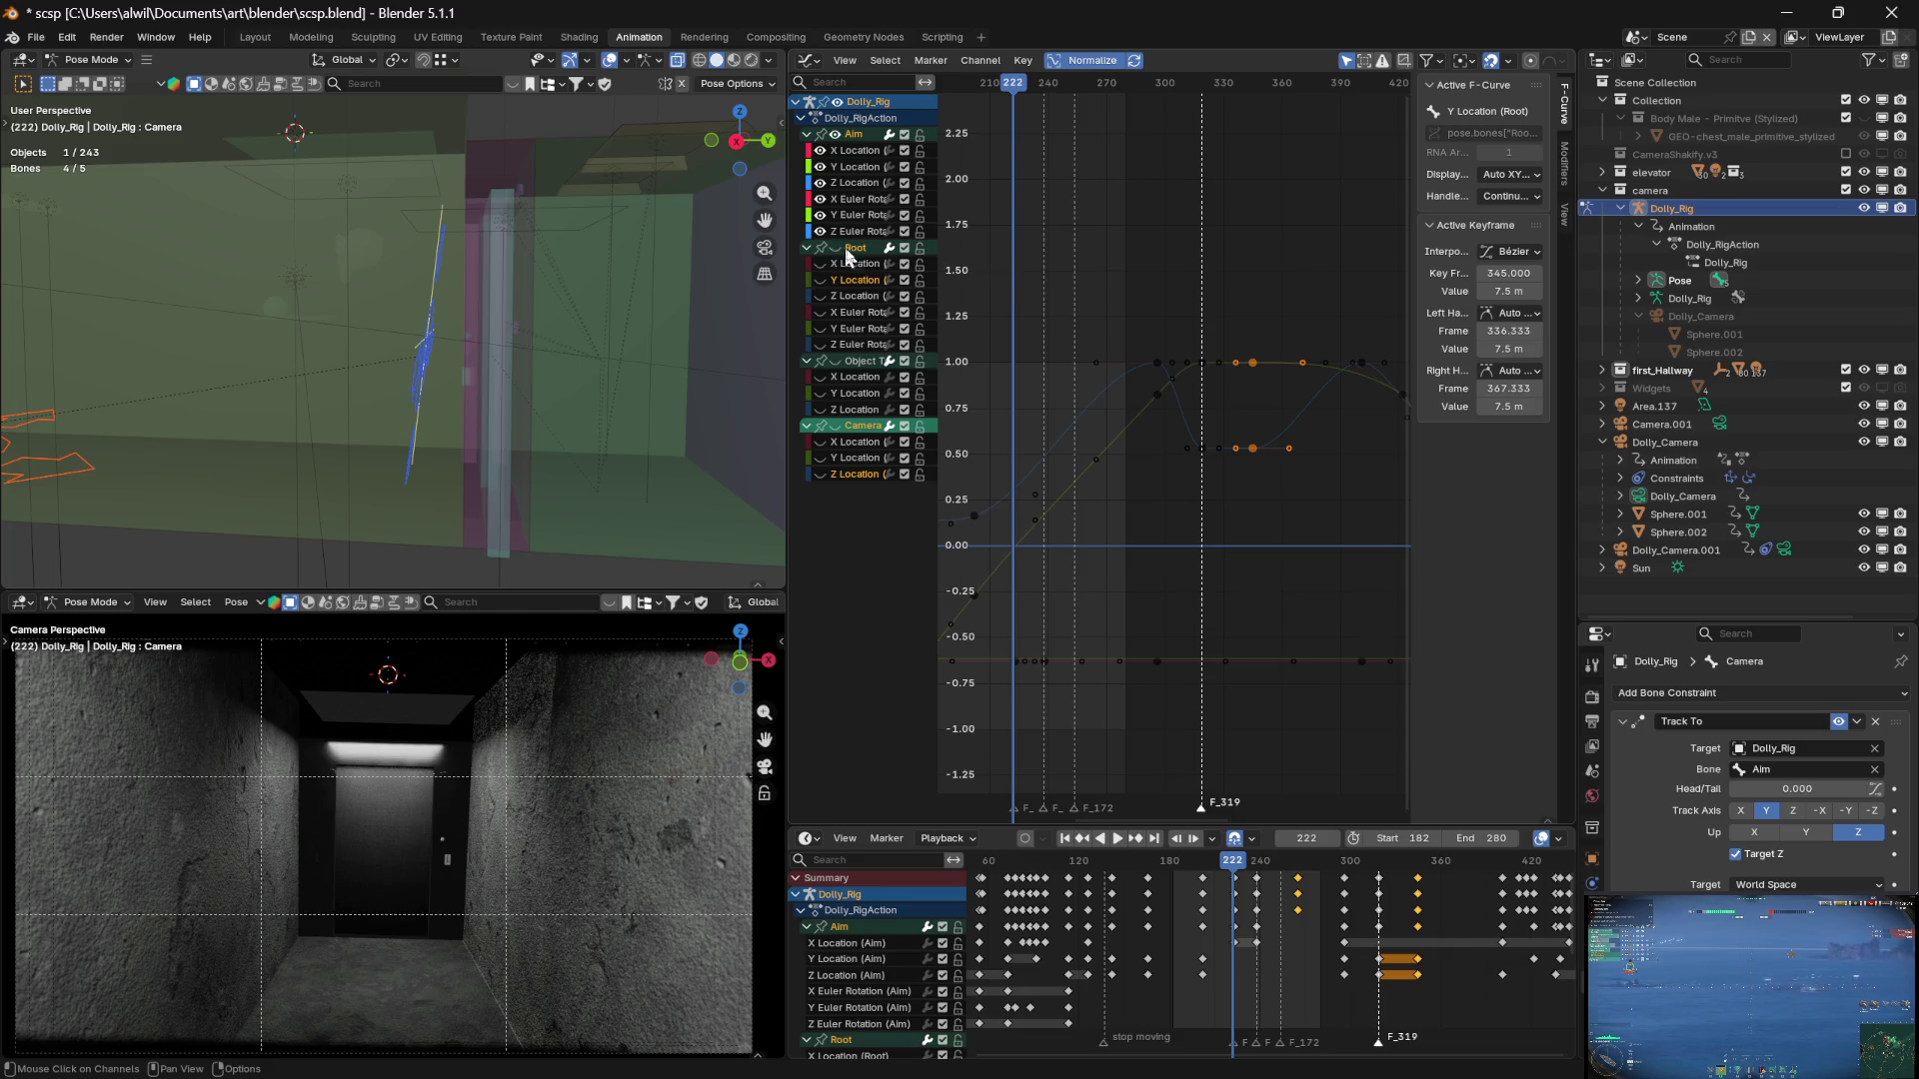
drag(820, 198, 819, 231)
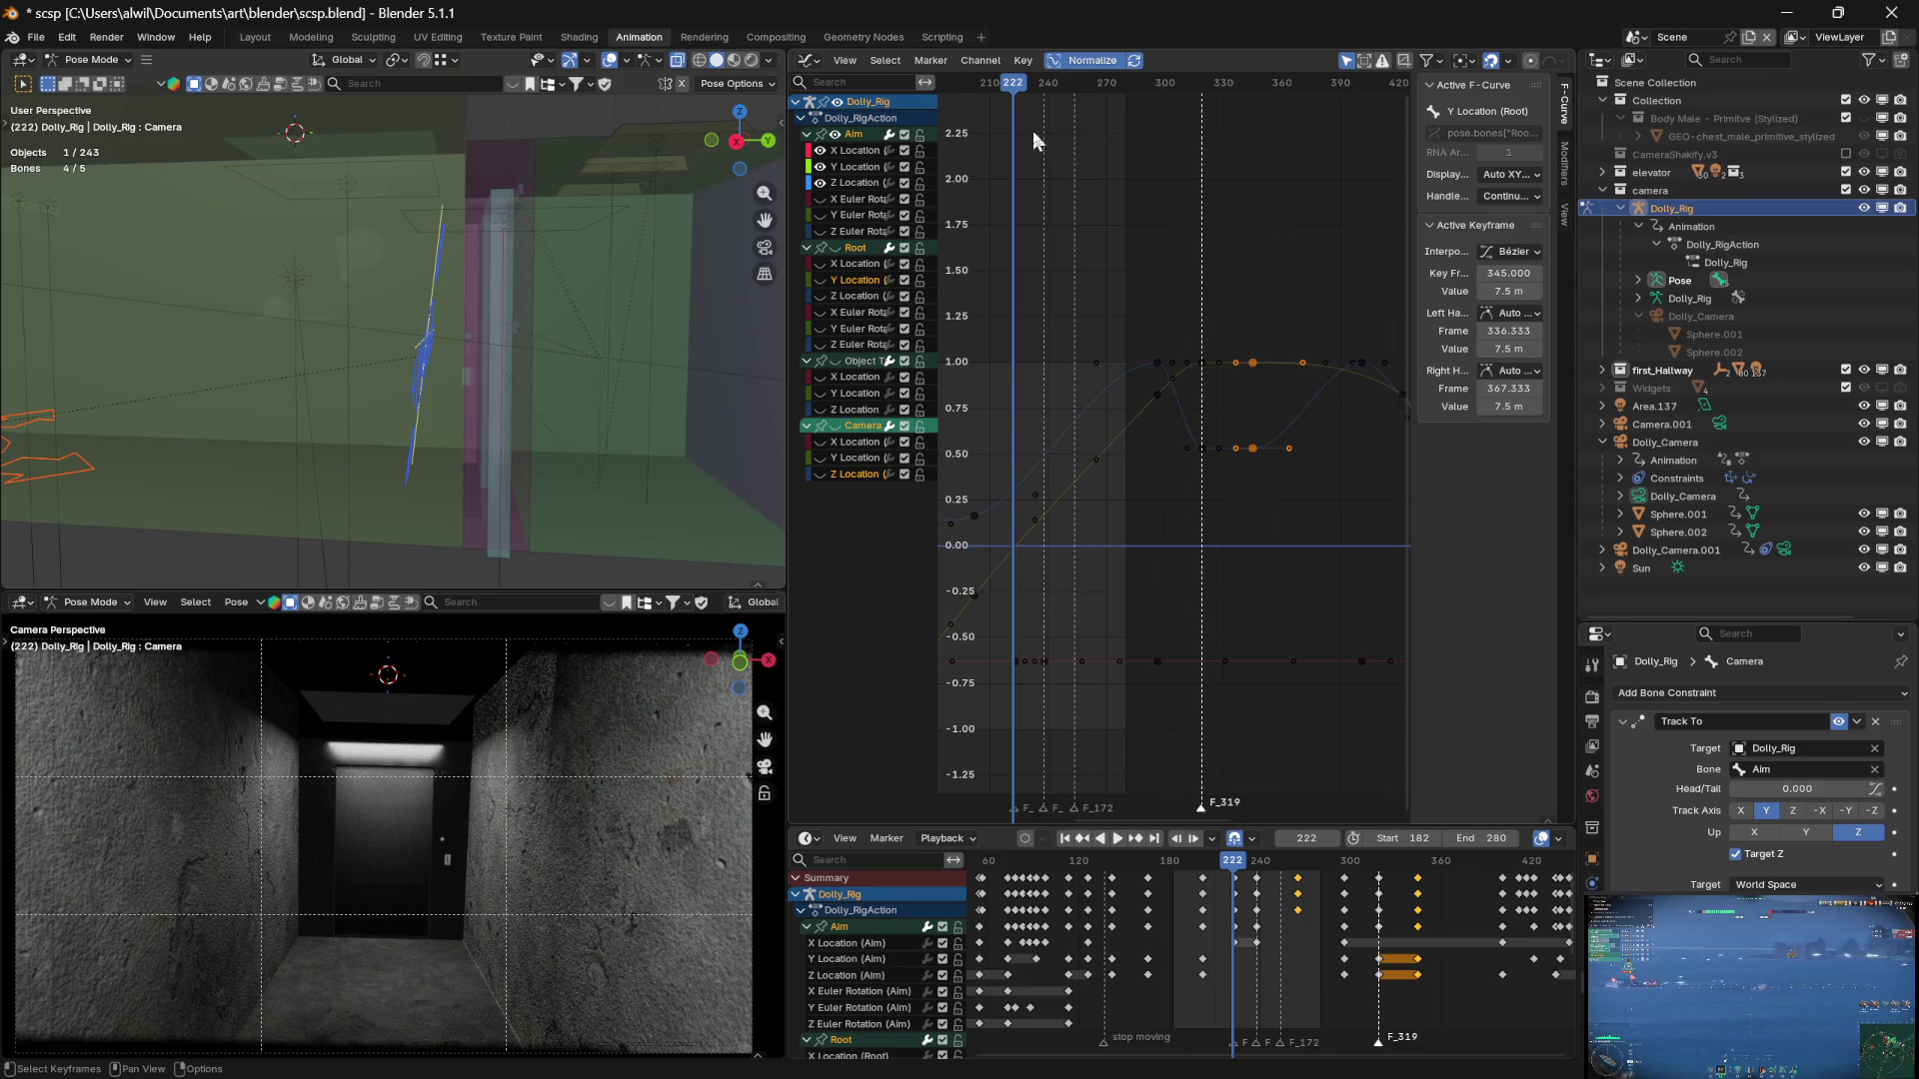
mouse_move(1112, 601)
middle_down()
mouse_move(1208, 604)
mouse_move(1179, 596)
middle_up()
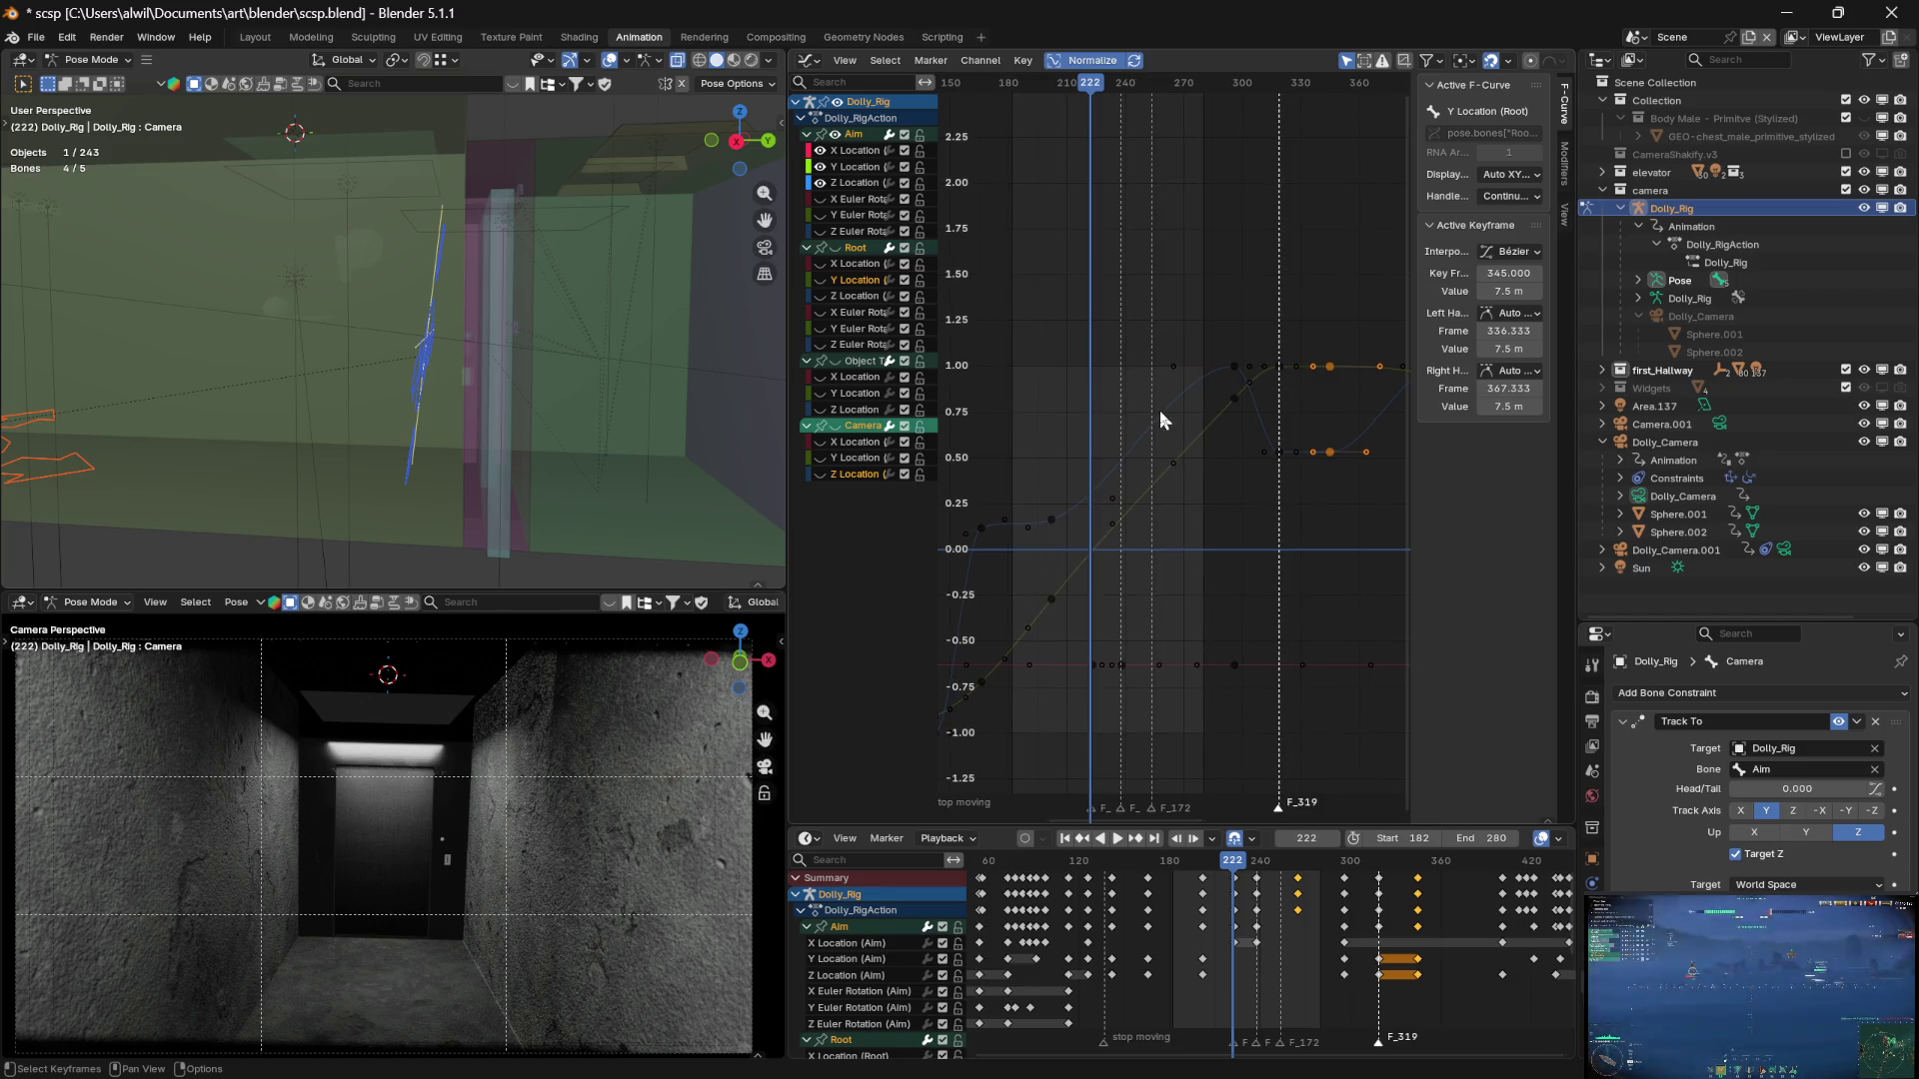
drag(1090, 84, 1083, 91)
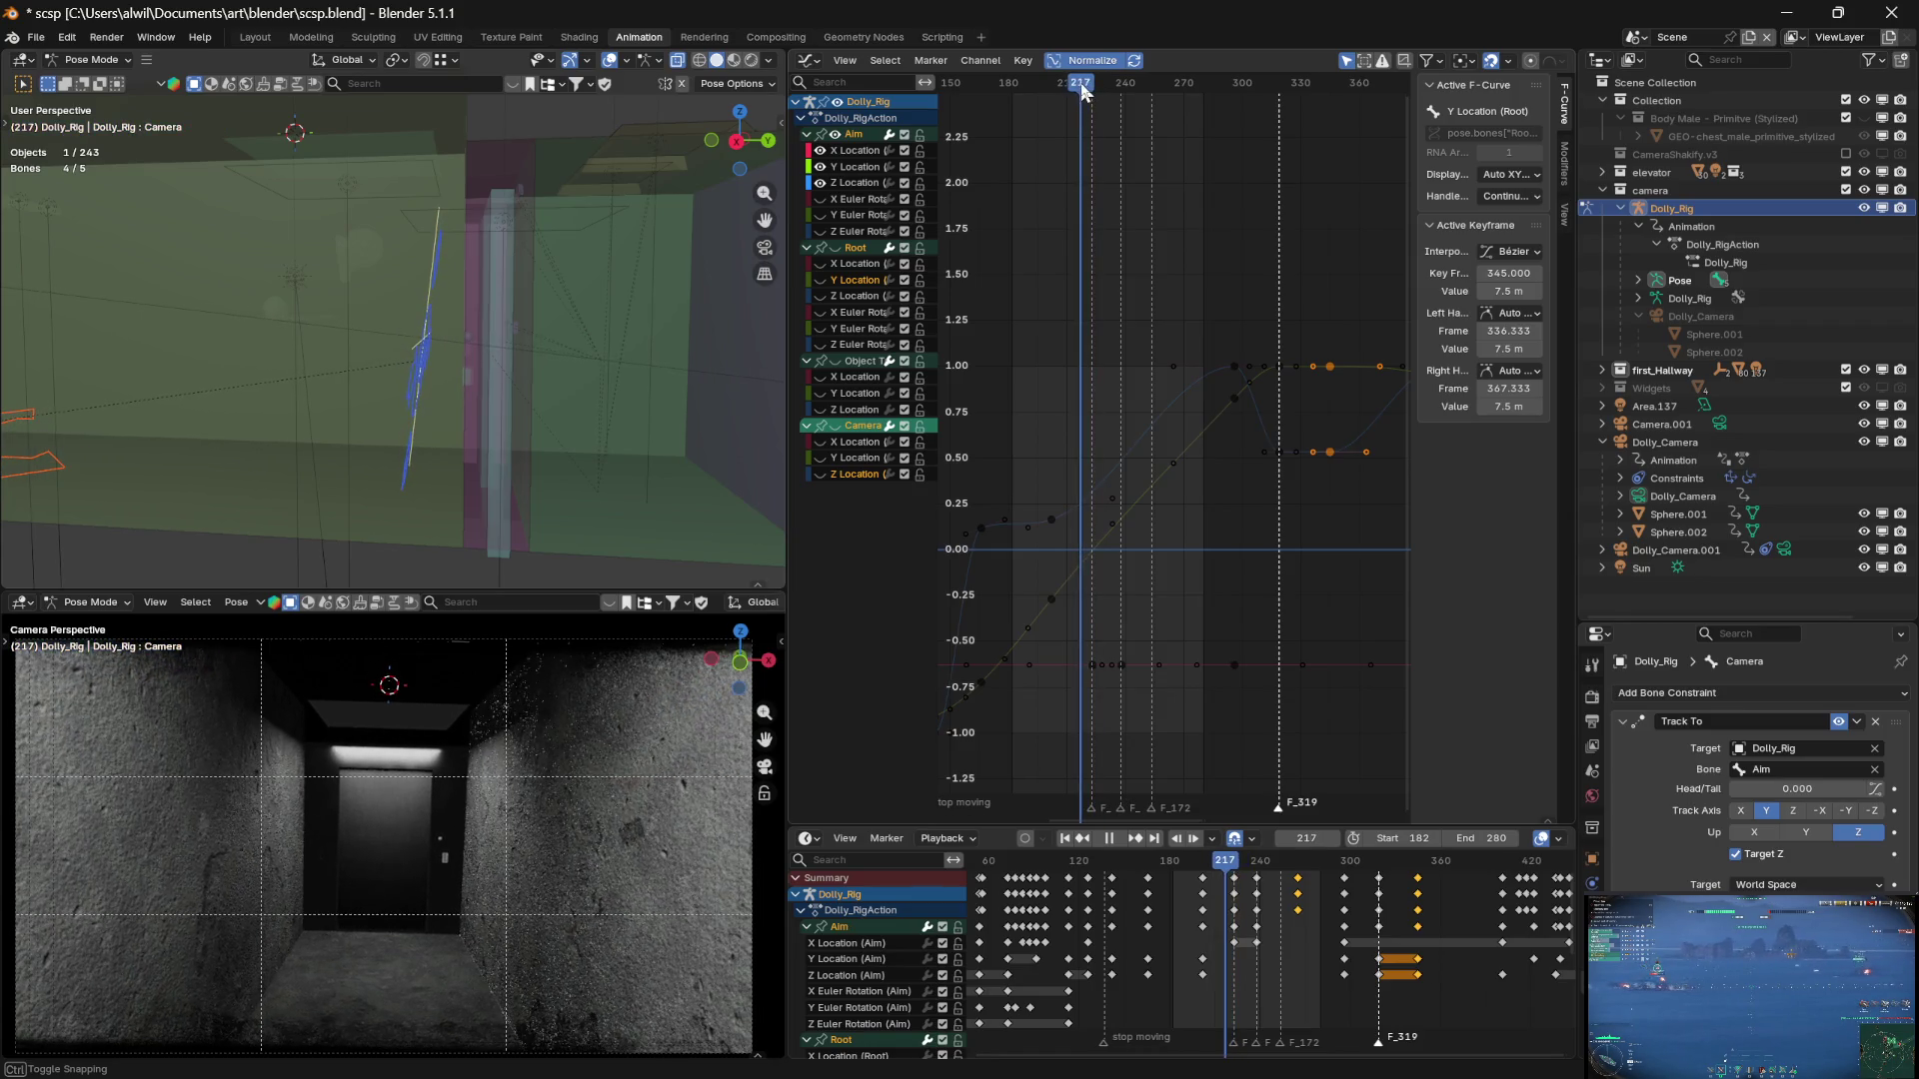
Make Aim Y Location active, hide Aim Z Location, and move to frame 223
click(861, 182)
click(861, 167)
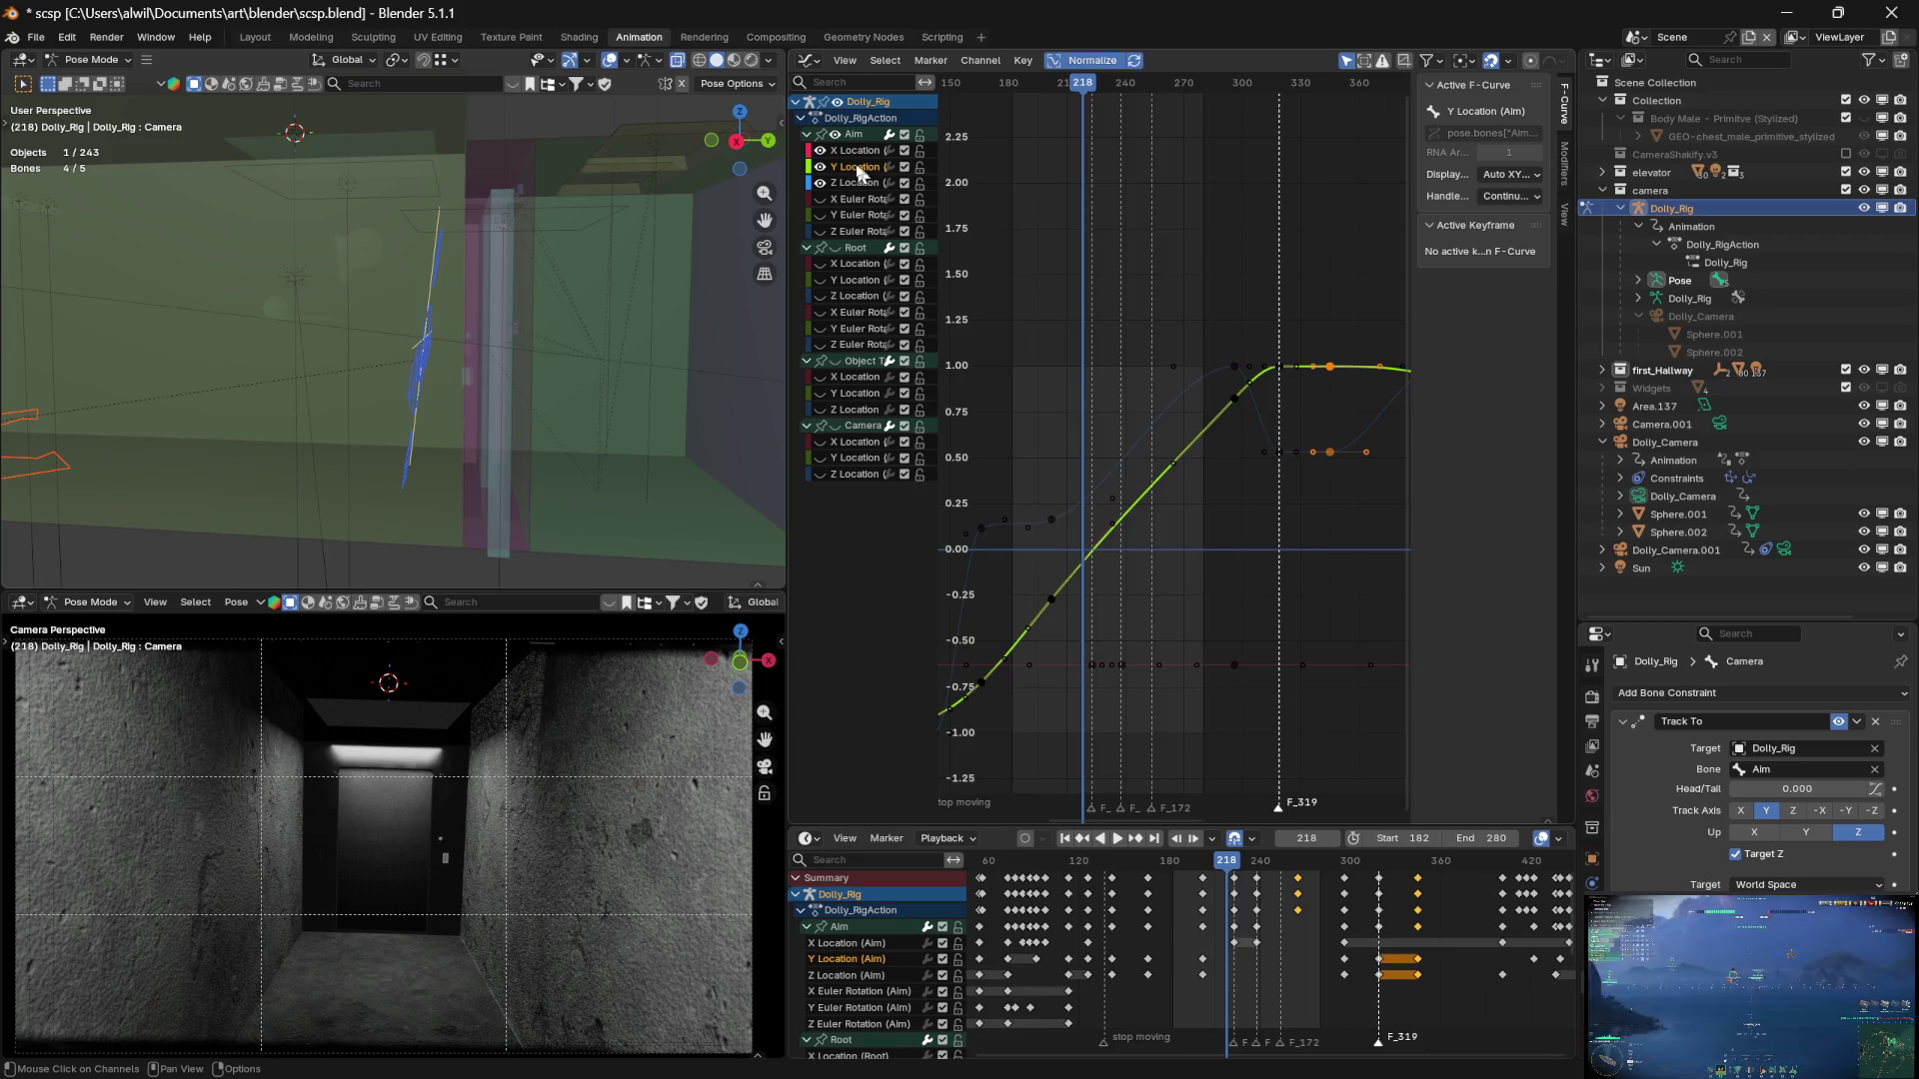
click(821, 183)
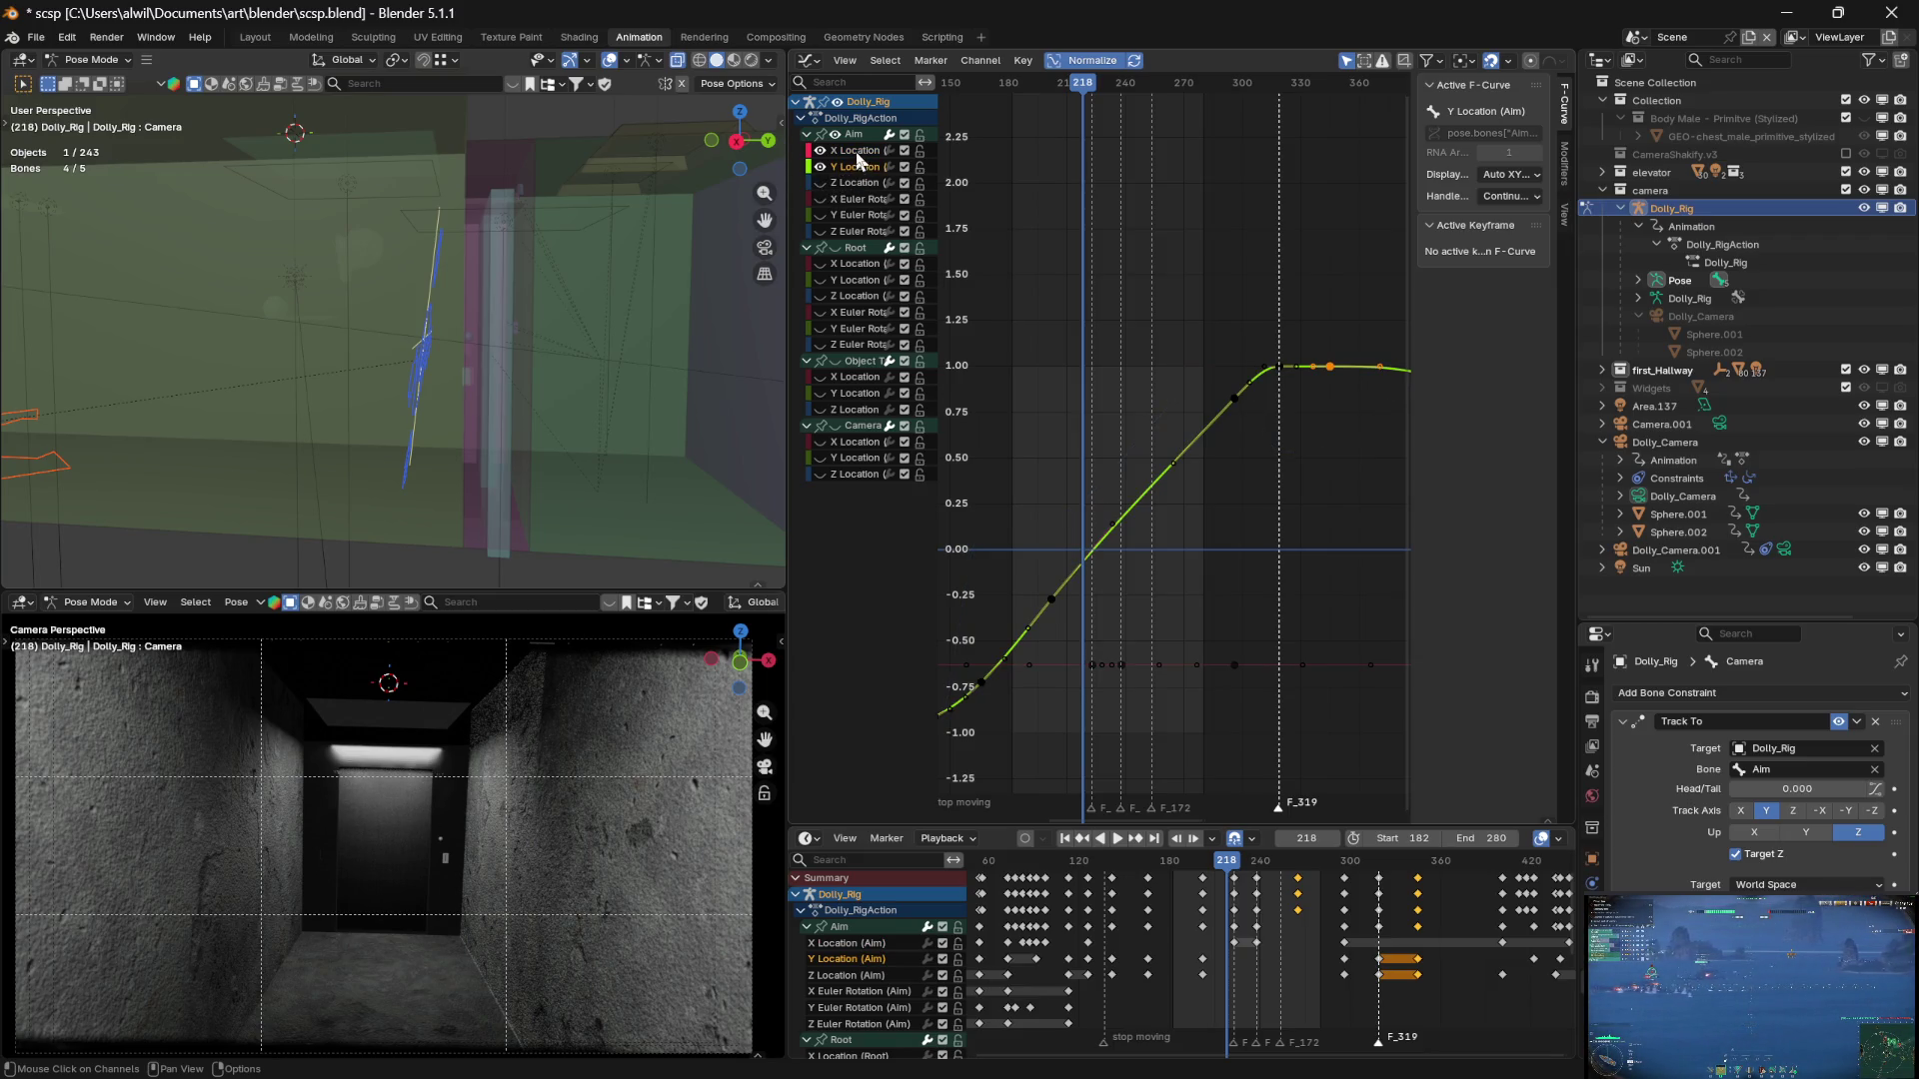
drag(1080, 95, 1089, 90)
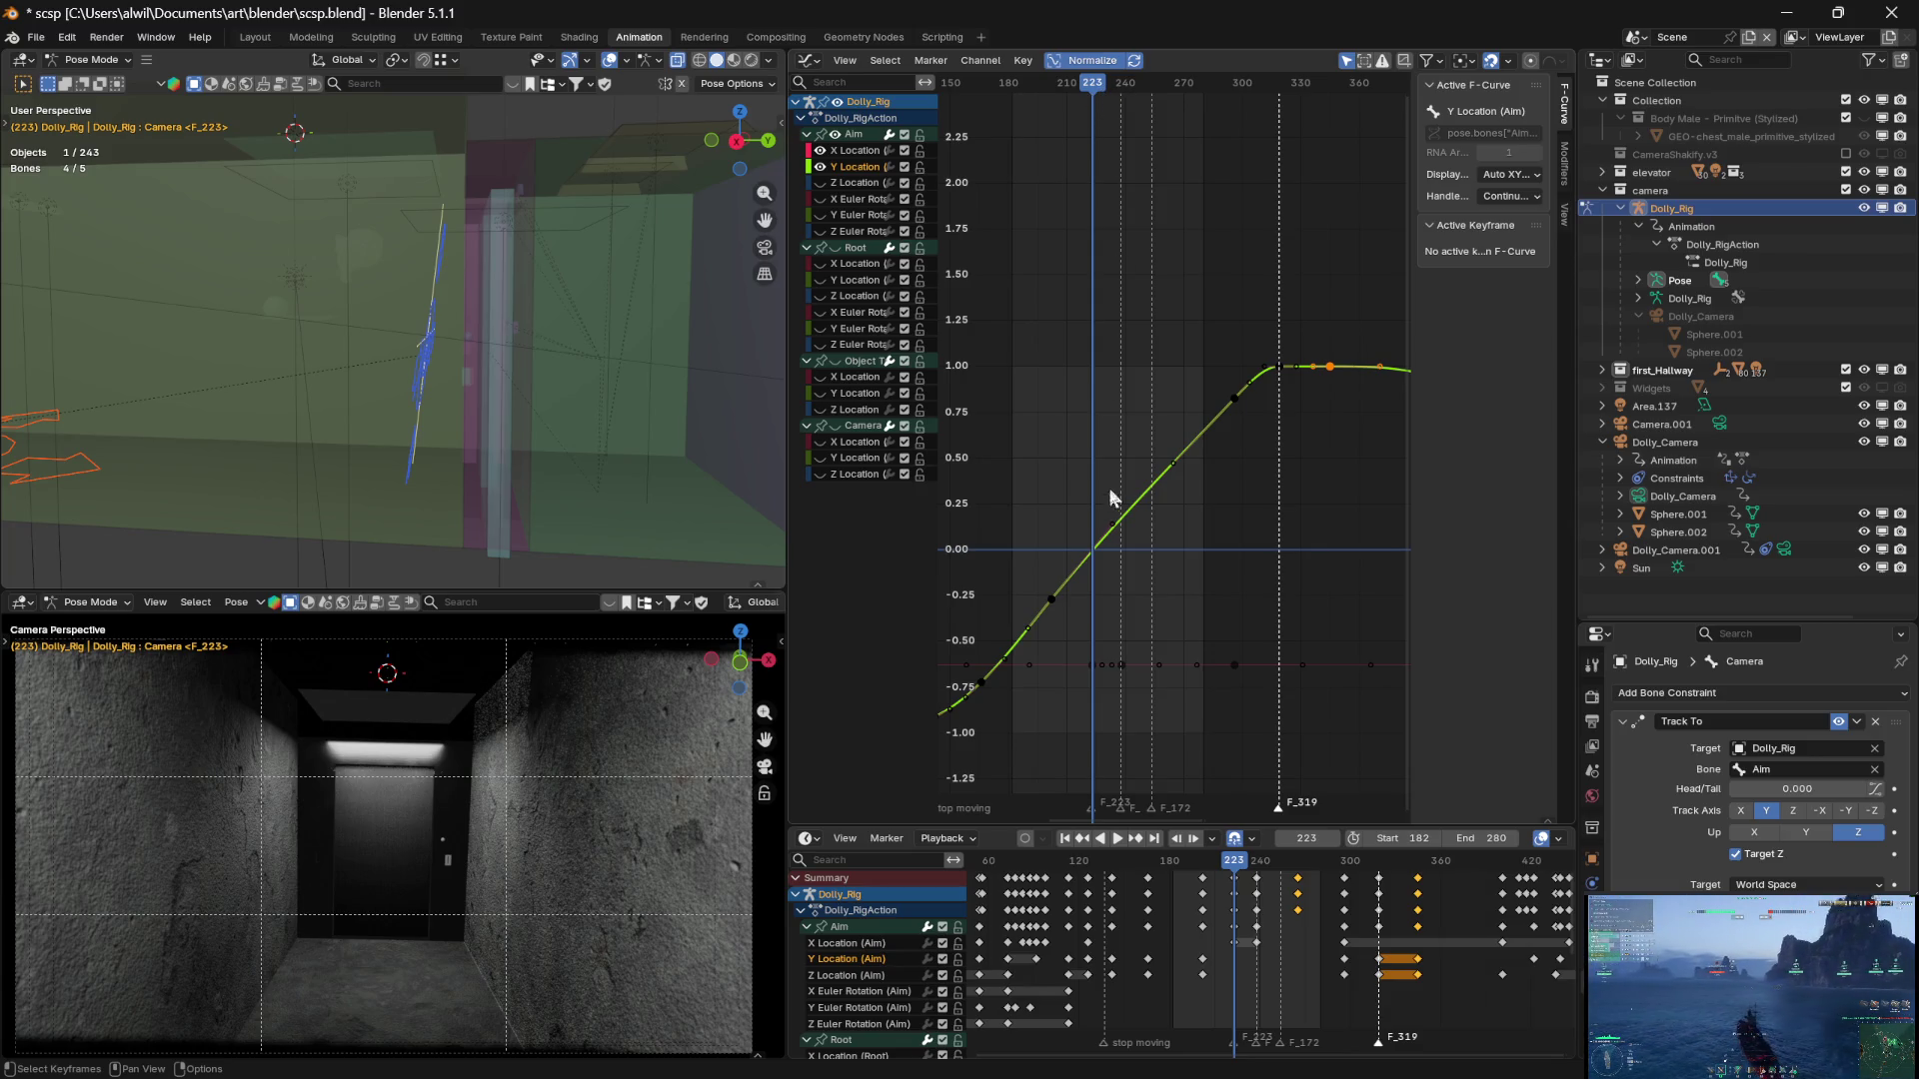
click(1053, 603)
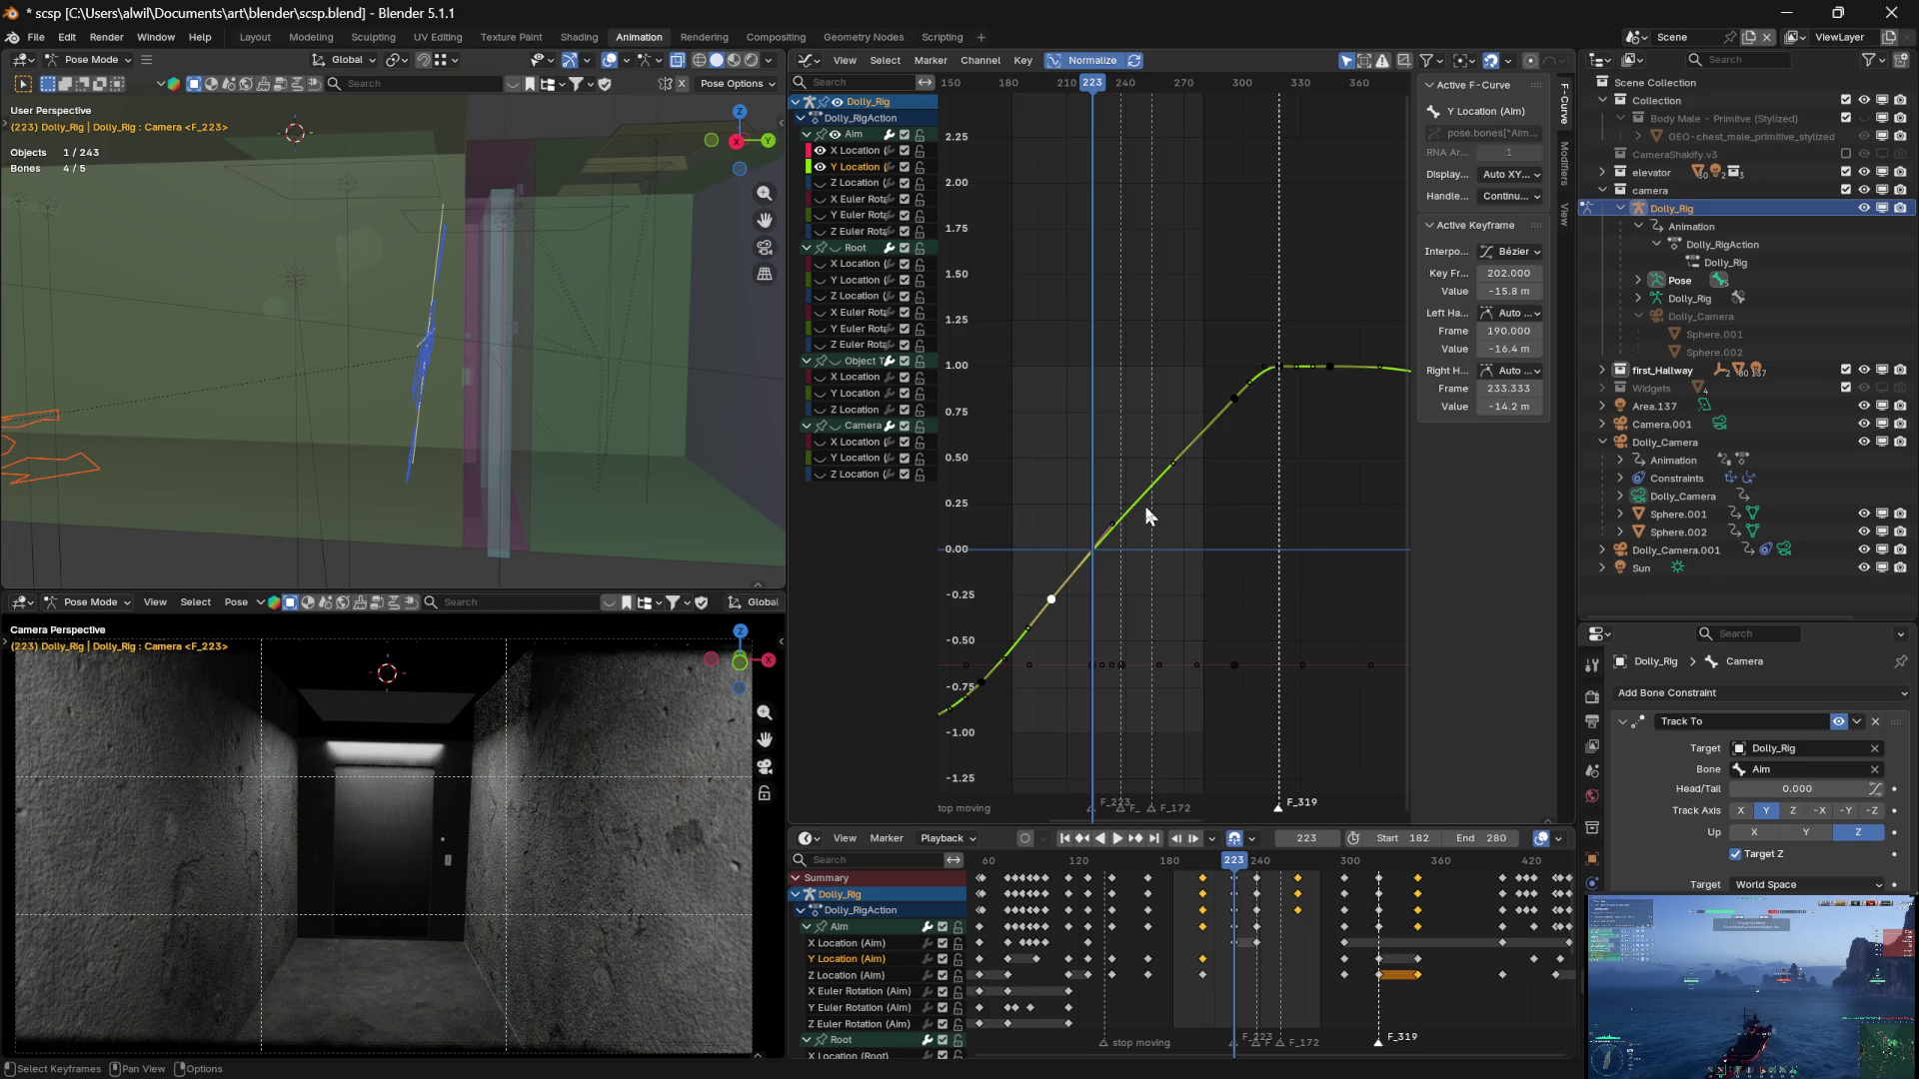
Switch to the Aim X Location curve and set the current frame to 238
click(1093, 663)
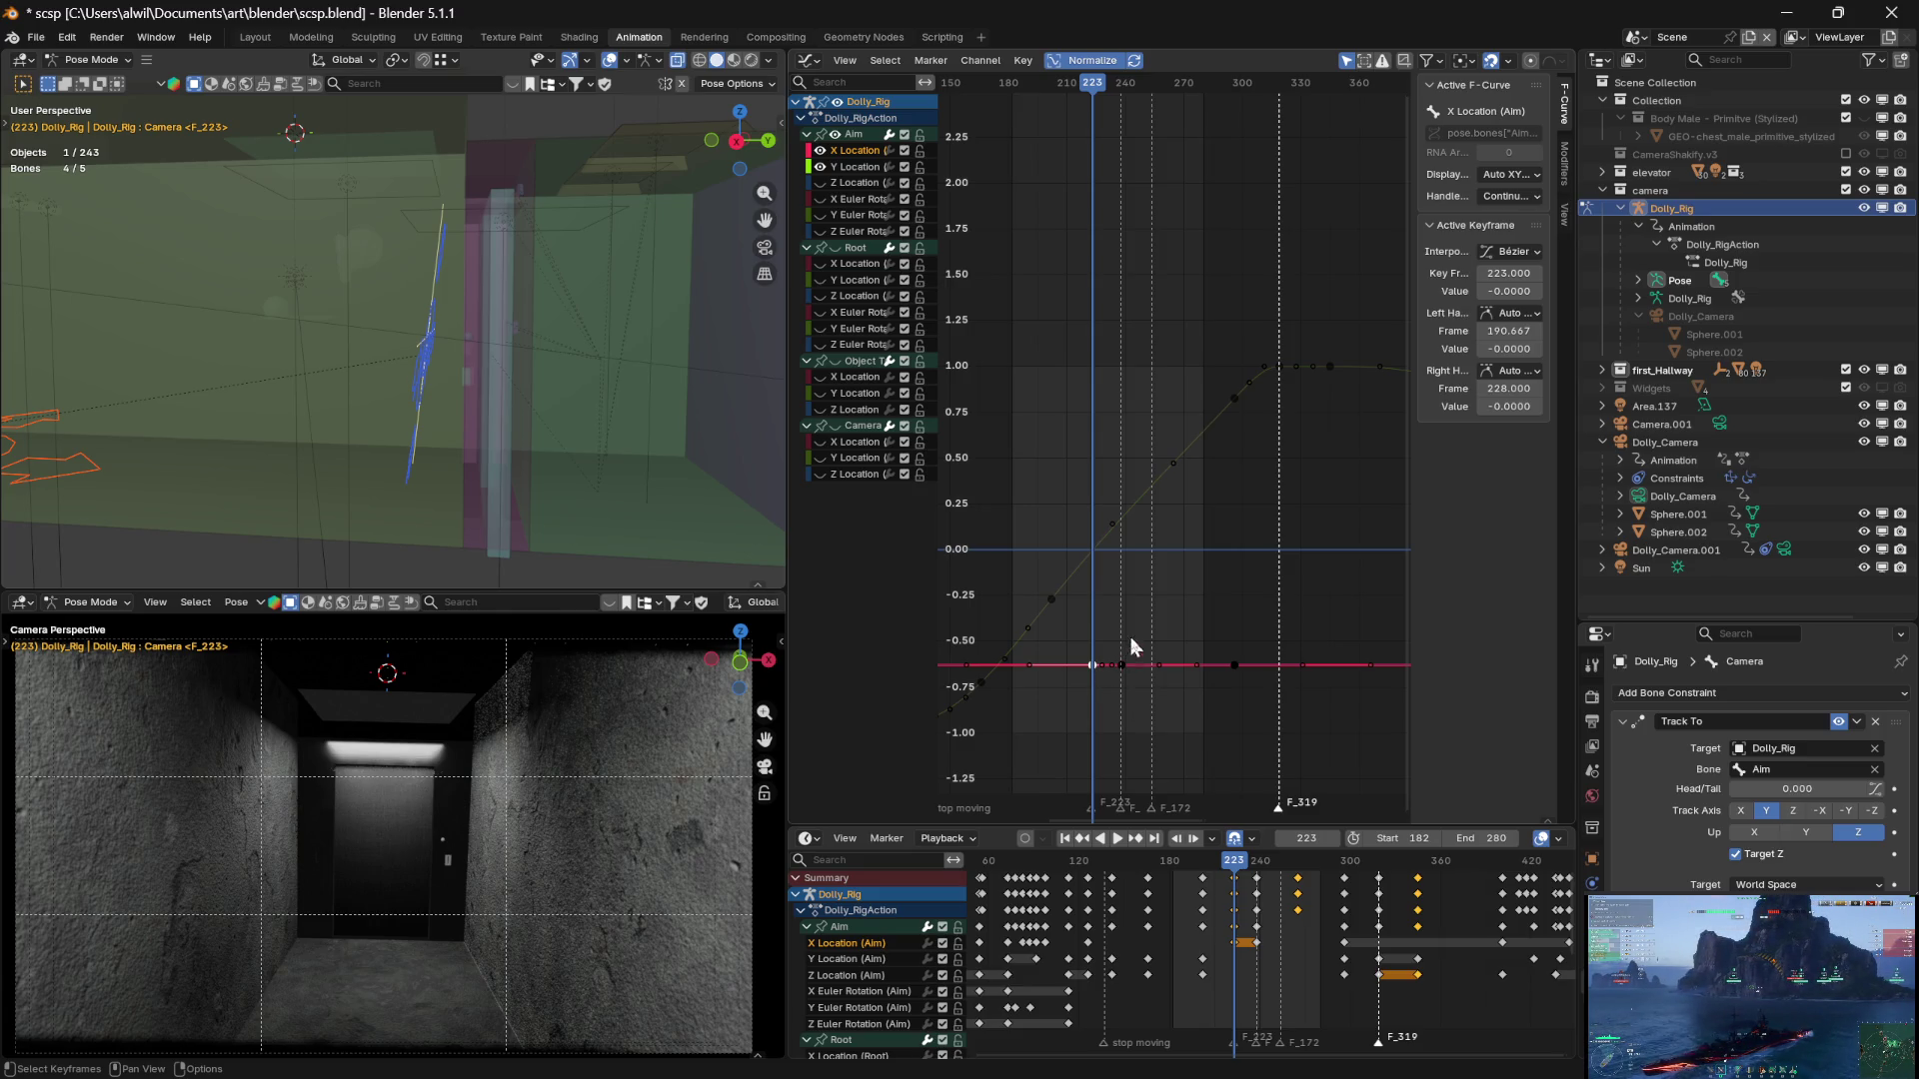
drag(1093, 90, 1121, 90)
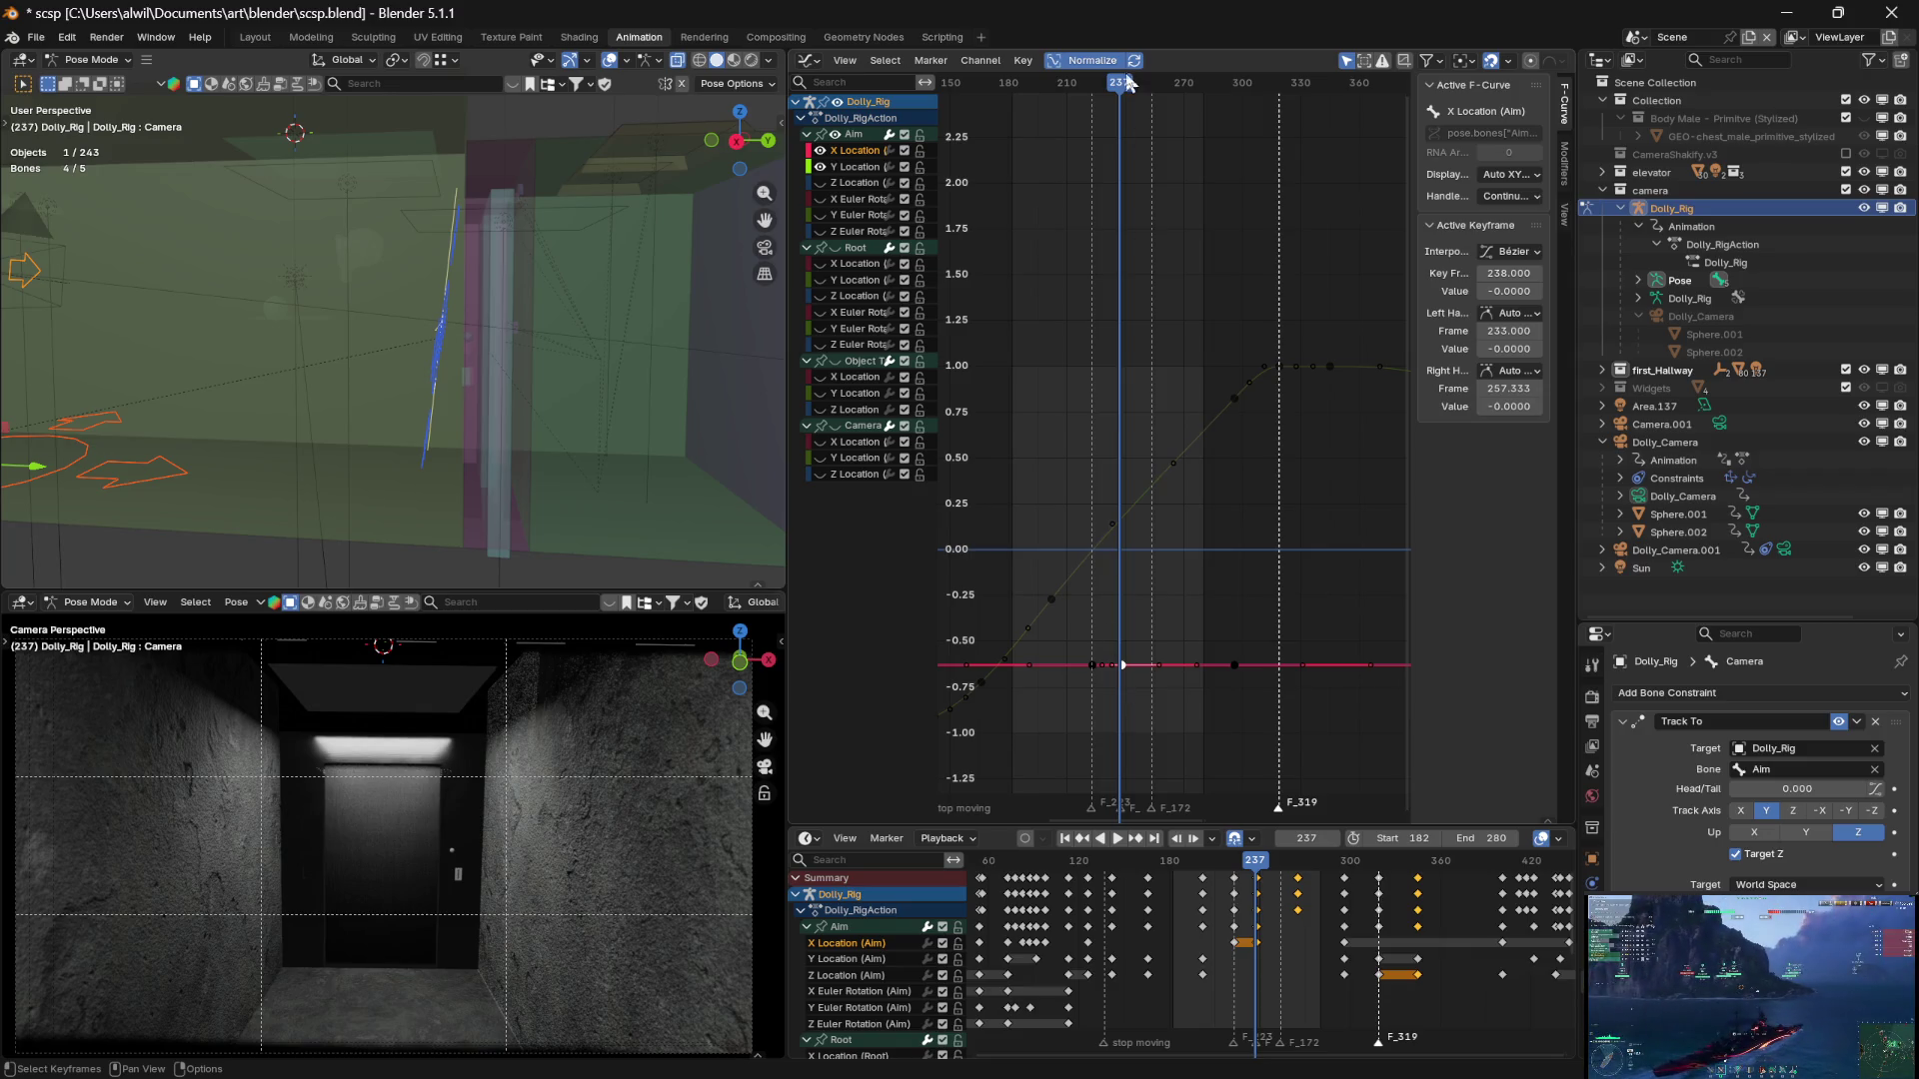
drag(1123, 91, 1124, 90)
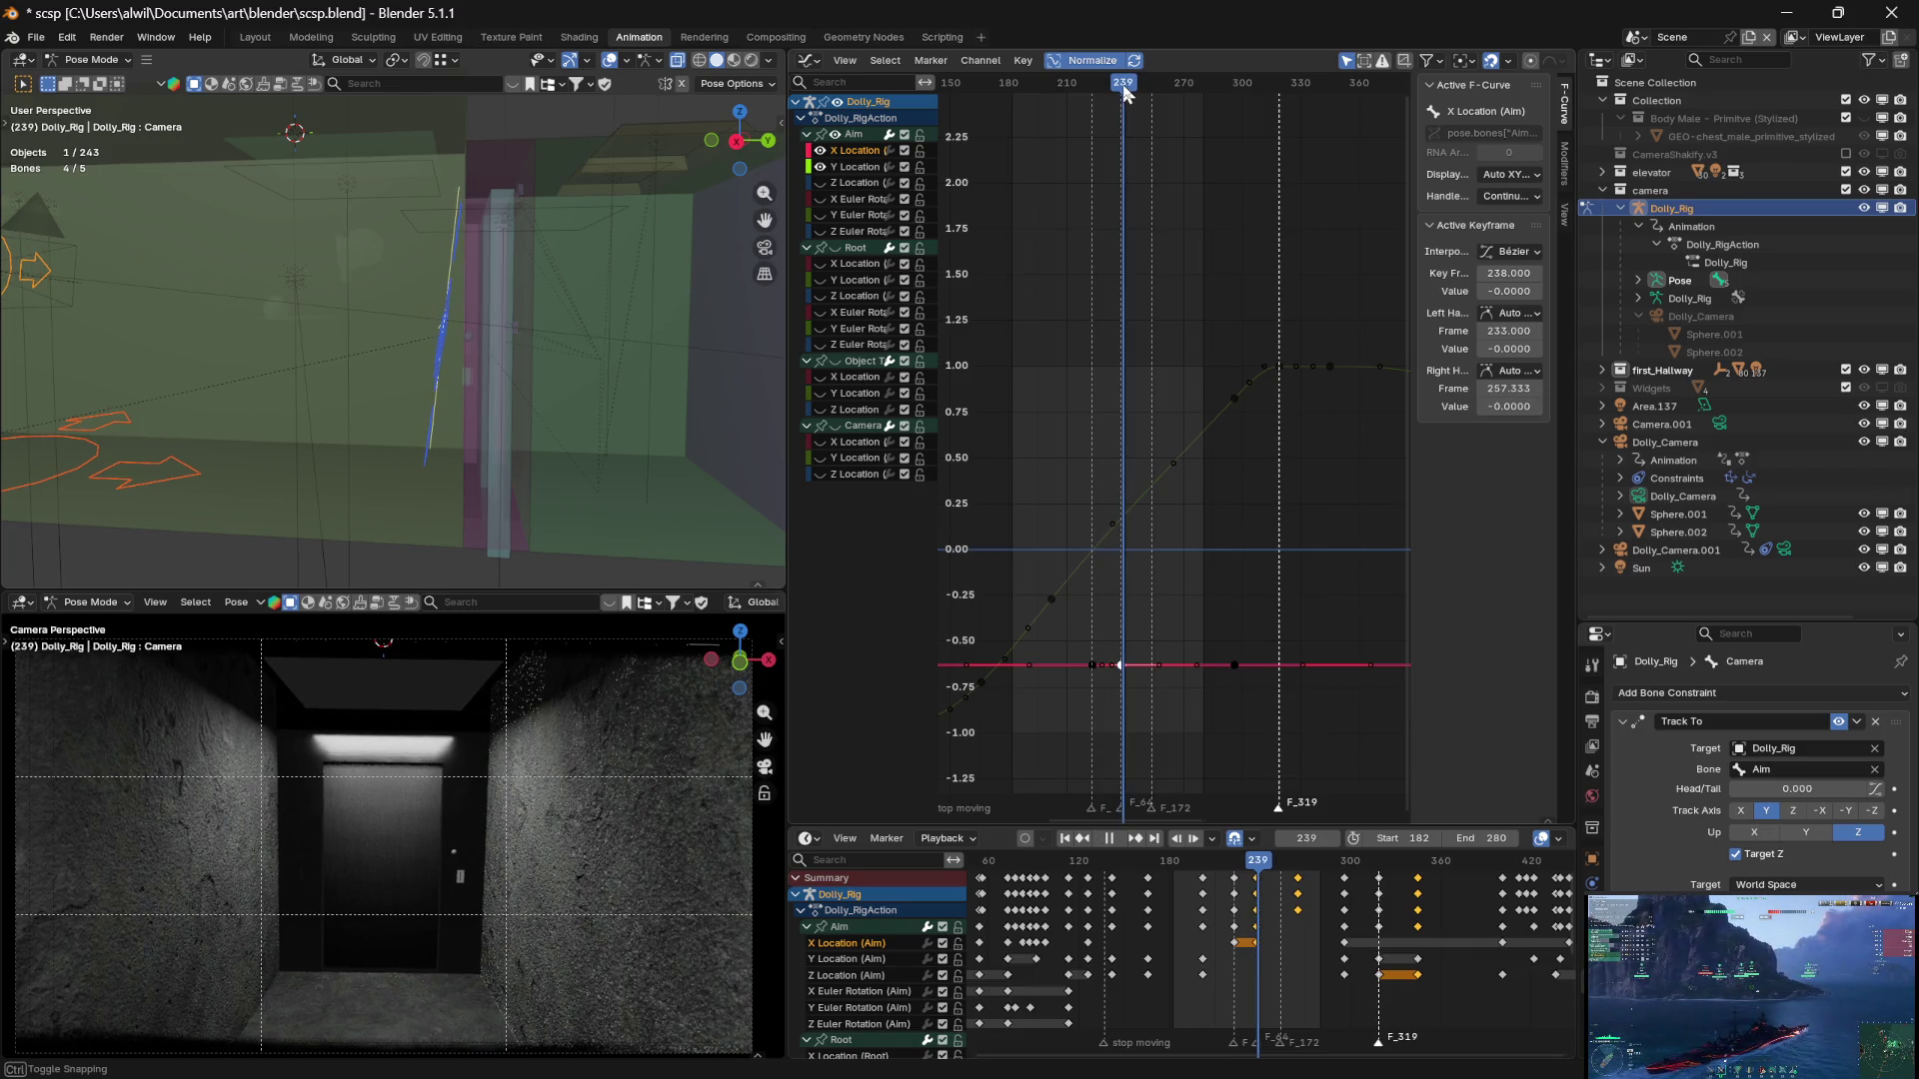
drag(1124, 91, 1121, 91)
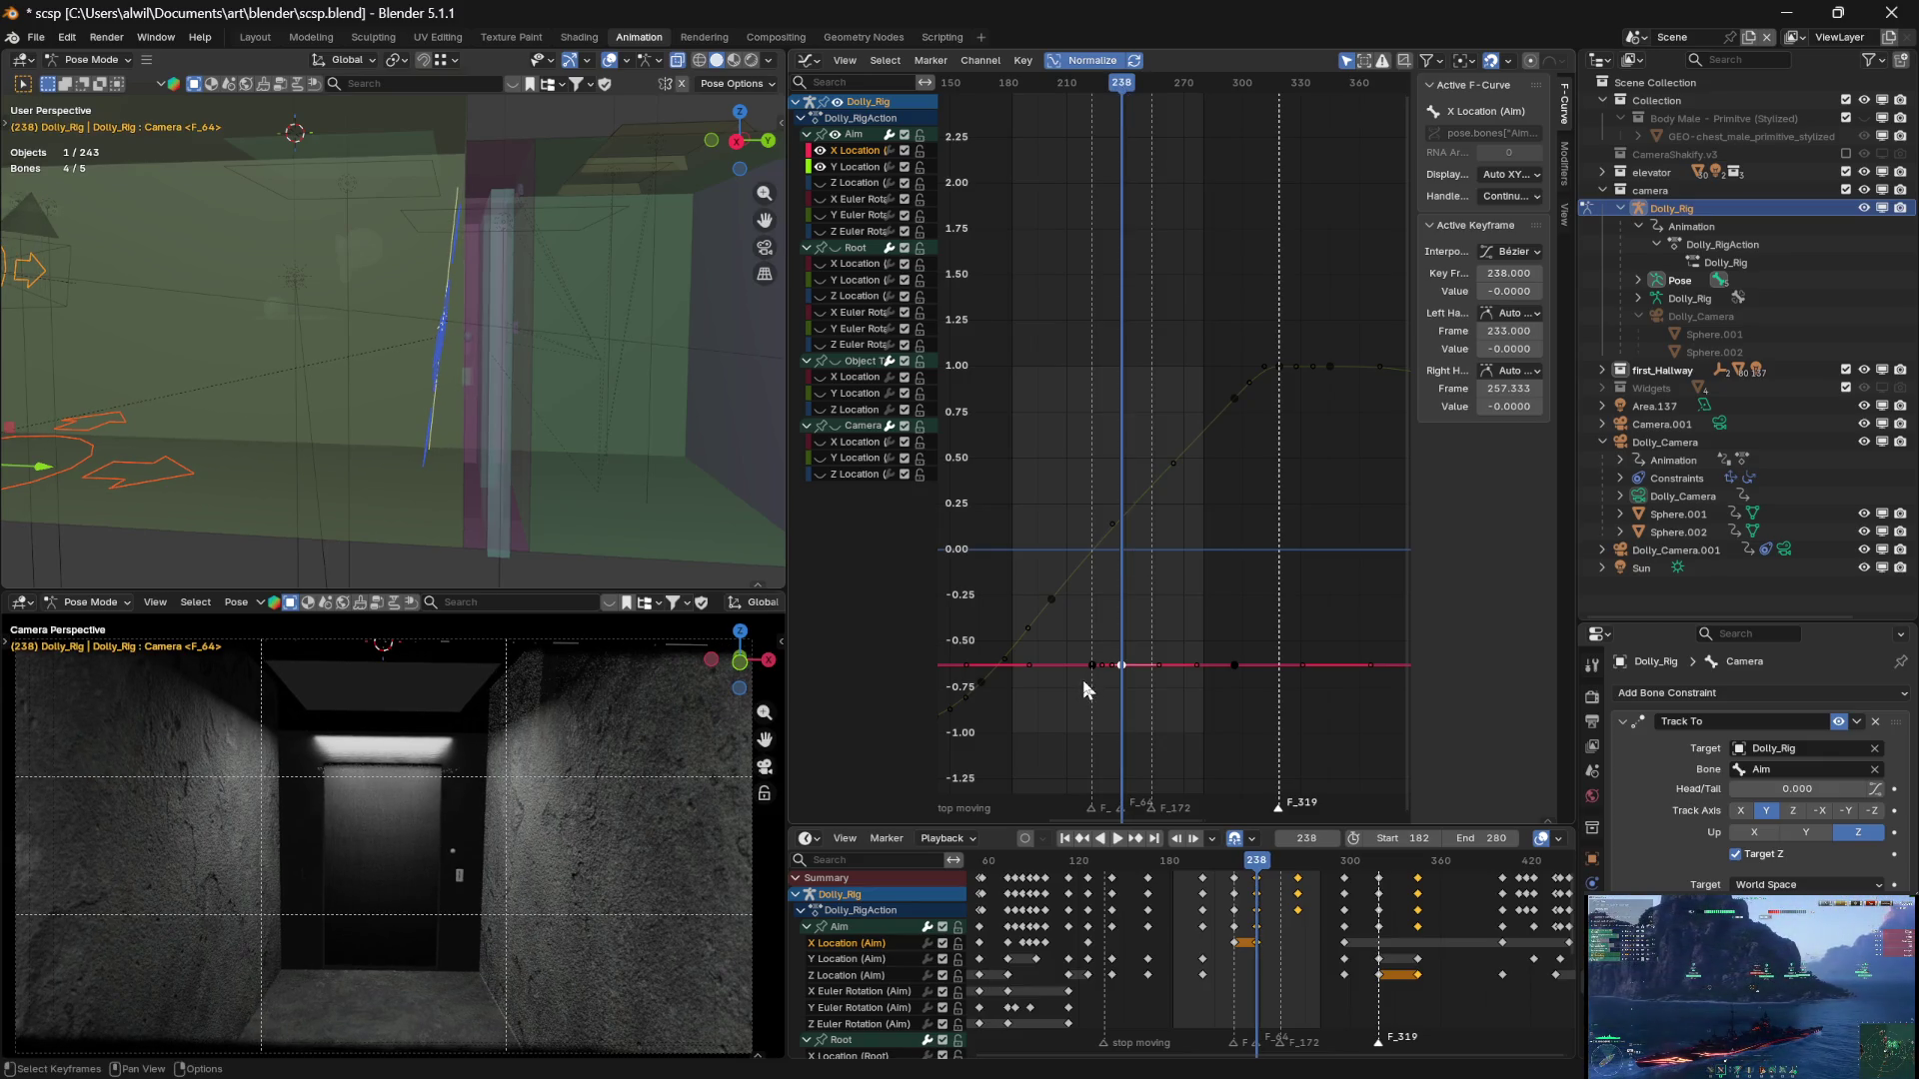
Lower the frame 238 Aim X key to -0.185 and preview the camera around frame 247
key(g)
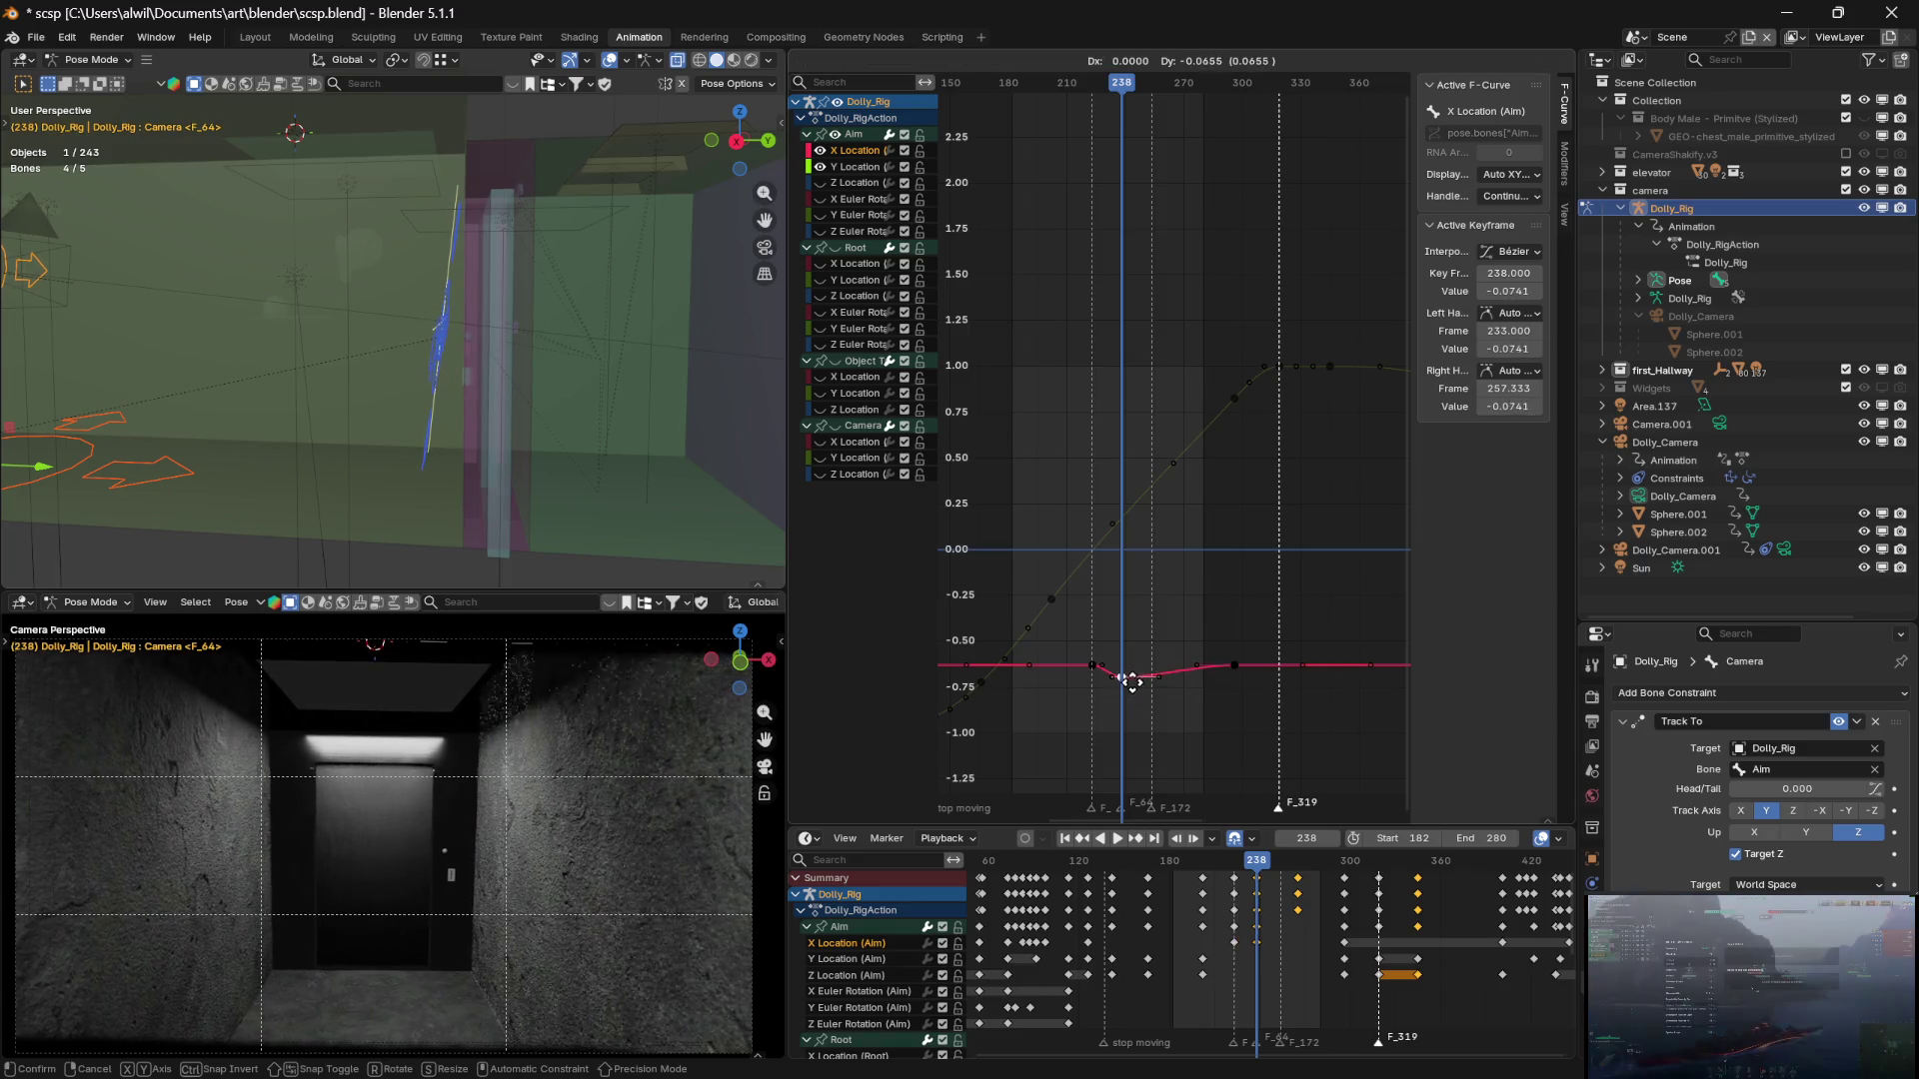
key(y)
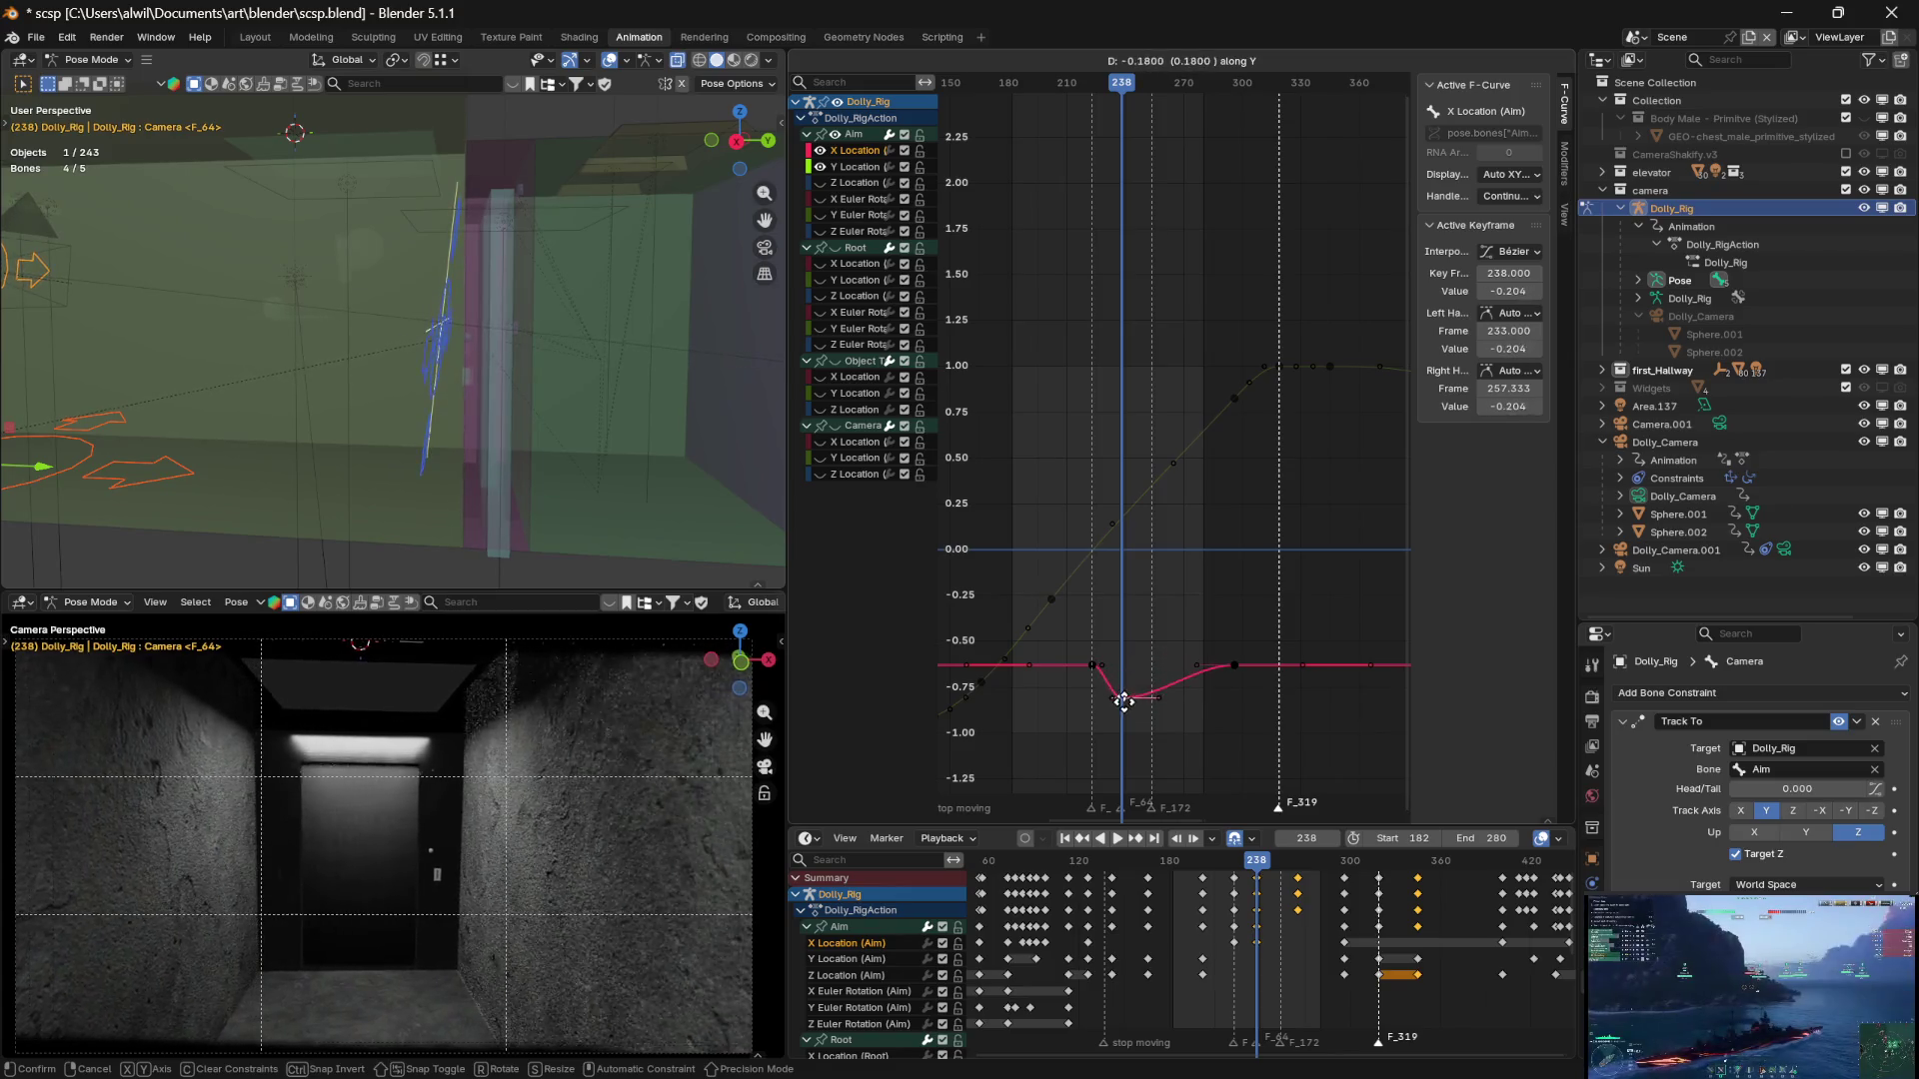
key(Escape)
key(g)
key(y)
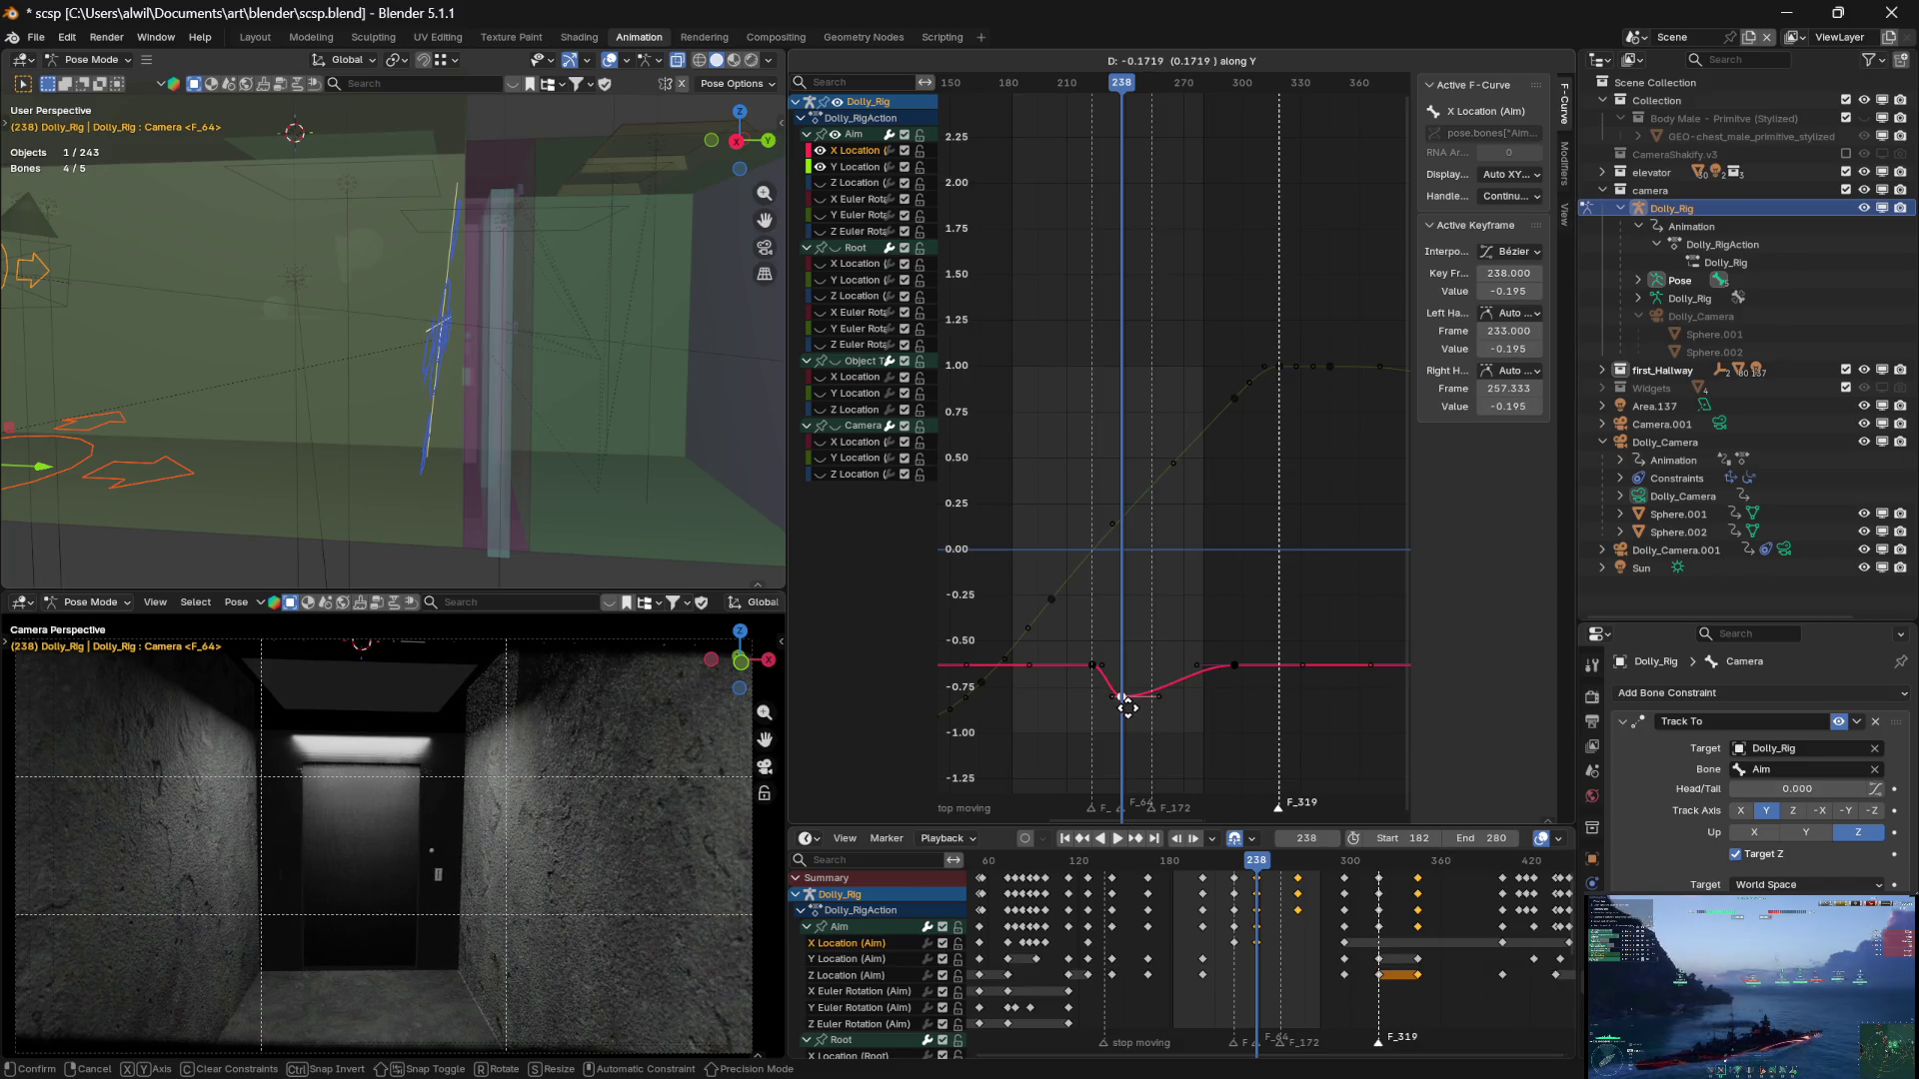
click(1132, 717)
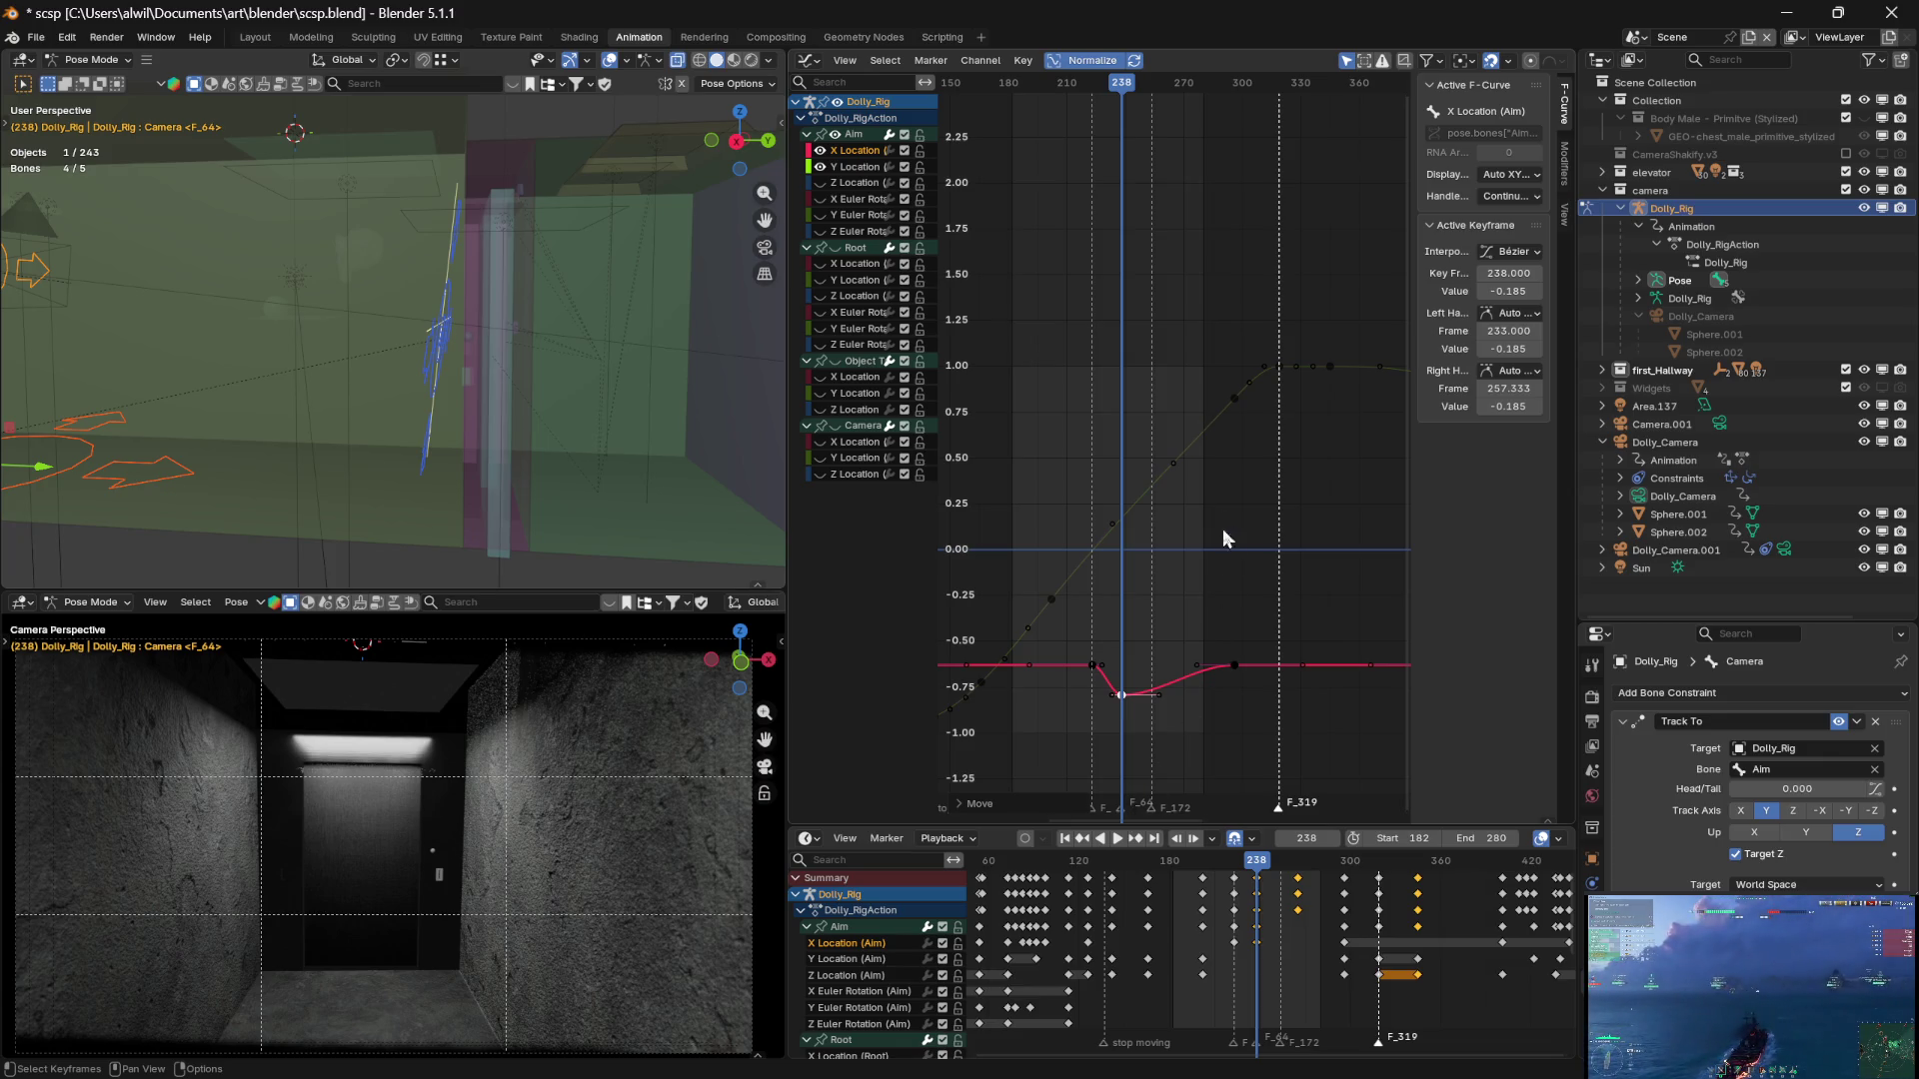
mouse_move(1121, 88)
mouse_down()
mouse_move(1167, 112)
mouse_move(1123, 98)
mouse_up()
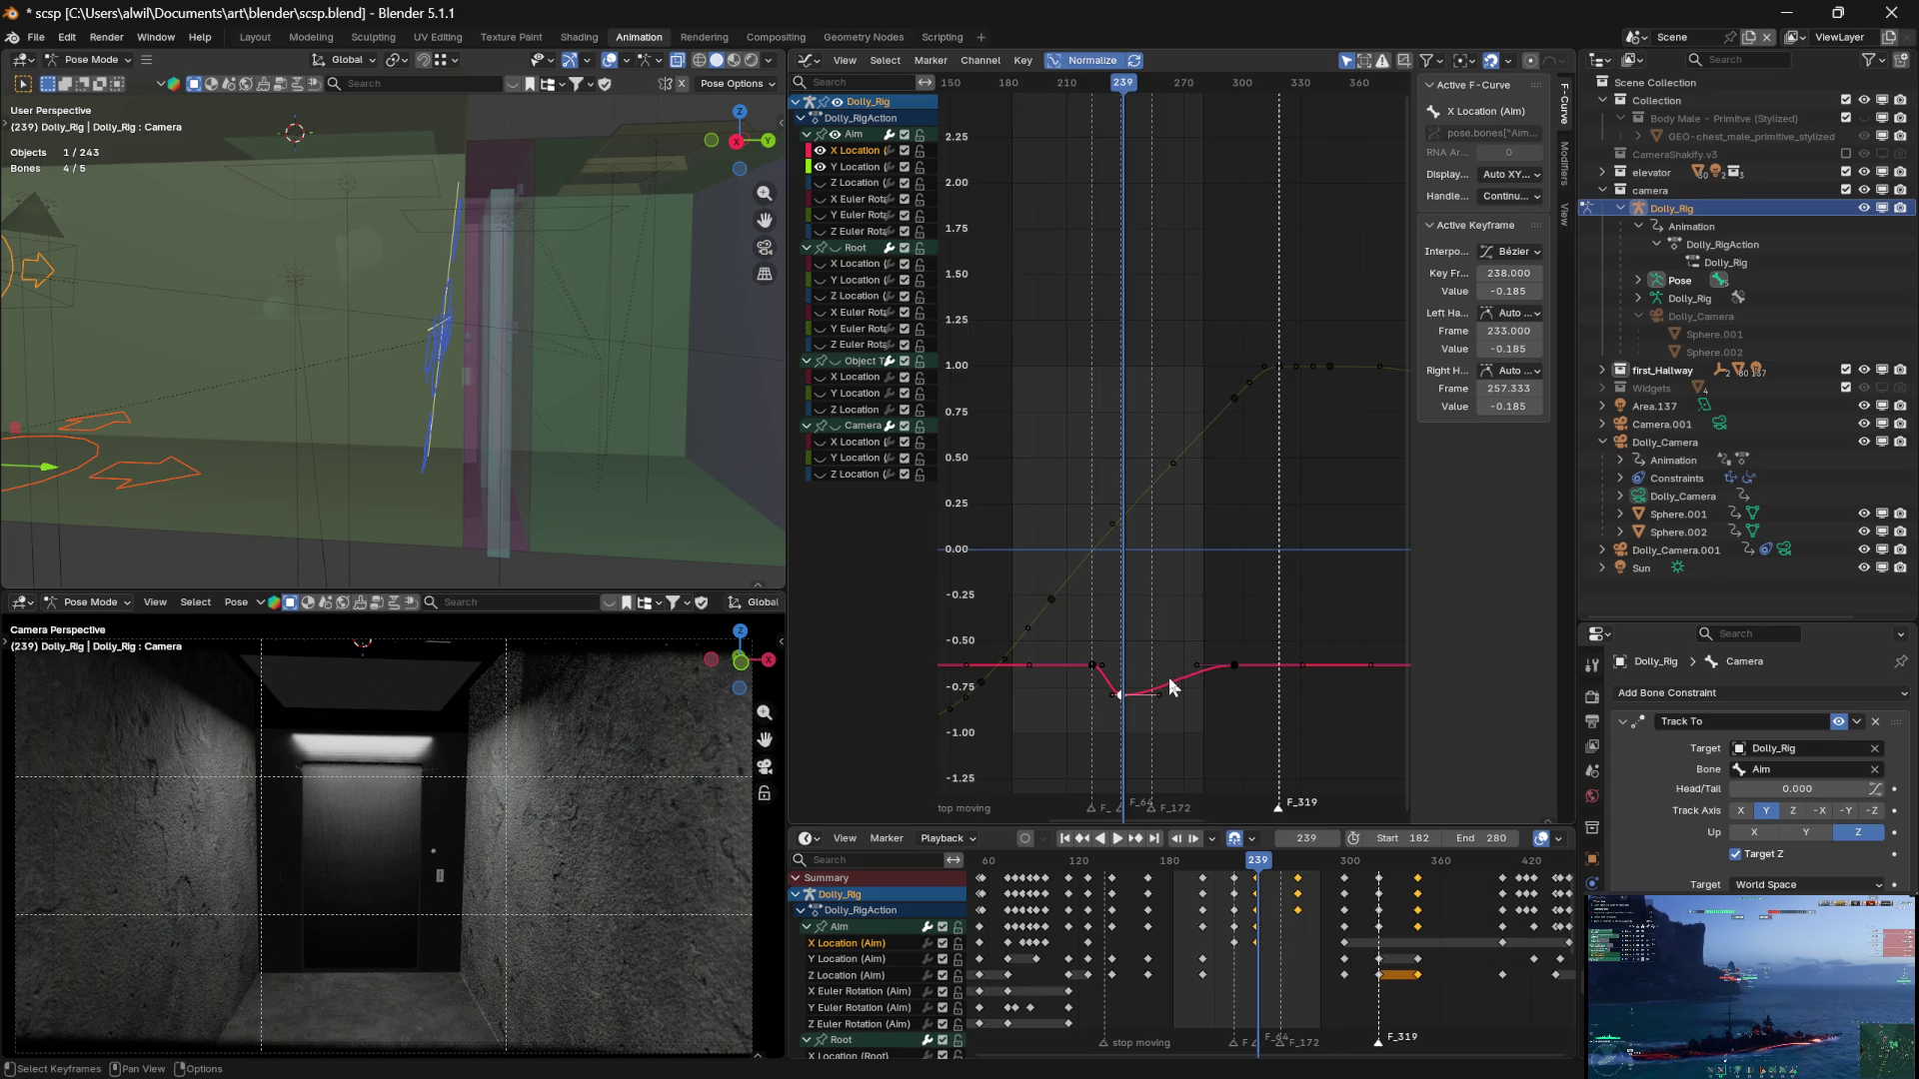
click(1235, 666)
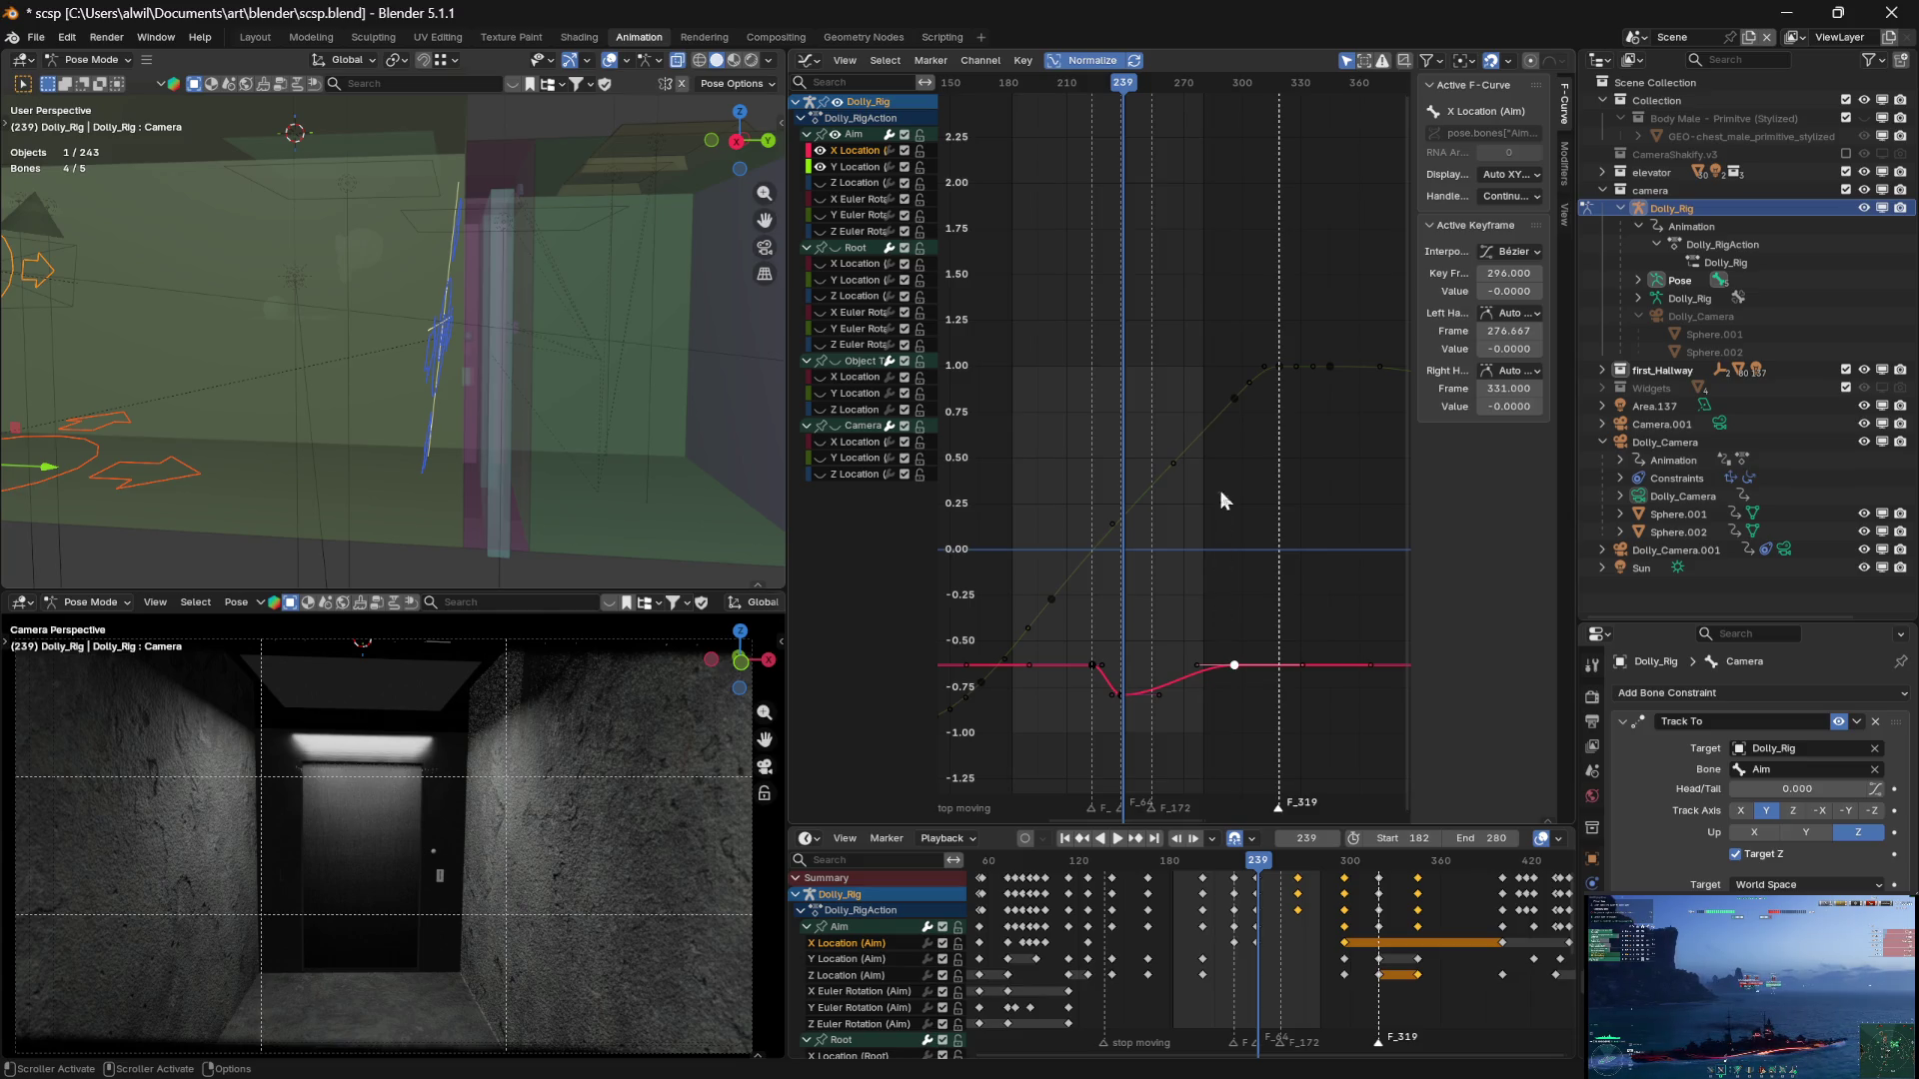
Set the frame 296 Aim X key's value to -0.2 in the sidebar
click(1119, 695)
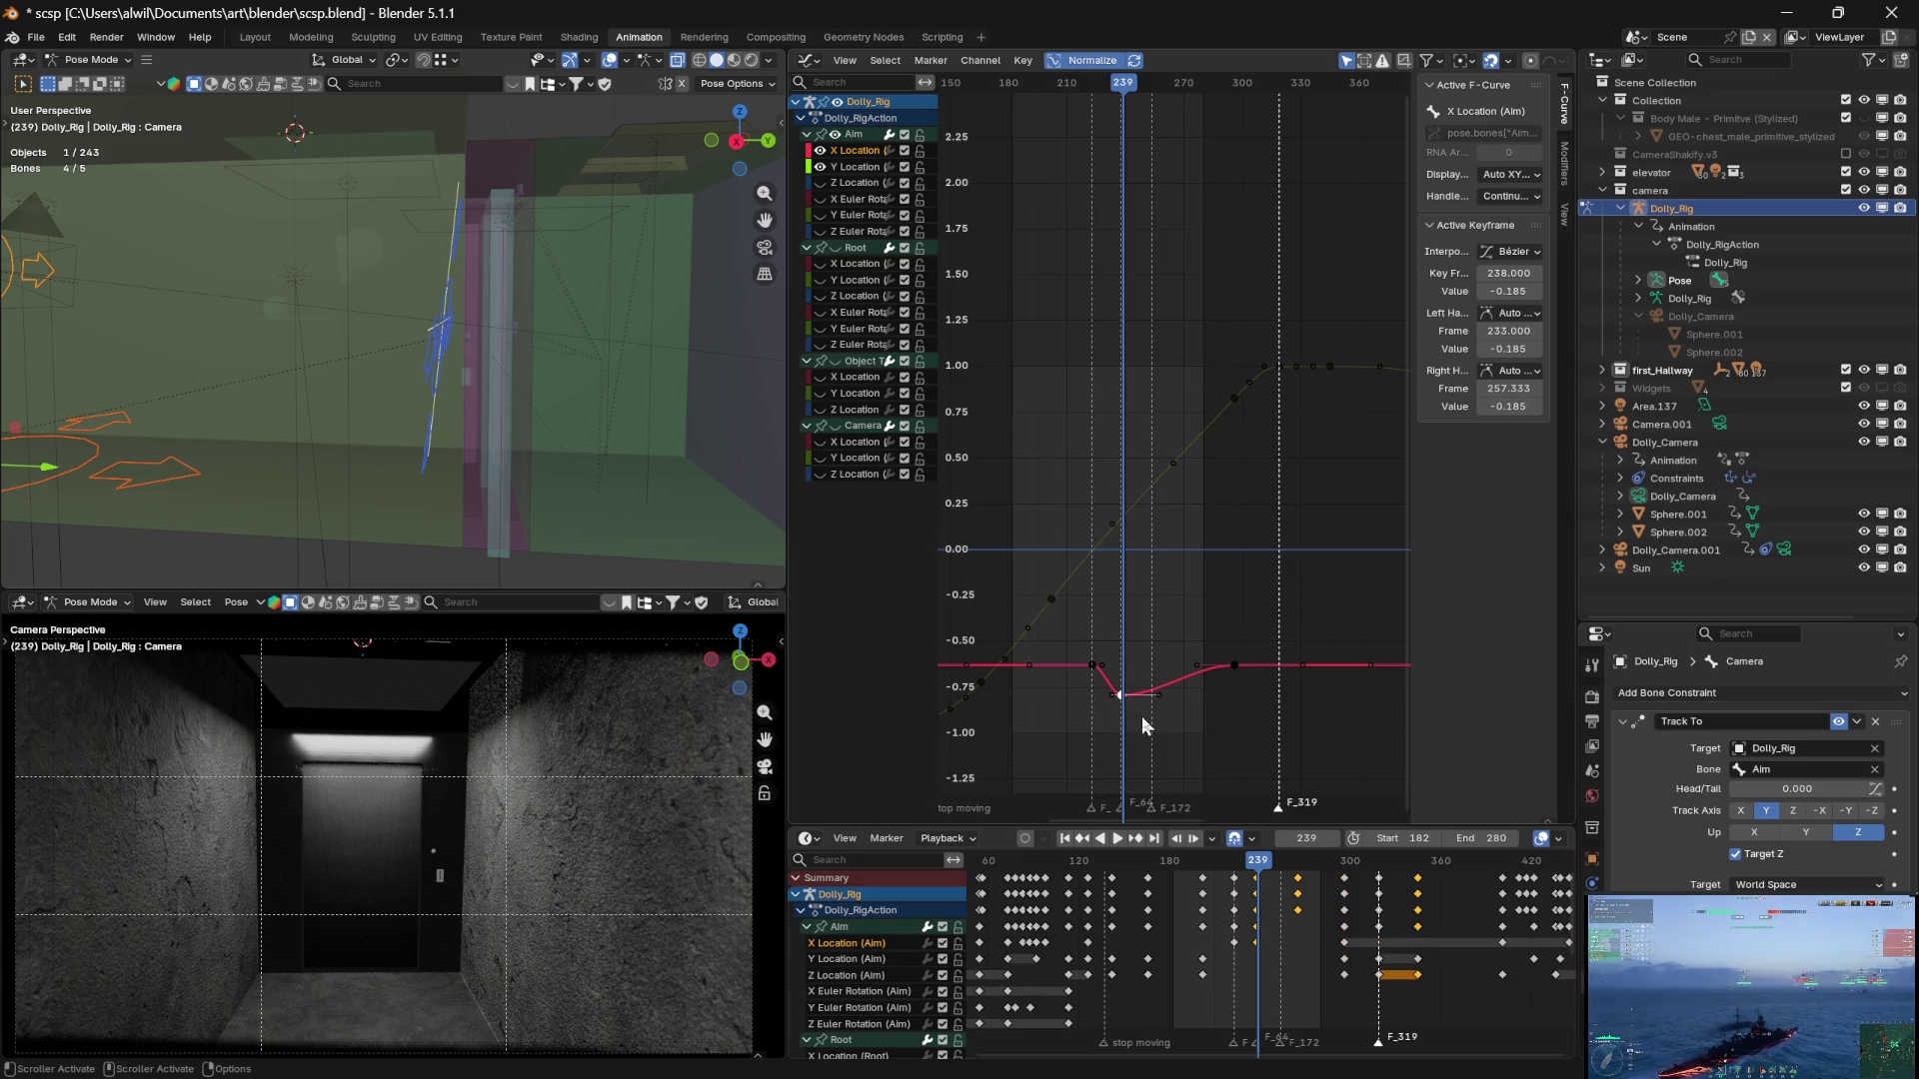
click(1235, 665)
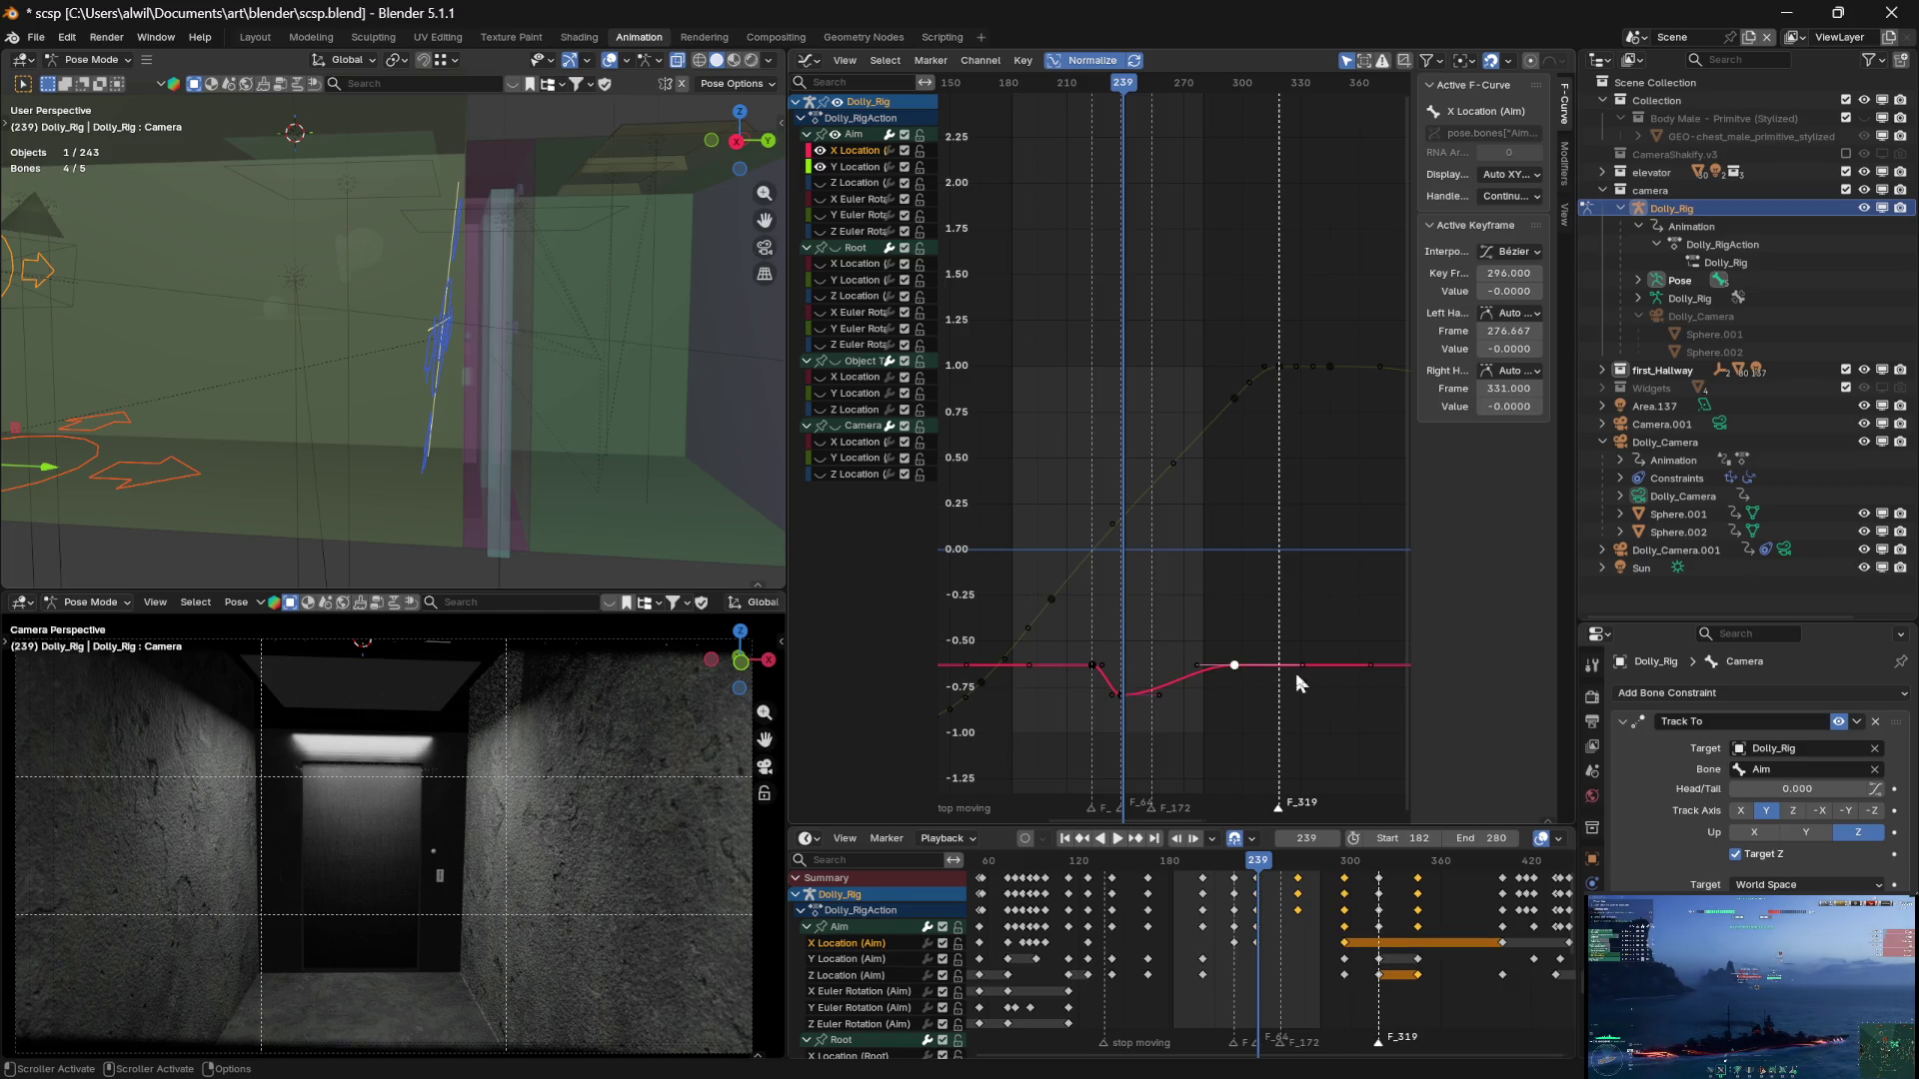
click(1535, 292)
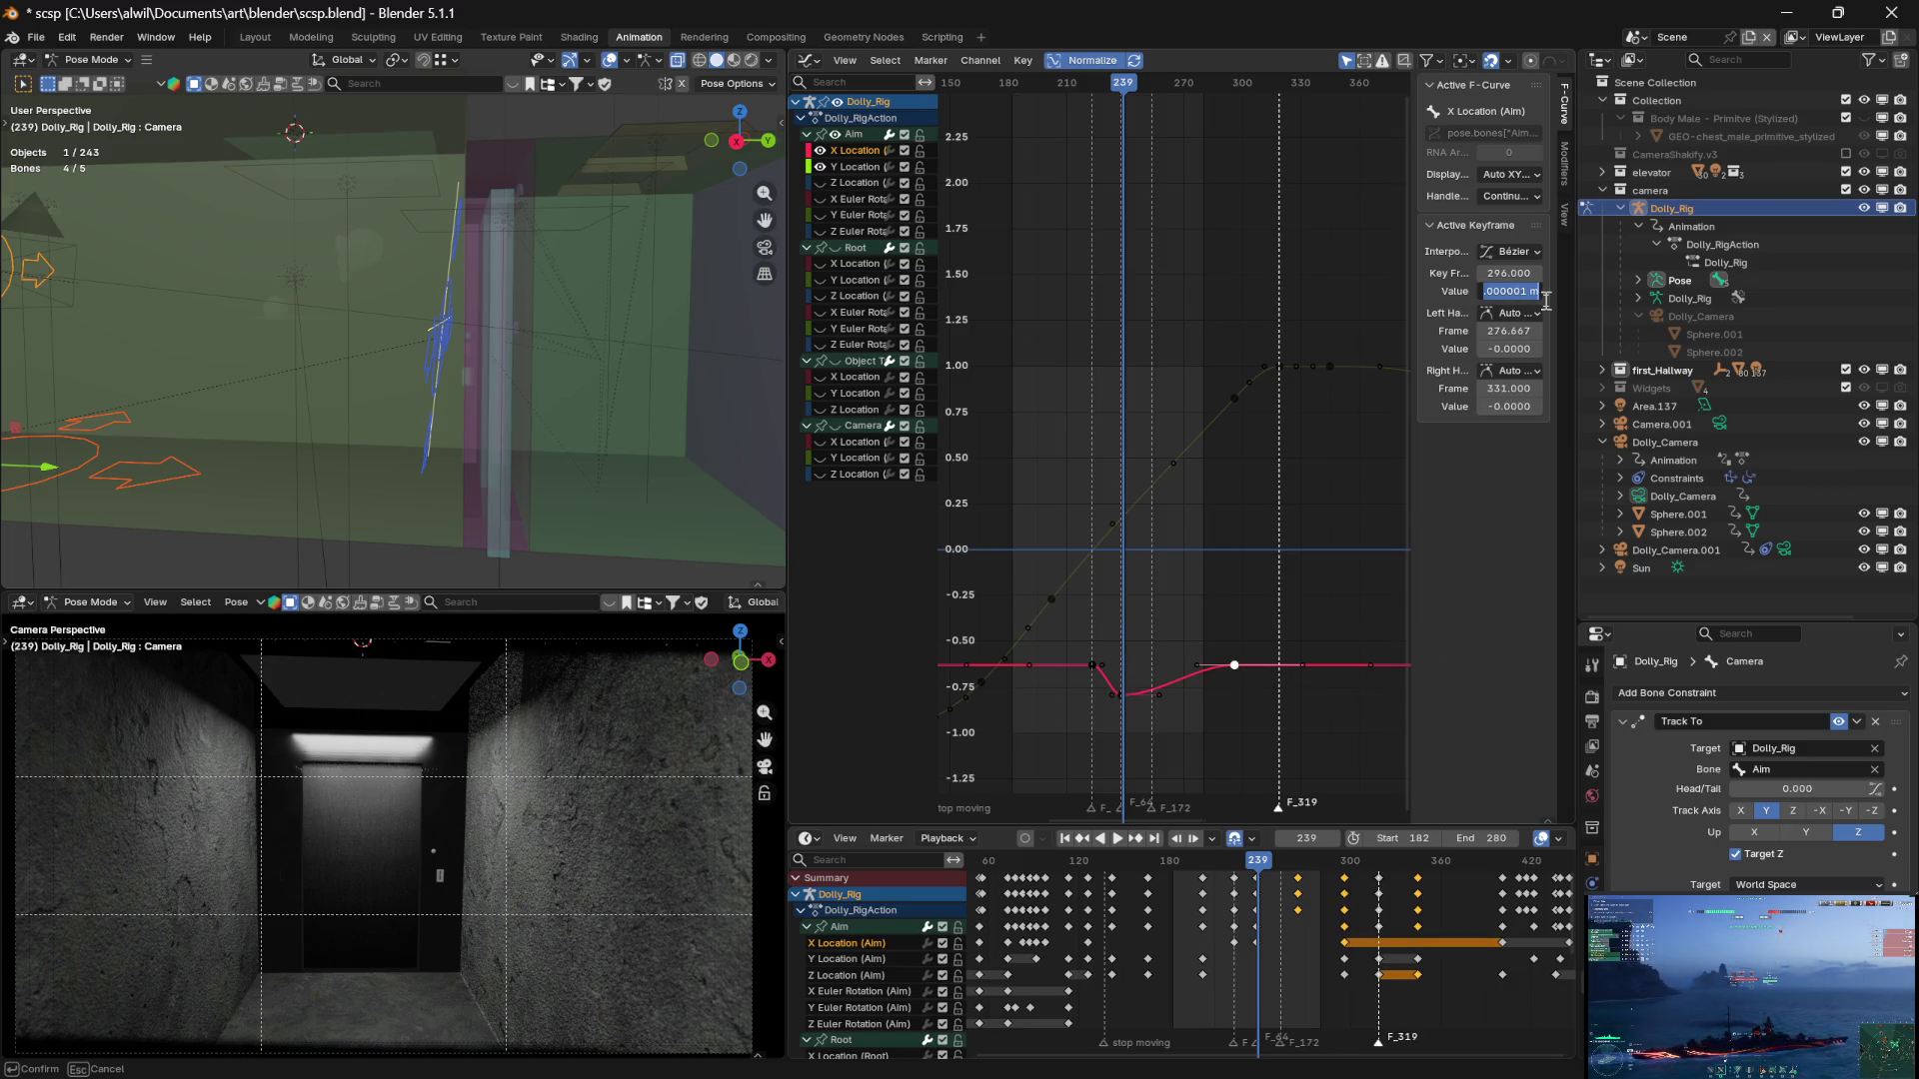
text(-)
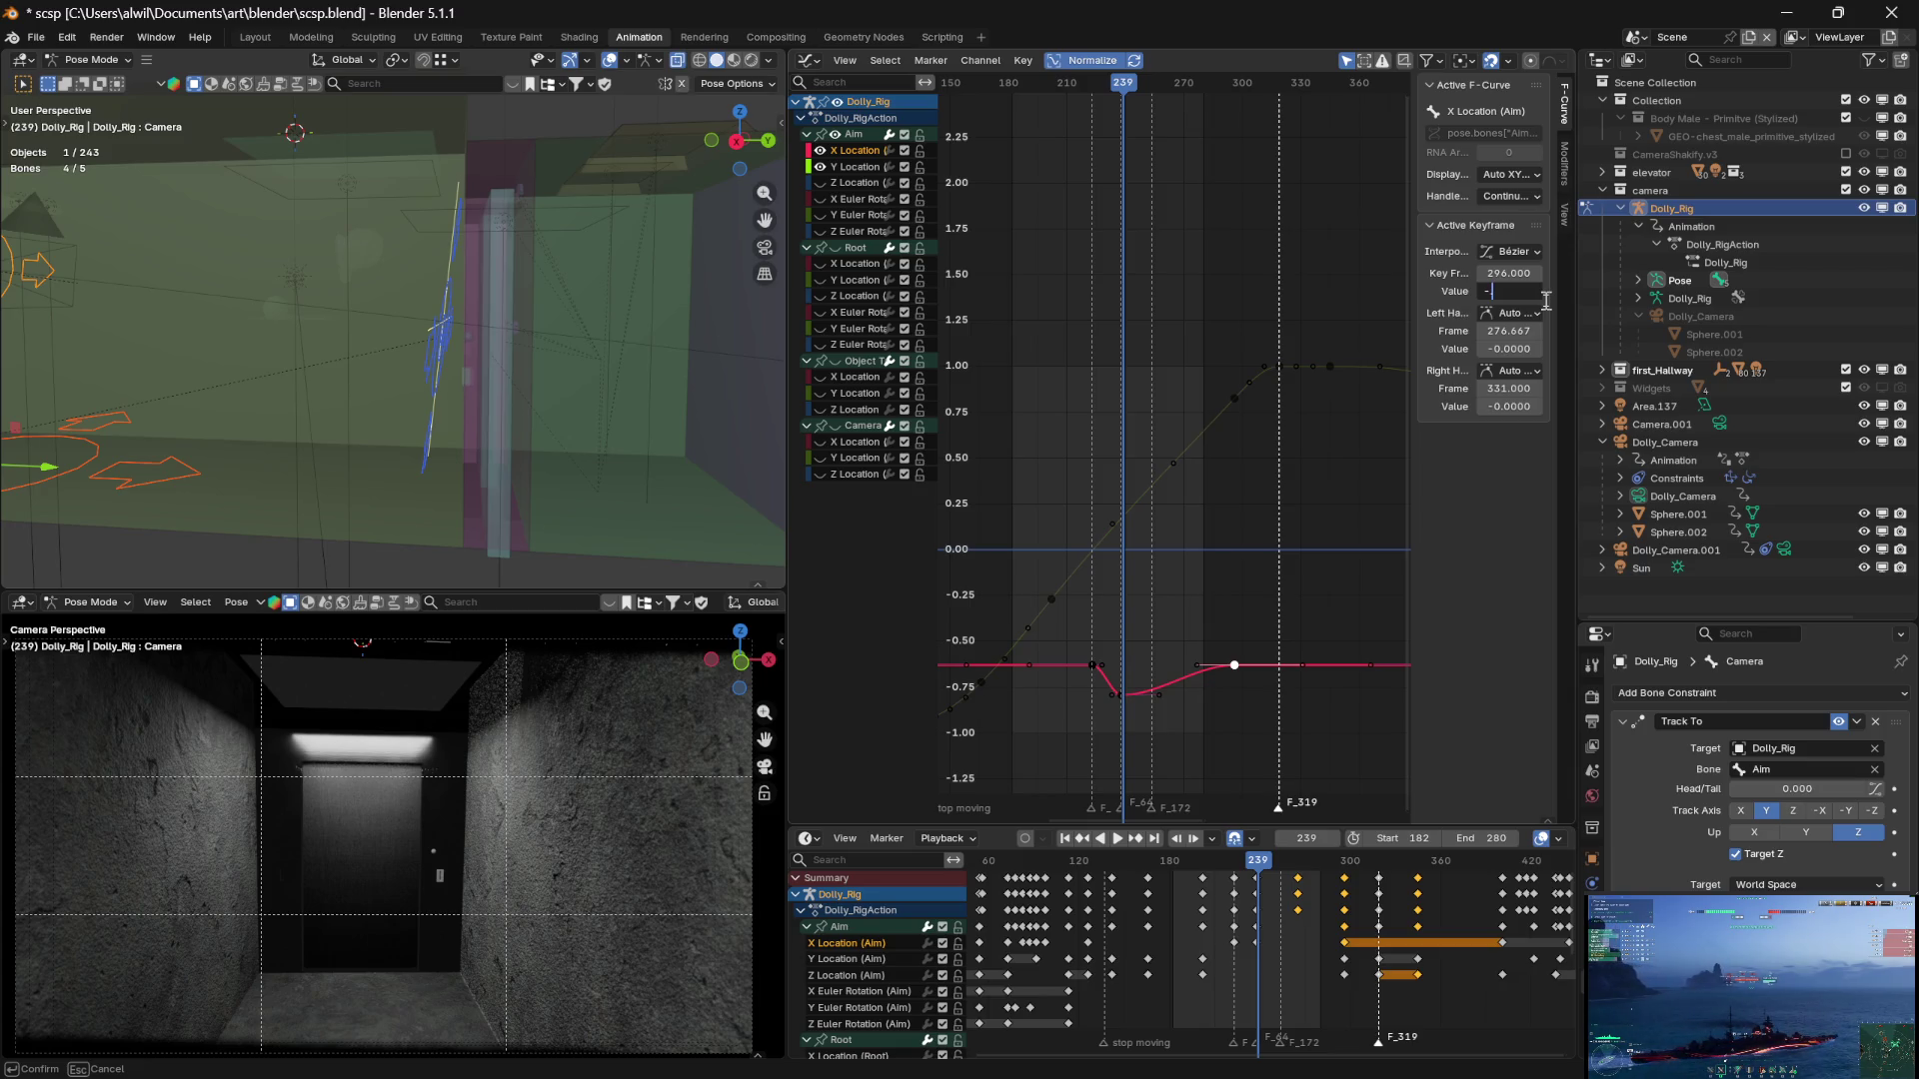
key(Return)
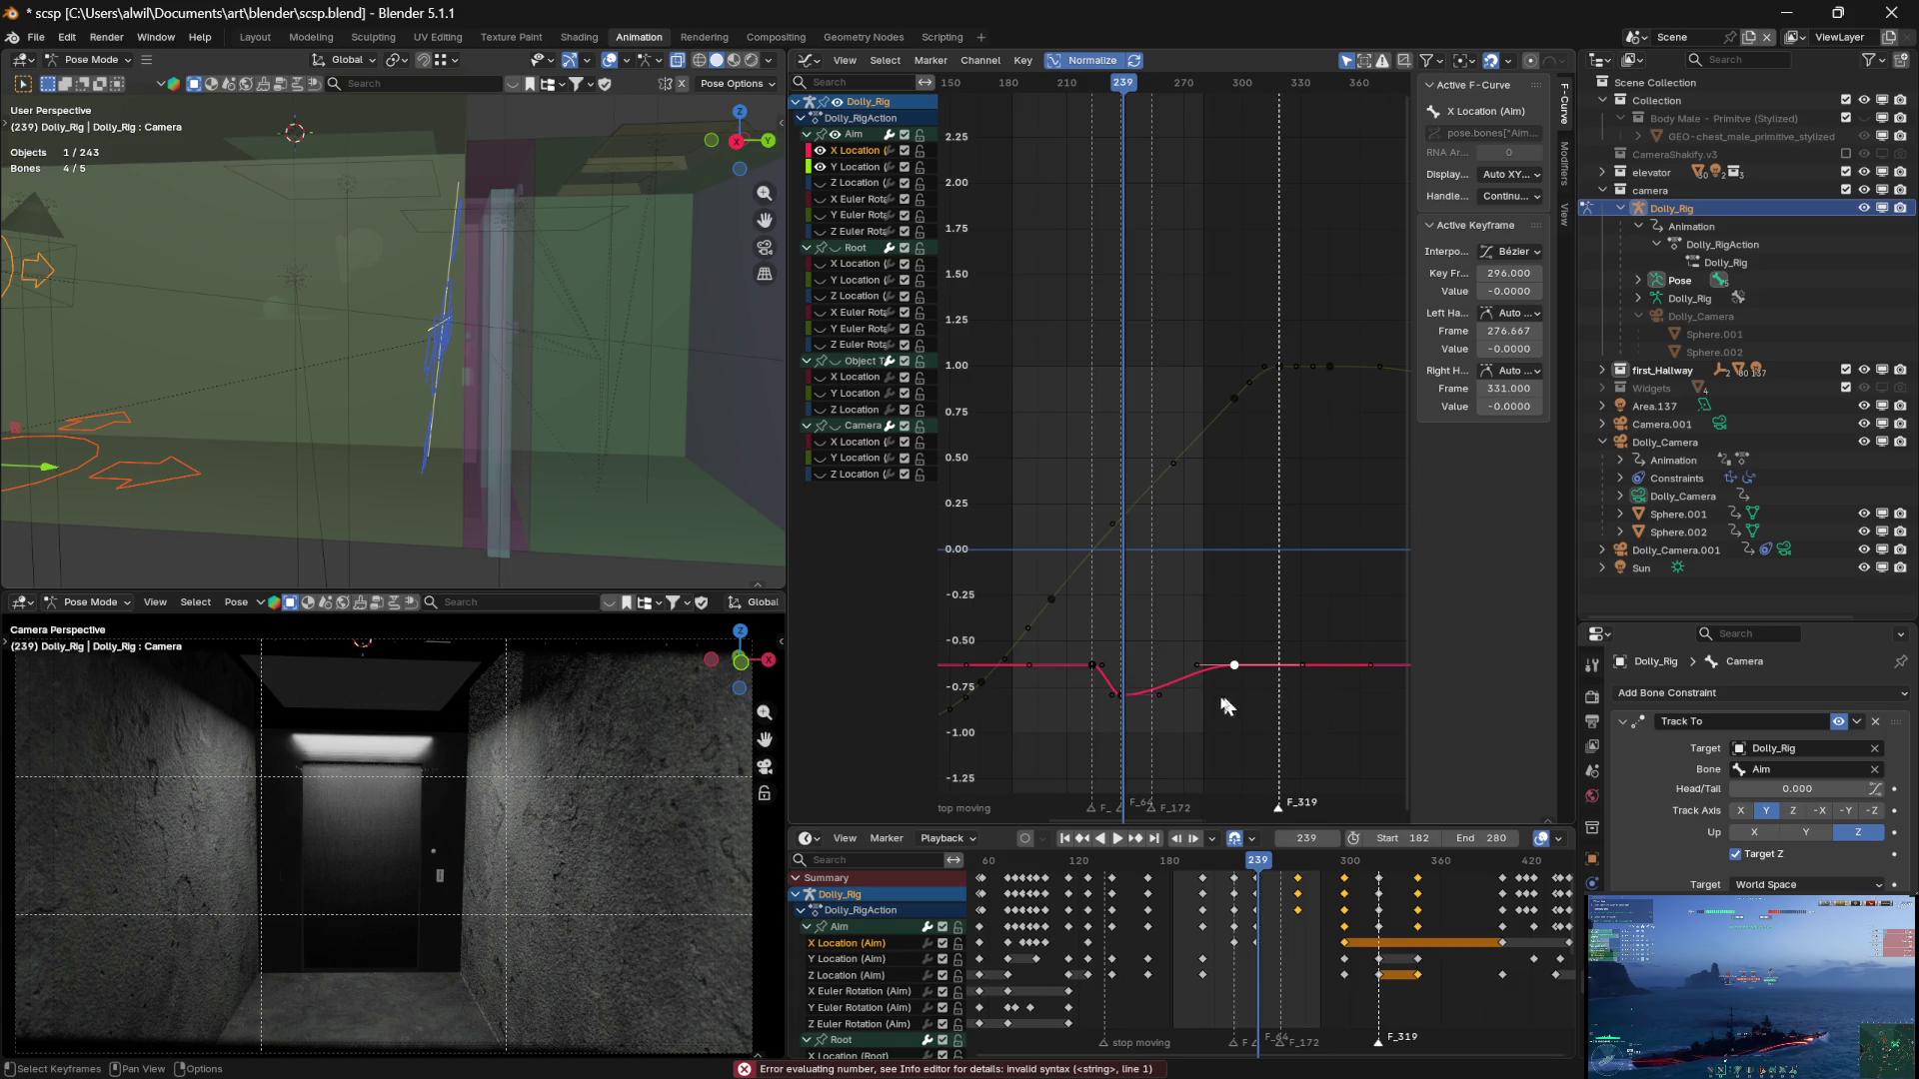
click(1120, 694)
click(1235, 666)
double_click(1509, 291)
text(-0.2)
key(Return)
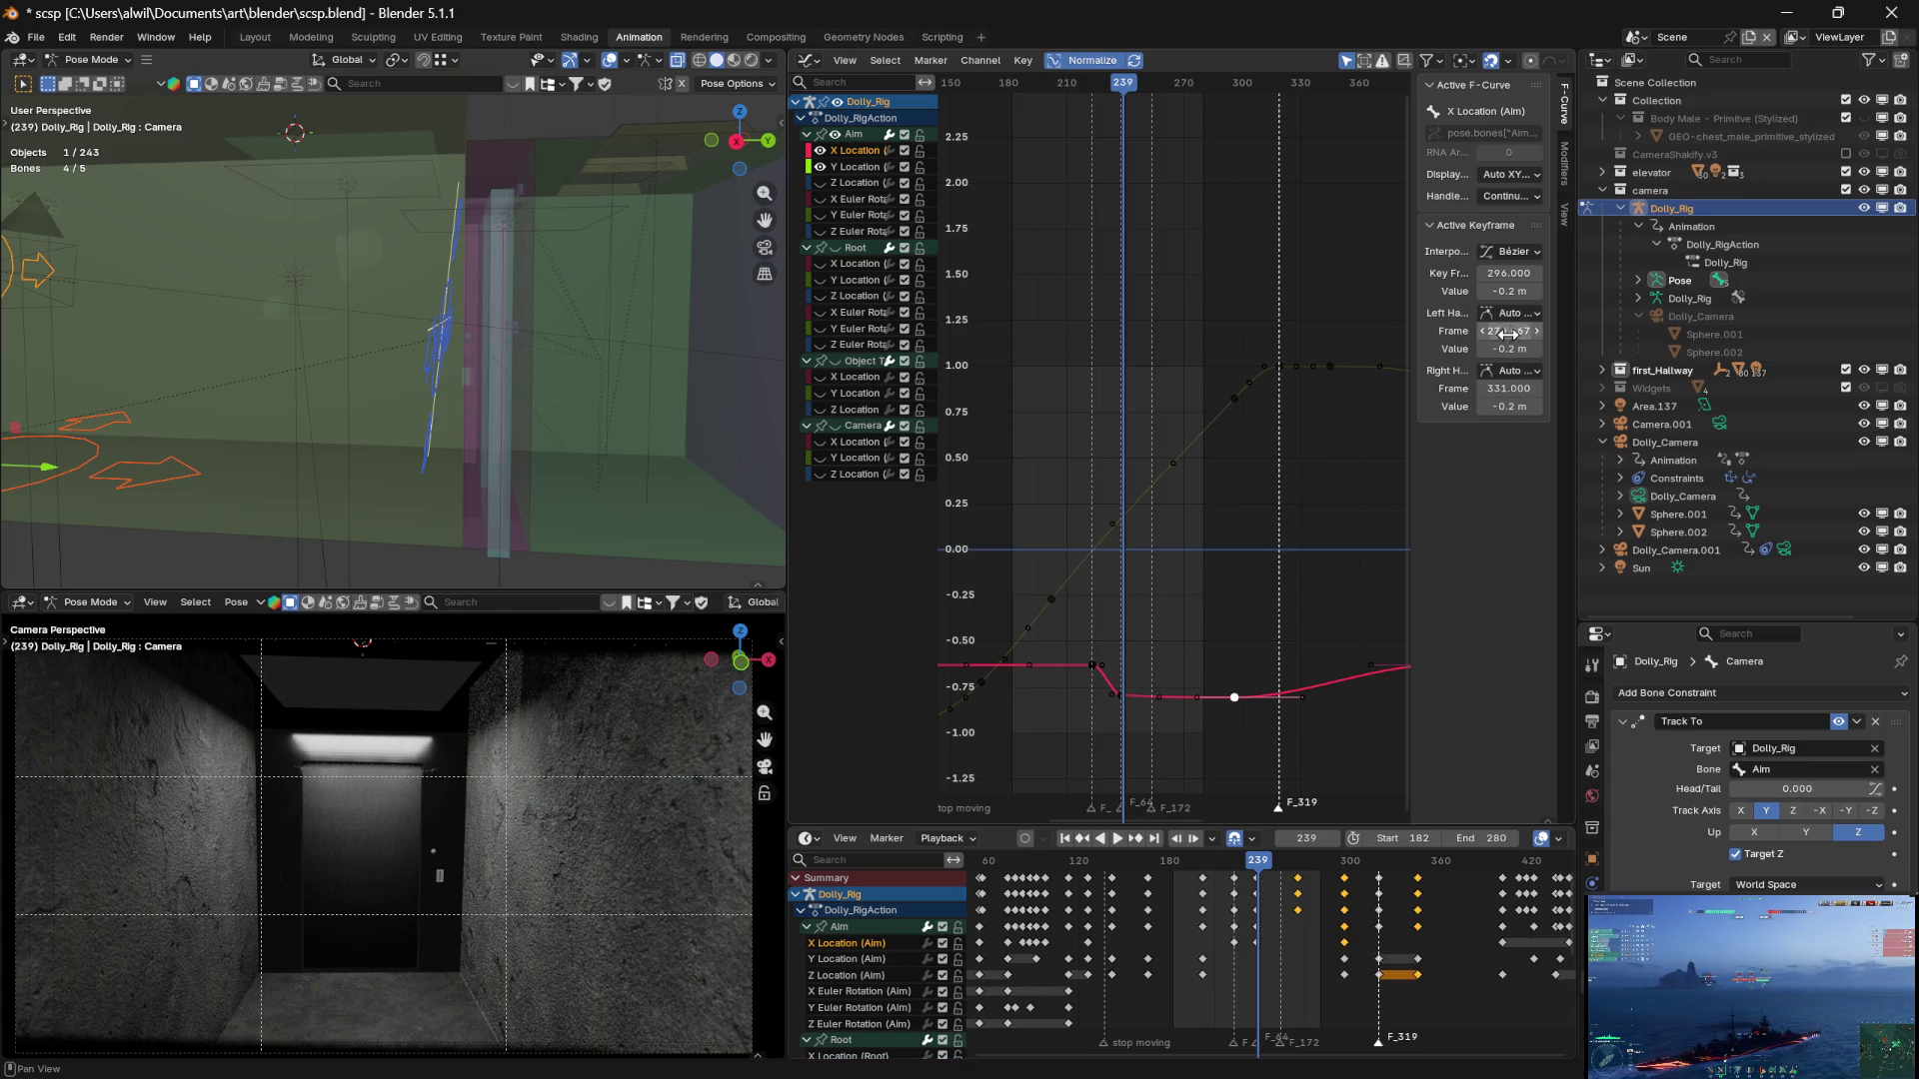
Correct the frame 296 key's value to -0.185, preview, and step back to frame 238
click(1509, 291)
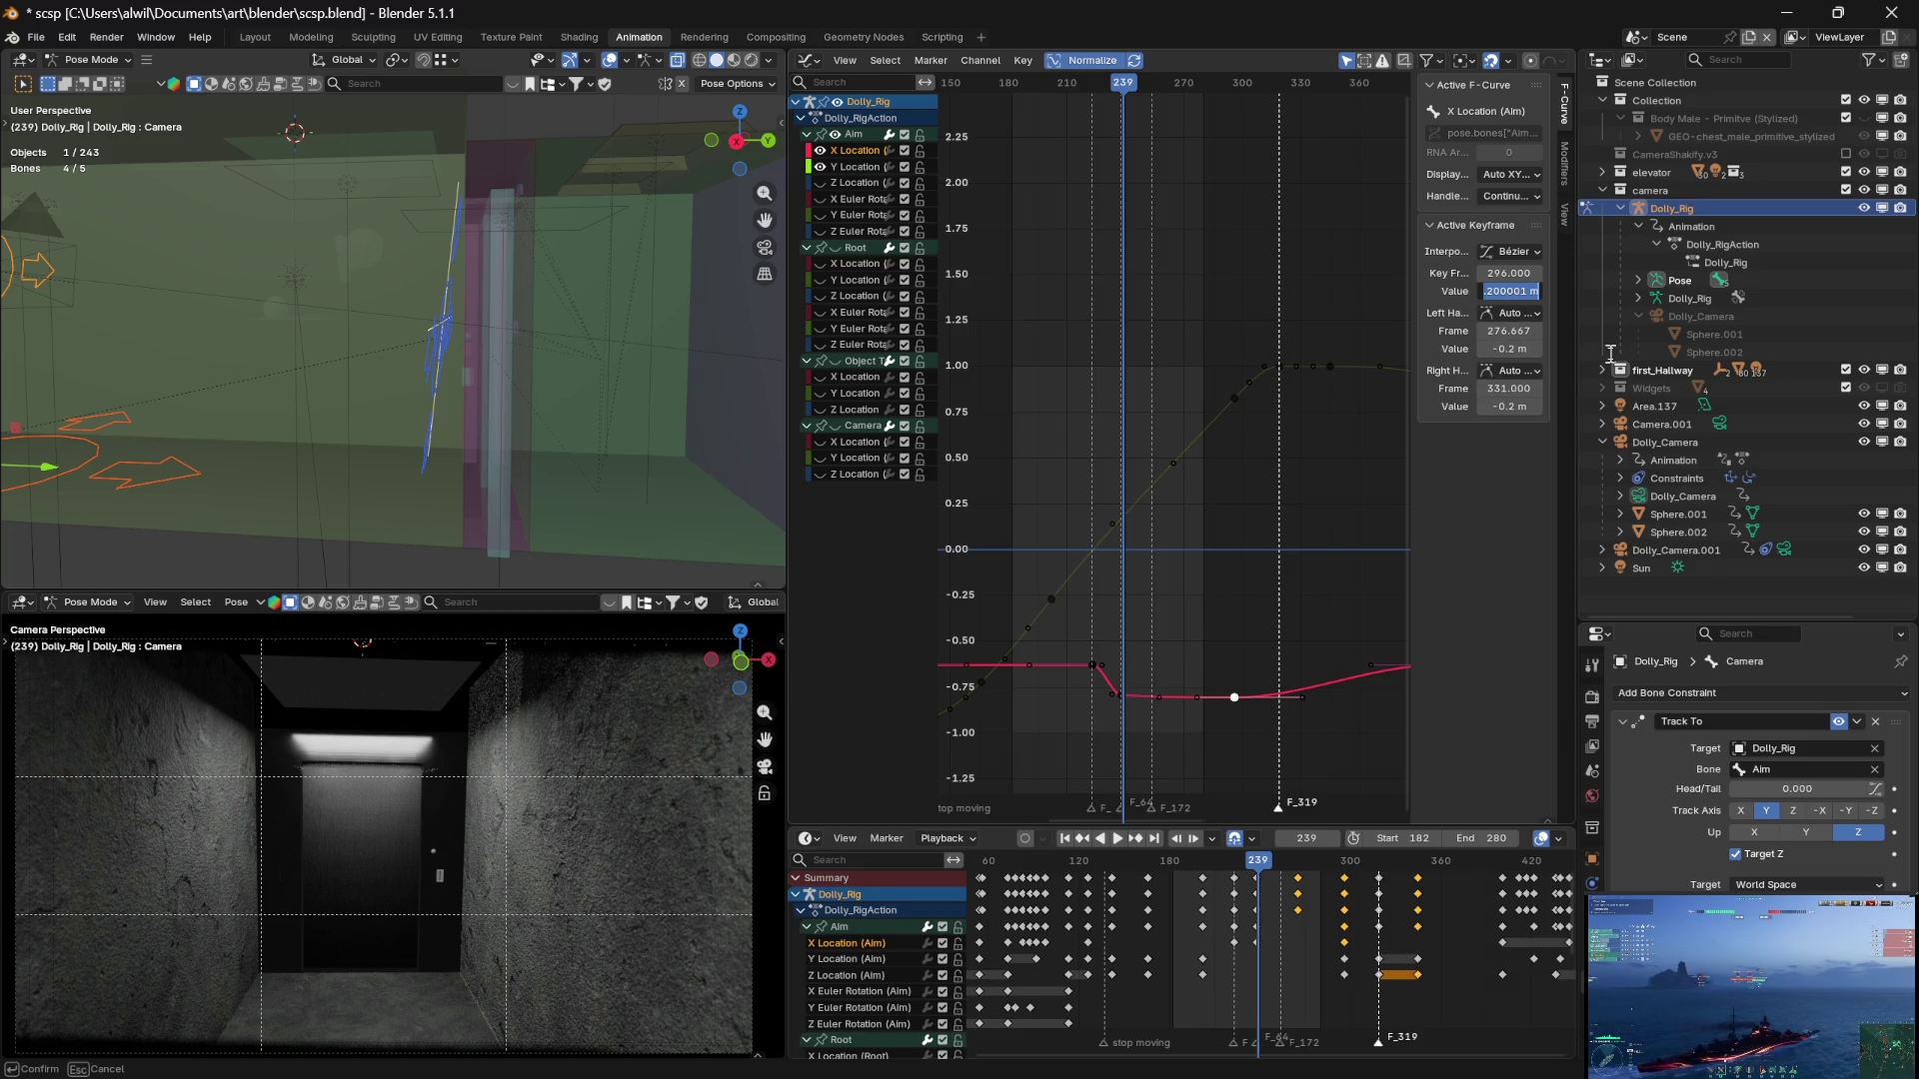
key(BackSpace)
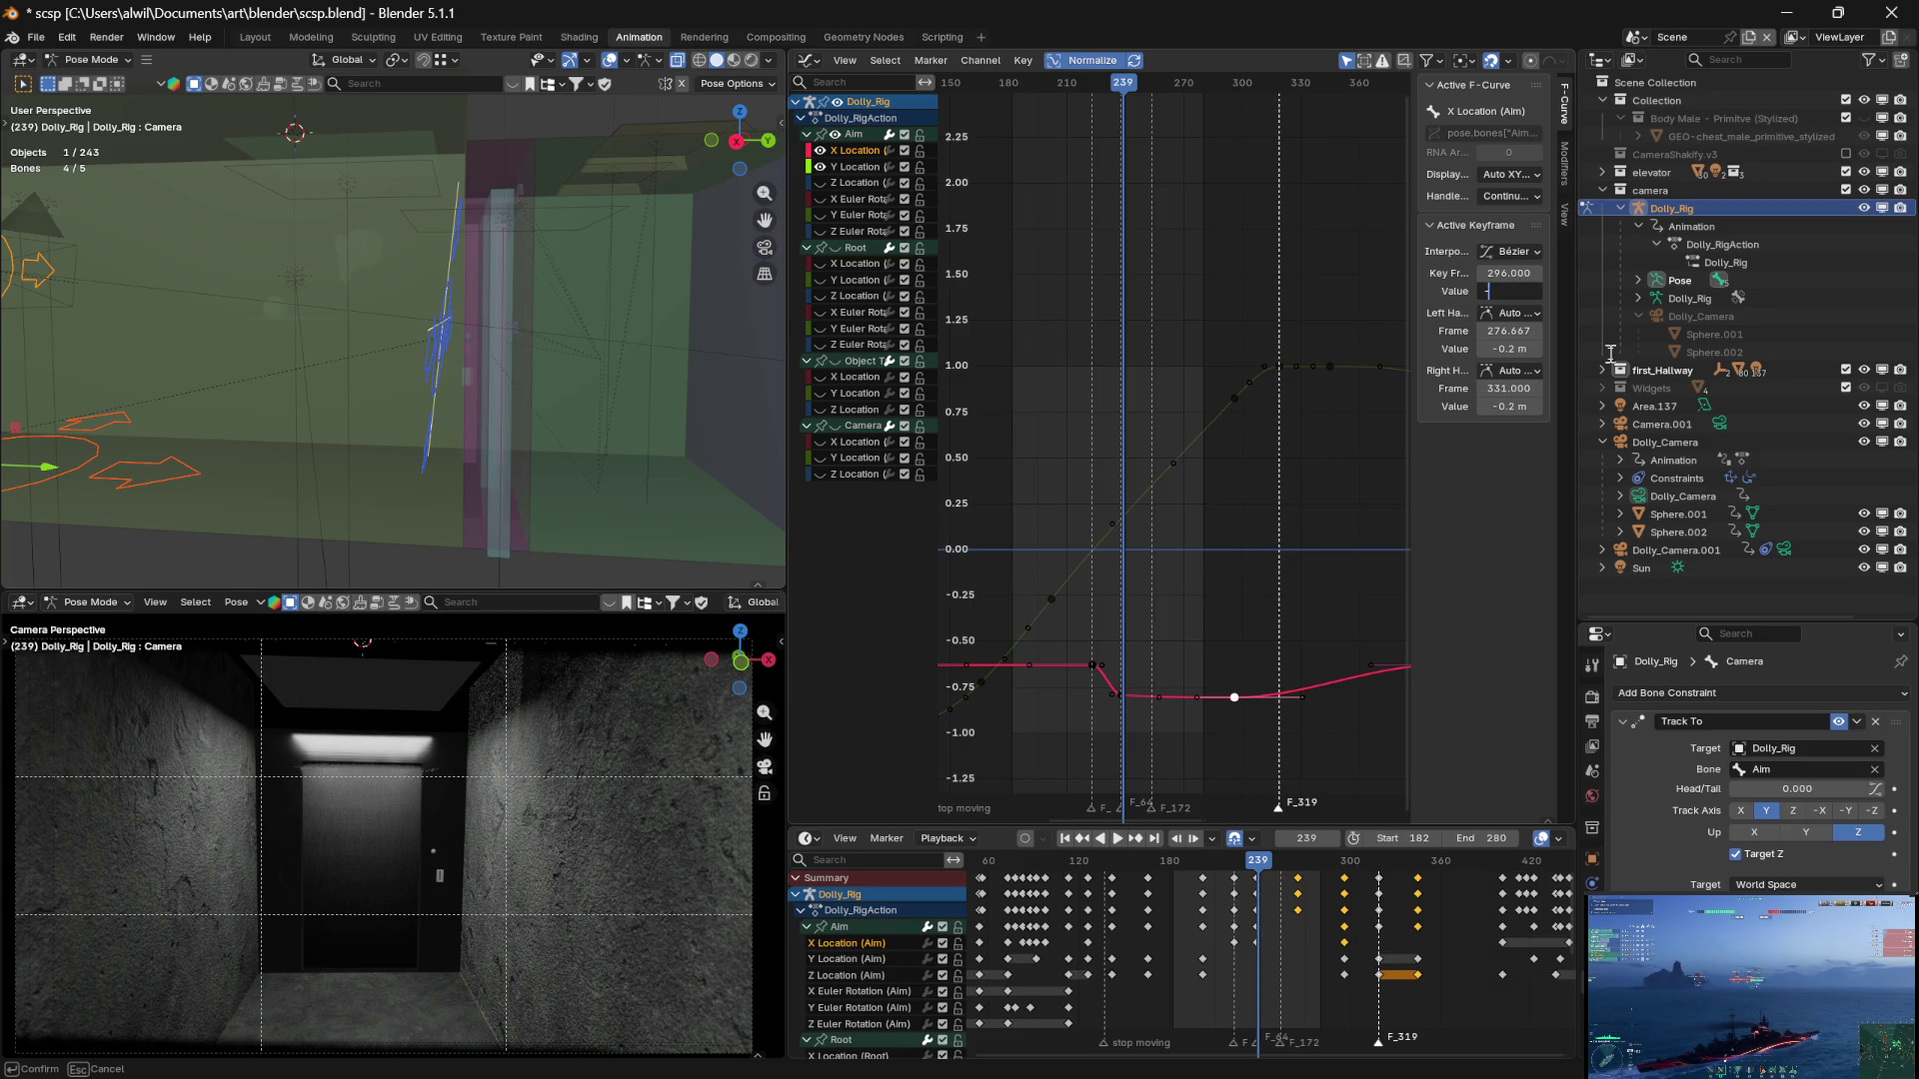
text(-.185)
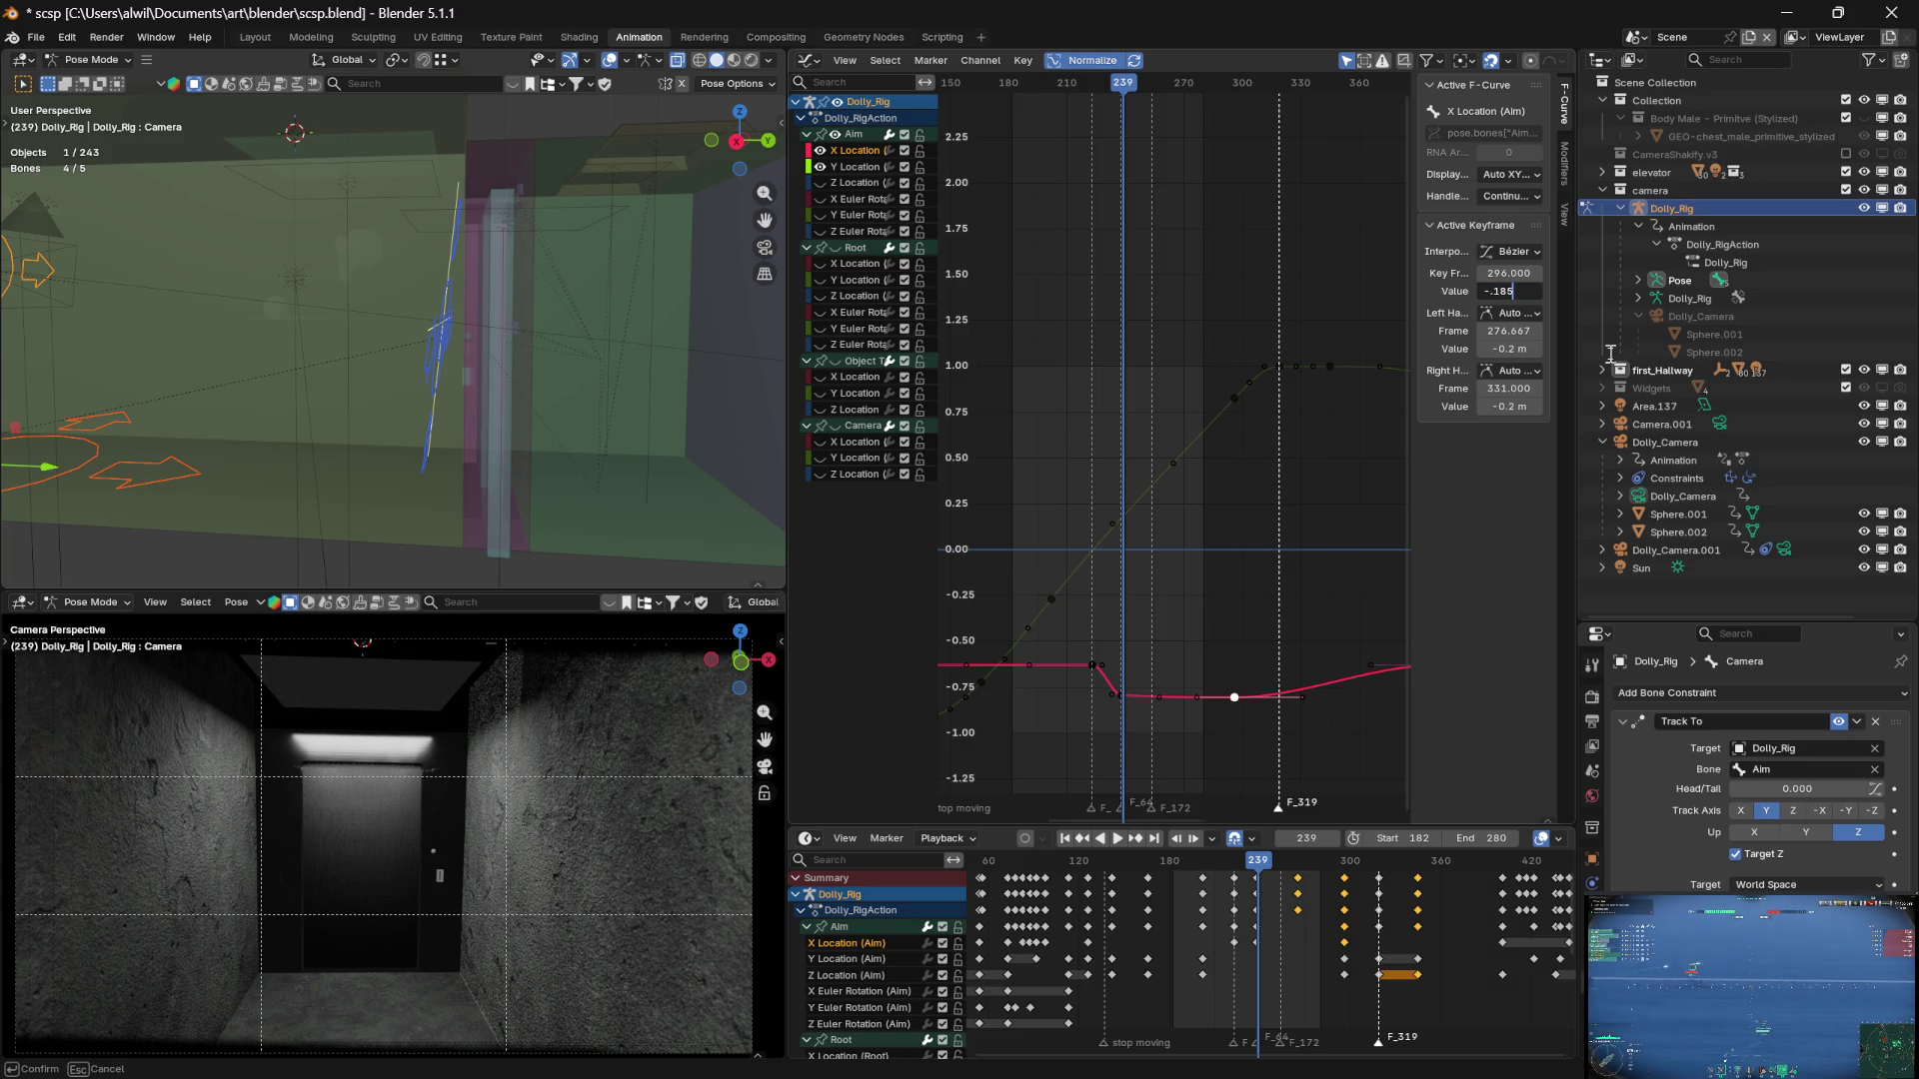
key(Return)
mouse_move(1123, 82)
mouse_down()
mouse_move(1228, 86)
mouse_move(1070, 86)
mouse_move(1129, 80)
mouse_up()
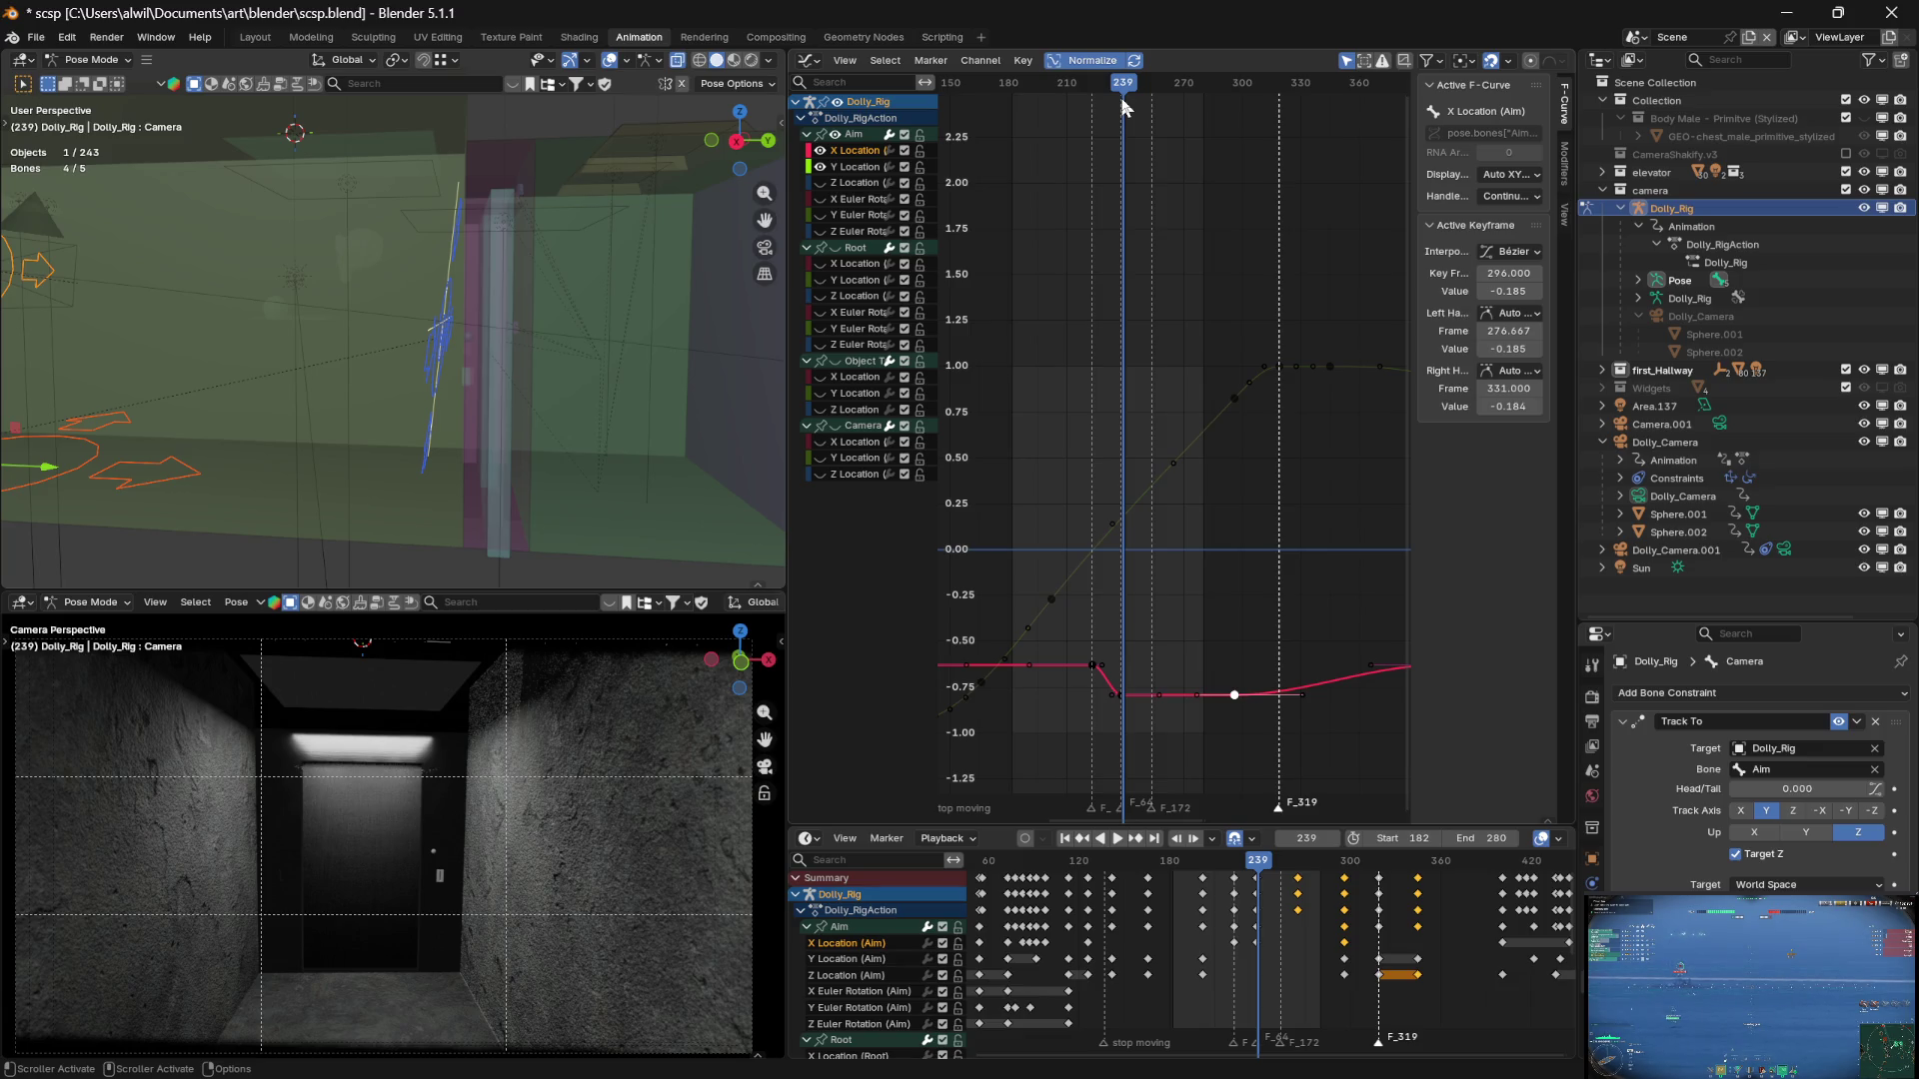
key(Left)
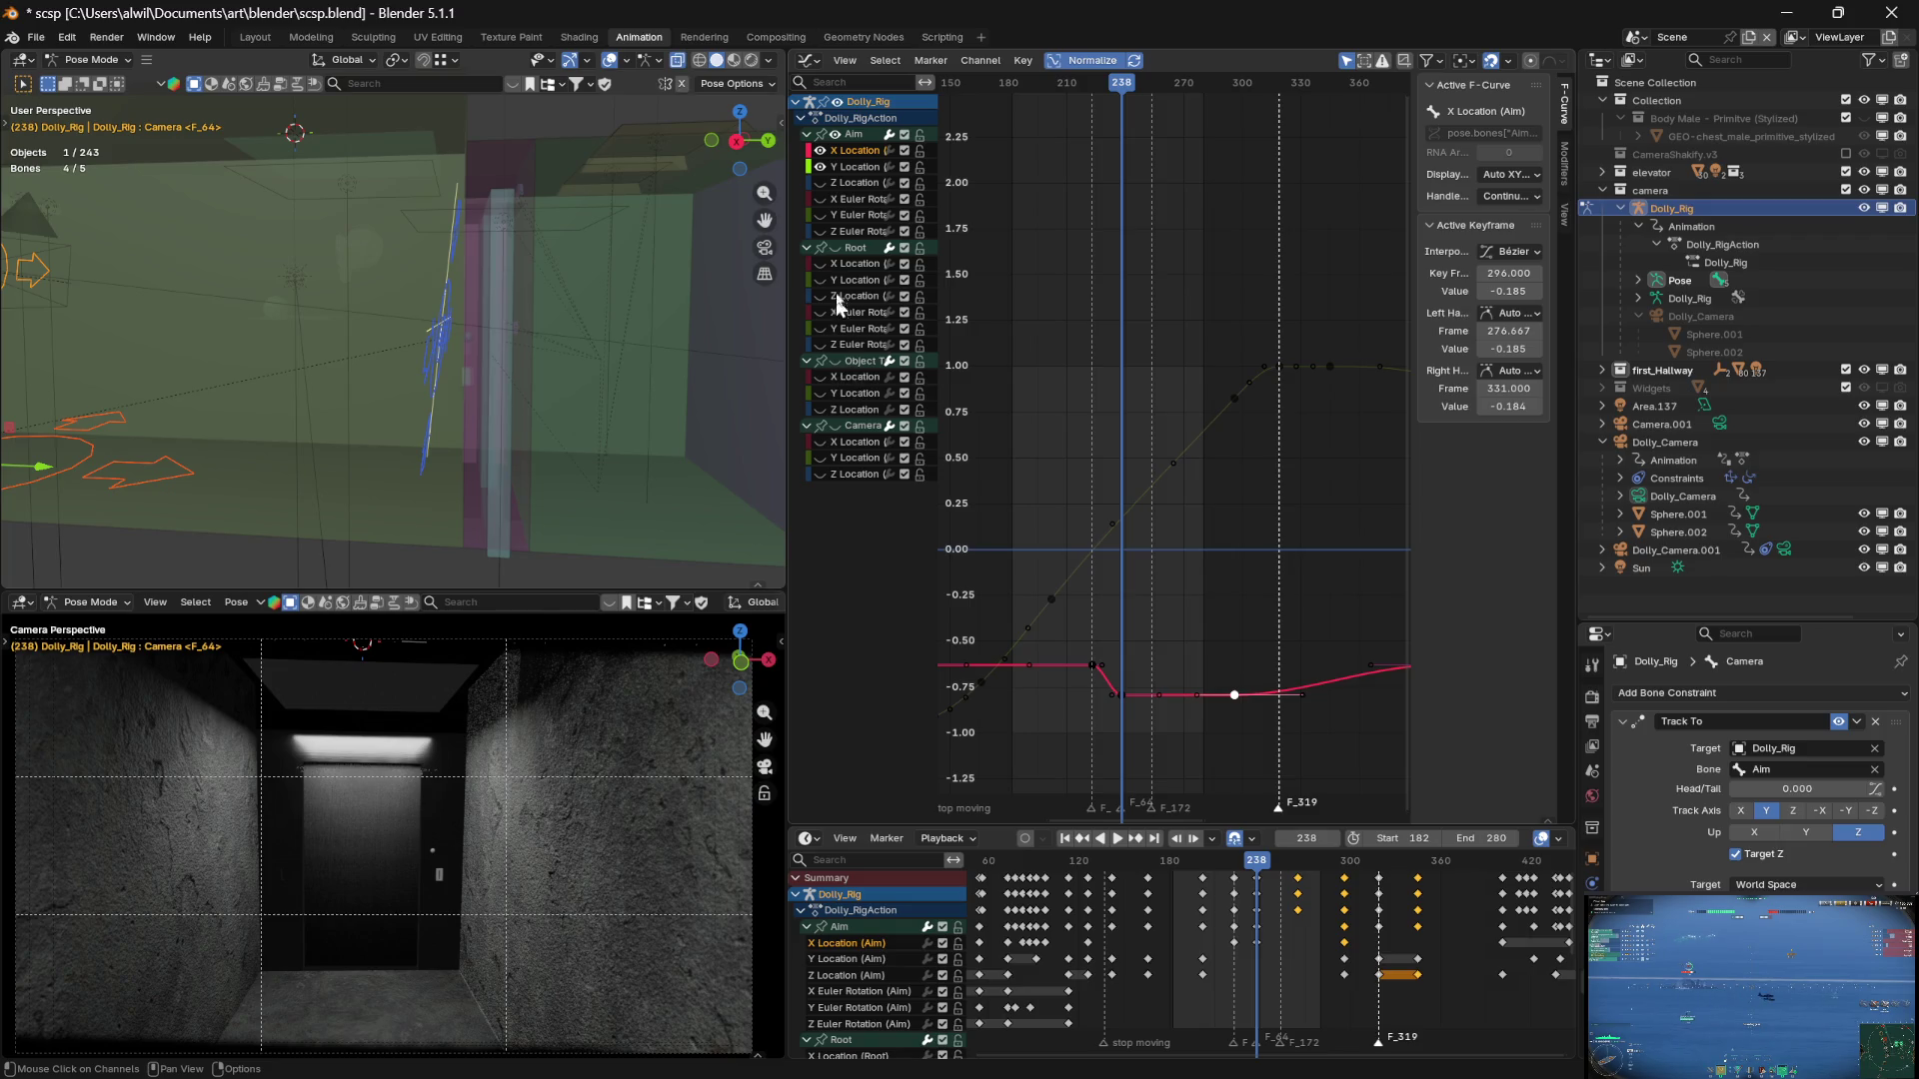
Isolate the Root X Location curve and shift its frame 296 key 58 frames earlier
click(836, 247)
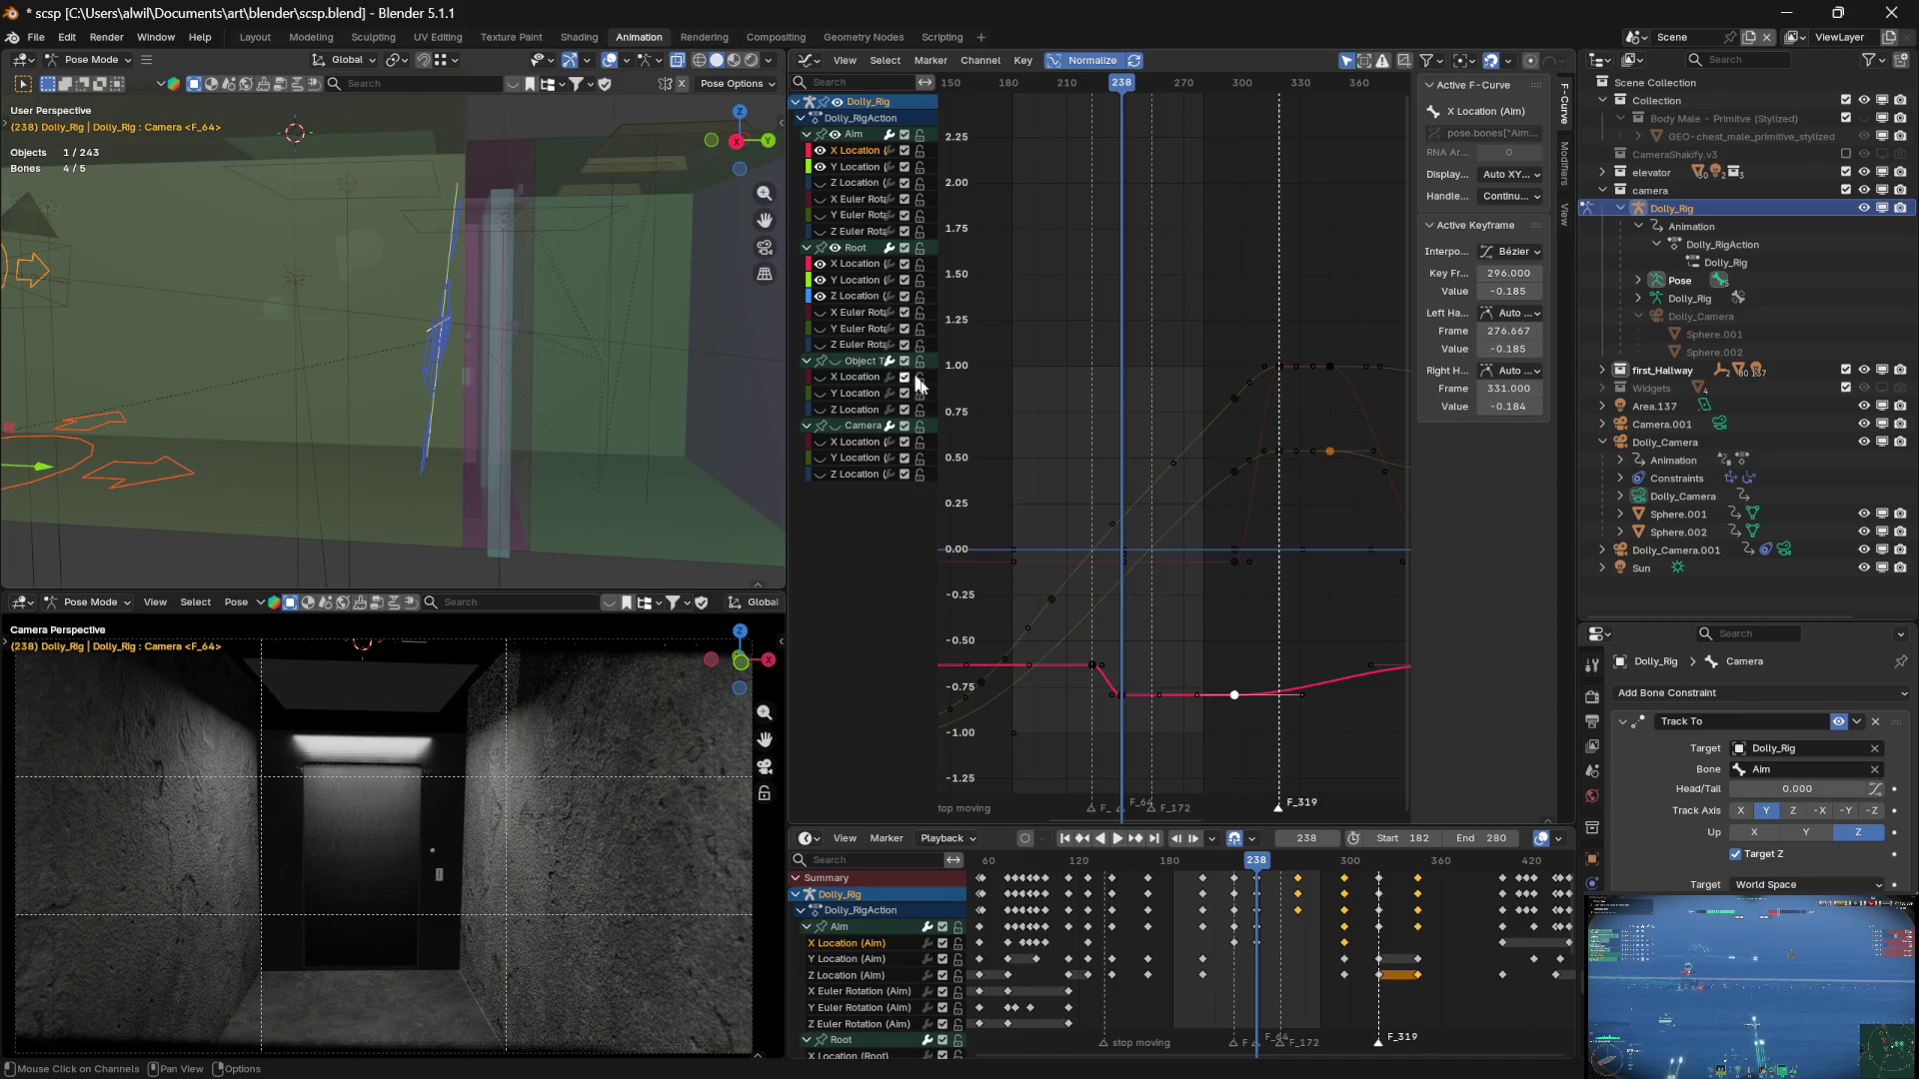
click(825, 277)
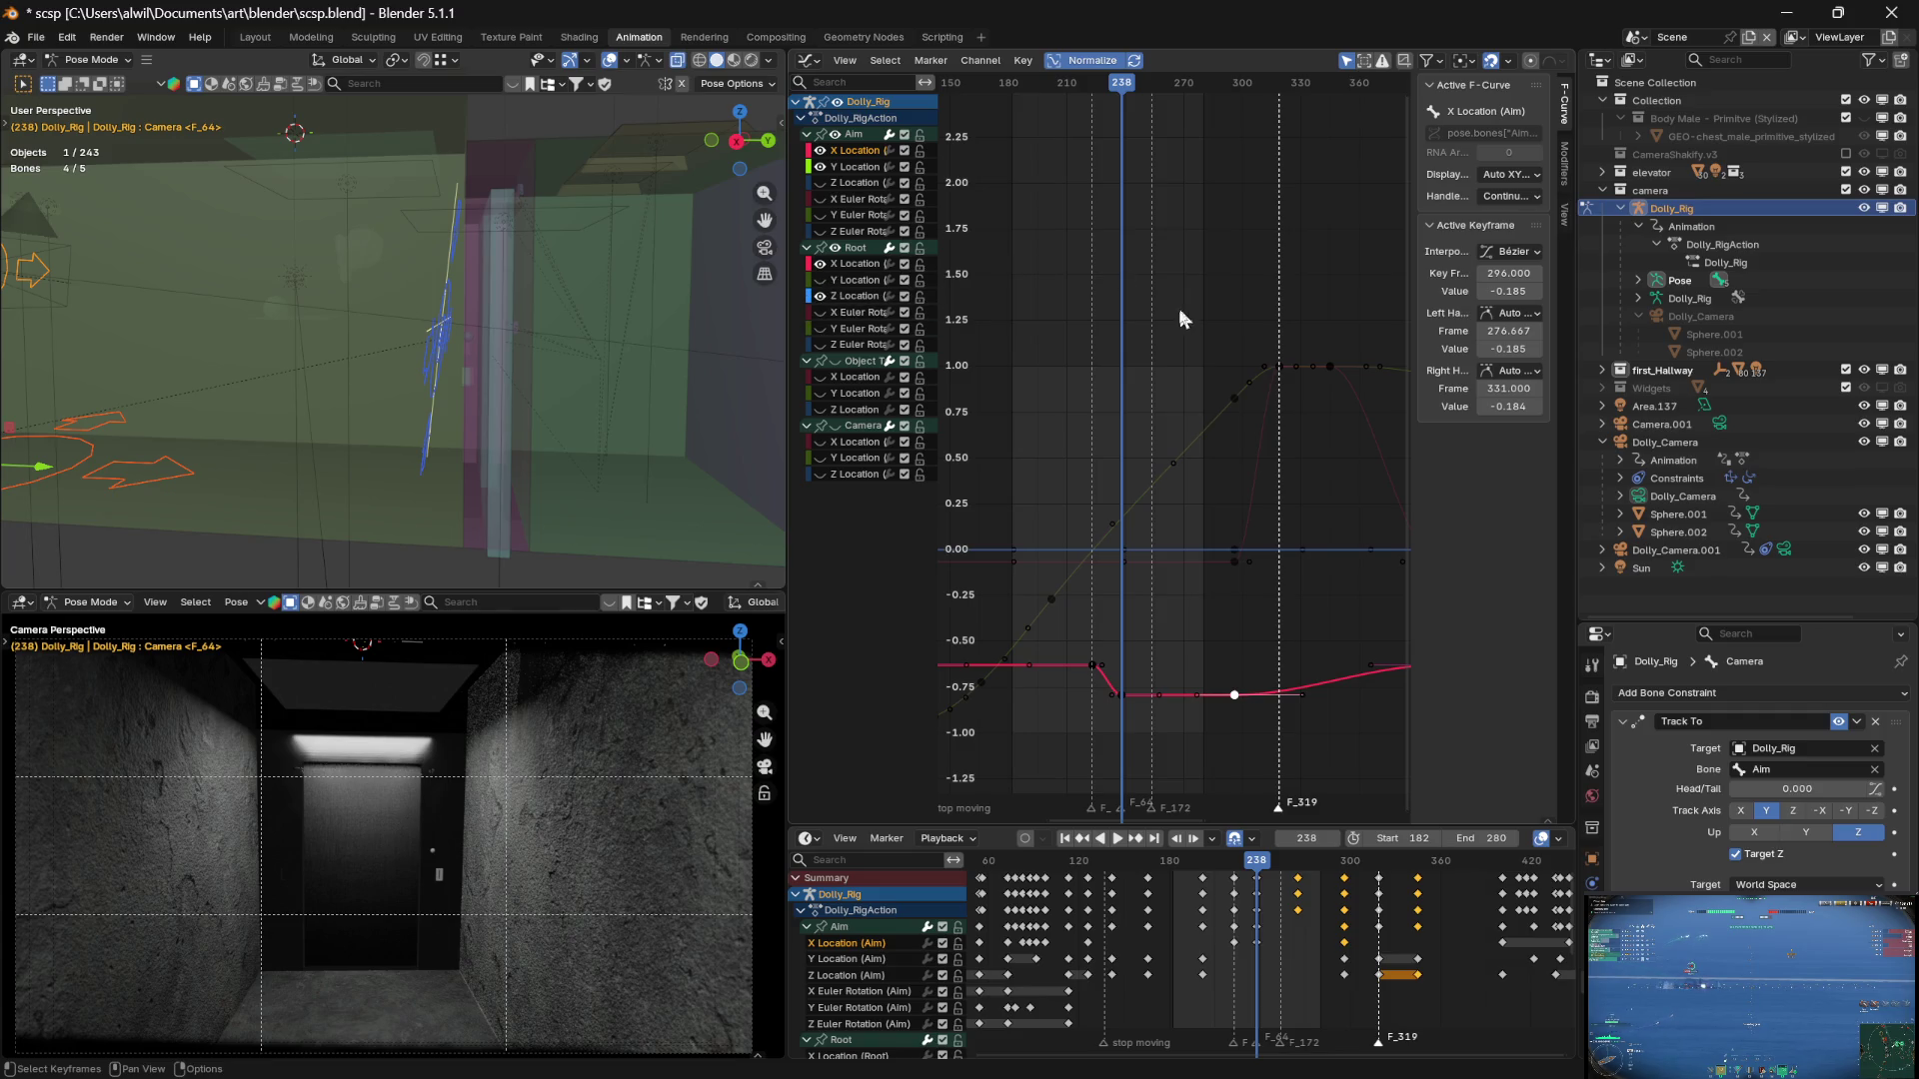
click(850, 264)
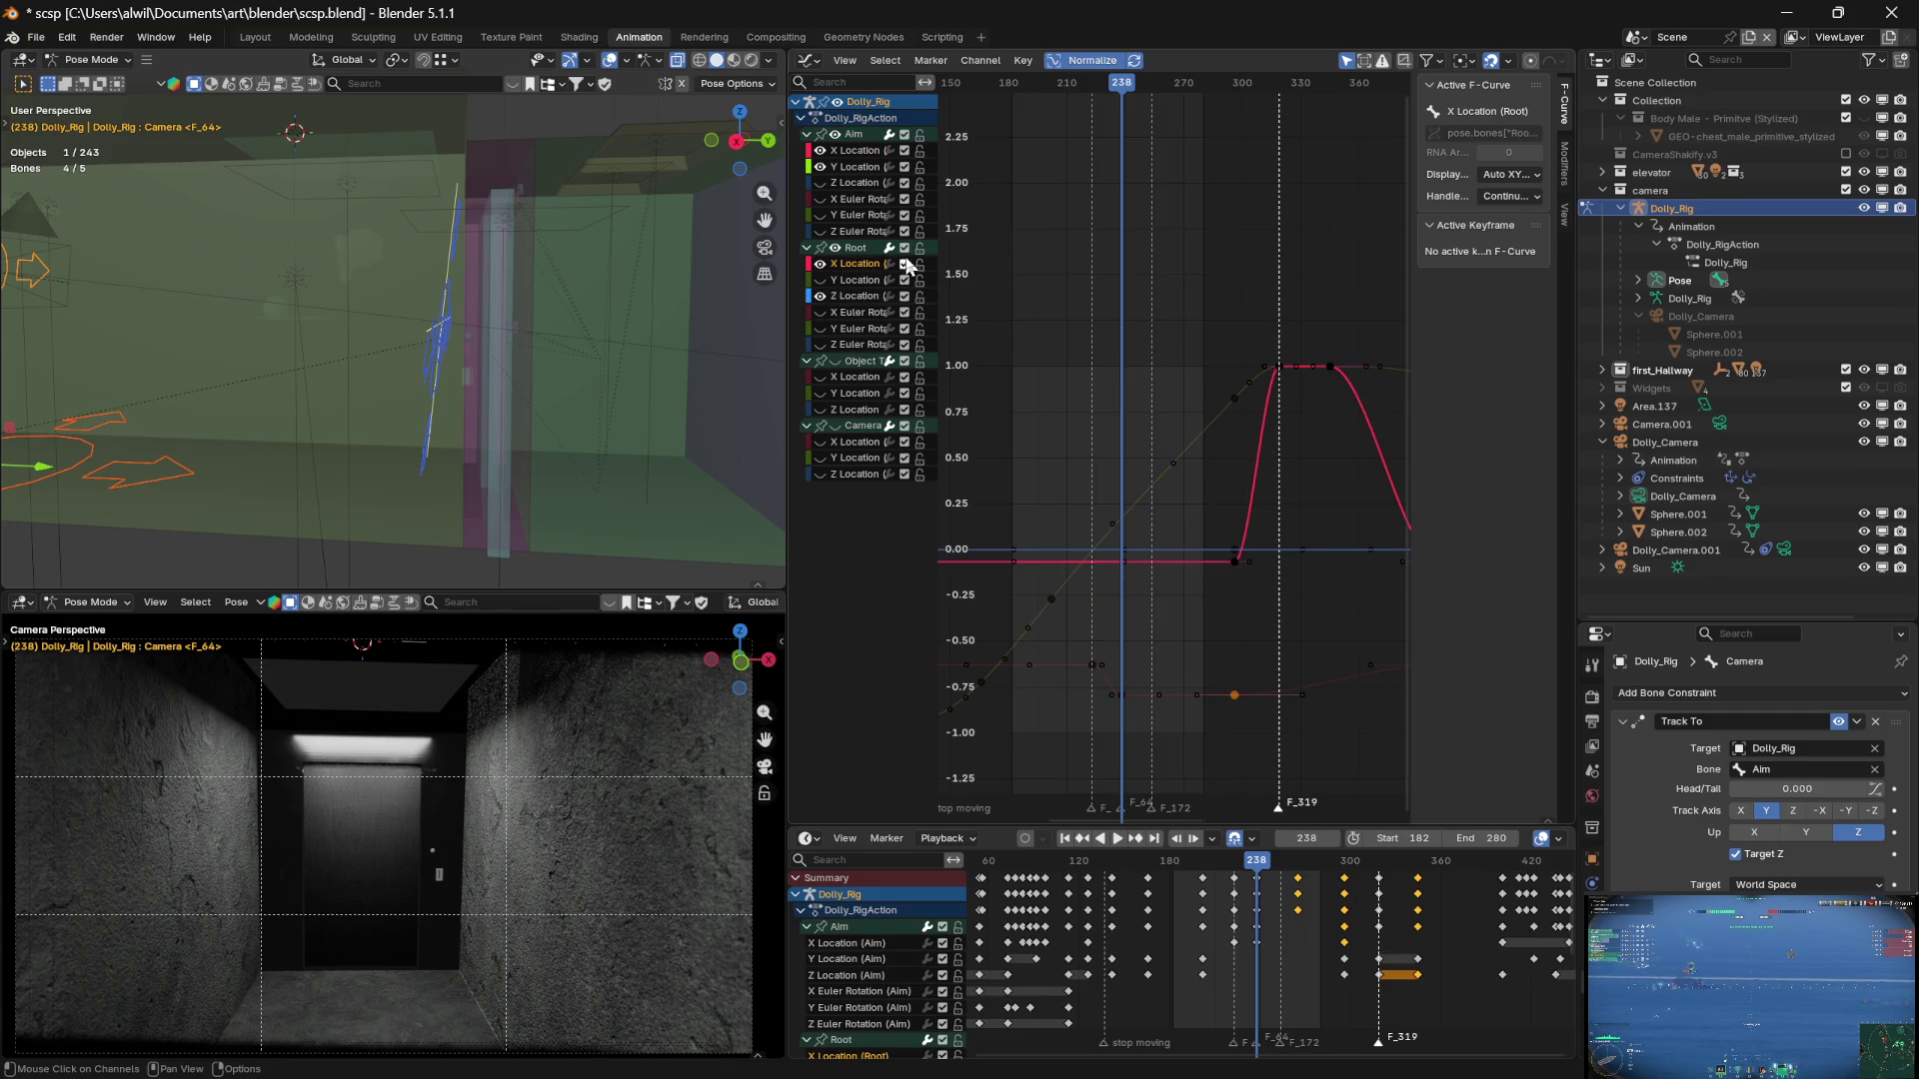
click(1236, 563)
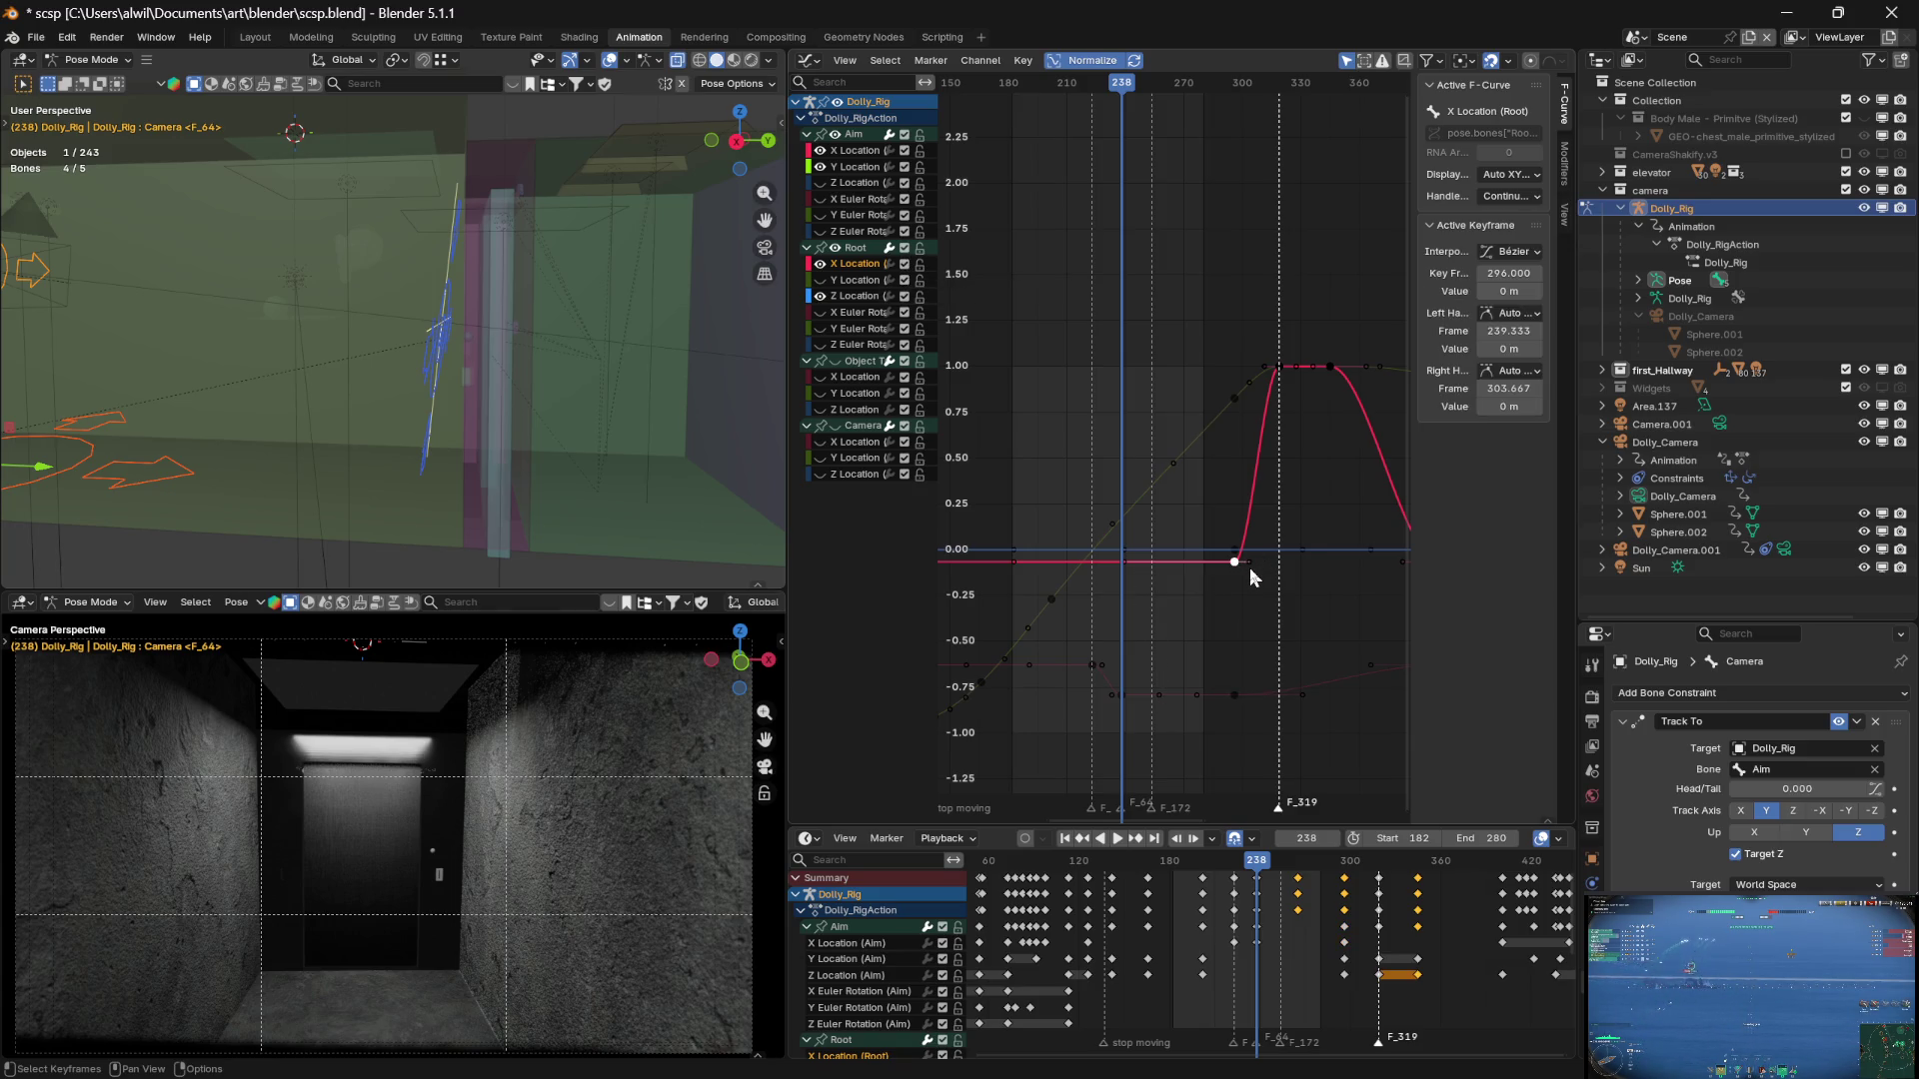
key(g)
key(x)
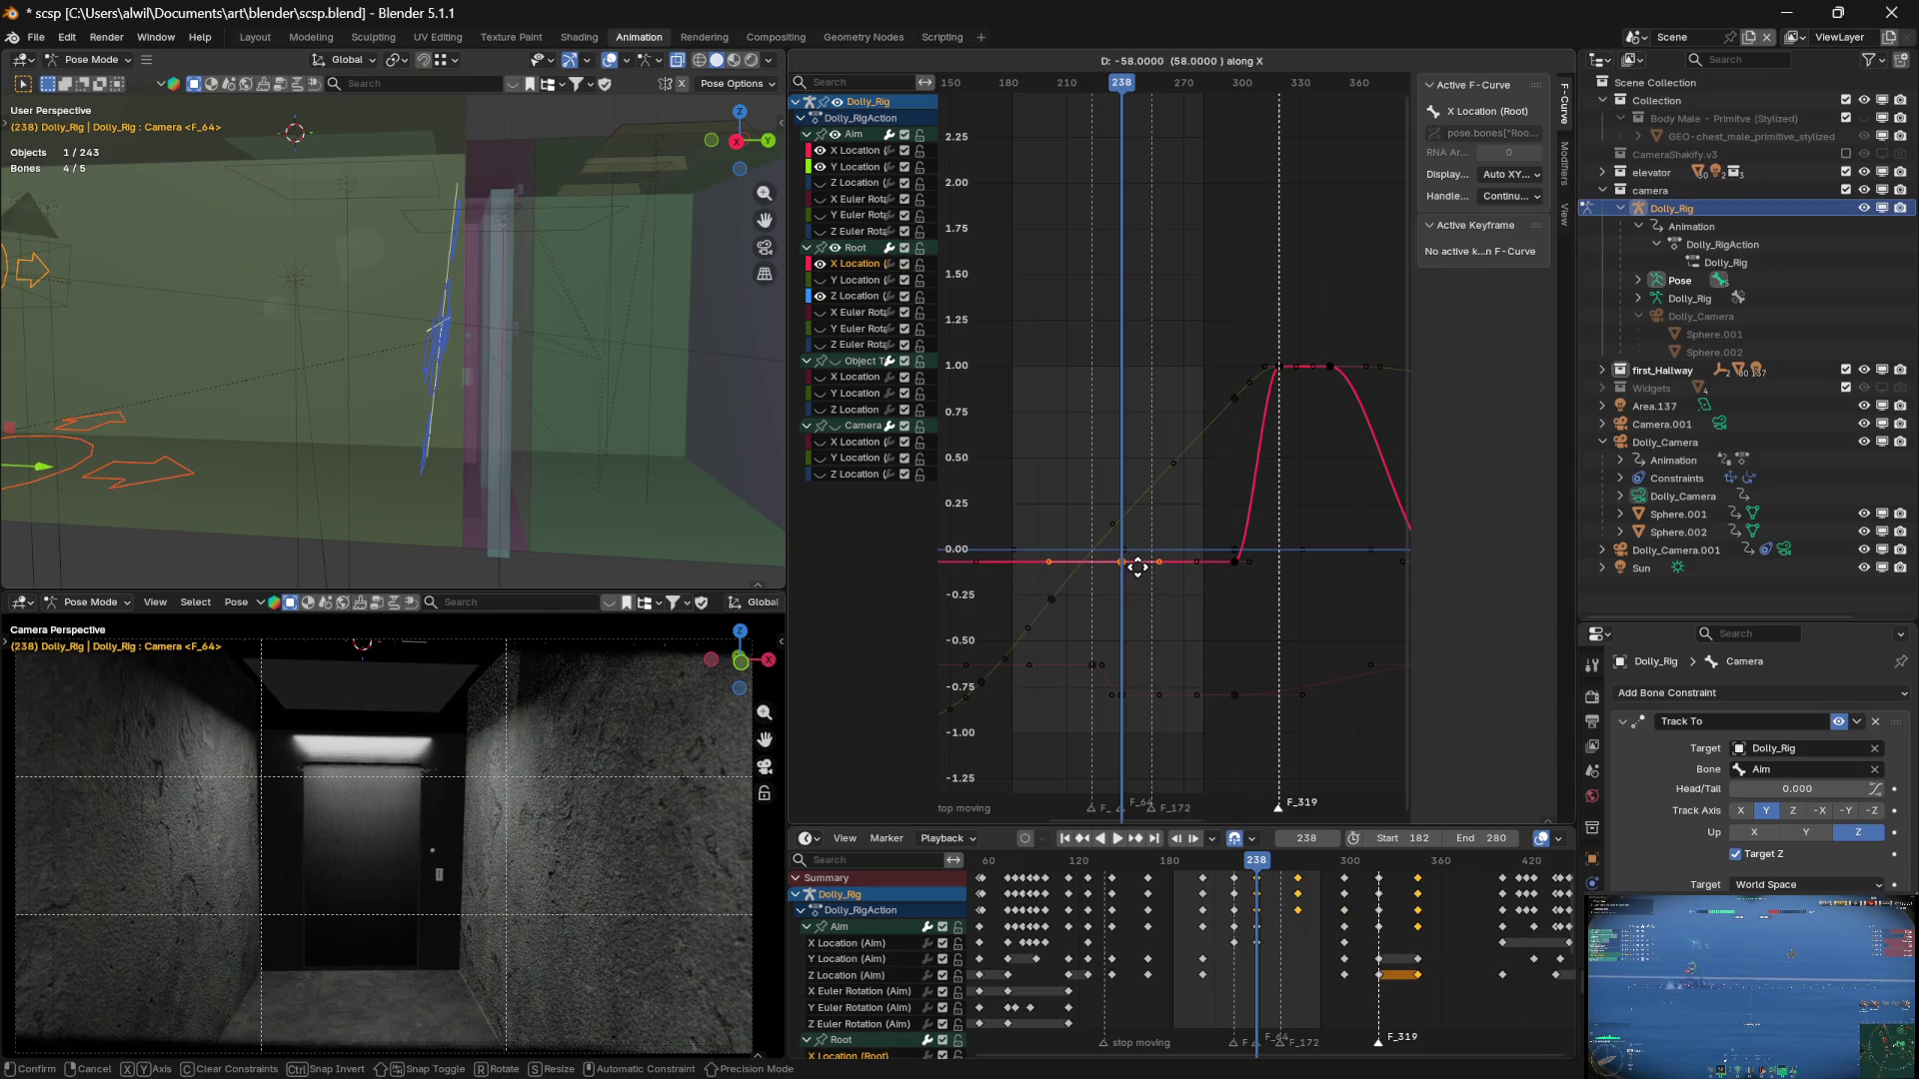
click(1137, 568)
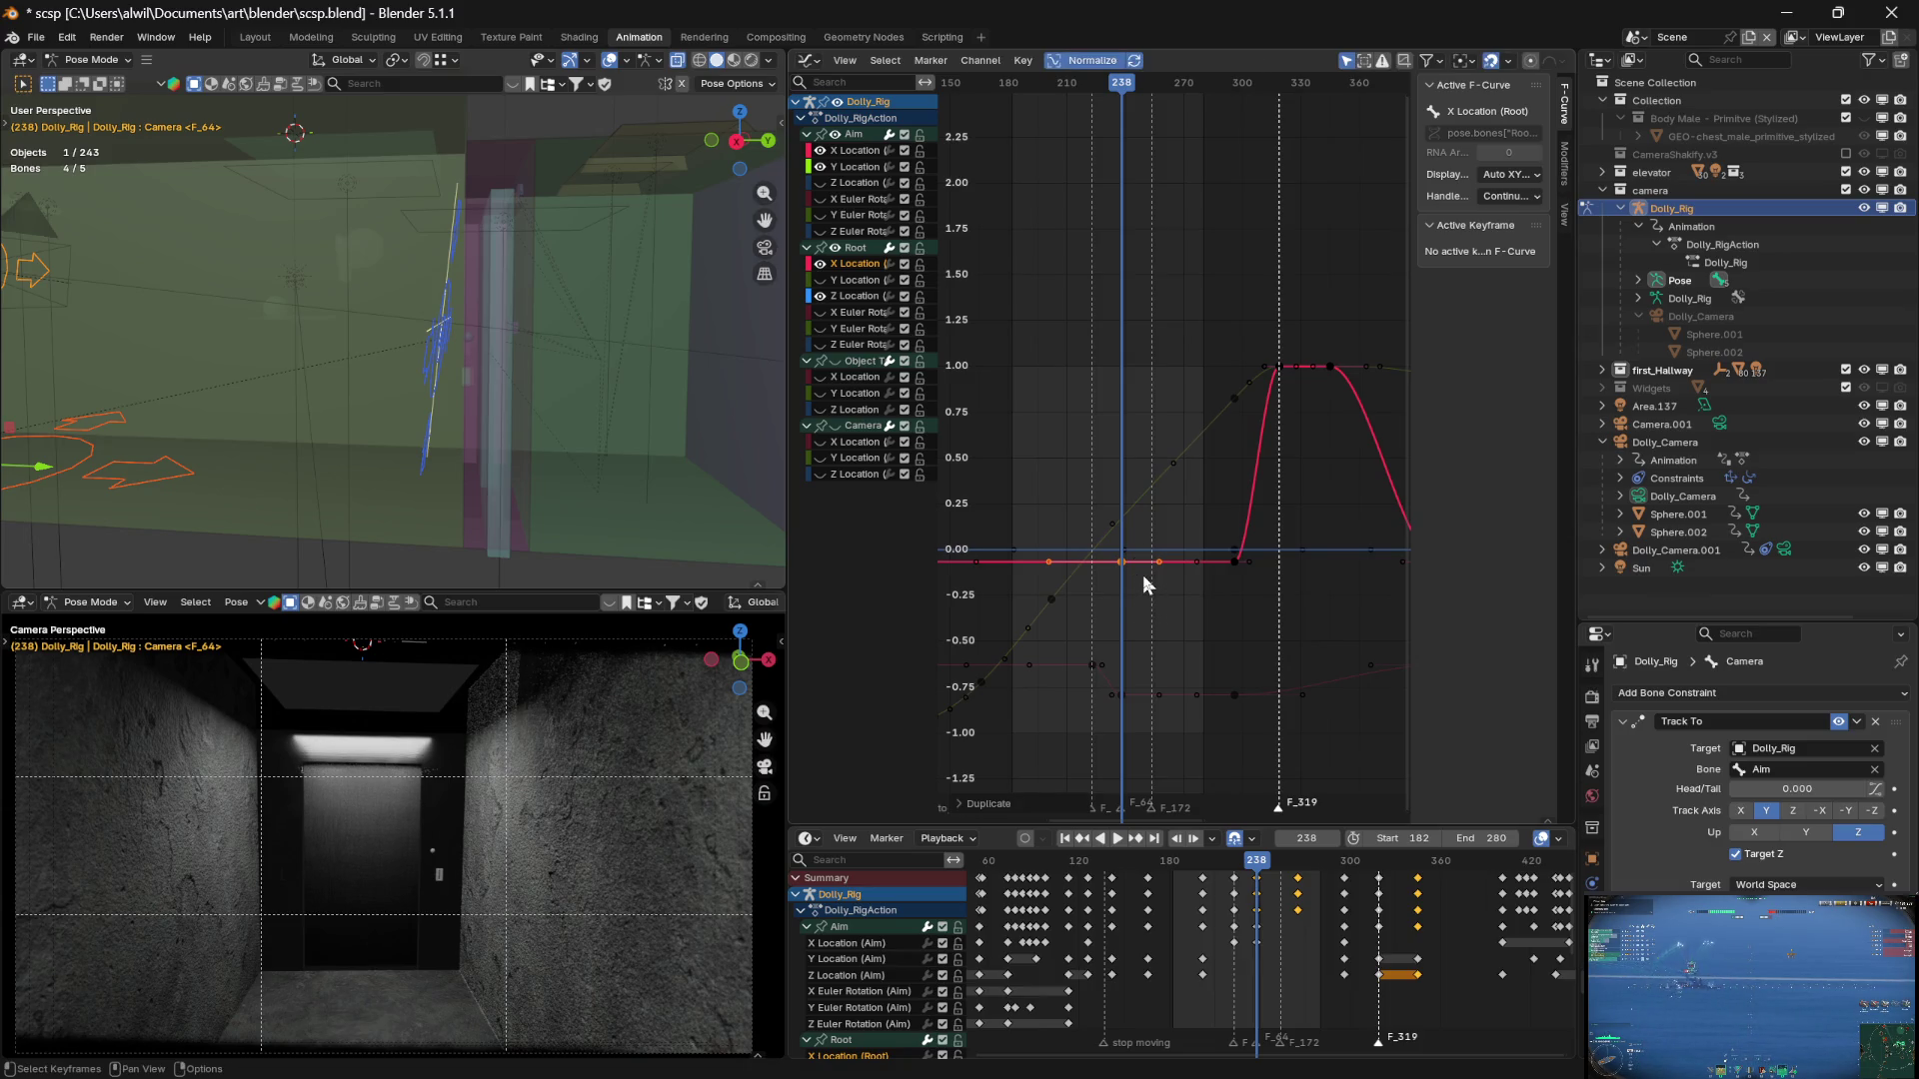
Slide the frame 252 key in time and set the early Root X keys to 0
click(1143, 565)
key(g)
key(x)
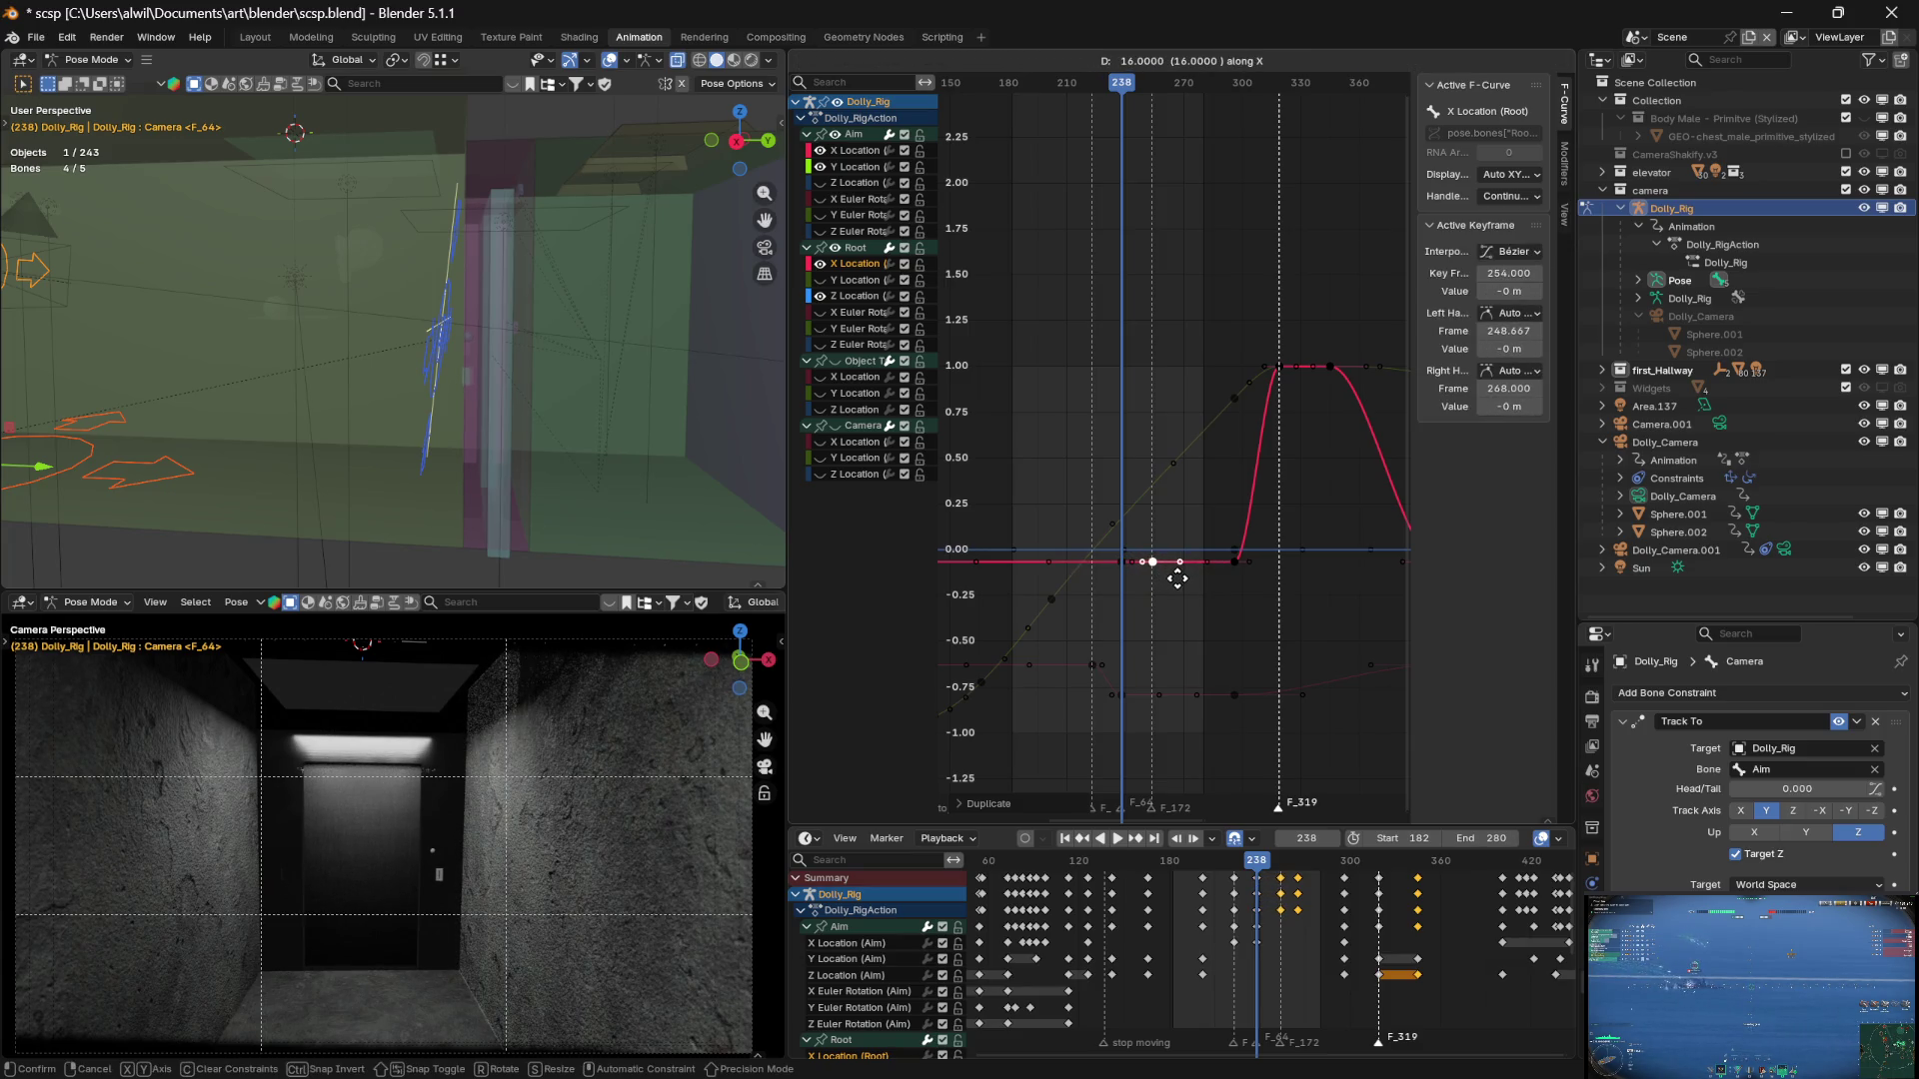
click(1178, 580)
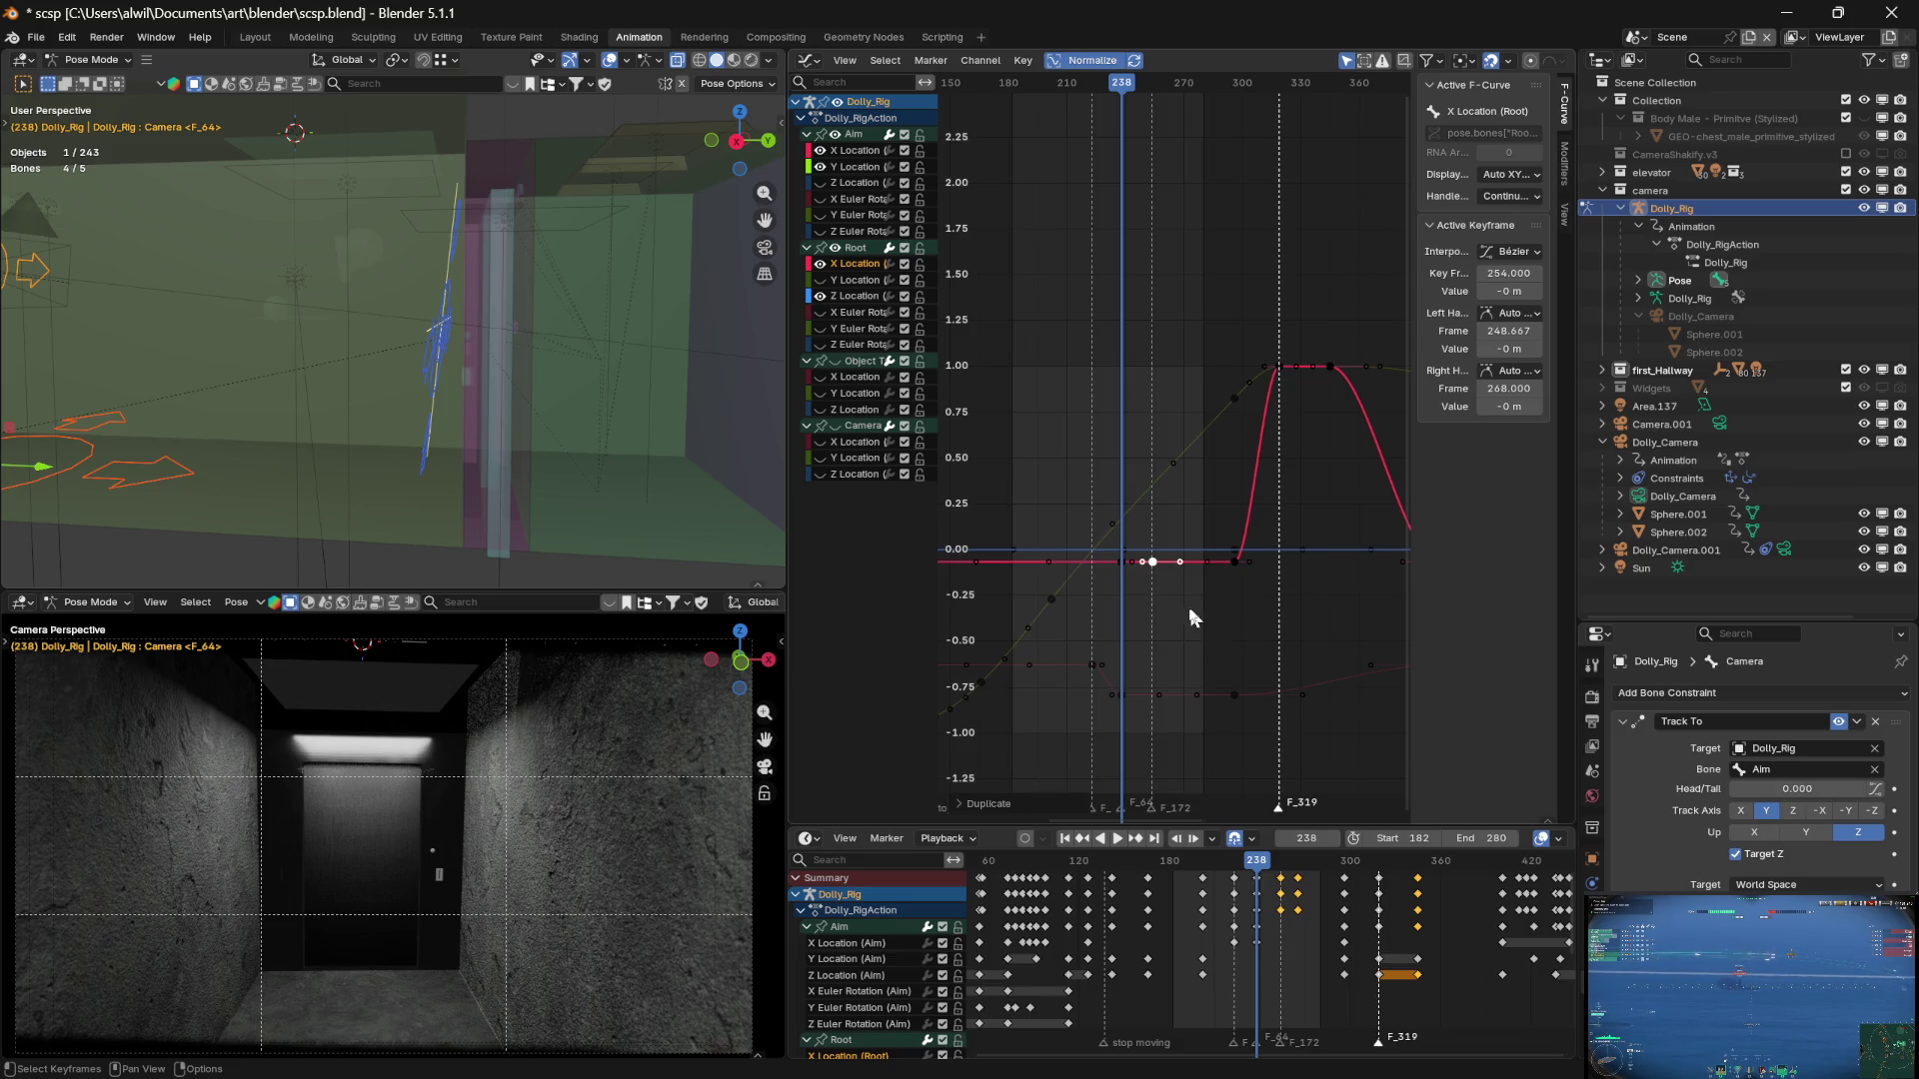
key(g)
key(y)
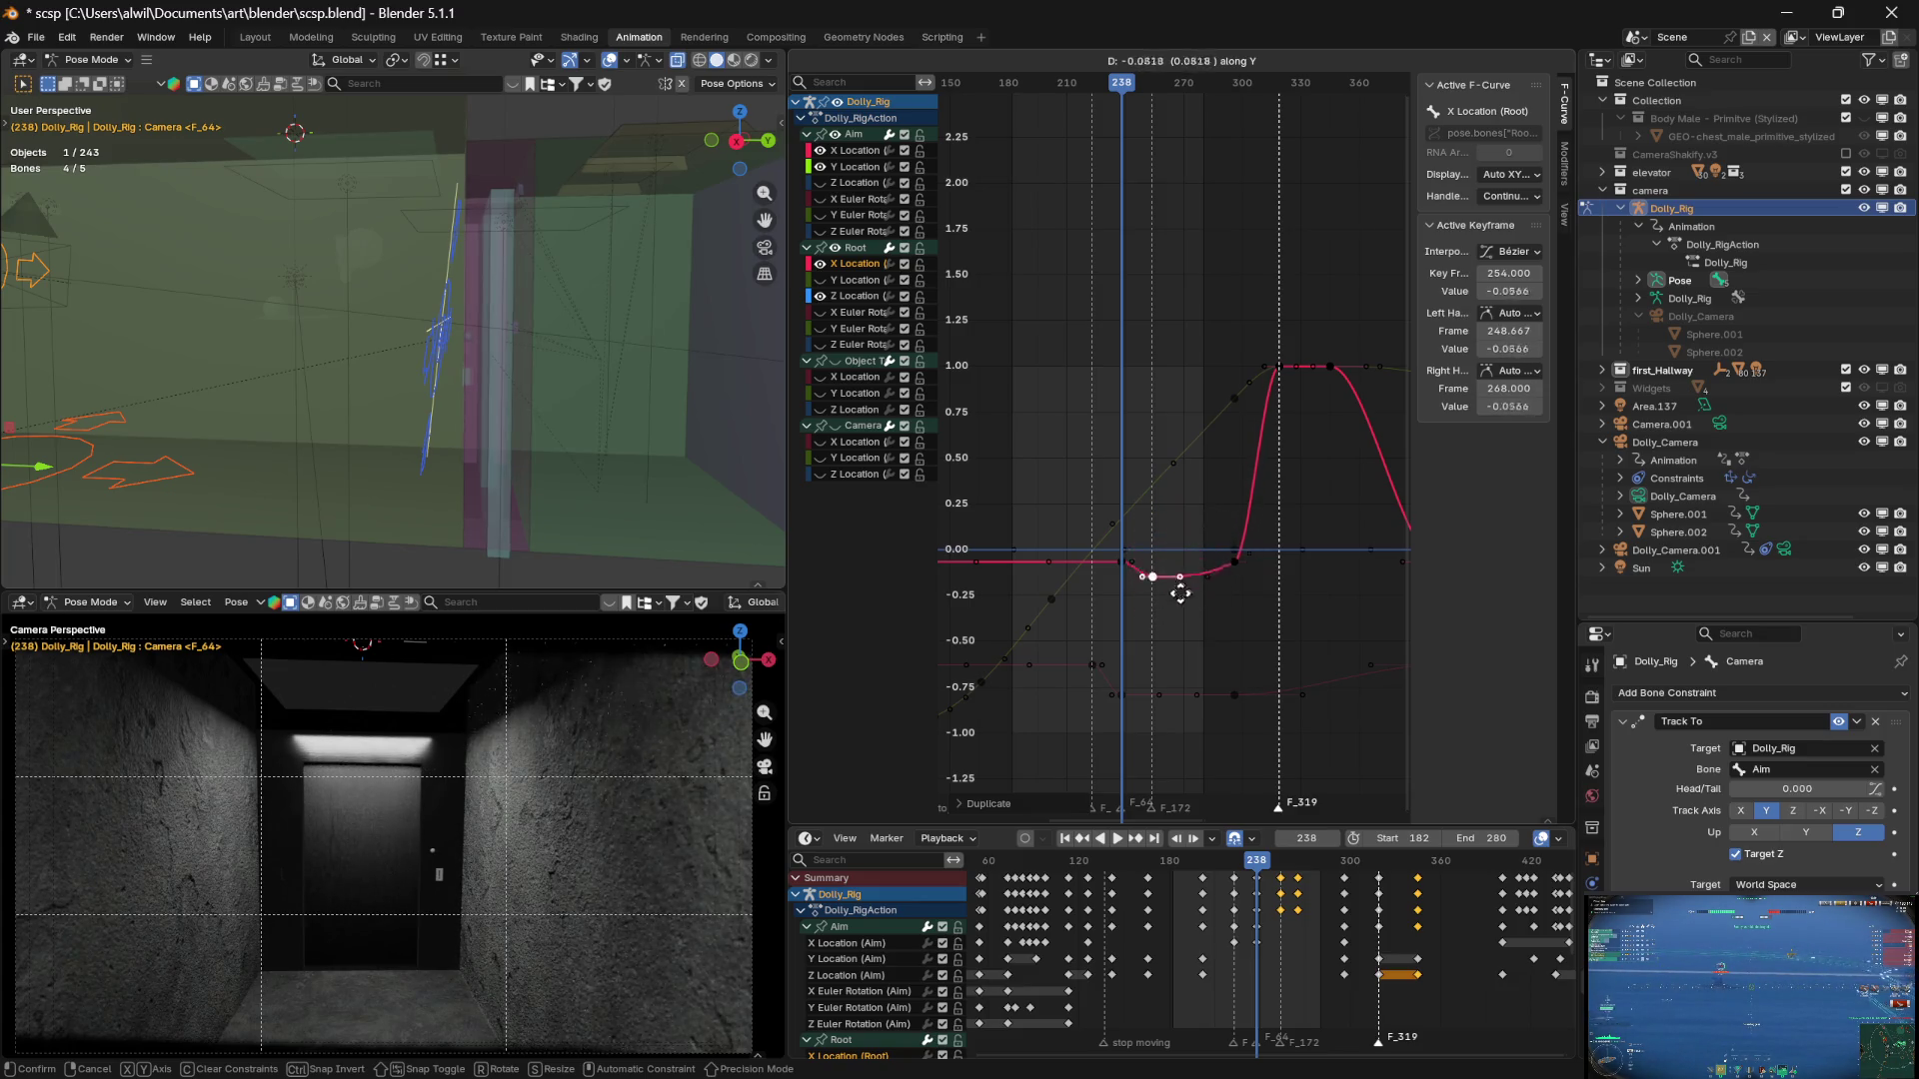
click(1184, 579)
Raise the Root X key at frame 254 to about 0.0962
drag(1124, 85, 1157, 88)
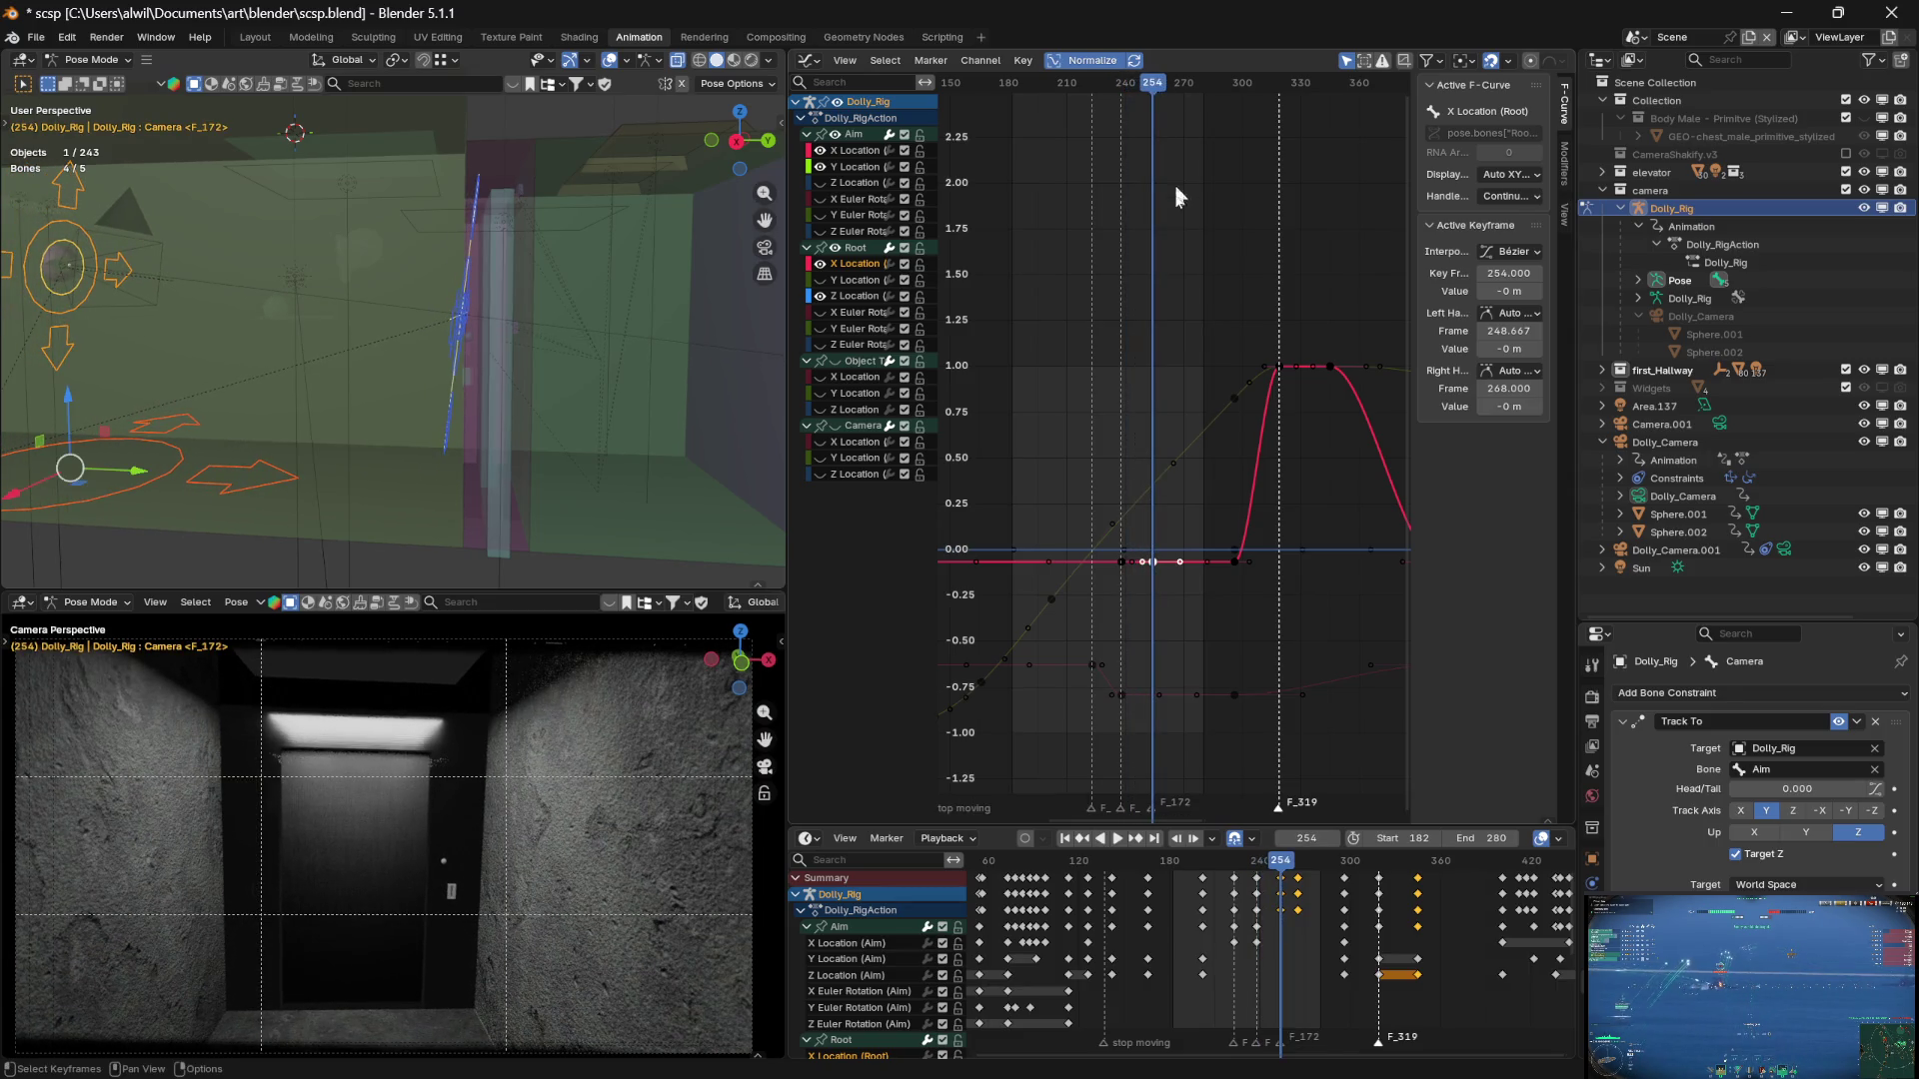
key(g)
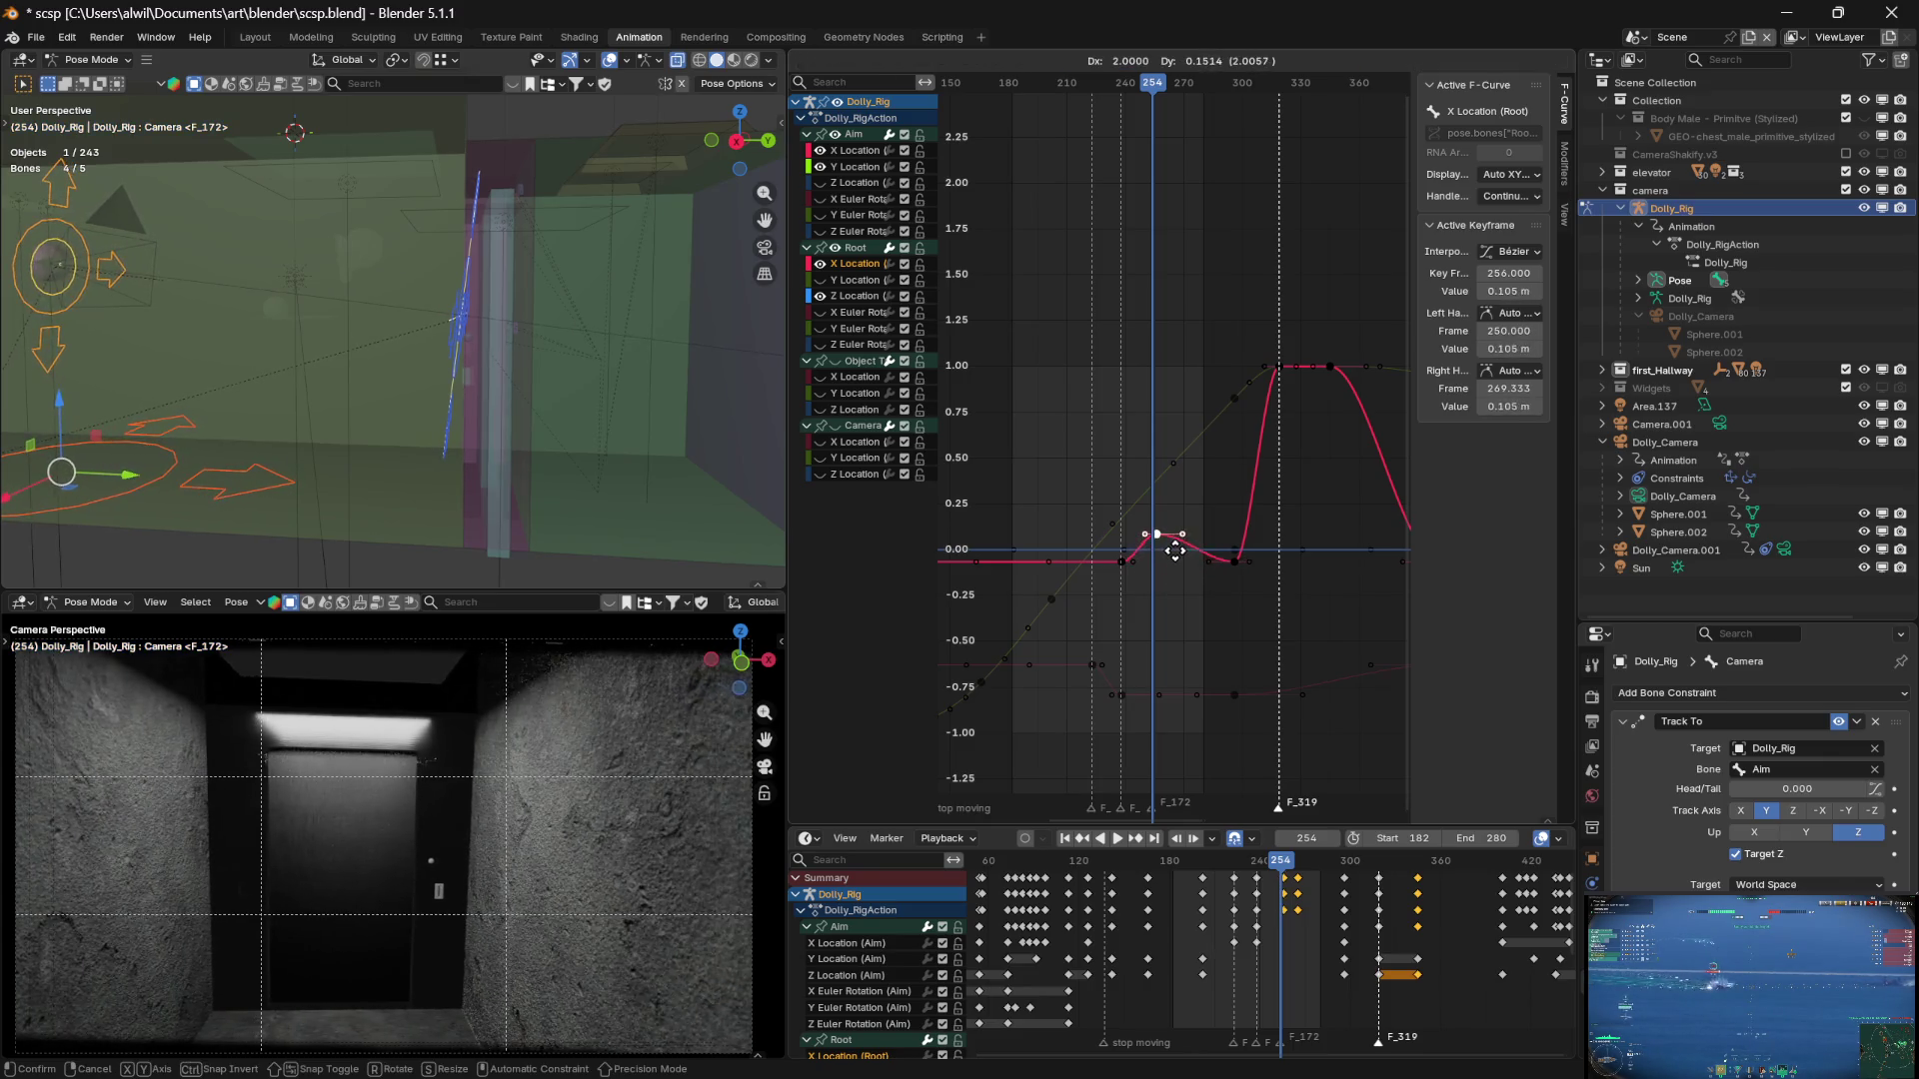
key(y)
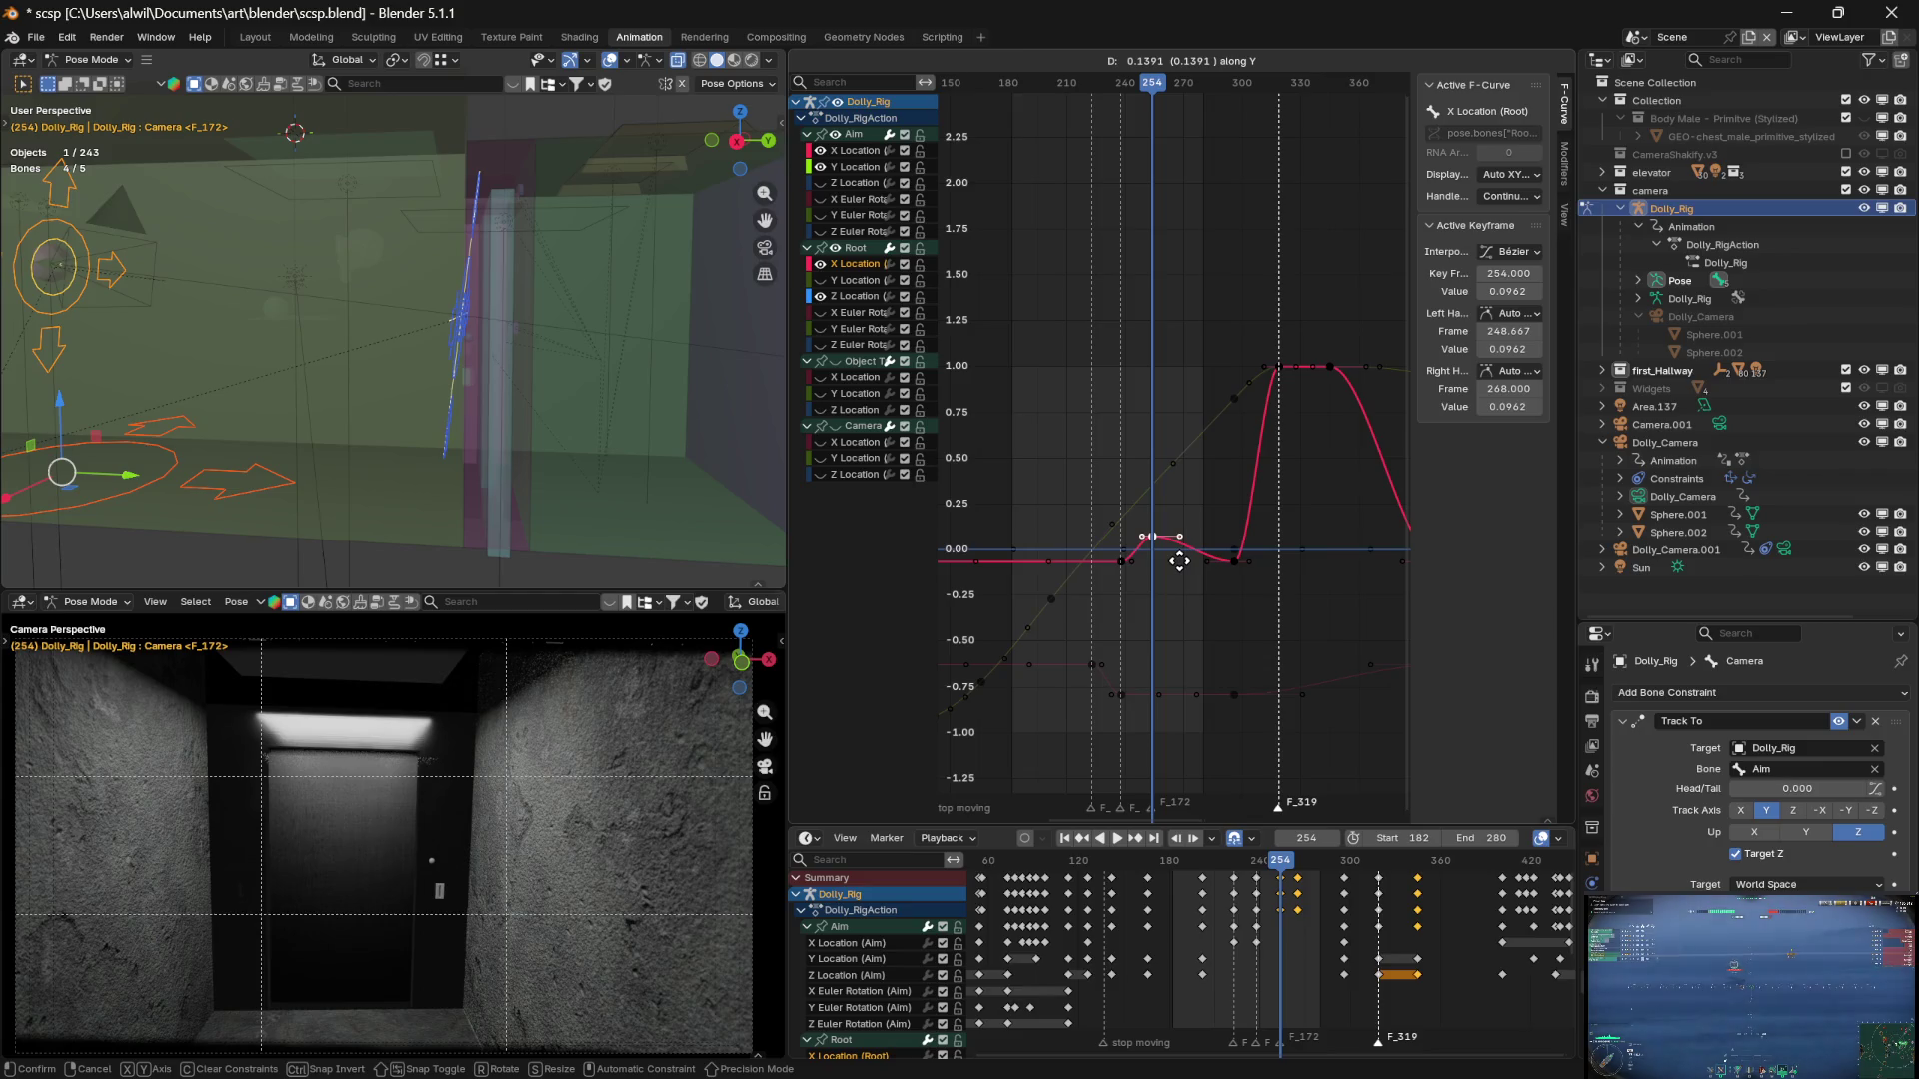
click(1181, 565)
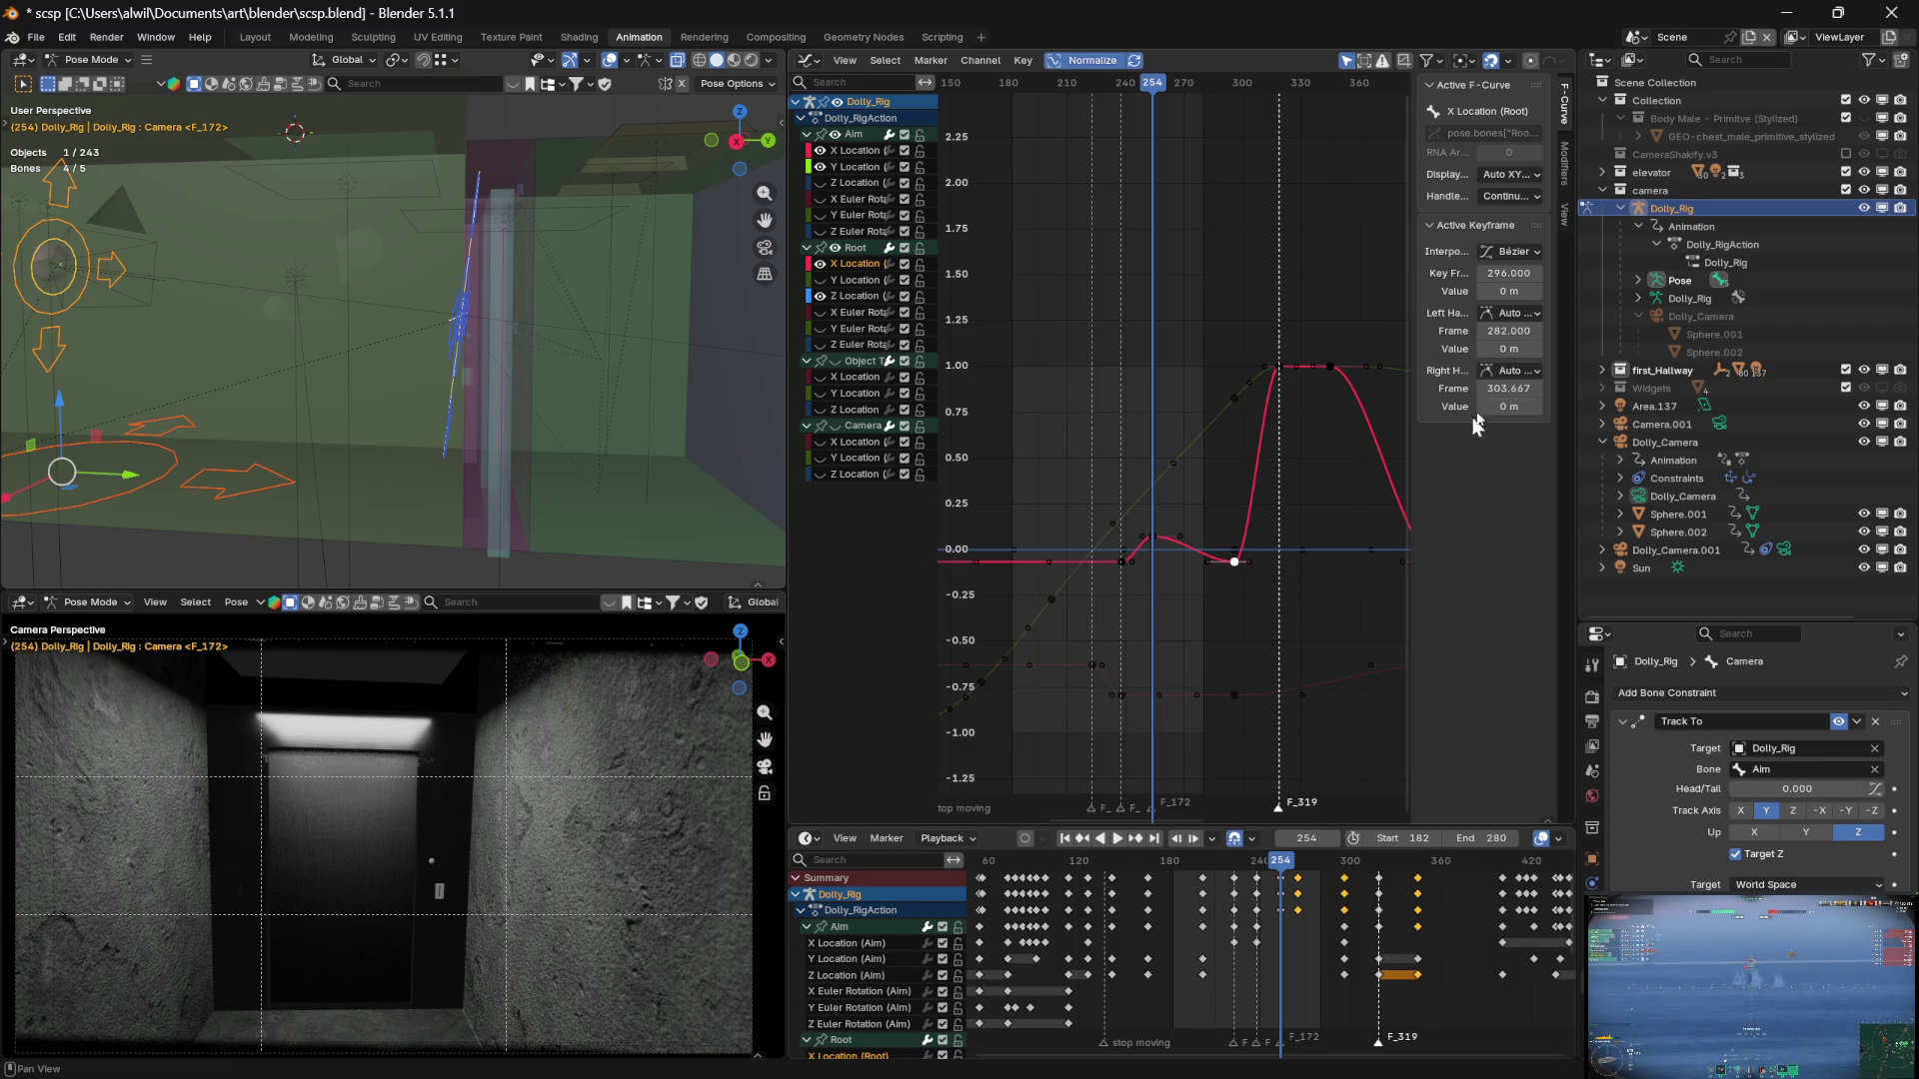
Set the frame-296 Root X key to 0.0962, preview, and show the Aim X Location curve
click(1526, 292)
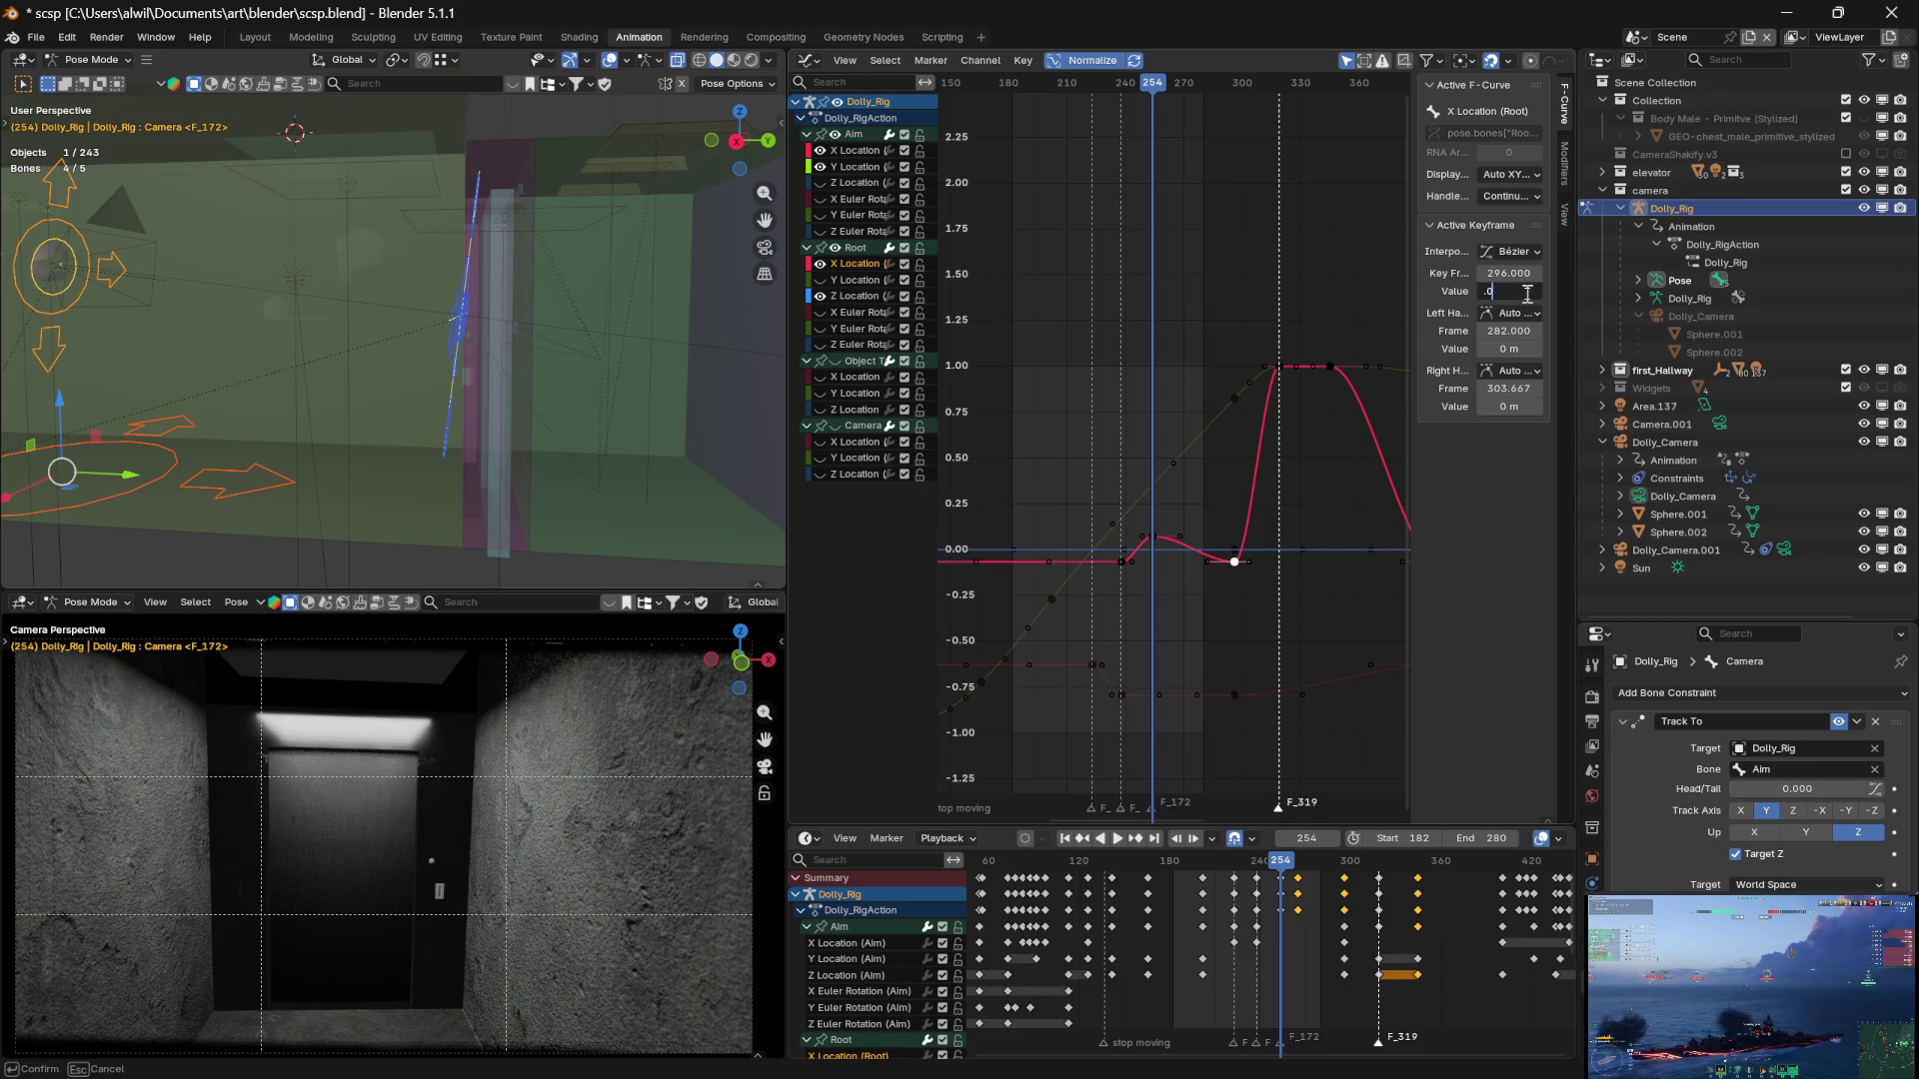
text(.0962)
key(Return)
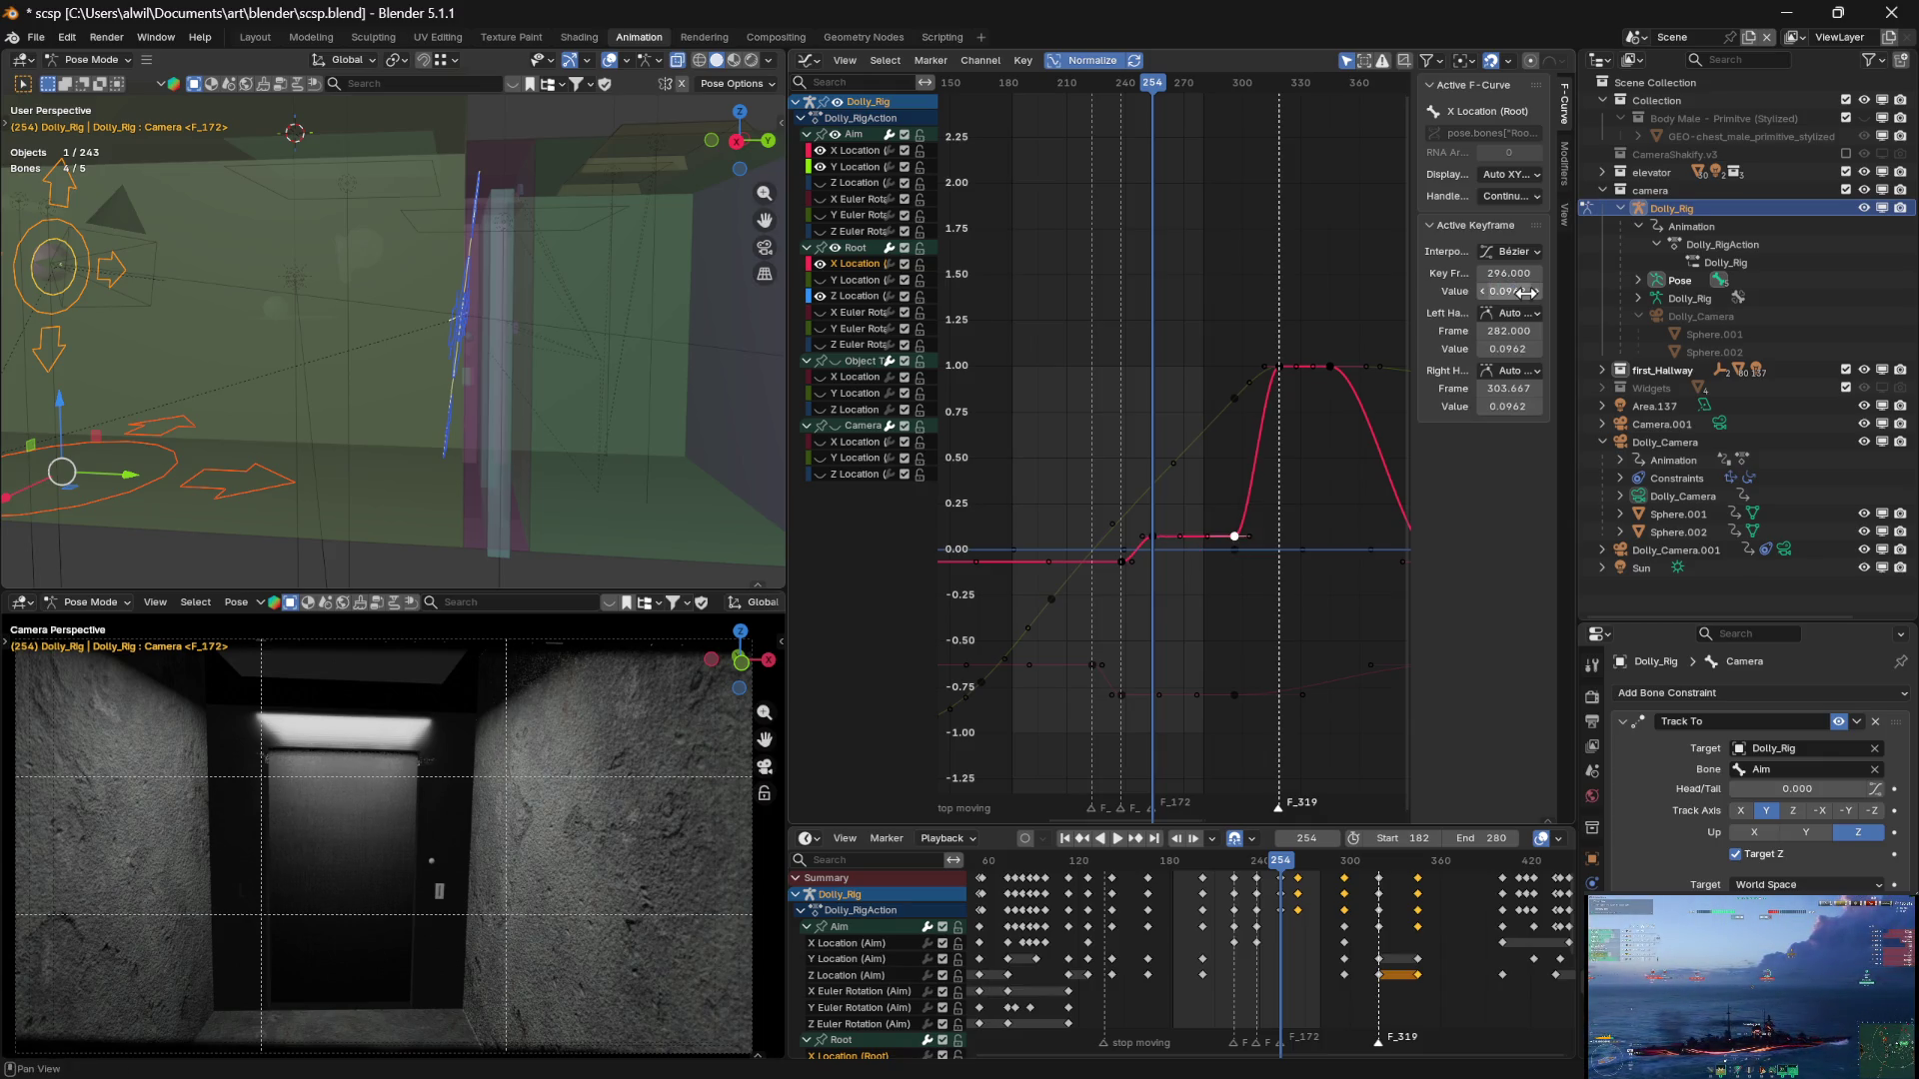
mouse_move(1155, 95)
mouse_down()
mouse_move(1175, 95)
mouse_move(1011, 106)
mouse_move(1208, 98)
mouse_move(1018, 95)
mouse_move(1123, 90)
mouse_up()
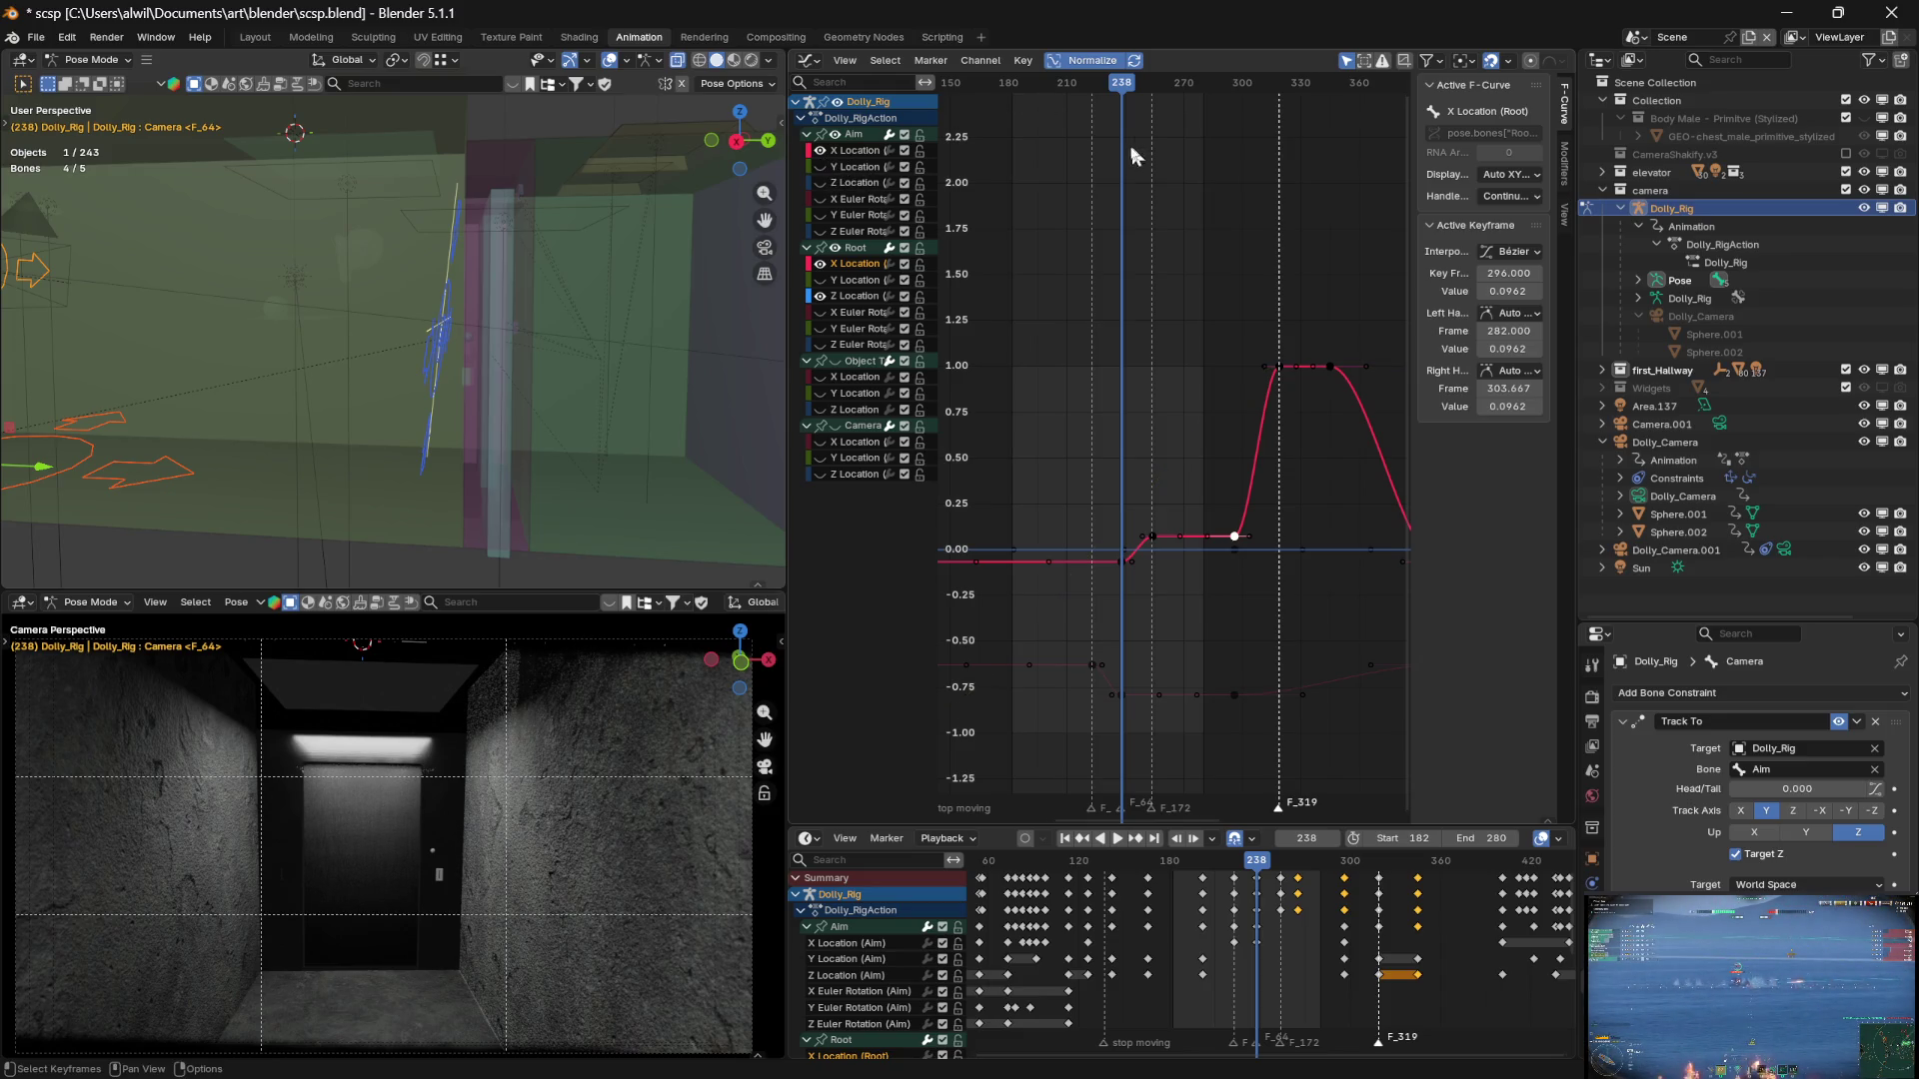
click(857, 150)
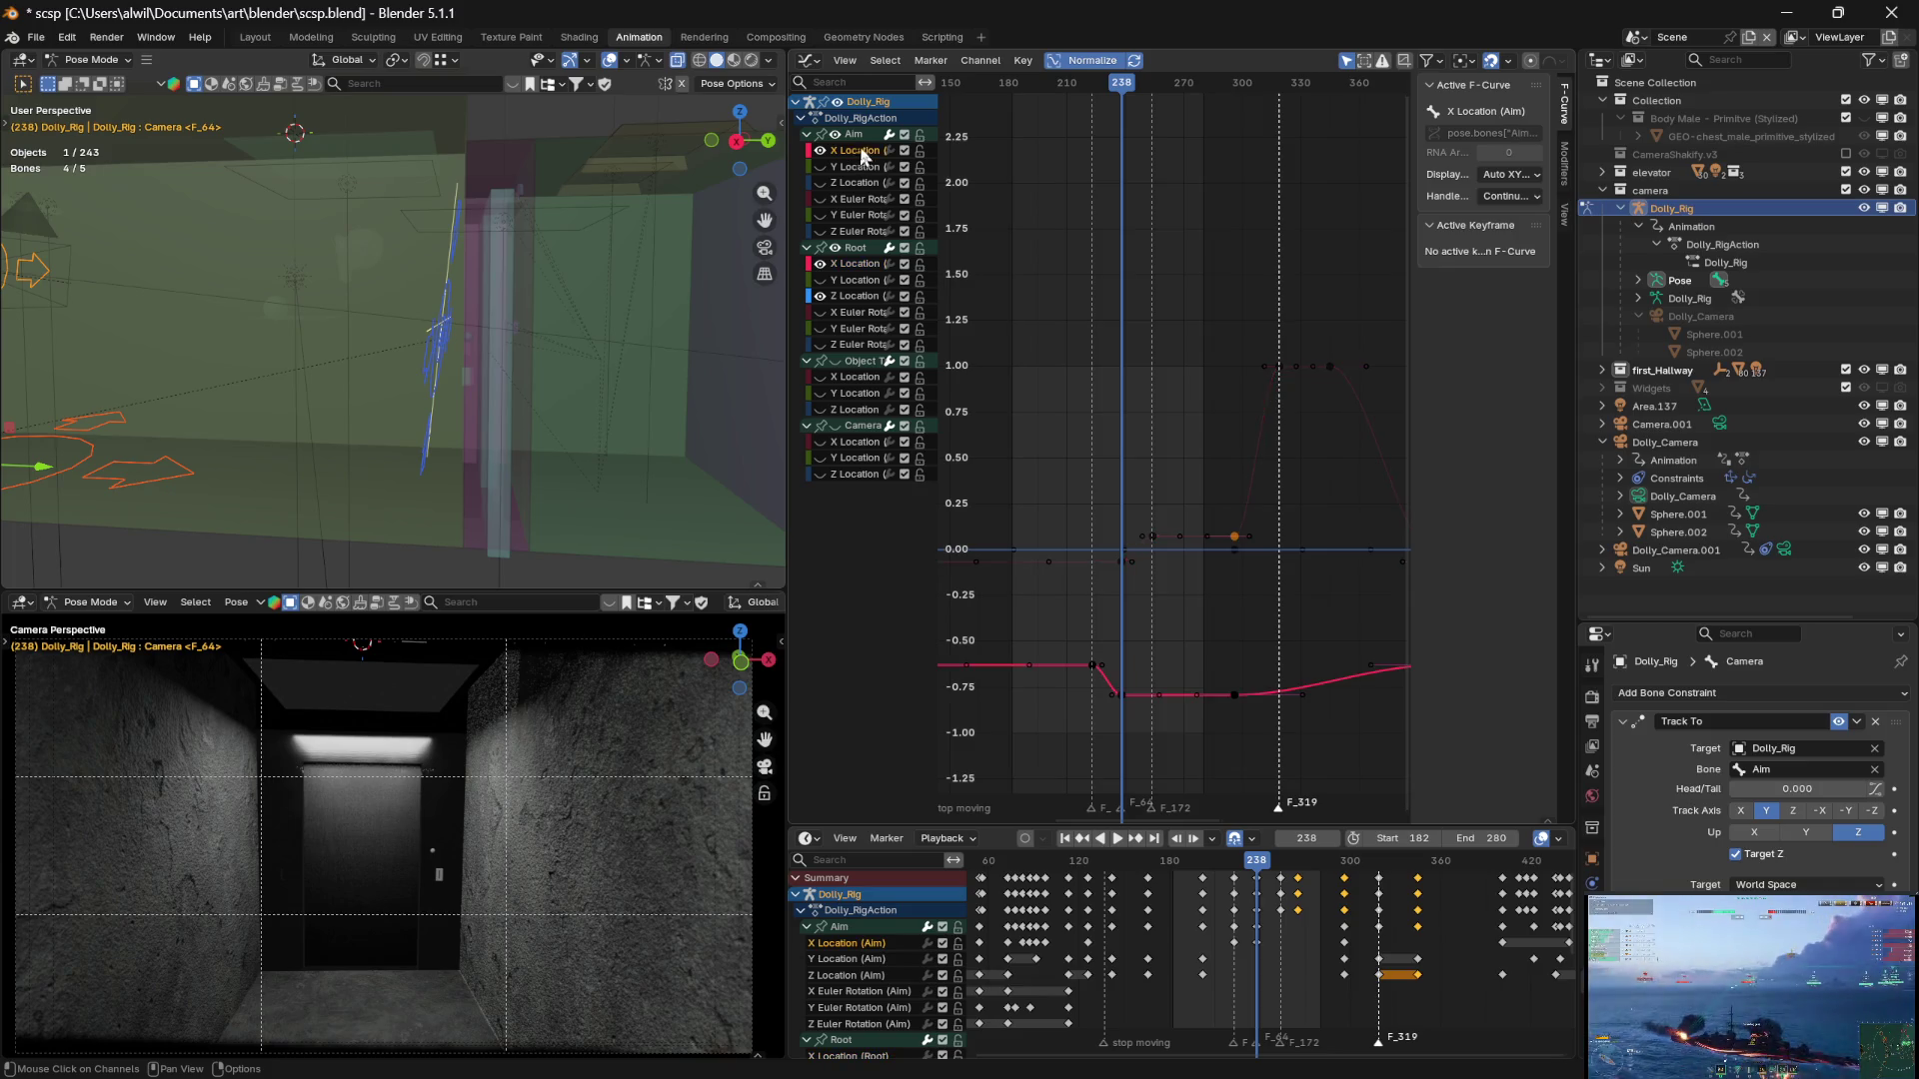
Duplicate the Aim X key at frame 238 to 15 frames later
mouse_move(1126, 88)
mouse_down()
mouse_move(1150, 88)
mouse_move(1099, 88)
mouse_move(1146, 88)
mouse_up()
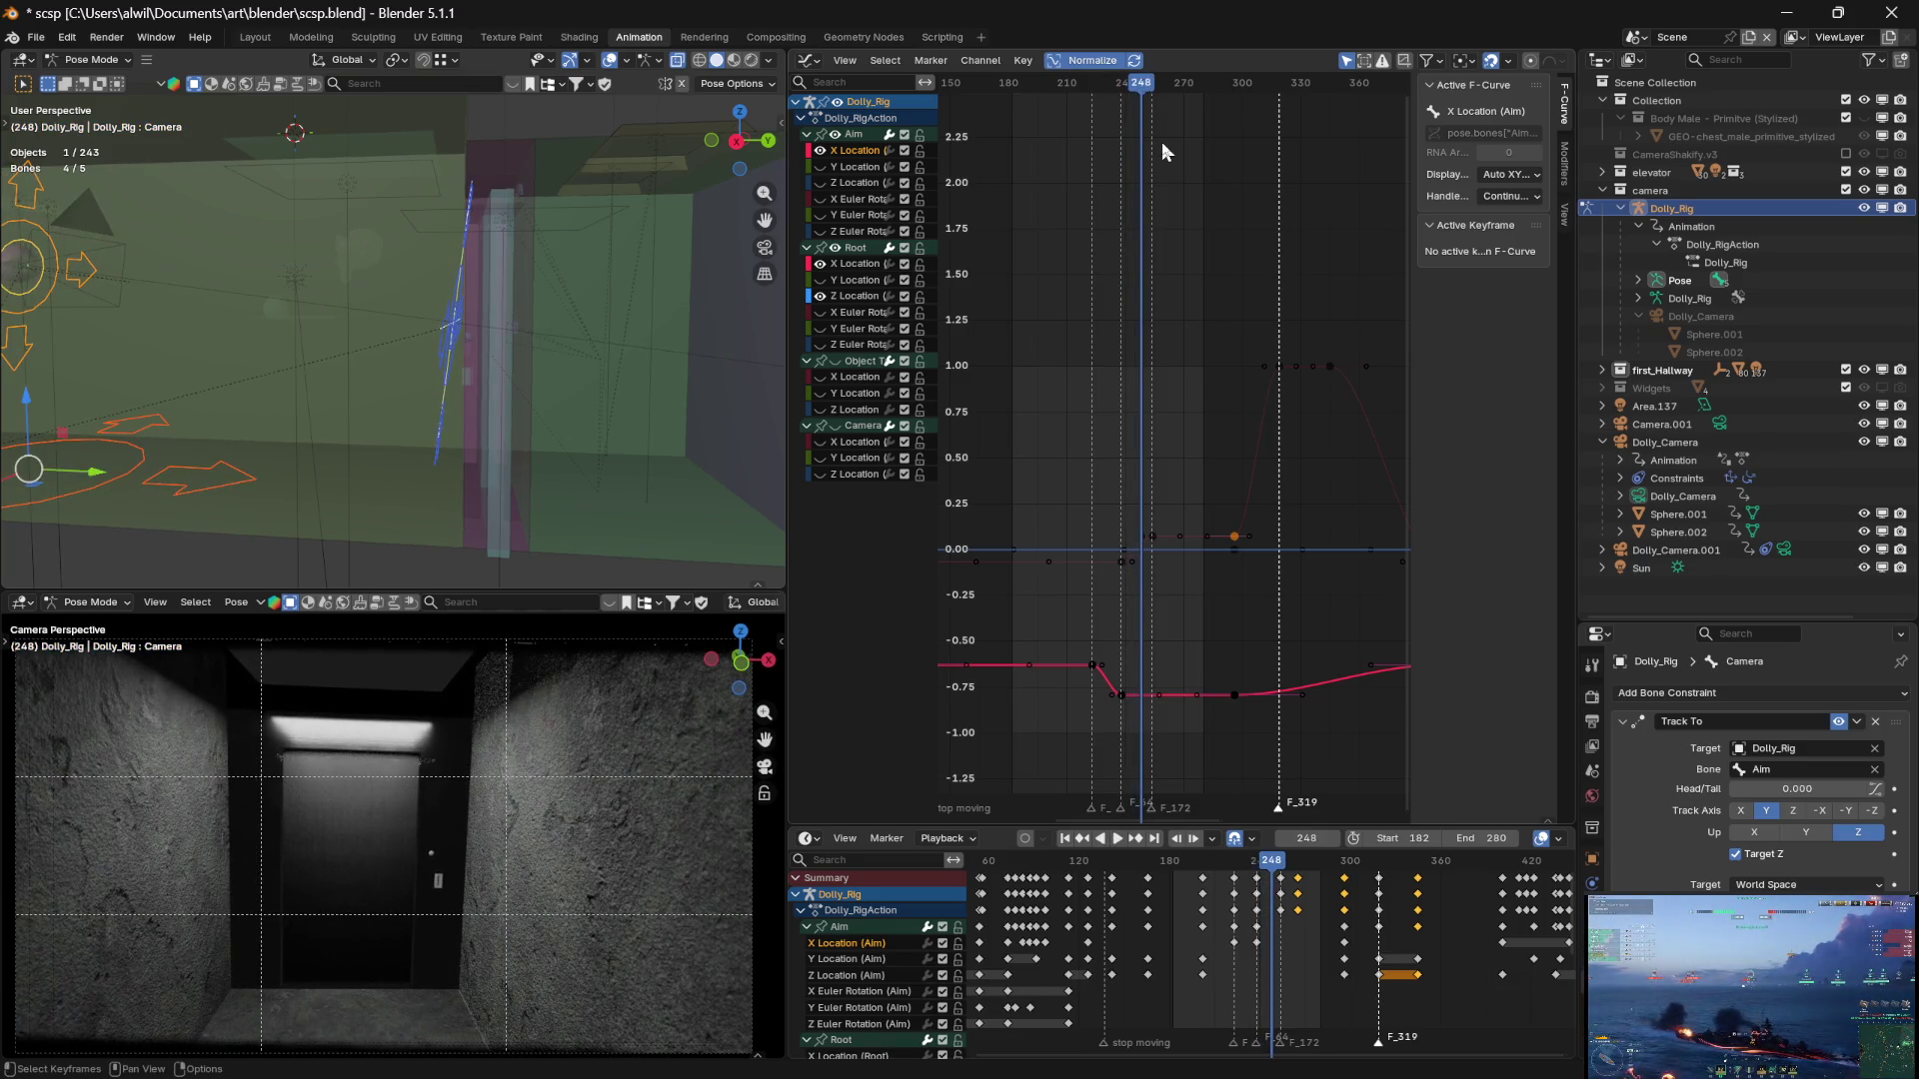
click(1122, 696)
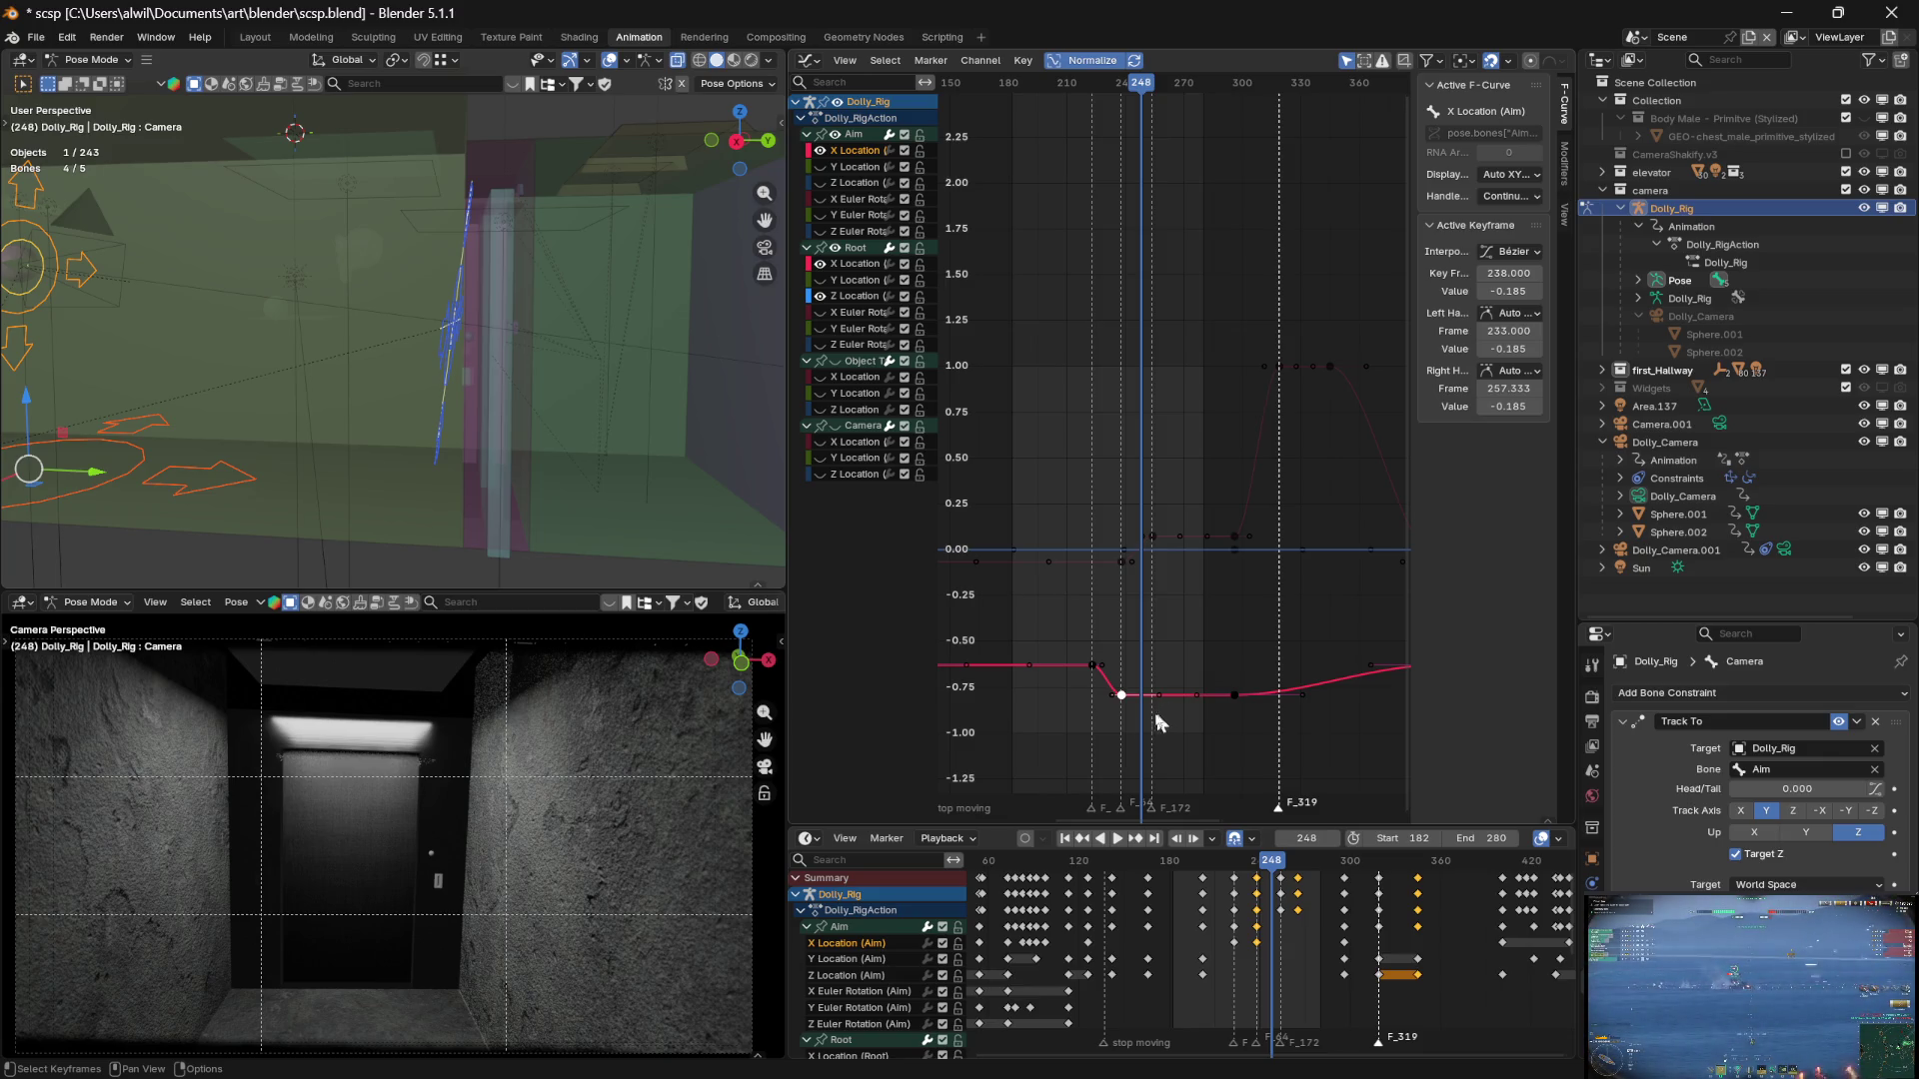
key(g)
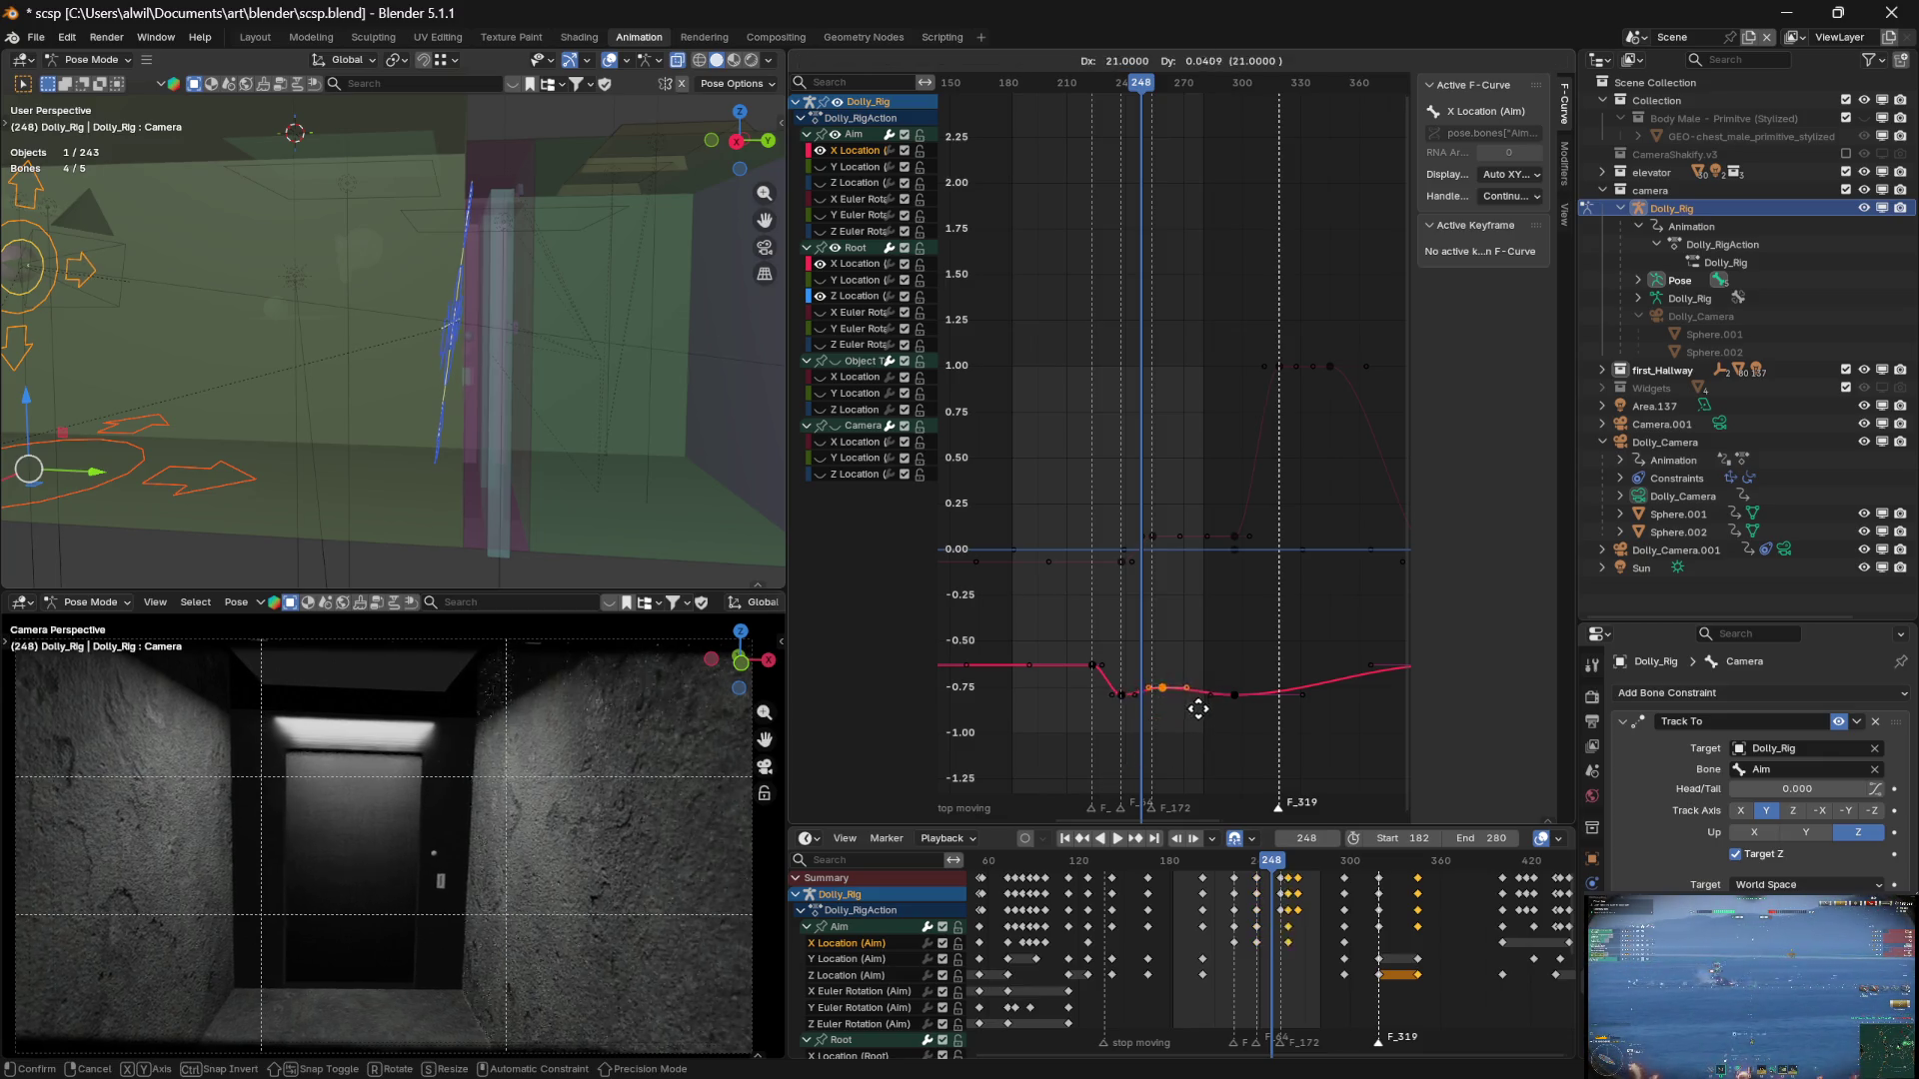
key(x)
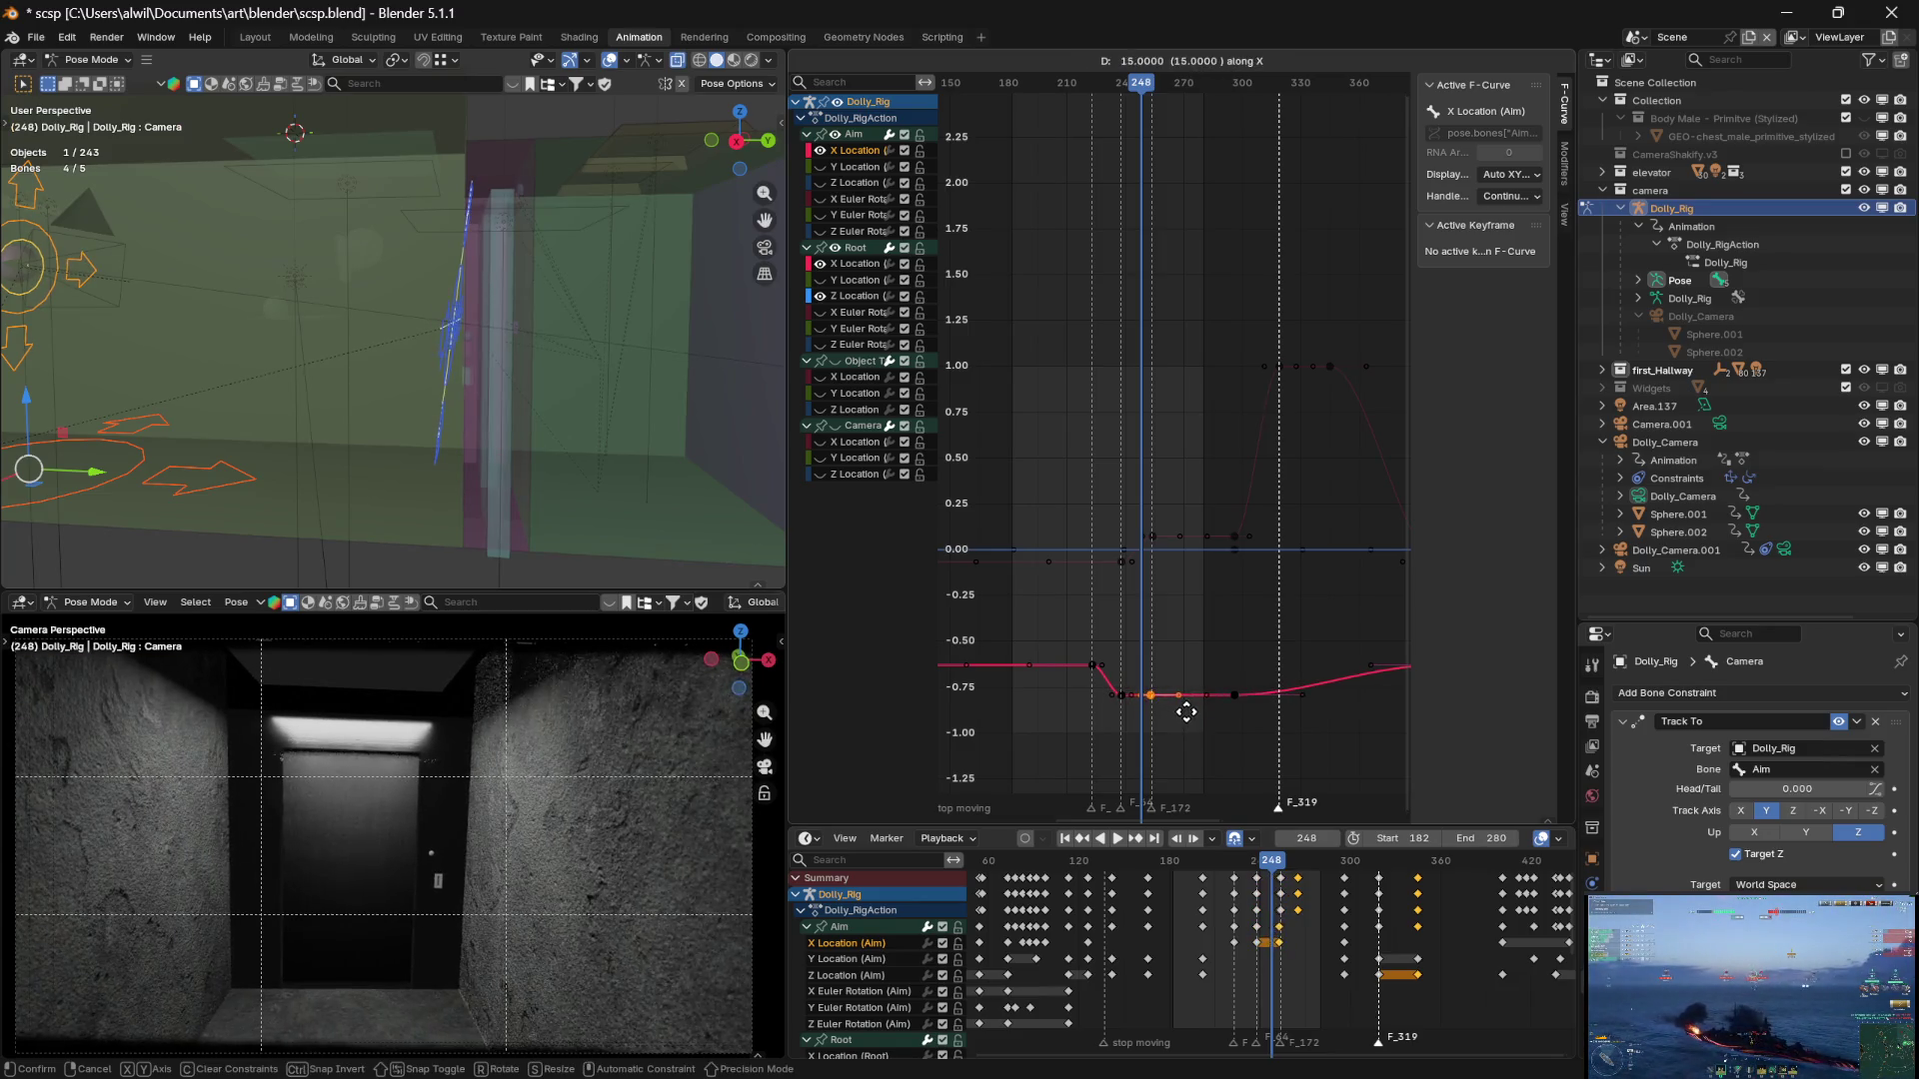
click(1187, 713)
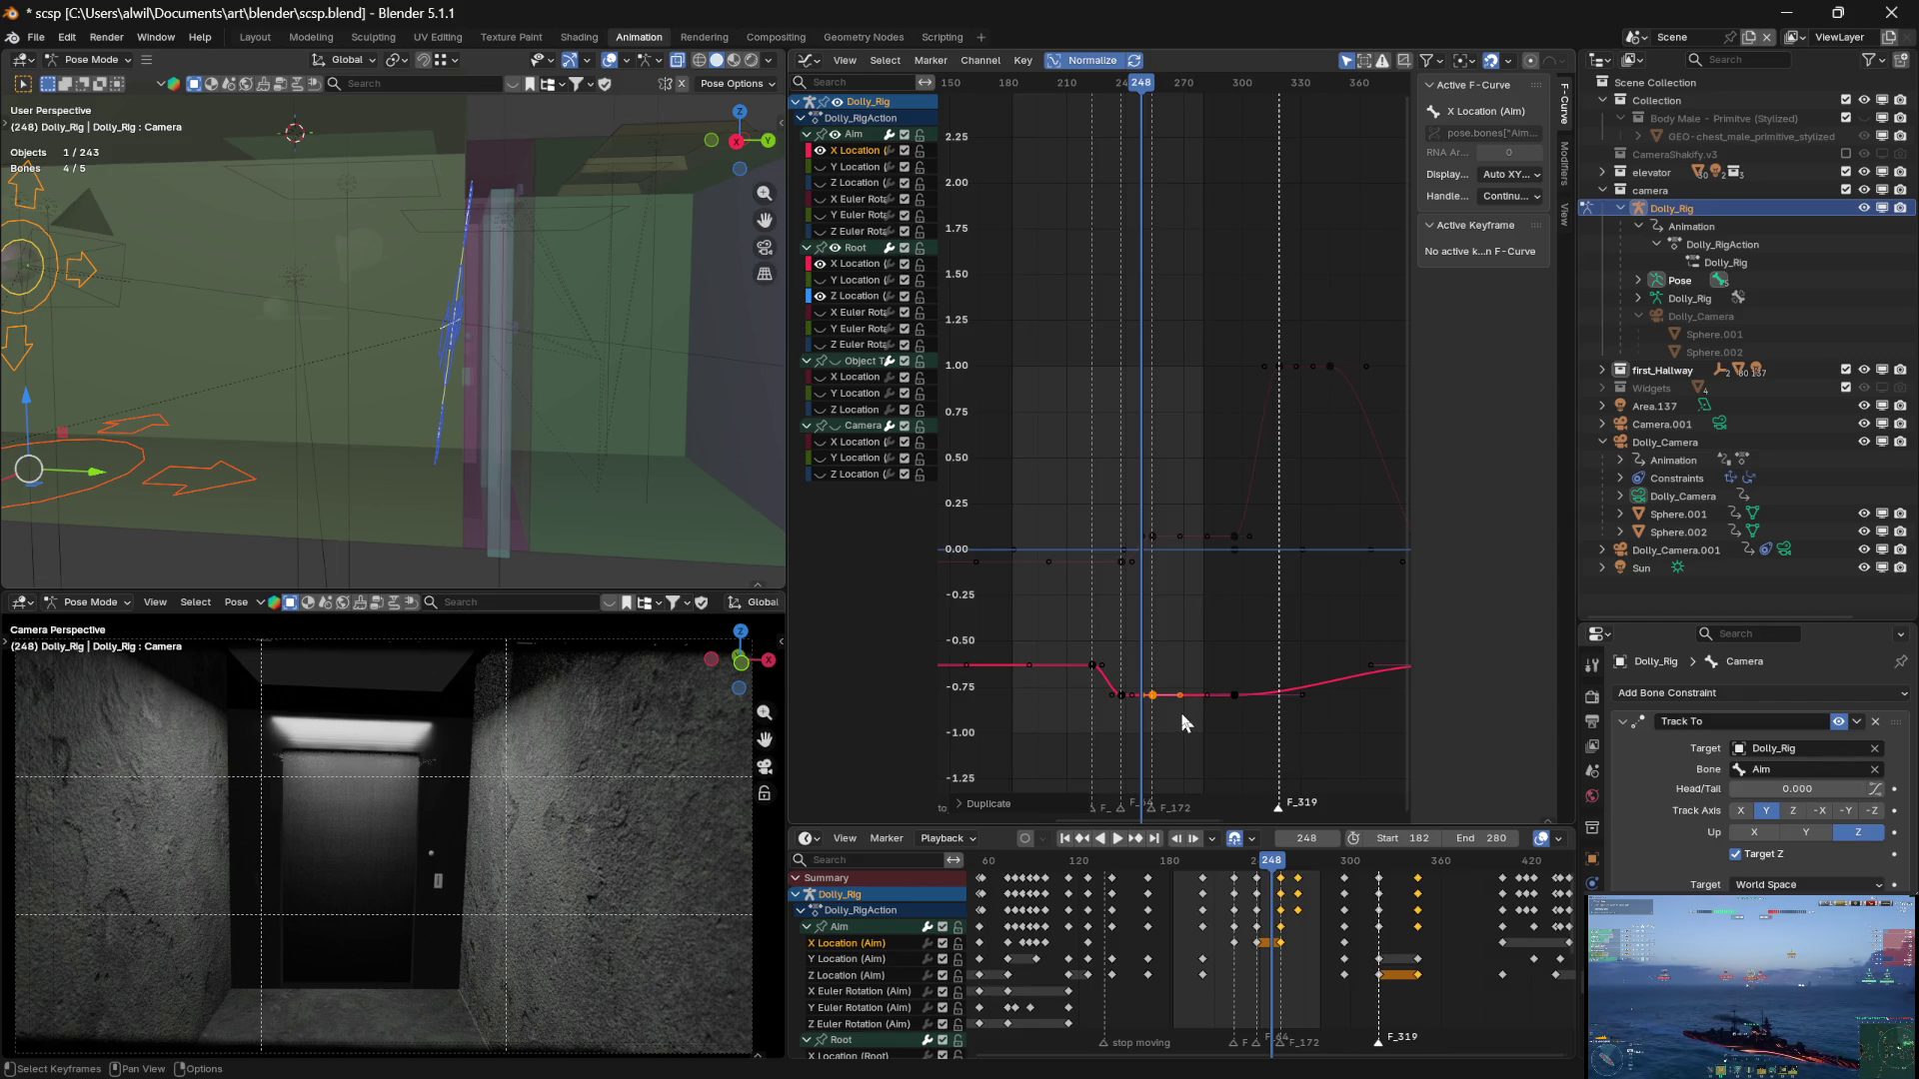
Lower the Aim X key at frame 254 to about -0.68 for a deeper dip
drag(1136, 99, 1166, 99)
click(1153, 812)
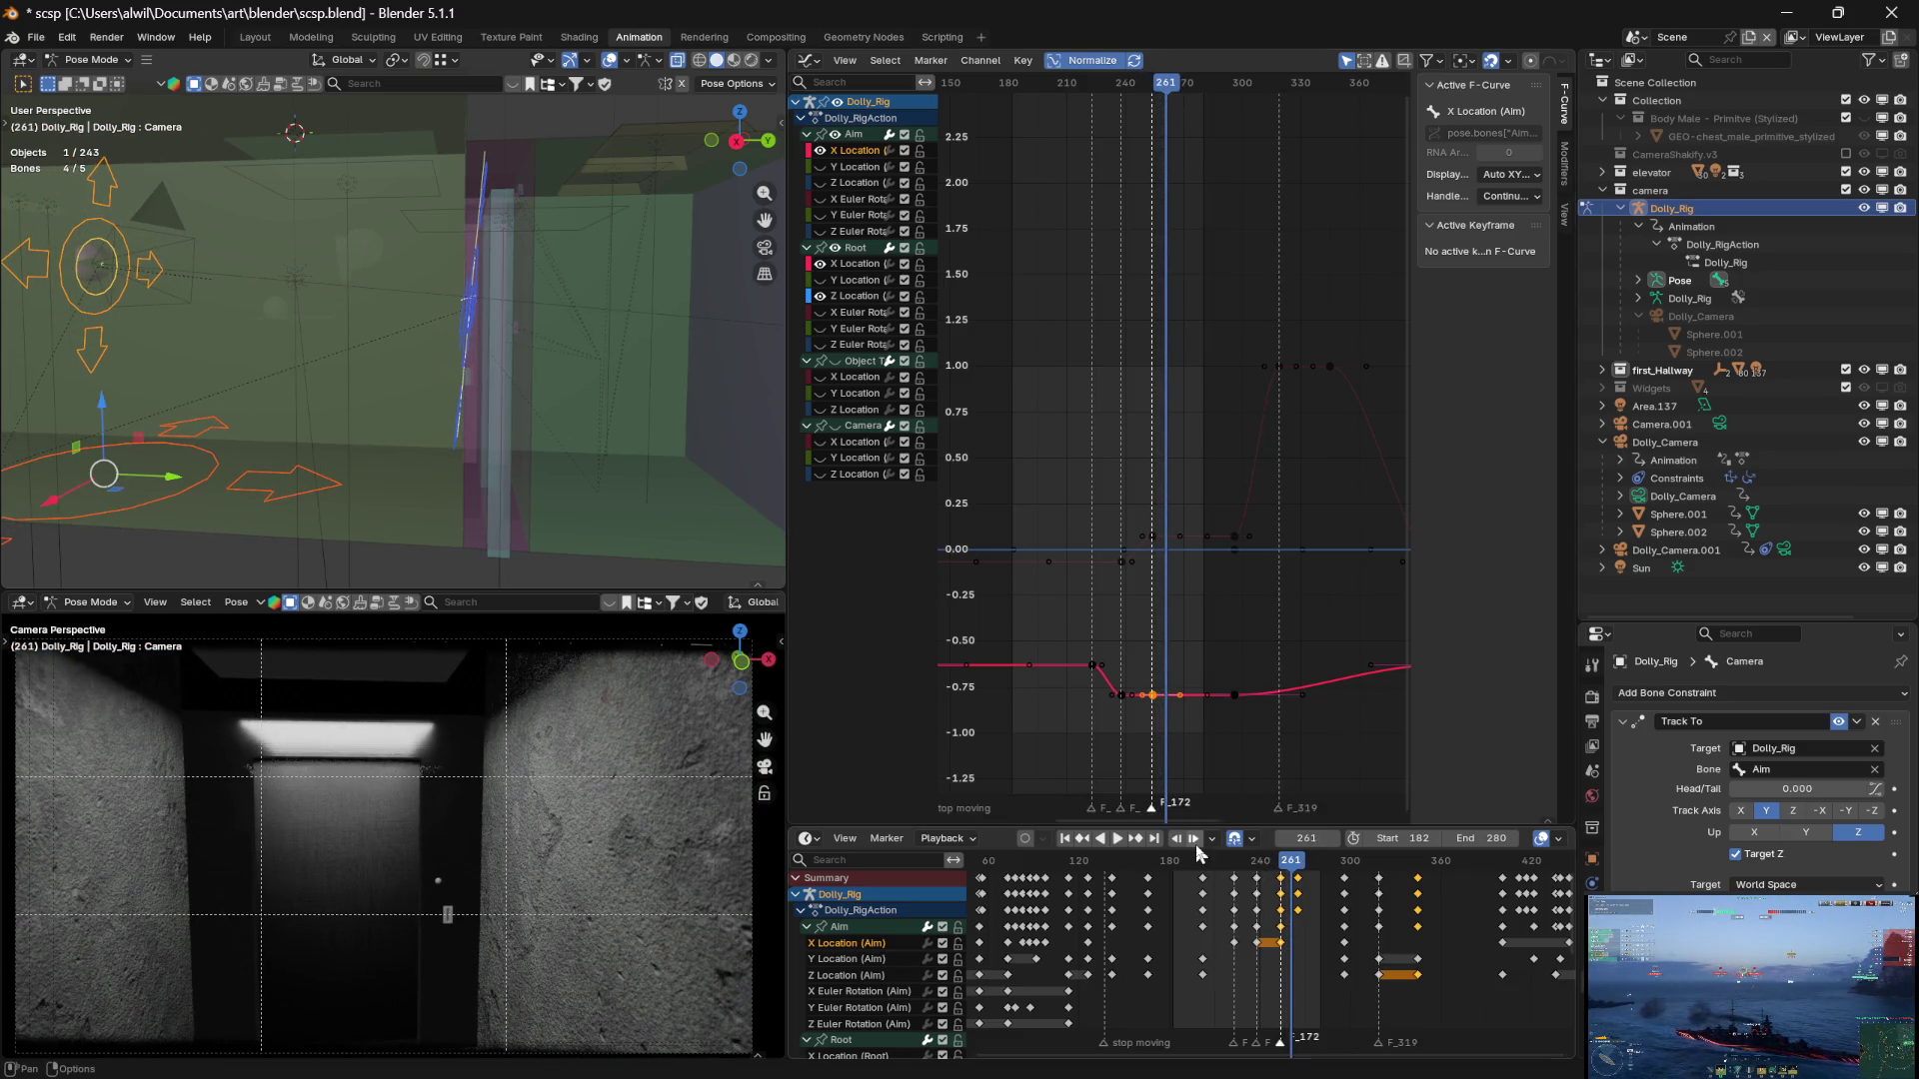
drag(1171, 90, 1157, 86)
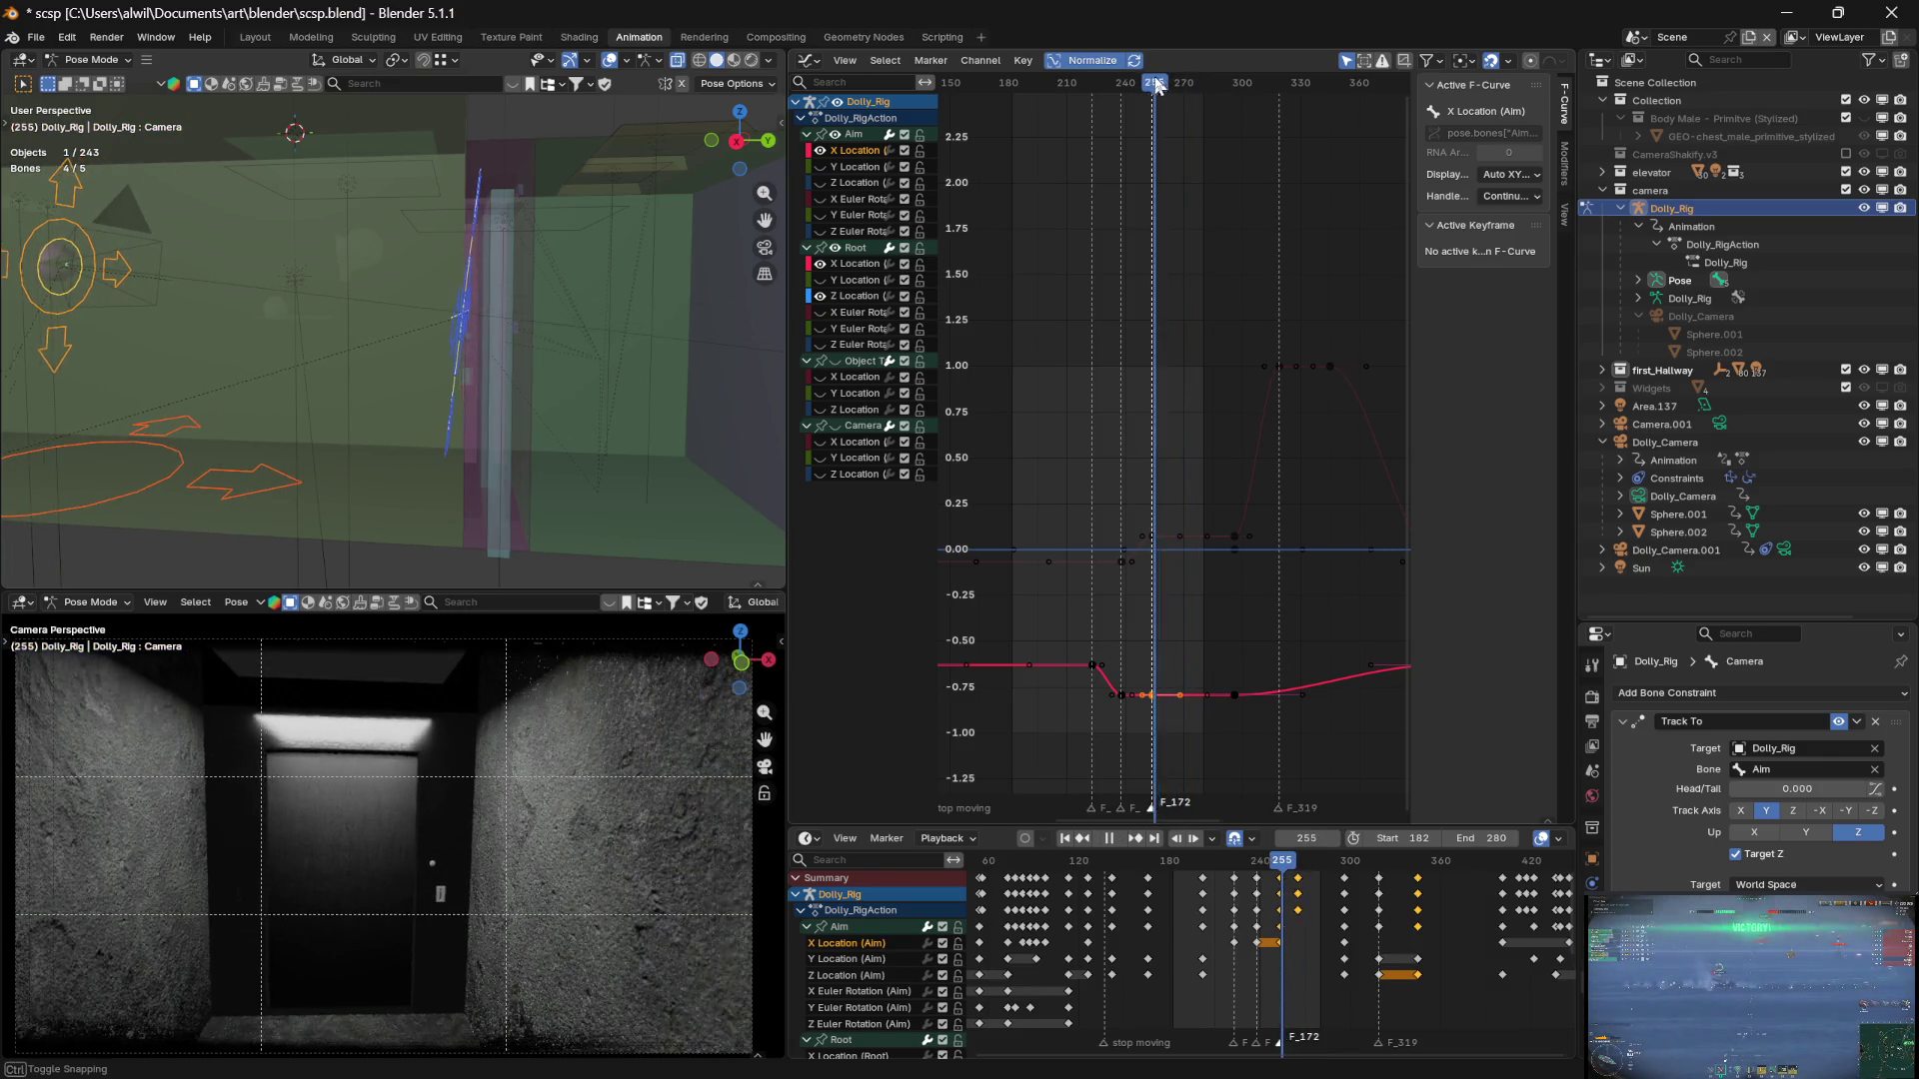
key(space)
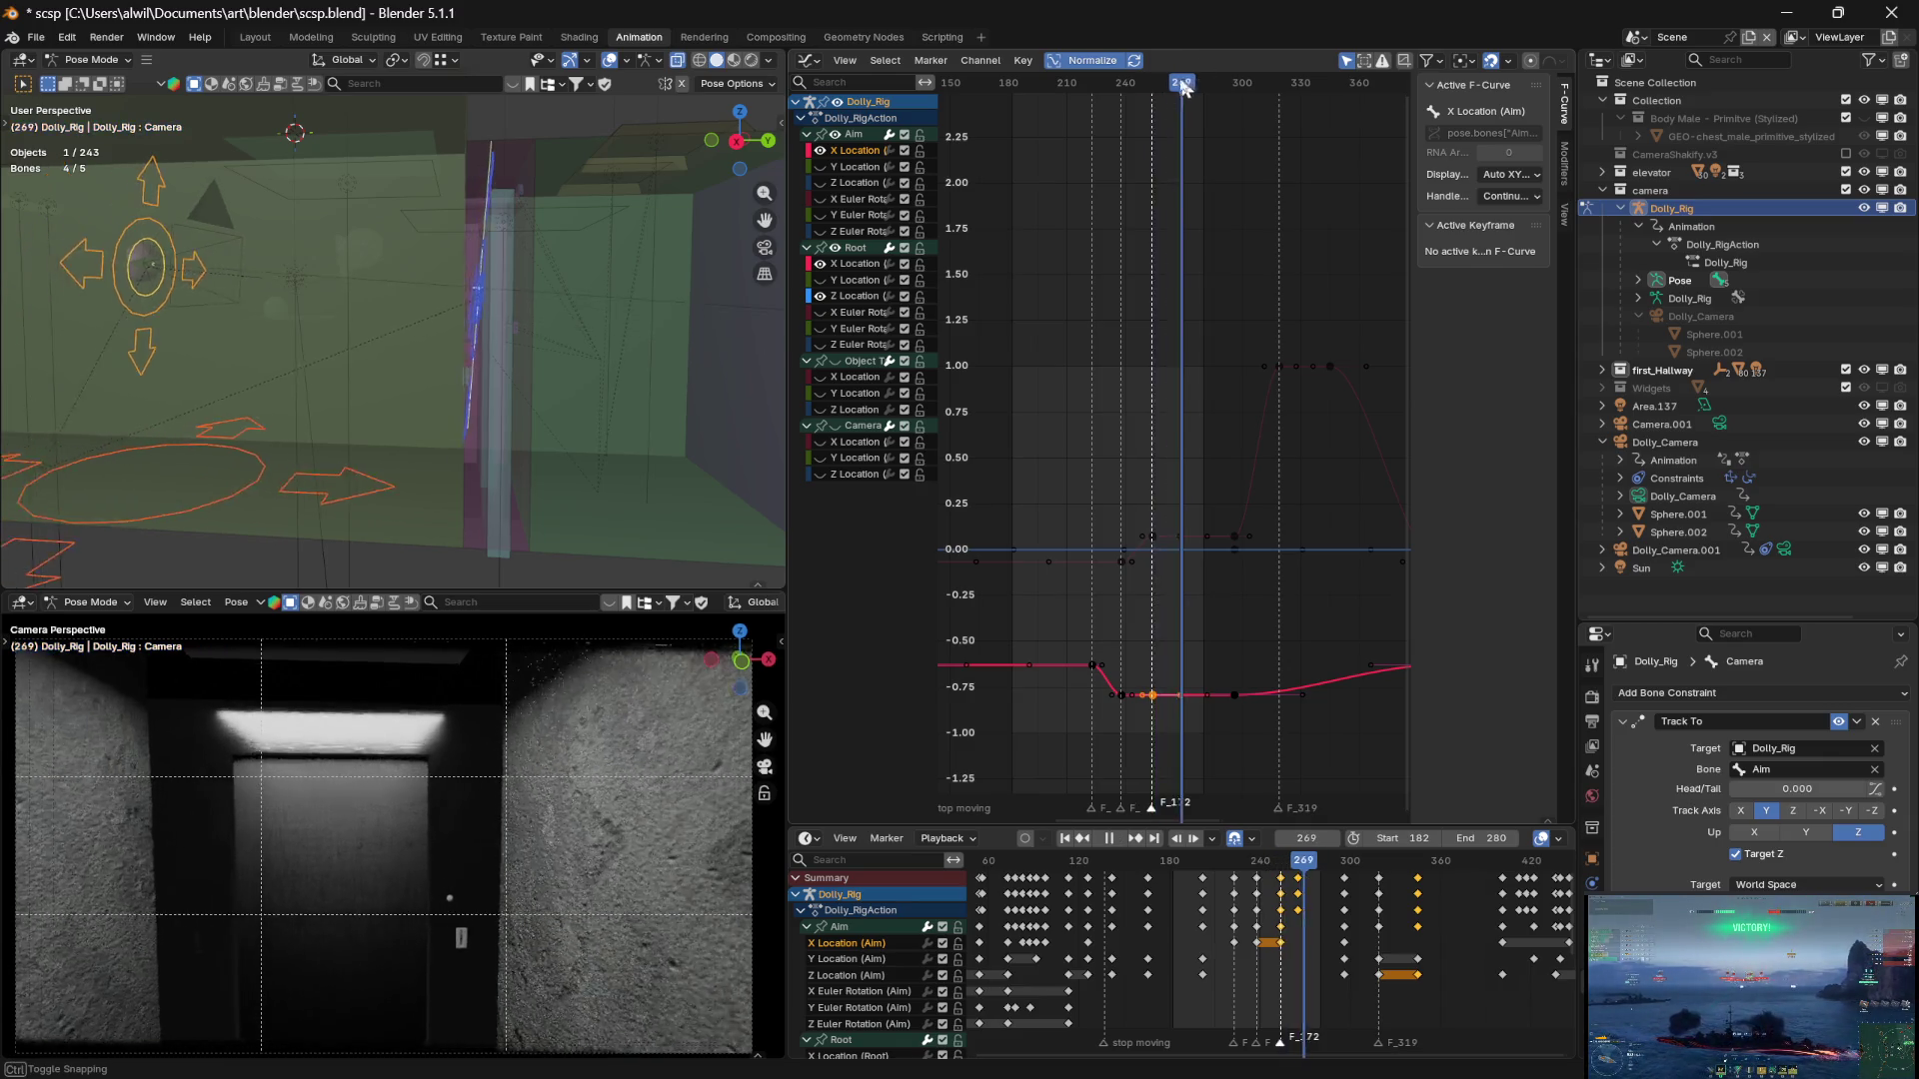
click(1154, 696)
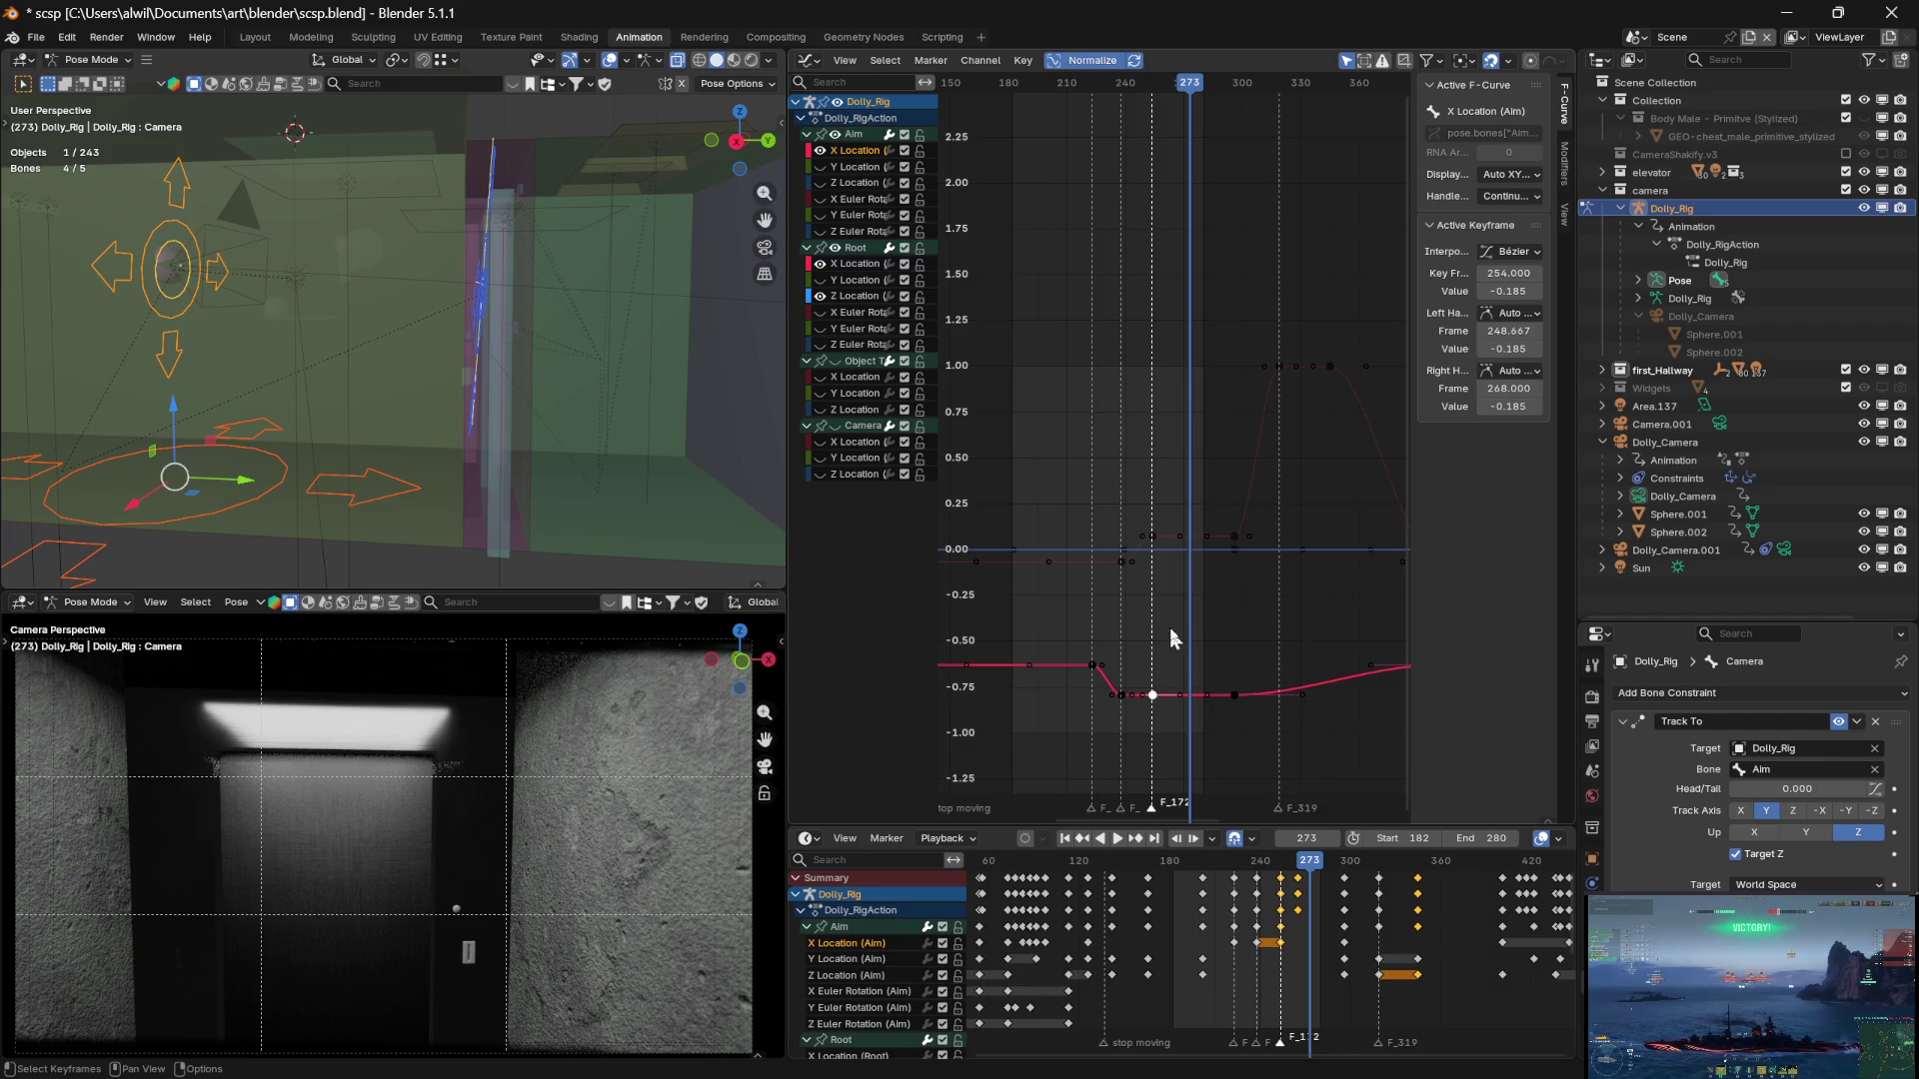
drag(1191, 85, 1160, 86)
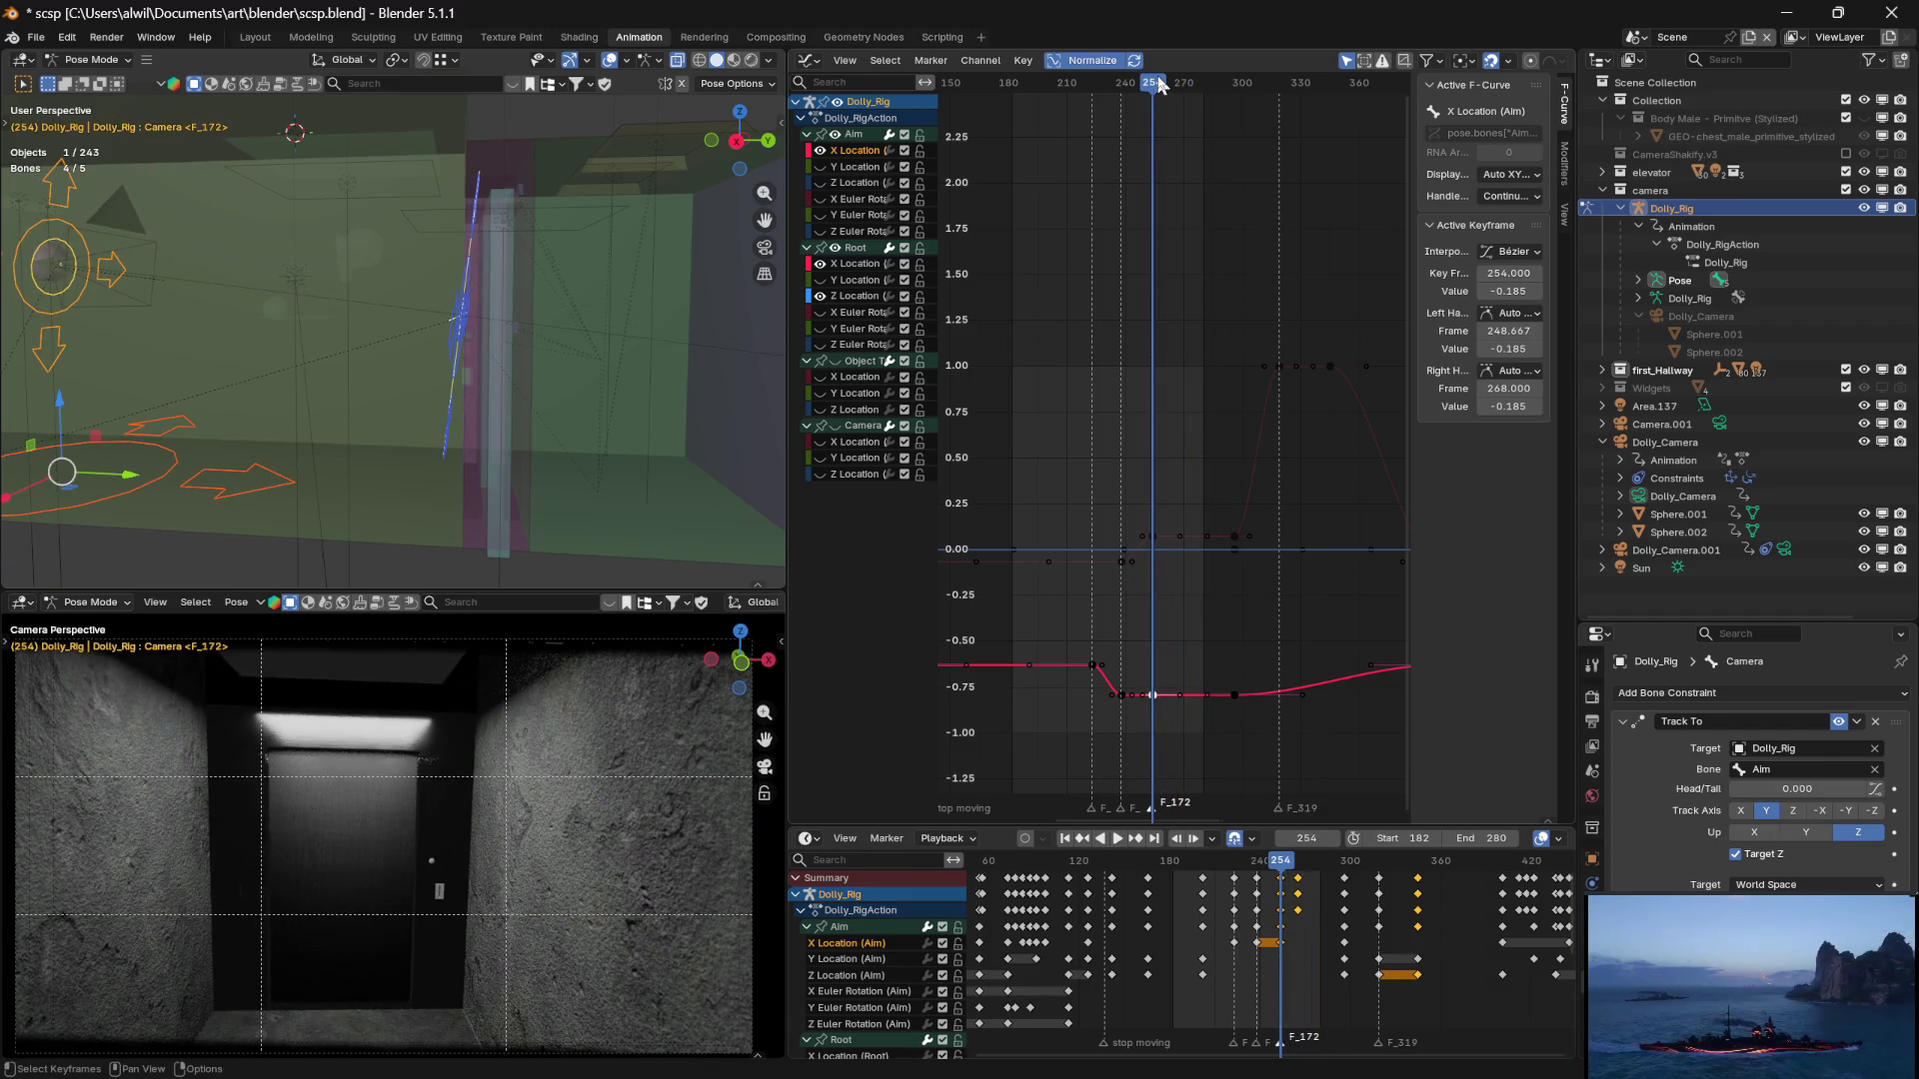
key(g)
key(y)
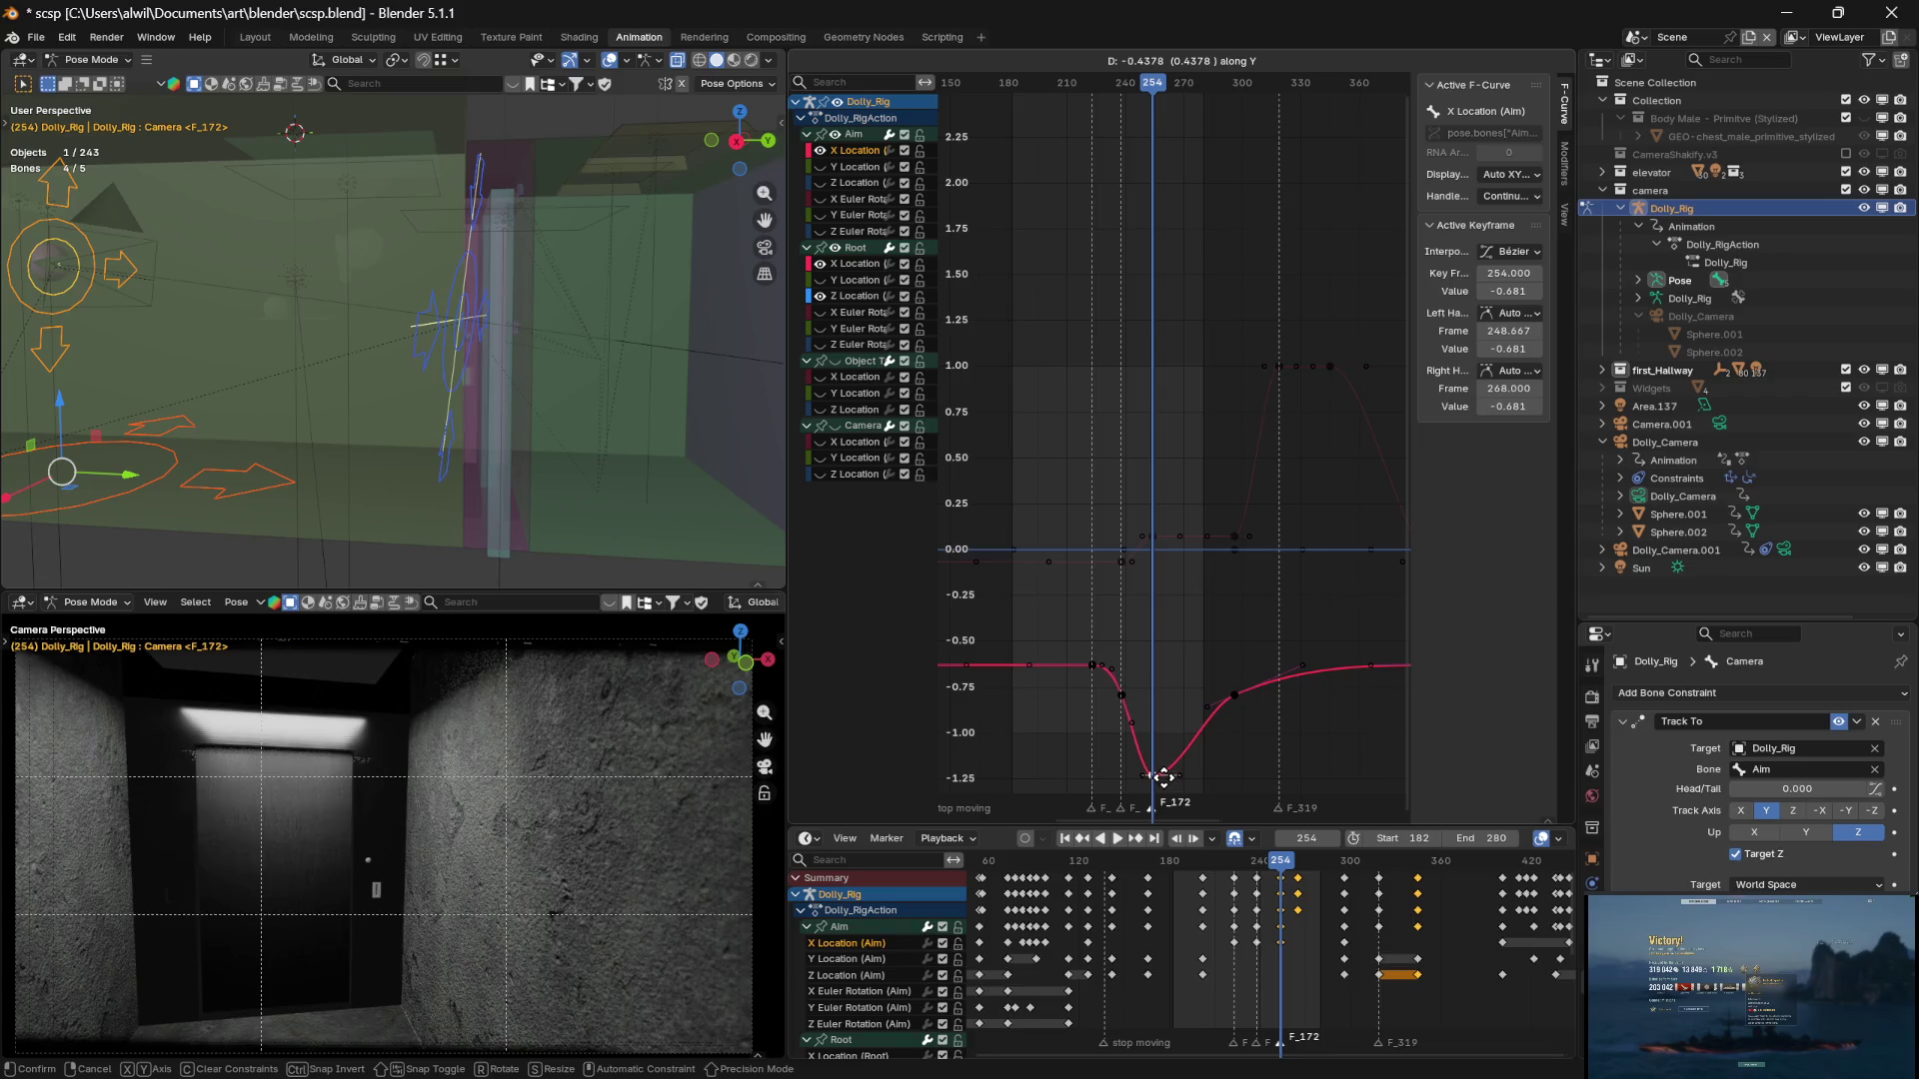
click(1165, 777)
Preview the new dip, restore the key selection with undo, and activate Root X Location
mouse_move(1151, 85)
mouse_down()
mouse_move(1071, 94)
mouse_move(1147, 92)
mouse_up()
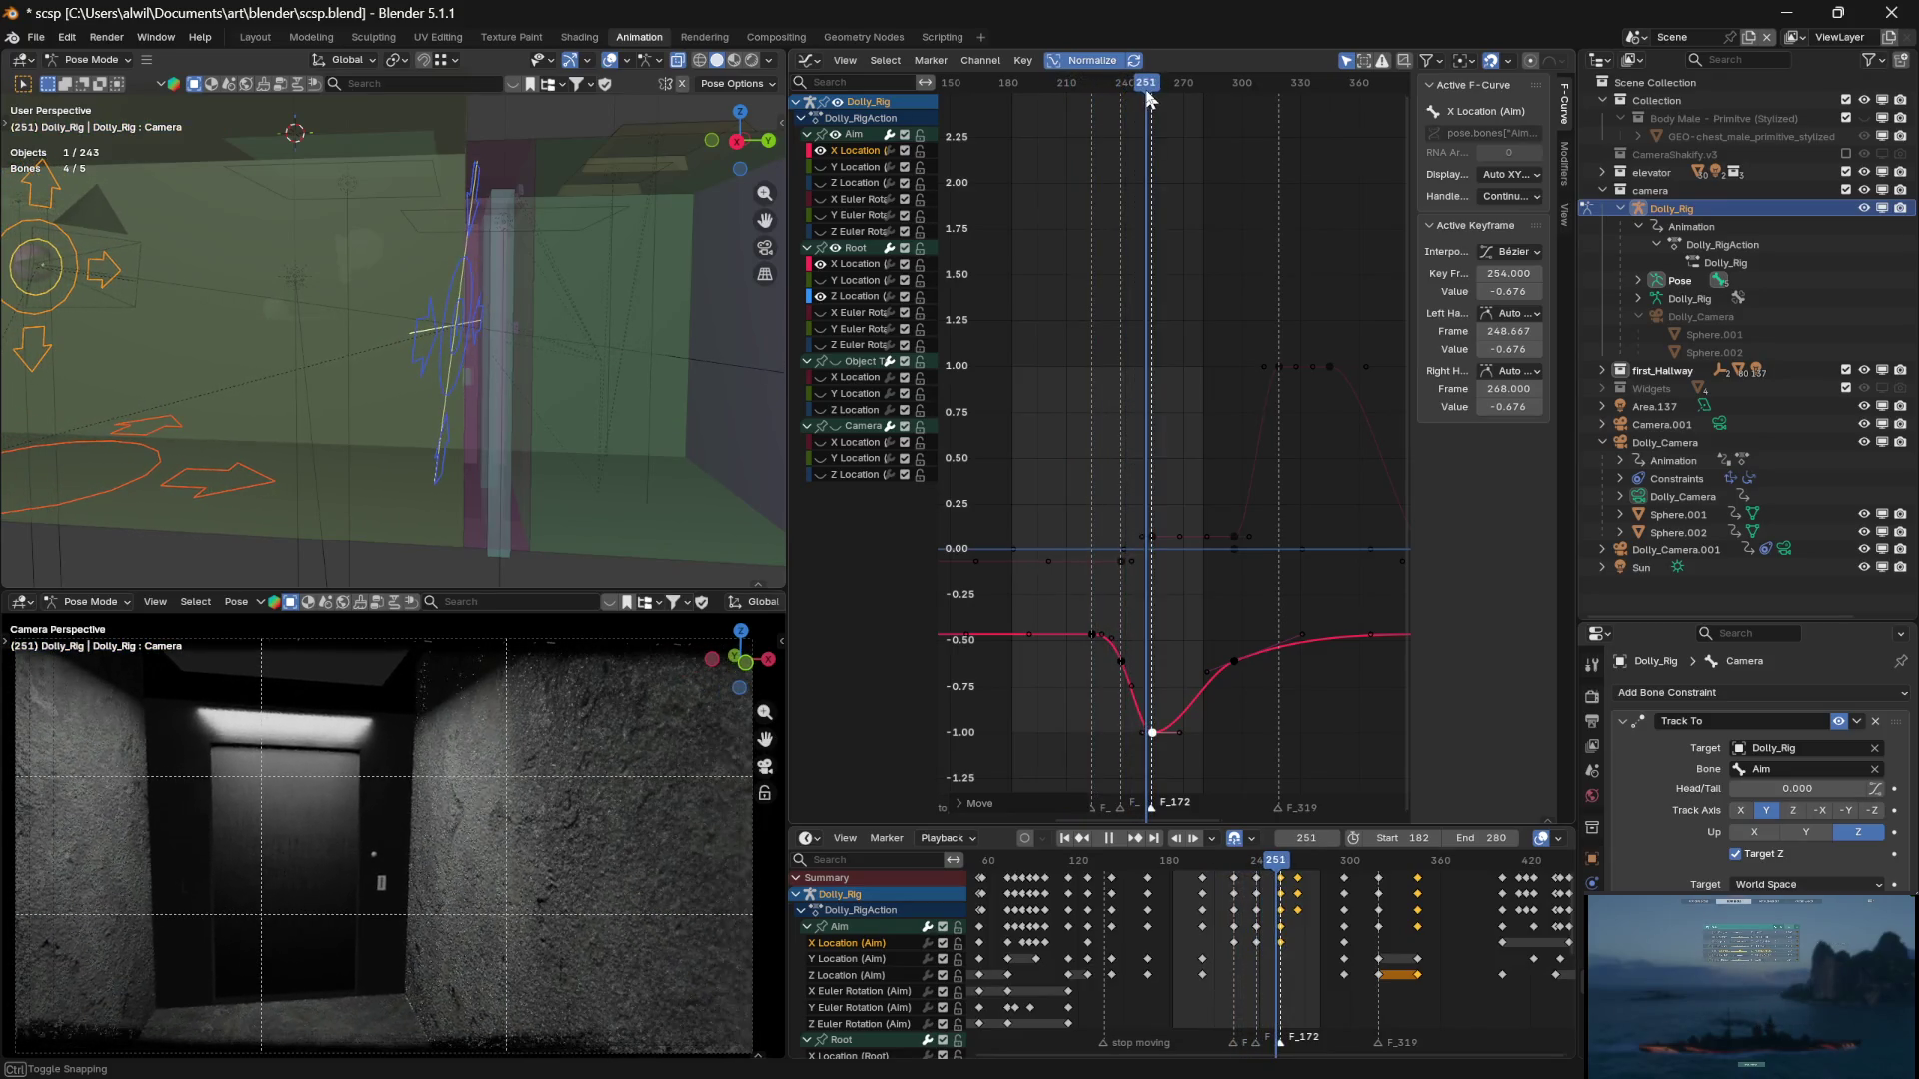
click(1185, 632)
click(1122, 661)
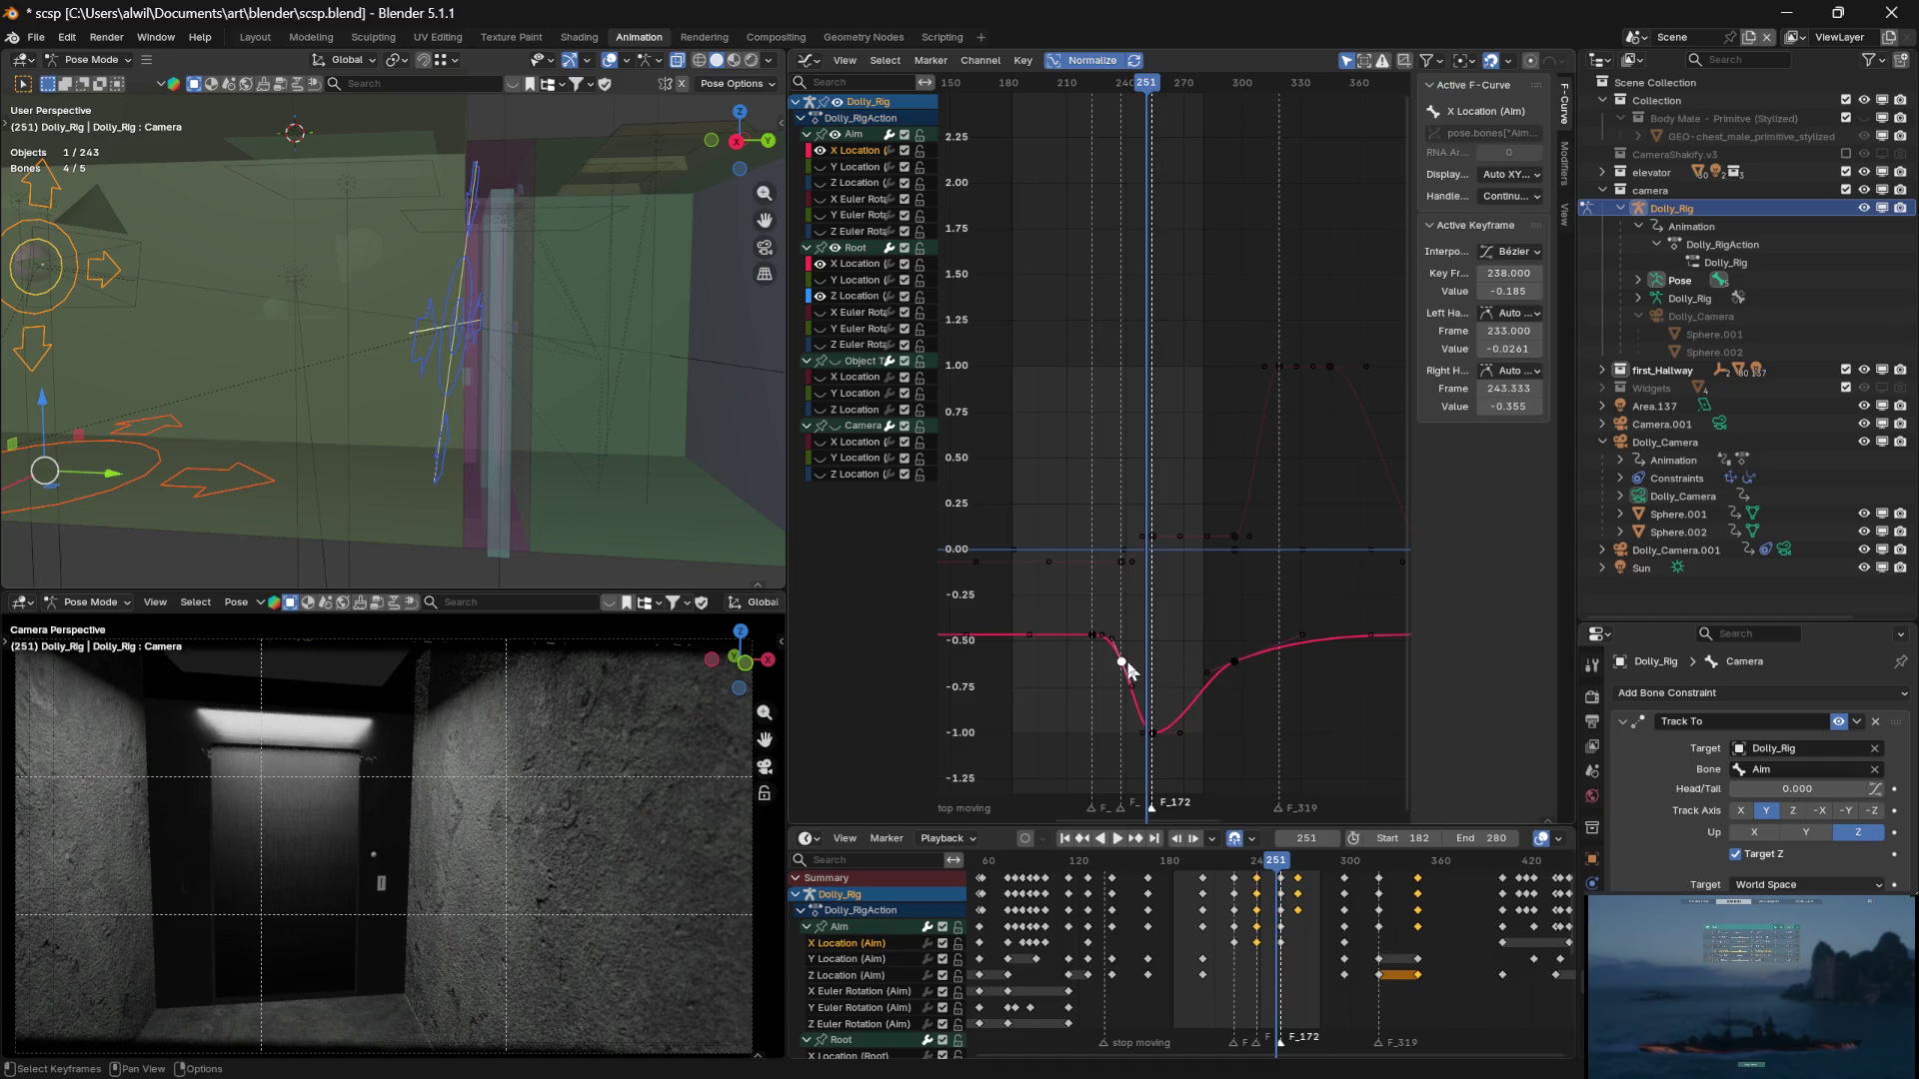
click(1158, 655)
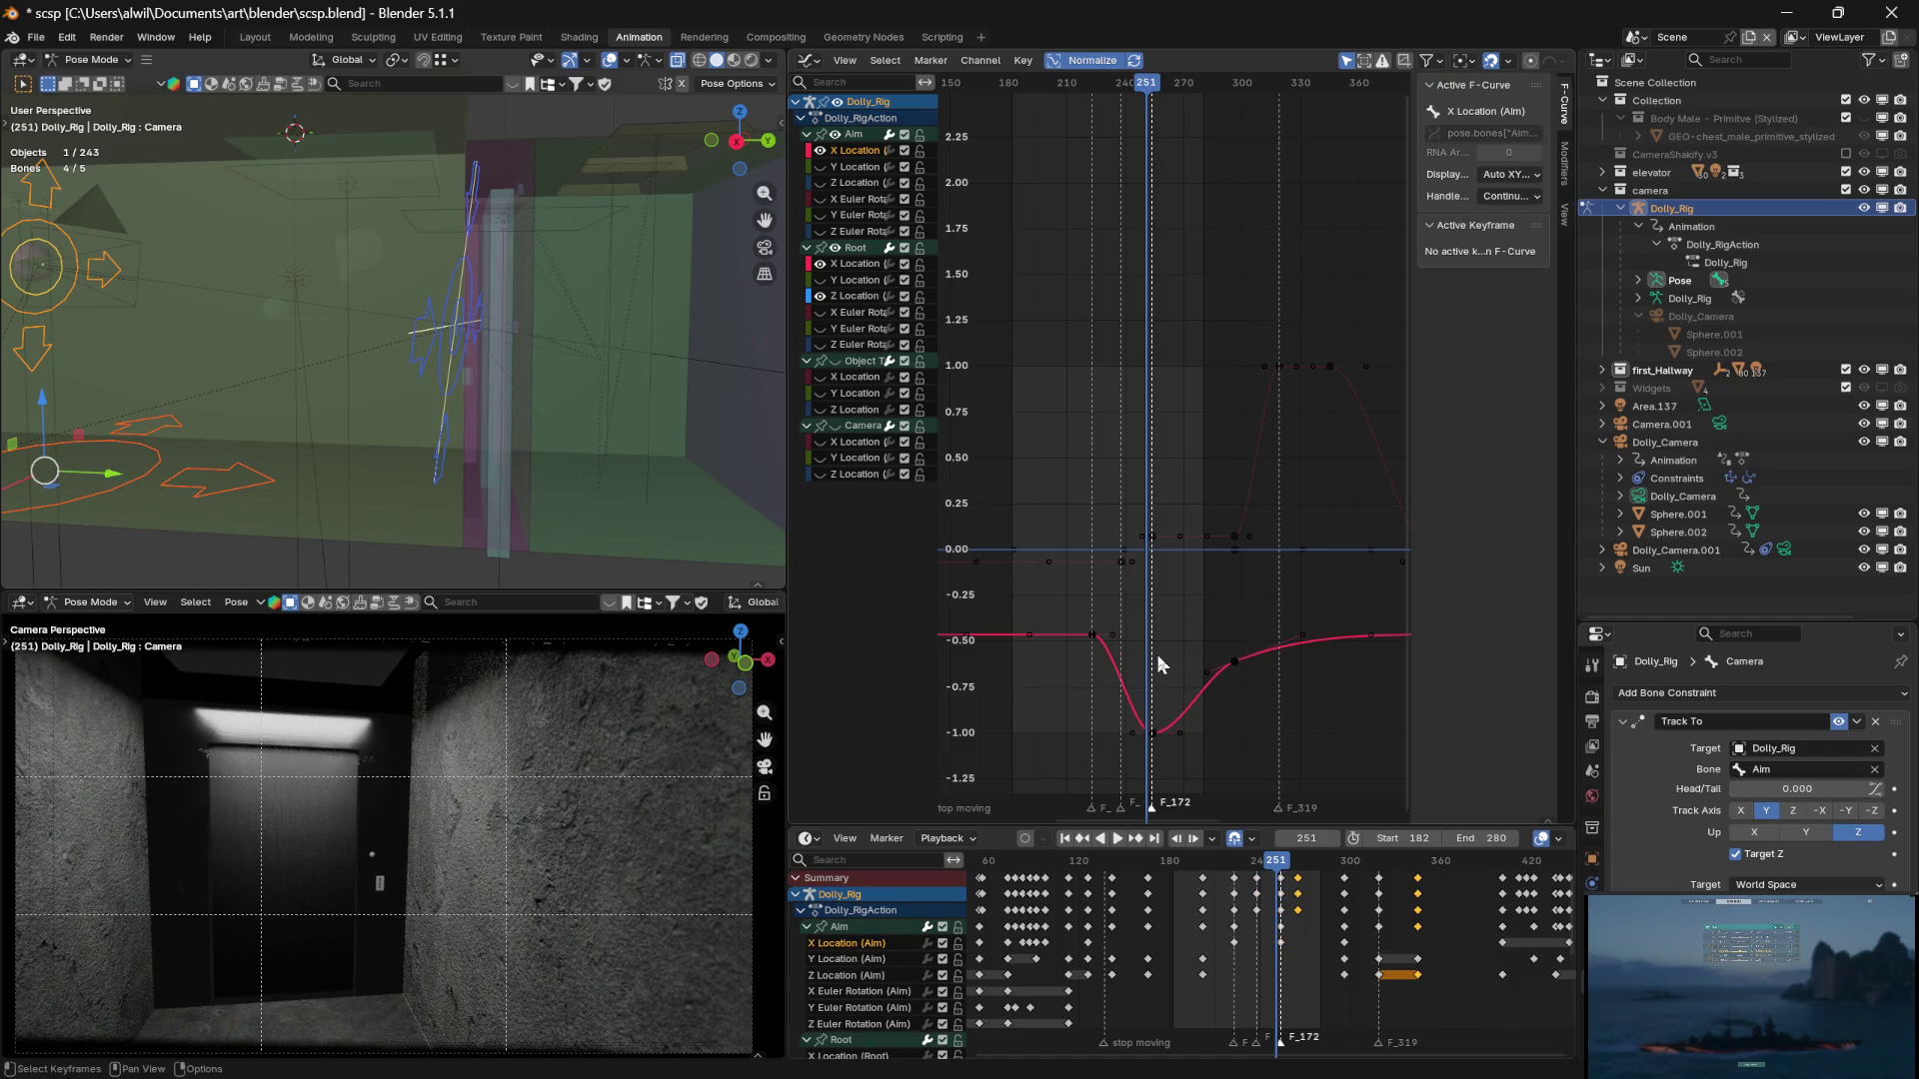
key(ctrl+z)
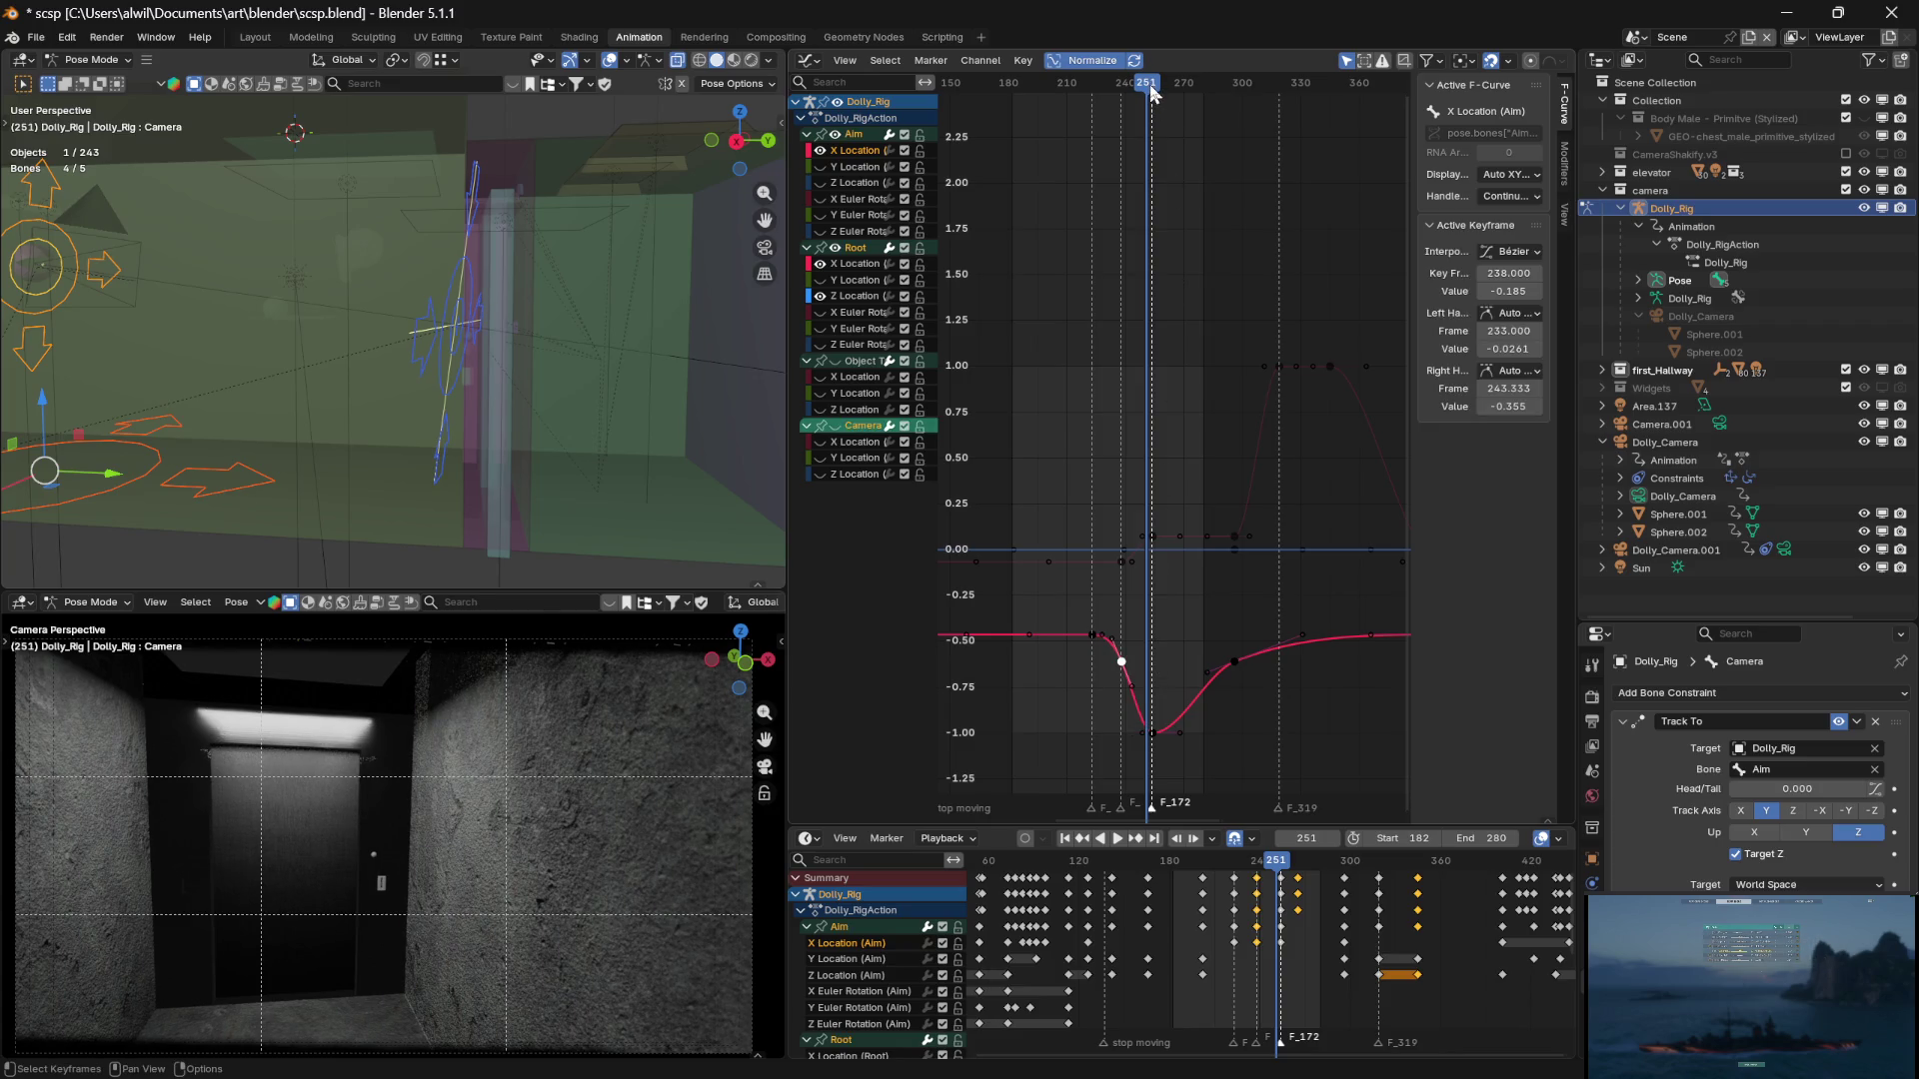
mouse_move(1150, 92)
mouse_down()
mouse_move(1041, 76)
mouse_move(1150, 88)
mouse_move(1110, 64)
mouse_move(1151, 68)
mouse_move(1120, 53)
mouse_up()
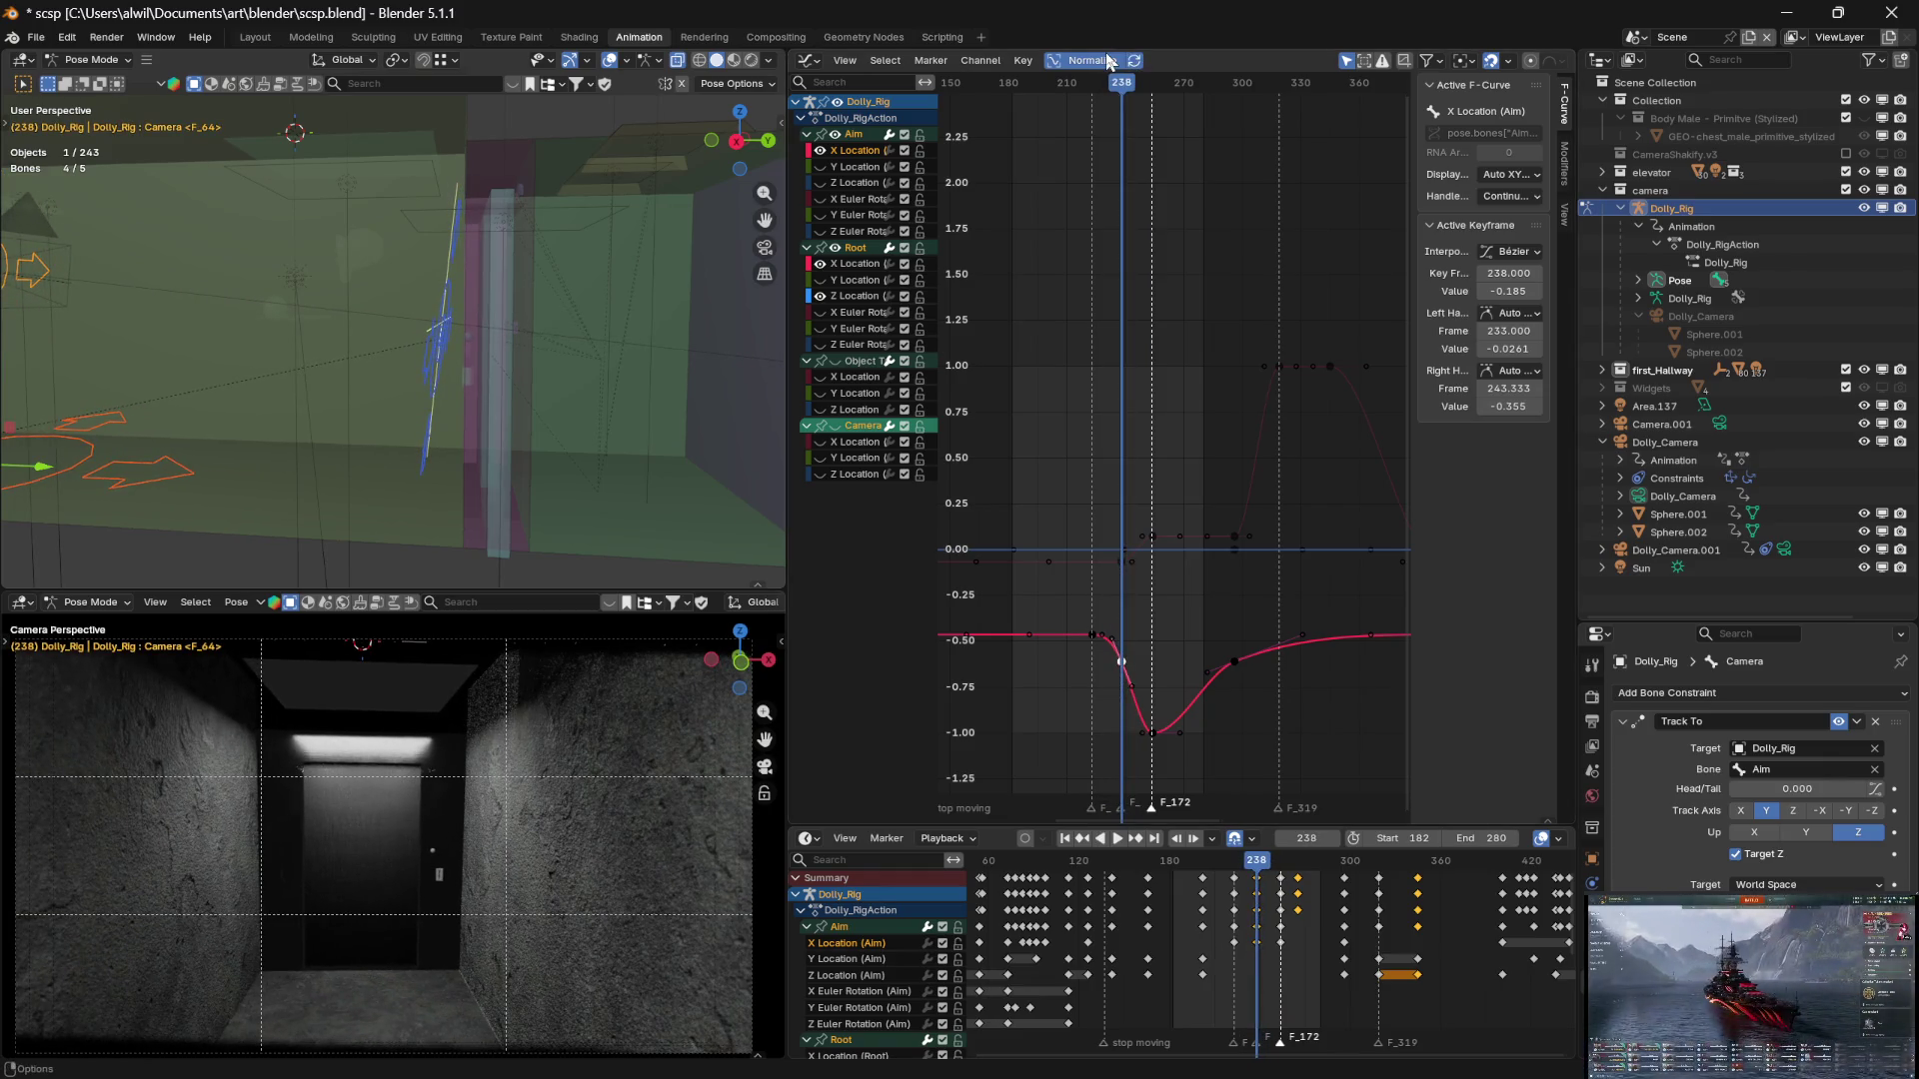
click(861, 264)
Slide the Root X key at frame 254 14 frames later and preview the smoother ramp
mouse_move(1115, 88)
mouse_down()
mouse_move(1096, 87)
mouse_move(1154, 90)
mouse_up()
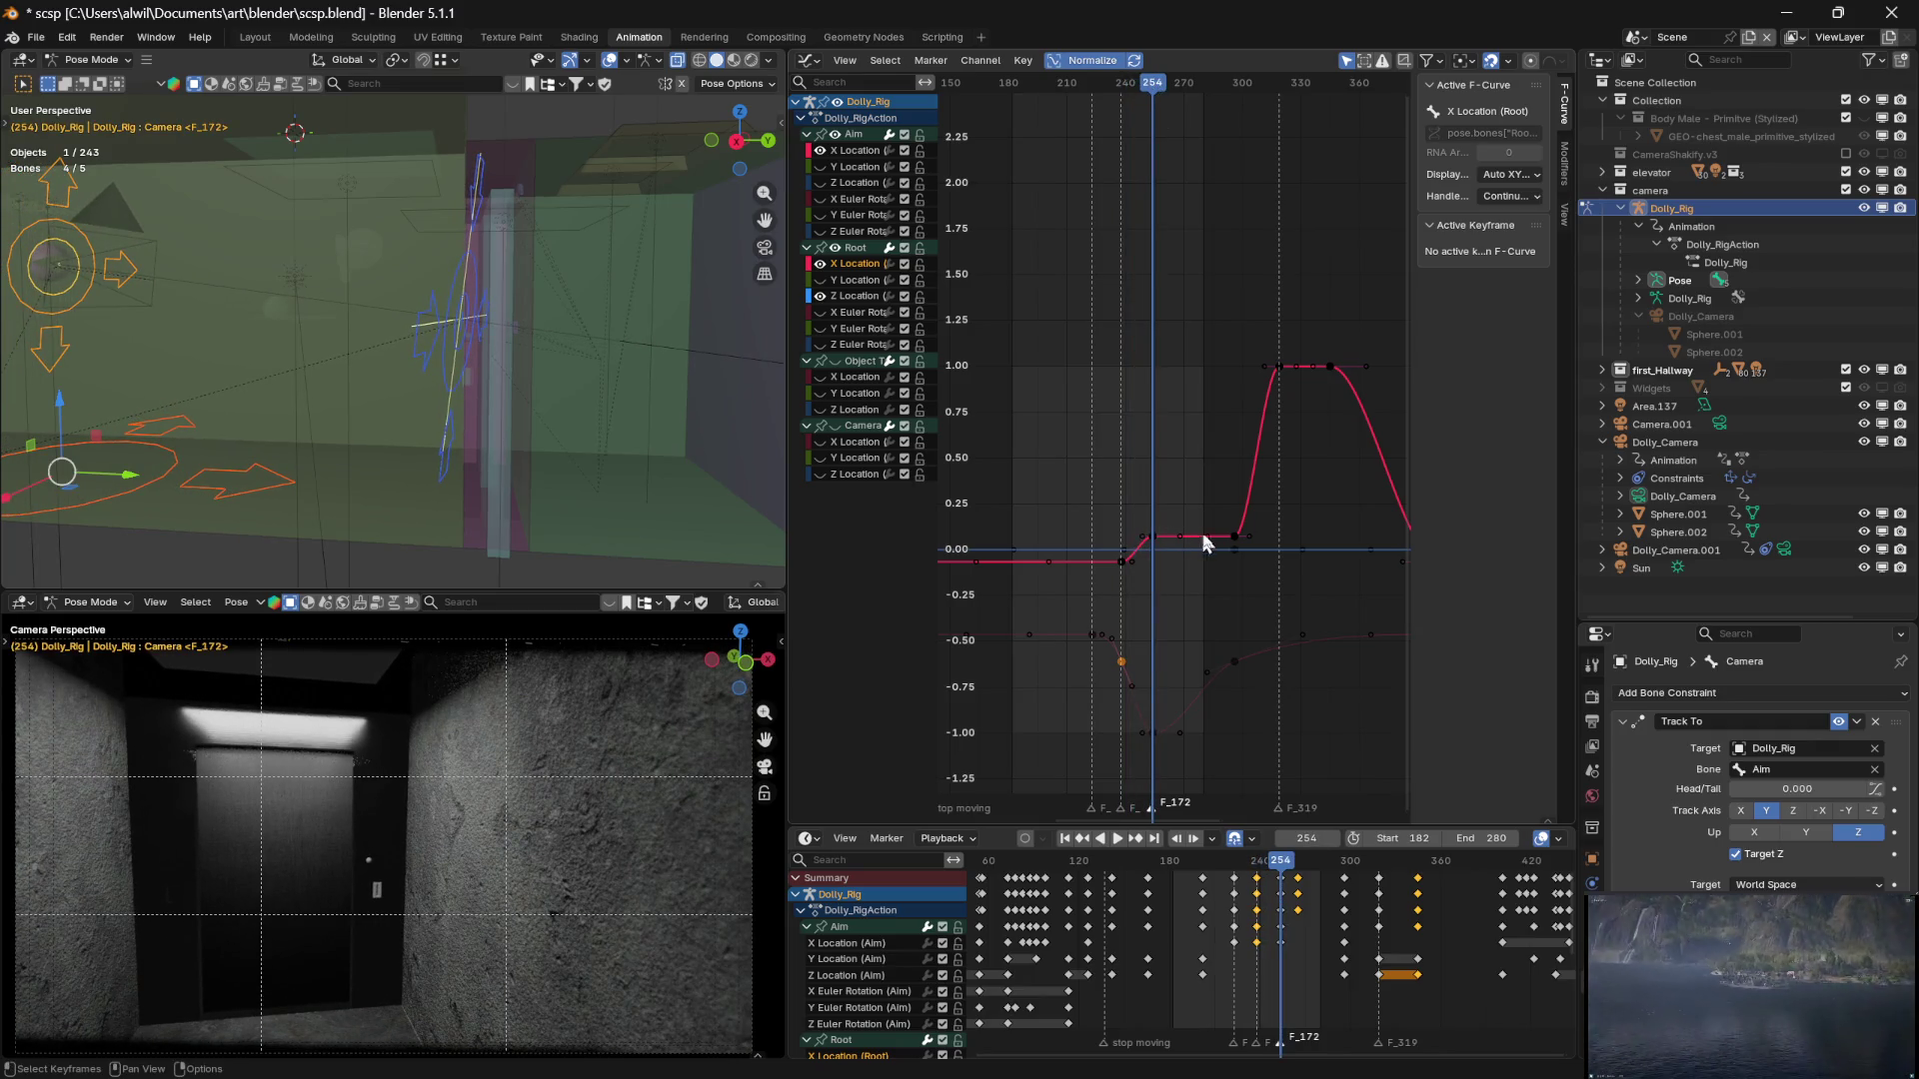
click(1155, 536)
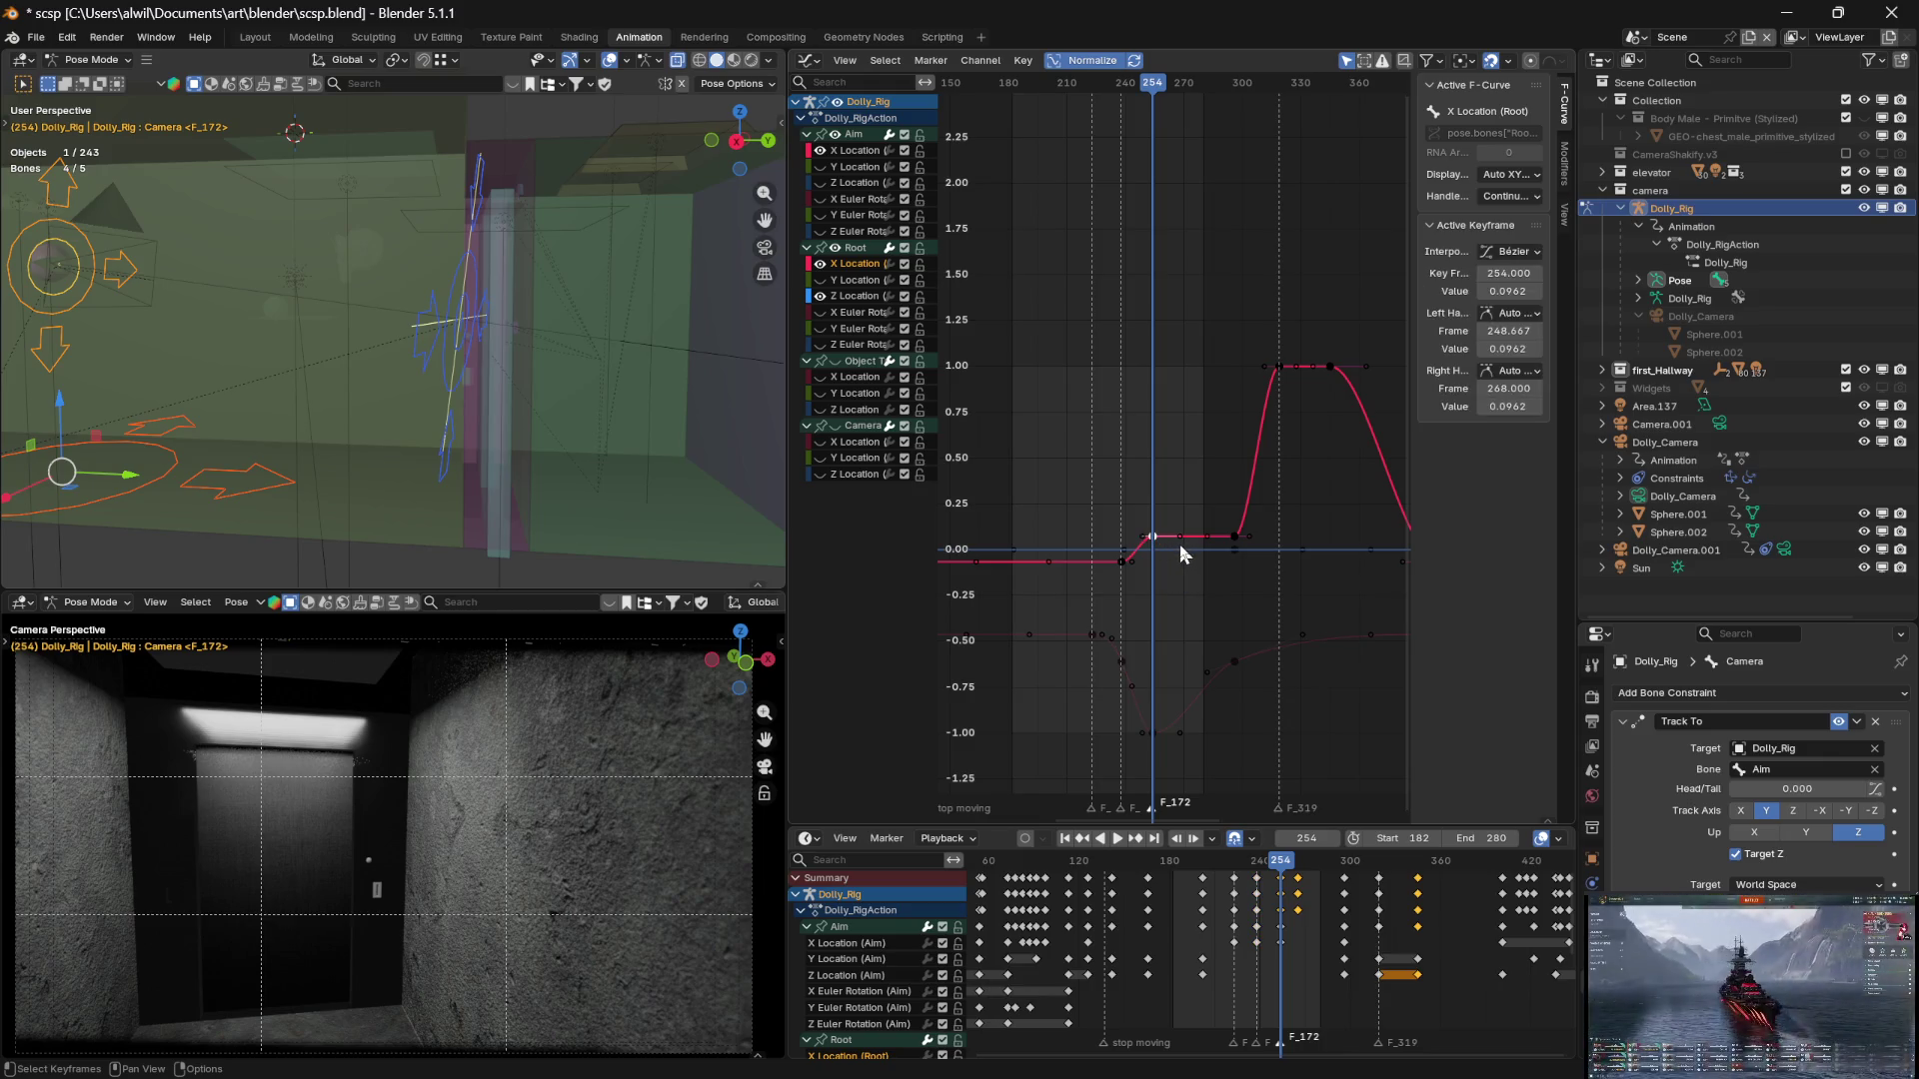
key(g)
drag(1214, 542, 1207, 545)
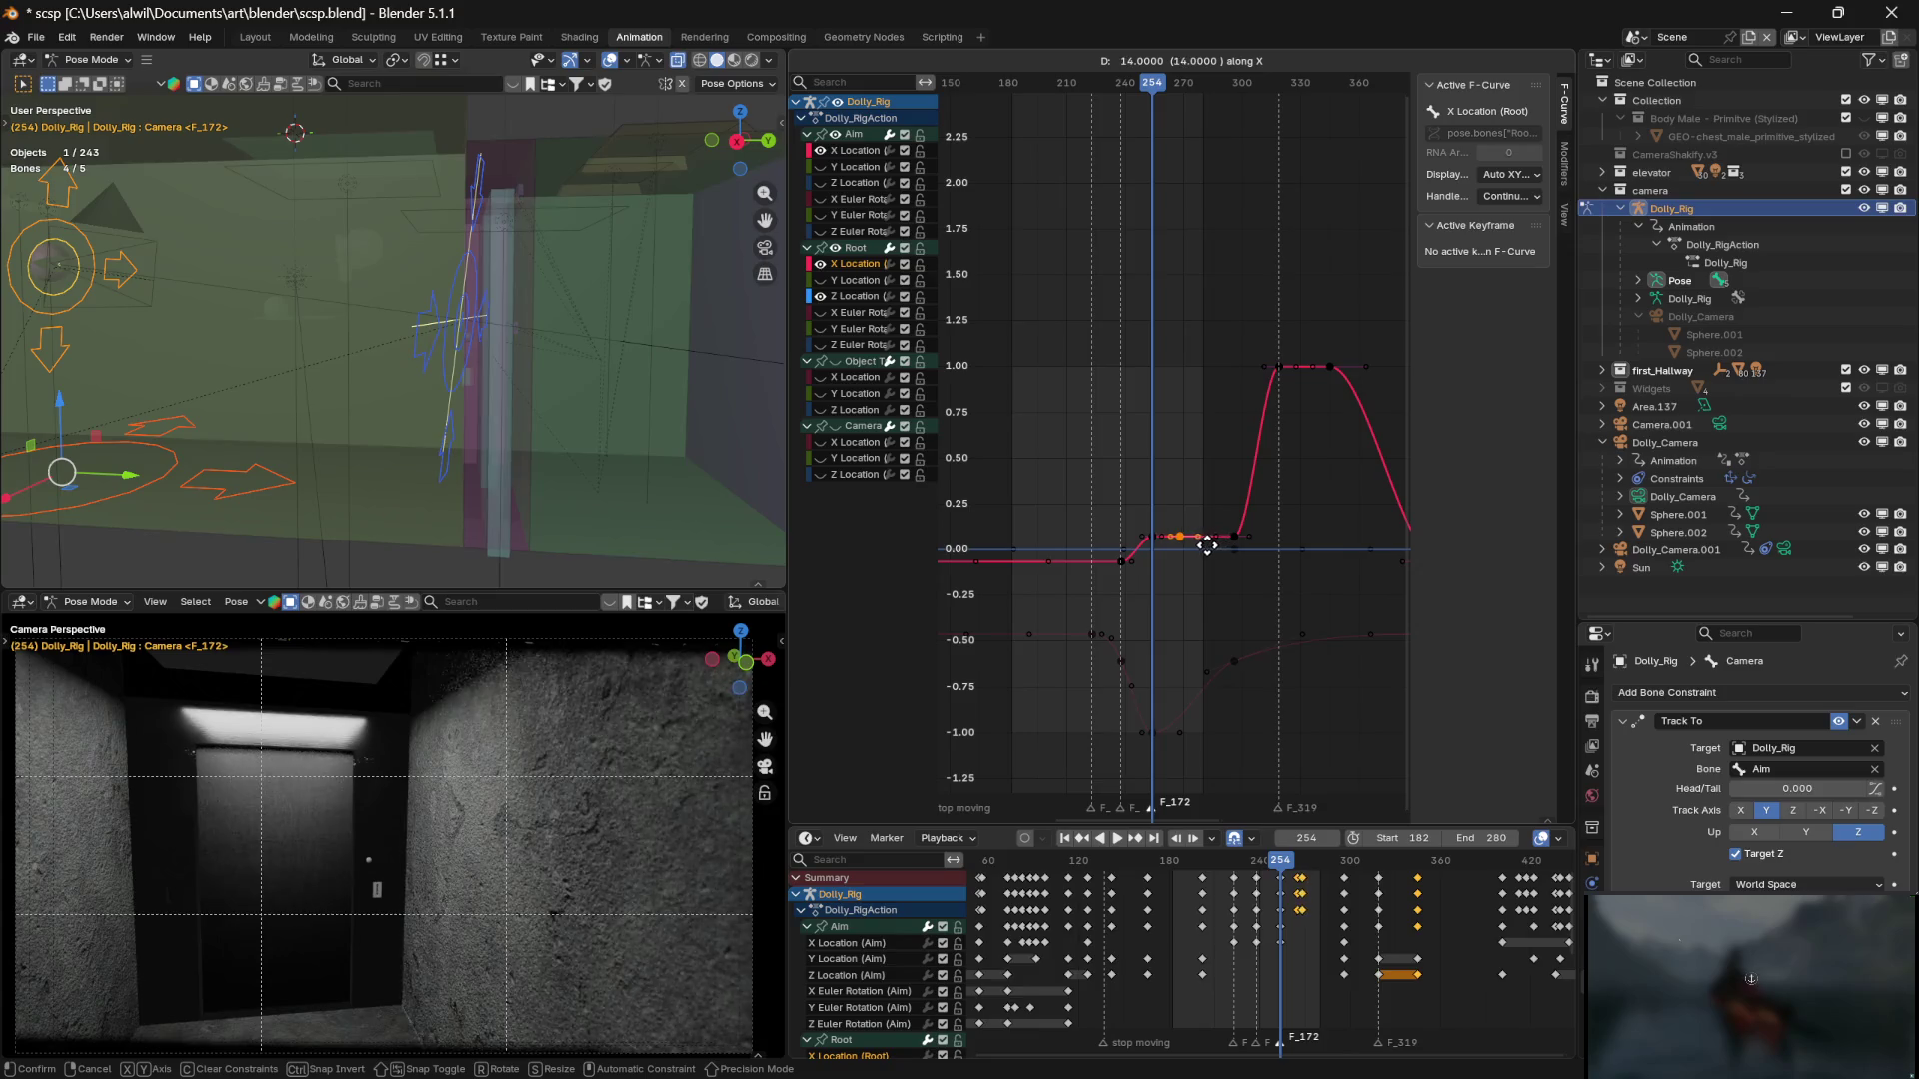
click(1213, 546)
mouse_move(1151, 83)
mouse_down()
mouse_move(1097, 93)
mouse_move(1144, 95)
mouse_move(1121, 93)
mouse_up()
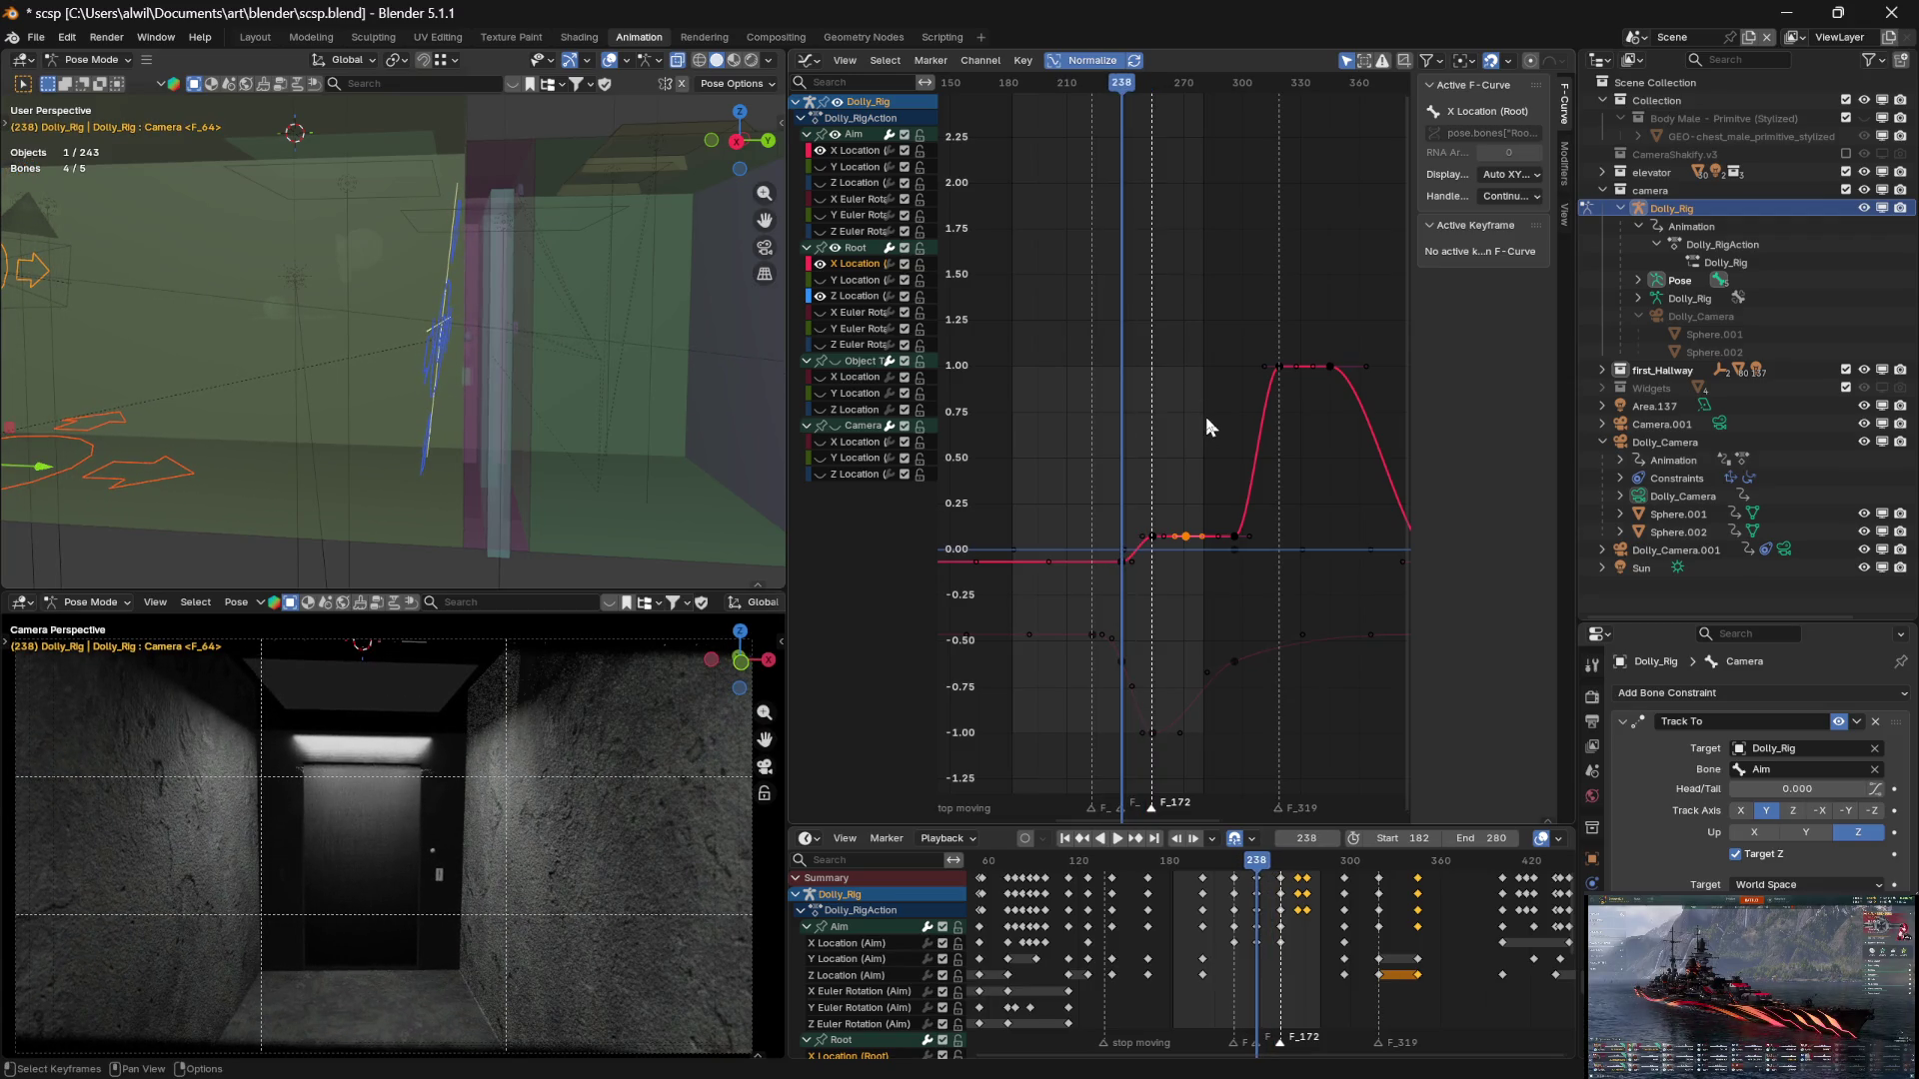
Select the Root X key at frame 254 and keep its value at 0.0962
key(ctrl+z)
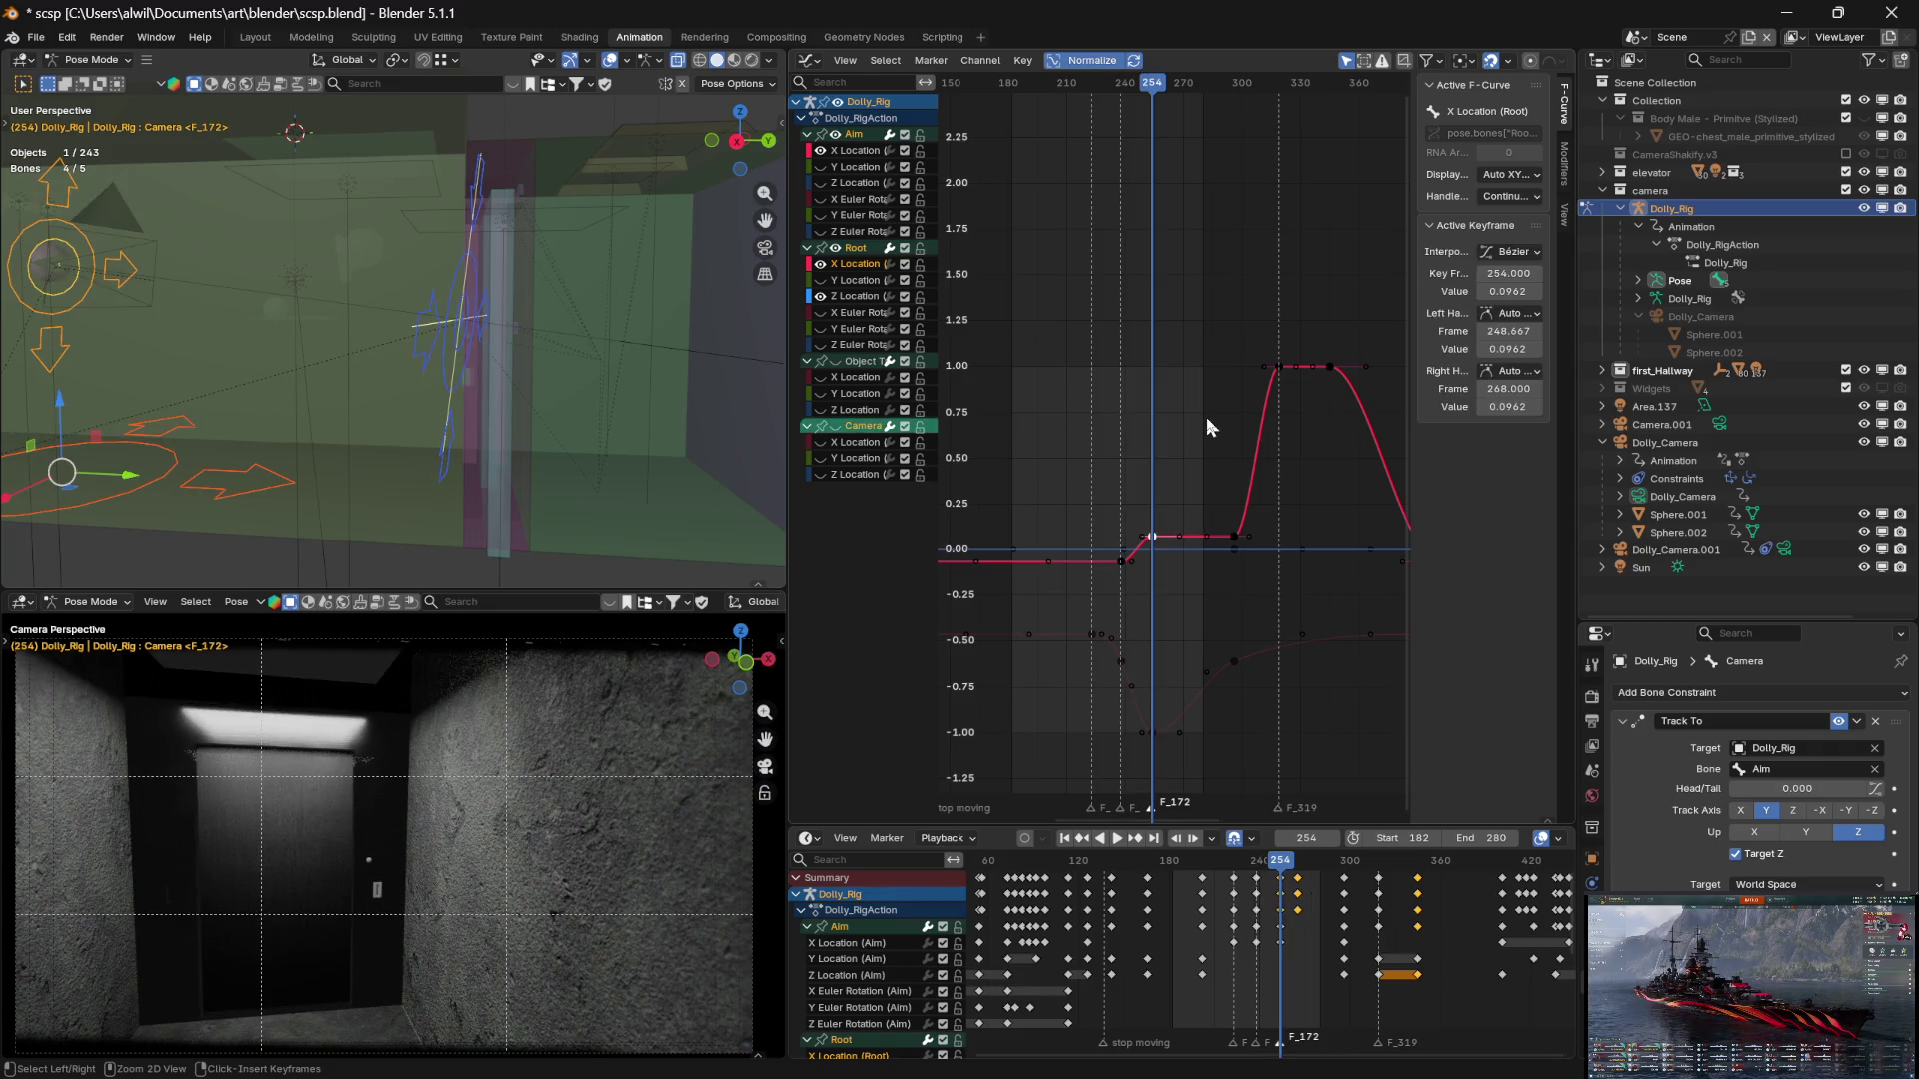
mouse_move(1152, 92)
mouse_down()
mouse_move(1087, 92)
mouse_move(1155, 91)
mouse_up()
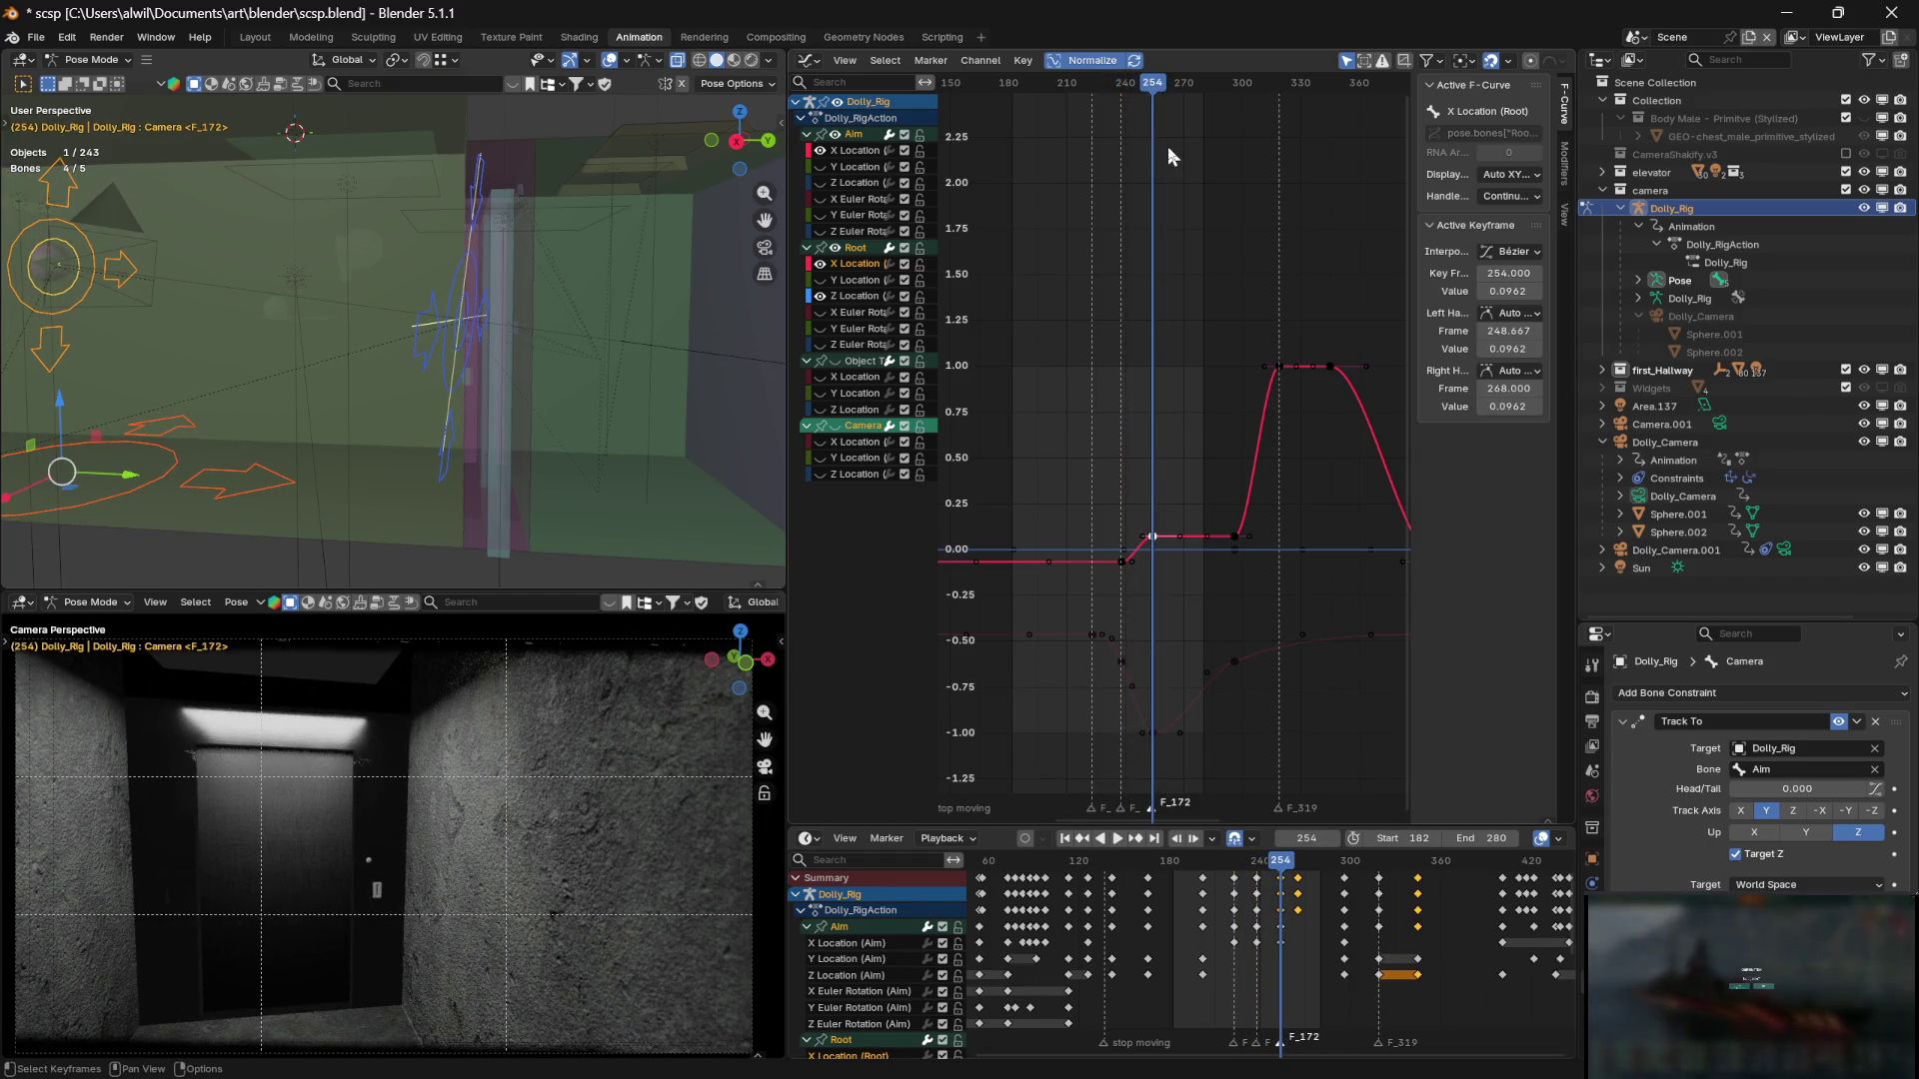
click(1153, 735)
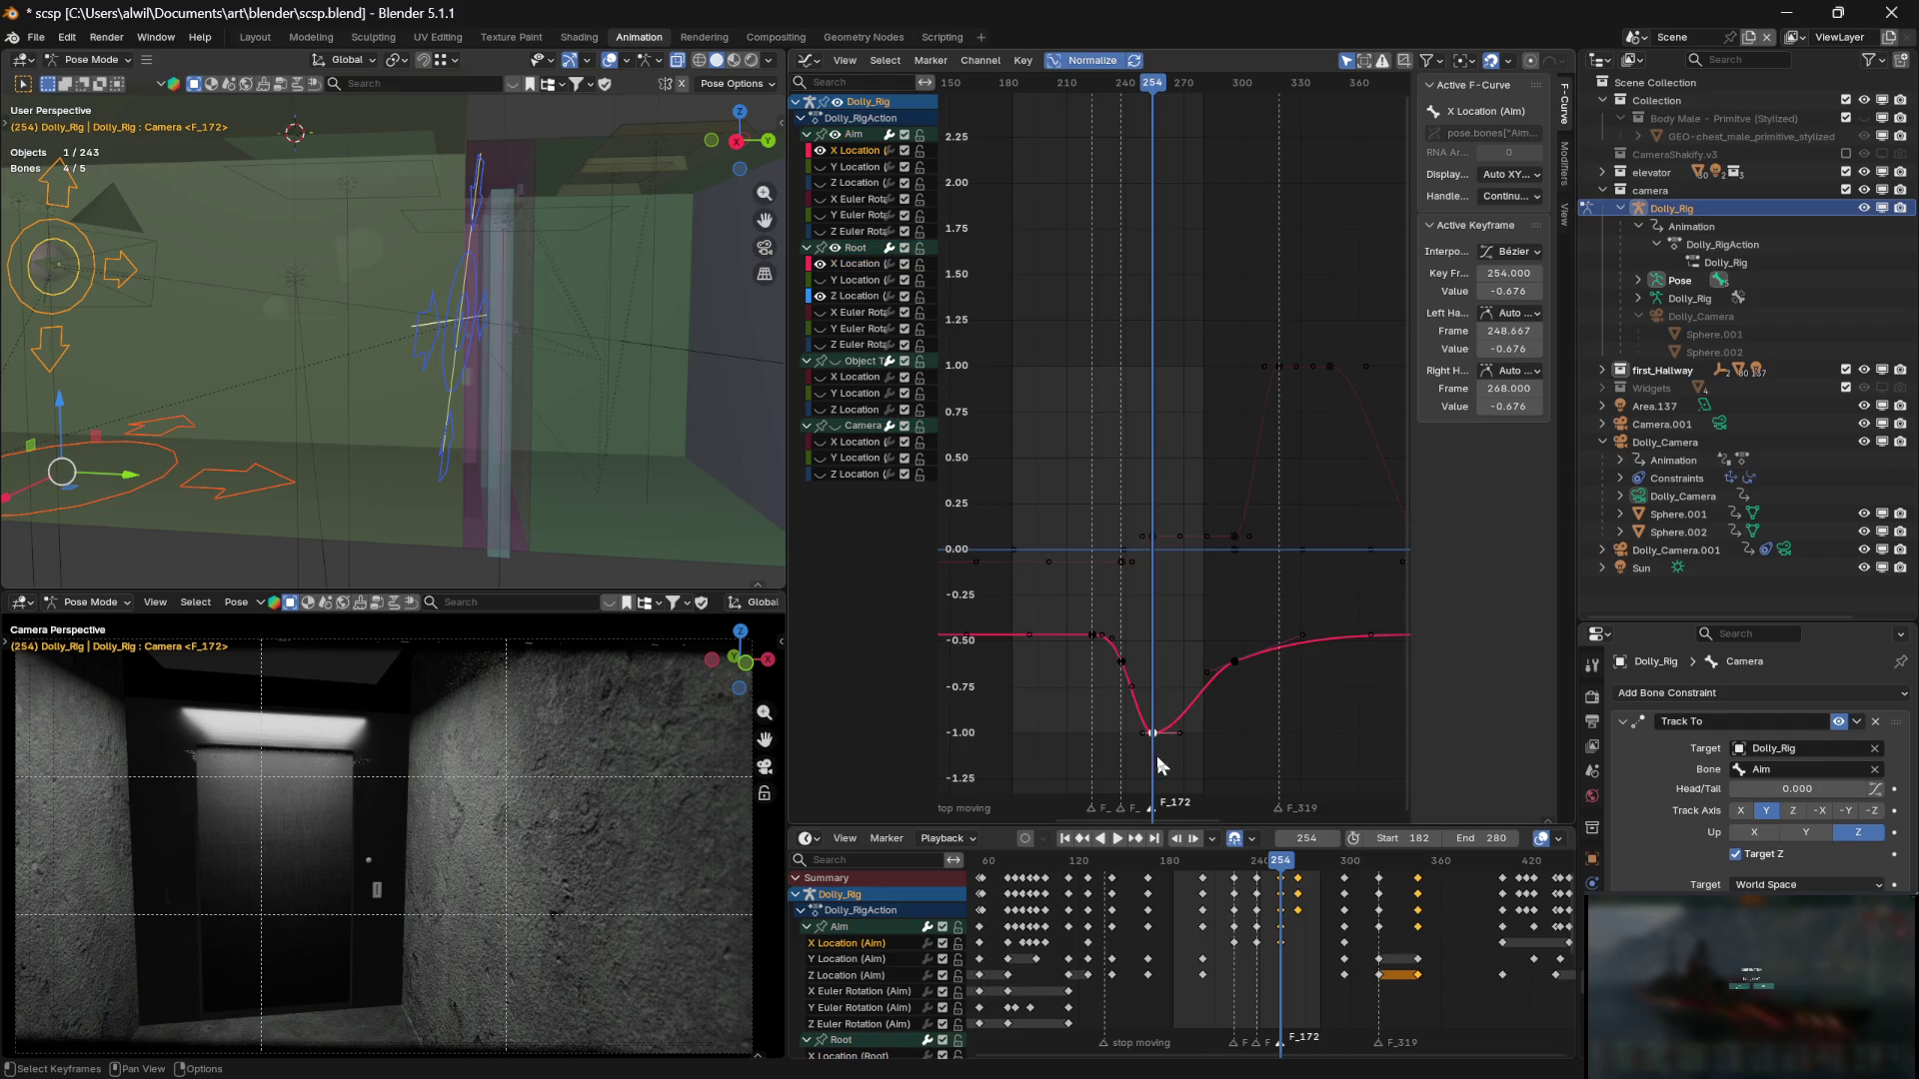
click(1154, 537)
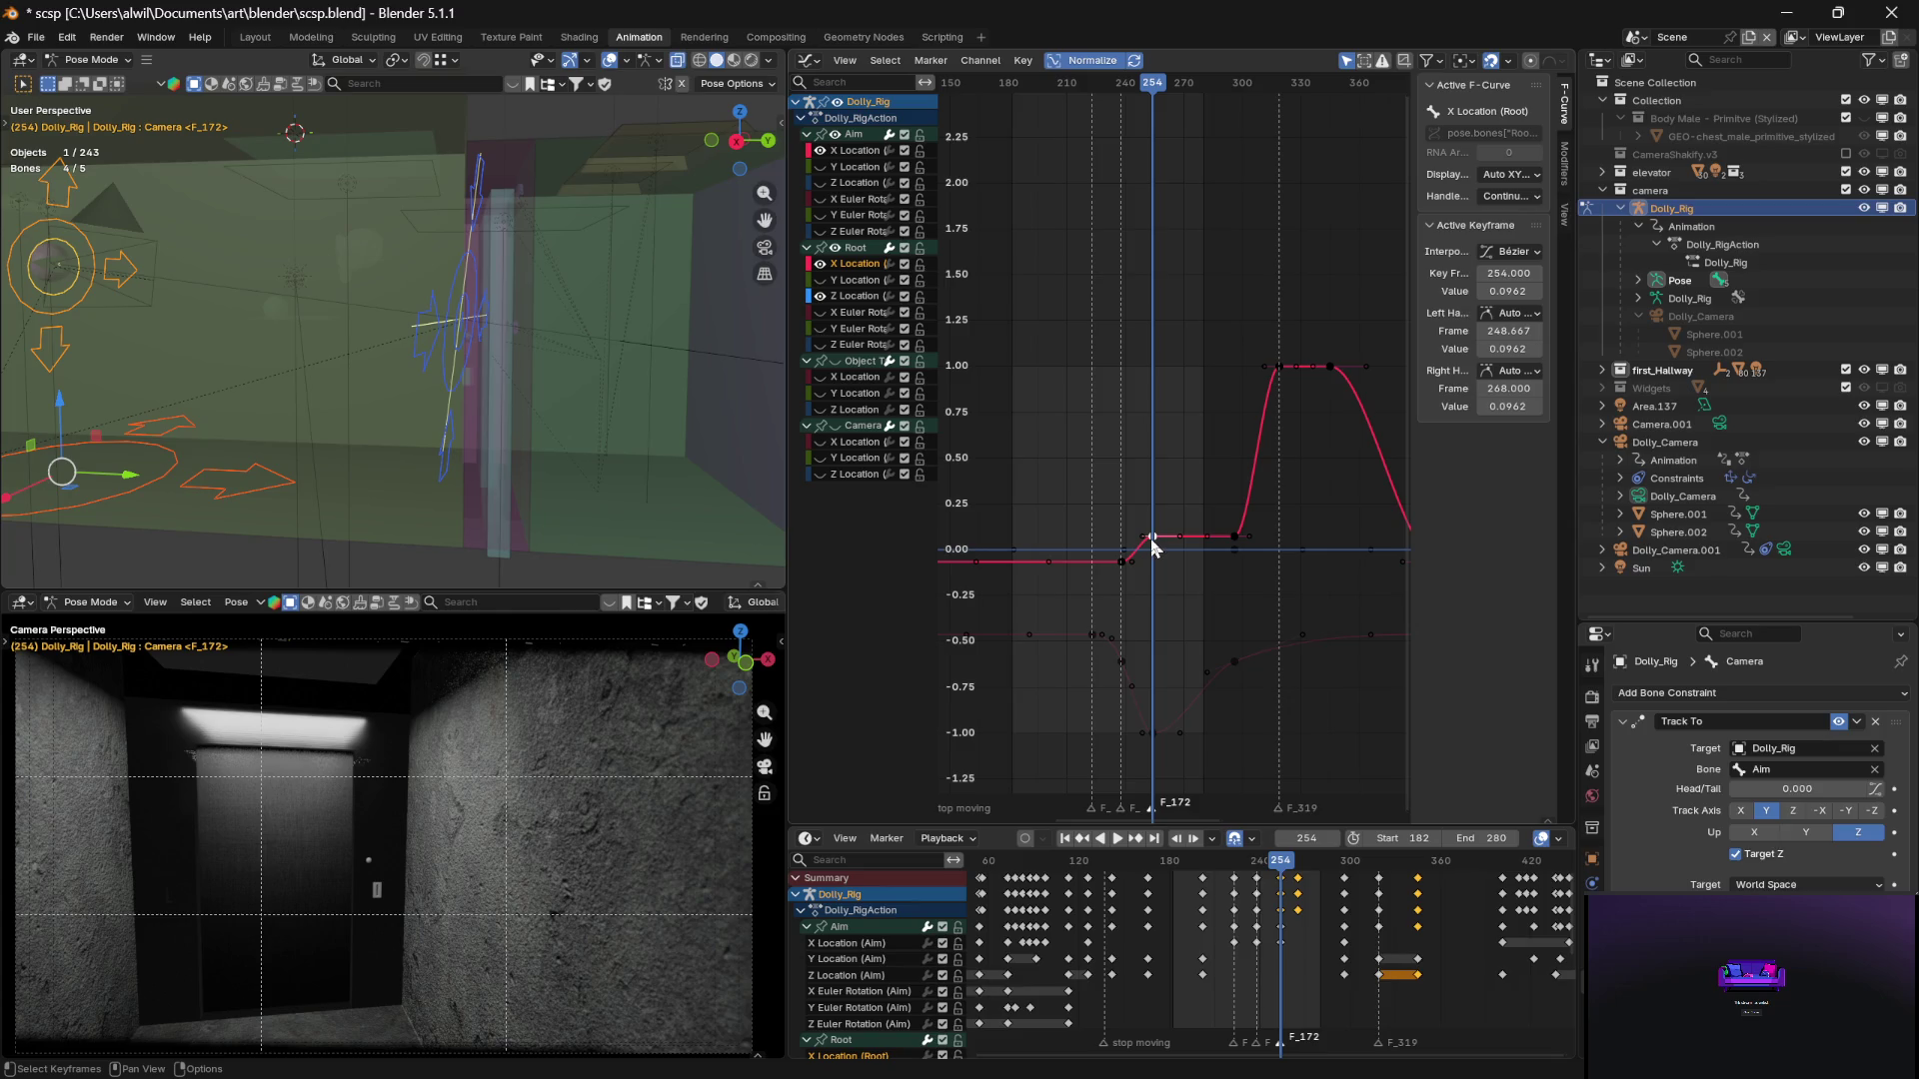
key(g)
key(y)
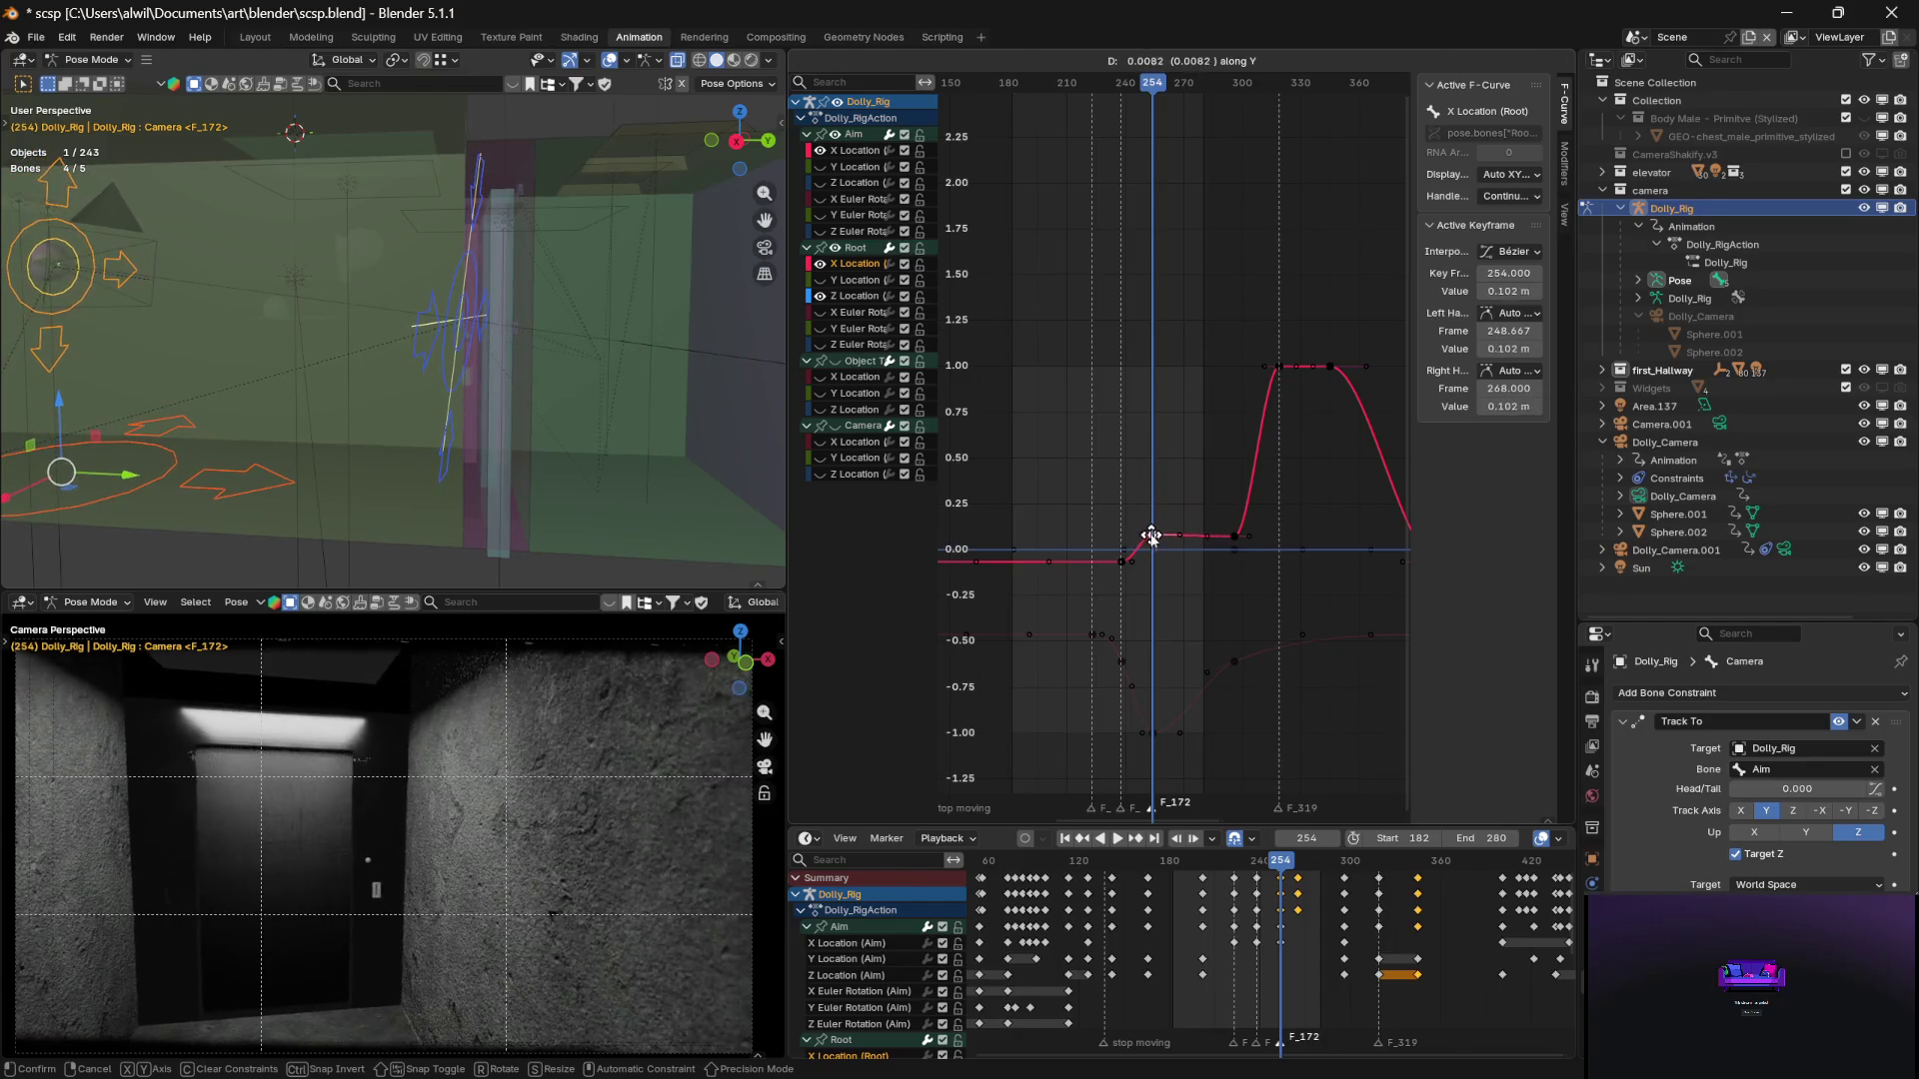
click(1158, 528)
Copy the frame 254 Root X key about 20 frames later to frame 274
mouse_move(1155, 84)
mouse_down()
mouse_move(1099, 86)
mouse_move(1154, 92)
mouse_up()
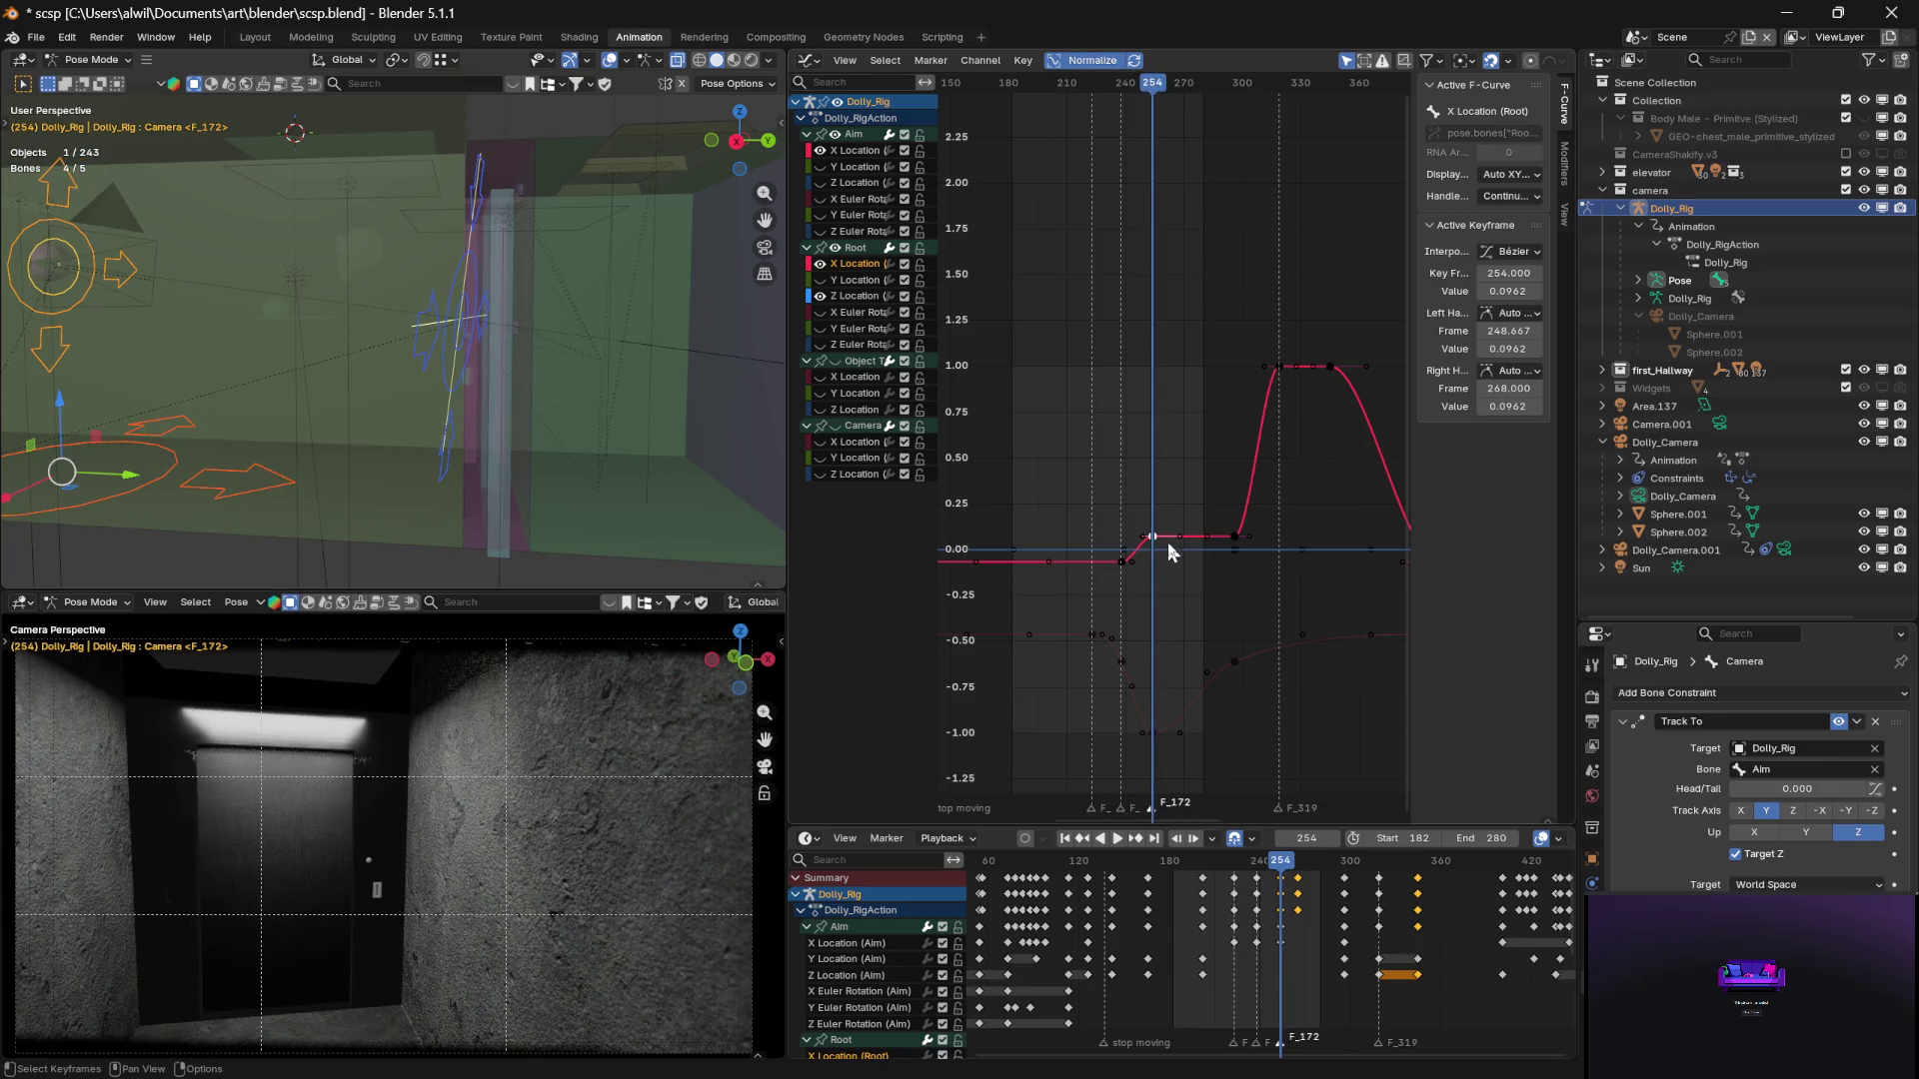
drag(1170, 543, 1204, 531)
click(1206, 533)
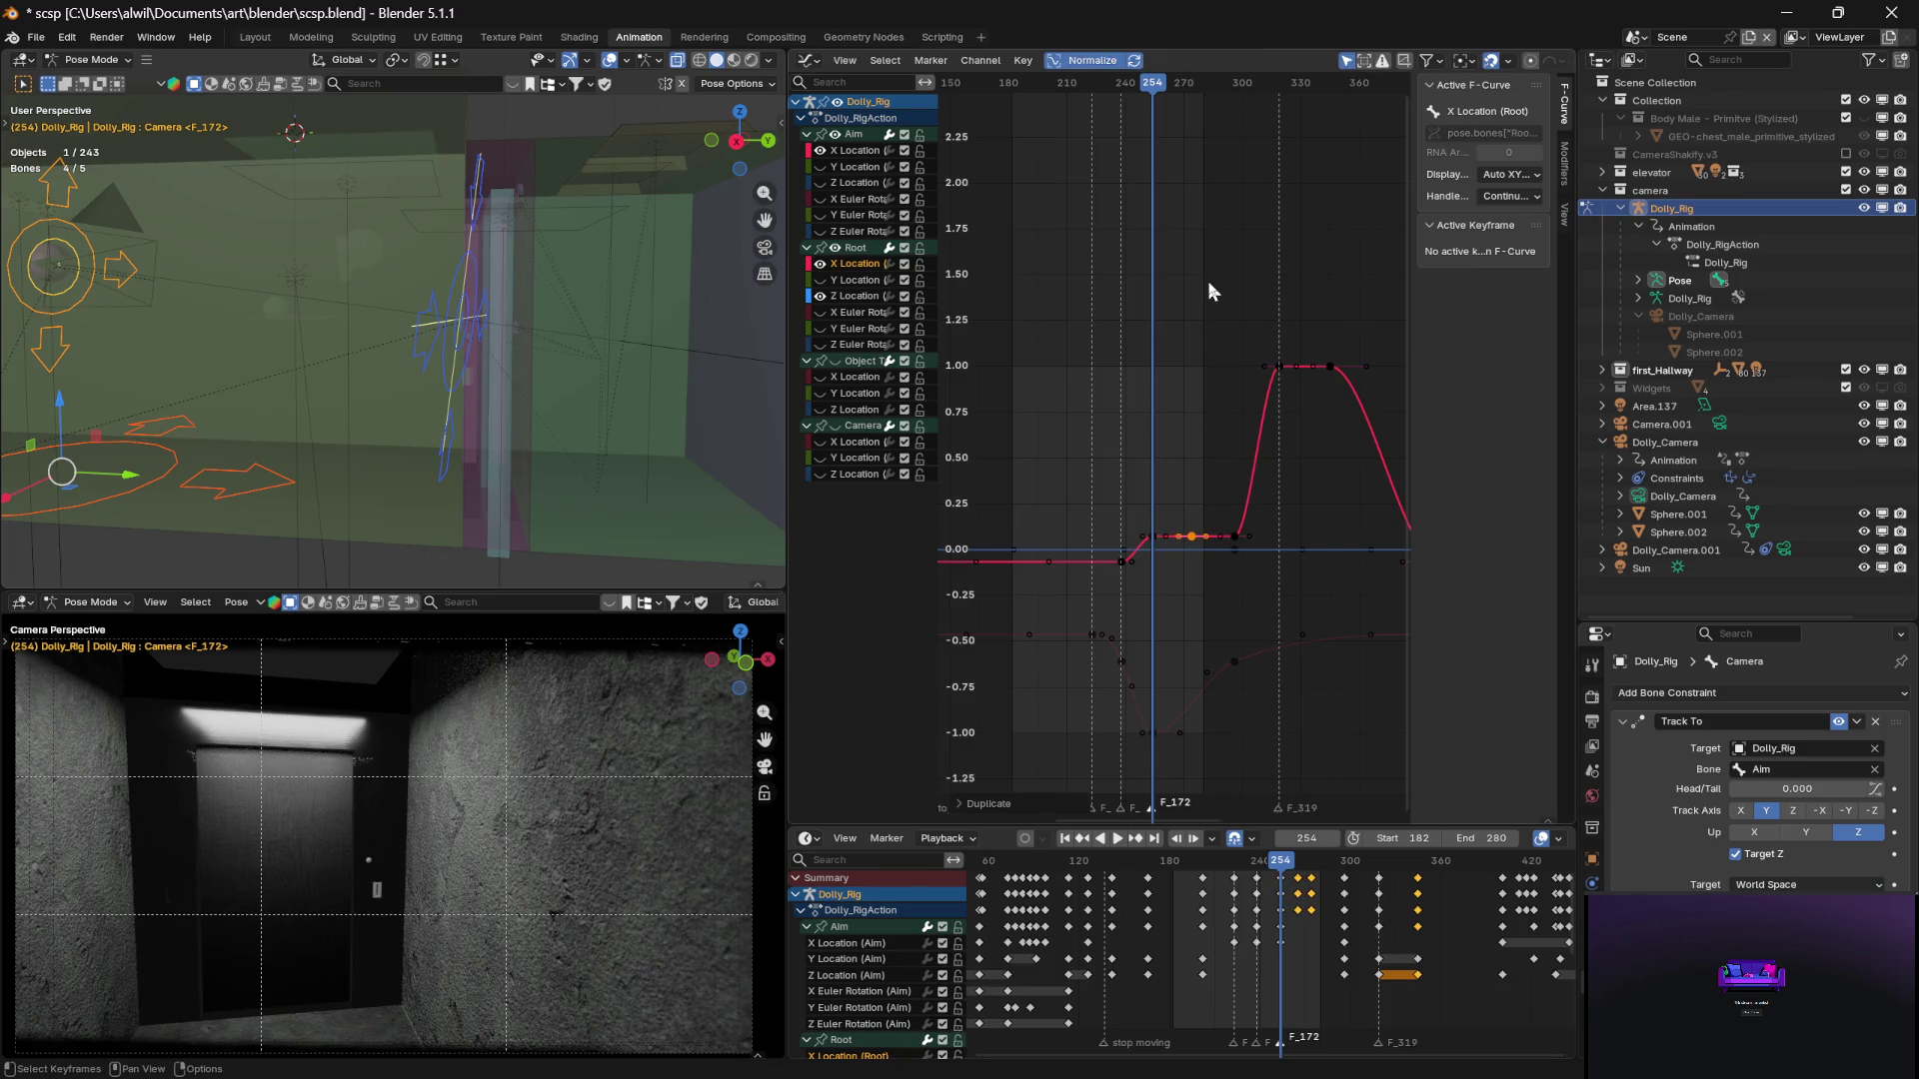
mouse_move(1150, 93)
mouse_down()
mouse_move(1122, 91)
mouse_move(1185, 92)
mouse_up()
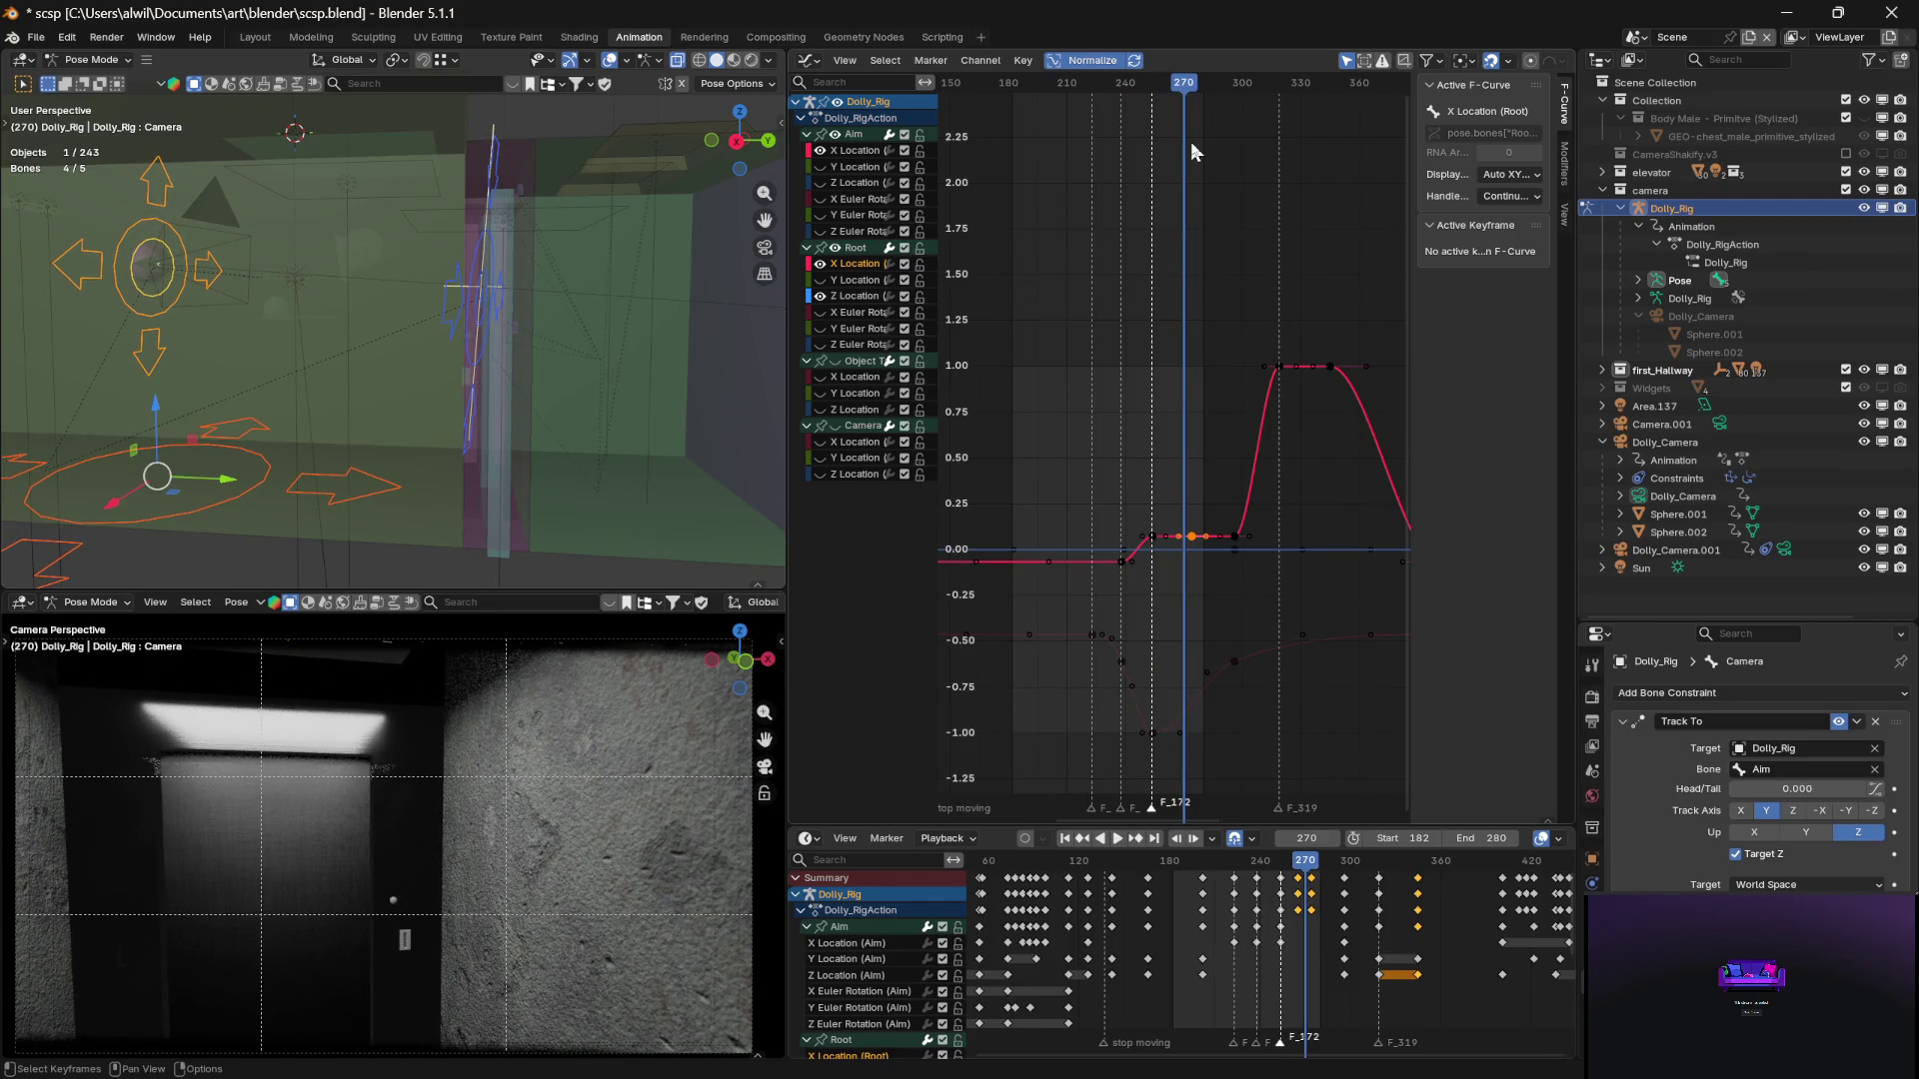
click(1209, 571)
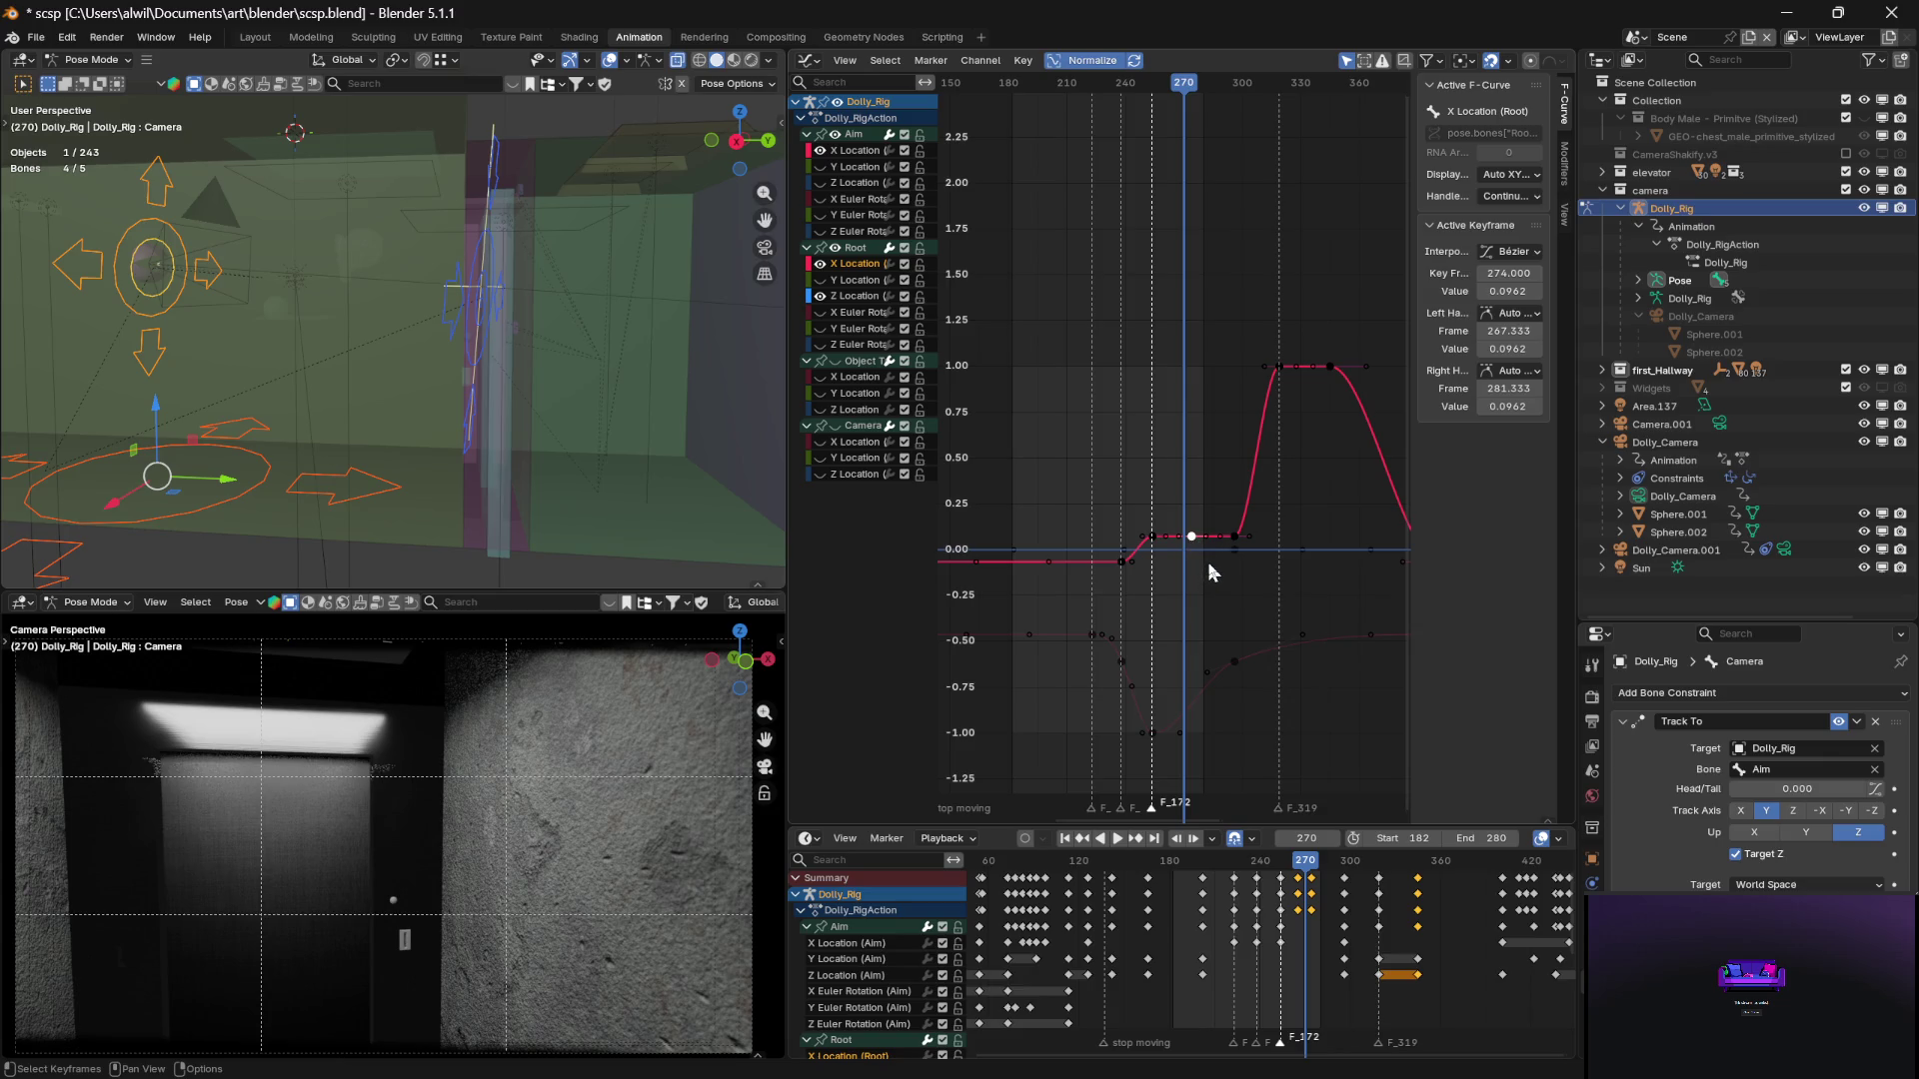
Move the copied Root X key from frame 274 back to frame 270
key(g)
key(x)
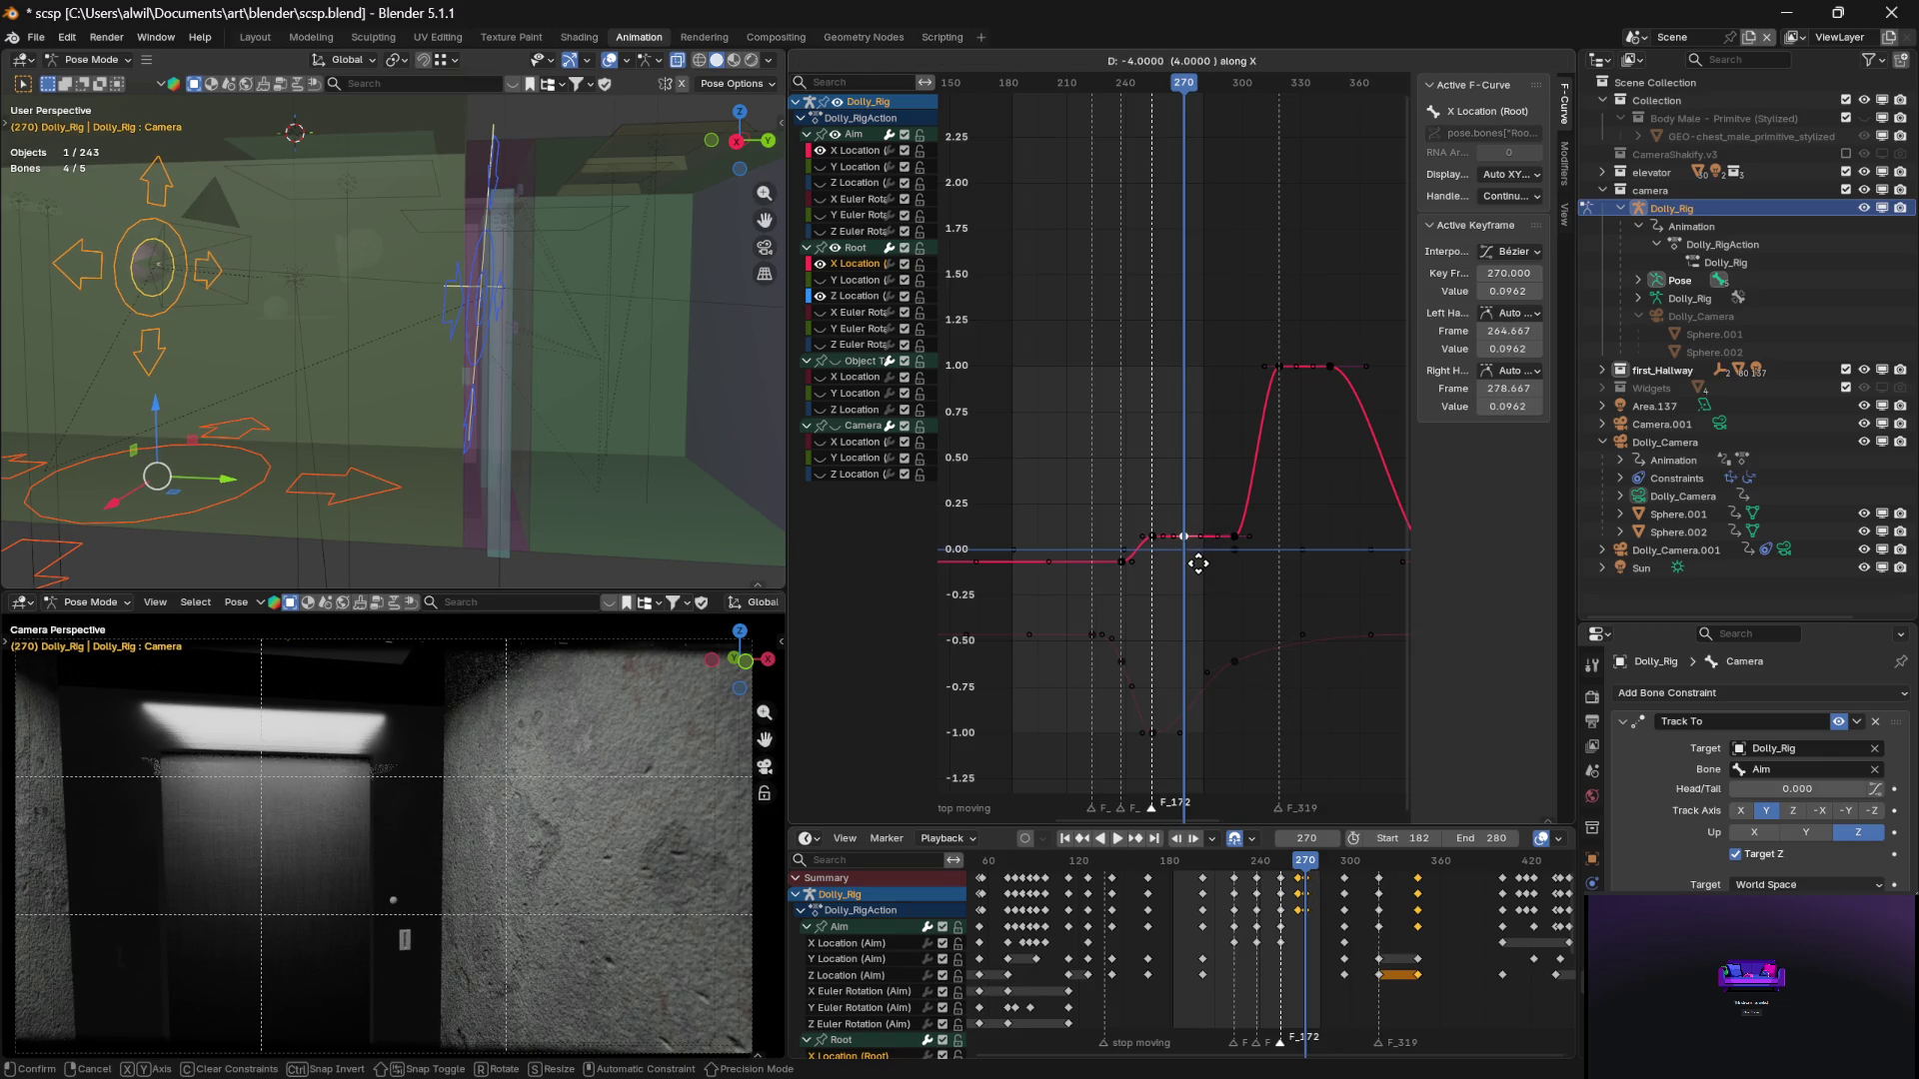
click(1203, 575)
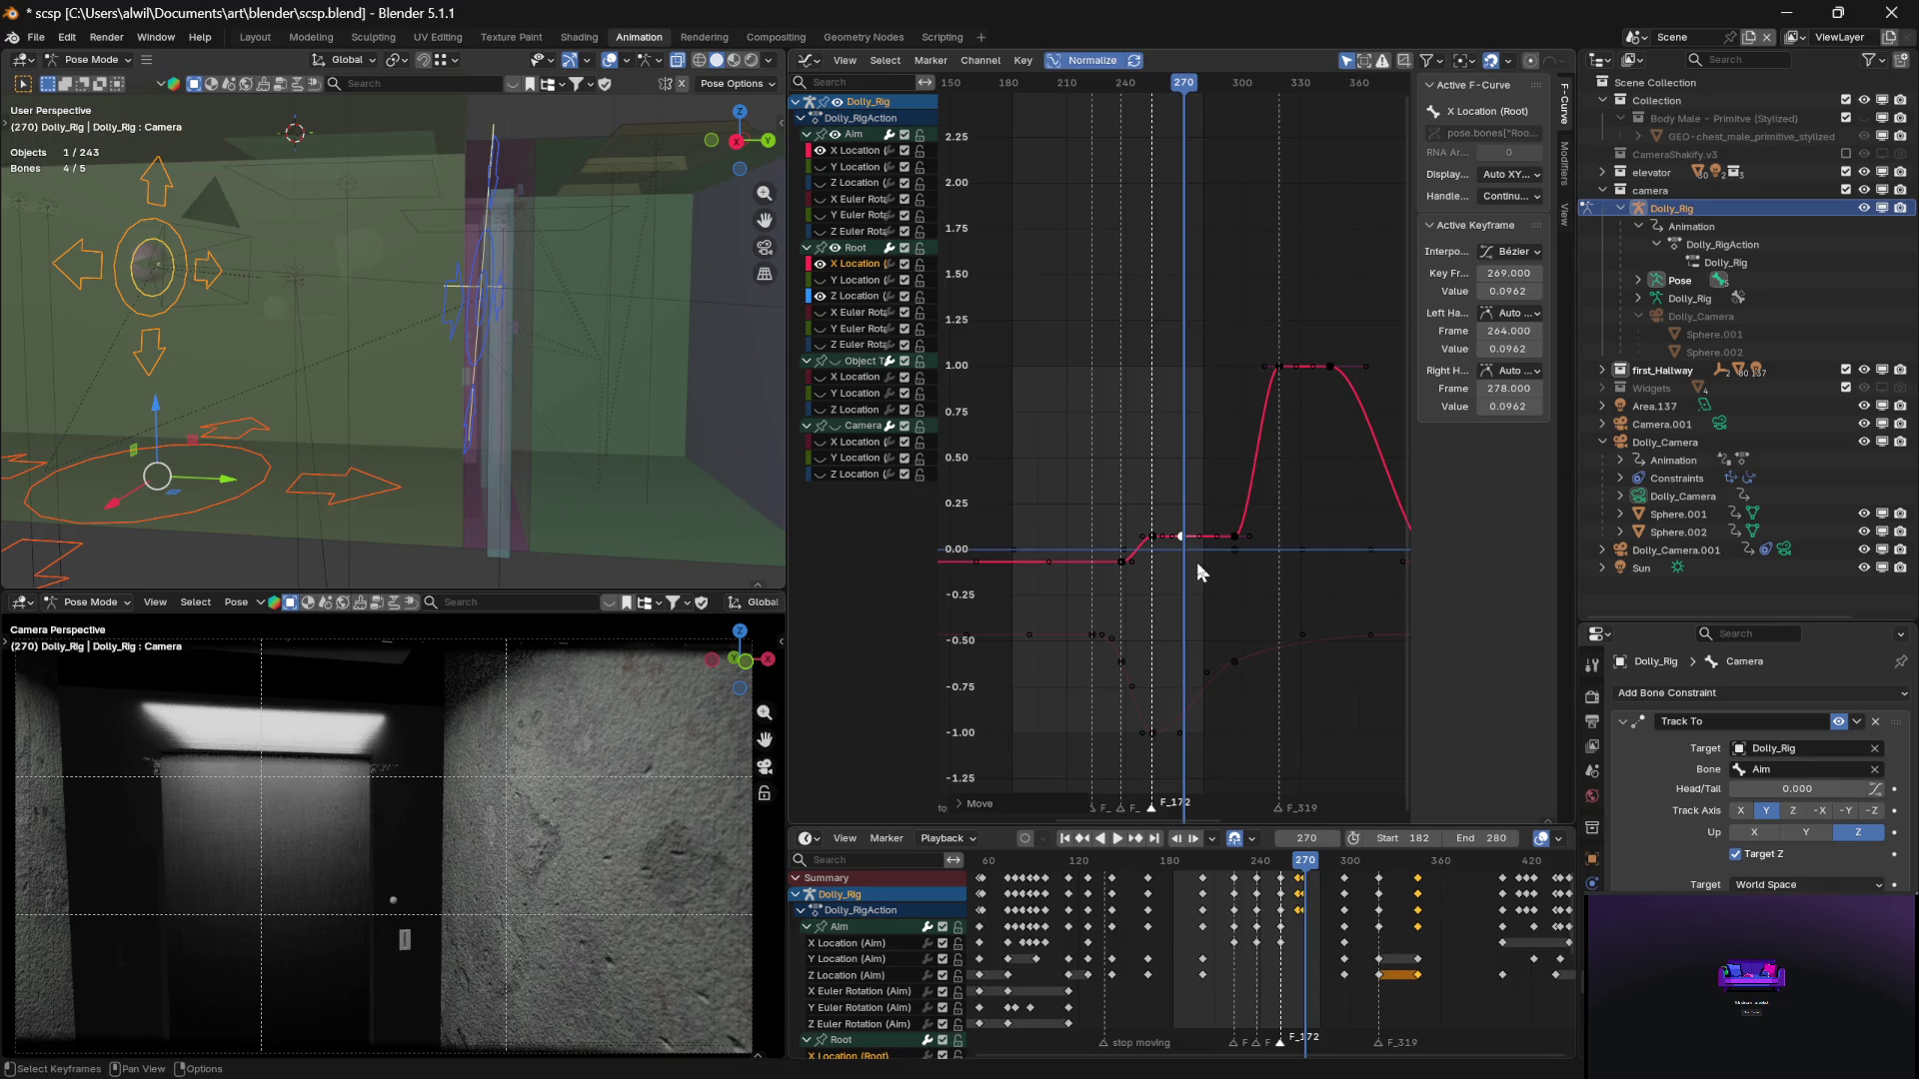
key(g)
click(1201, 568)
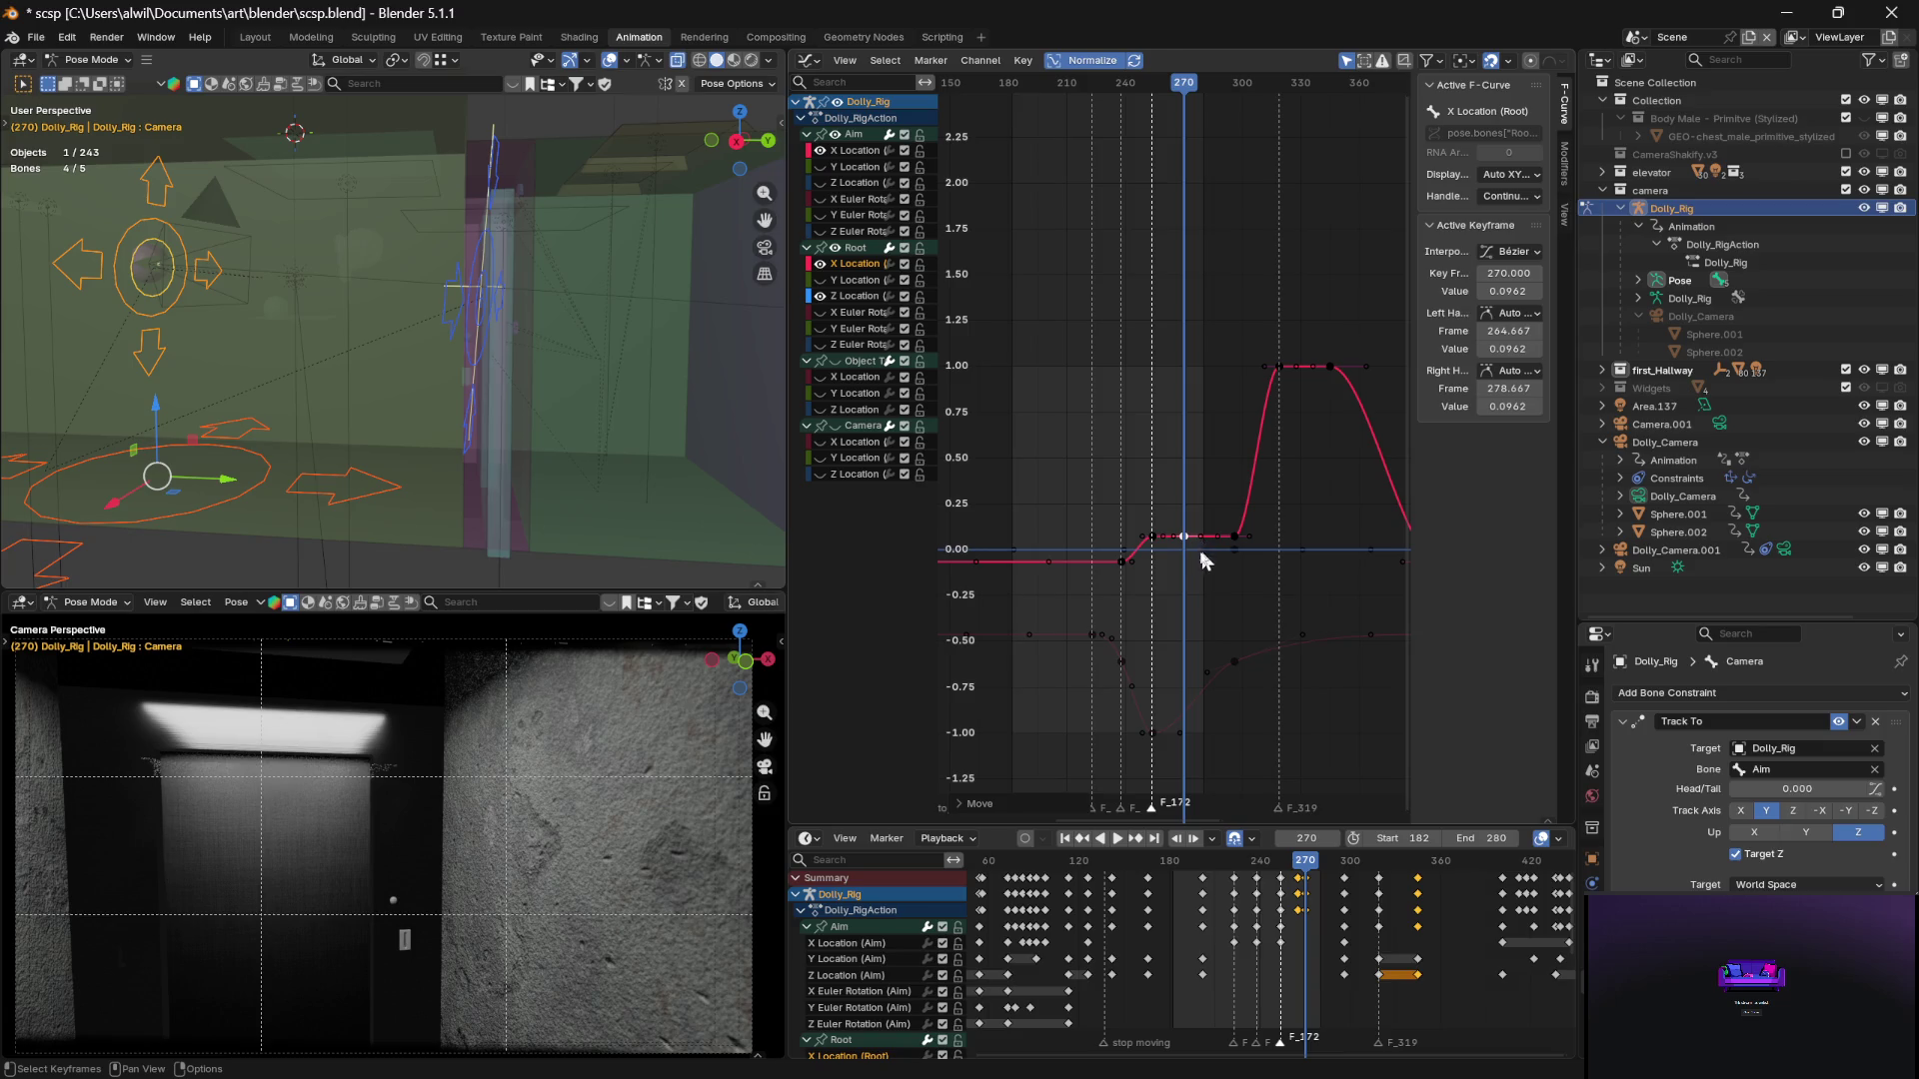
Confirm the frame 270 key's value at 0.0962, then reselect the frame 254 key
key(g)
key(y)
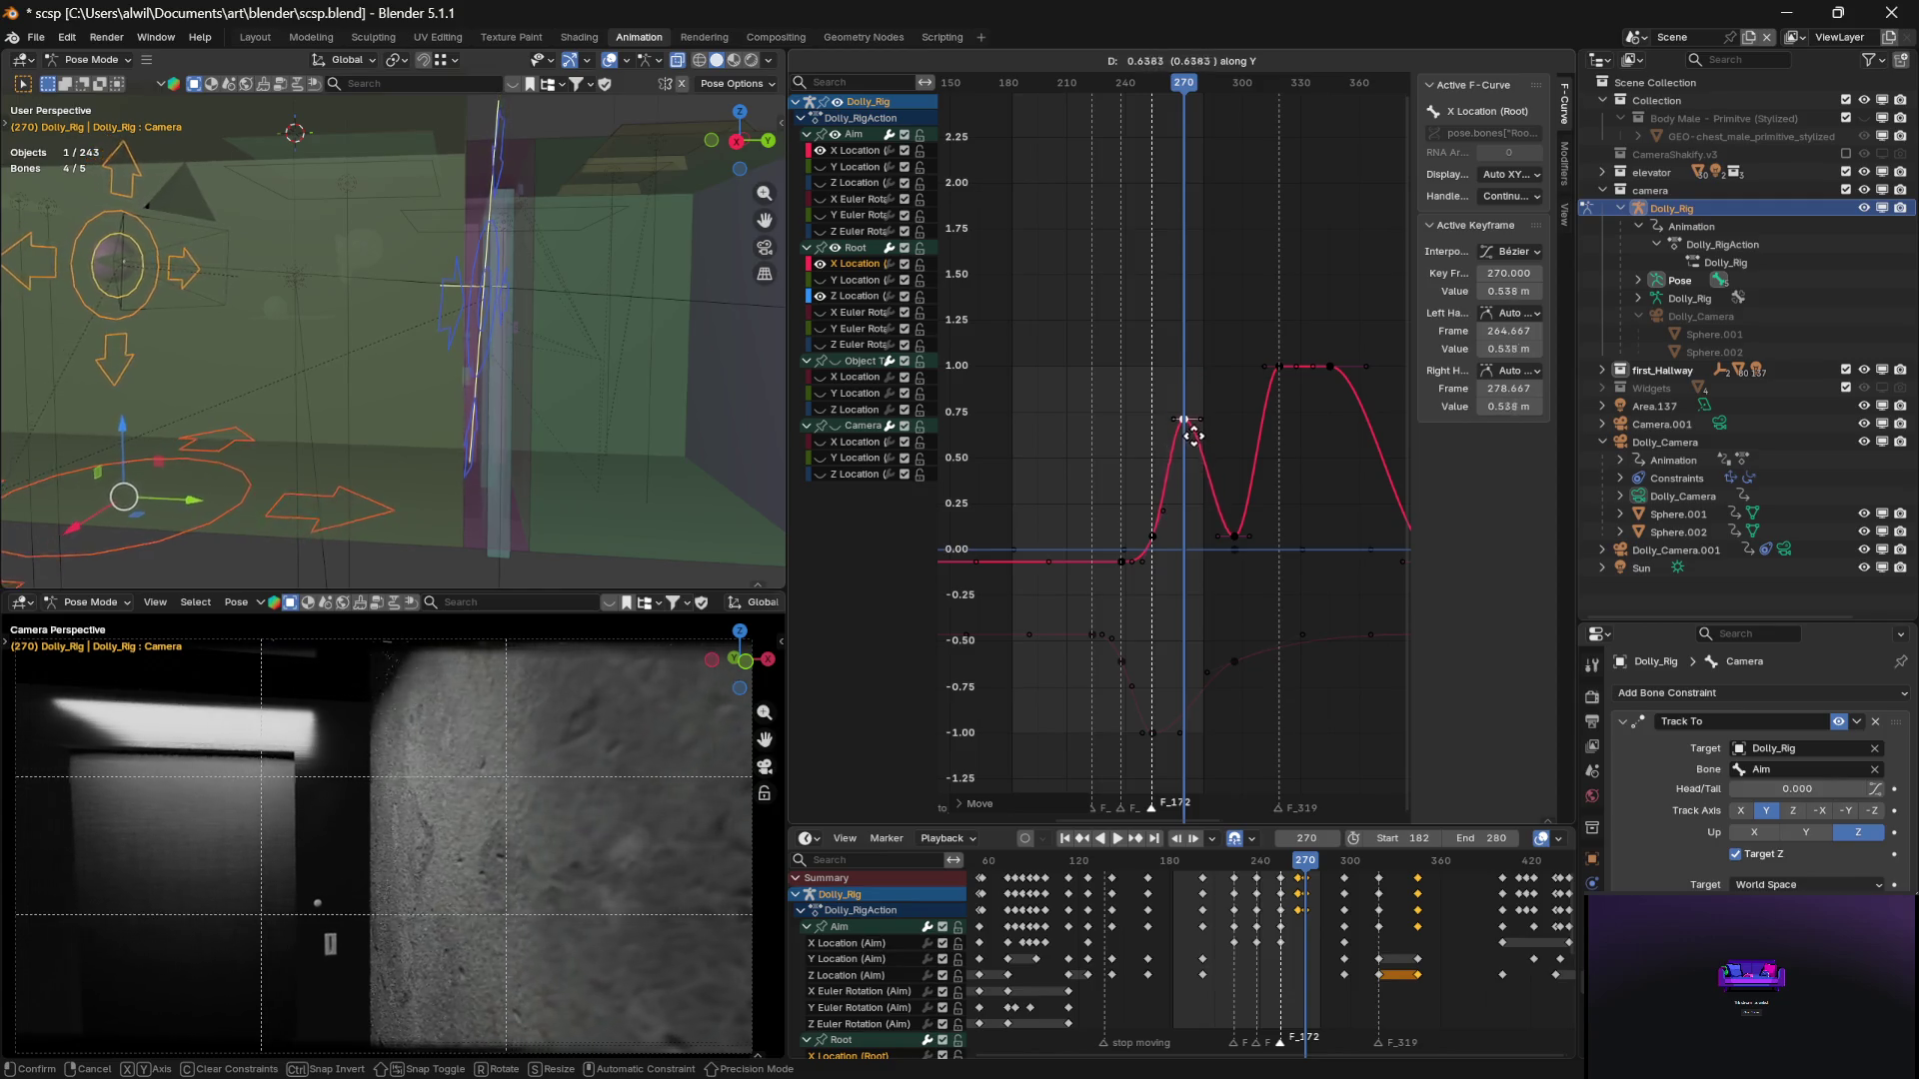
click(1202, 552)
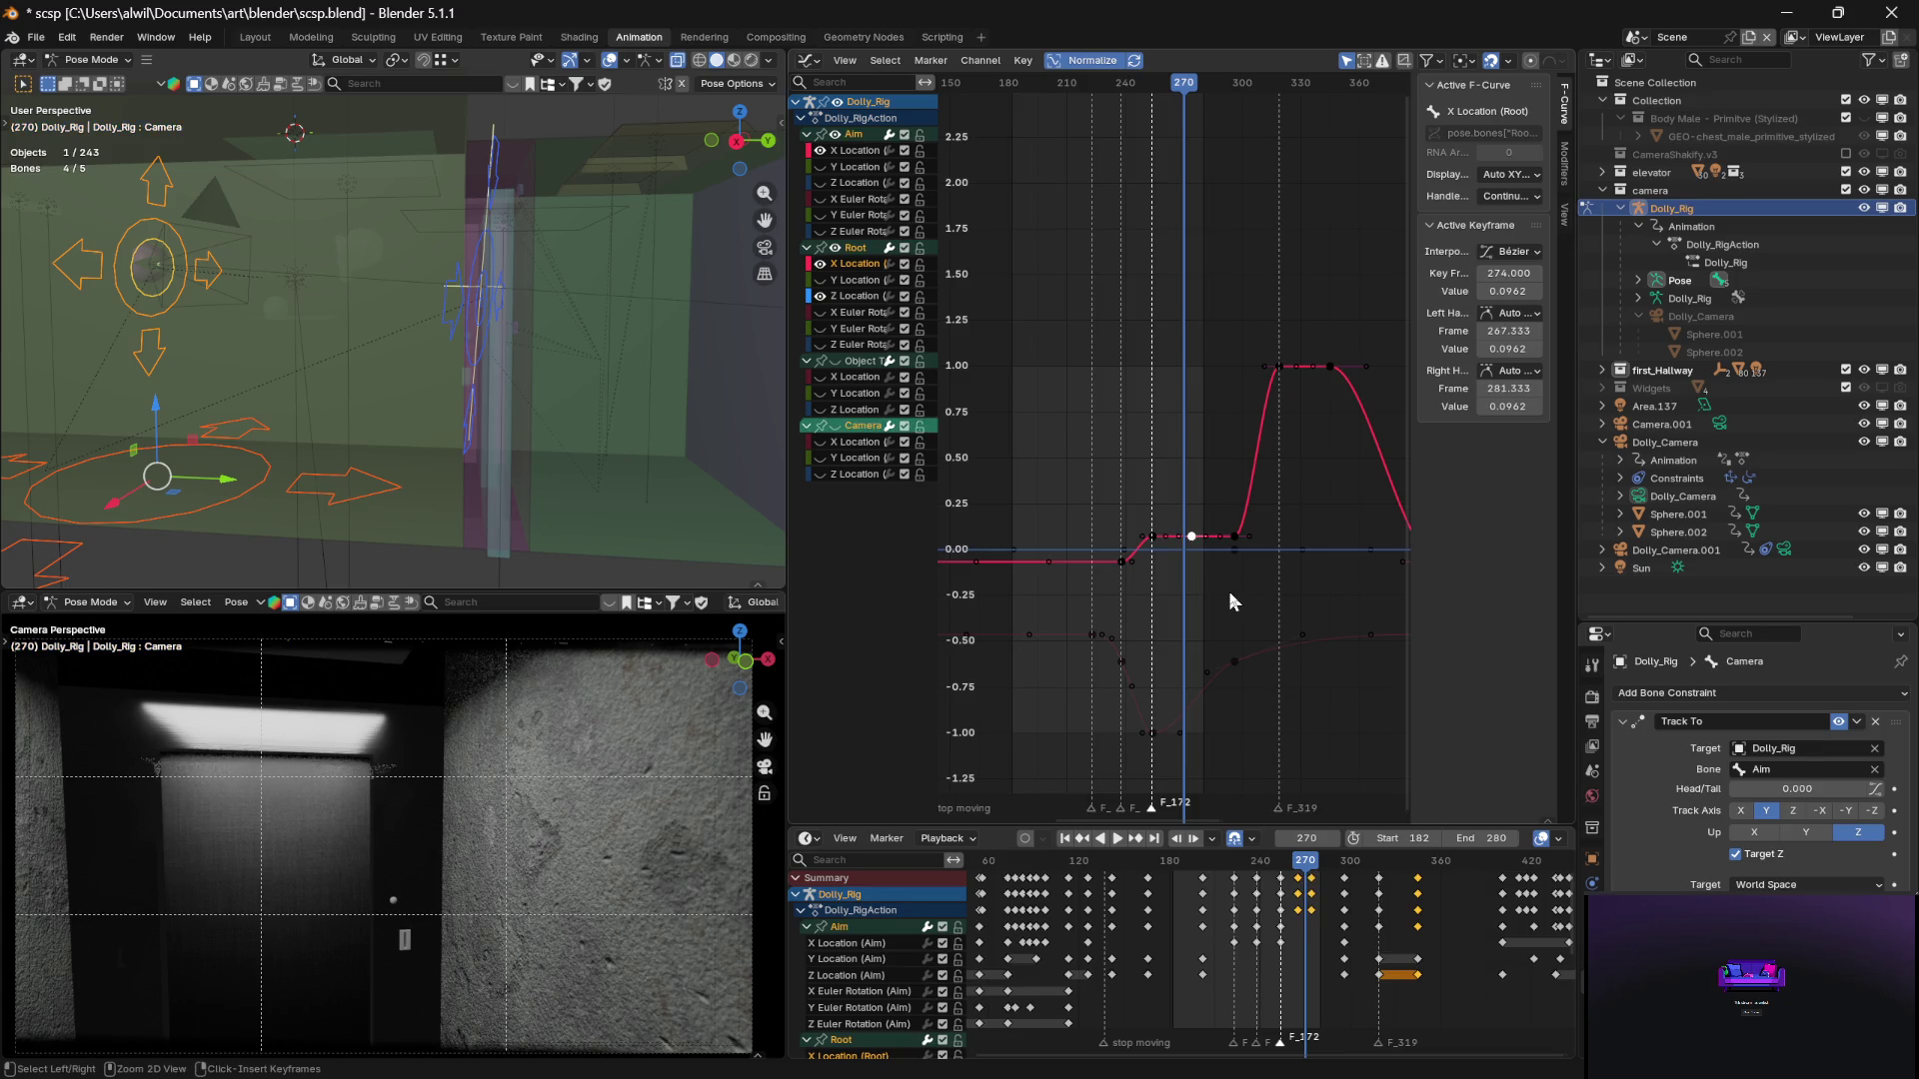
click(1232, 591)
ctrl+click(1231, 591)
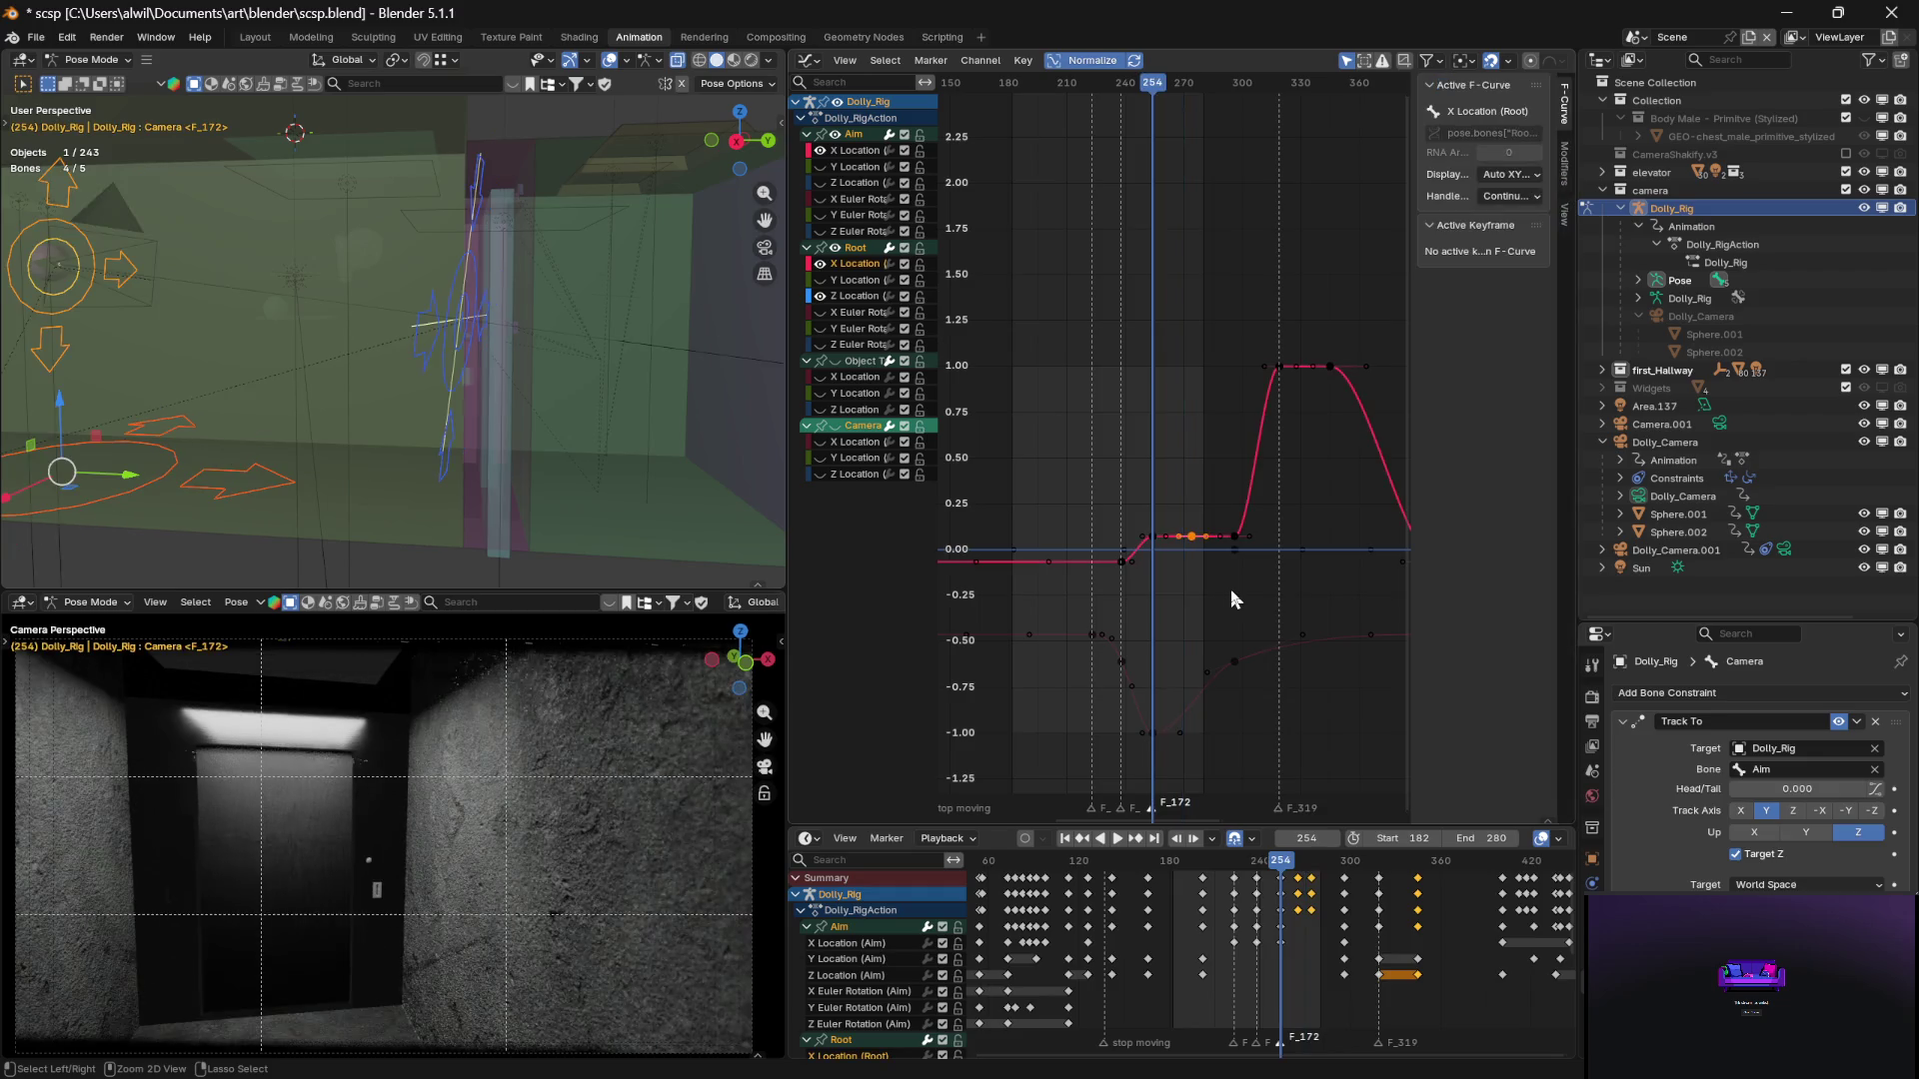
Delete the Root X Location key at frame 296, then scrub to preview the smoothed ramp
click(1229, 591)
click(1236, 536)
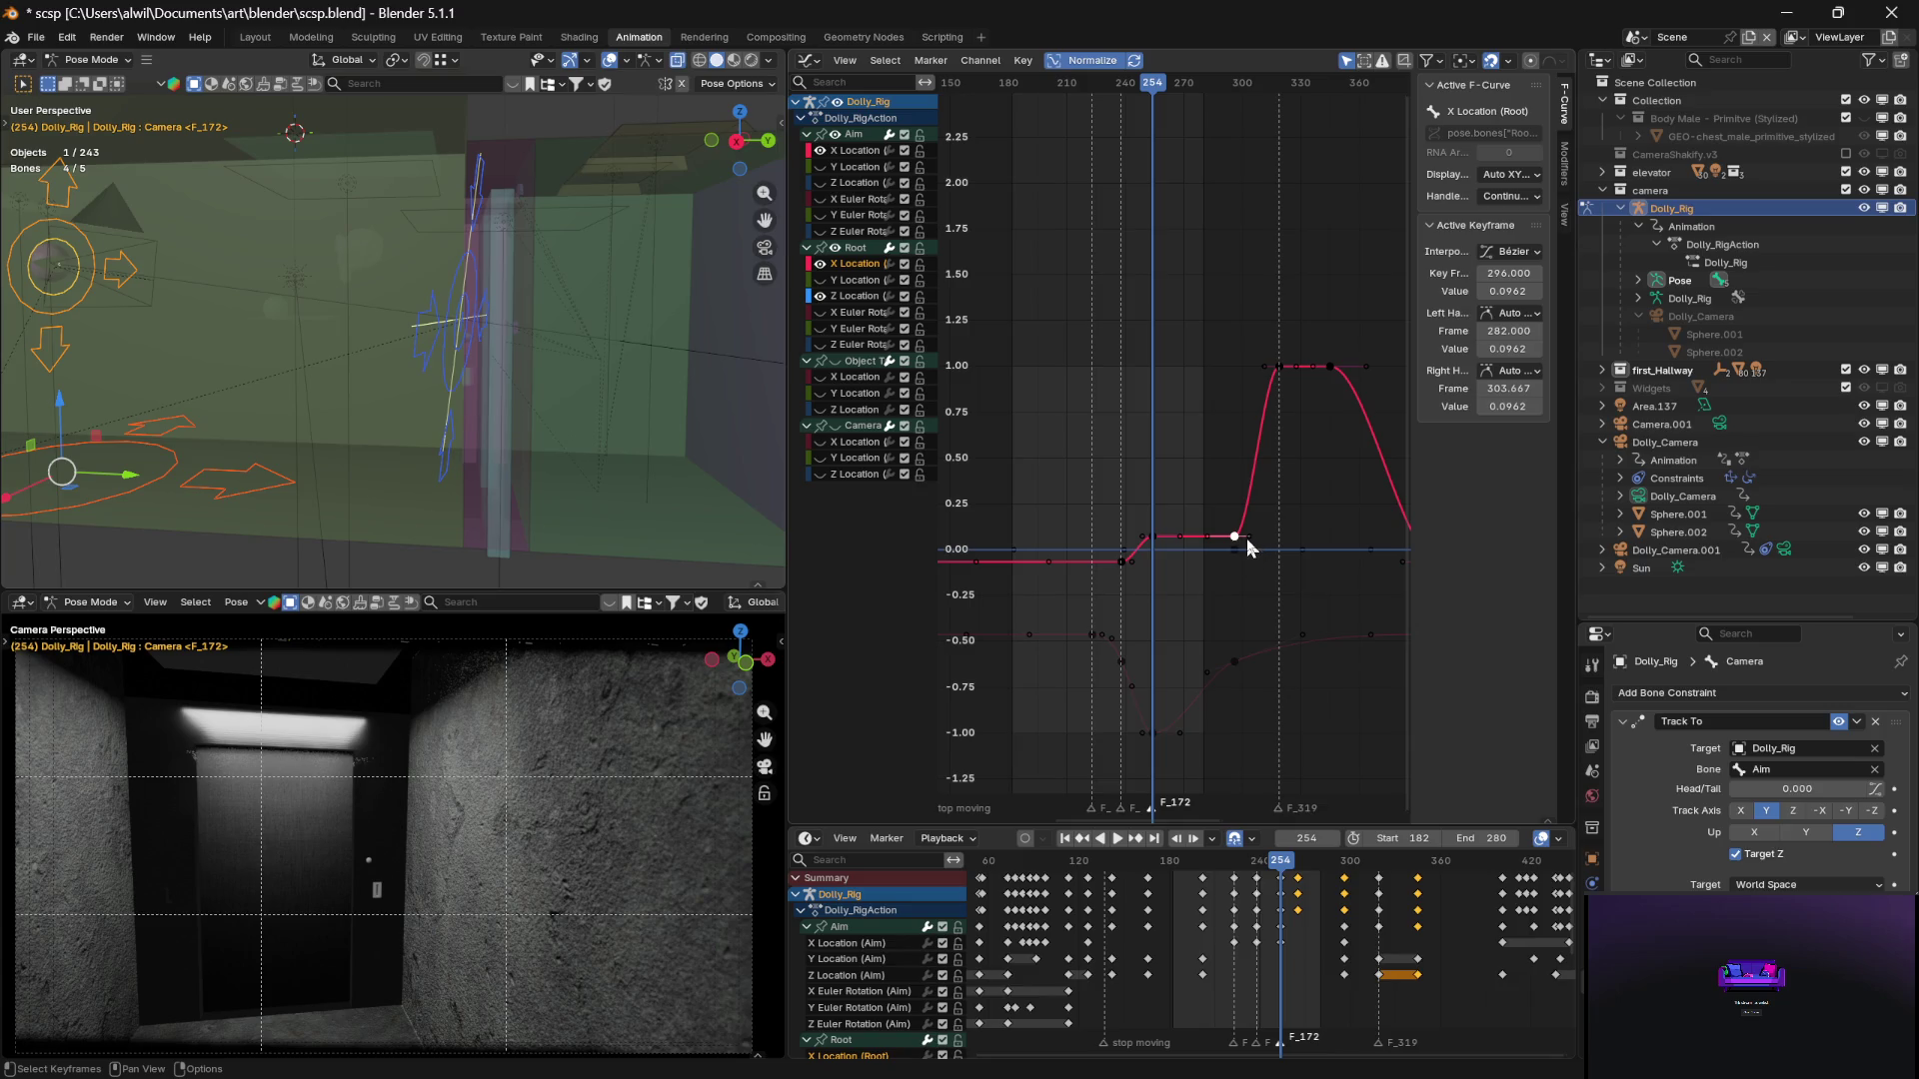
key(Delete)
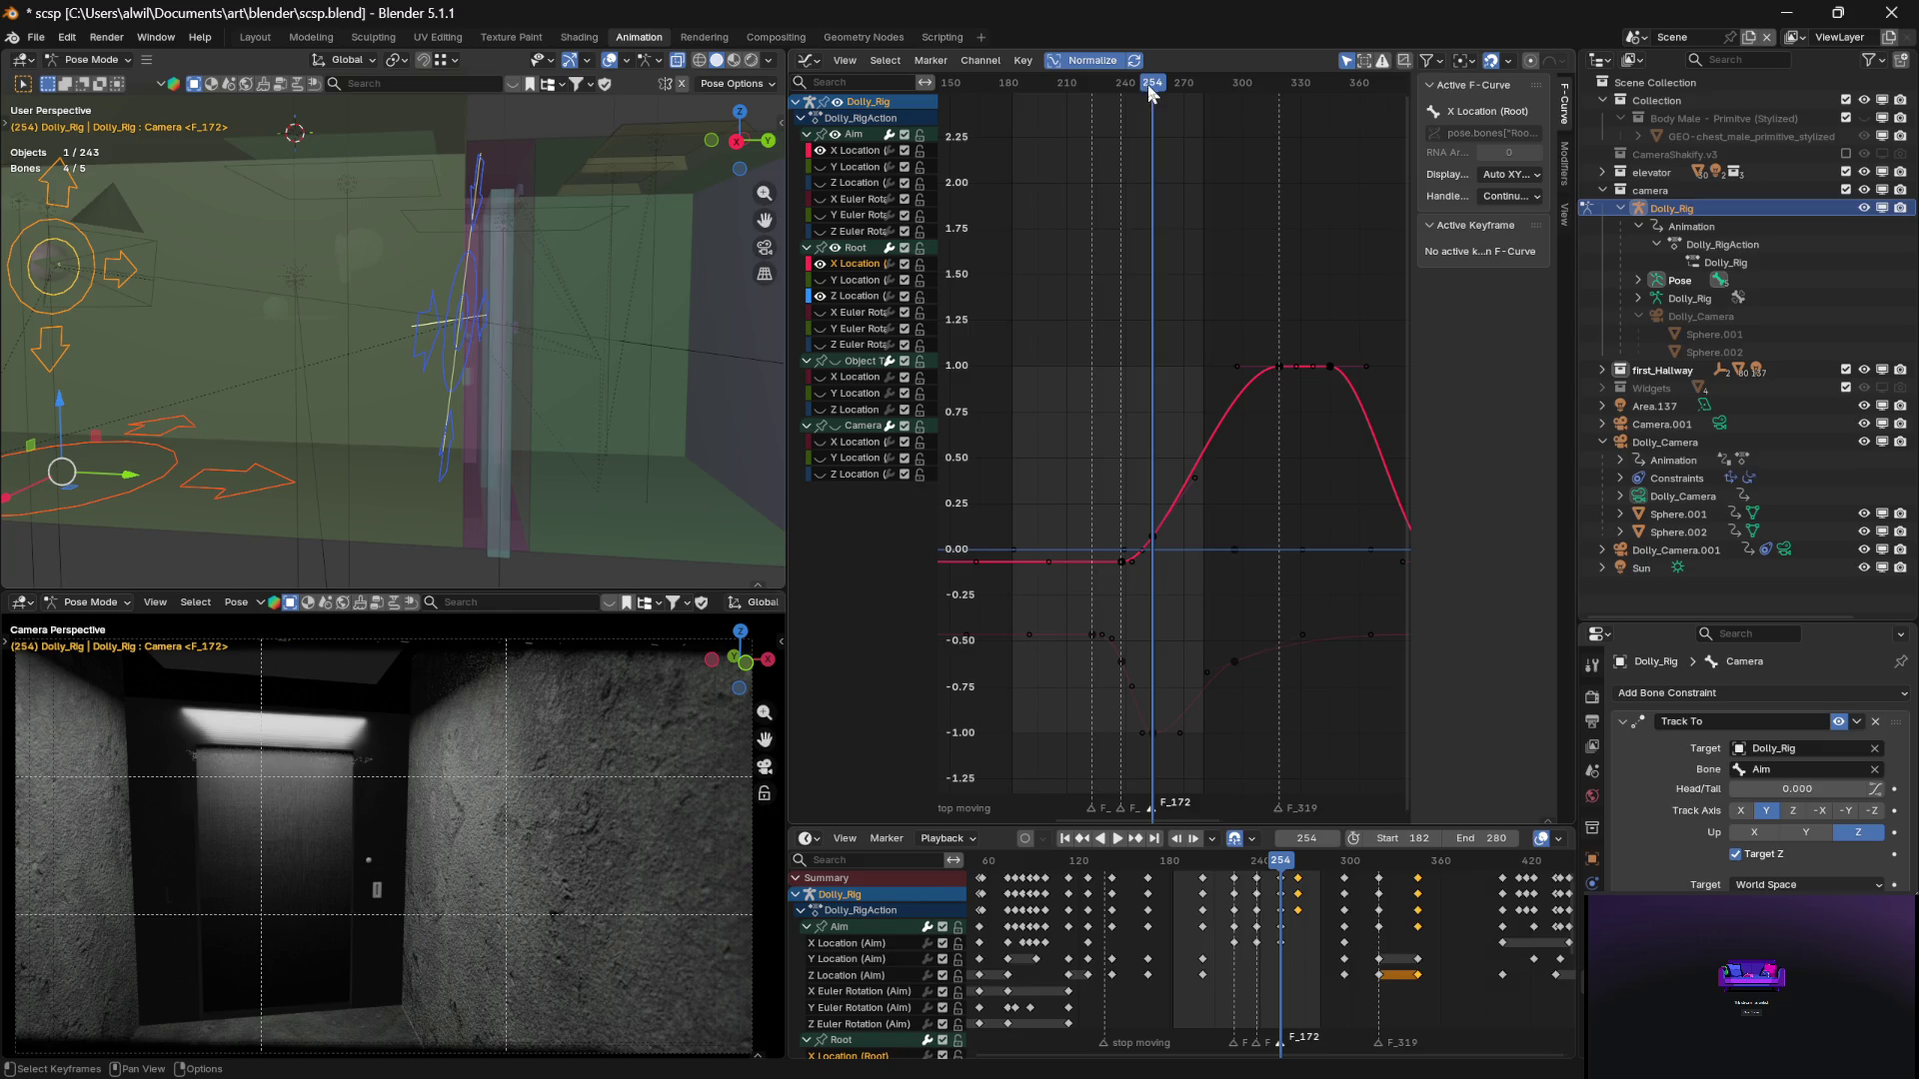
mouse_move(1154, 90)
mouse_down()
mouse_move(1096, 90)
mouse_move(1224, 92)
mouse_move(1345, 62)
mouse_move(1099, 56)
mouse_move(1195, 56)
mouse_up()
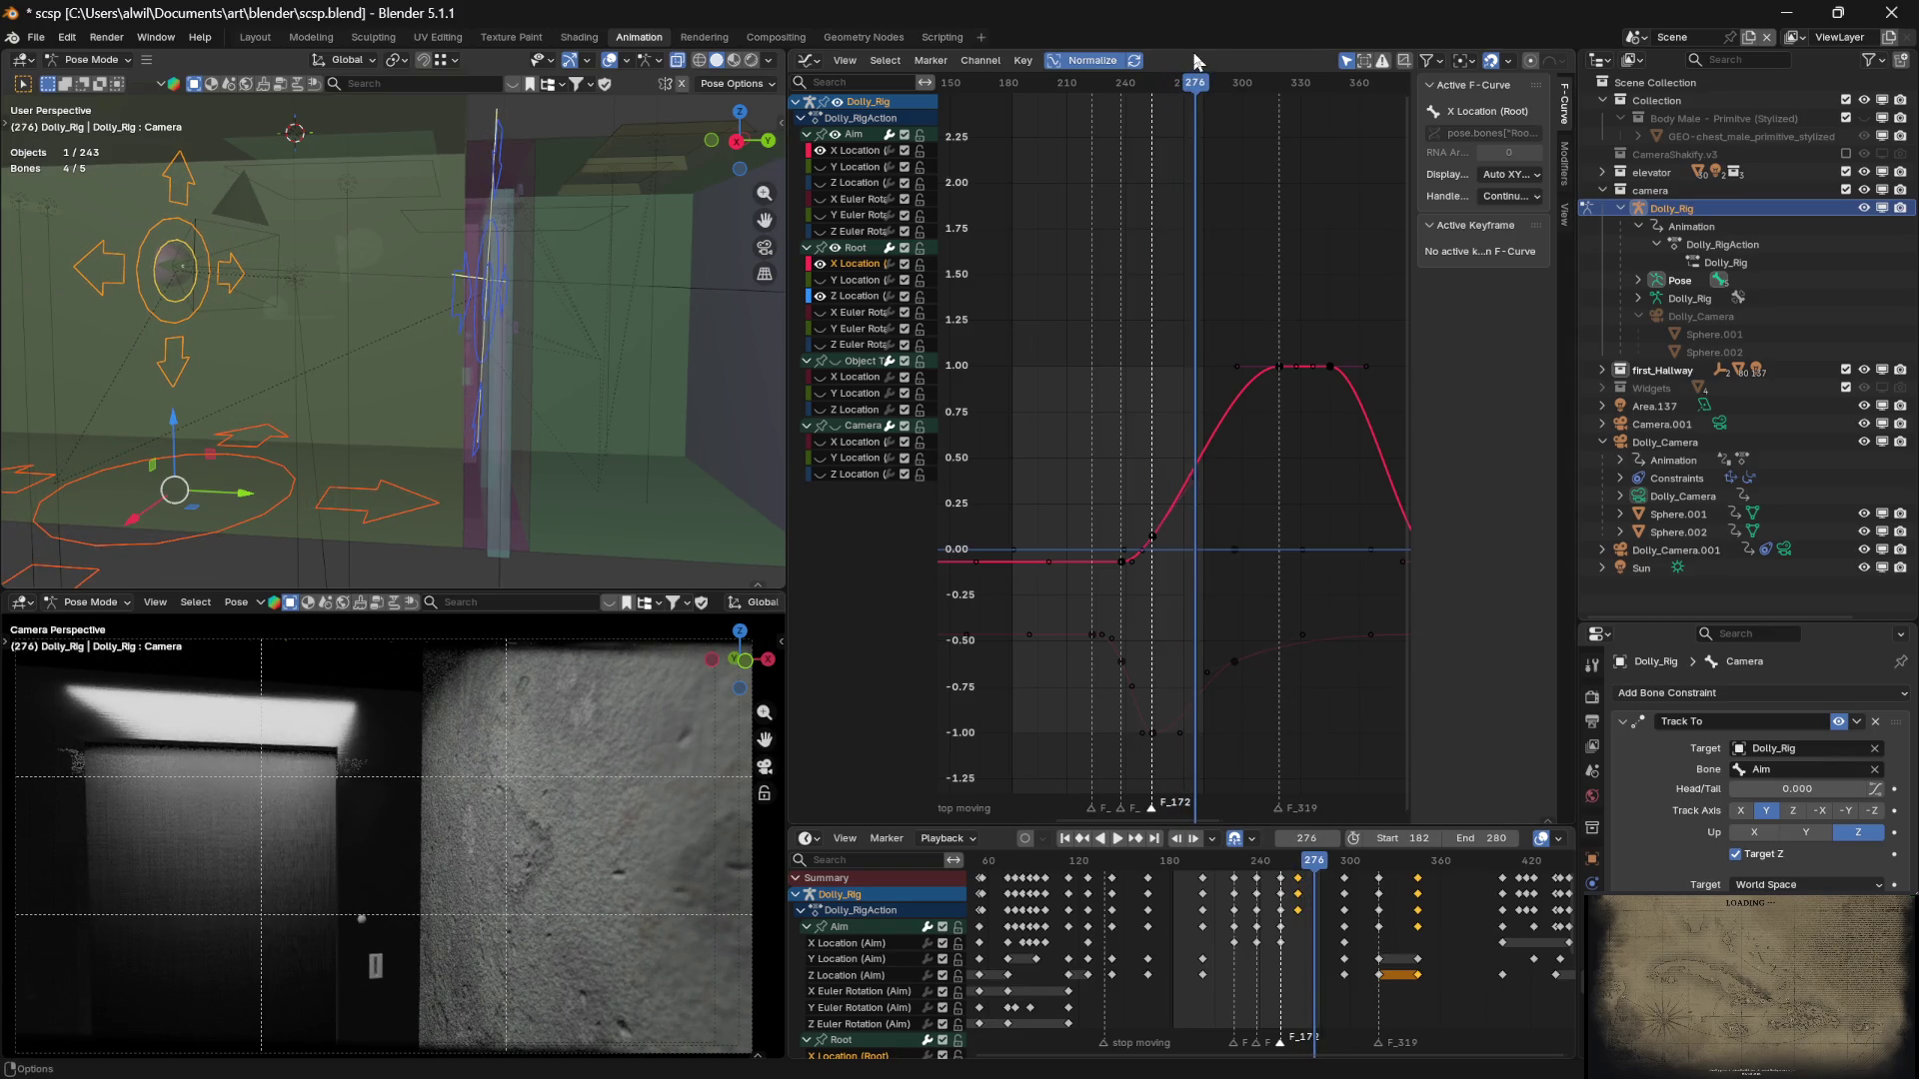
mouse_move(1199, 86)
mouse_down()
mouse_move(1252, 84)
mouse_move(1102, 85)
mouse_move(1195, 83)
mouse_move(1104, 83)
mouse_move(1137, 78)
mouse_up()
drag(1147, 80, 1154, 80)
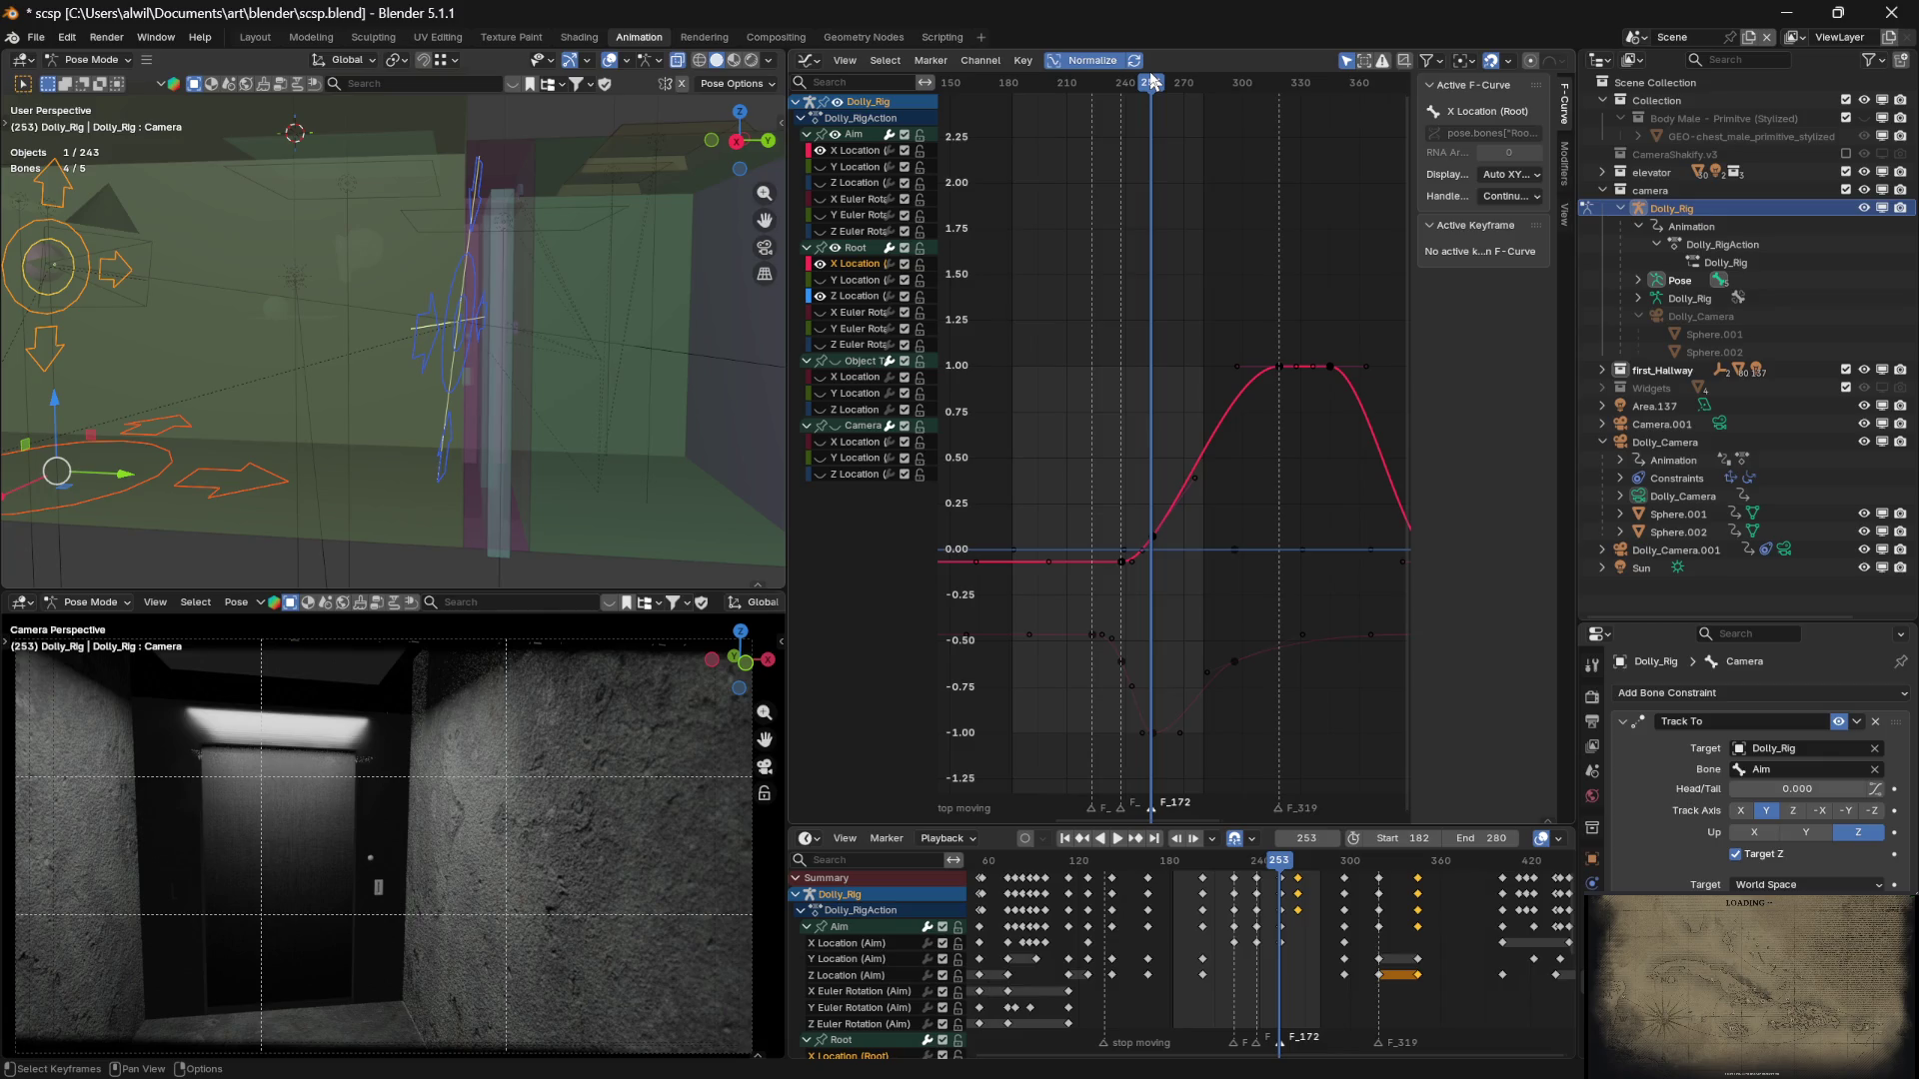
key(space)
mouse_move(1153, 80)
mouse_down()
mouse_move(1124, 80)
mouse_move(1148, 75)
mouse_up()
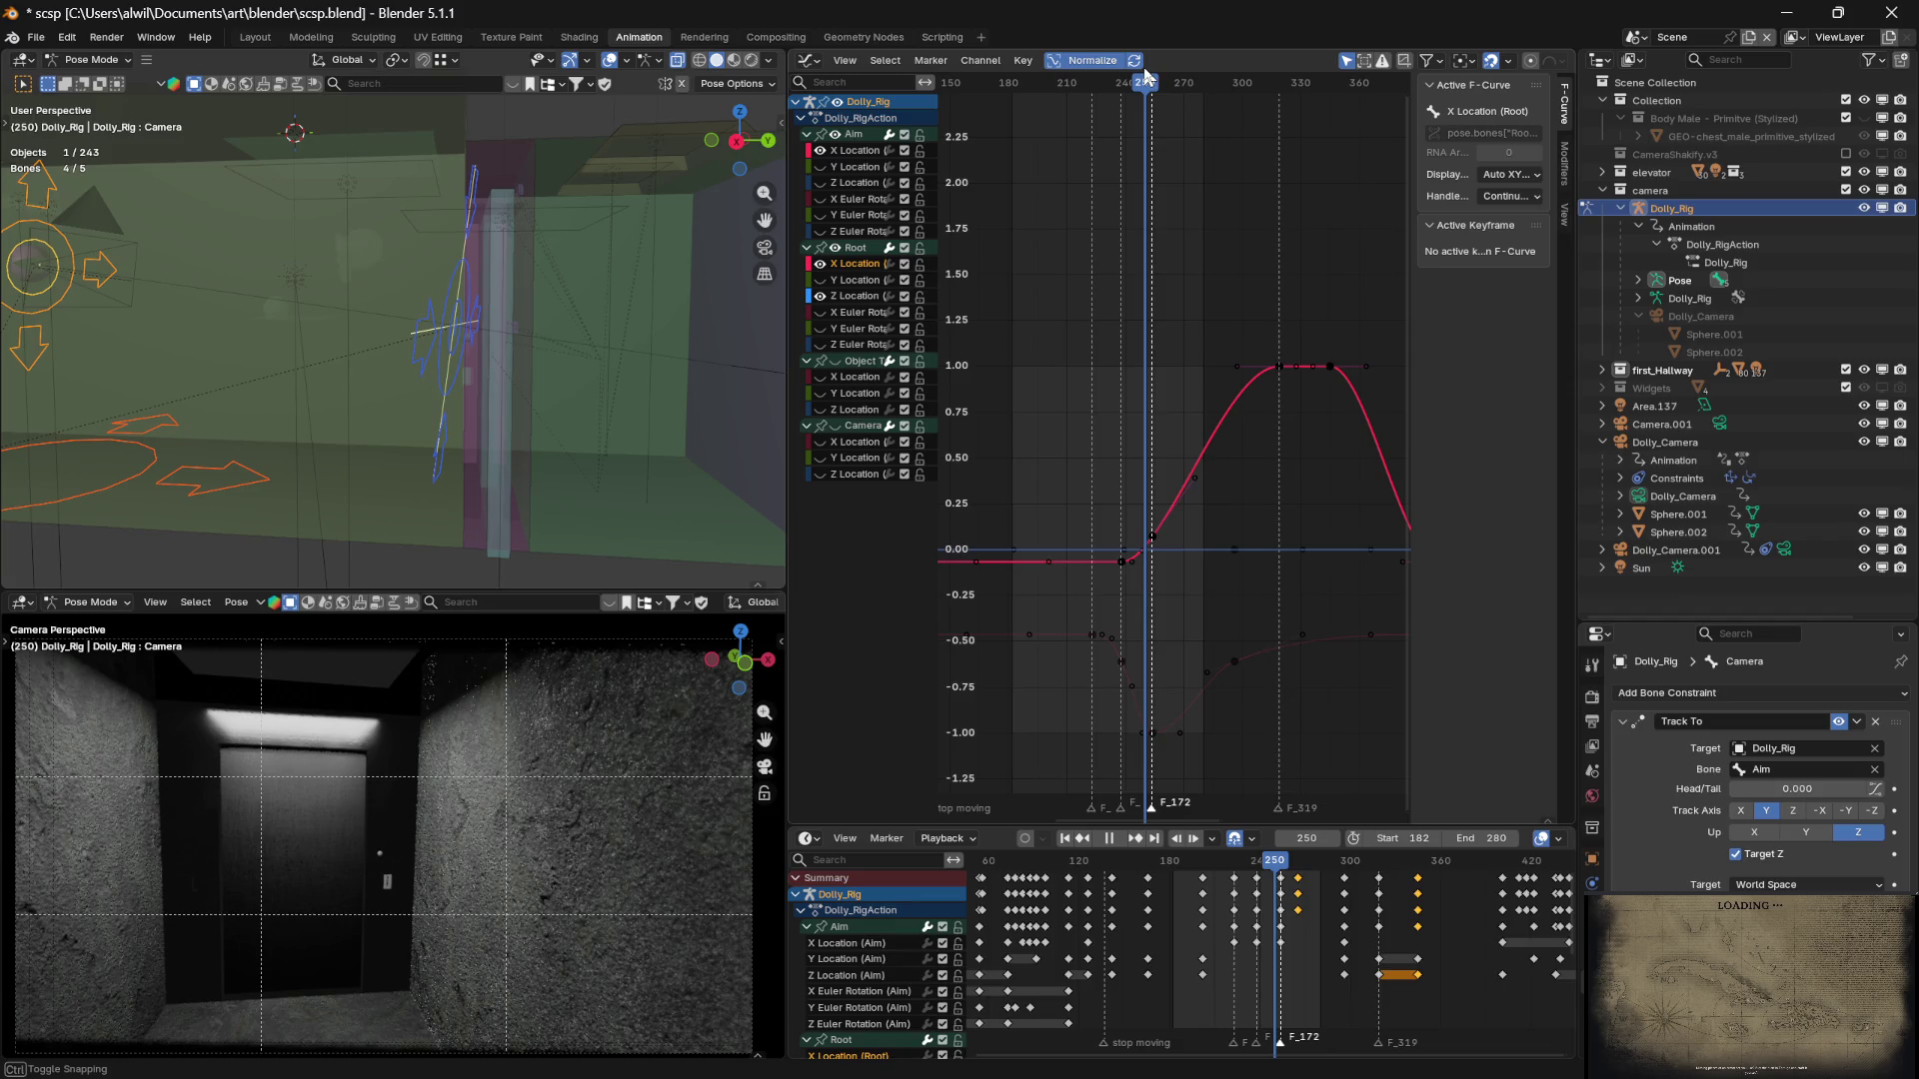
drag(1143, 68, 1149, 52)
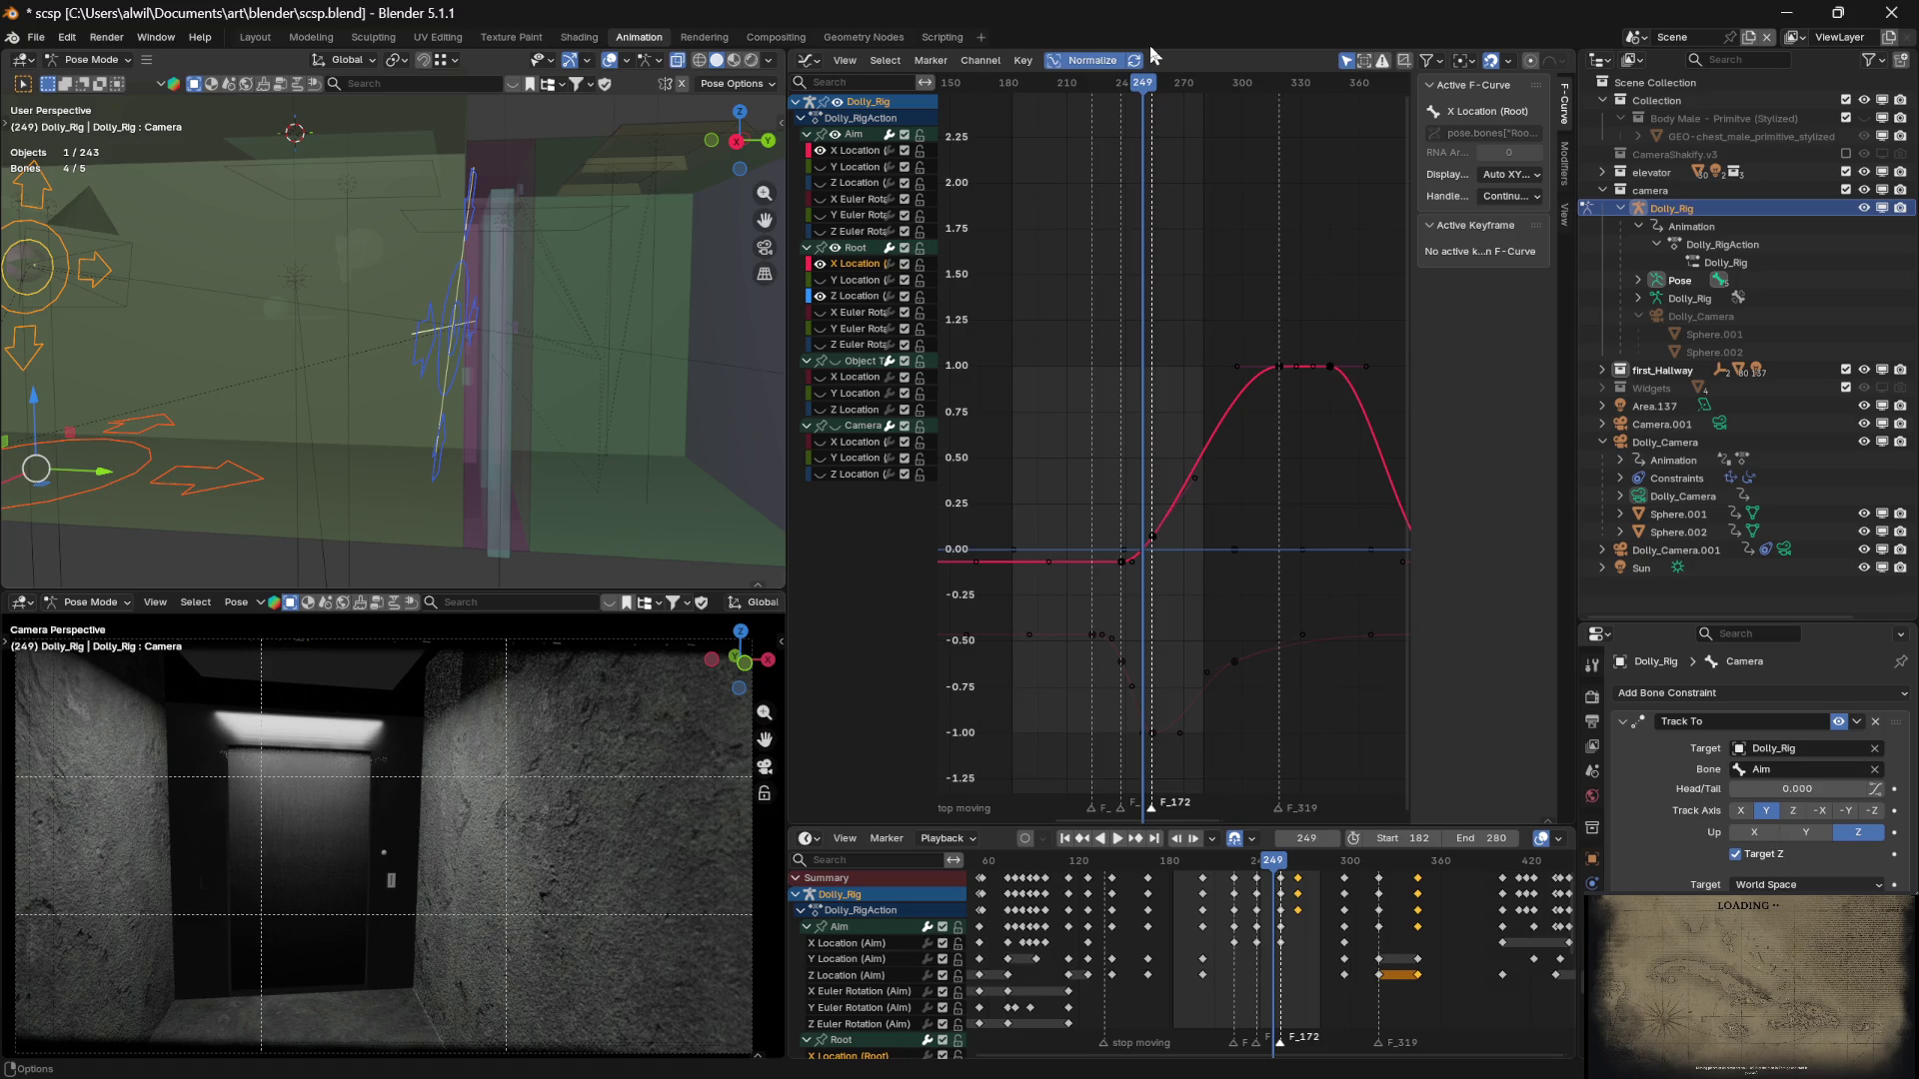
key(space)
mouse_move(1139, 82)
mouse_down()
mouse_move(1122, 88)
mouse_move(1200, 80)
mouse_up()
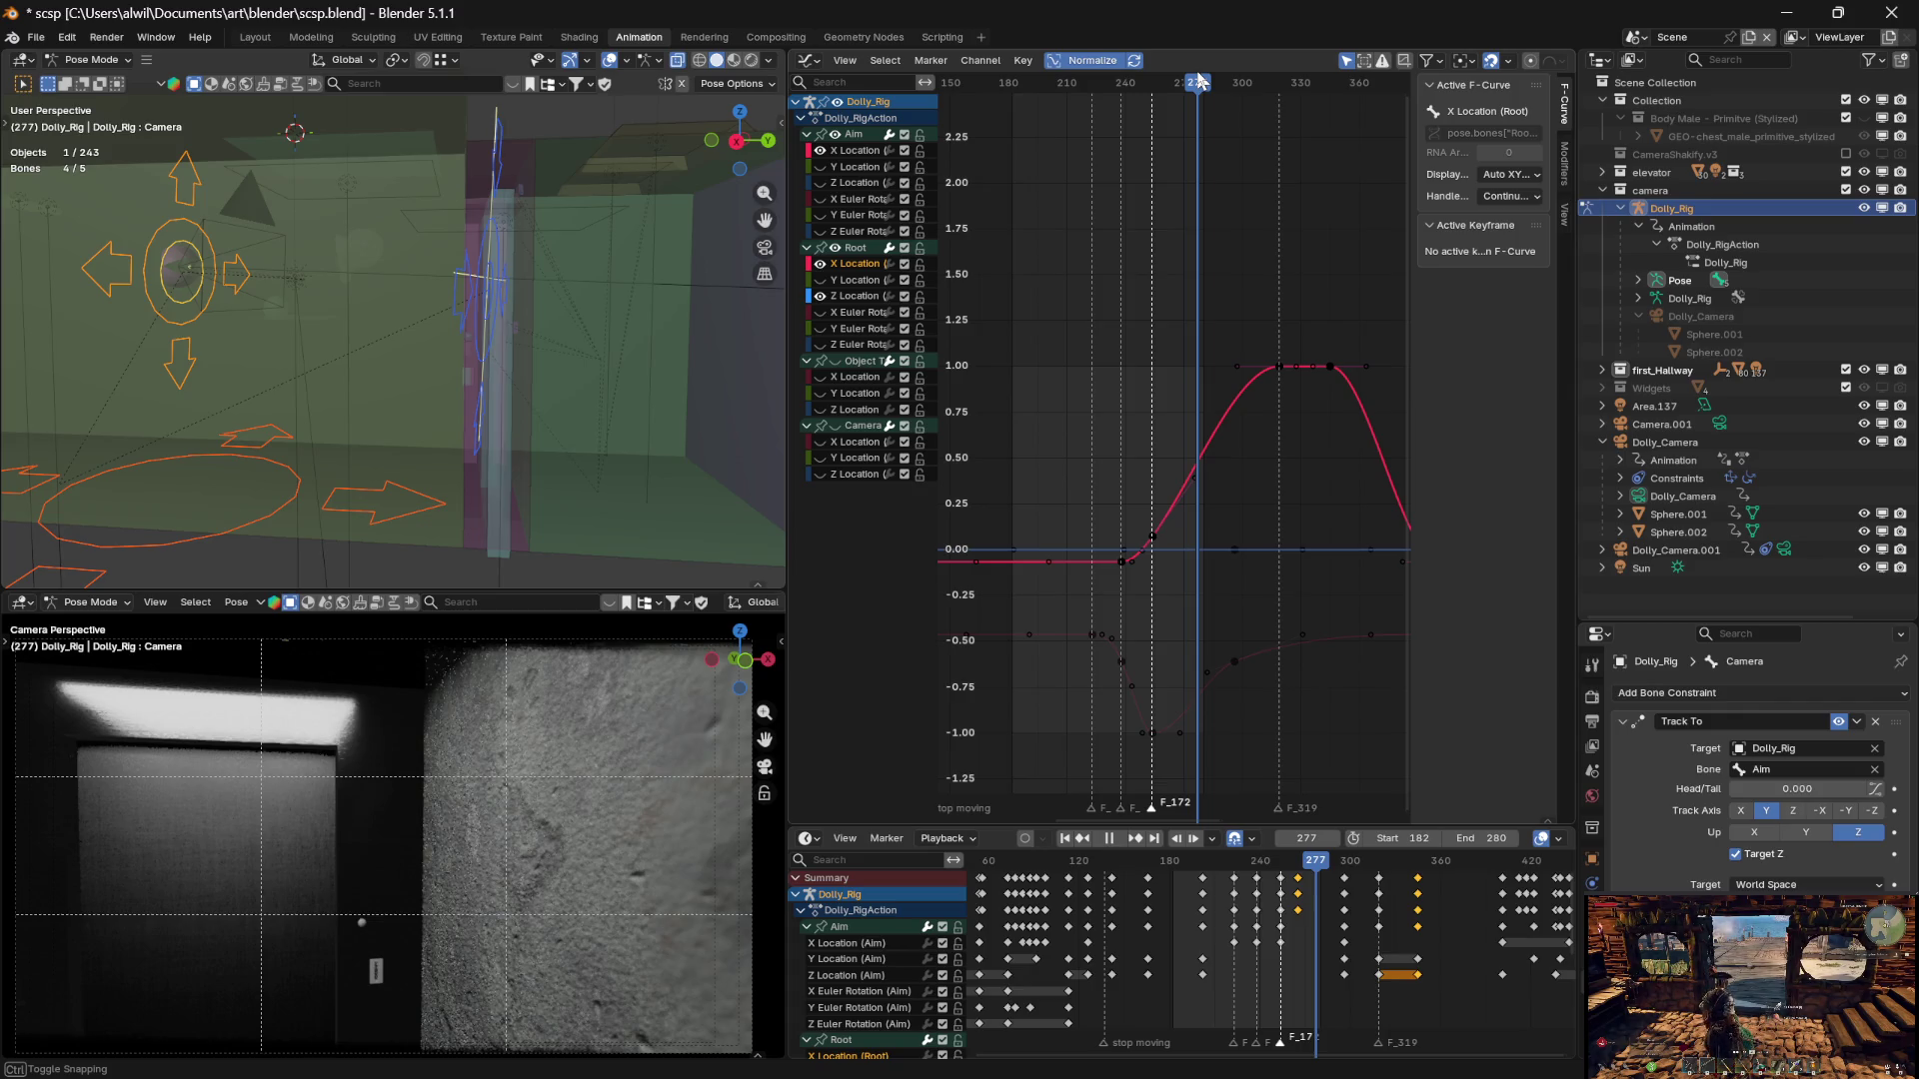
drag(1200, 78, 1183, 90)
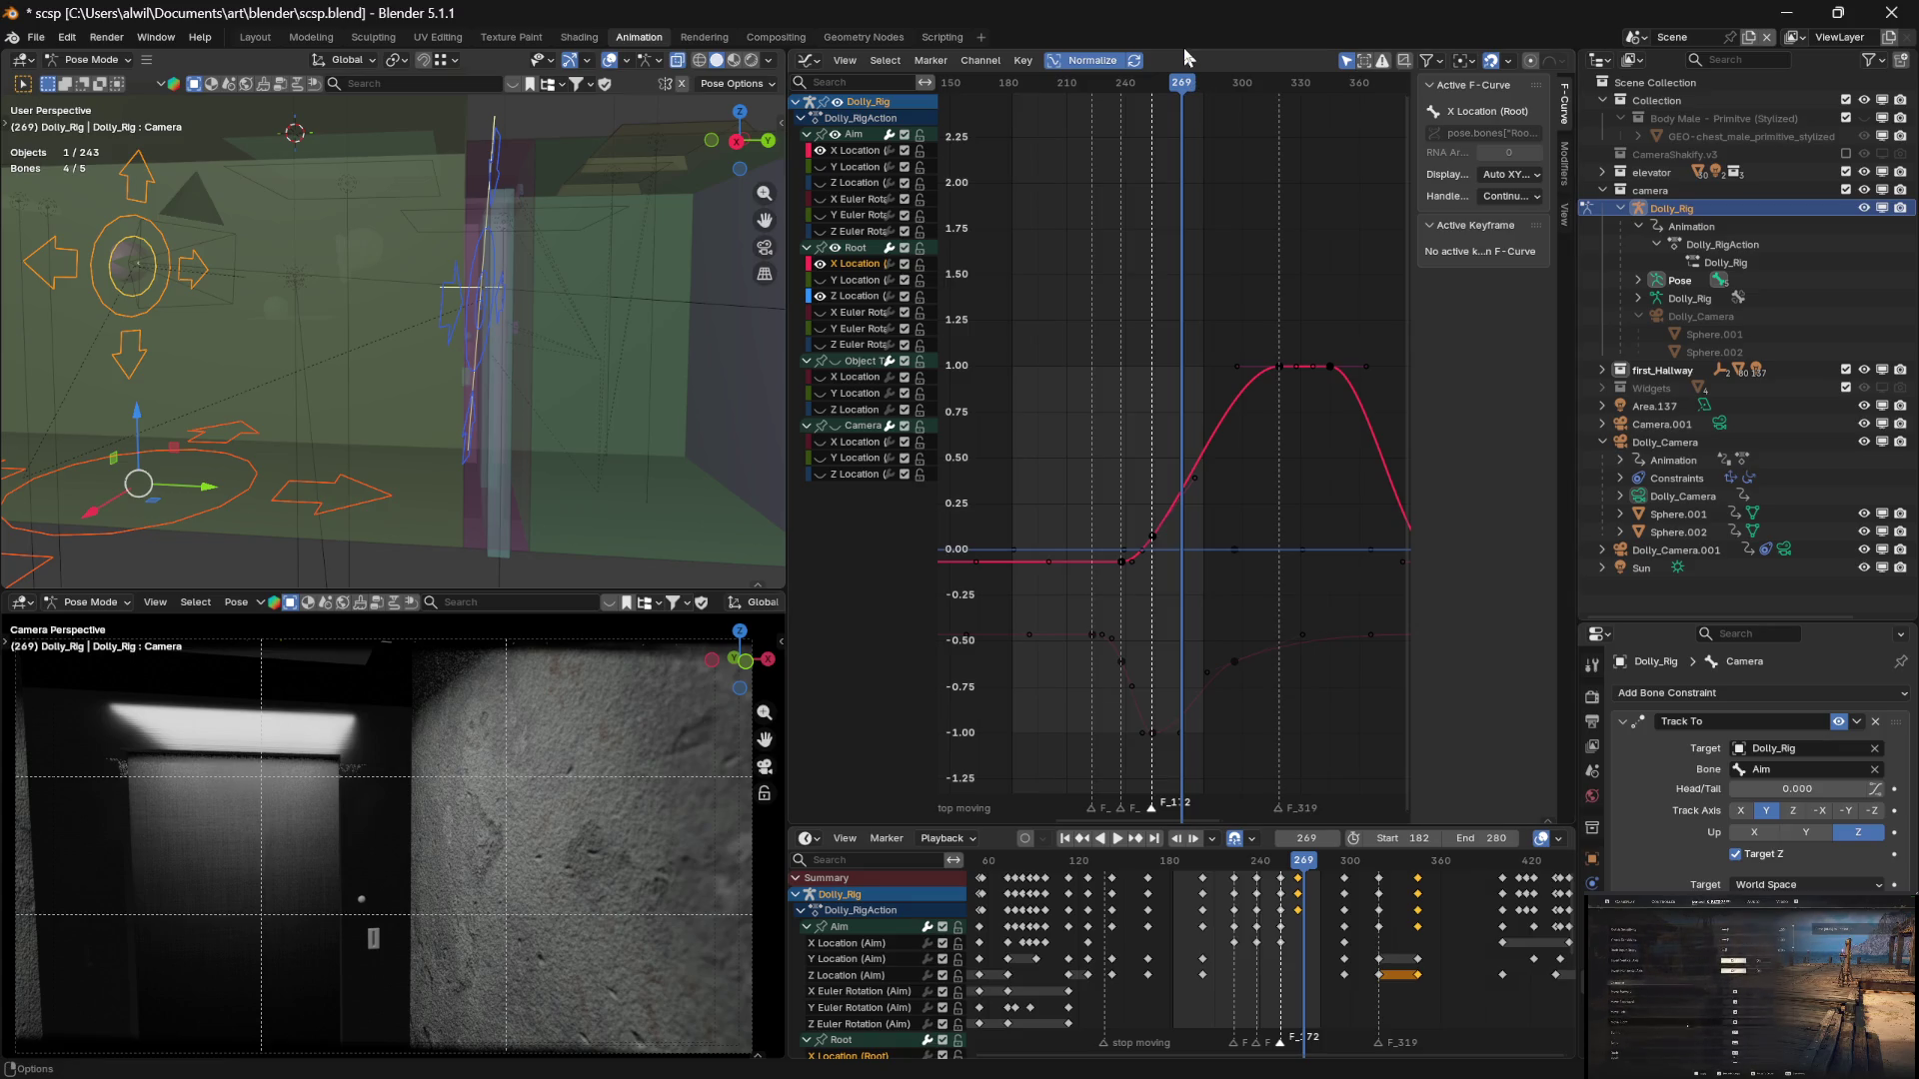
mouse_move(1181, 84)
mouse_down()
mouse_move(1132, 86)
mouse_move(1206, 78)
mouse_move(1105, 56)
mouse_move(1186, 85)
mouse_move(1150, 77)
mouse_up()
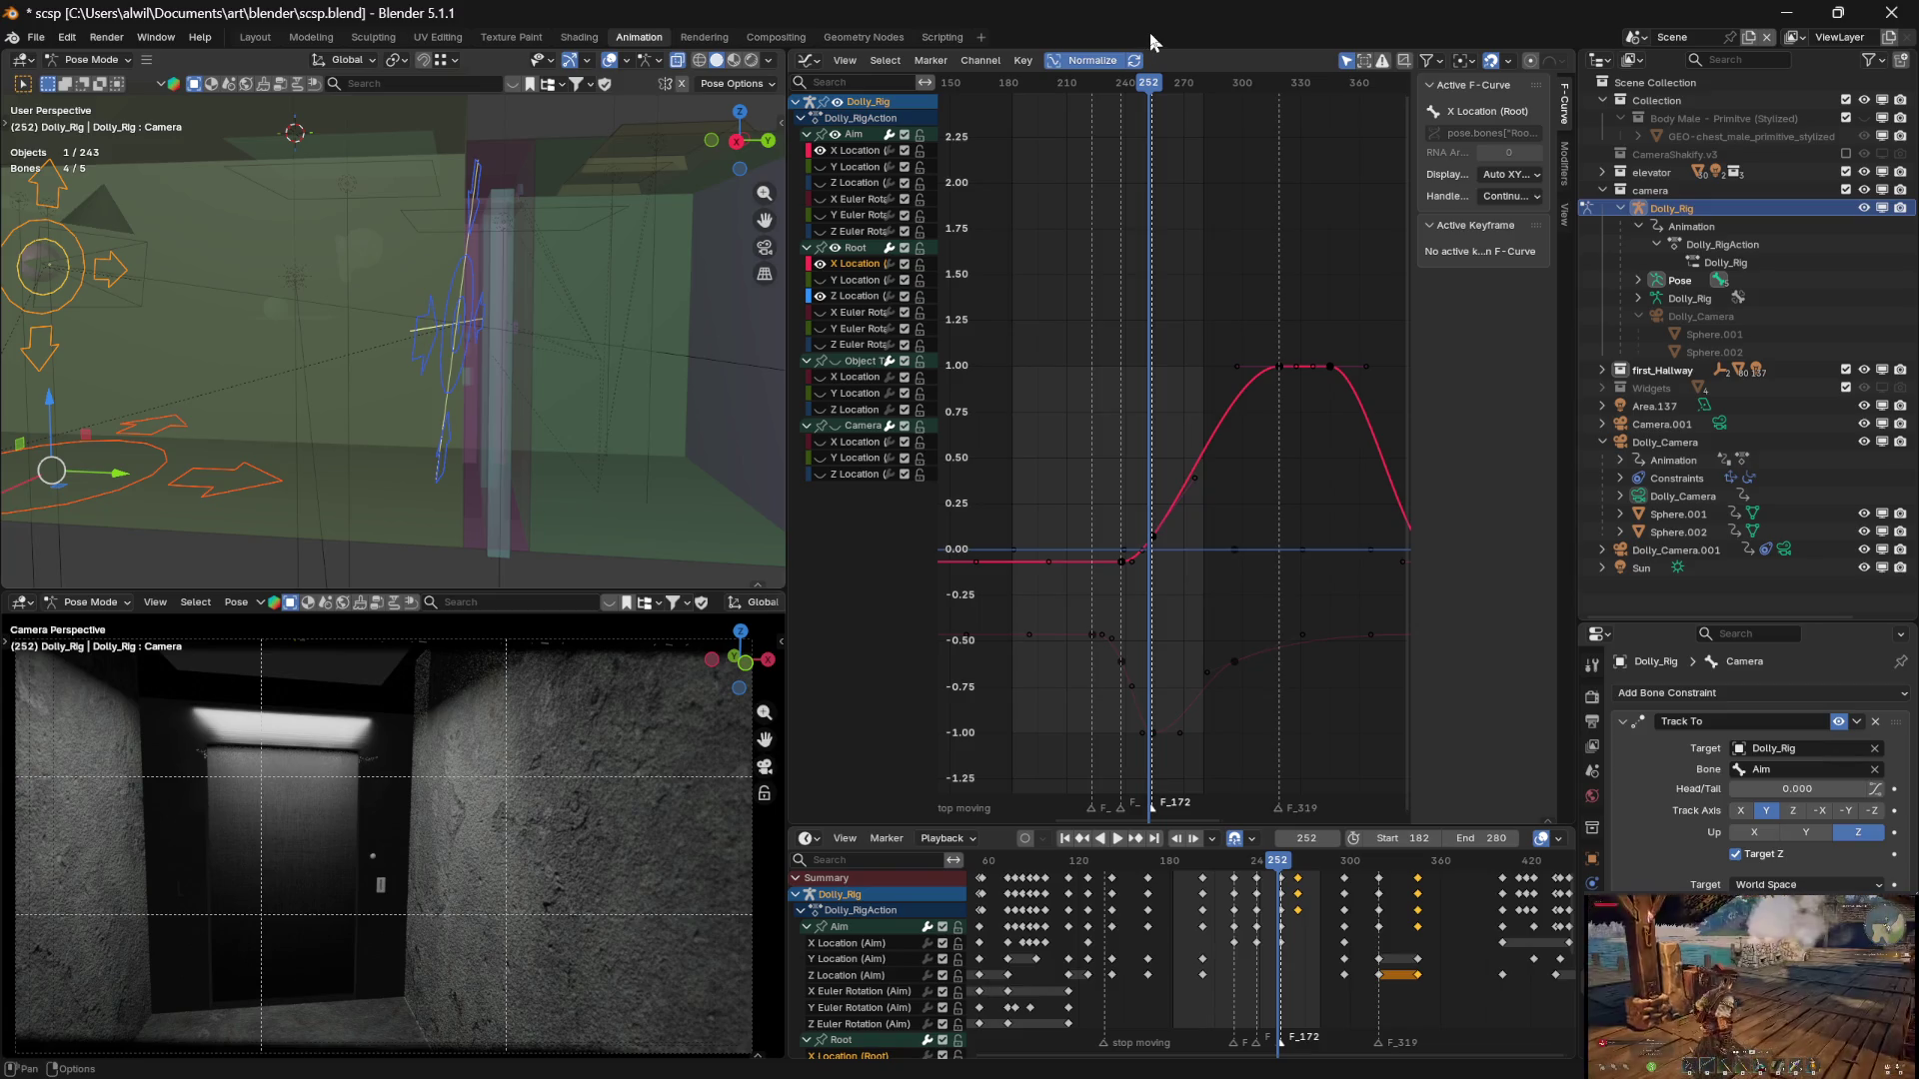
drag(1149, 82, 1123, 86)
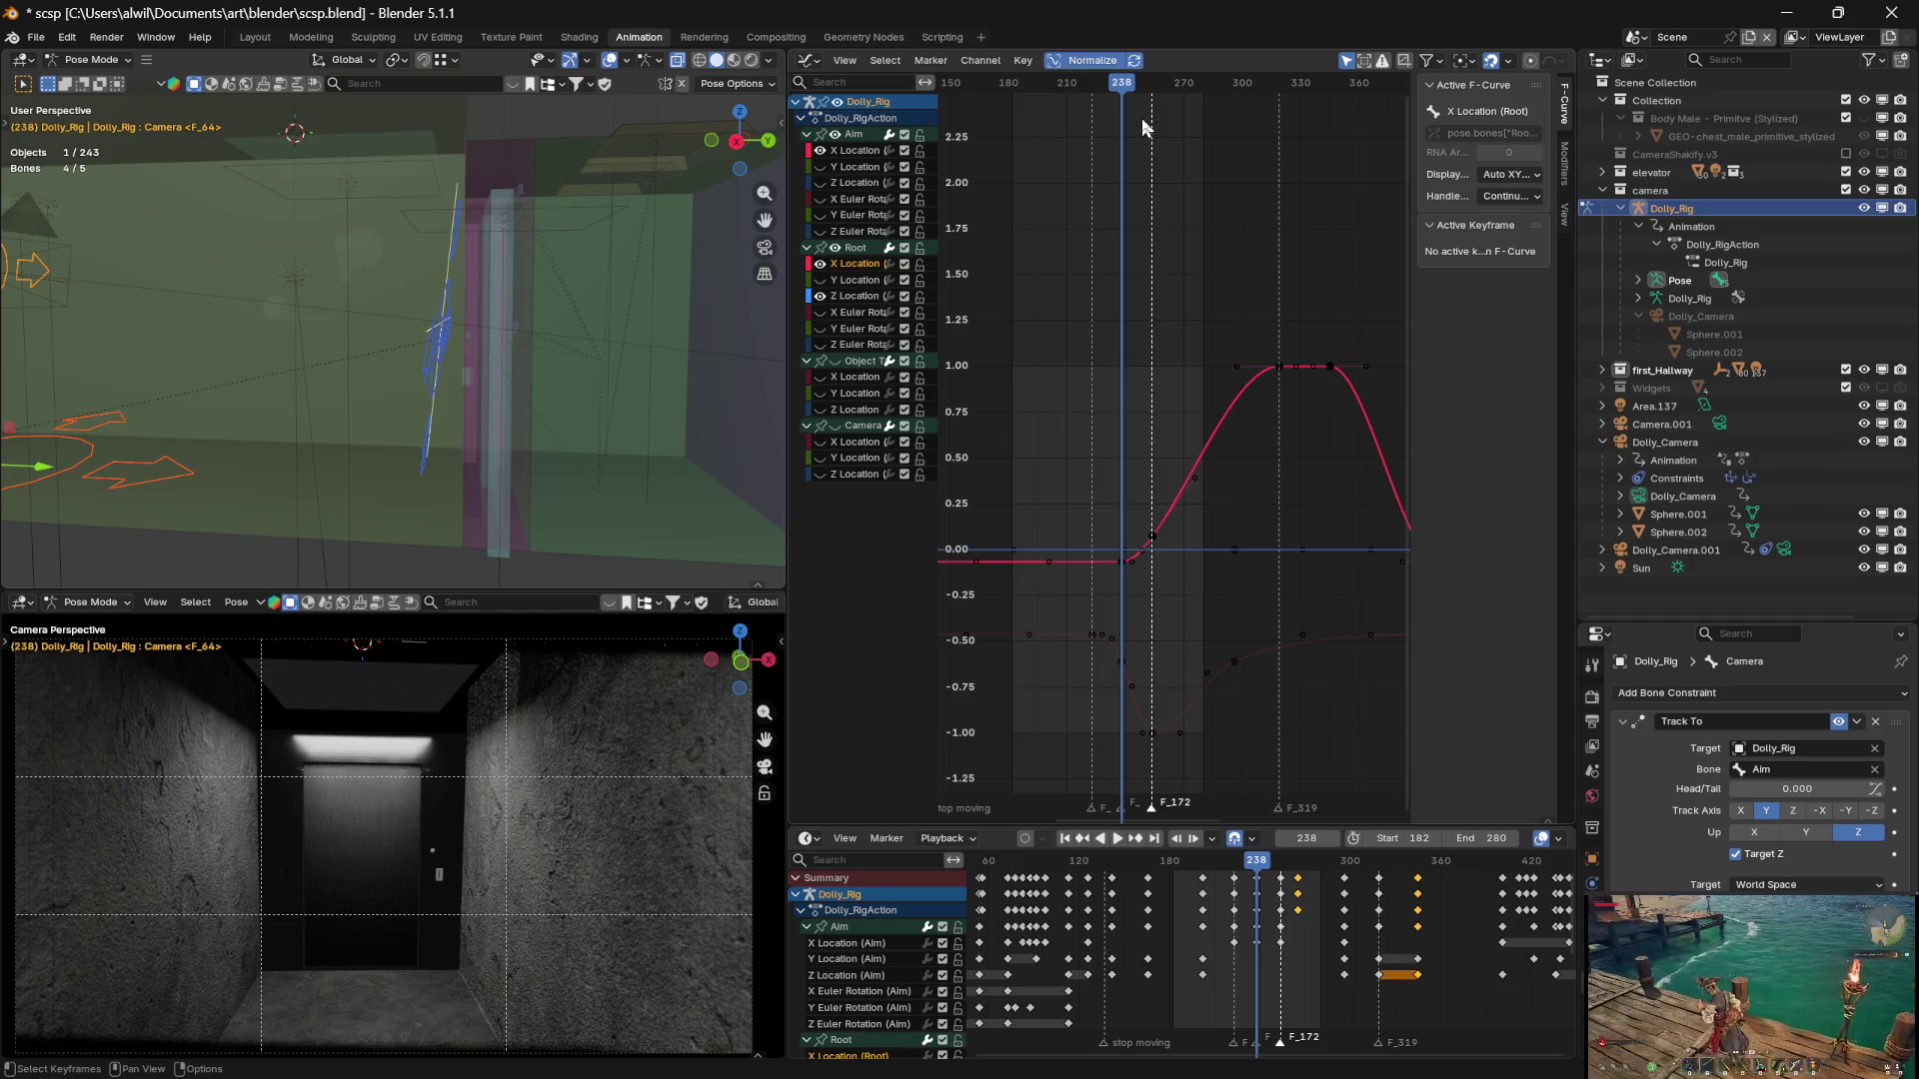
drag(1122, 86, 1124, 84)
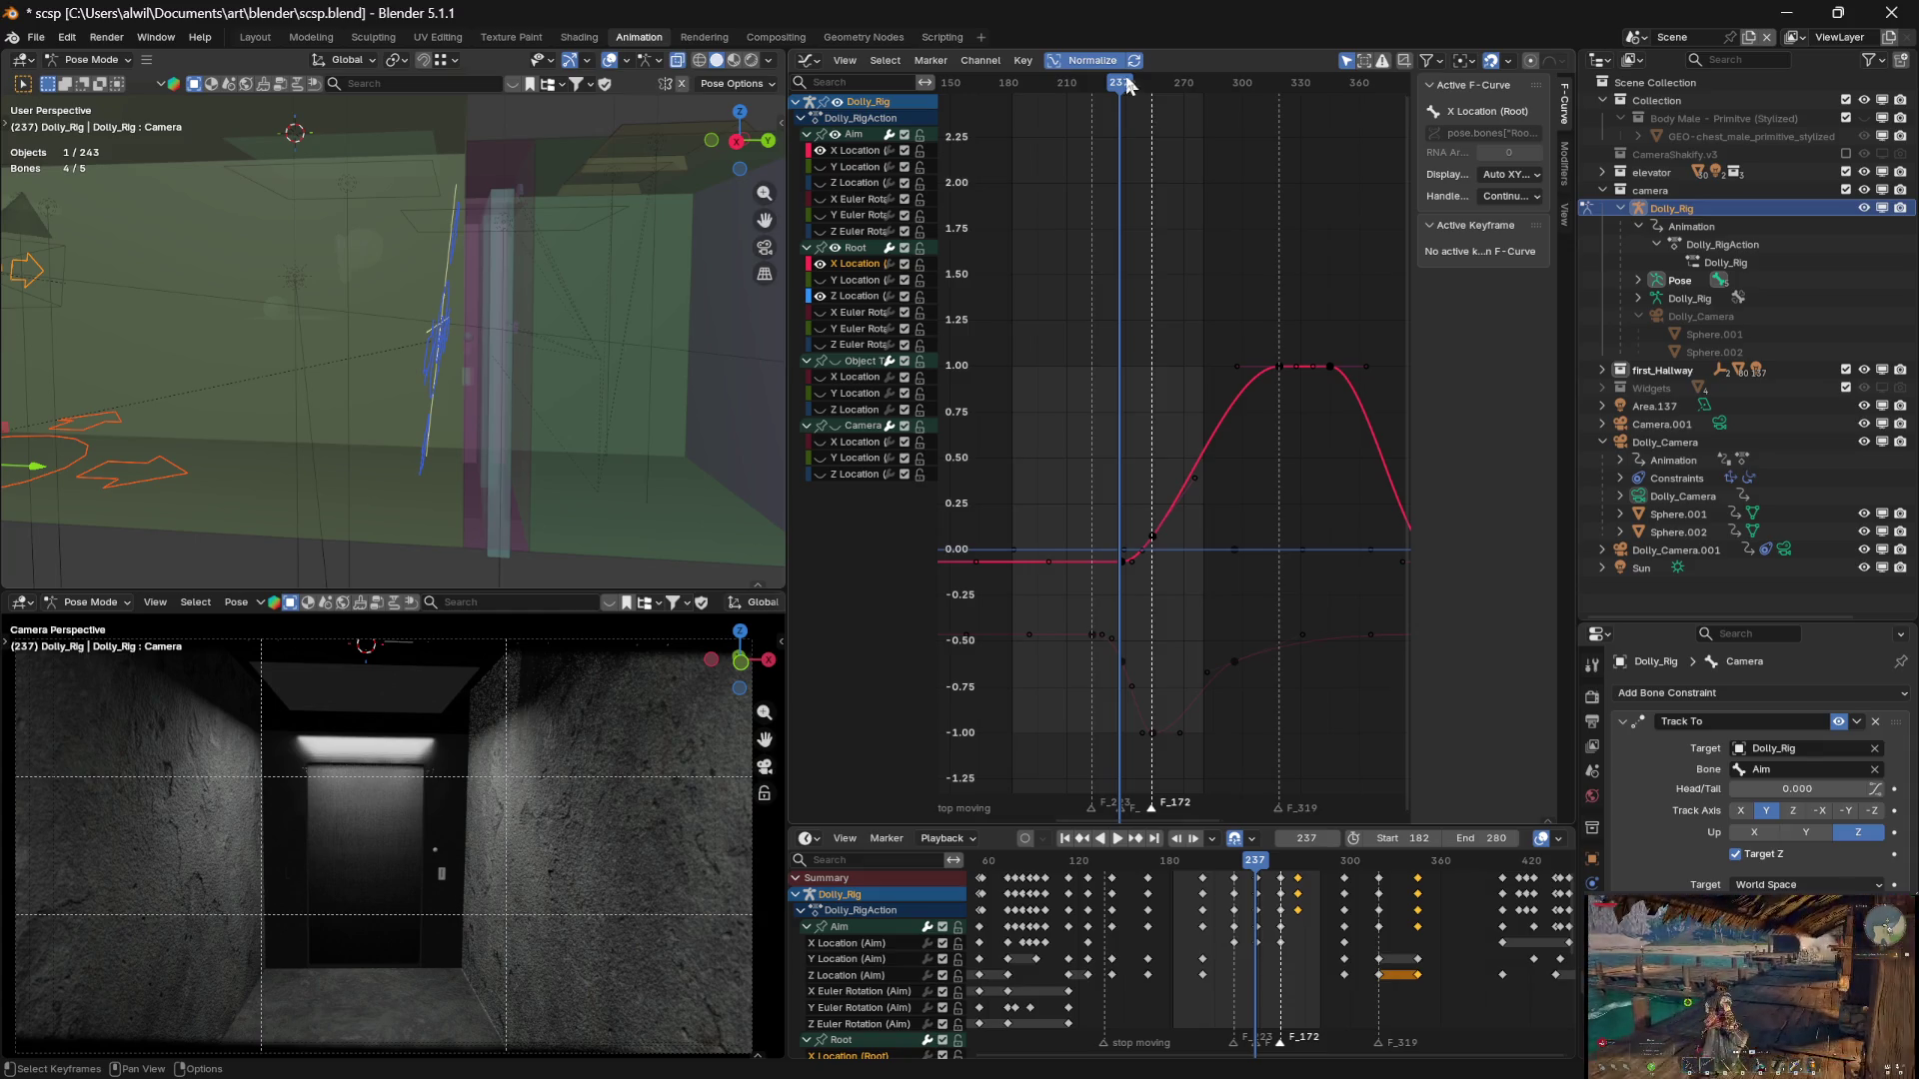
mouse_move(1121, 90)
mouse_down()
mouse_move(1097, 93)
mouse_move(1121, 91)
mouse_up()
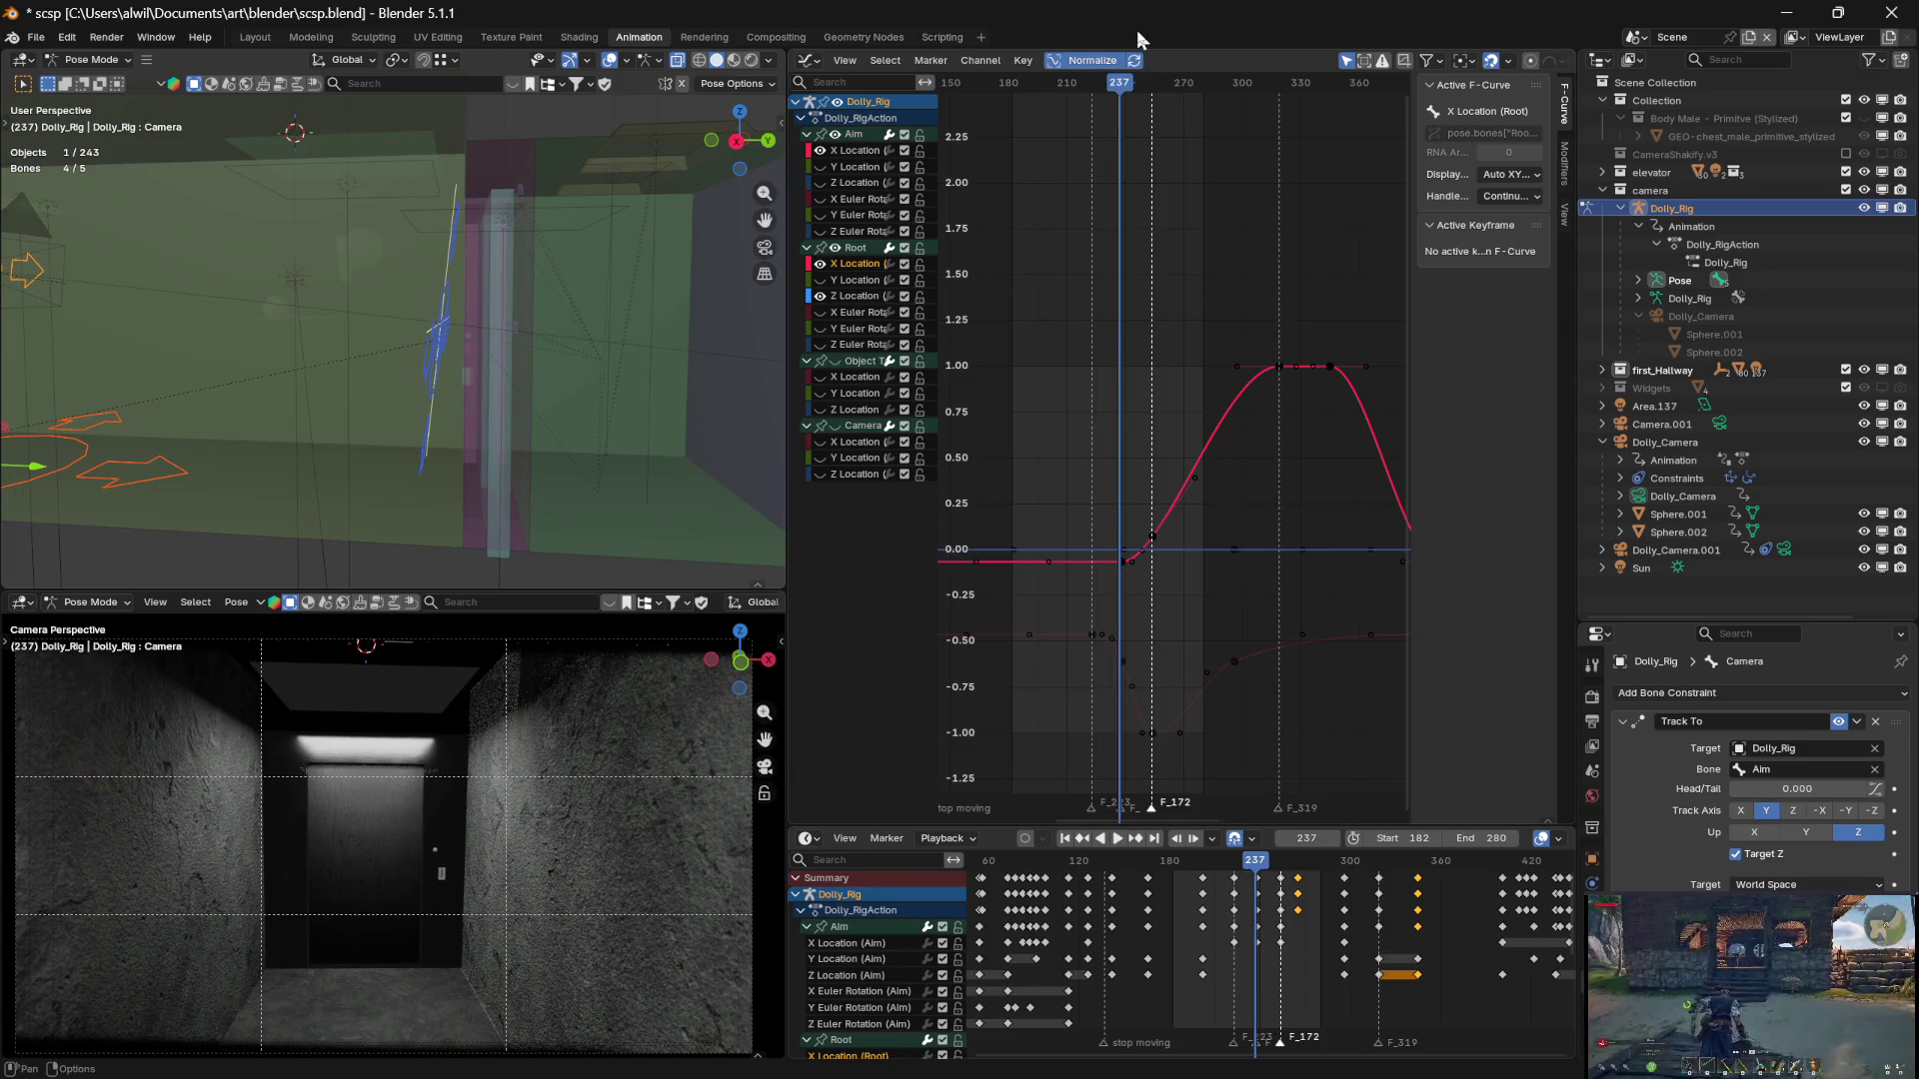
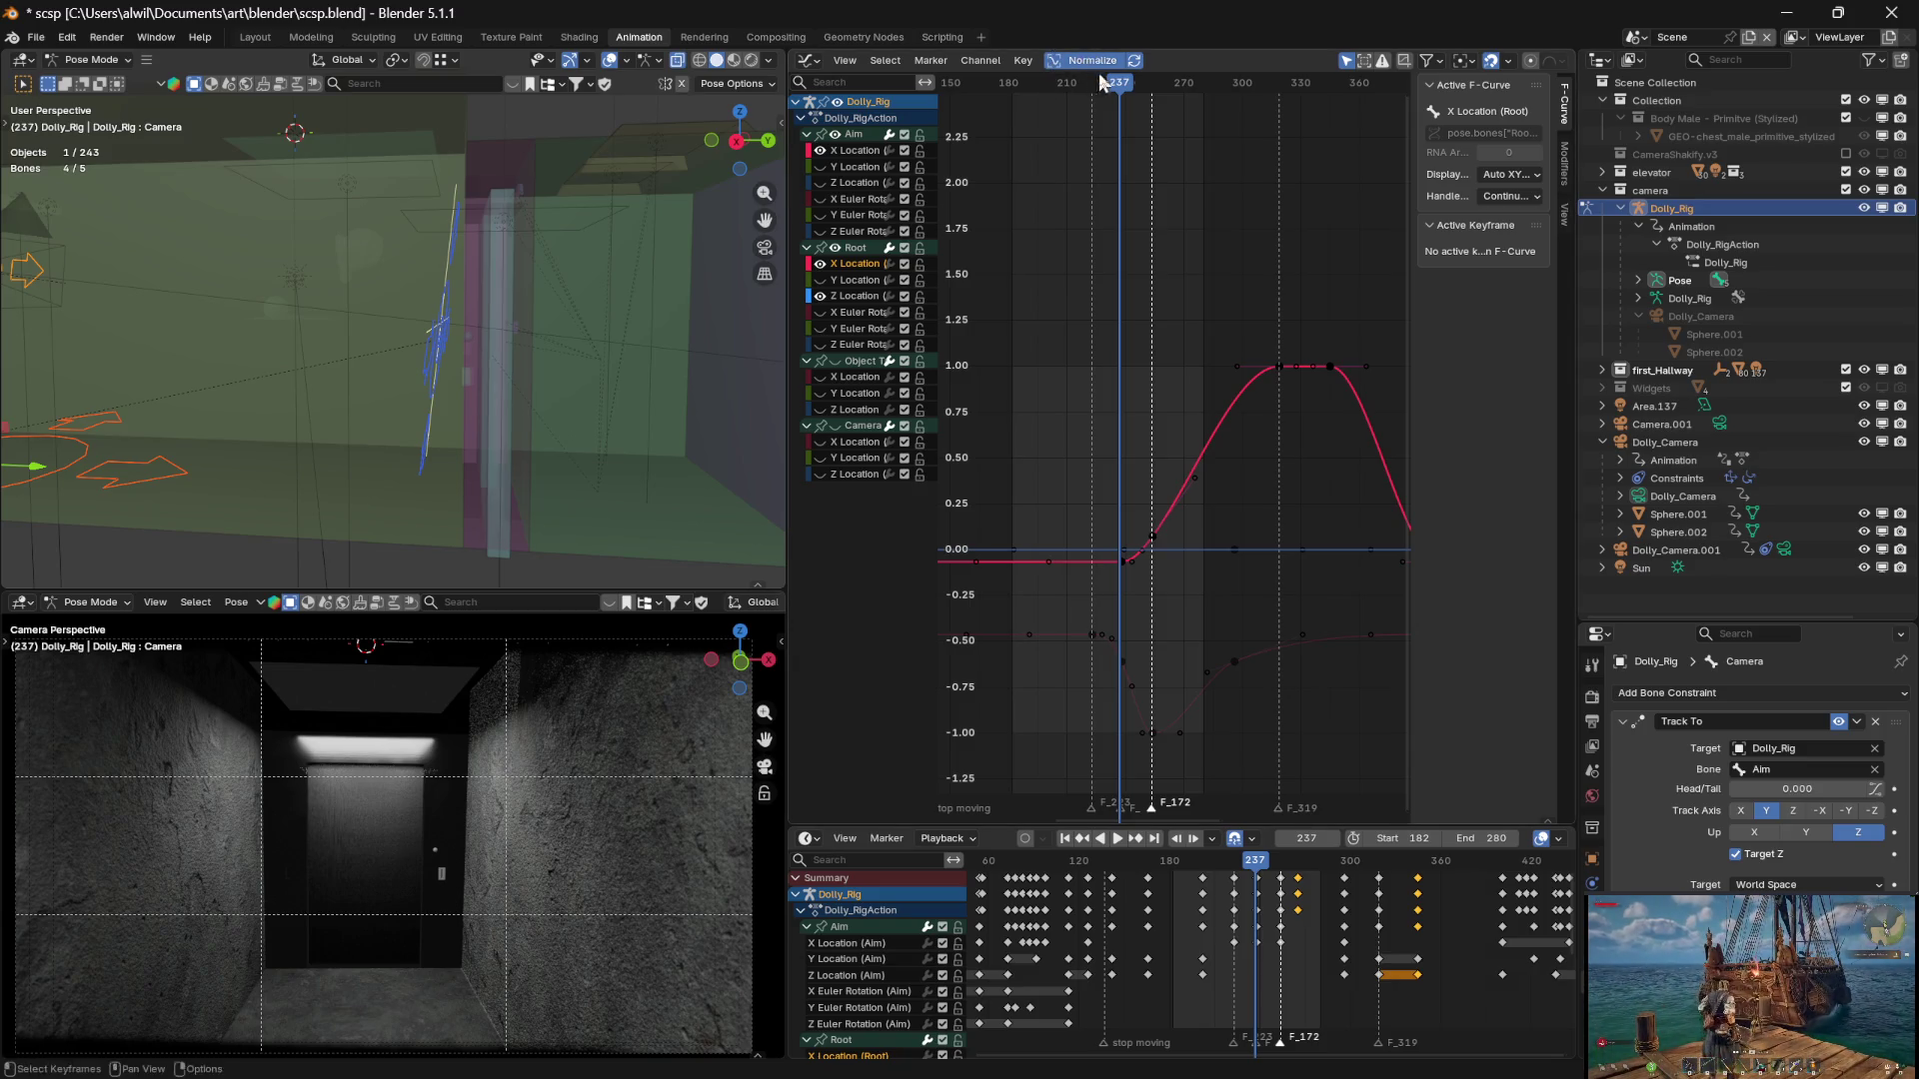
Park the playhead on frame 254 and select the Aim X Location low keyframe there (-0.676)
mouse_move(1119, 91)
mouse_down()
mouse_move(1251, 95)
mouse_move(1155, 84)
mouse_up()
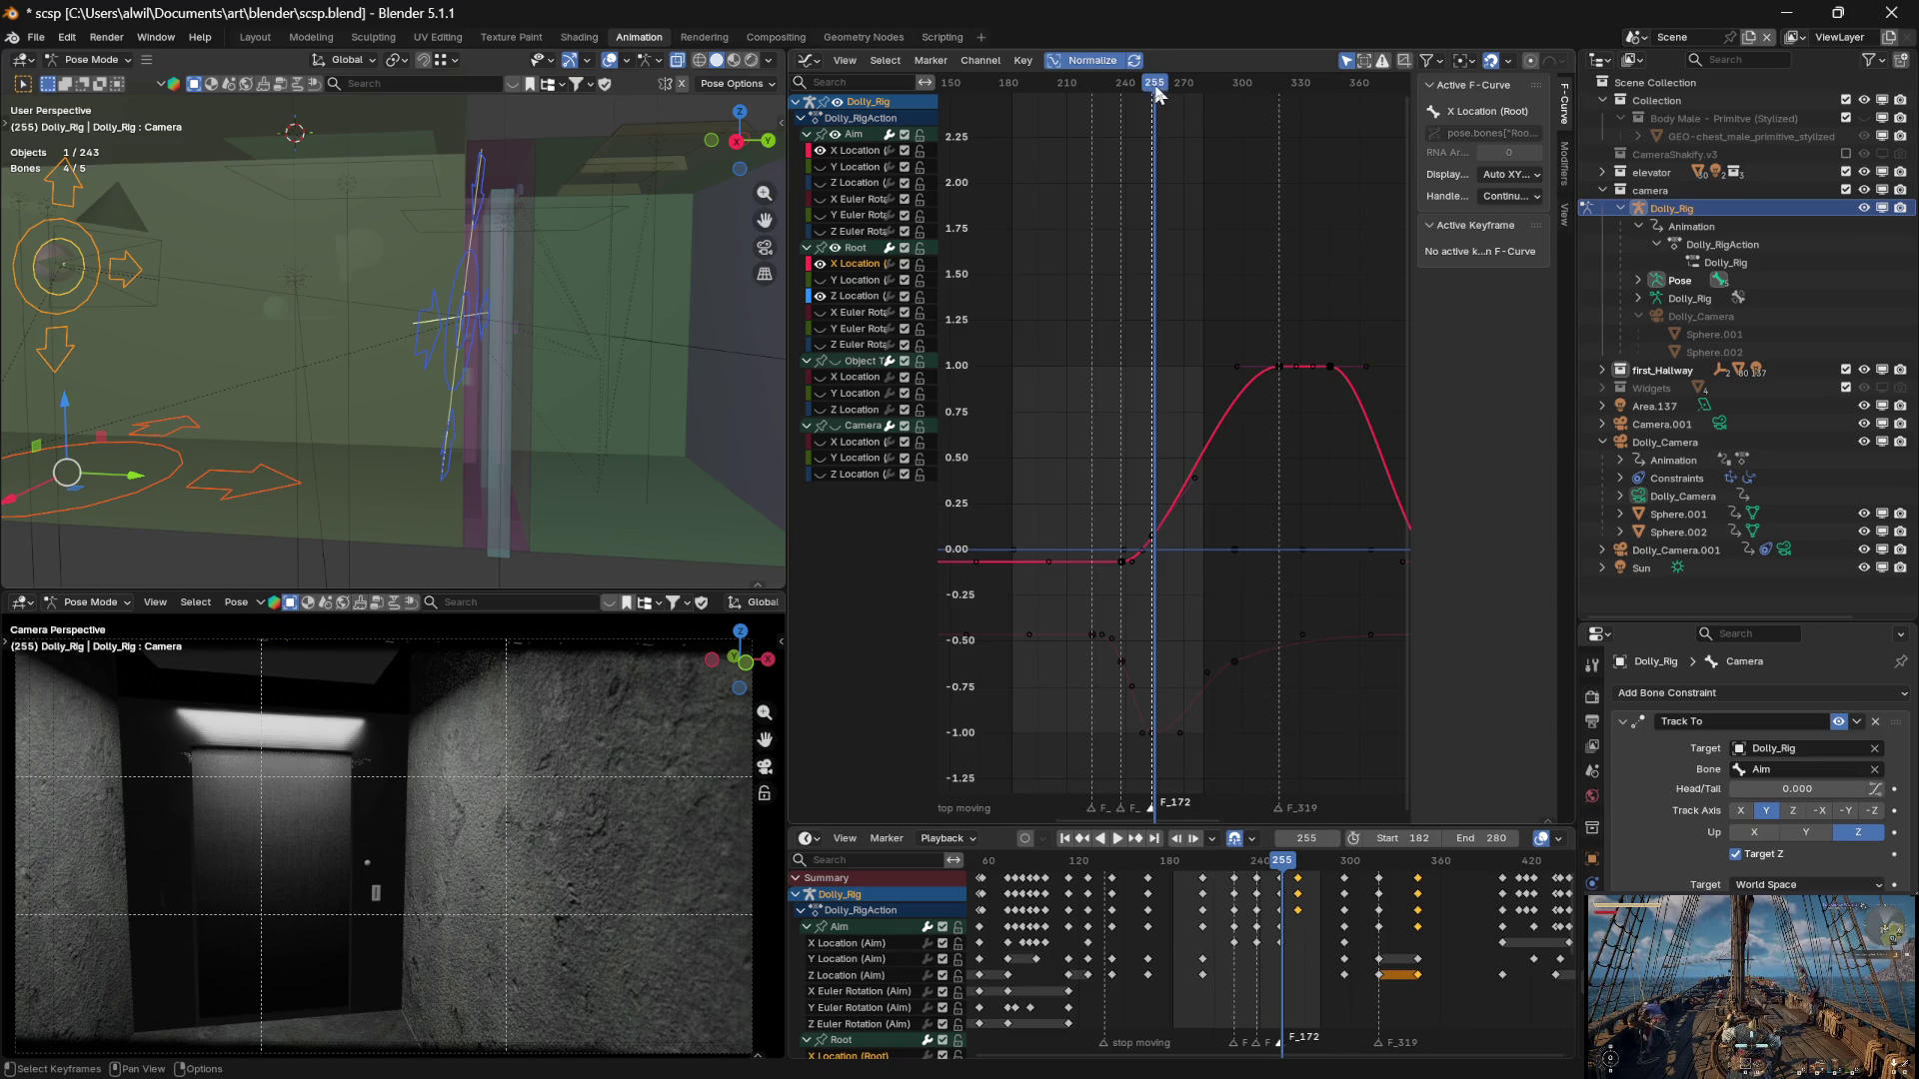
key(Left)
click(1154, 735)
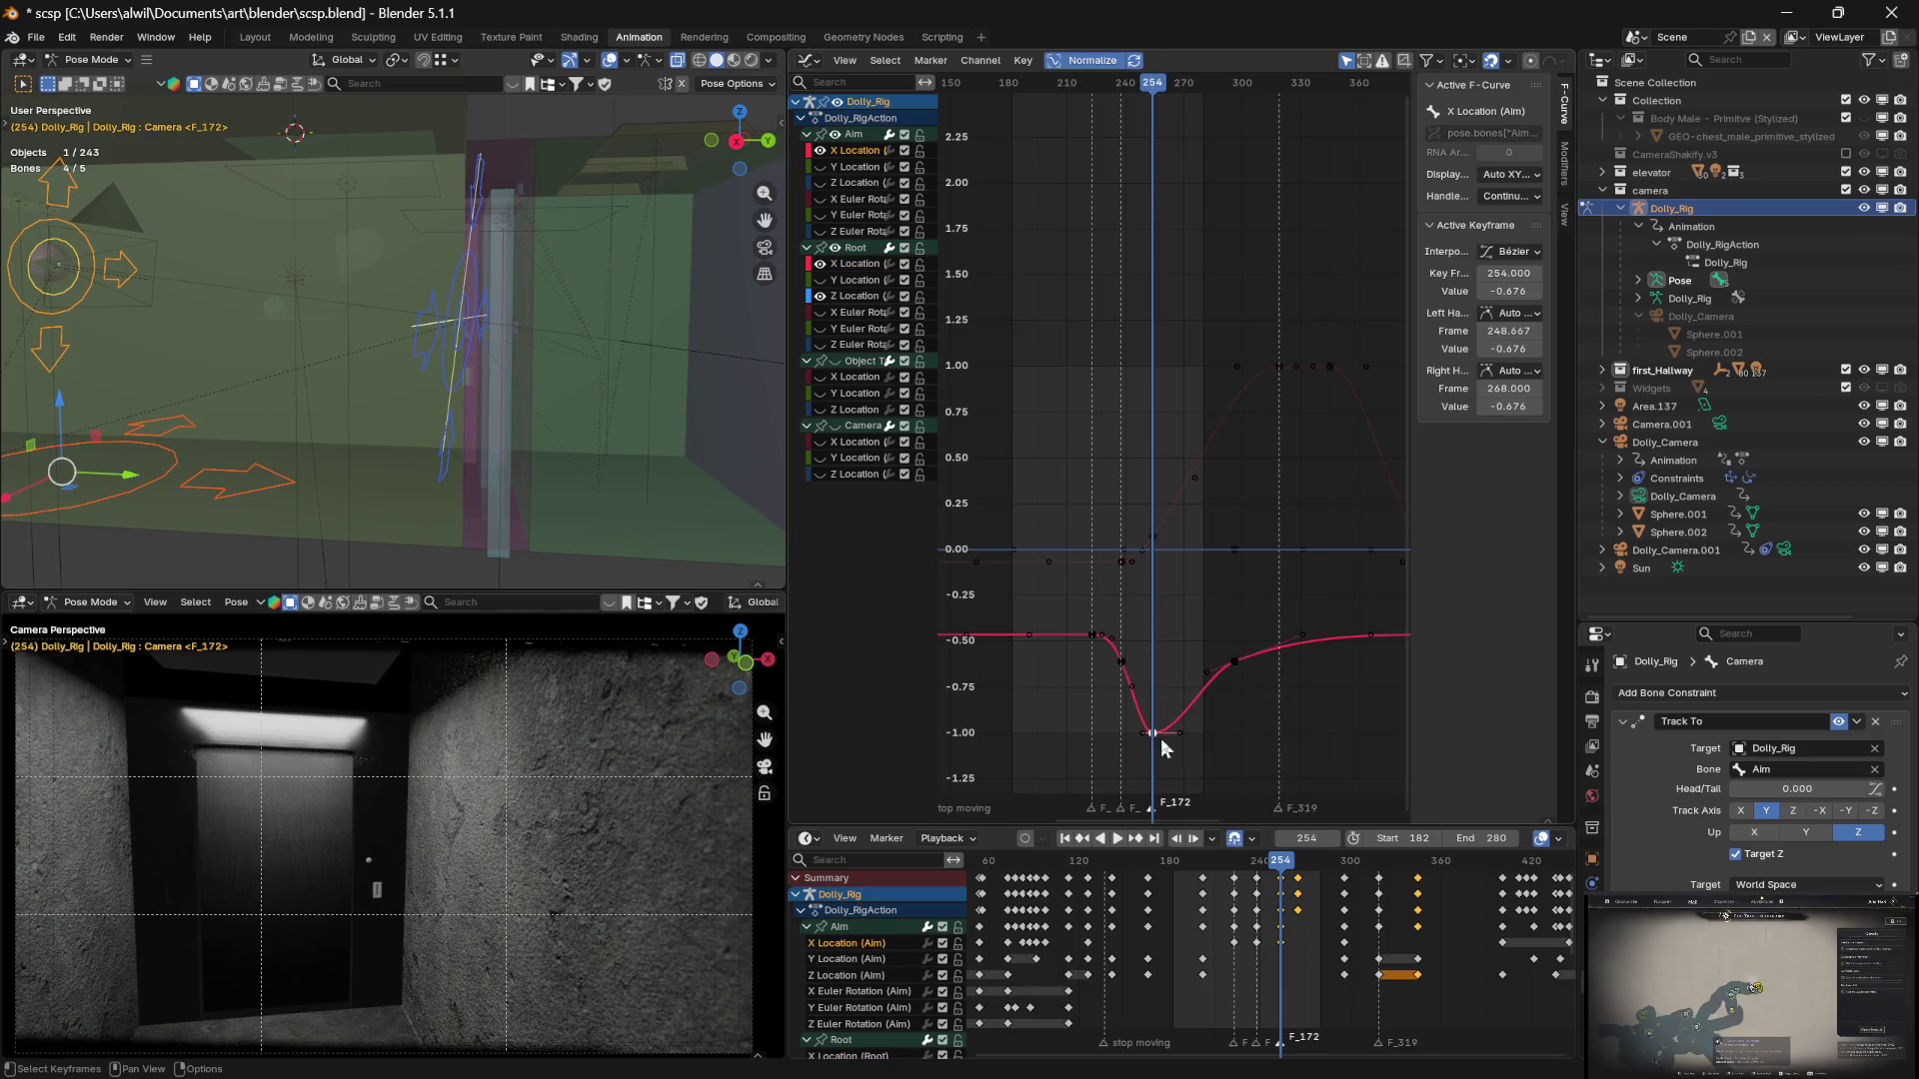
Play the elevator hallway shot and scrub frames 250–345 around the Aim X Location dip
mouse_move(1167, 730)
mouse_down()
mouse_move(1159, 744)
mouse_move(1153, 643)
mouse_move(1155, 731)
mouse_up()
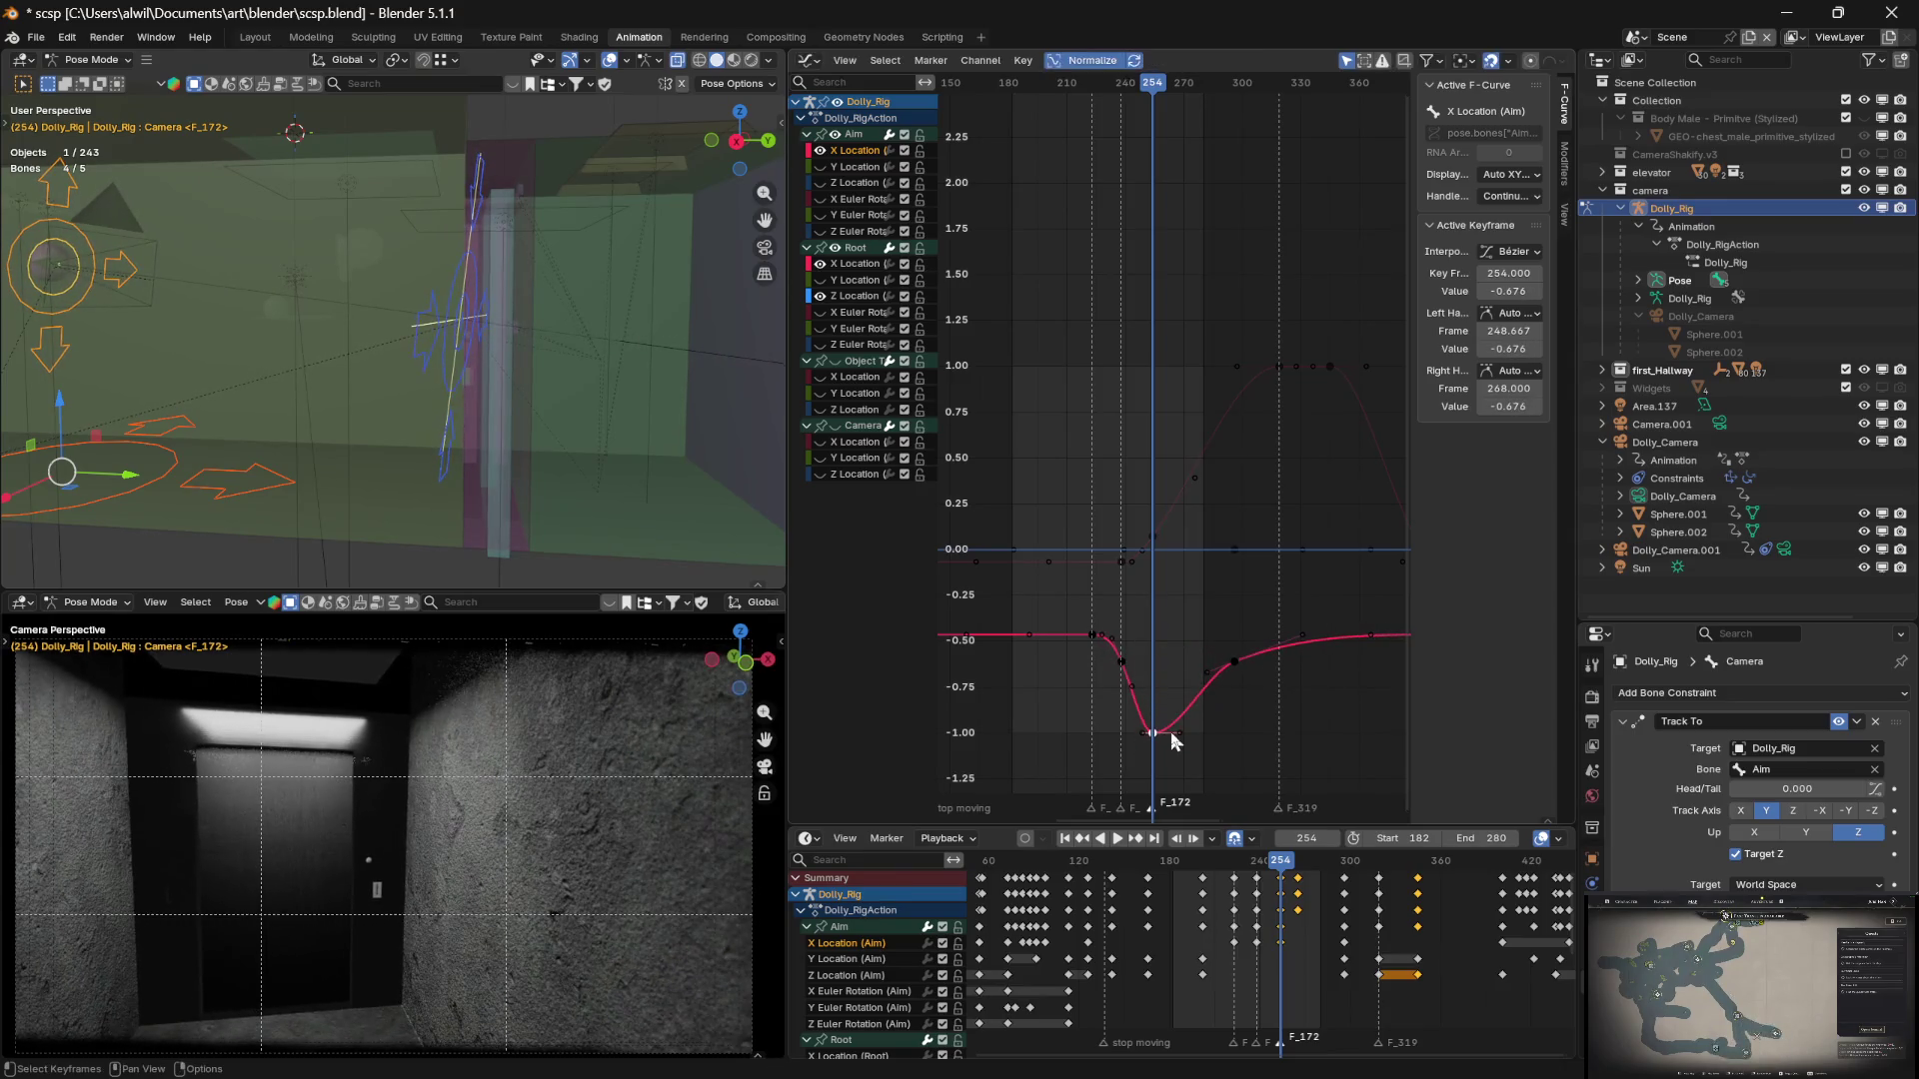
key(space)
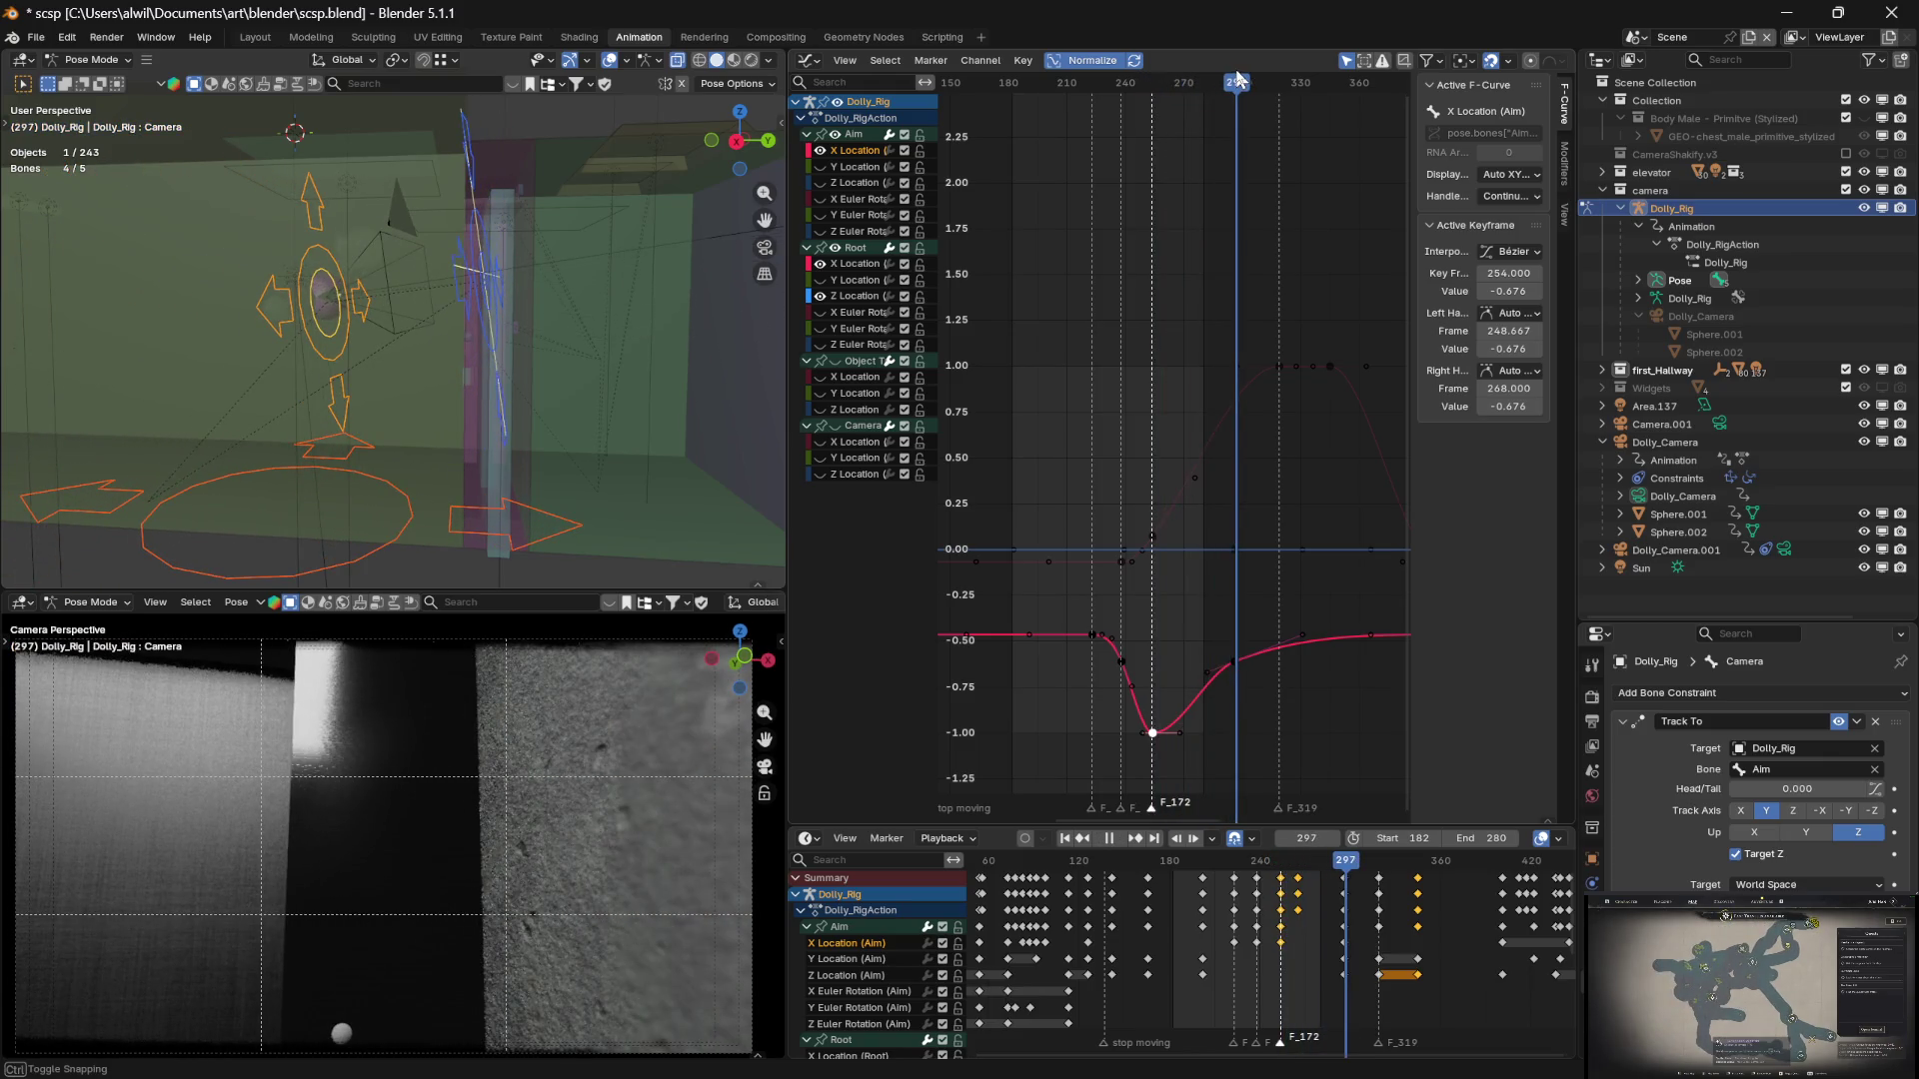
mouse_move(1226, 68)
mouse_down()
mouse_move(1187, 70)
mouse_move(1340, 64)
mouse_move(1117, 86)
mouse_move(1155, 88)
mouse_up()
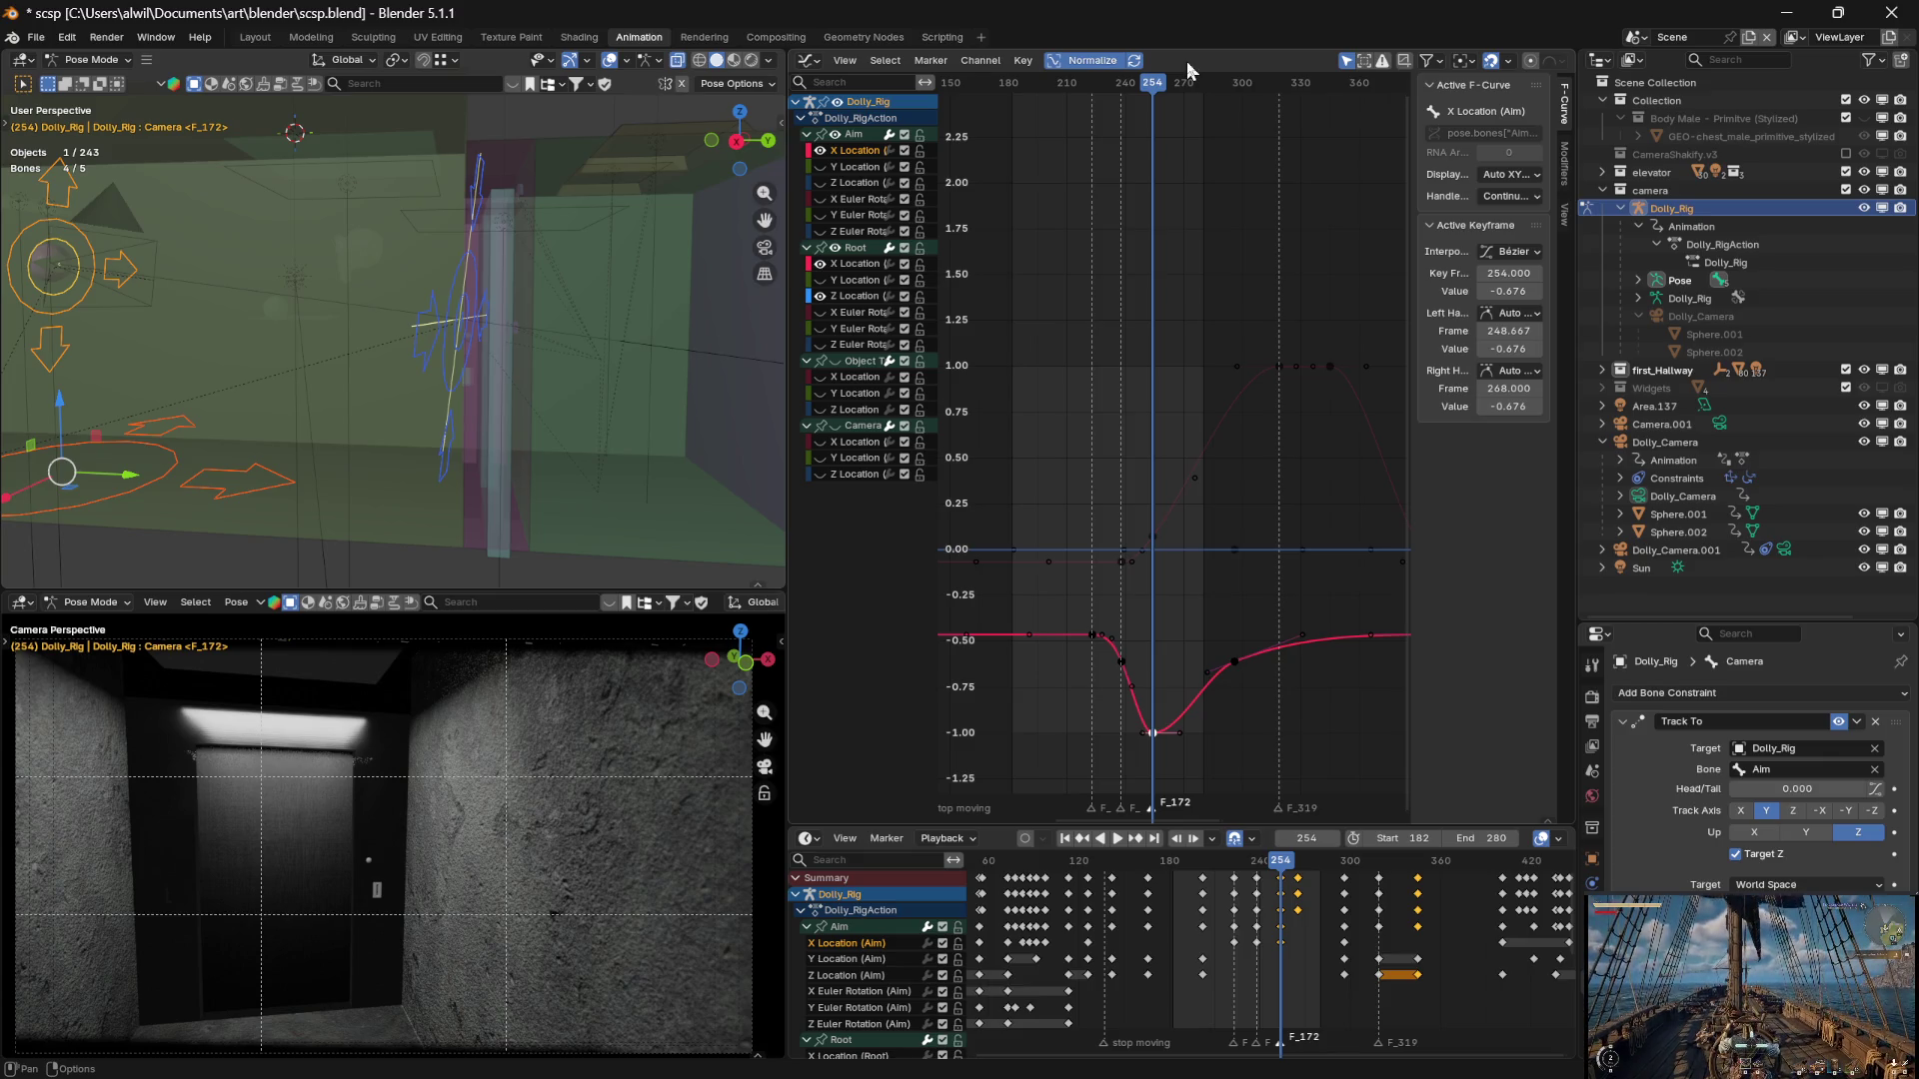
drag(1153, 82, 1154, 89)
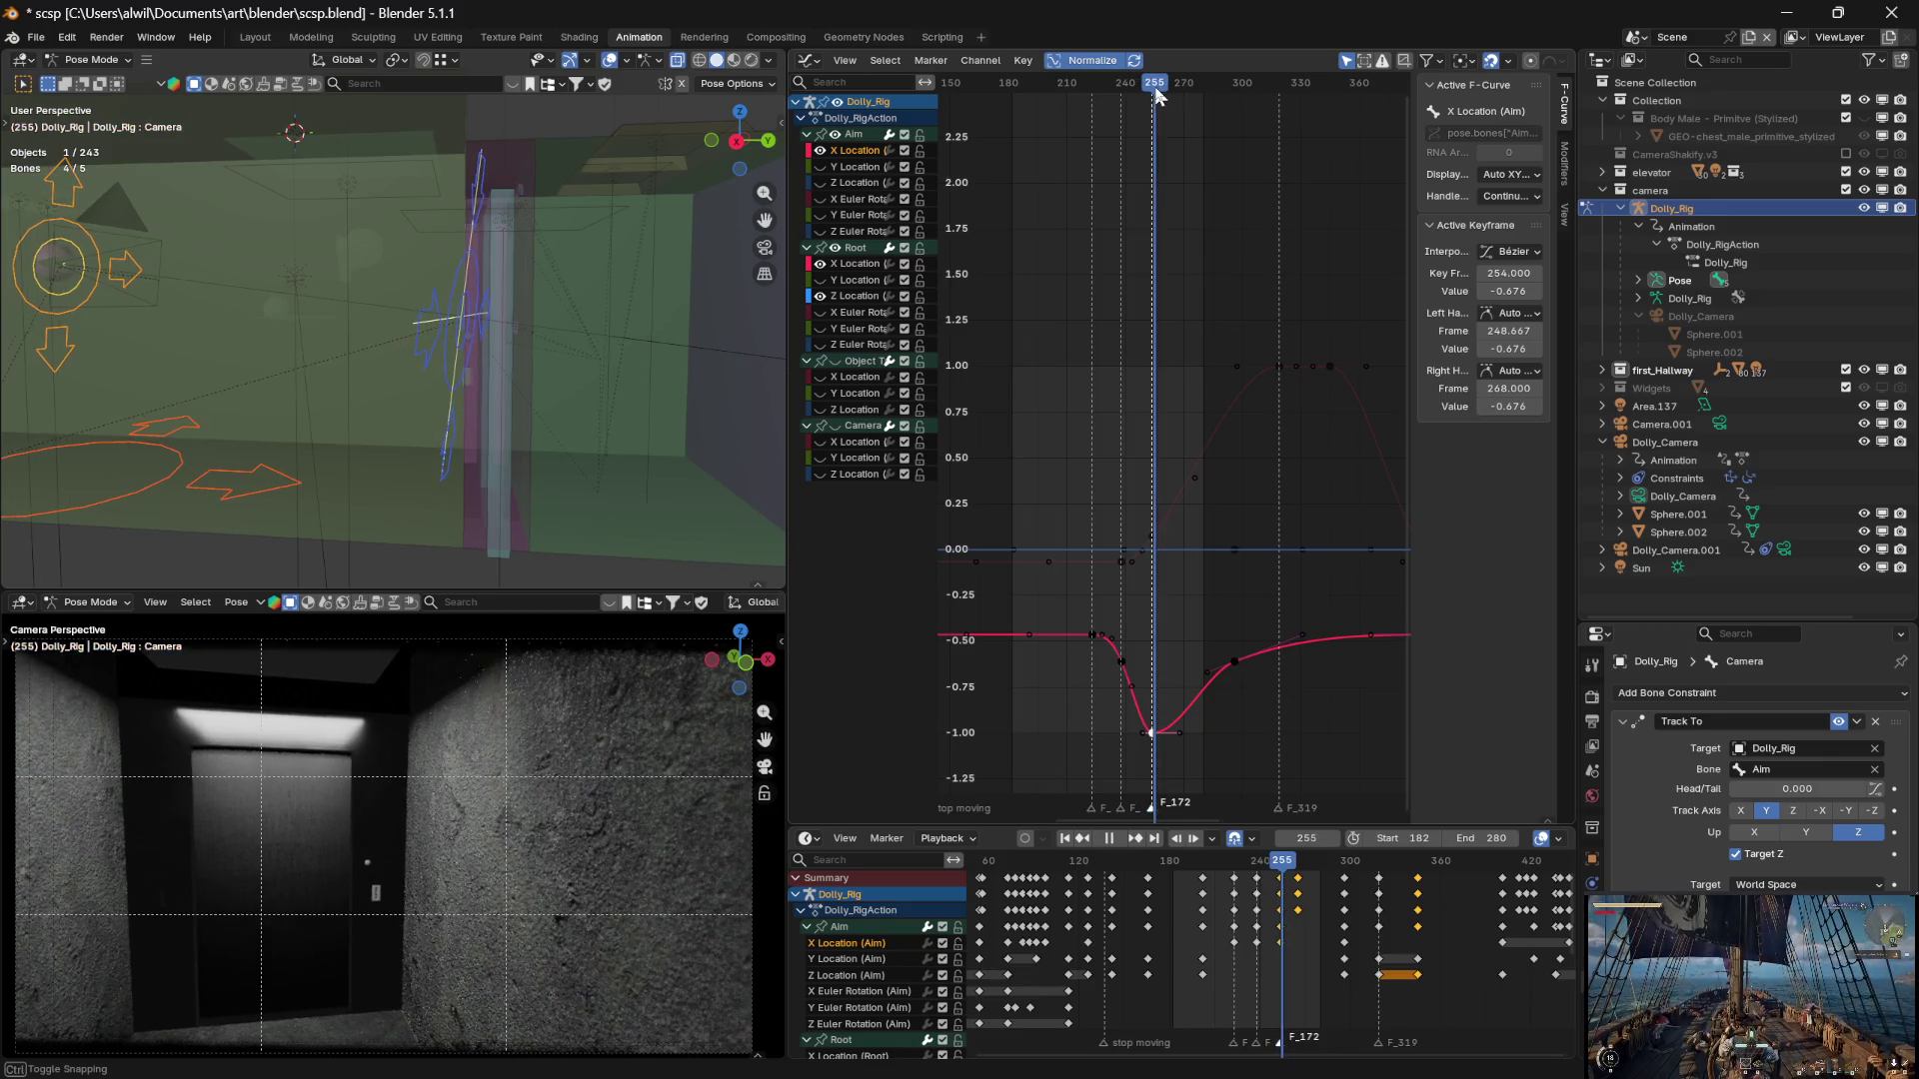
drag(1154, 90, 1154, 90)
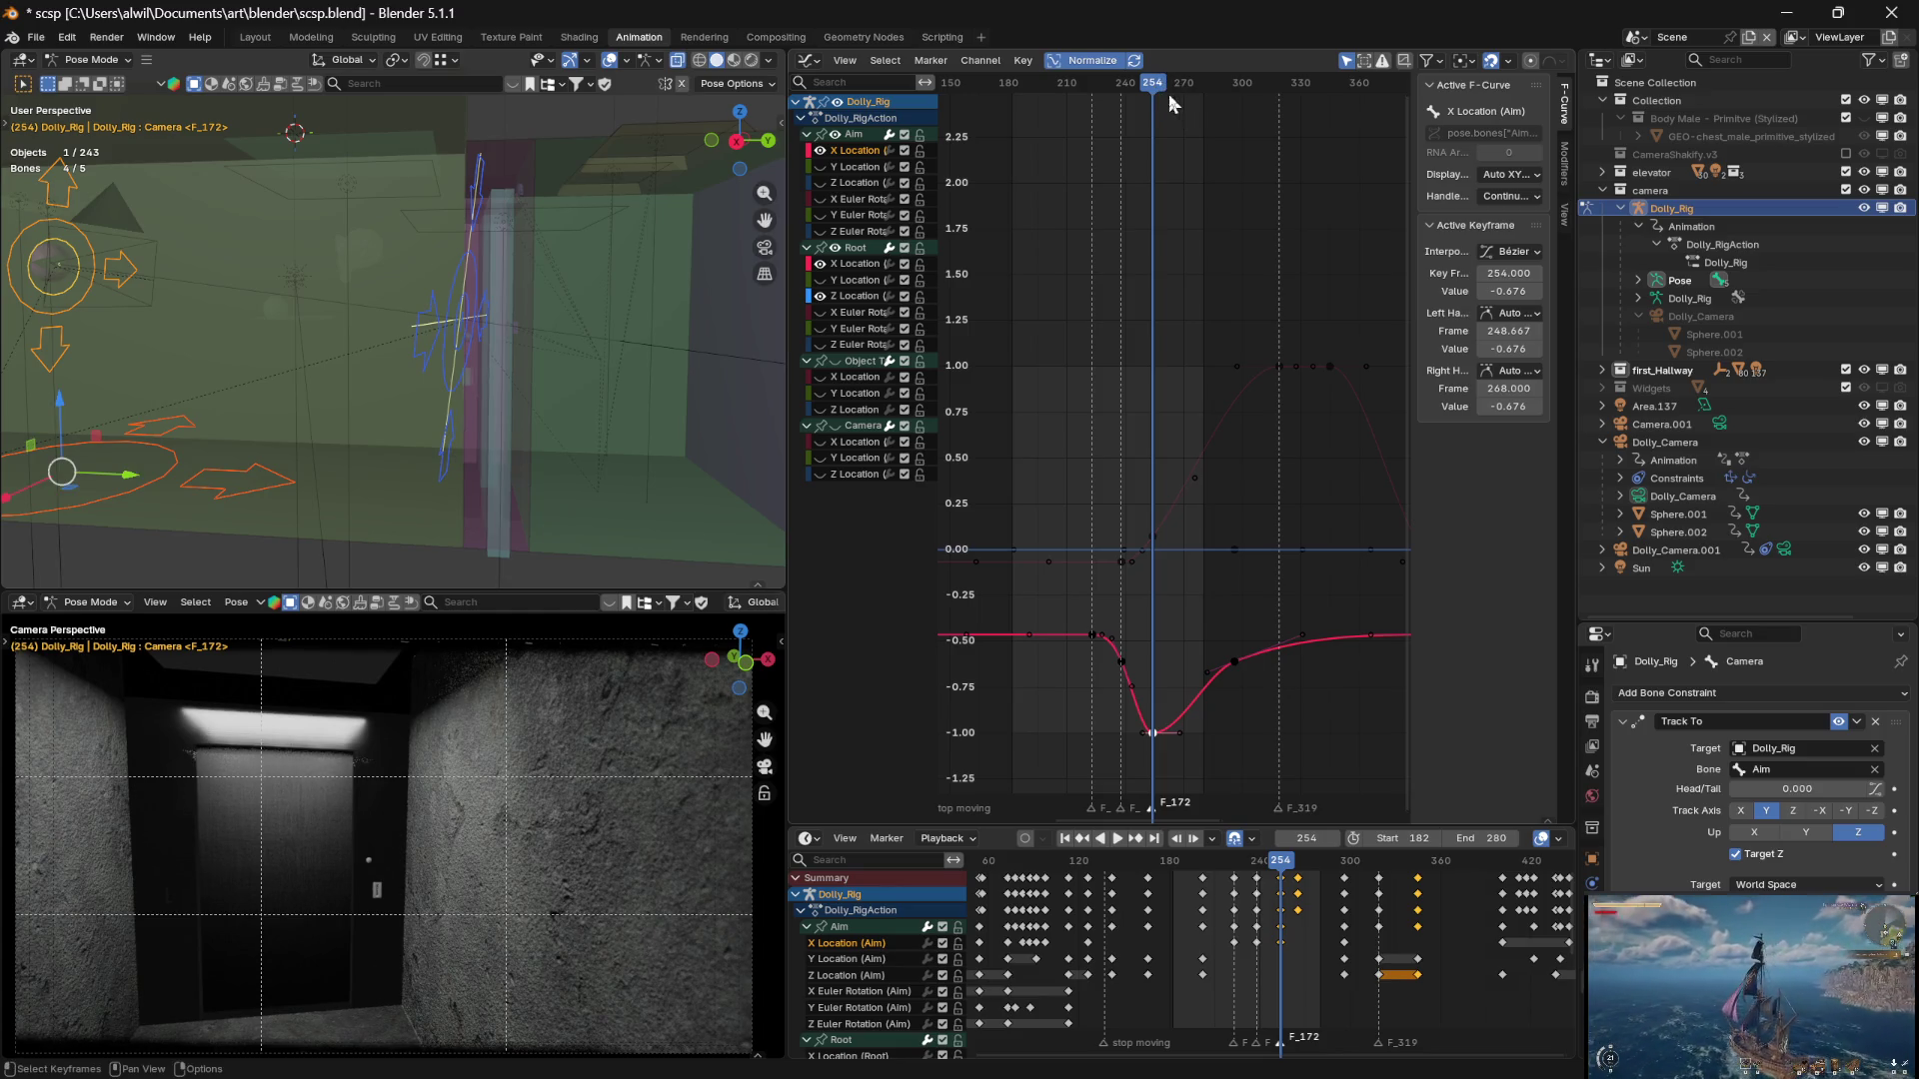
mouse_move(1155, 90)
mouse_down()
mouse_move(1230, 92)
mouse_move(1148, 90)
mouse_move(1117, 65)
mouse_move(1184, 93)
mouse_up()
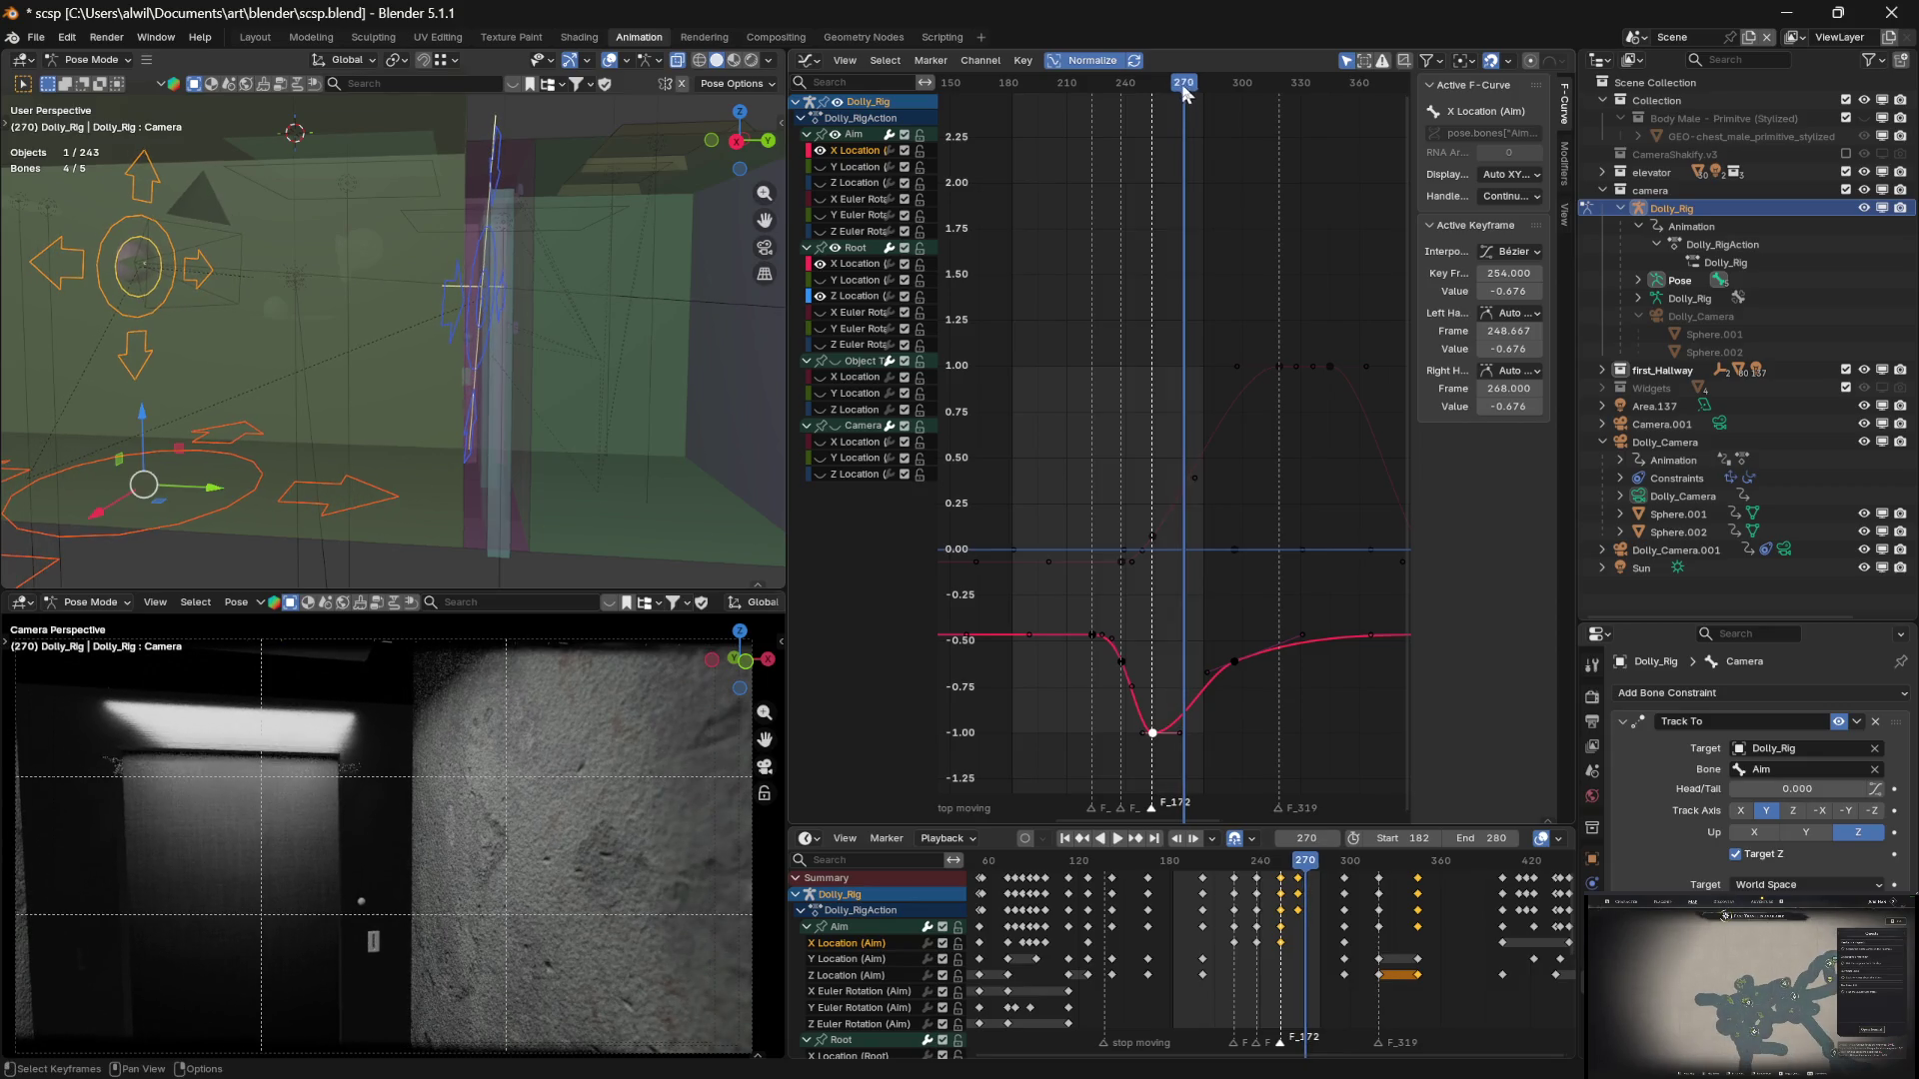
Slide the Aim X Location keyframe in time from frame 296 to frame 270
click(1235, 662)
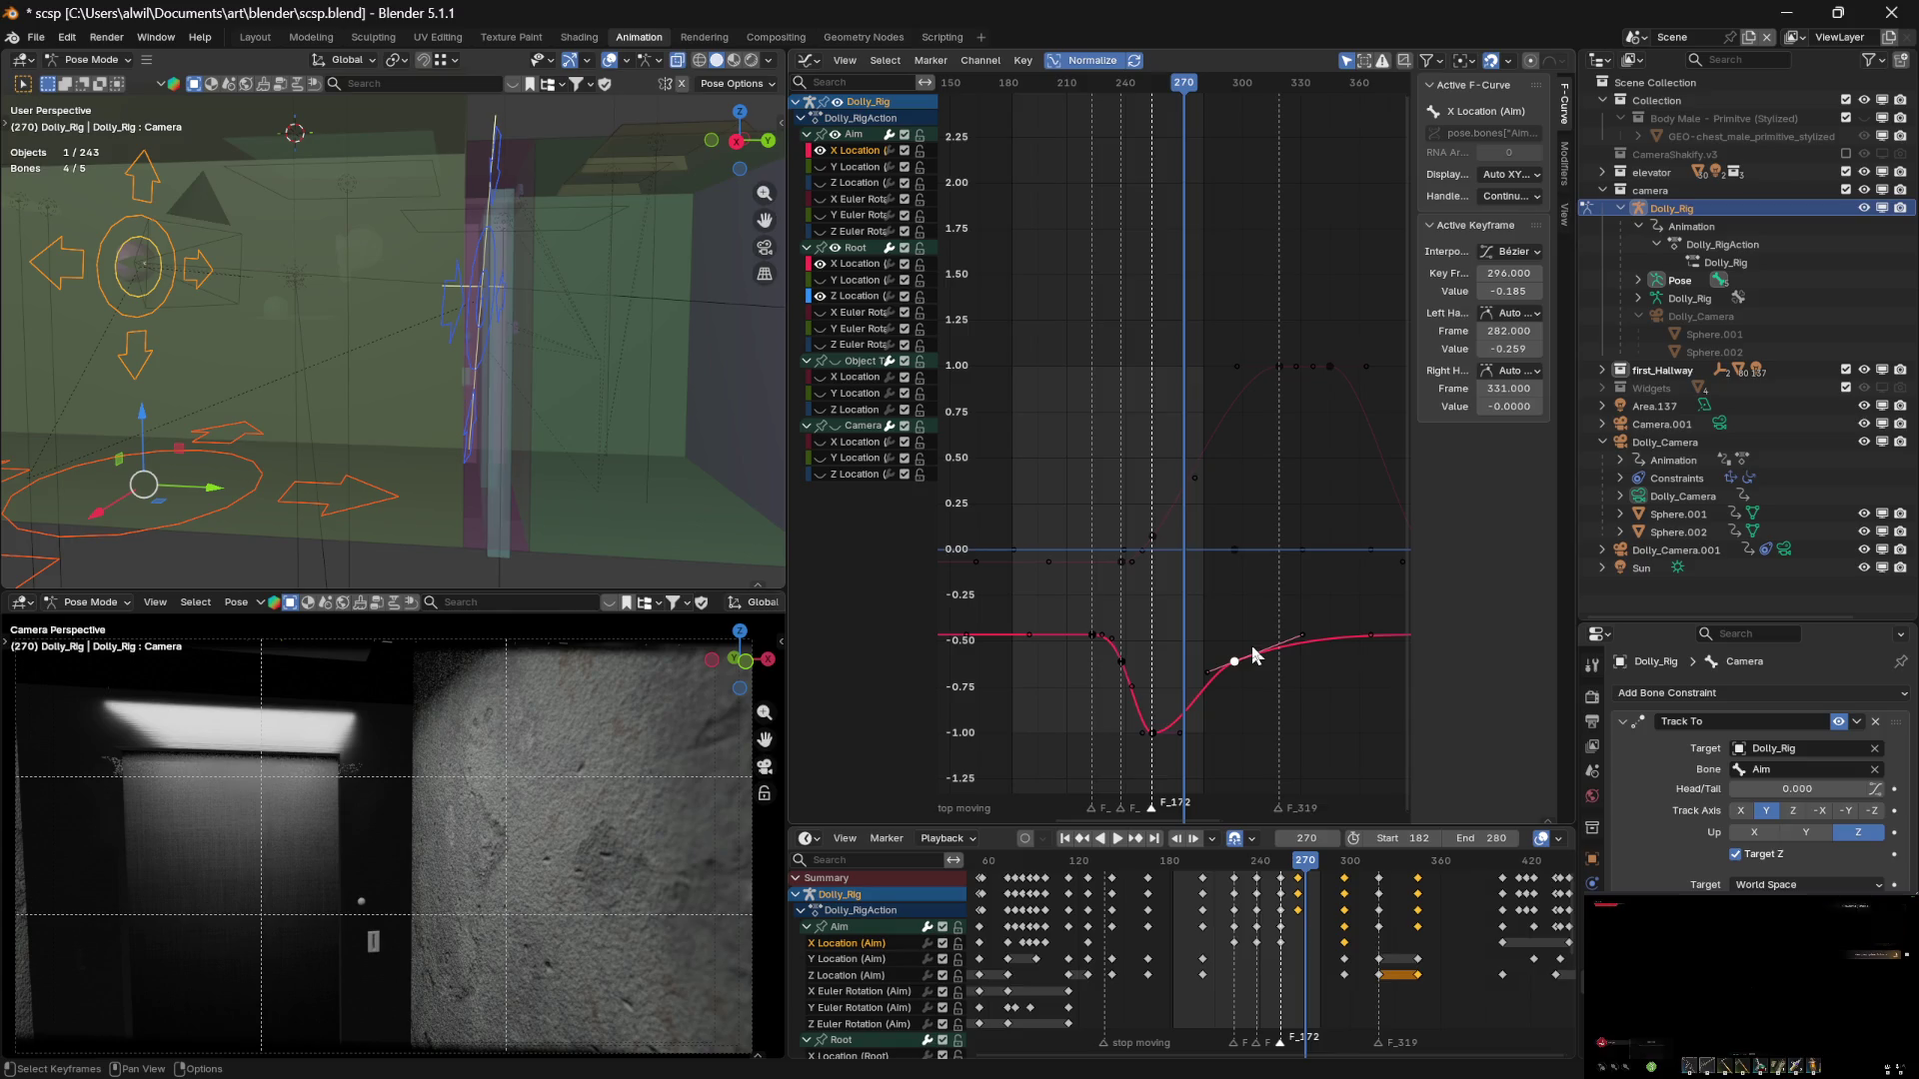
key(g)
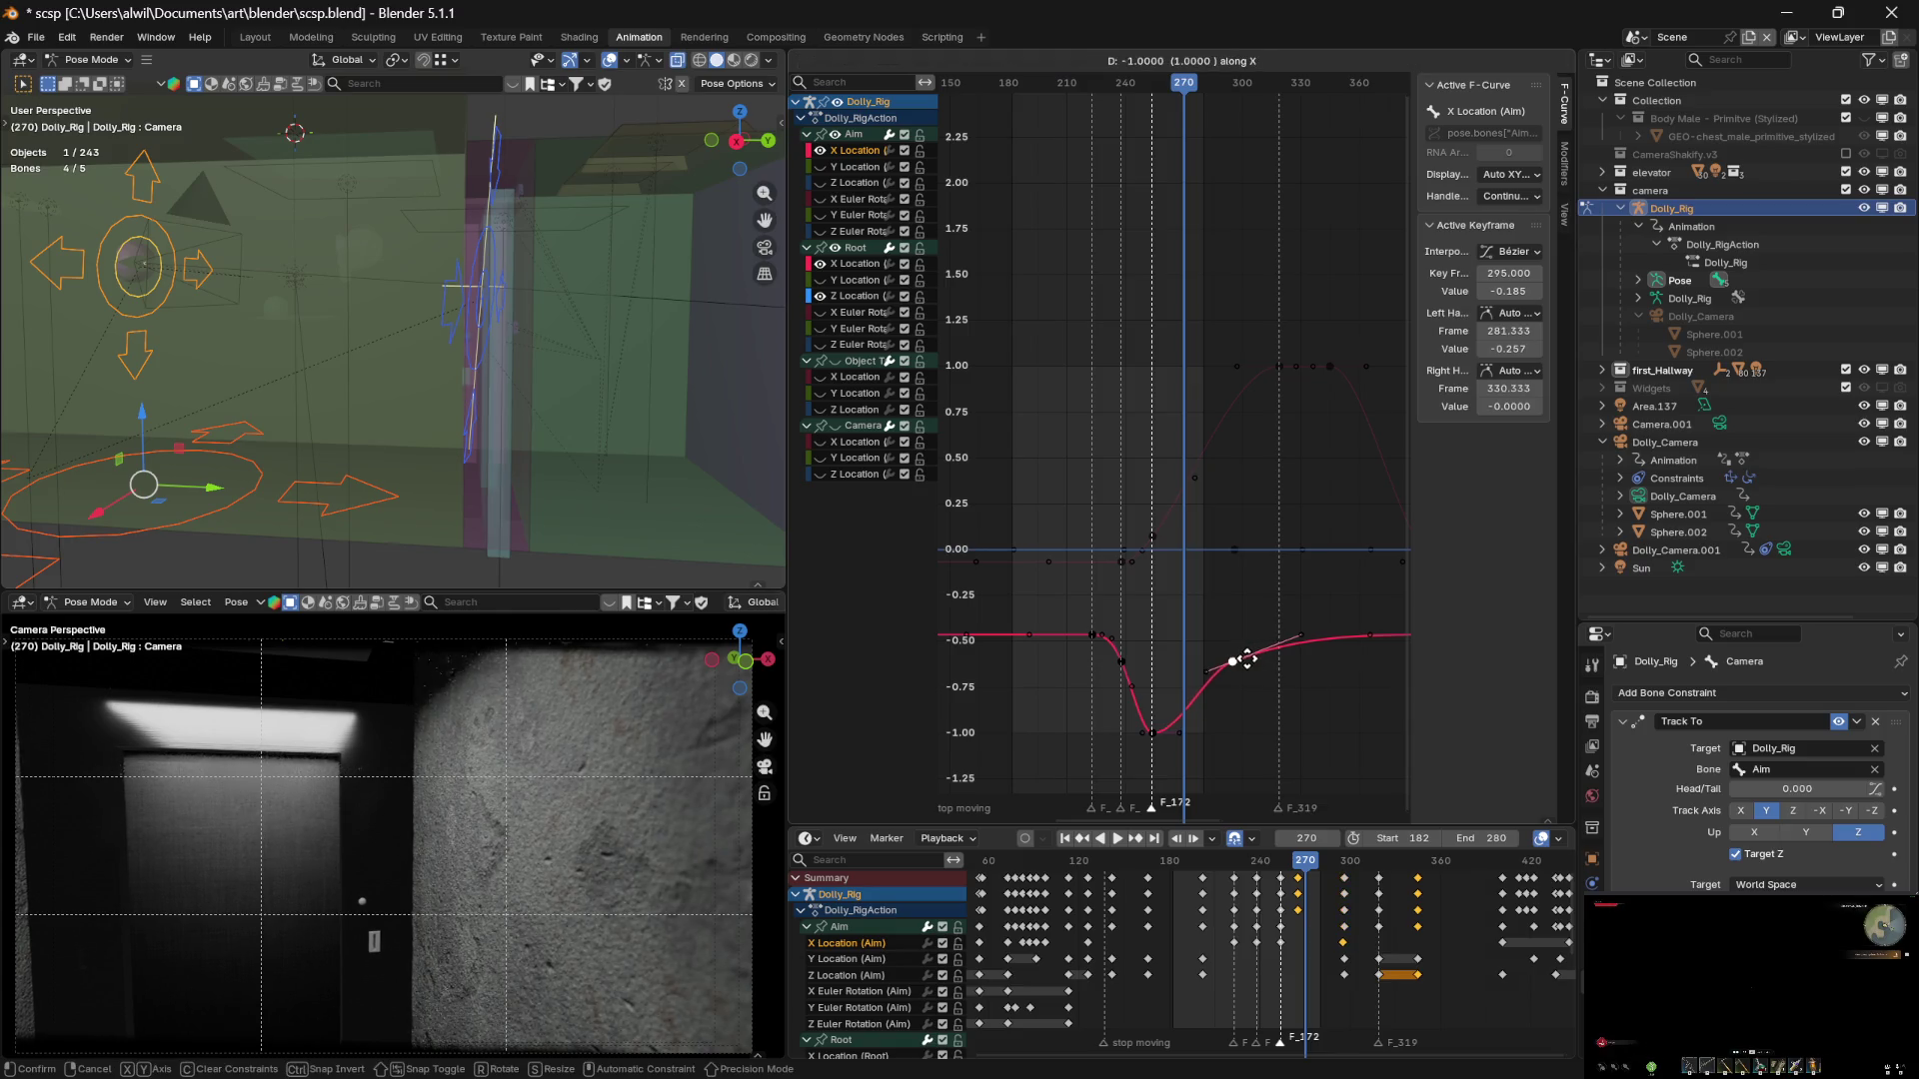
key(x)
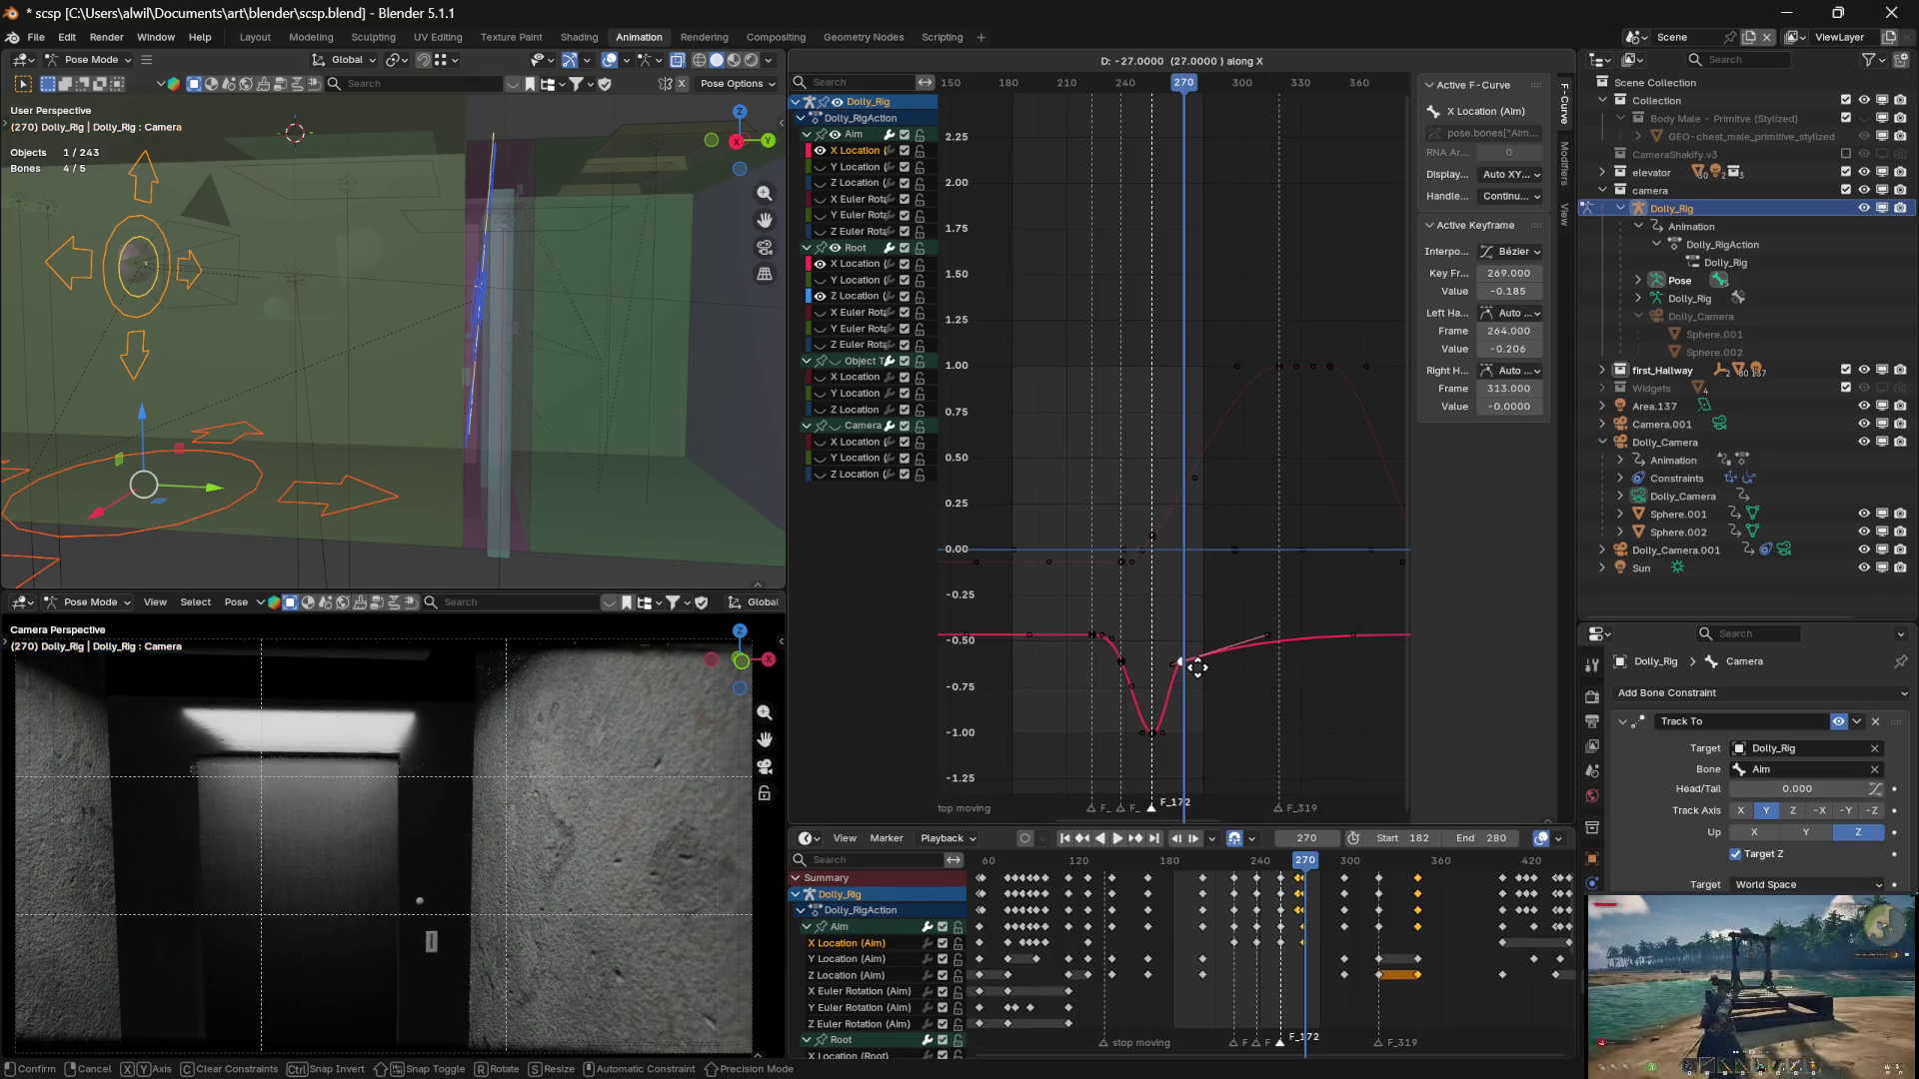
click(1198, 668)
click(1201, 678)
click(1181, 662)
key(g)
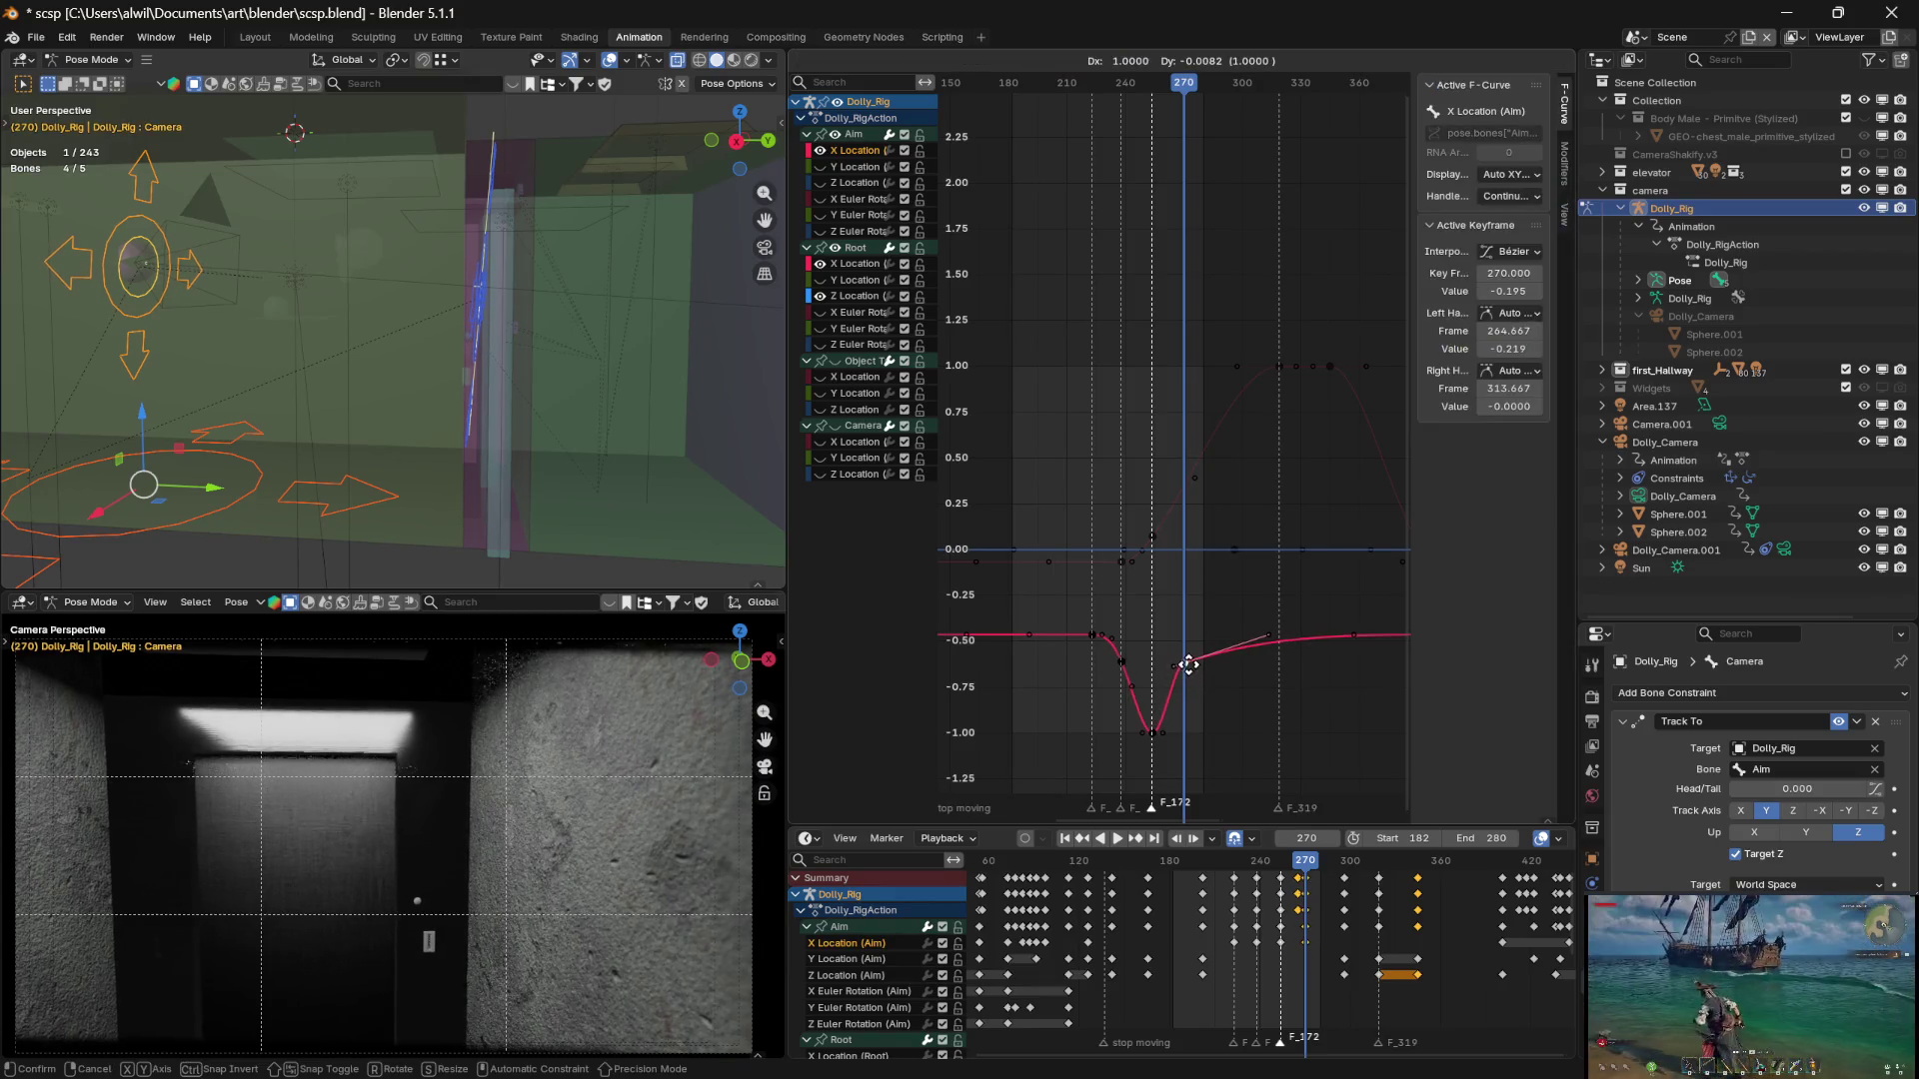
key(x)
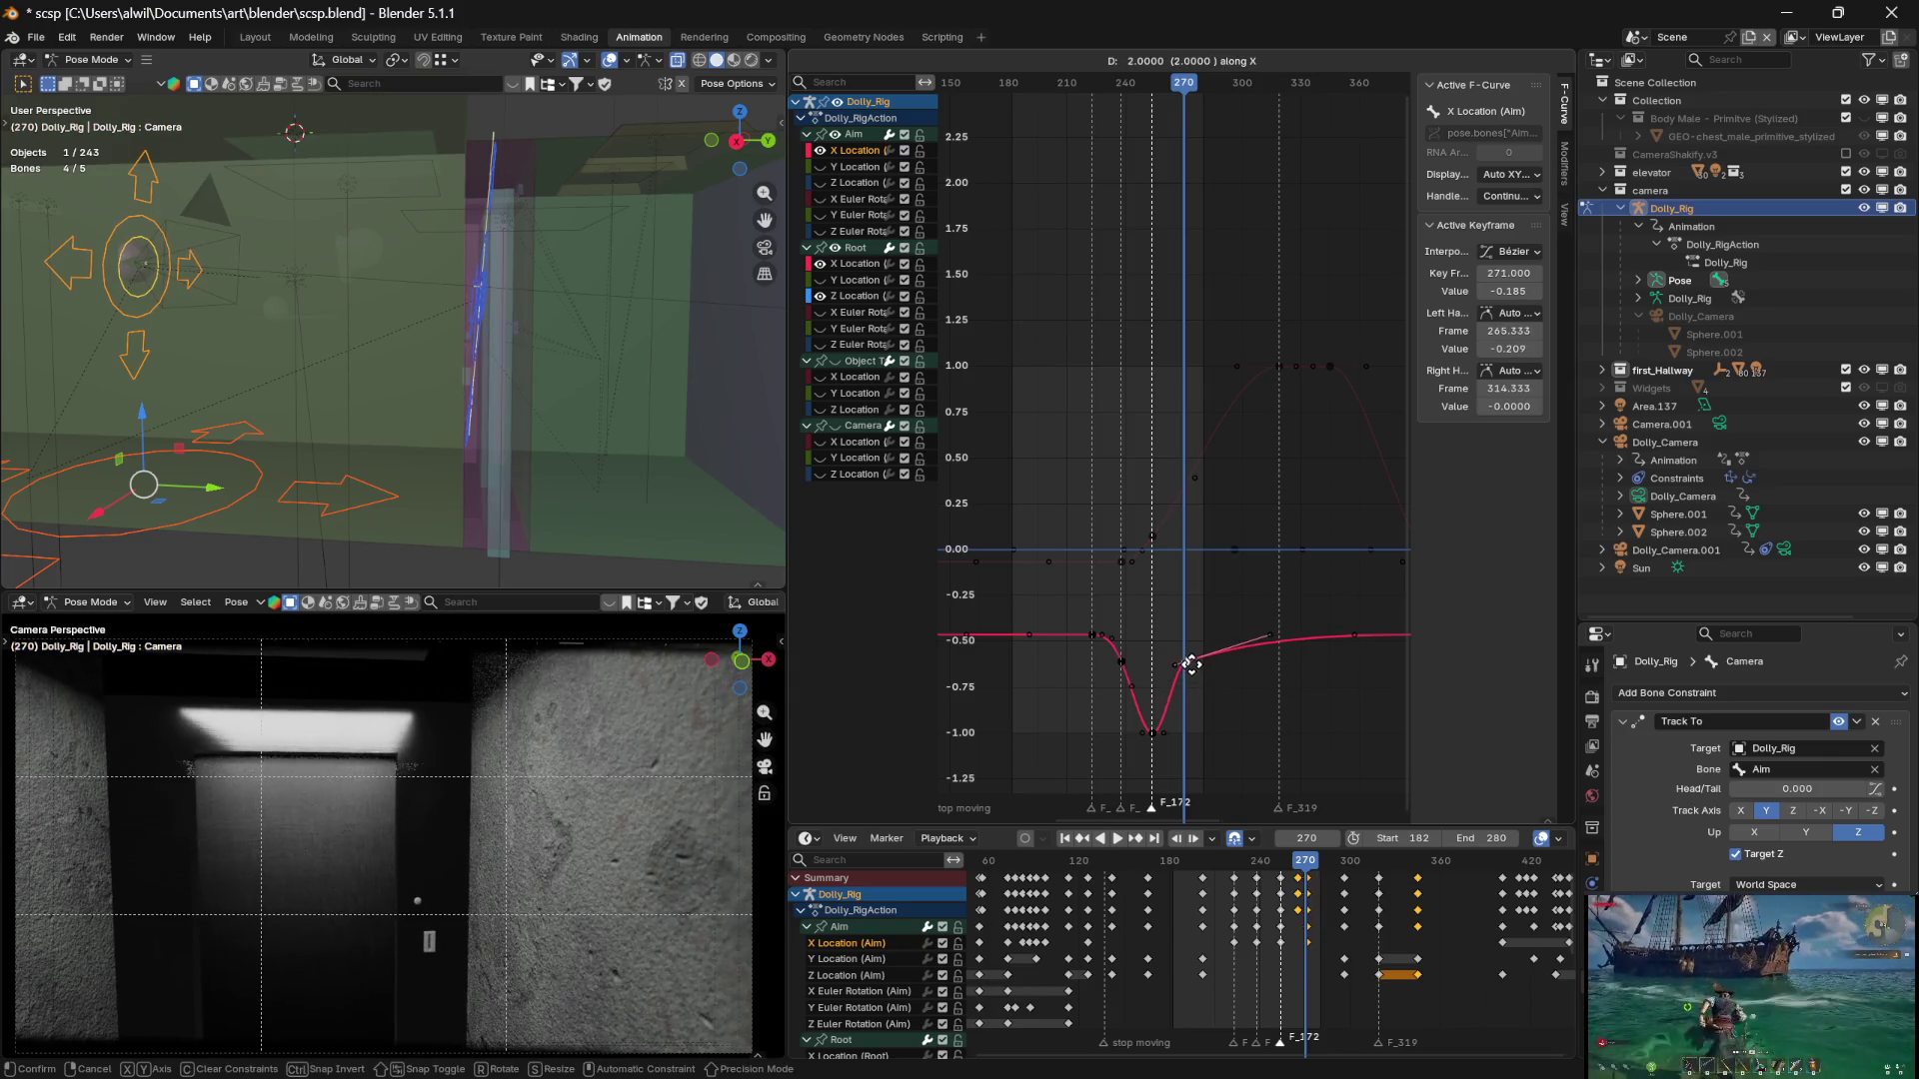
click(1190, 669)
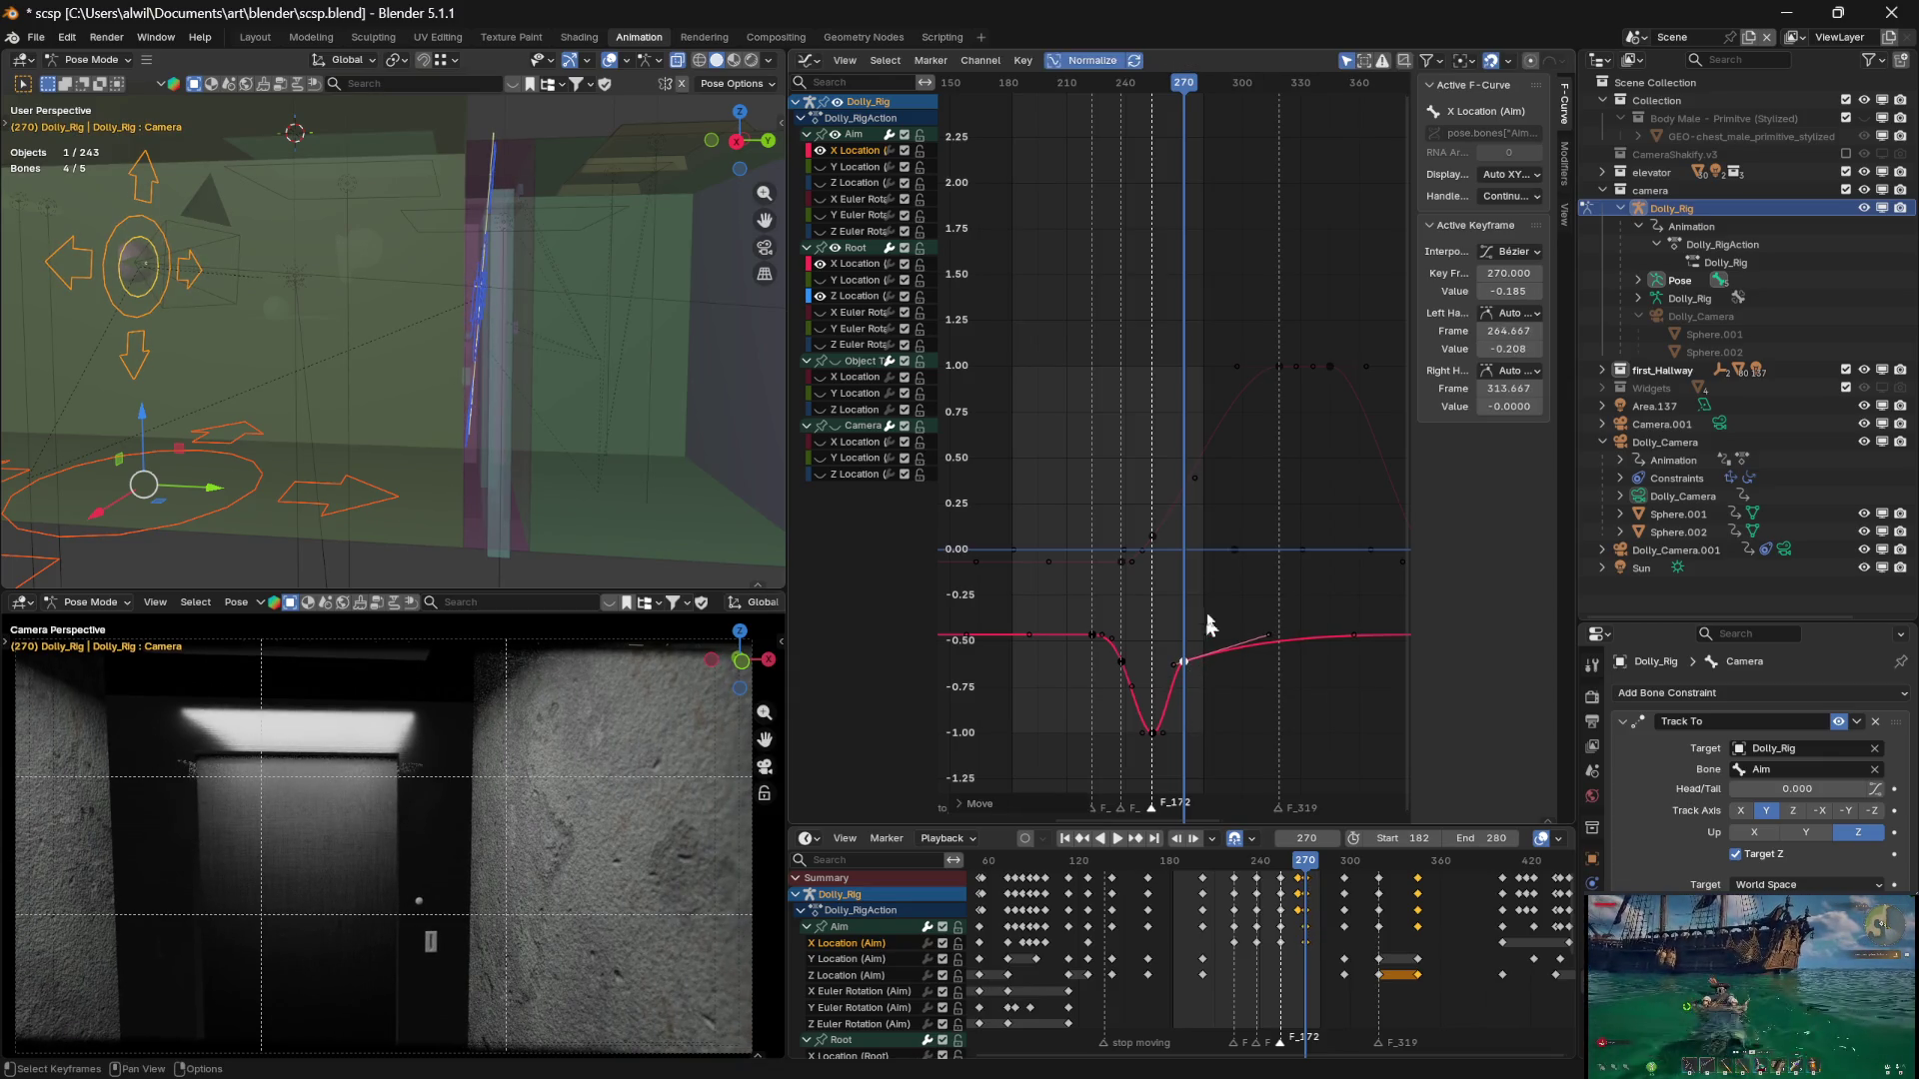
Show the Root X Location curve, review frames 227–253, and reselect the frame-270 key
mouse_move(1198, 92)
mouse_down()
mouse_move(1100, 98)
mouse_move(1253, 98)
mouse_move(1190, 110)
mouse_up()
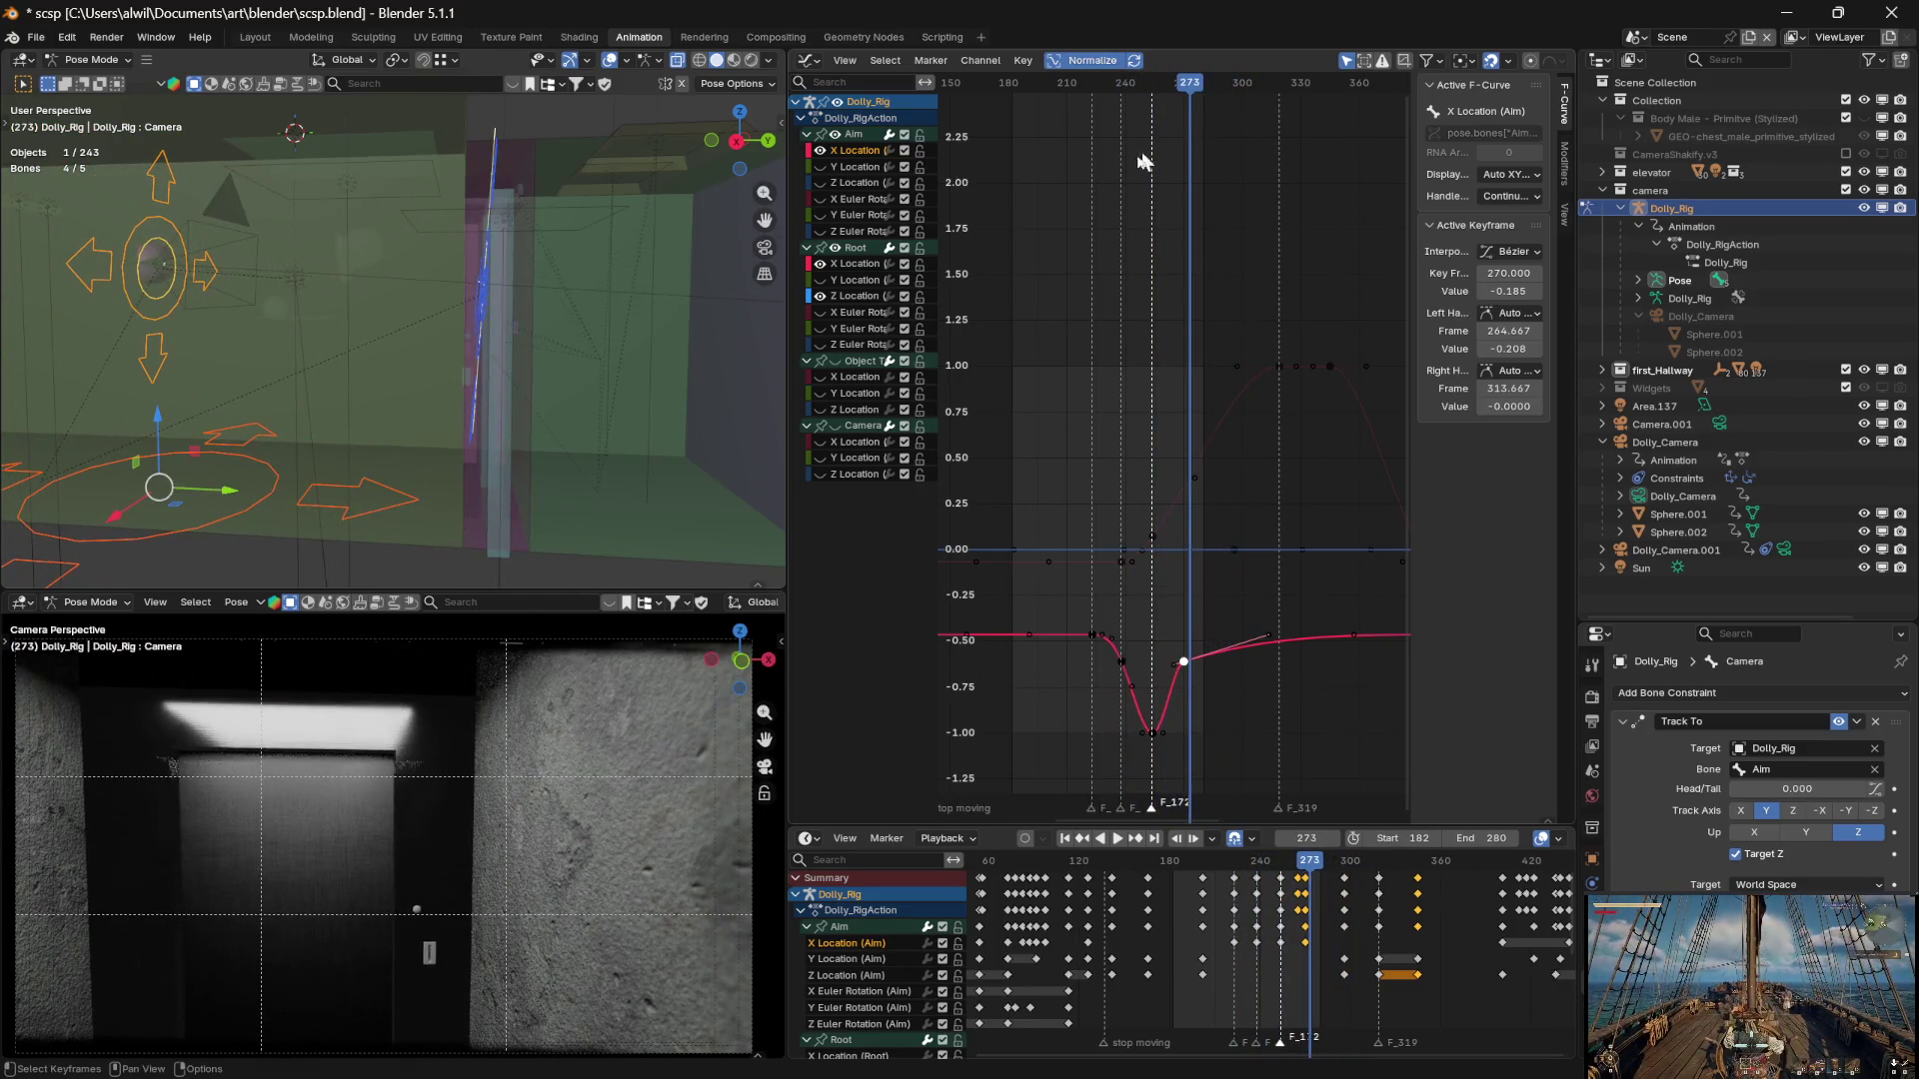
click(893, 262)
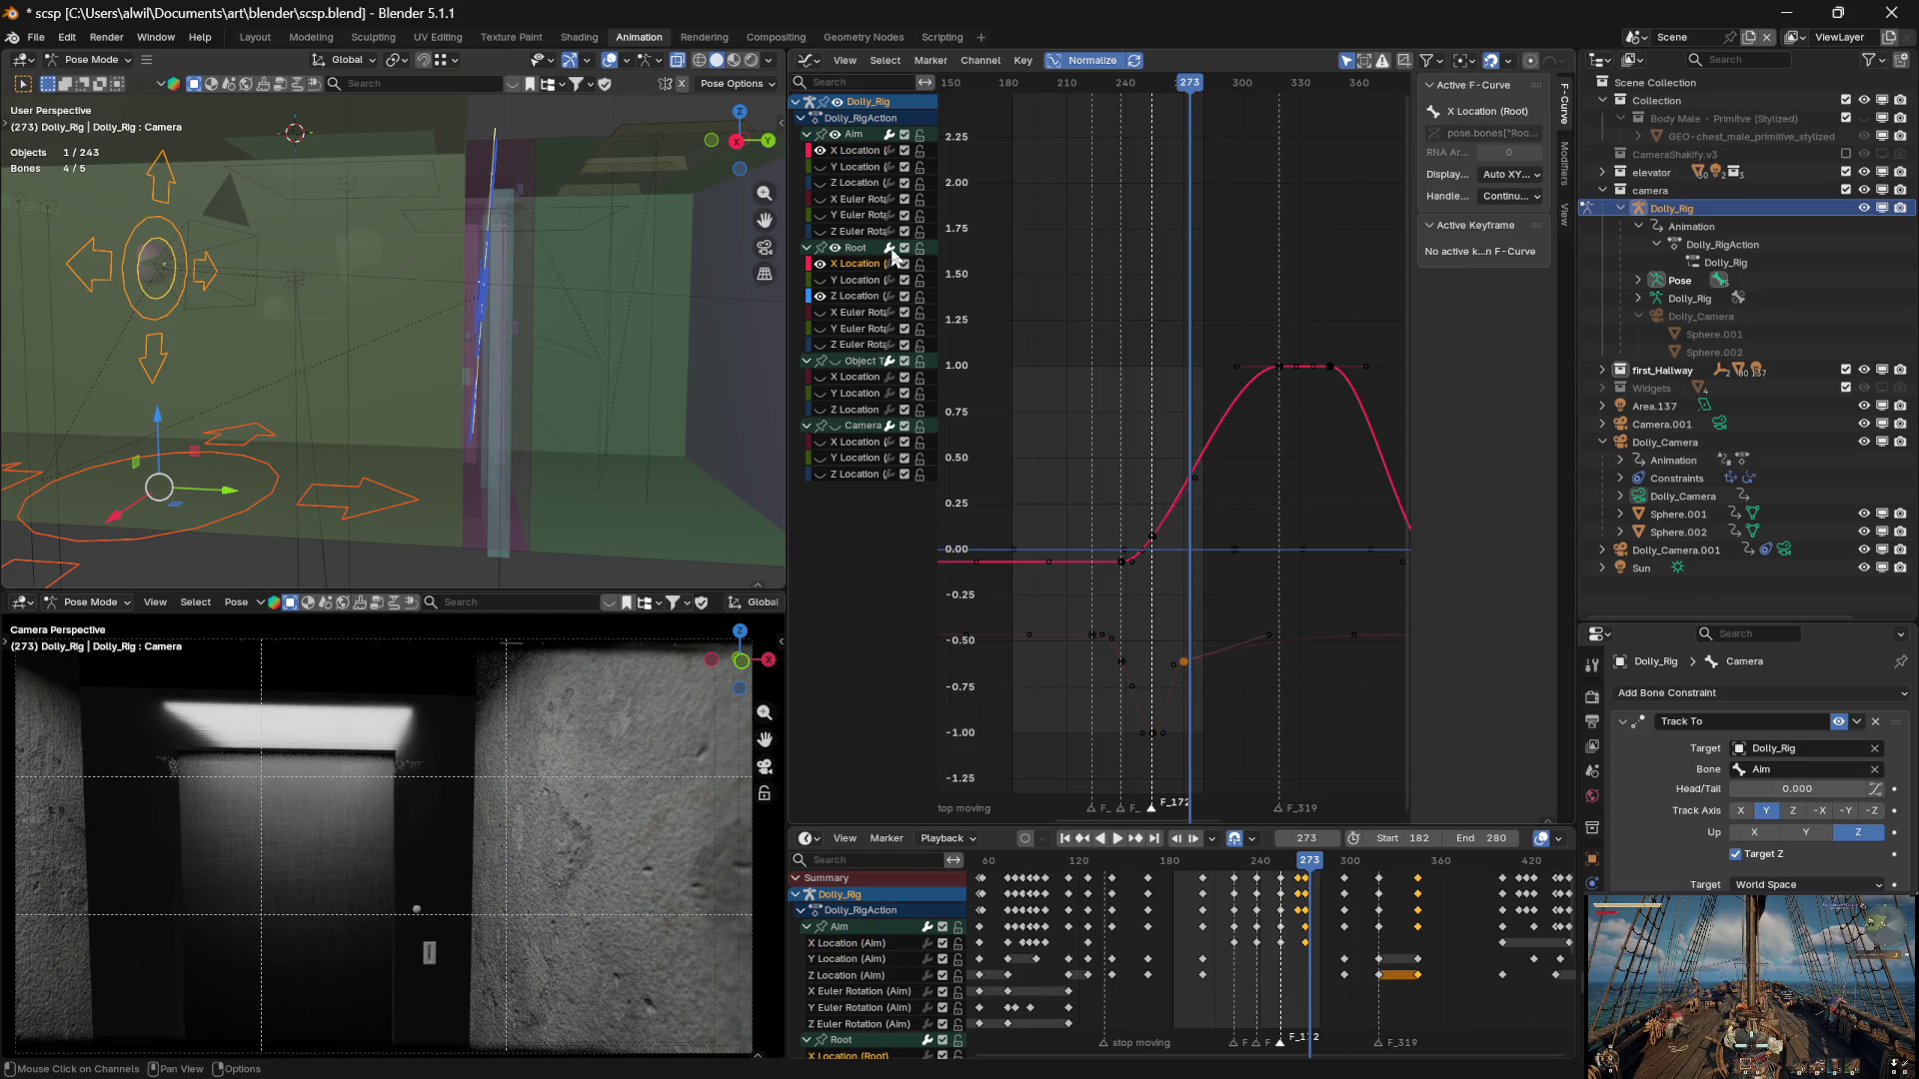
mouse_move(1187, 105)
mouse_down()
mouse_move(1100, 104)
mouse_move(1197, 110)
mouse_move(1122, 106)
mouse_move(1145, 144)
mouse_move(1110, 88)
mouse_move(1214, 95)
mouse_move(1097, 86)
mouse_move(1184, 68)
mouse_move(1112, 62)
mouse_move(1160, 60)
mouse_up()
click(1185, 664)
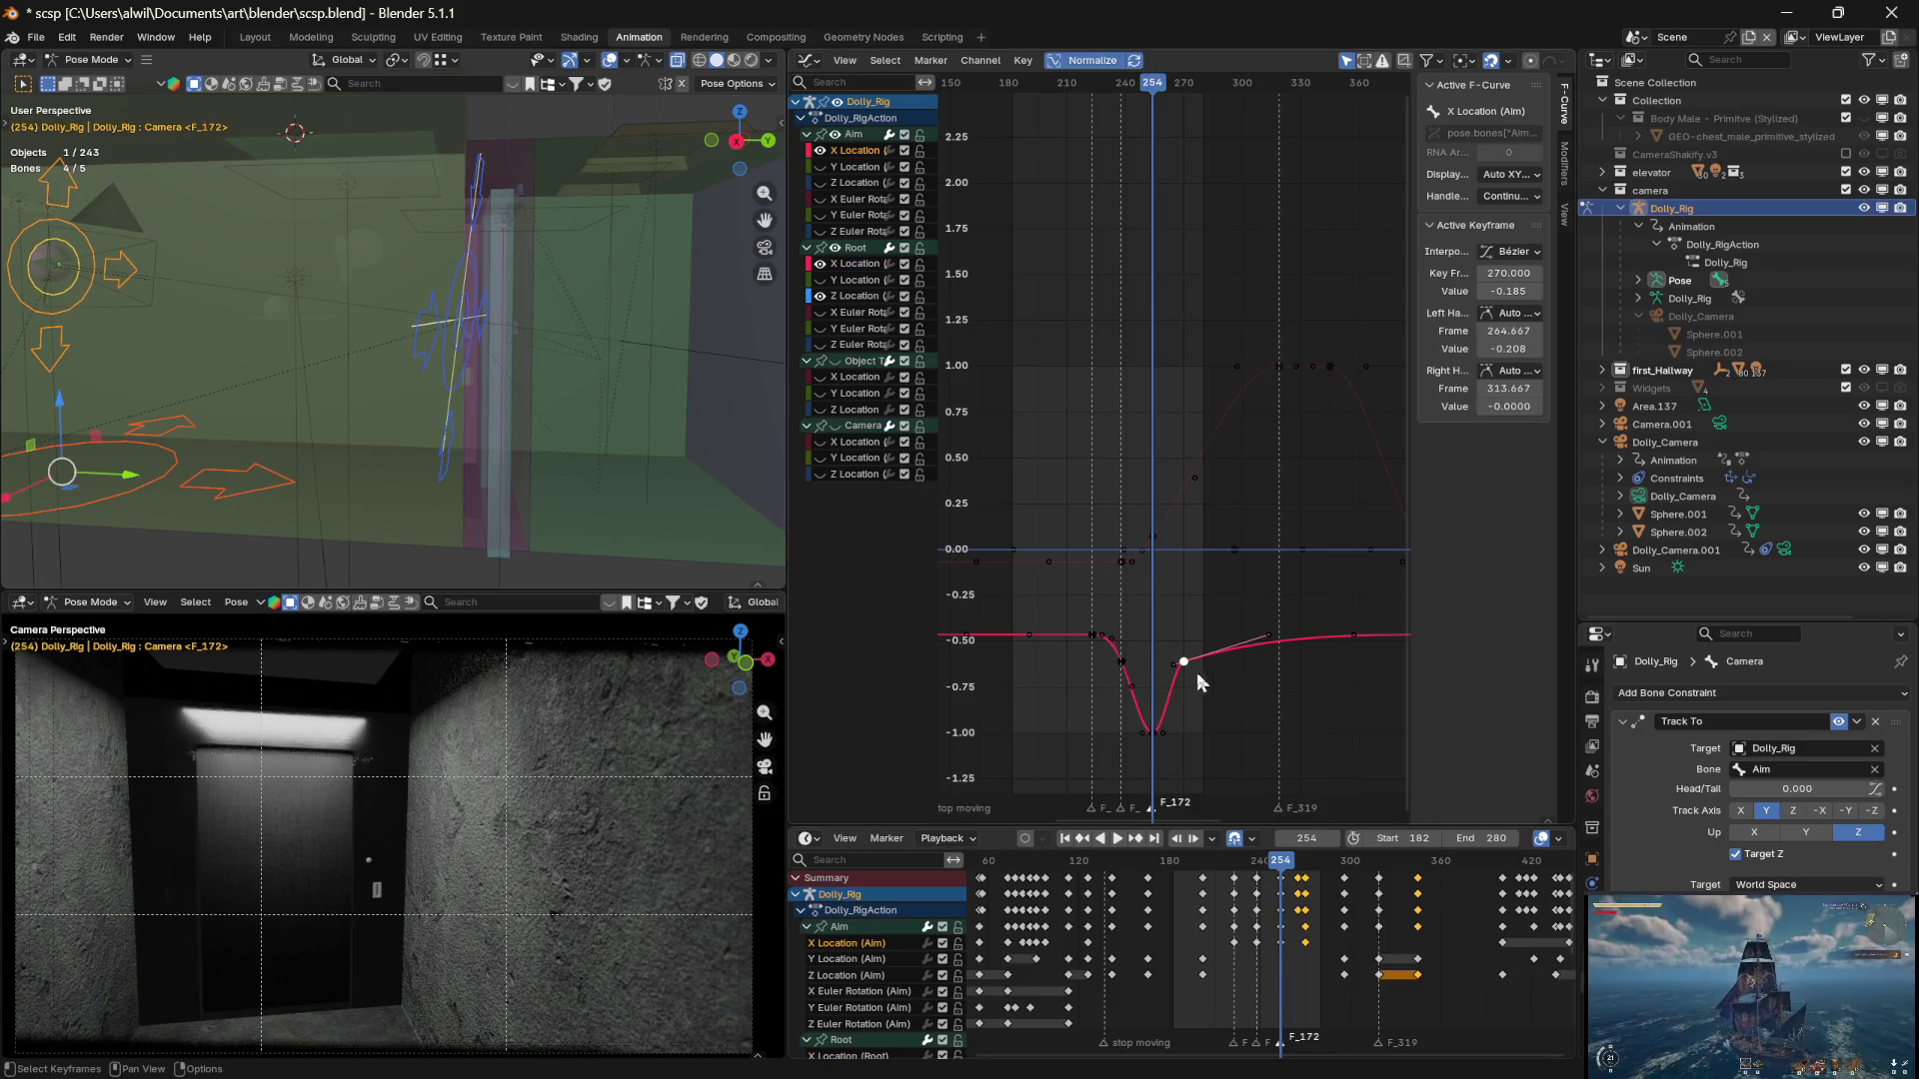
Move the Aim X Location recovery key to about frame 291 and reselect the frame-254 low key
key(g)
key(x)
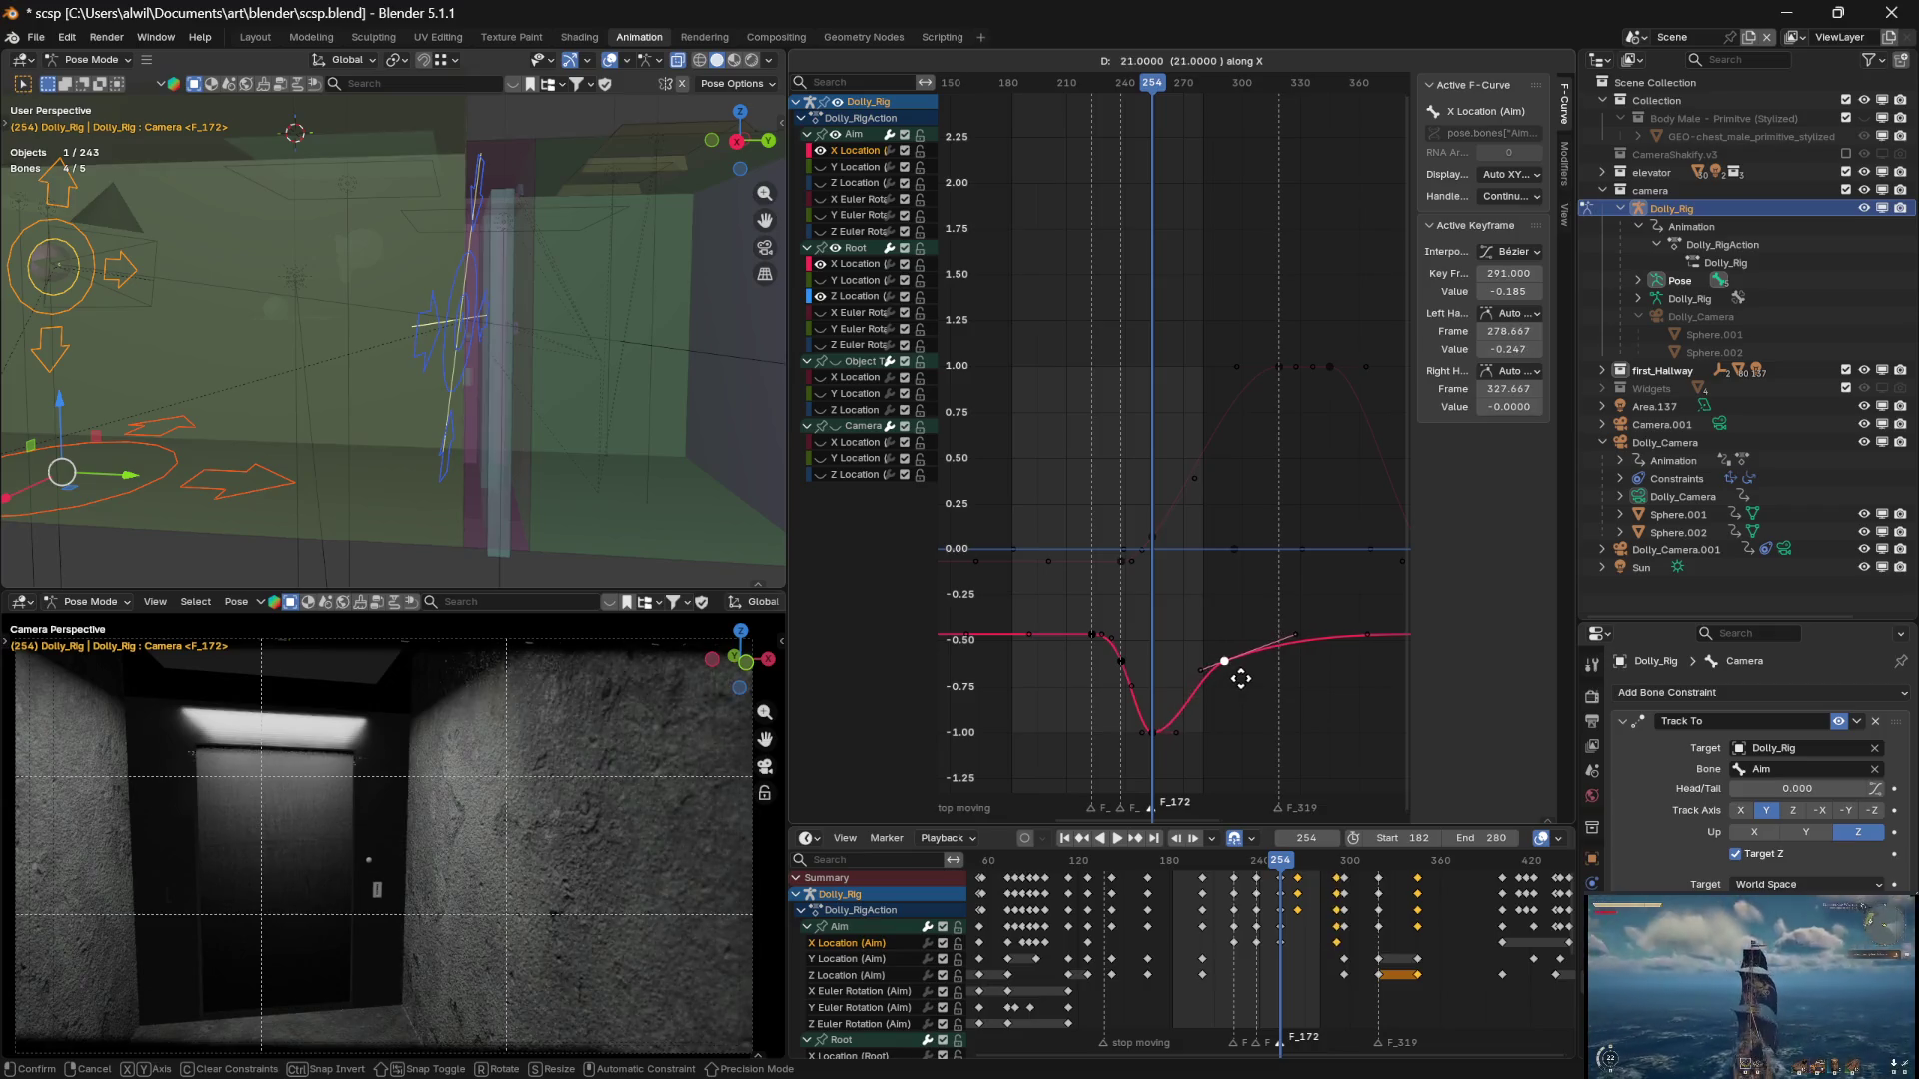
click(1238, 670)
click(1158, 732)
key(g)
key(x)
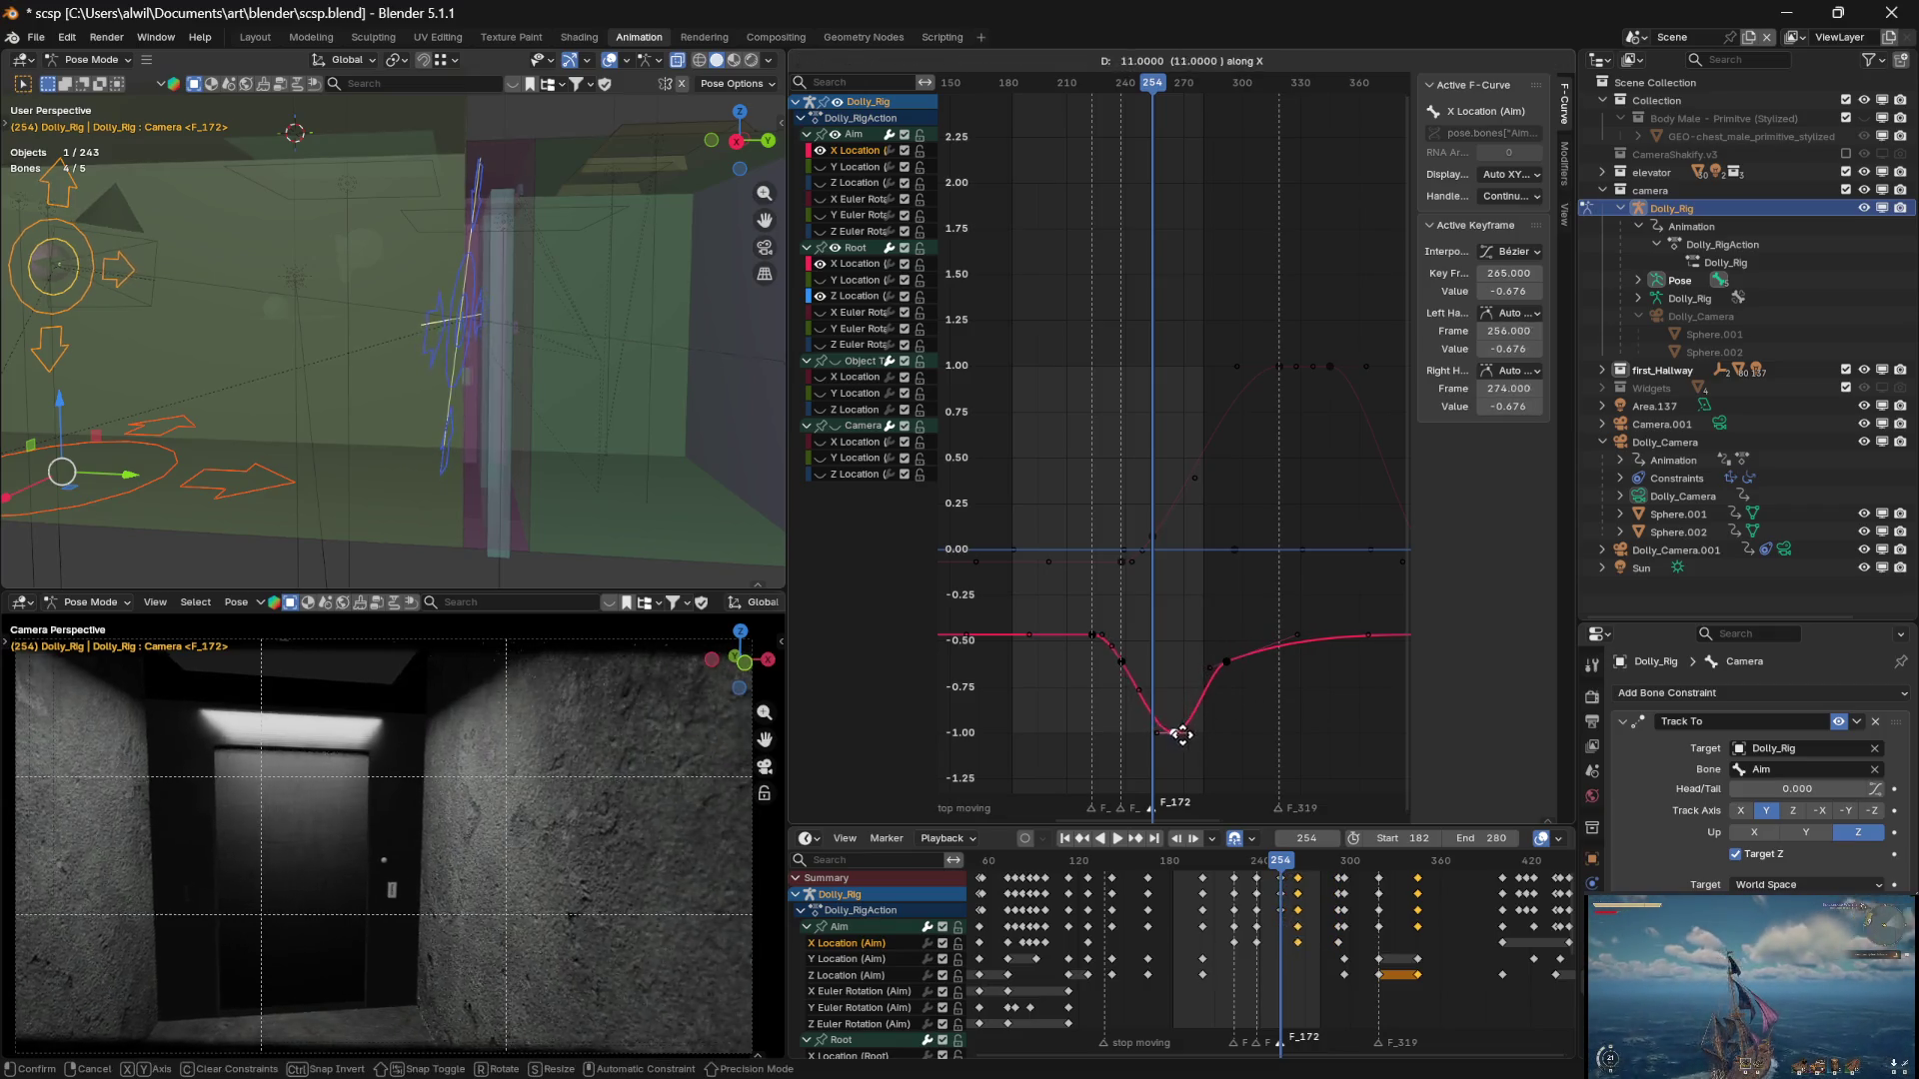
key(Escape)
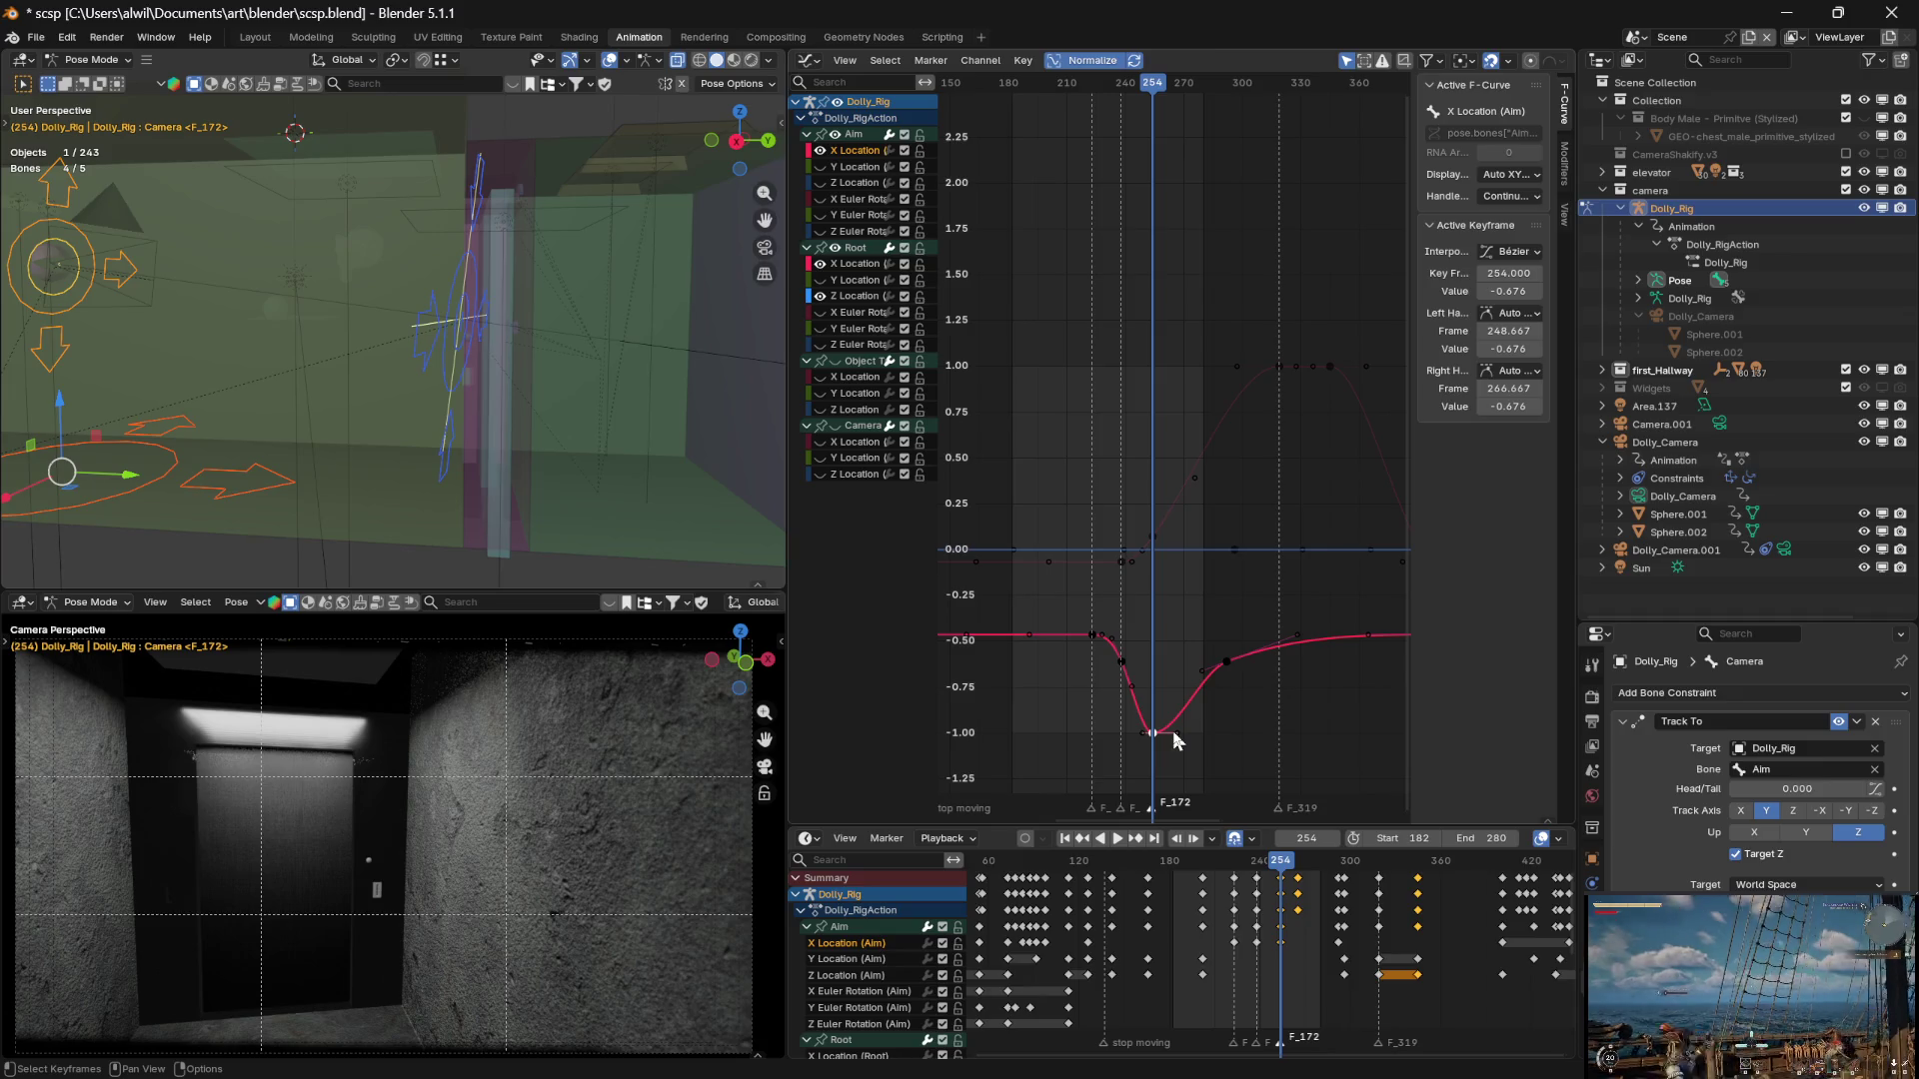
Place a copy of the low key about 16 frames later and review frames 248–268
key(g)
key(x)
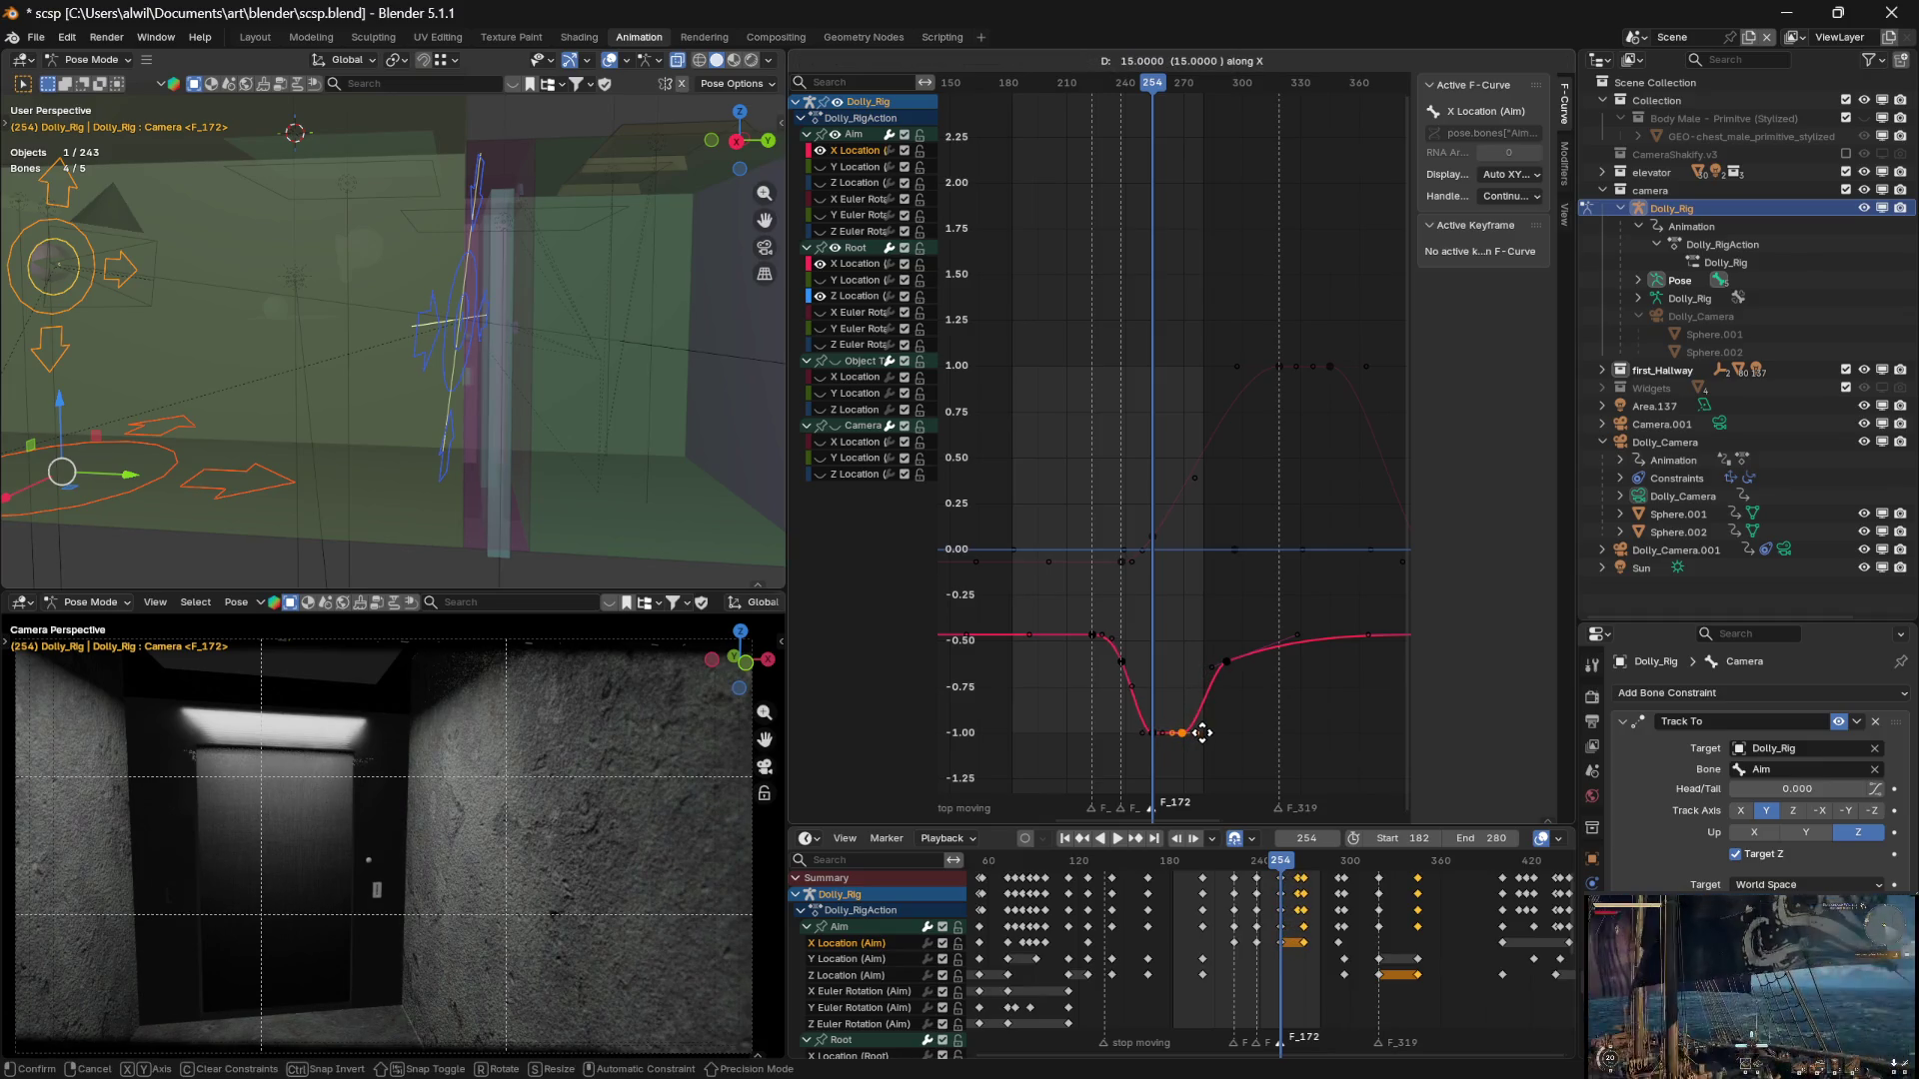
click(1206, 732)
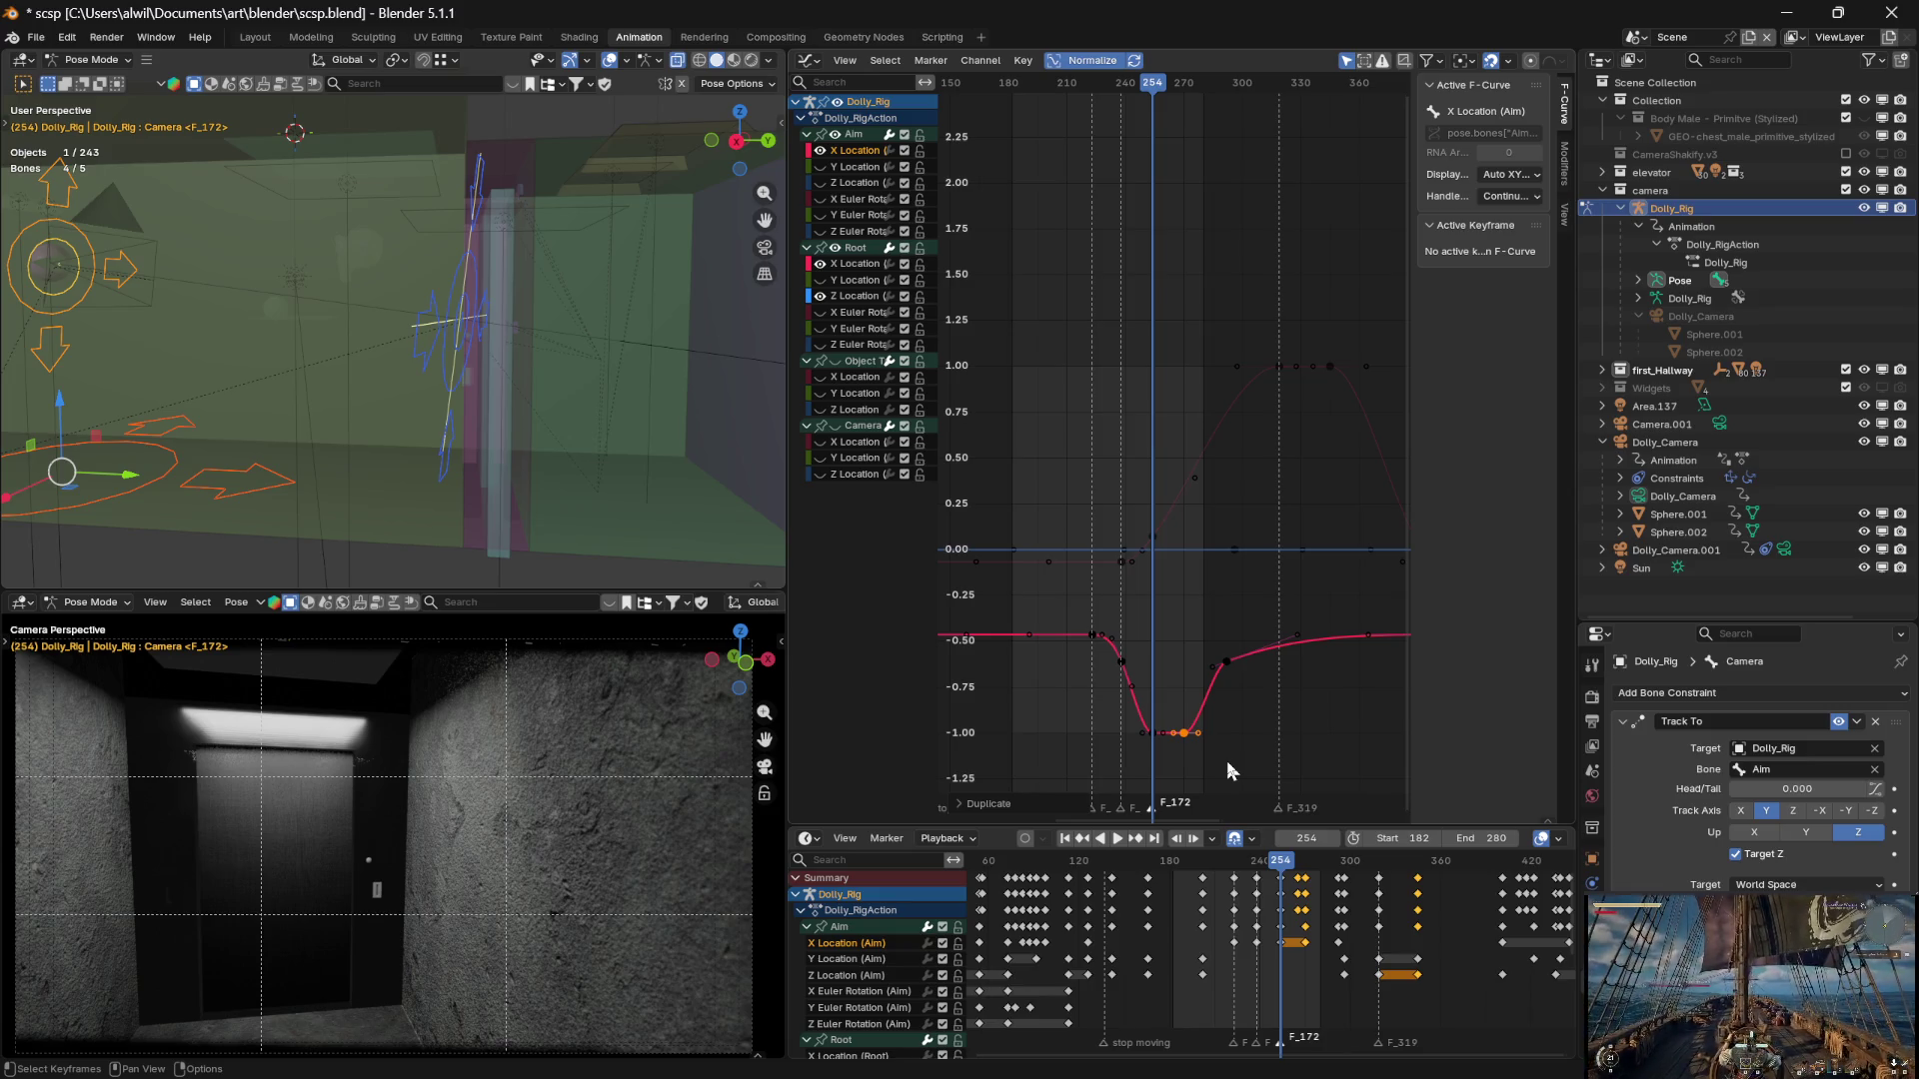
mouse_move(1154, 88)
mouse_down()
mouse_move(1211, 92)
mouse_move(1010, 92)
mouse_move(1179, 120)
mouse_up()
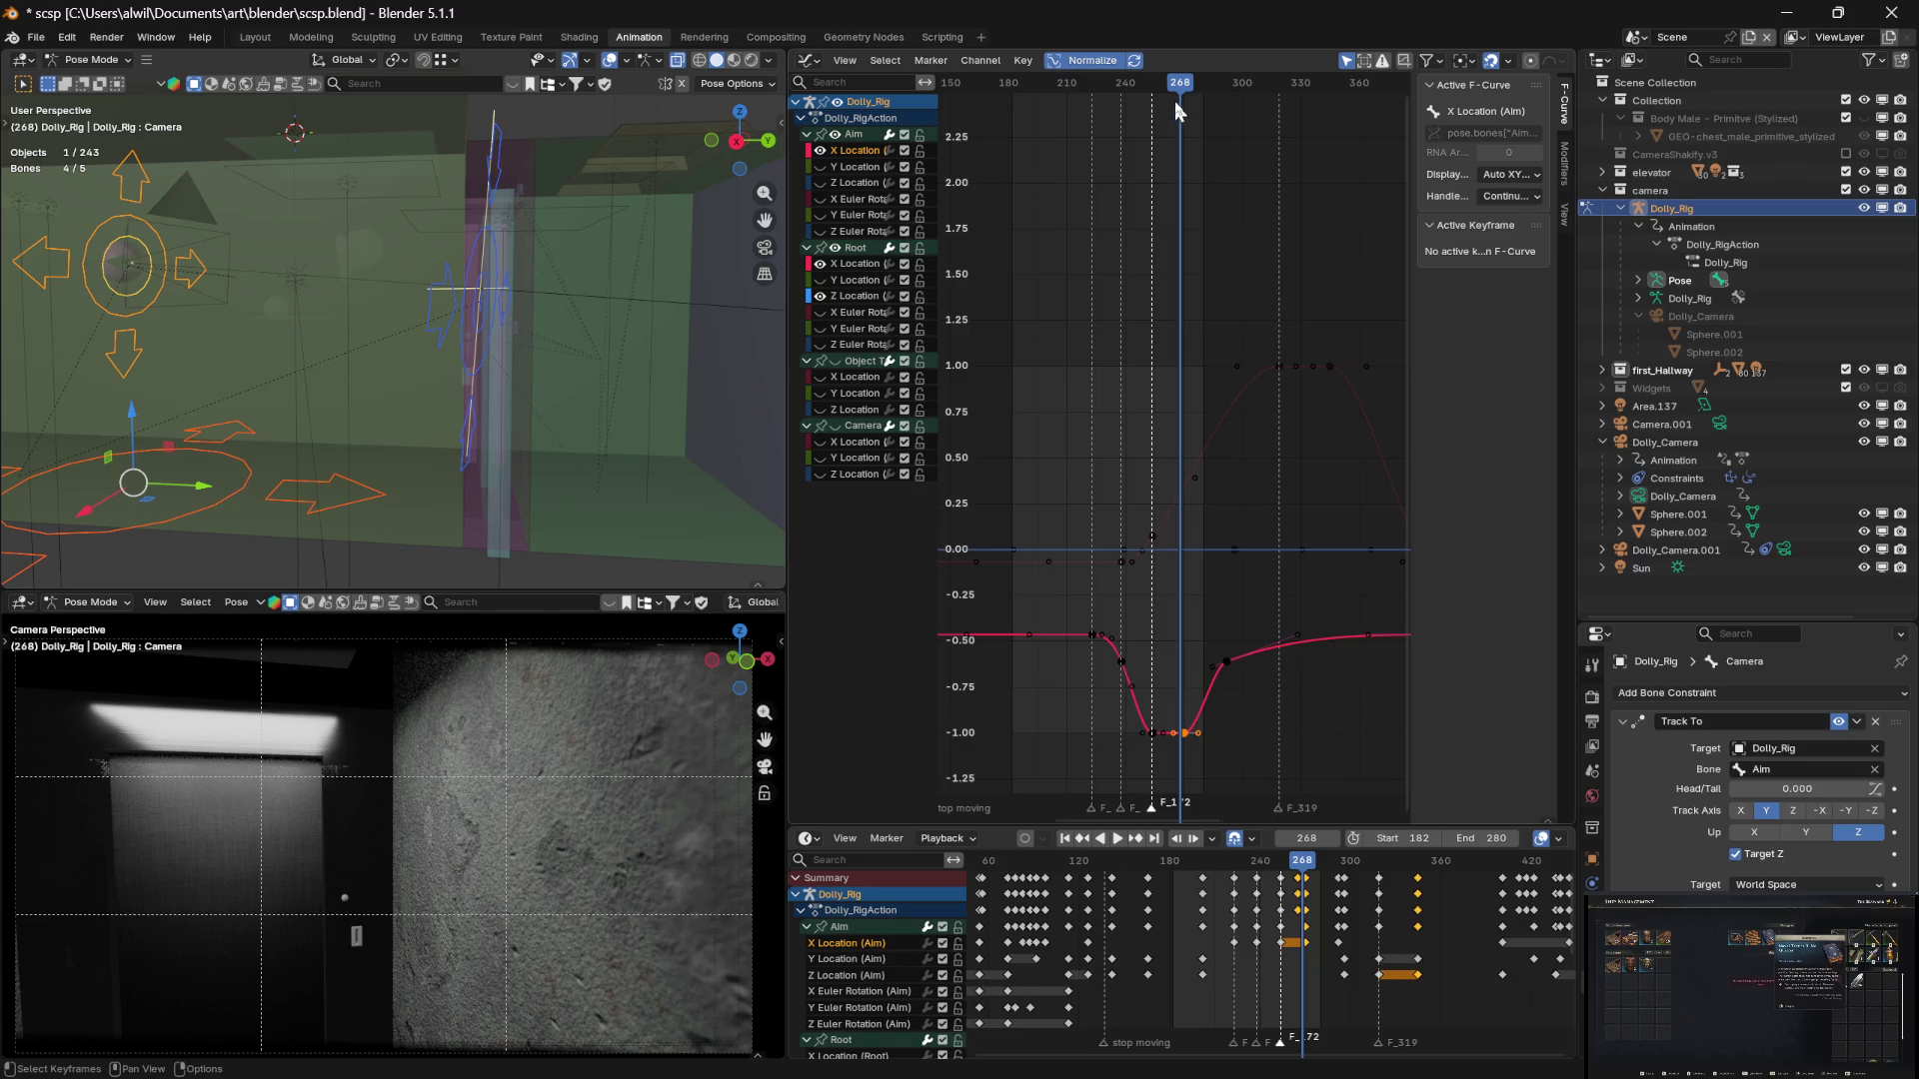
mouse_move(1182, 95)
mouse_down()
mouse_move(1128, 97)
mouse_move(1177, 96)
mouse_up()
key(space)
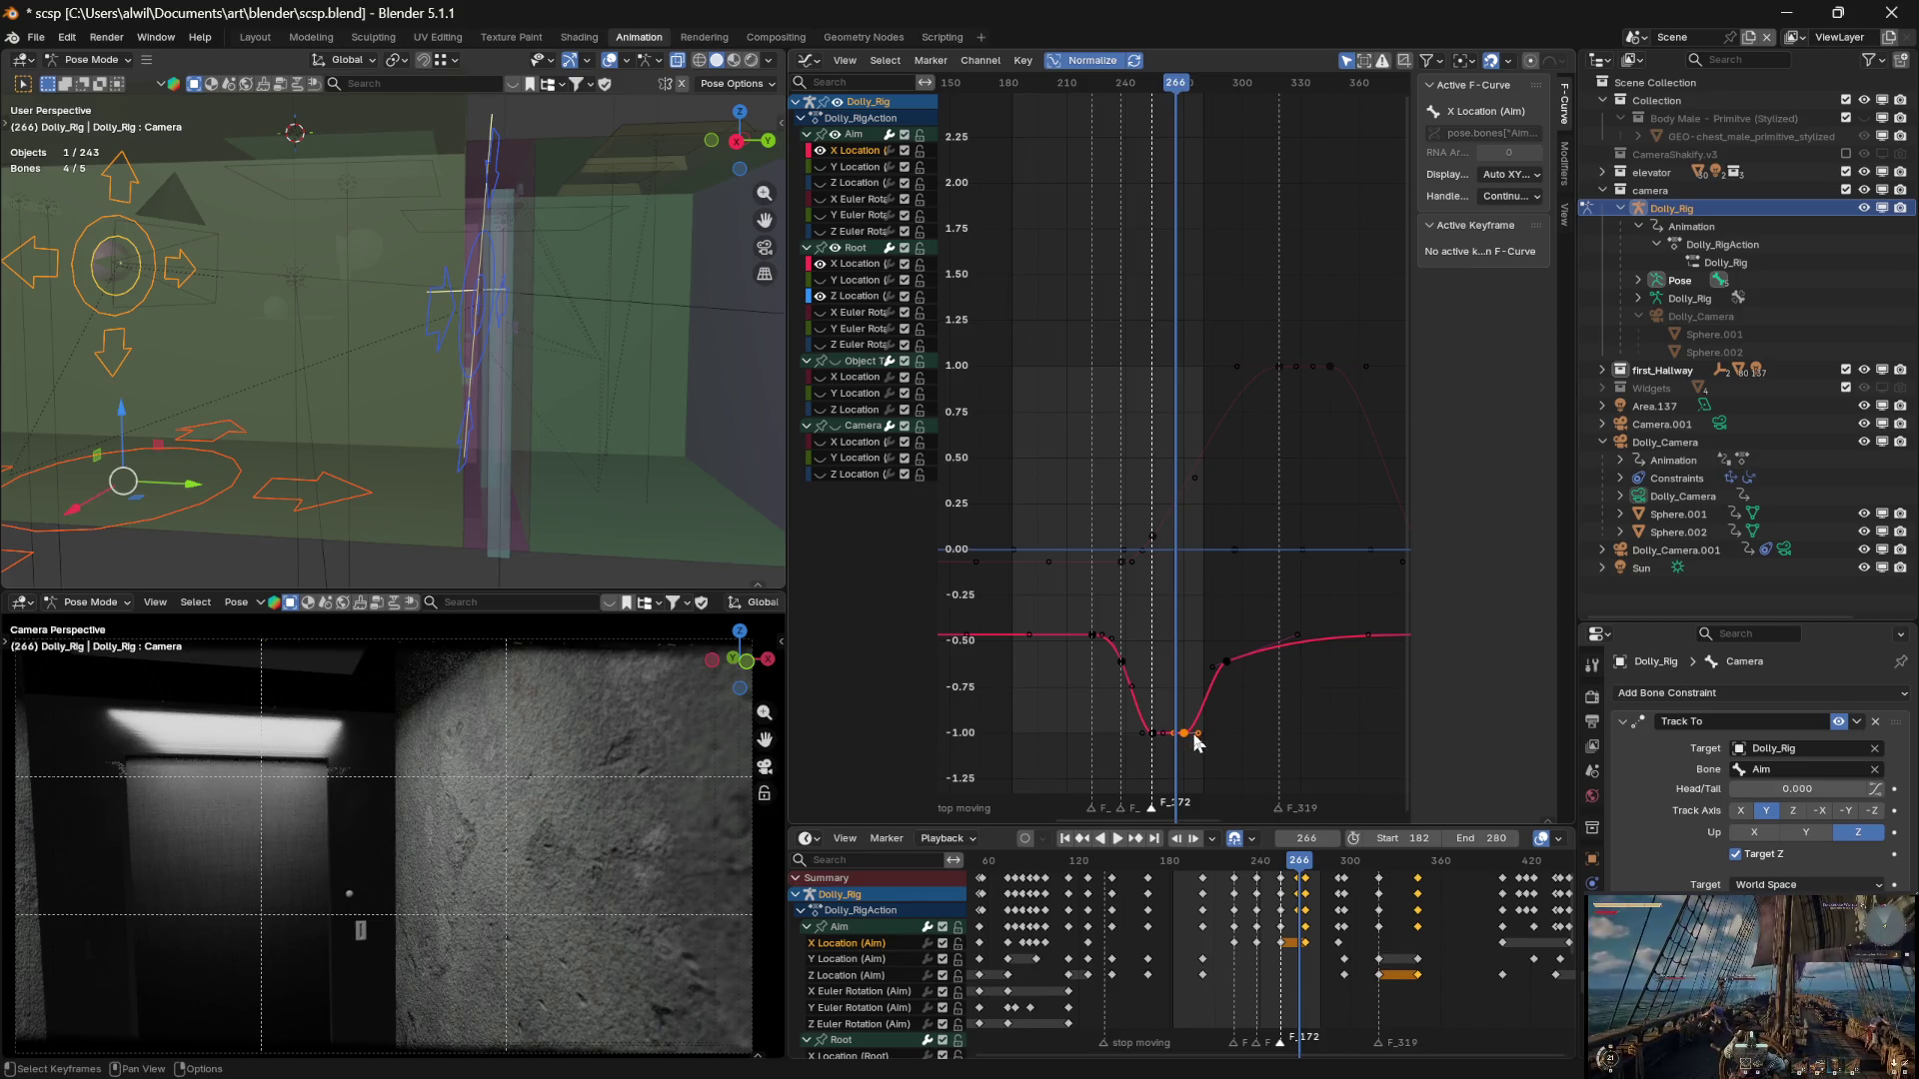
Shift the duplicated low key 4 frames earlier and scrub forward to frame 285
key(g)
key(x)
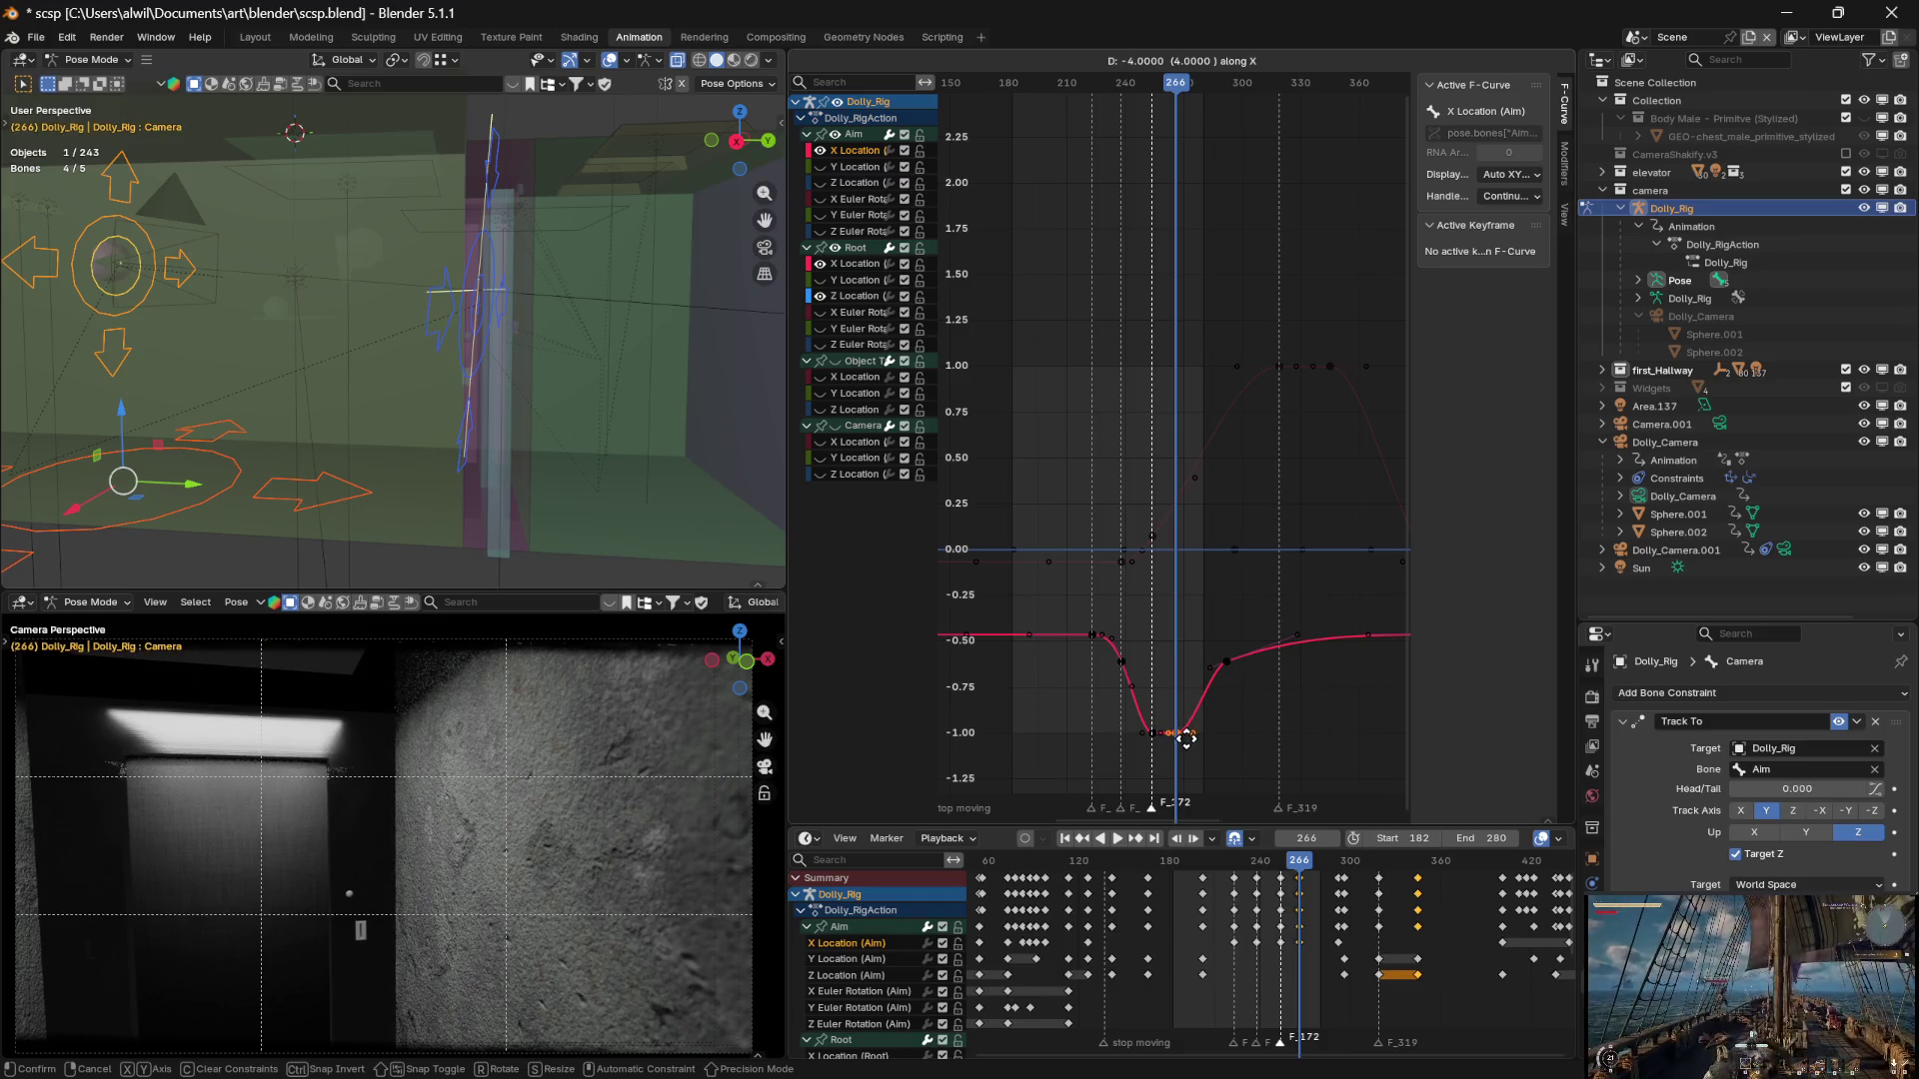
click(1187, 737)
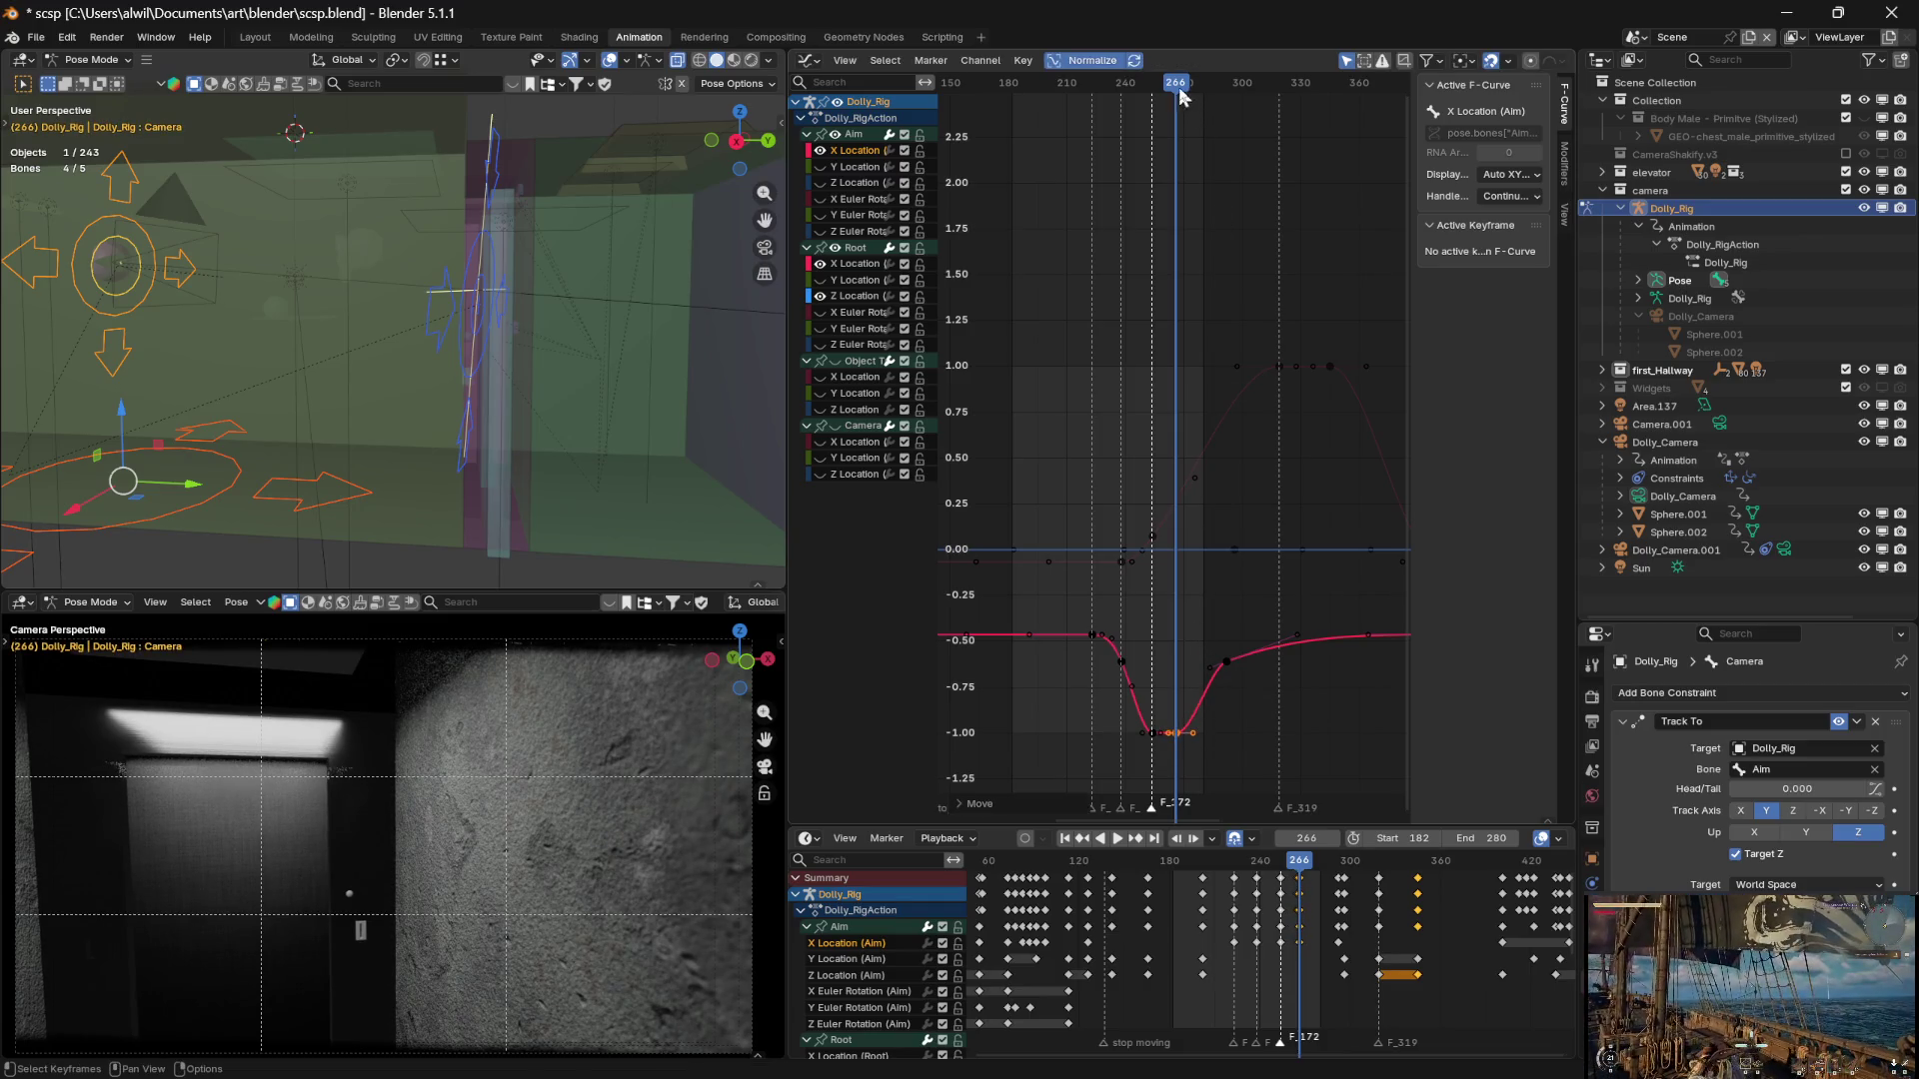
drag(1180, 95, 1207, 93)
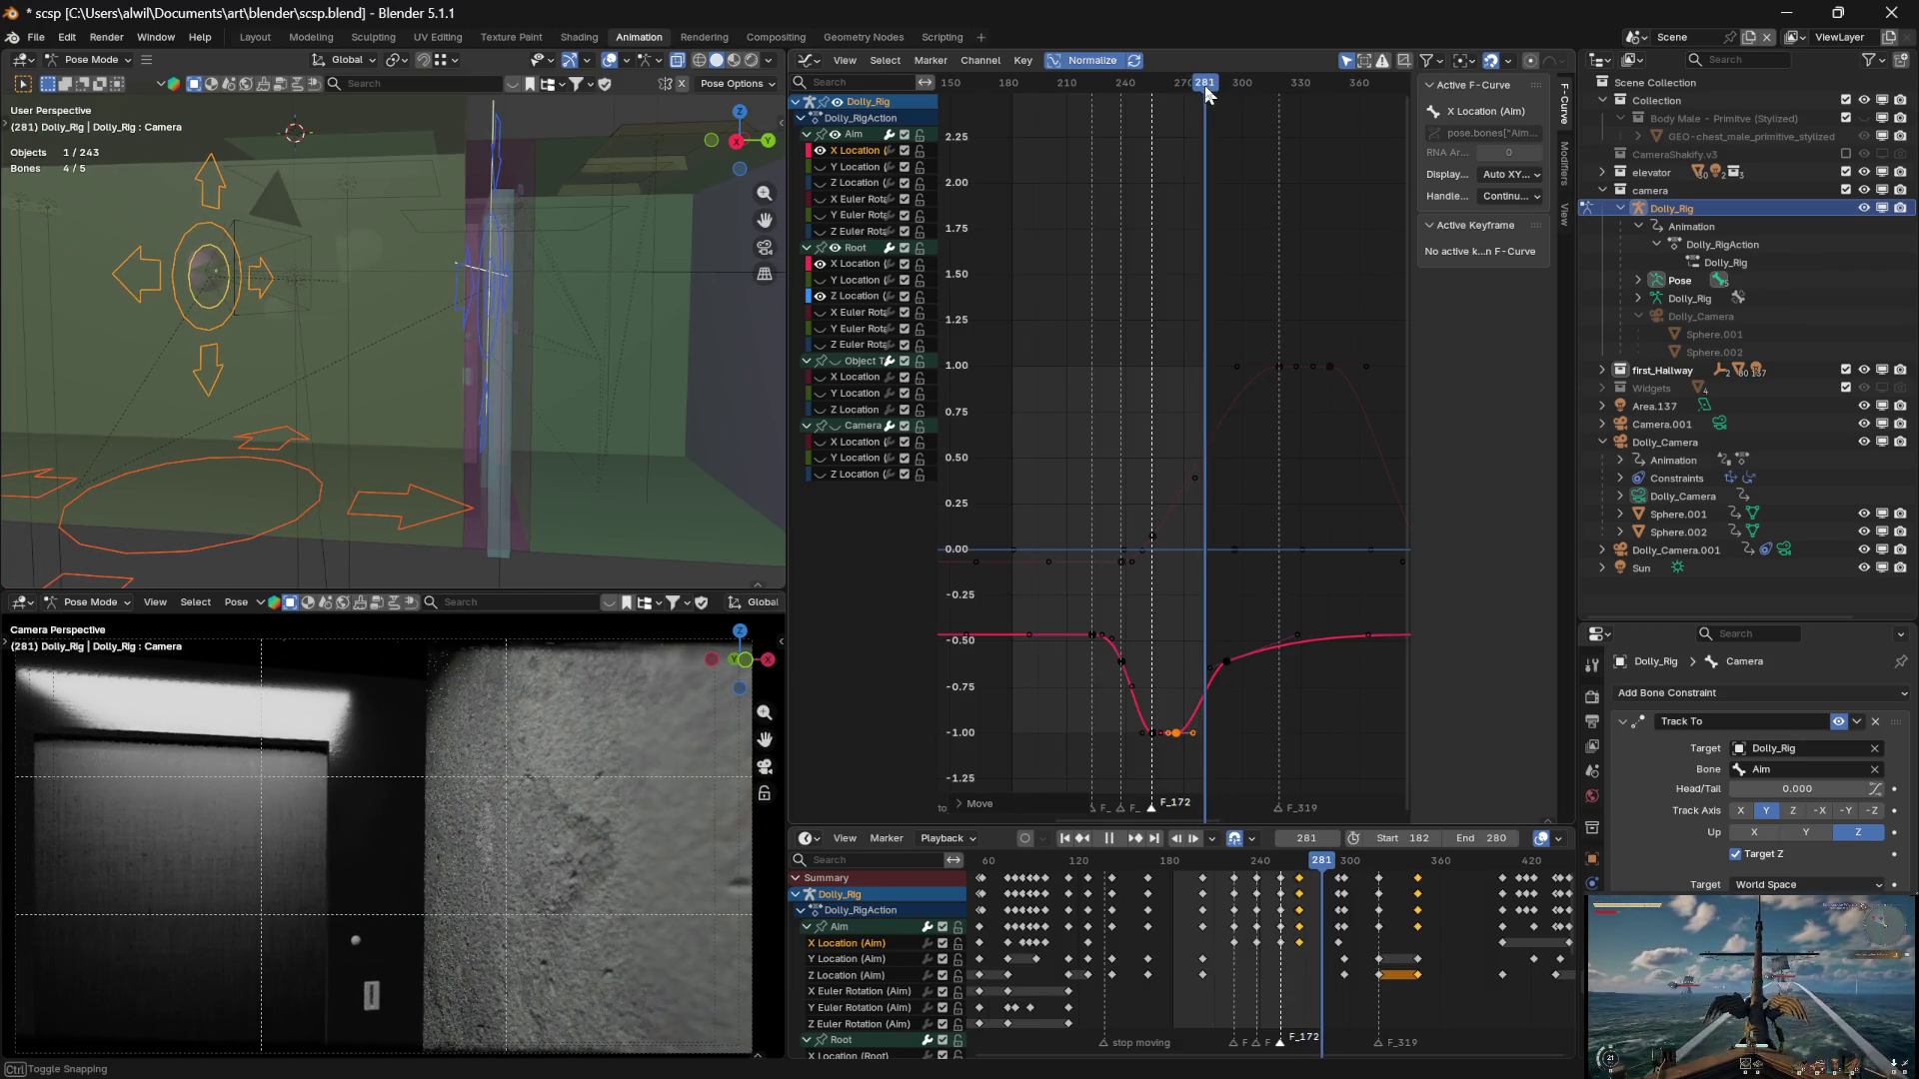
Move the Aim X Location key from frame 292 to 282, then play from frame 249
click(1227, 663)
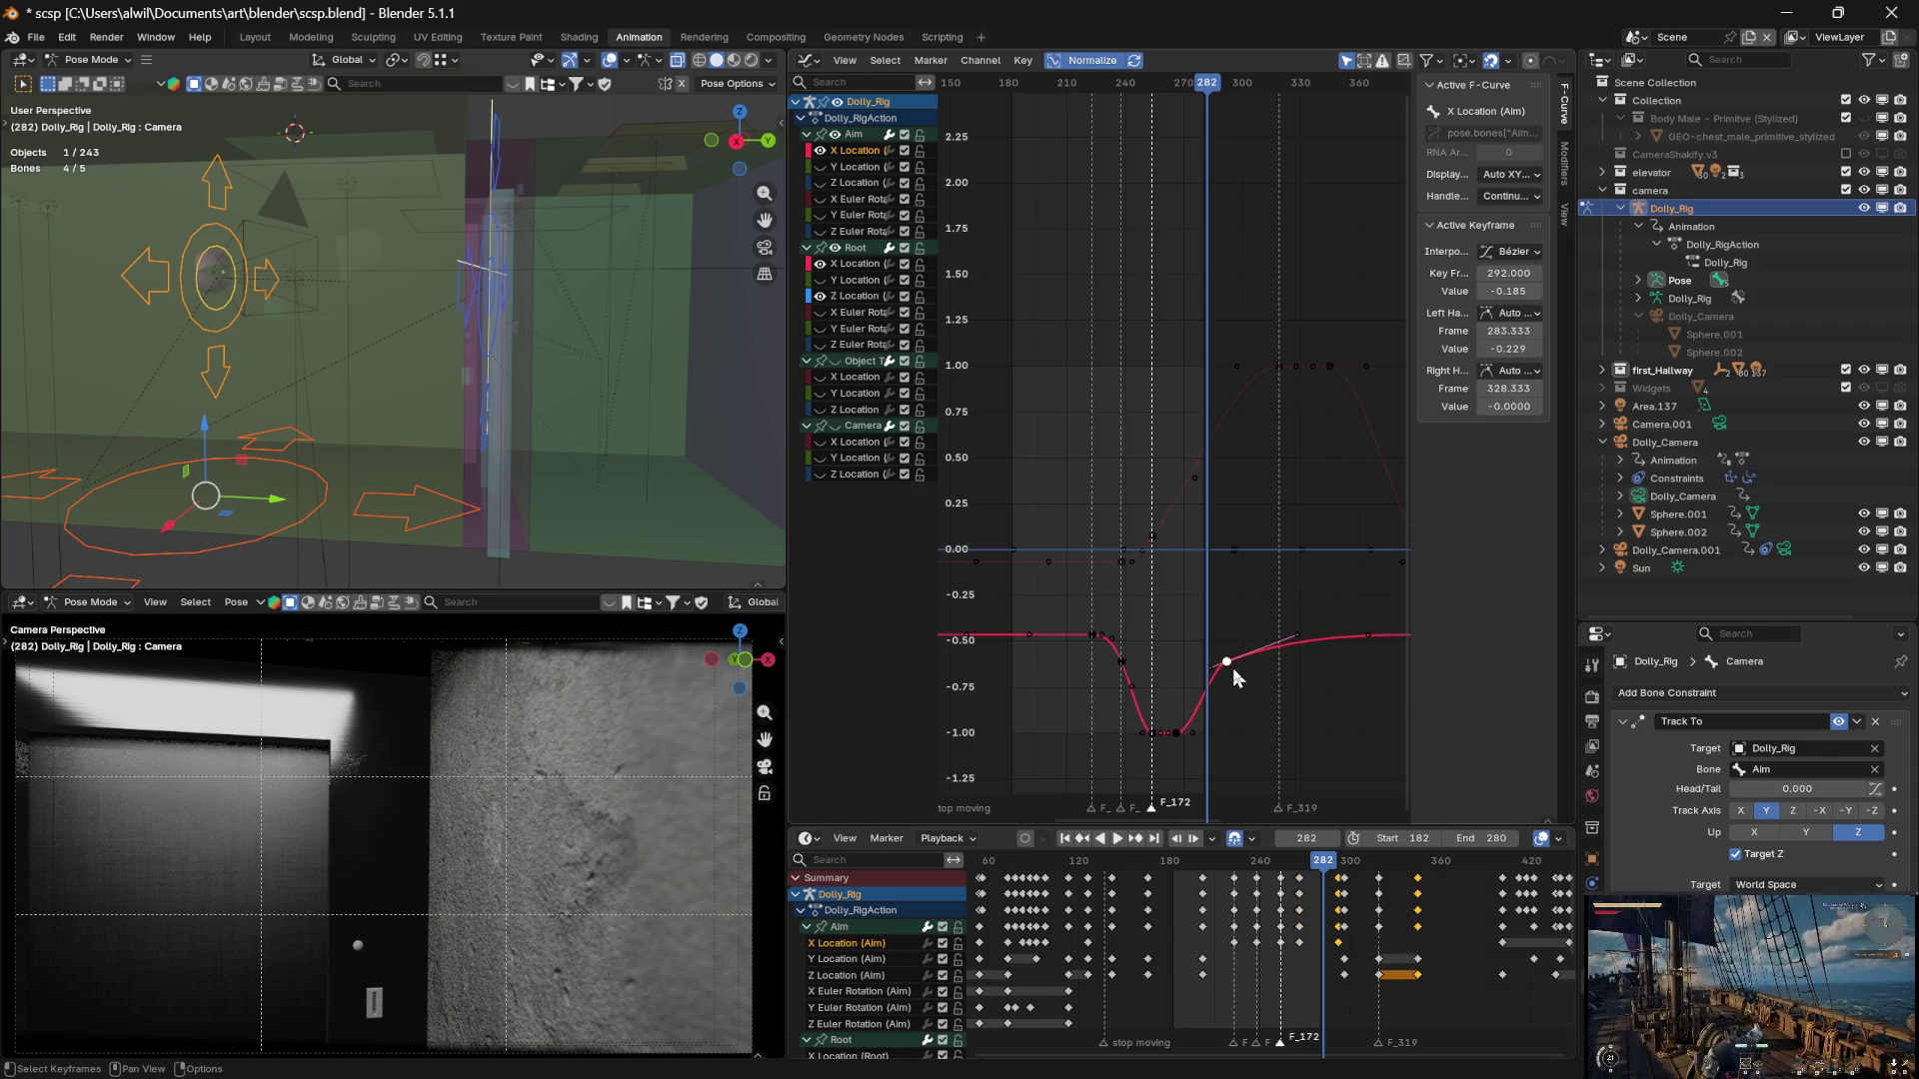
key(g)
key(x)
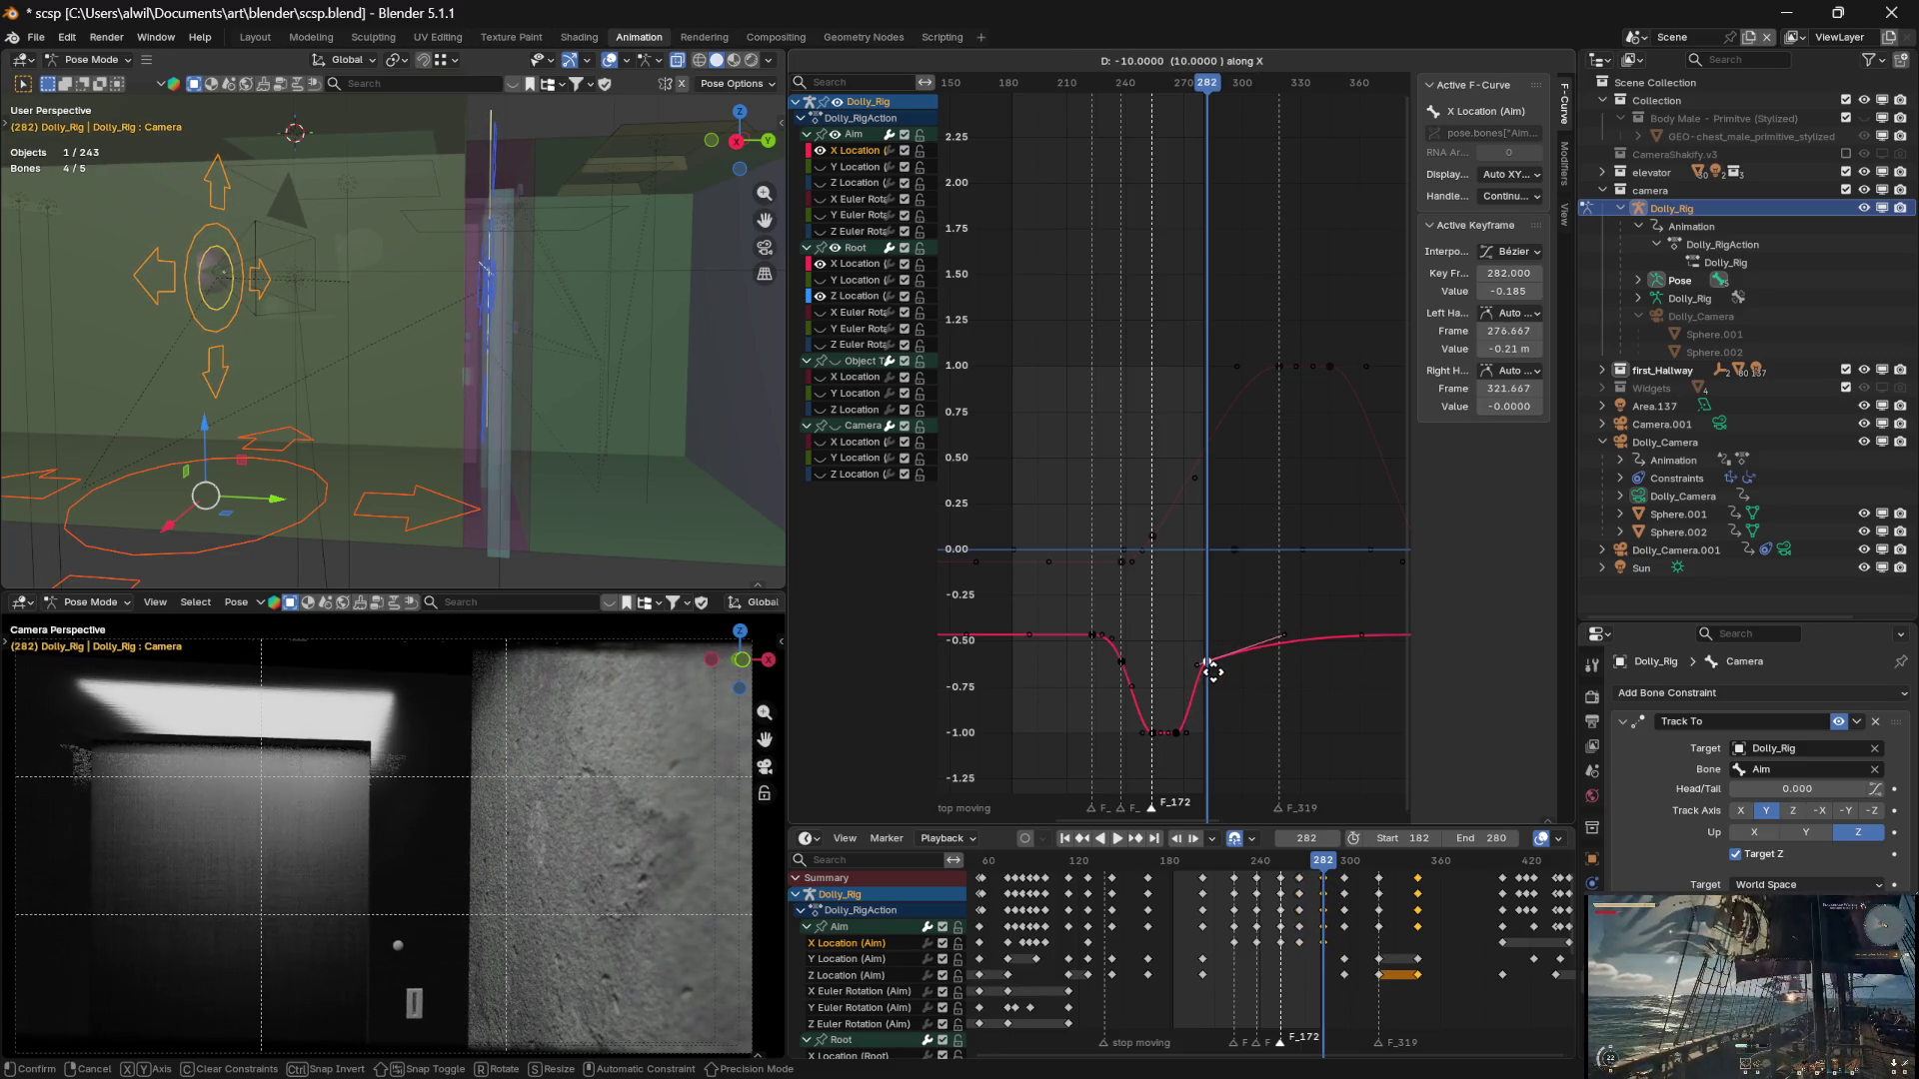
click(1214, 674)
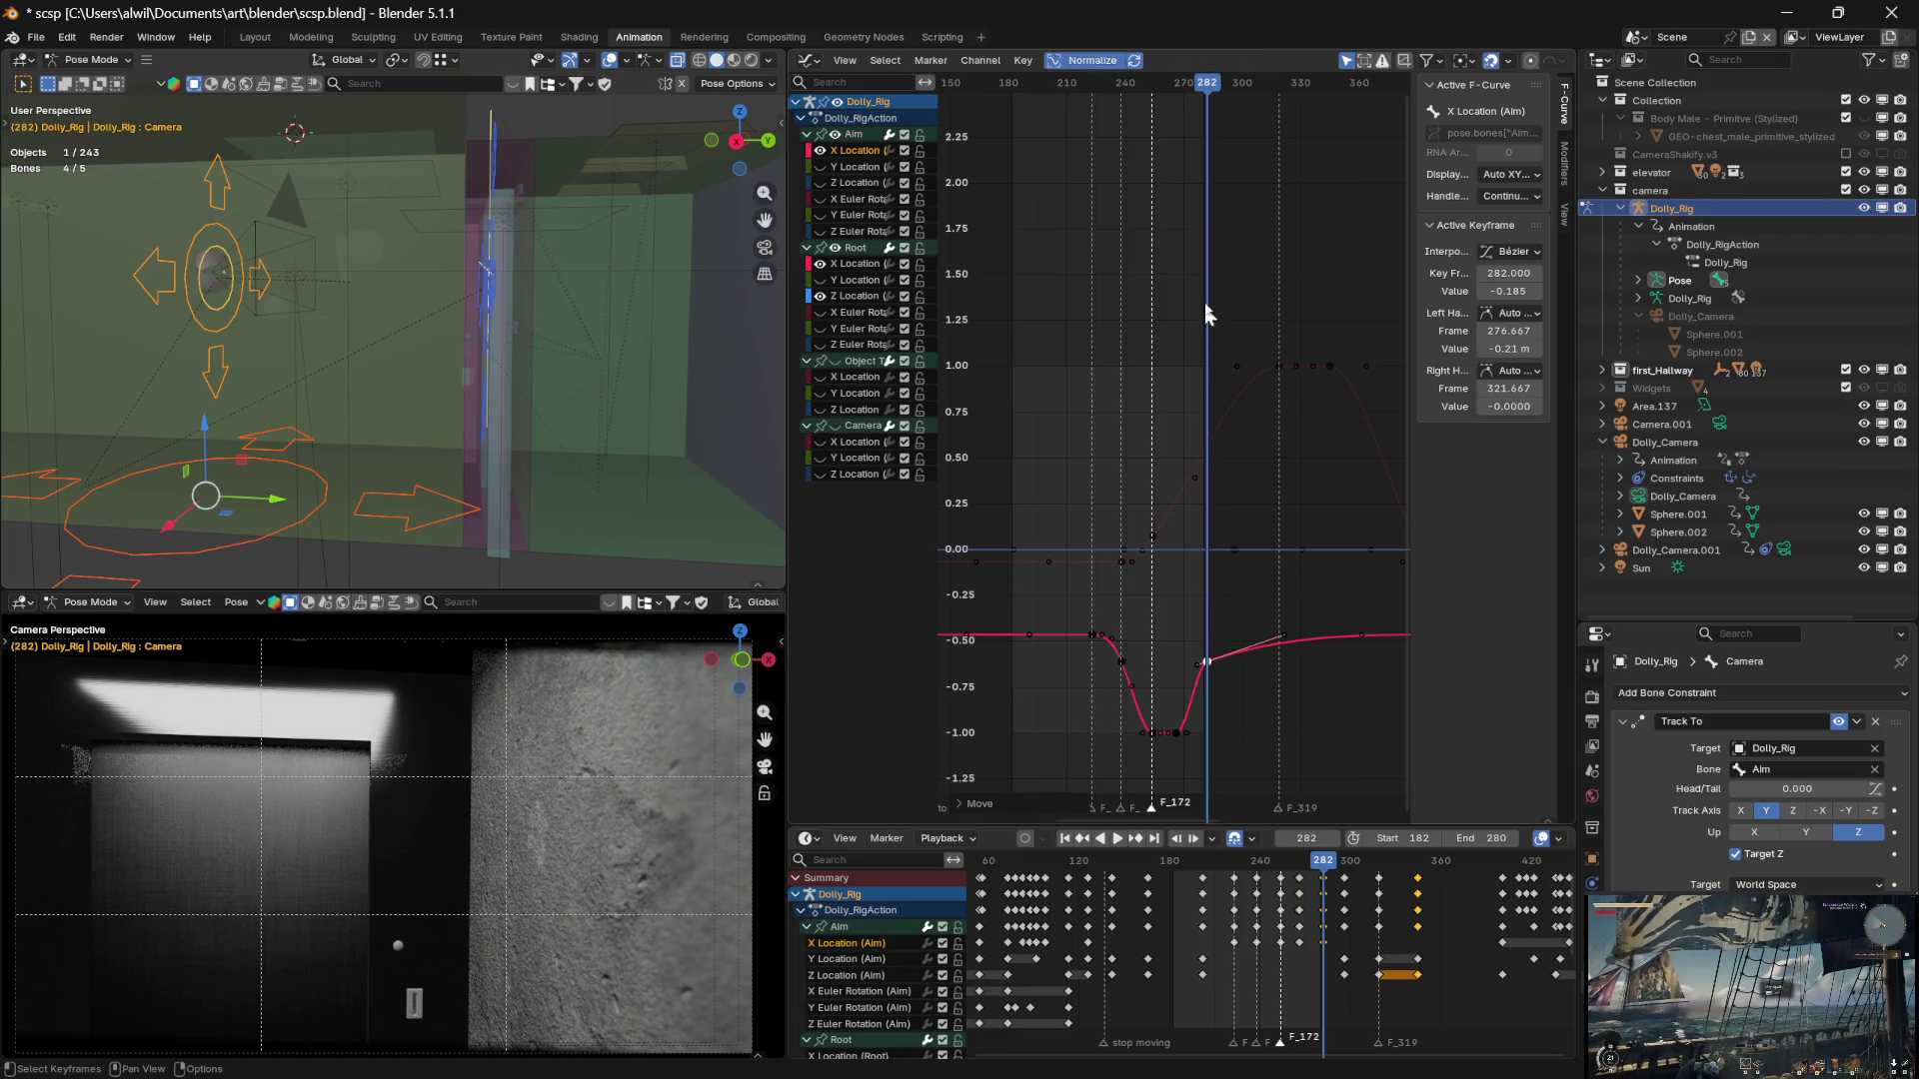
mouse_move(1209, 88)
mouse_down()
mouse_move(1060, 90)
mouse_move(1277, 104)
mouse_move(1086, 96)
mouse_move(1207, 124)
mouse_move(963, 100)
mouse_up()
key(space)
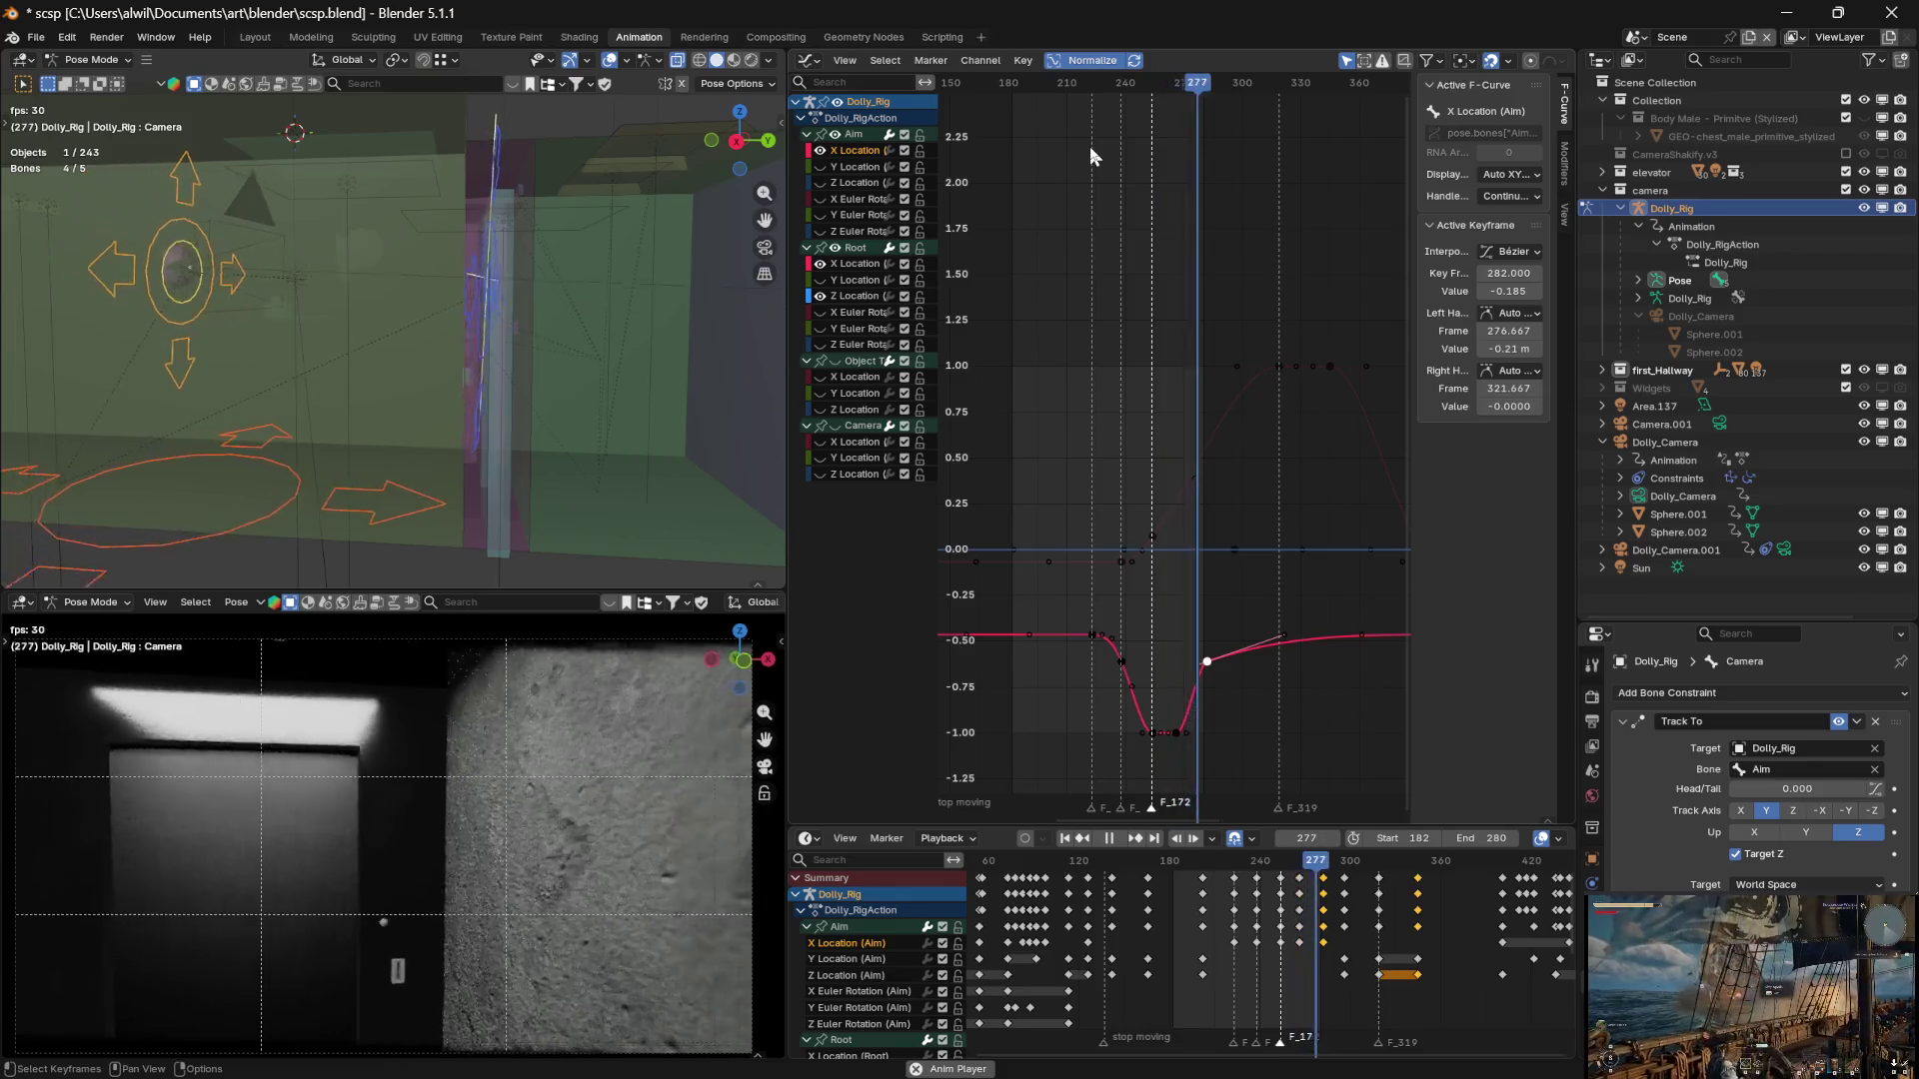
Stop playback, review frames 227–265, then swap the visible Aim X Location curve for Aim Z Location
key(space)
drag(1013, 90, 1176, 100)
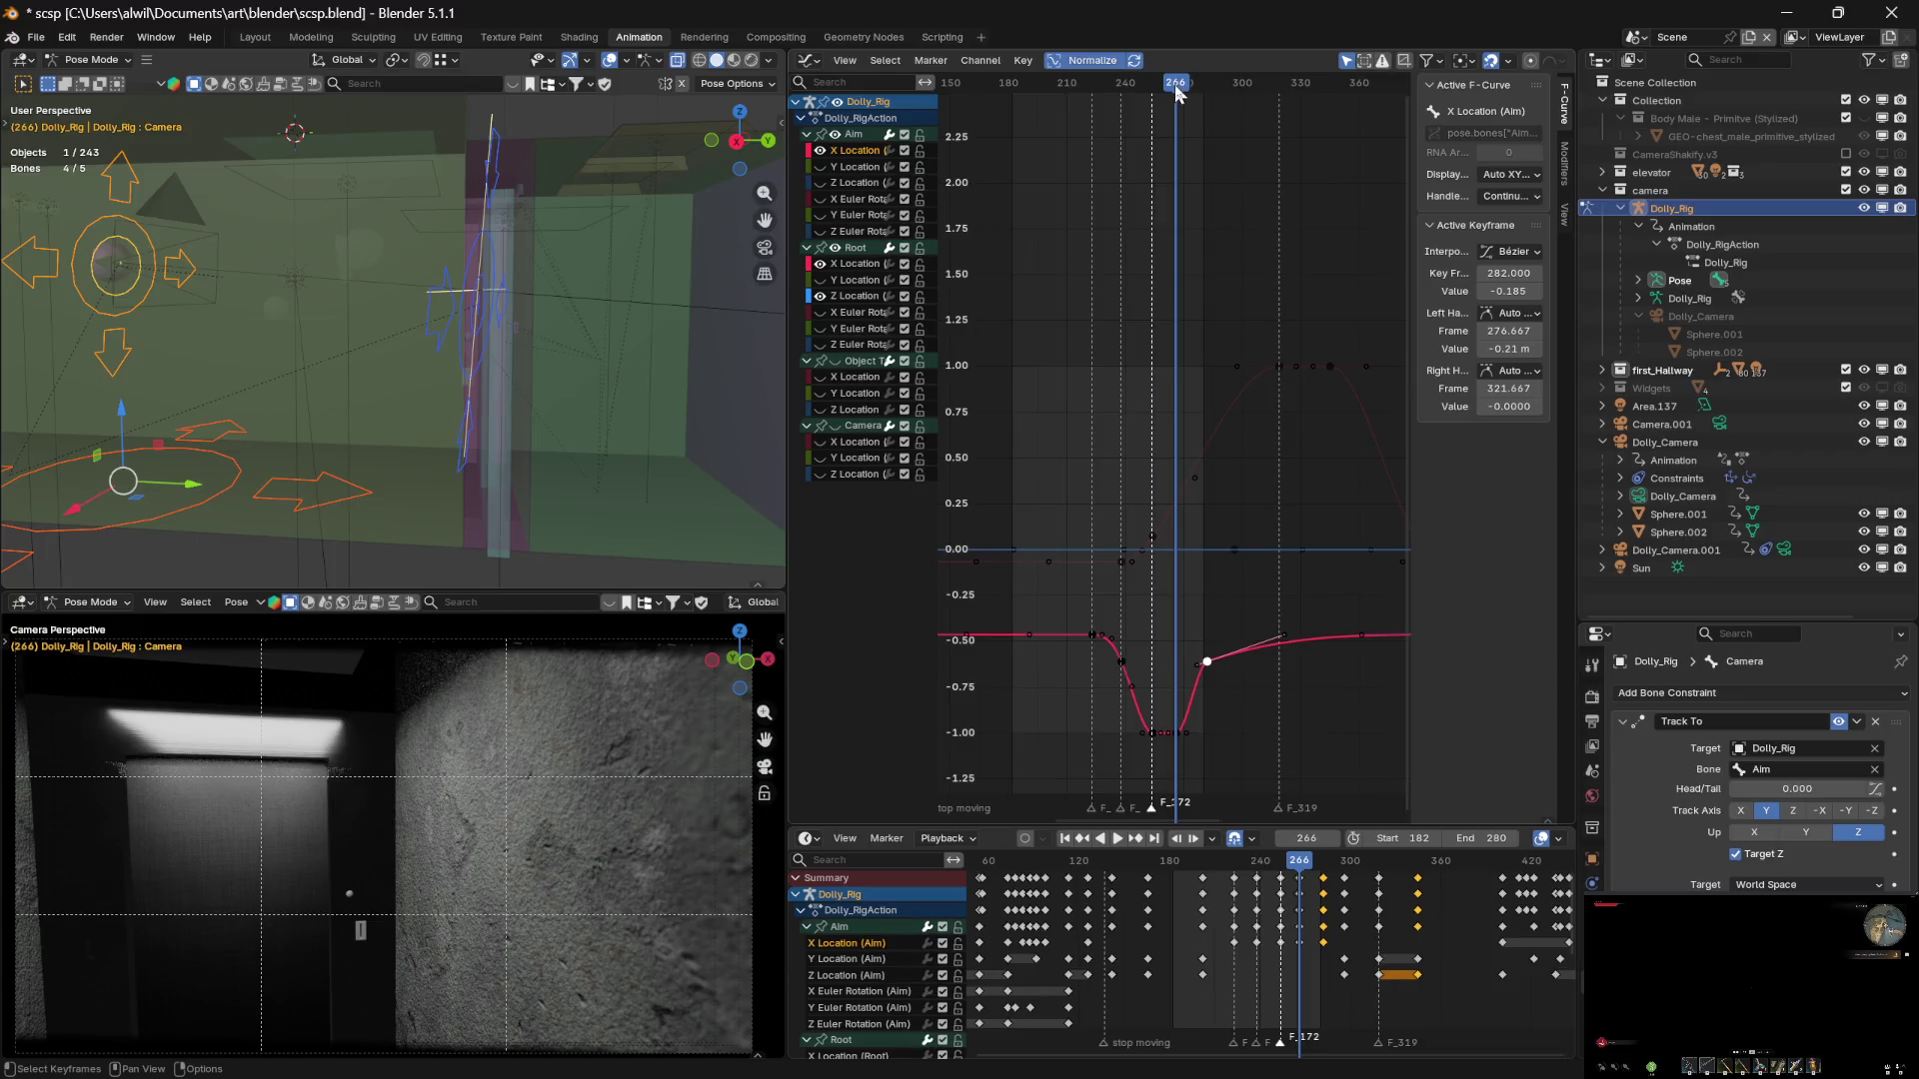
mouse_move(1177, 92)
mouse_down()
mouse_move(1145, 87)
mouse_move(1194, 85)
mouse_move(1177, 68)
mouse_move(1225, 55)
mouse_move(1154, 55)
mouse_move(1220, 35)
mouse_move(1062, 55)
mouse_move(1123, 59)
mouse_up()
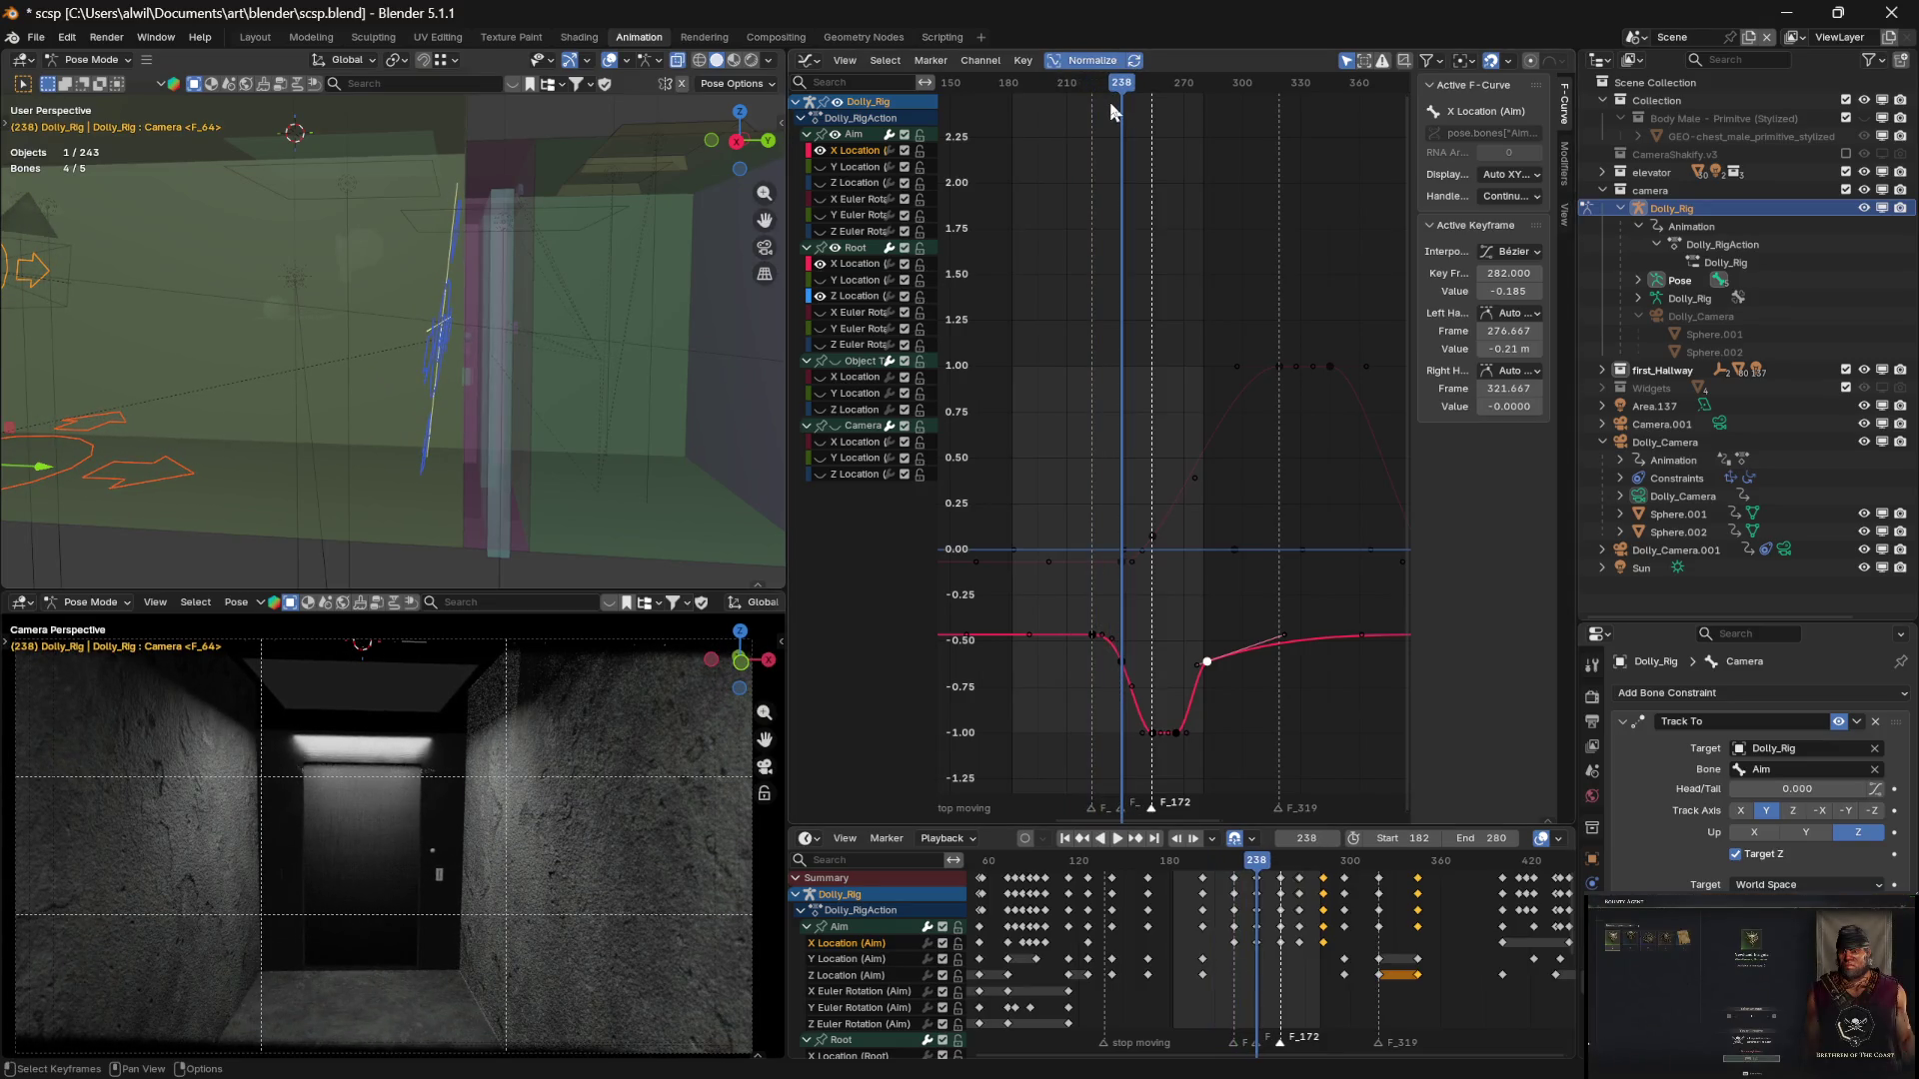
mouse_move(1126, 84)
mouse_down()
mouse_move(1100, 84)
mouse_move(1180, 80)
mouse_move(1174, 58)
mouse_up()
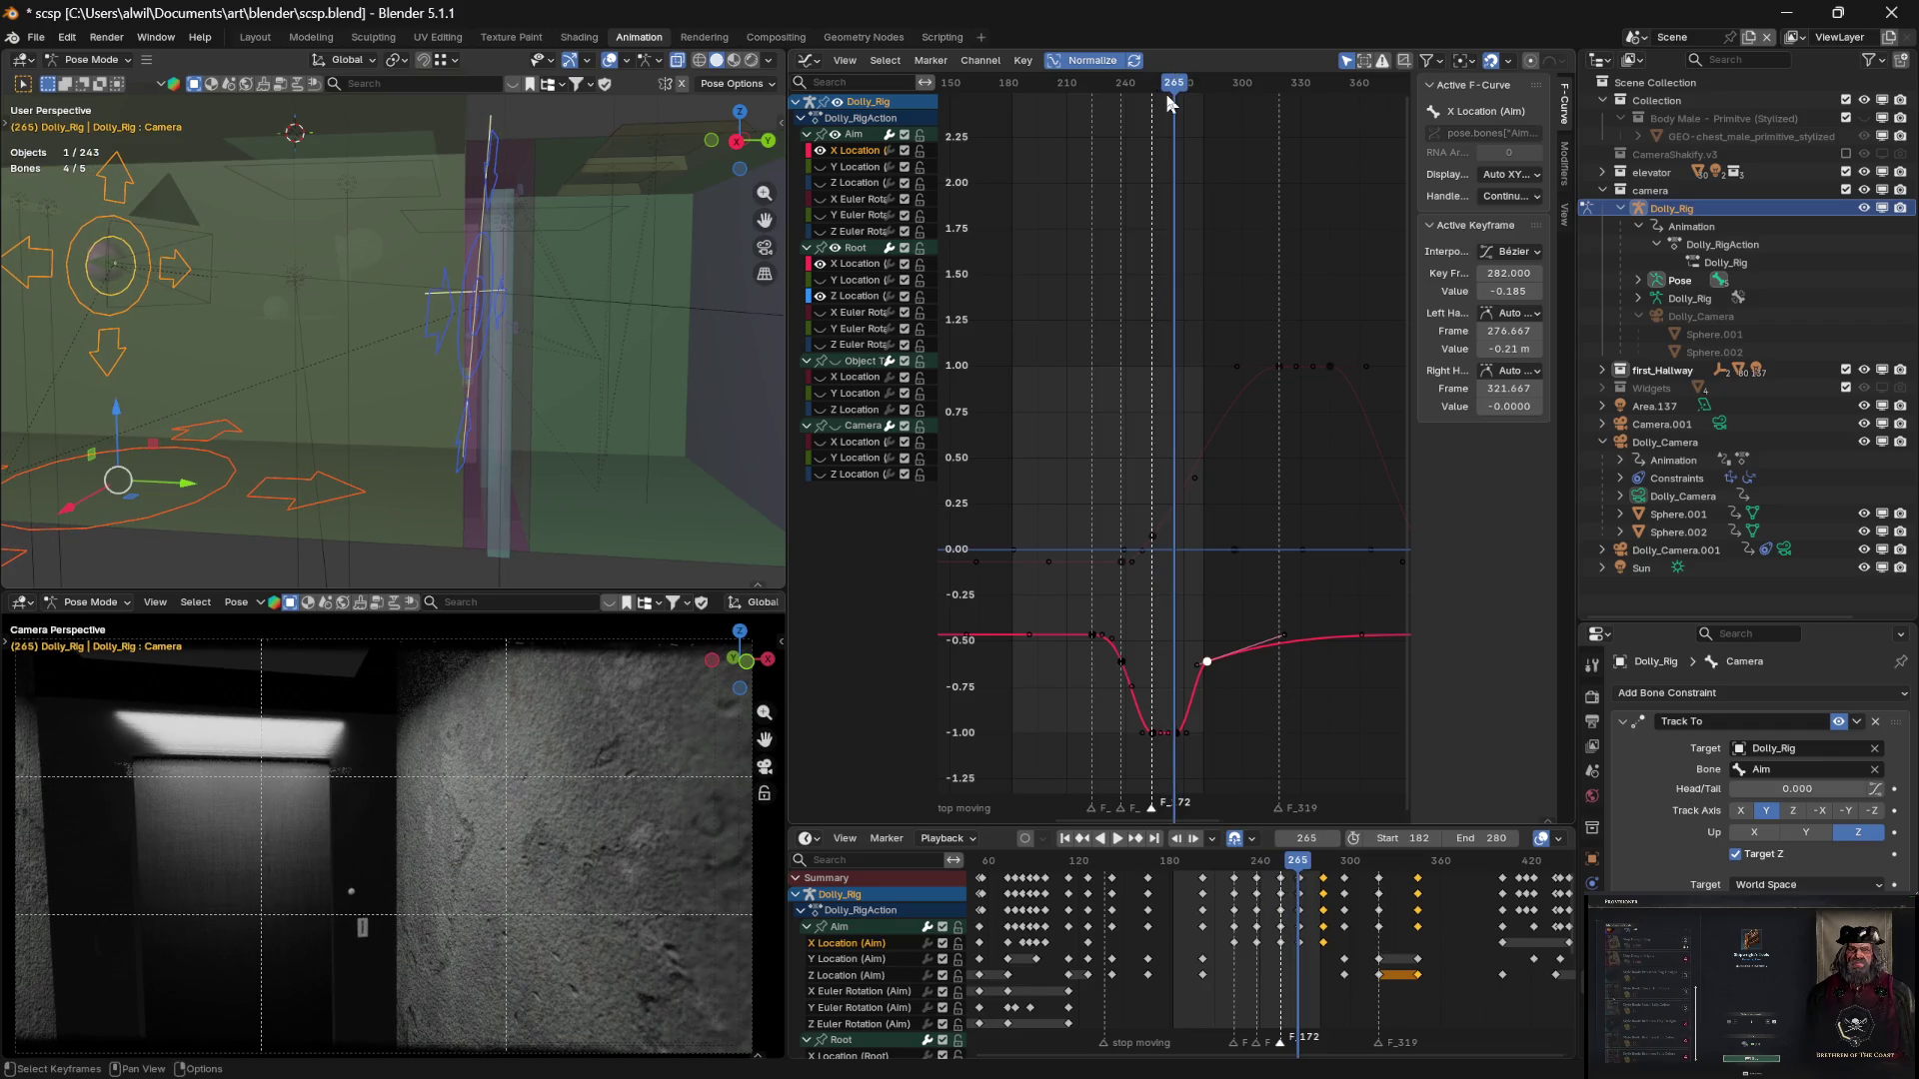
click(819, 150)
click(820, 181)
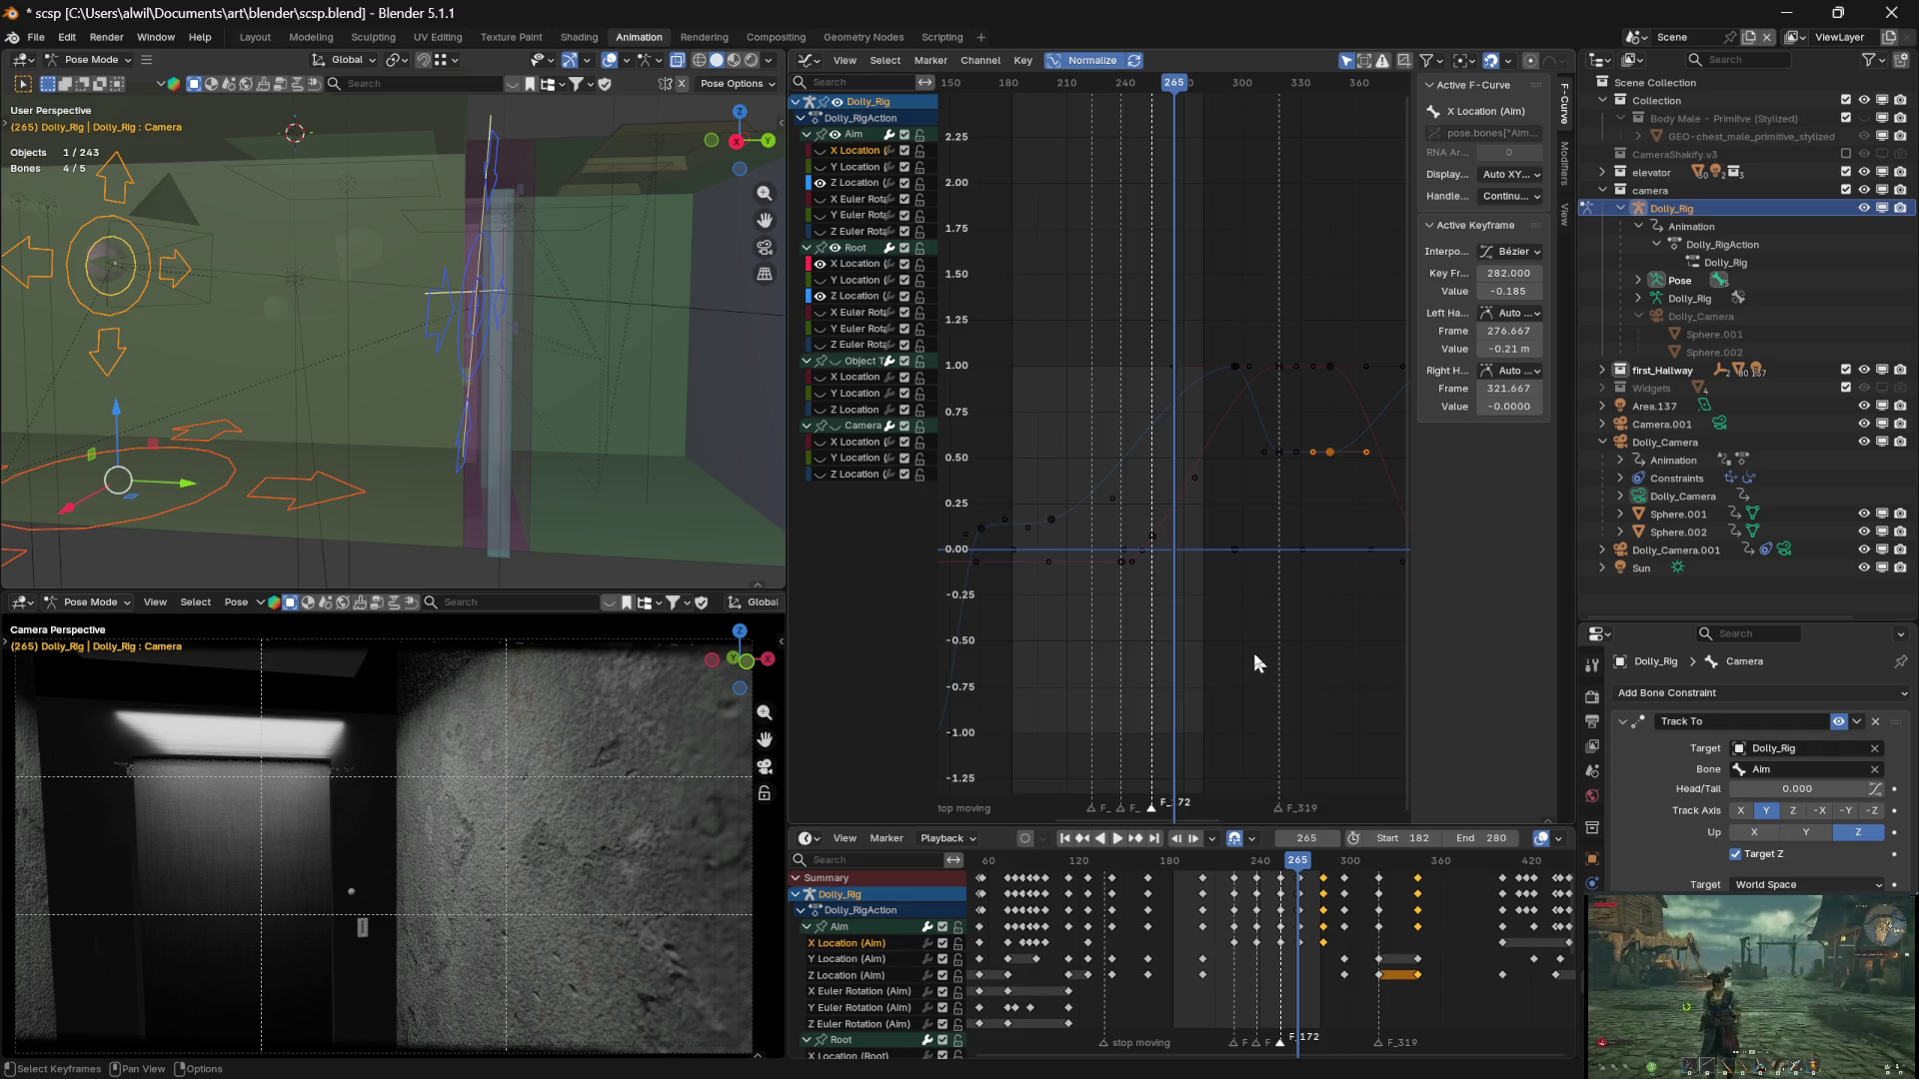
Make Z Location (Aim) the active channel and scrub the shot between frames 254 and 267
click(880, 184)
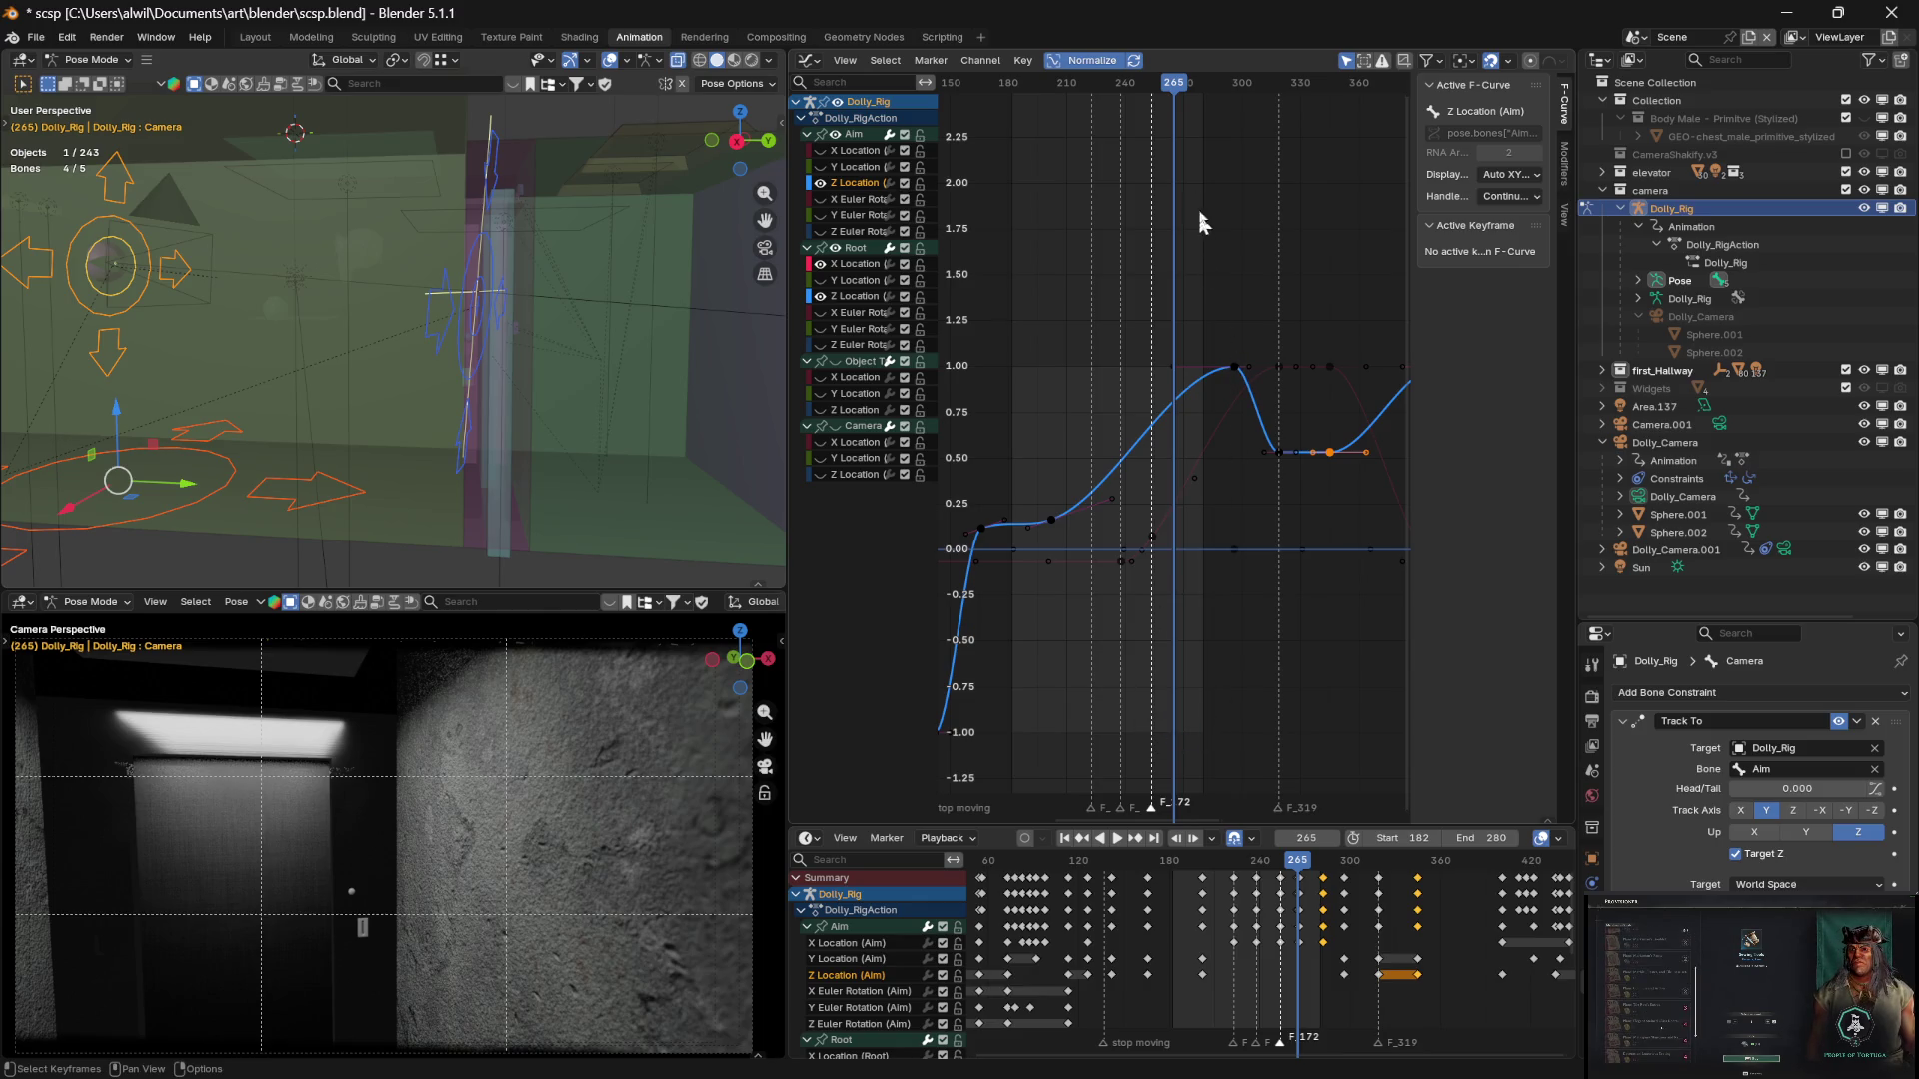
mouse_move(1176, 88)
mouse_down()
mouse_move(1235, 85)
mouse_move(1149, 75)
mouse_up()
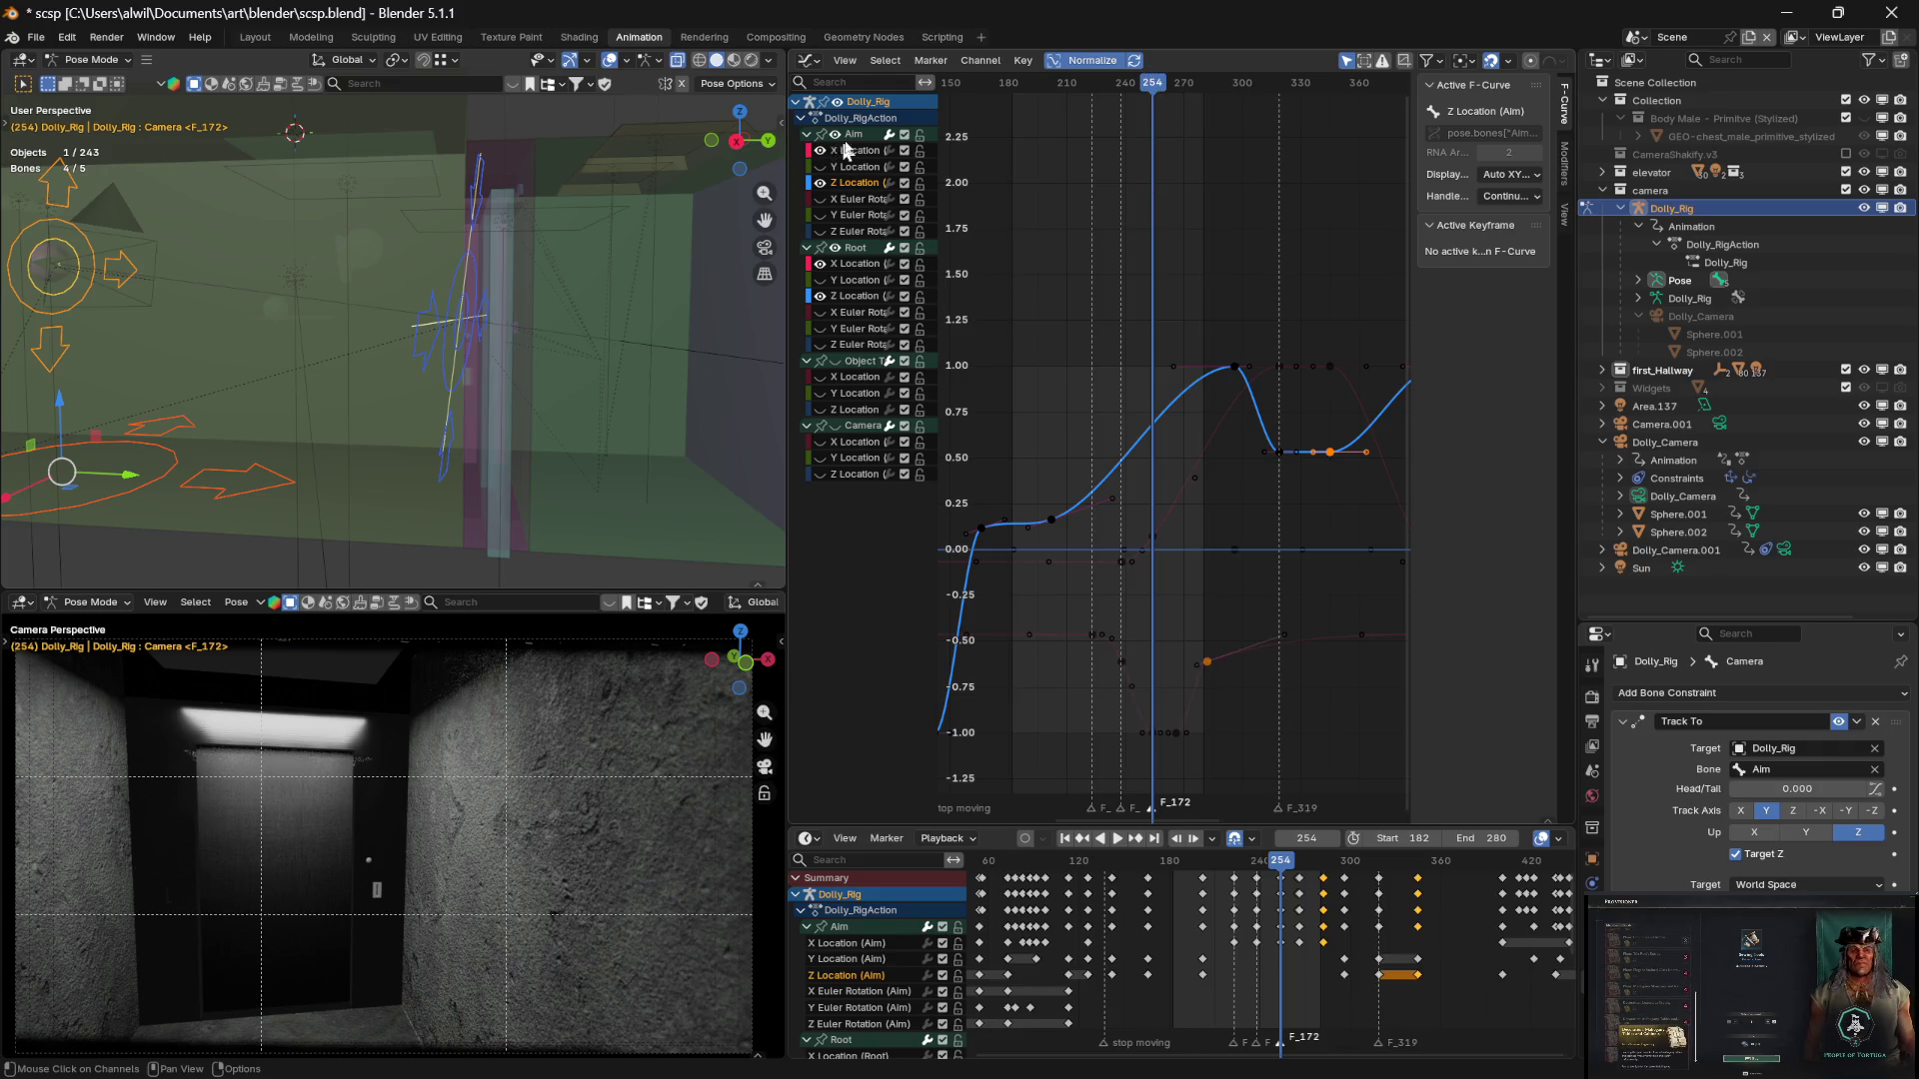
drag(1123, 88, 1166, 100)
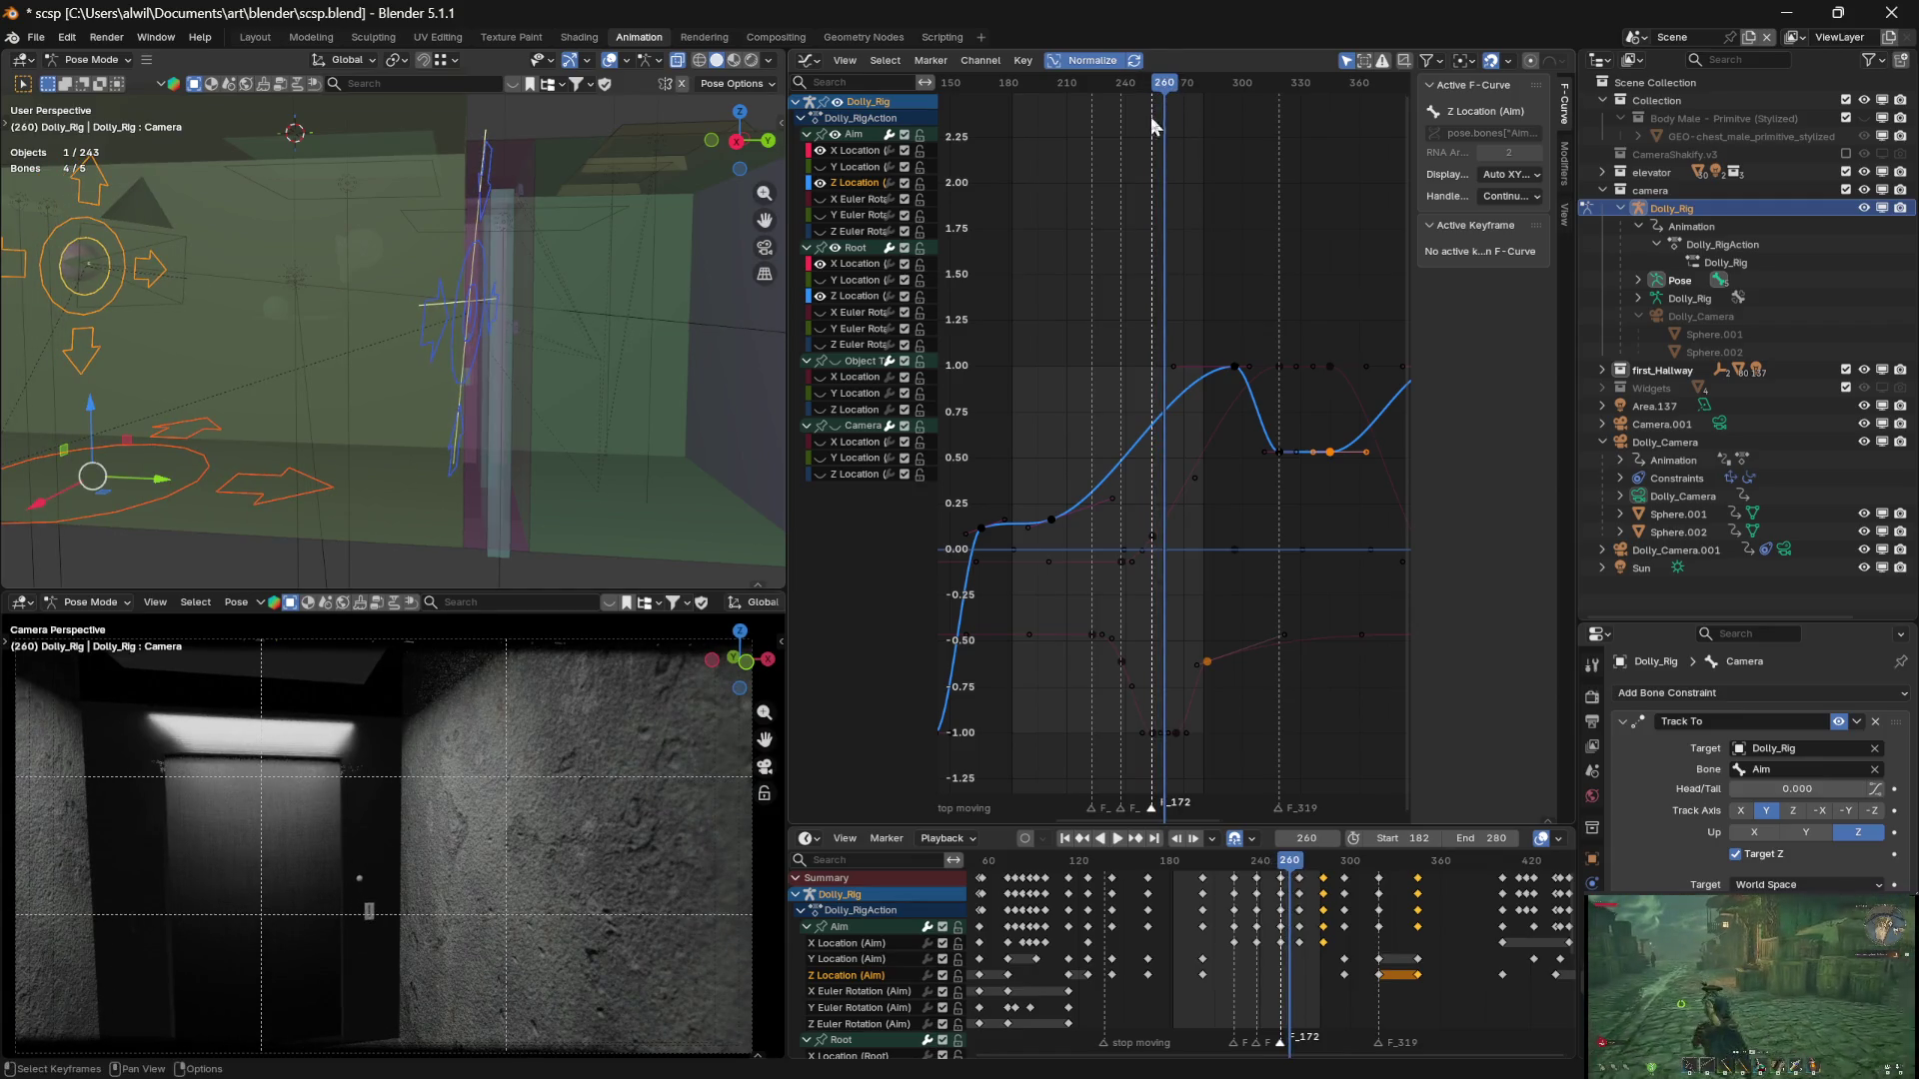
drag(1178, 88, 1180, 88)
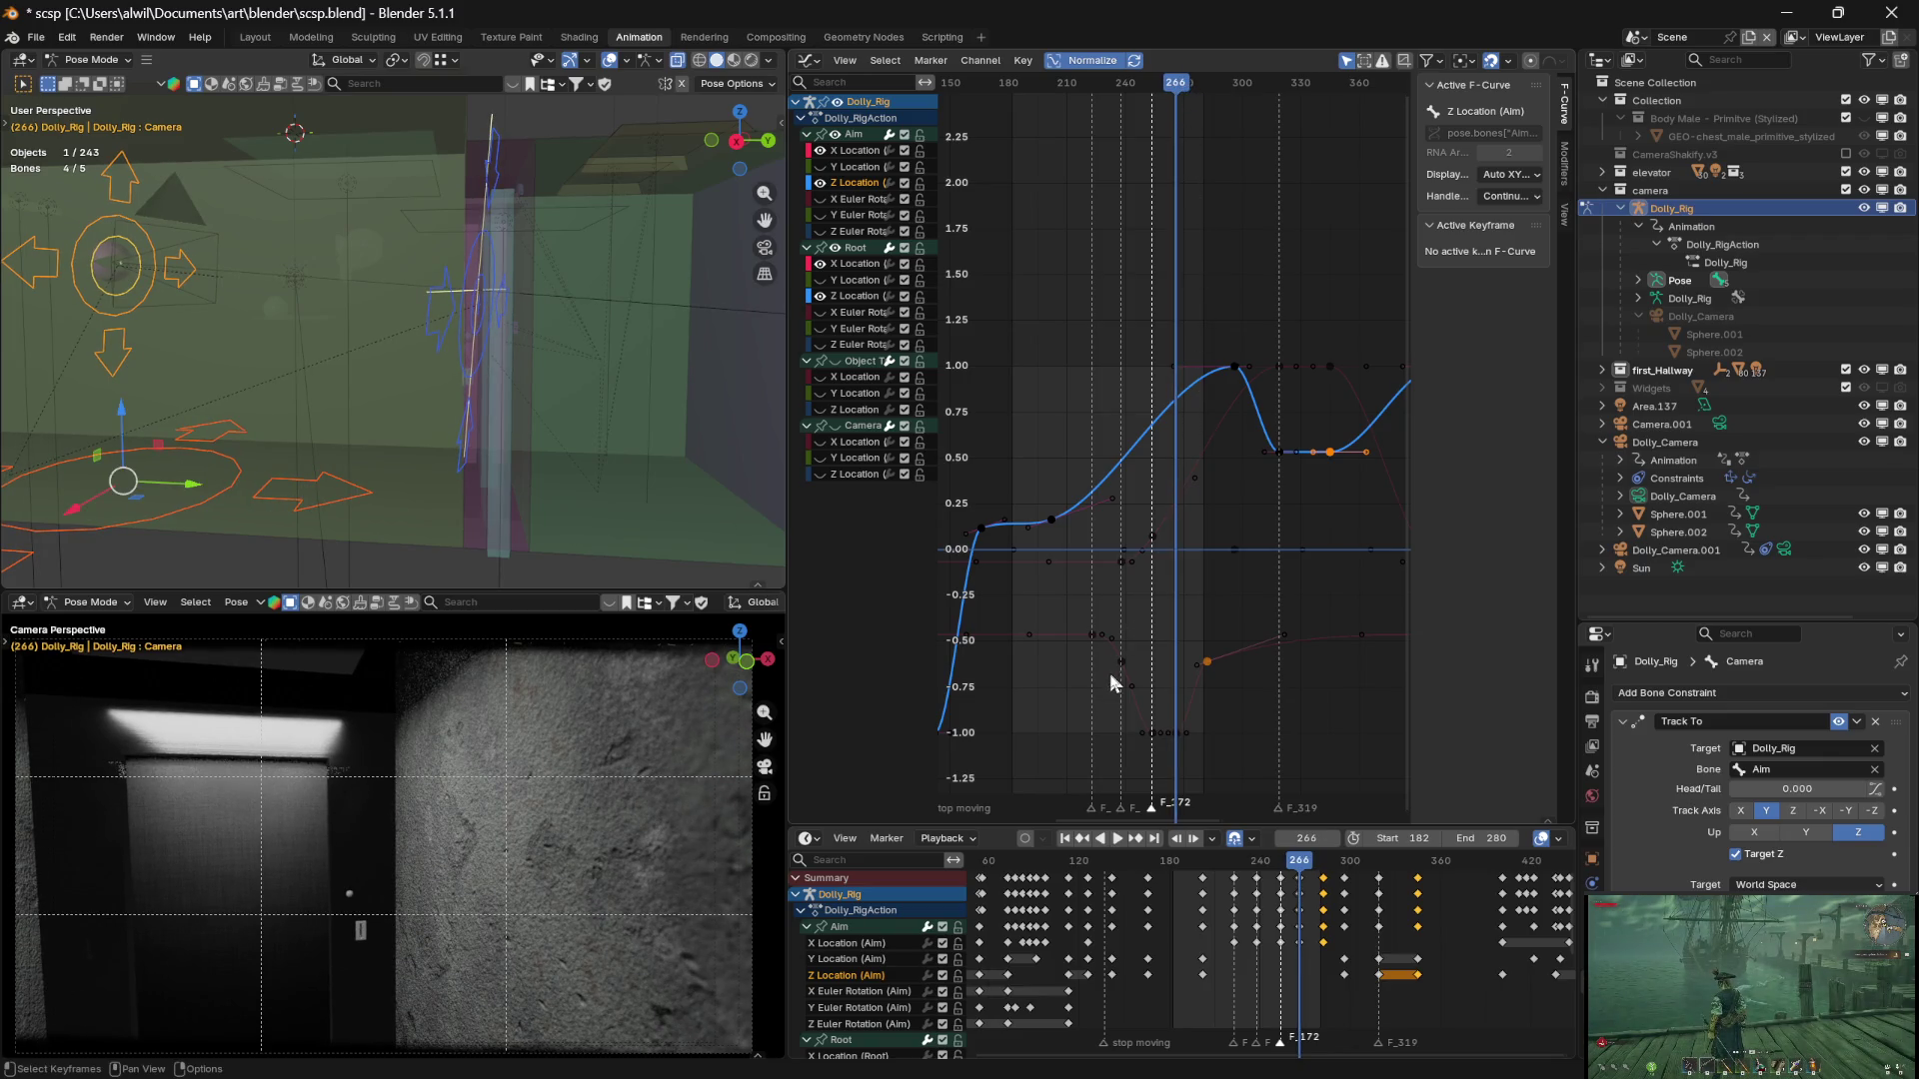
Move the Aim Z Location peak key 30 frames earlier, from 296 to 266, and play it back
click(1238, 369)
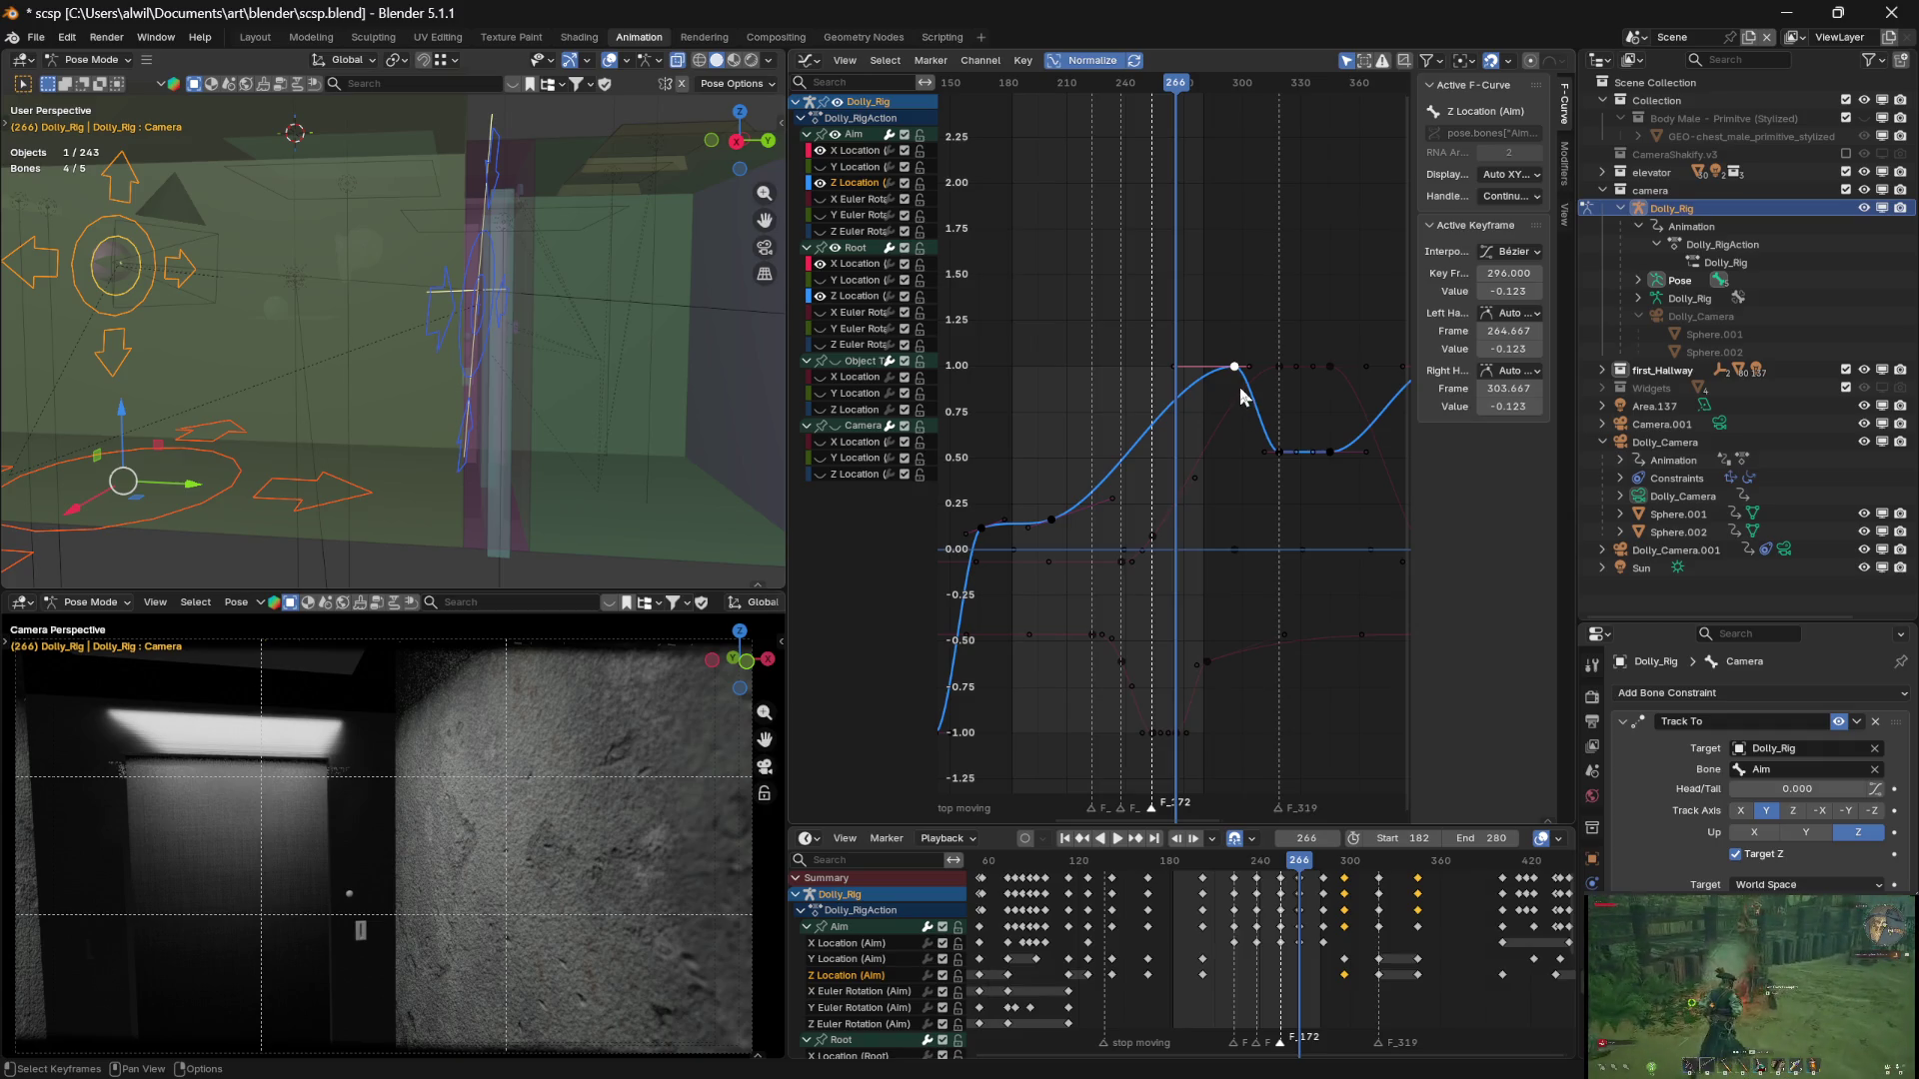
key(g)
key(x)
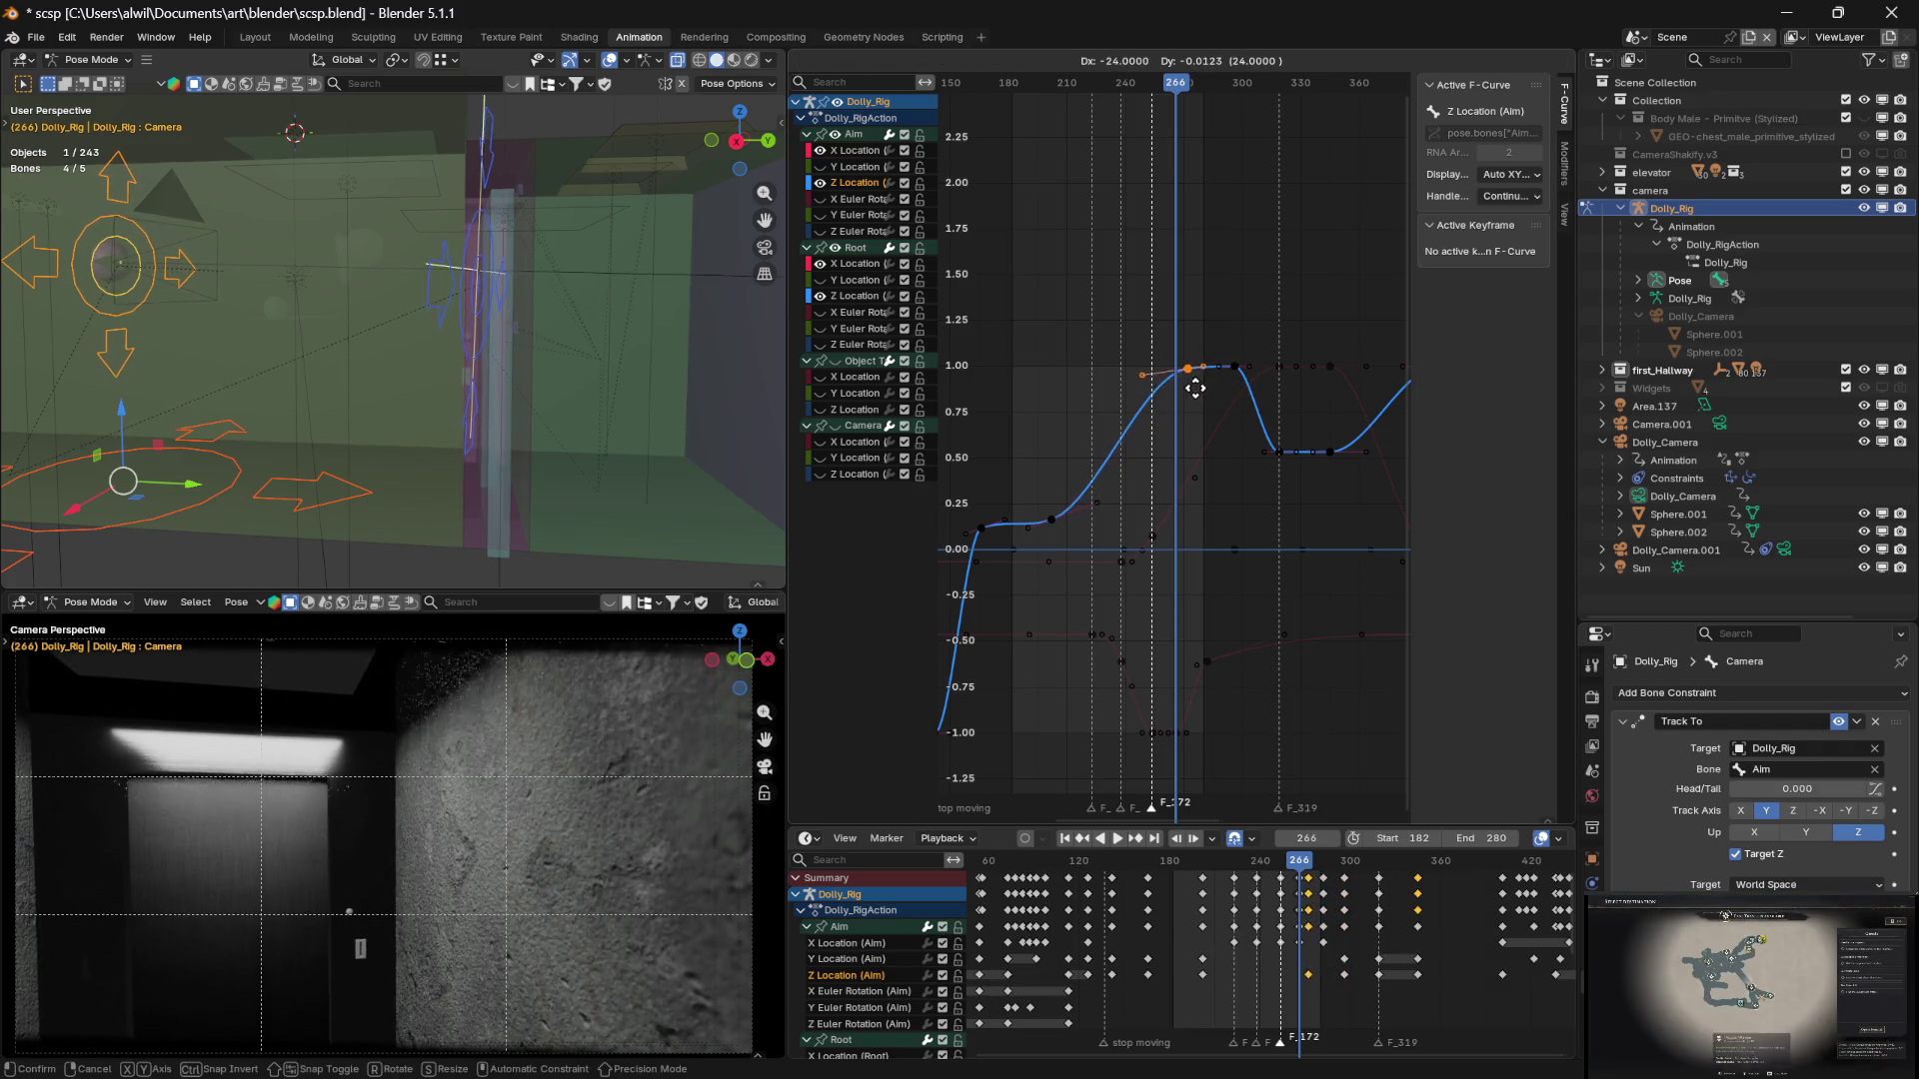
mouse_move(1182, 392)
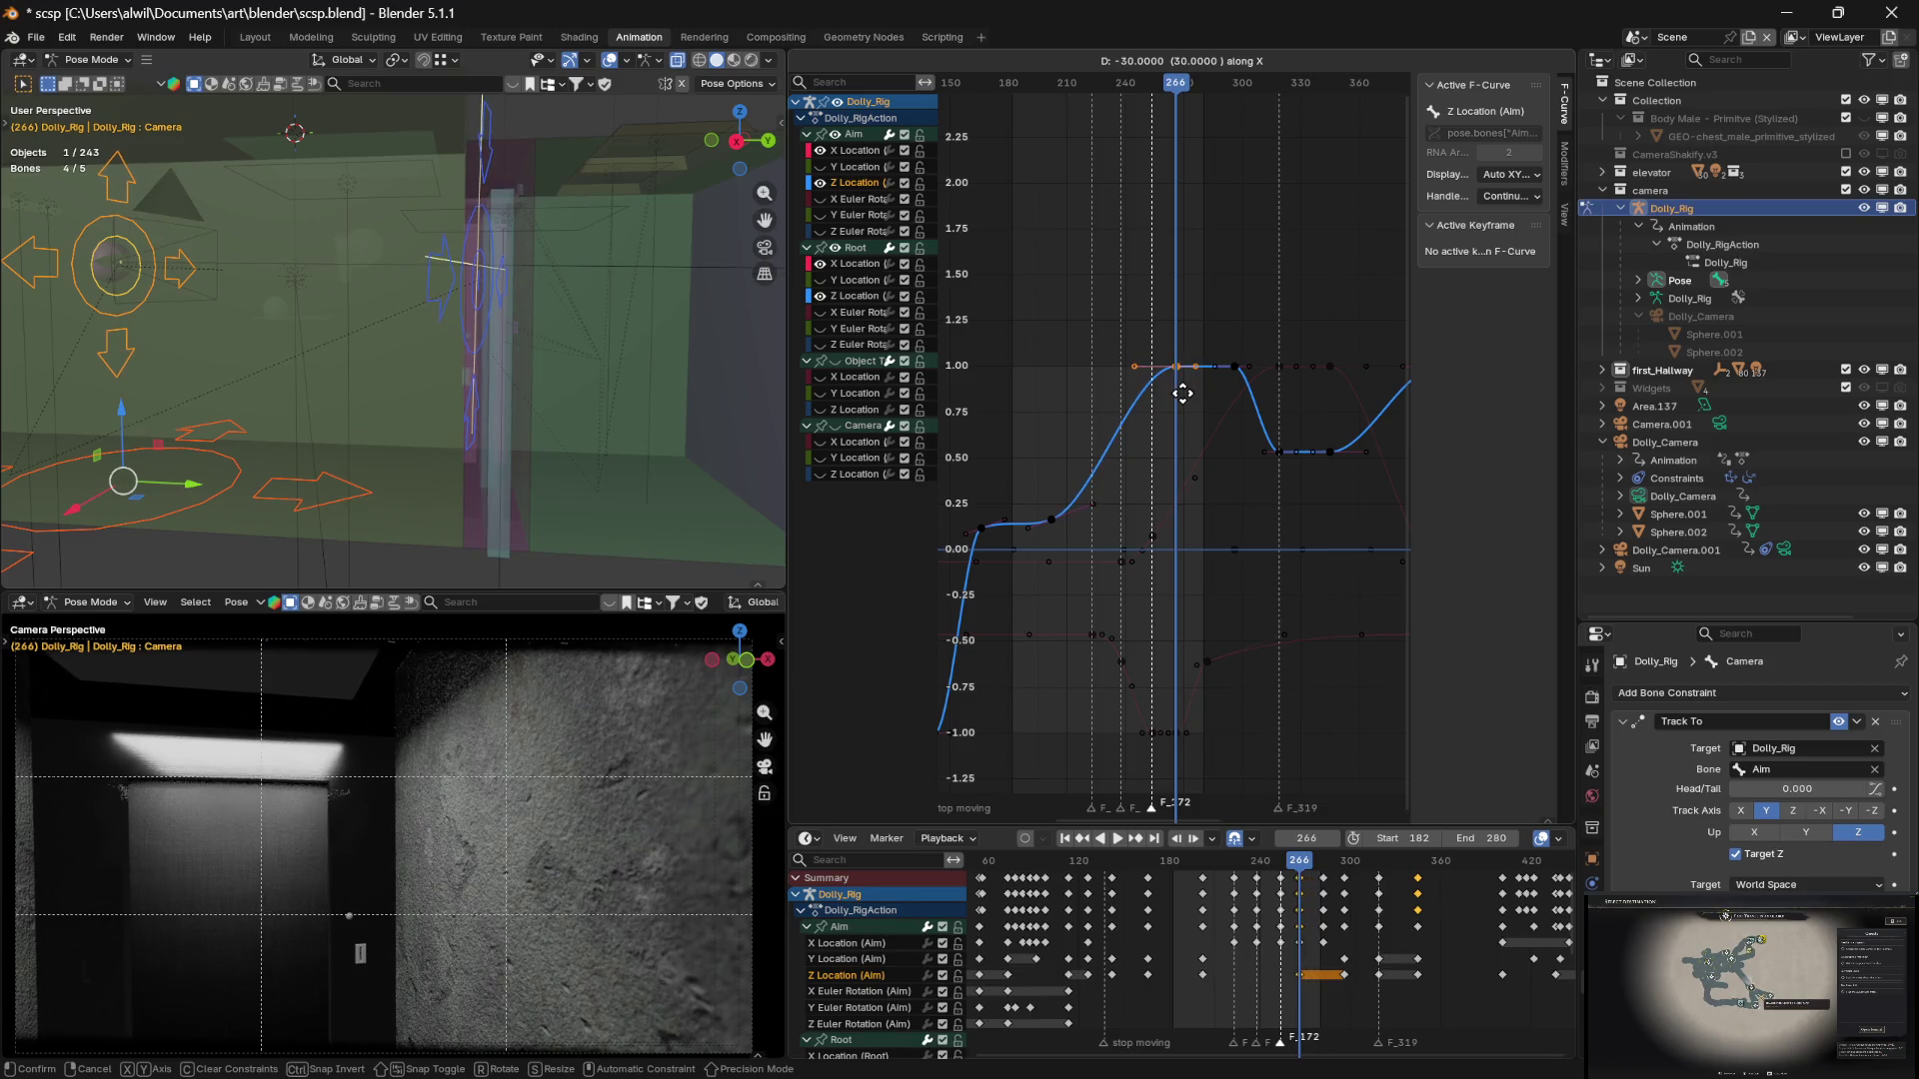
click(1184, 395)
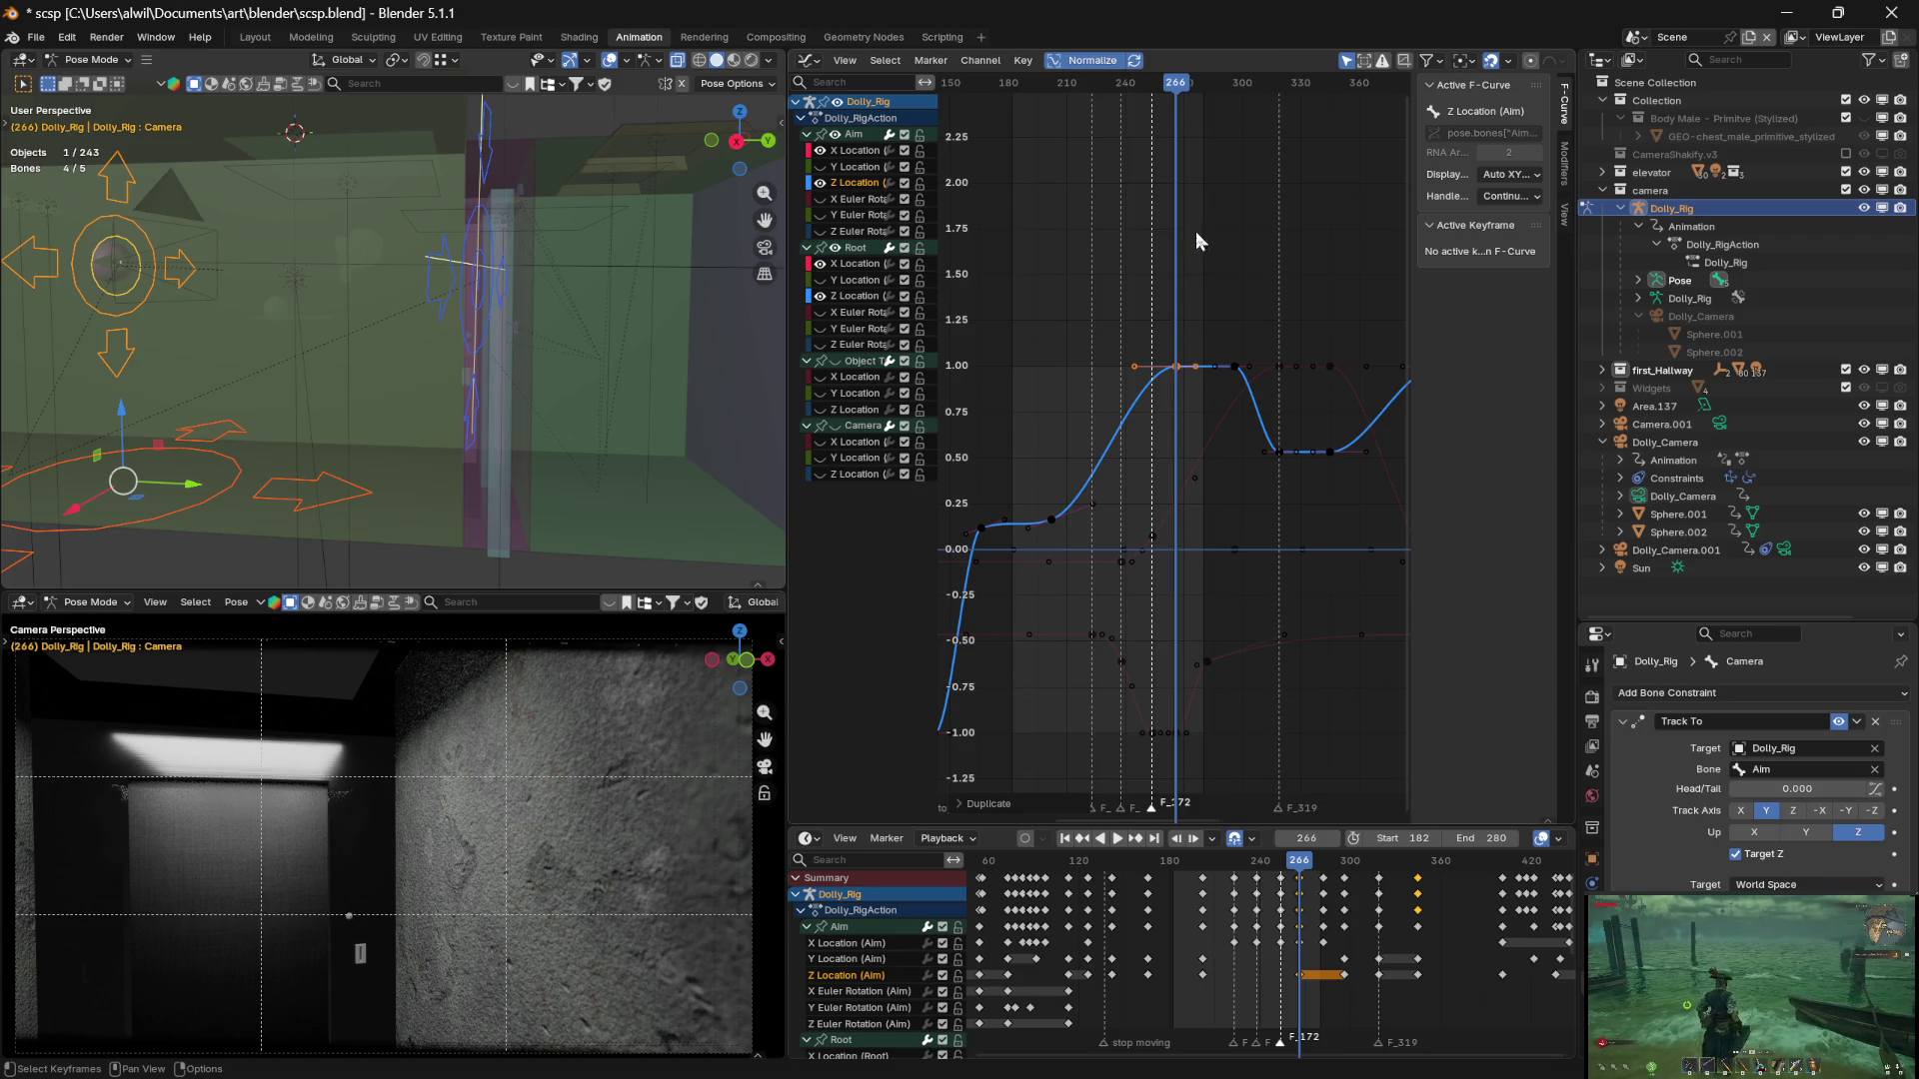
key(space)
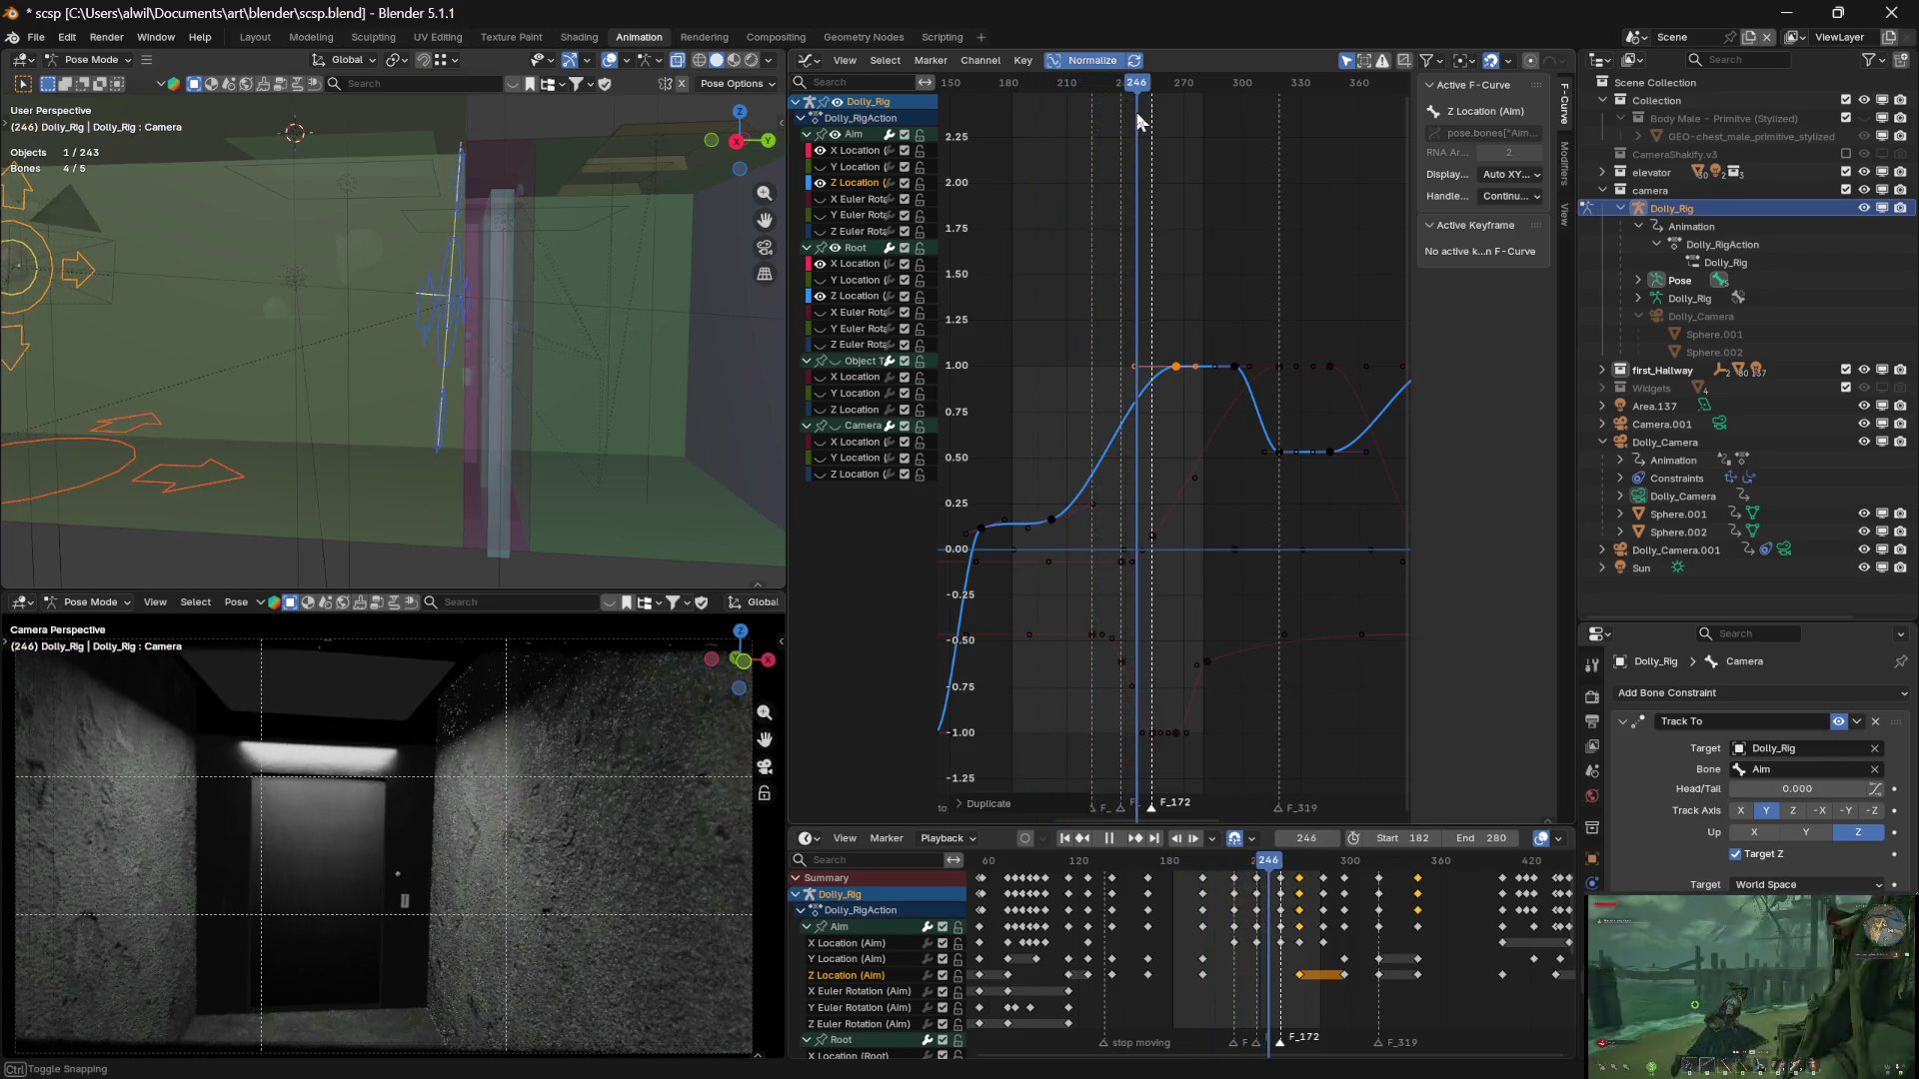
key(space)
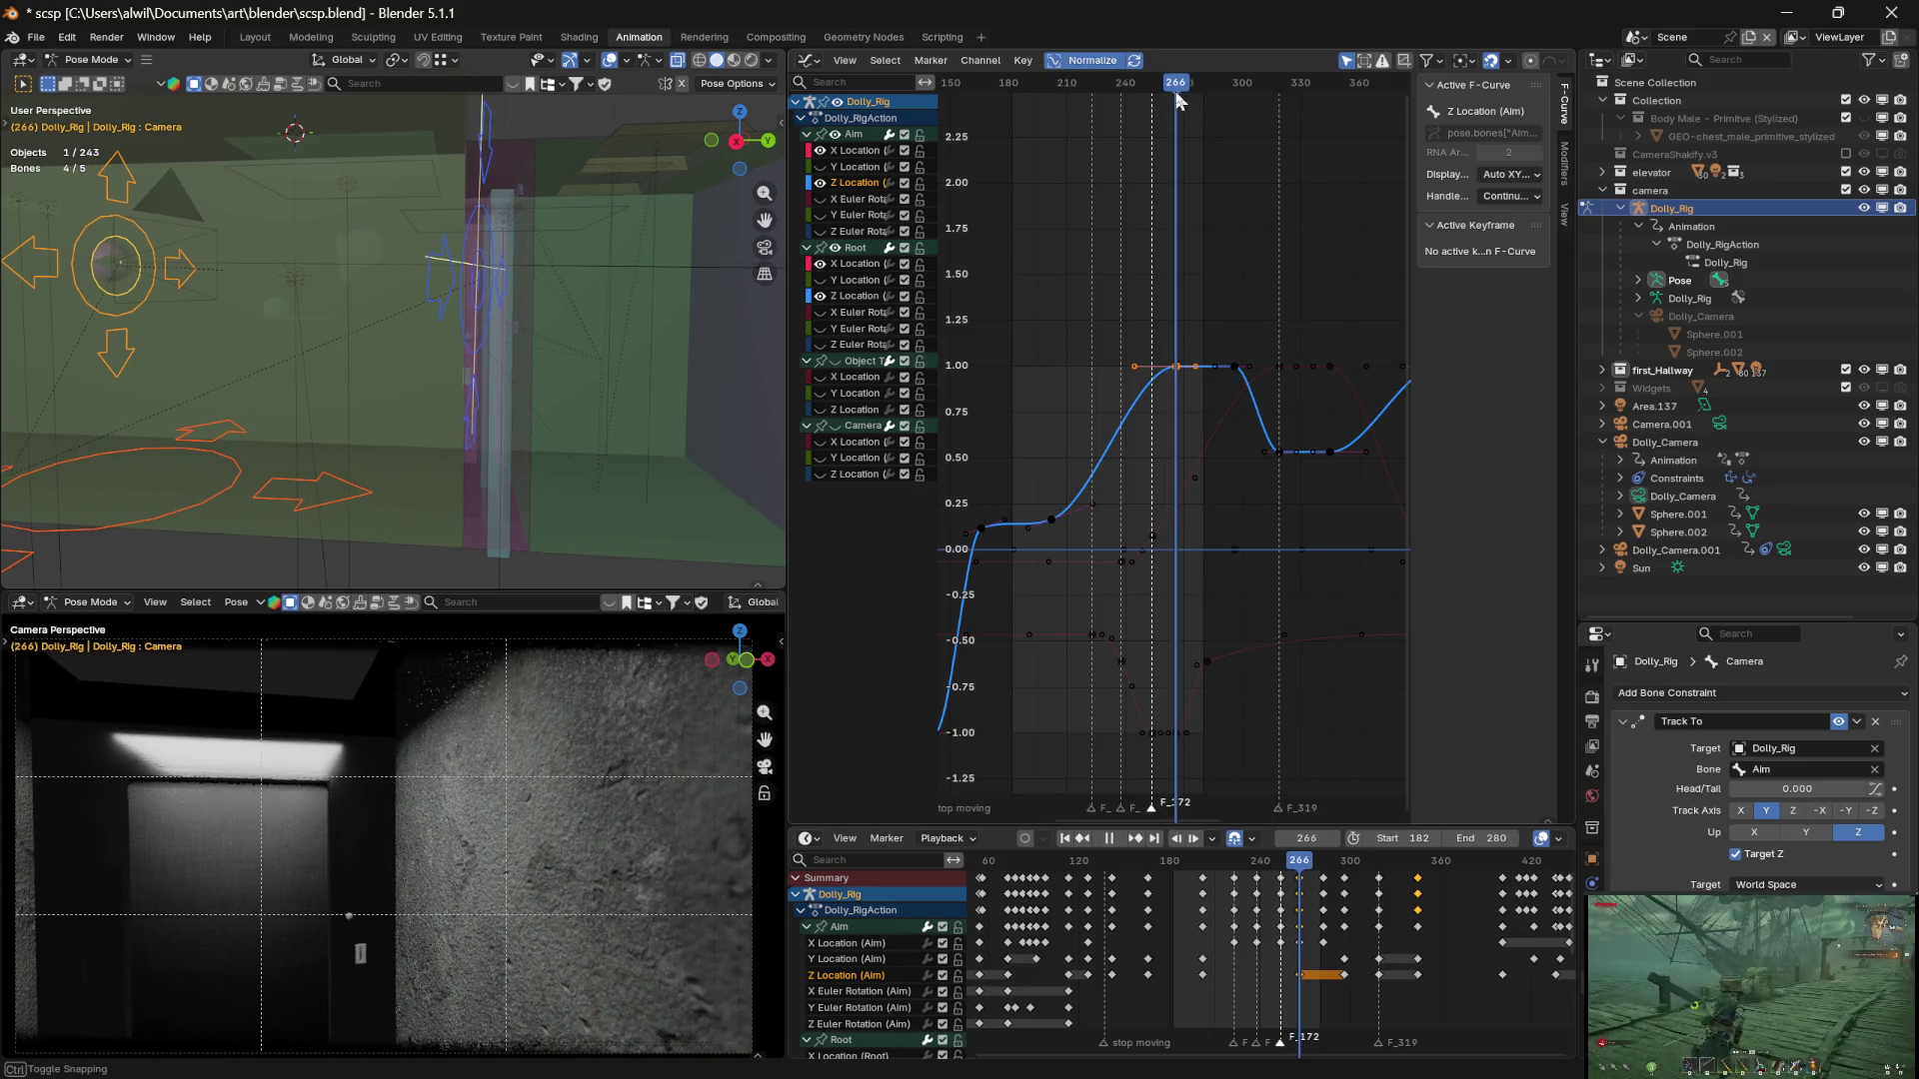
Lower the frame-266 peak key's value by about 0.34 and scrub back to frame 251
key(Left)
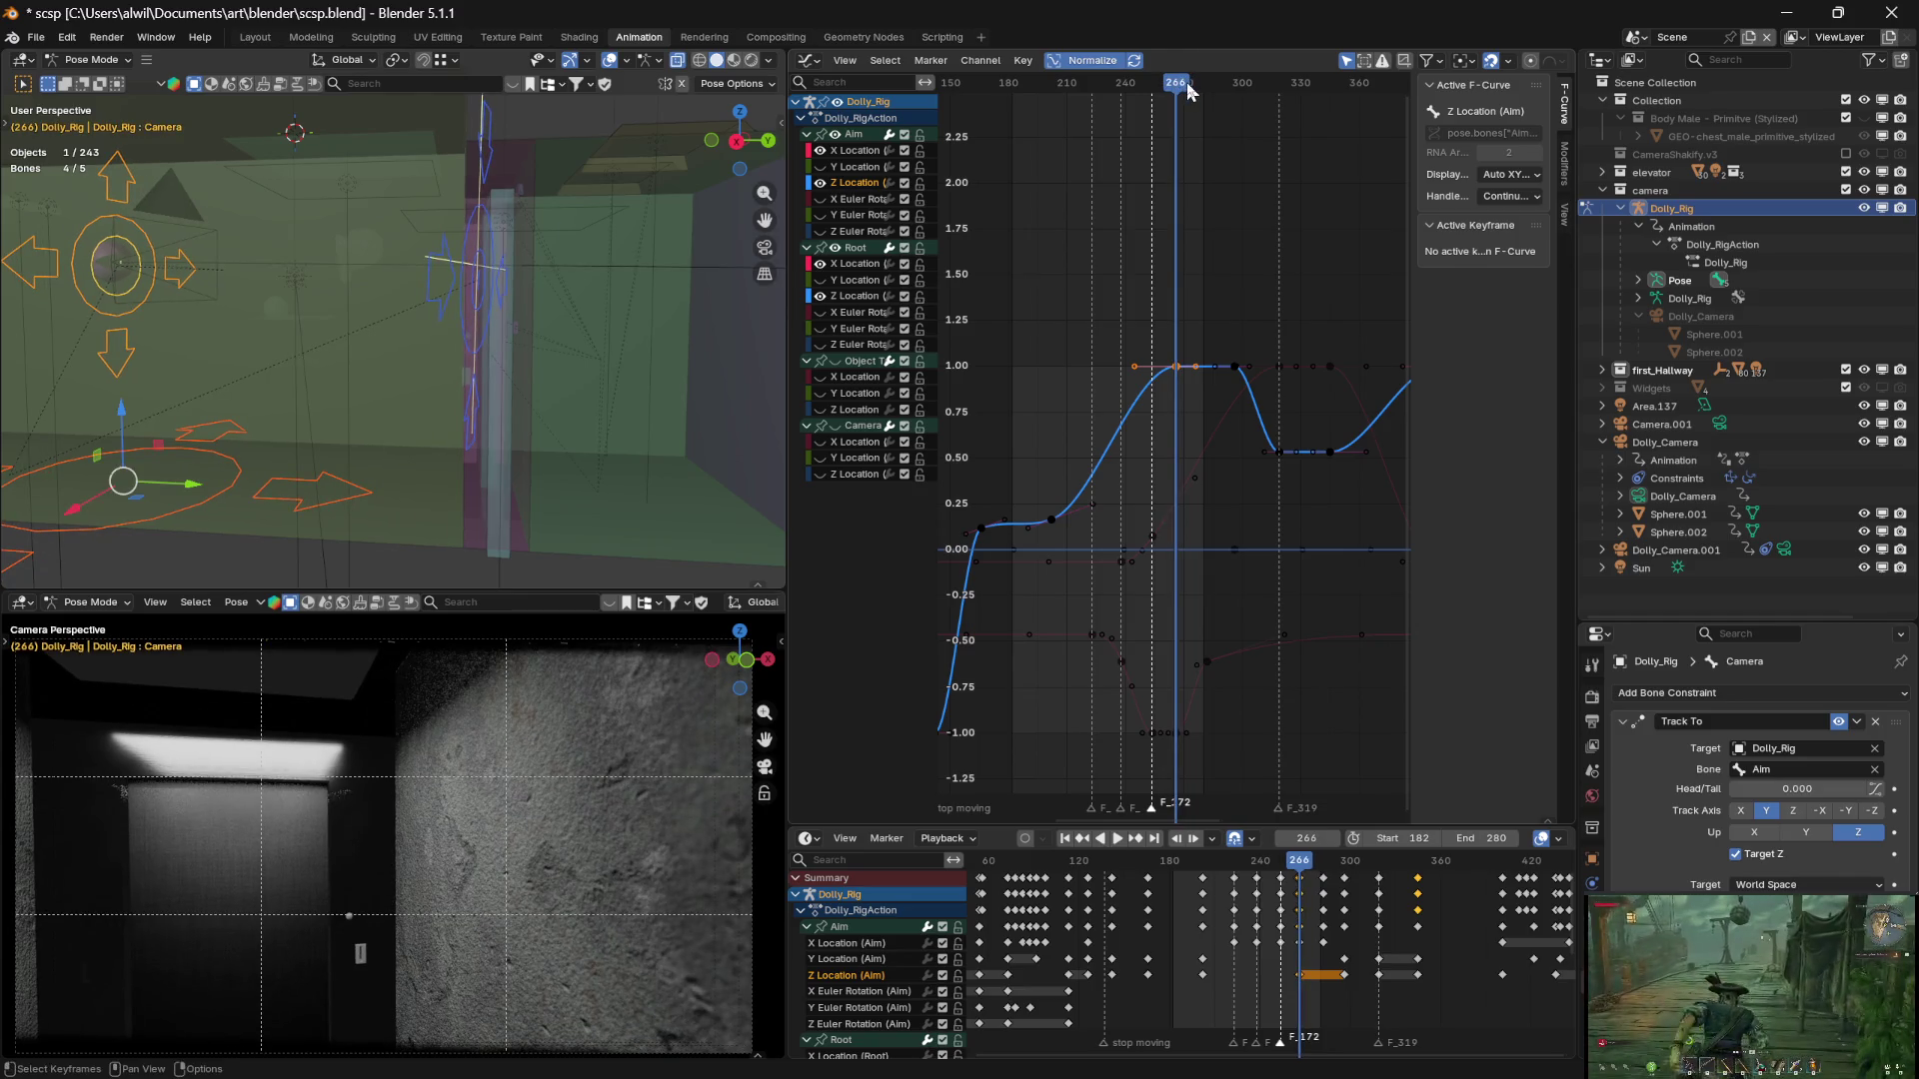
key(g)
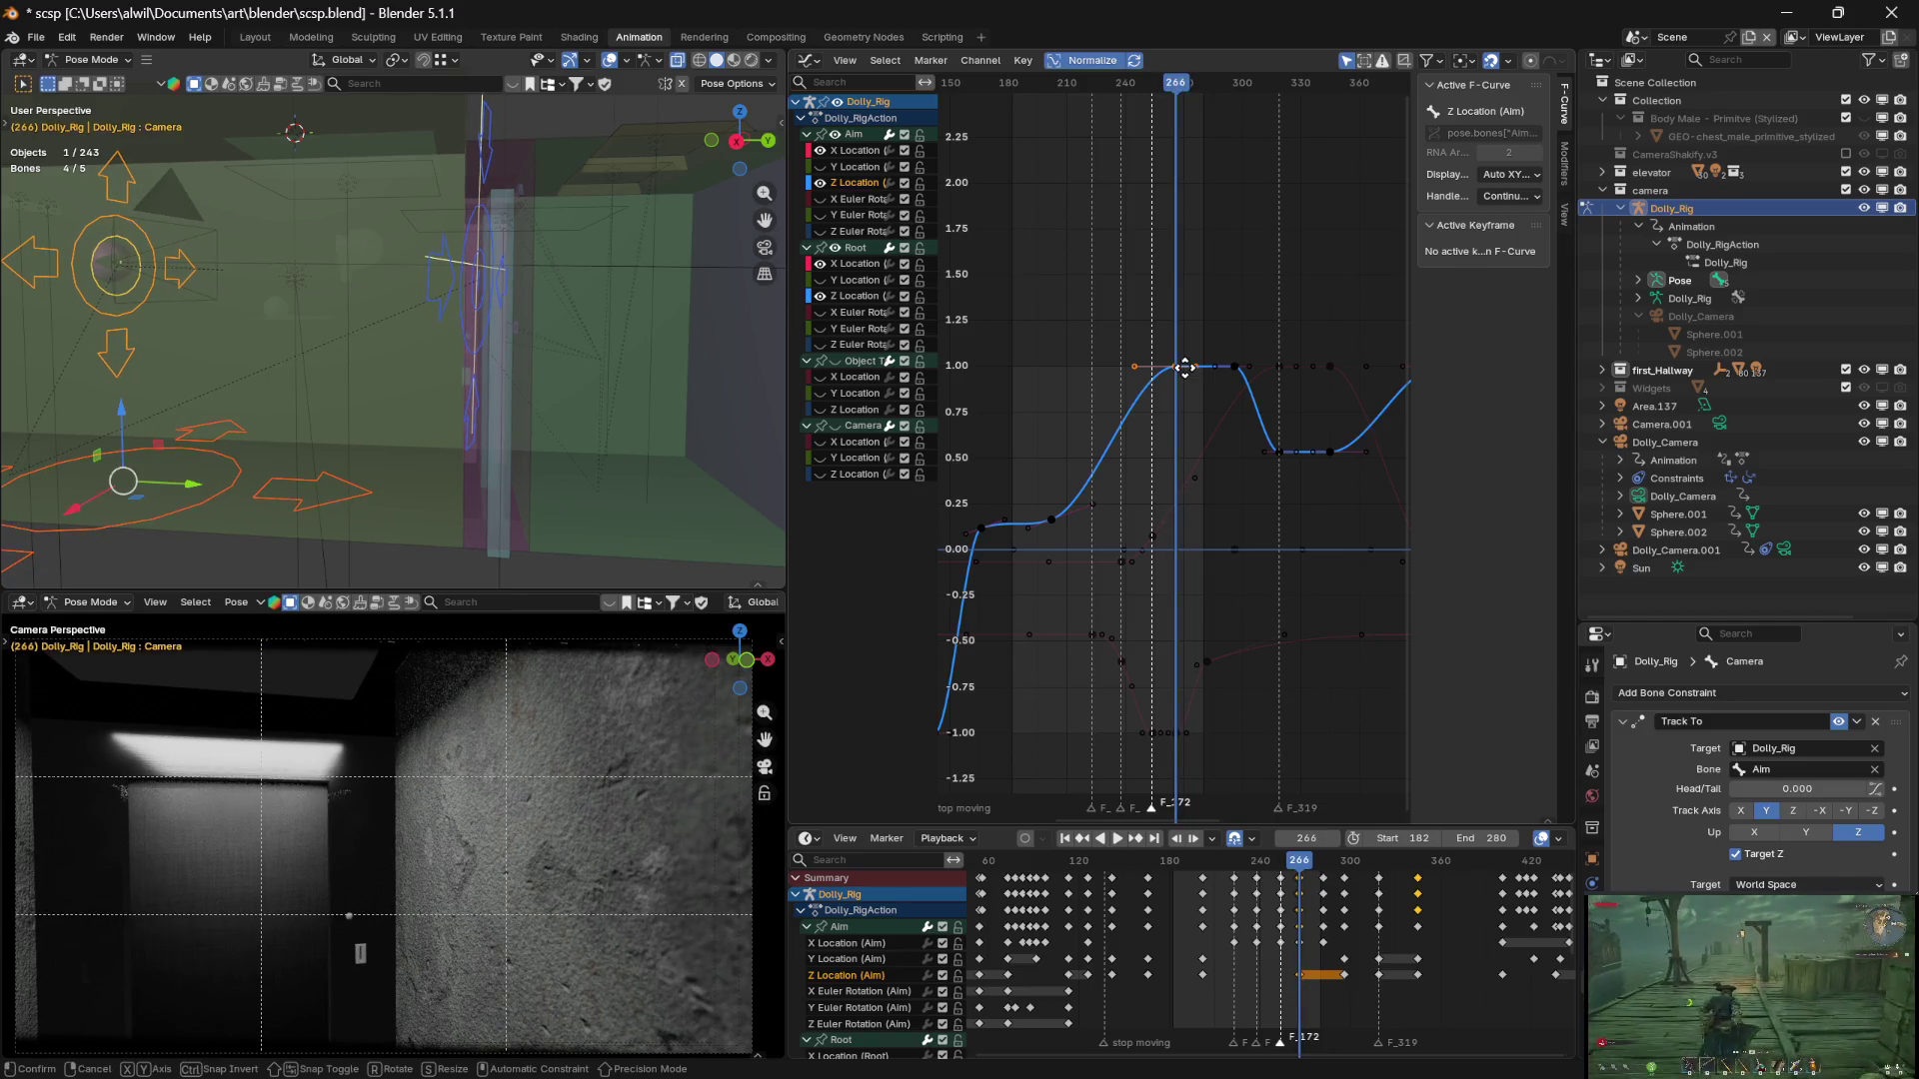
key(y)
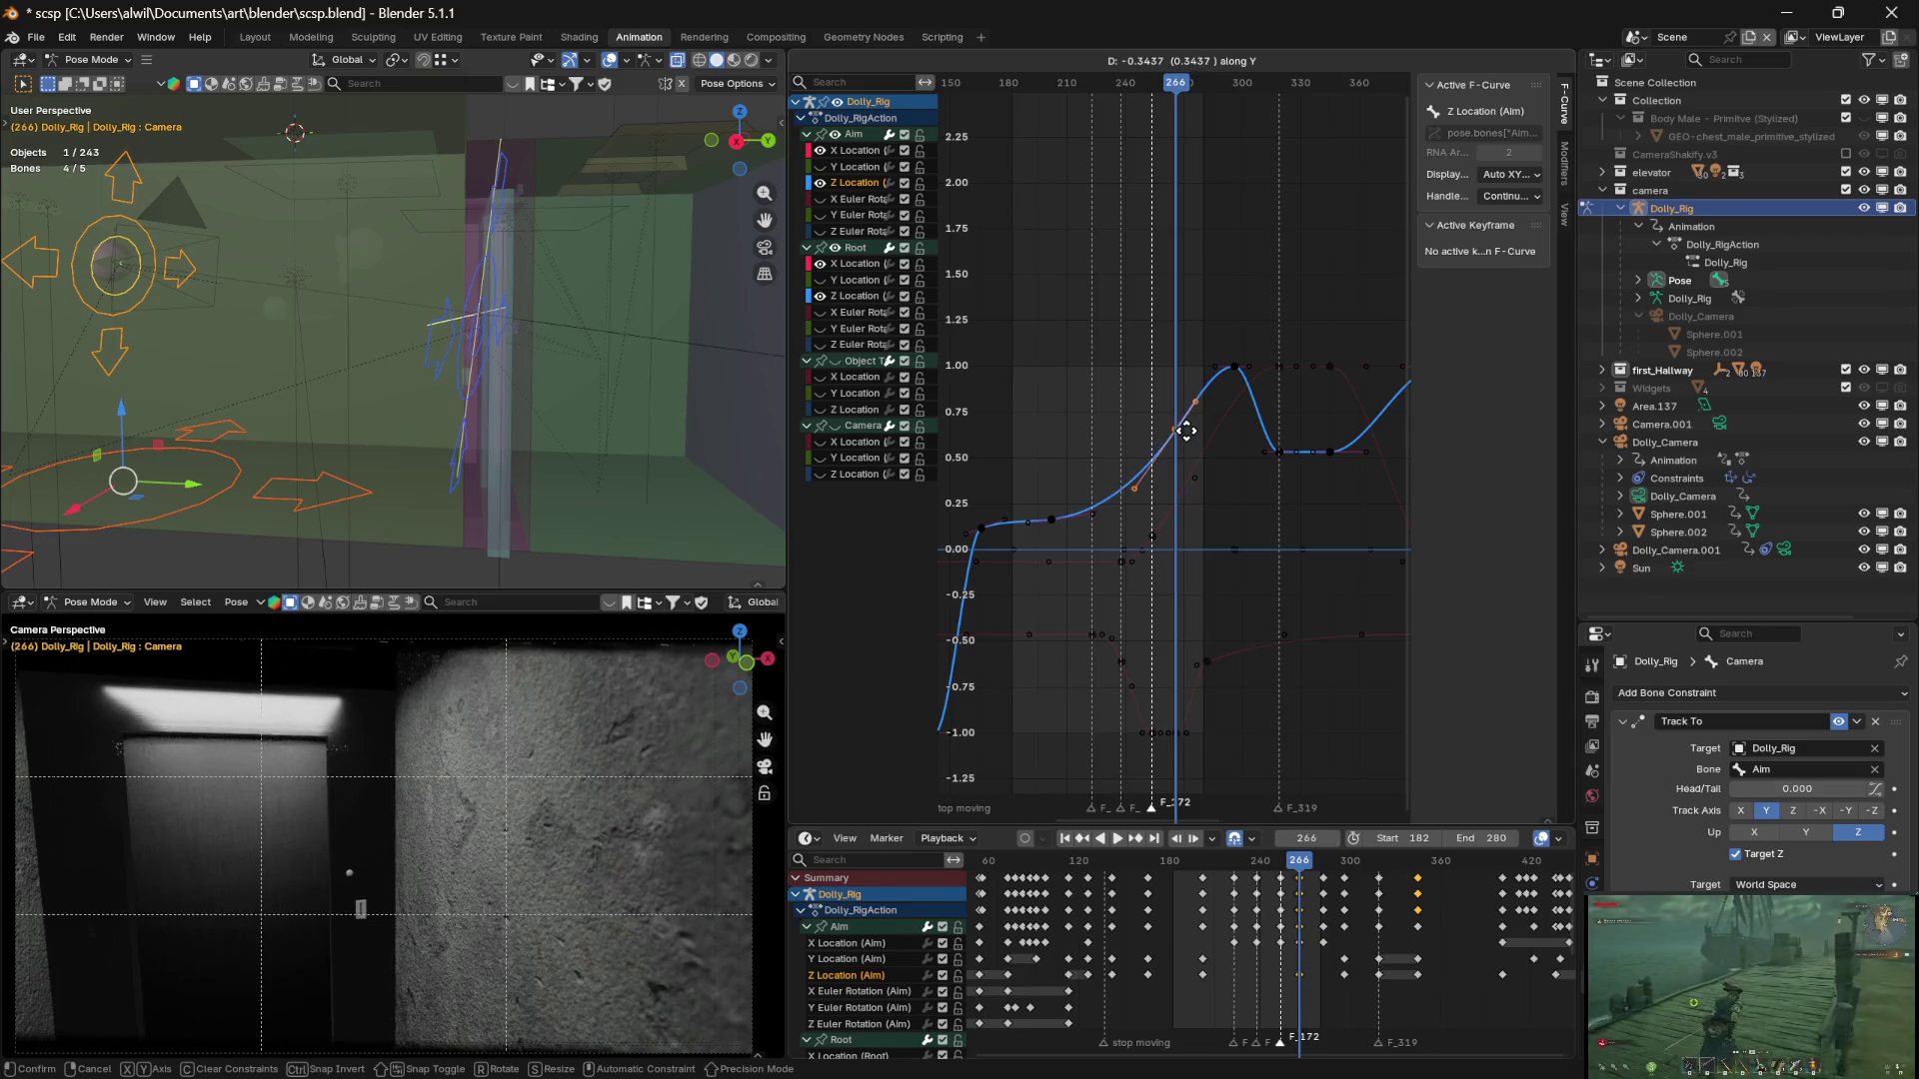
click(1187, 431)
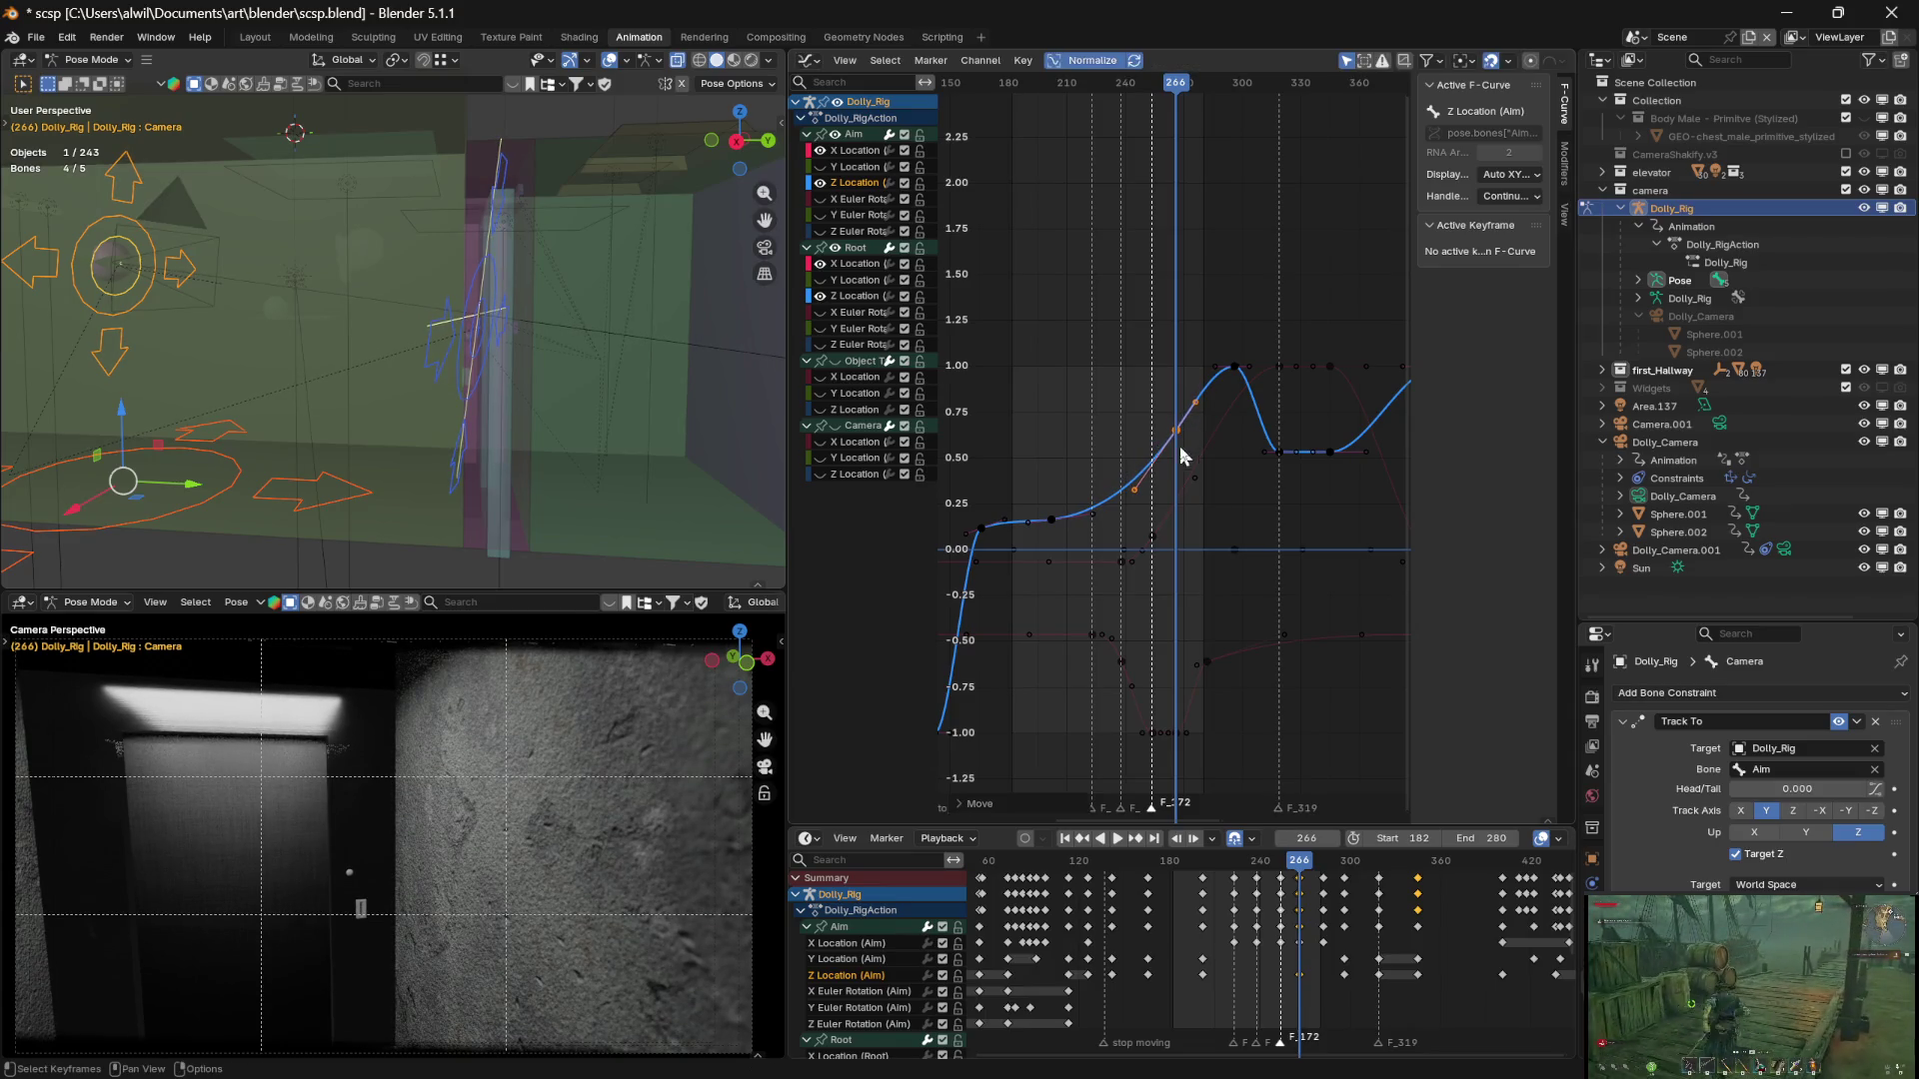
mouse_move(1177, 95)
mouse_down()
mouse_move(1054, 90)
mouse_move(1250, 92)
mouse_up()
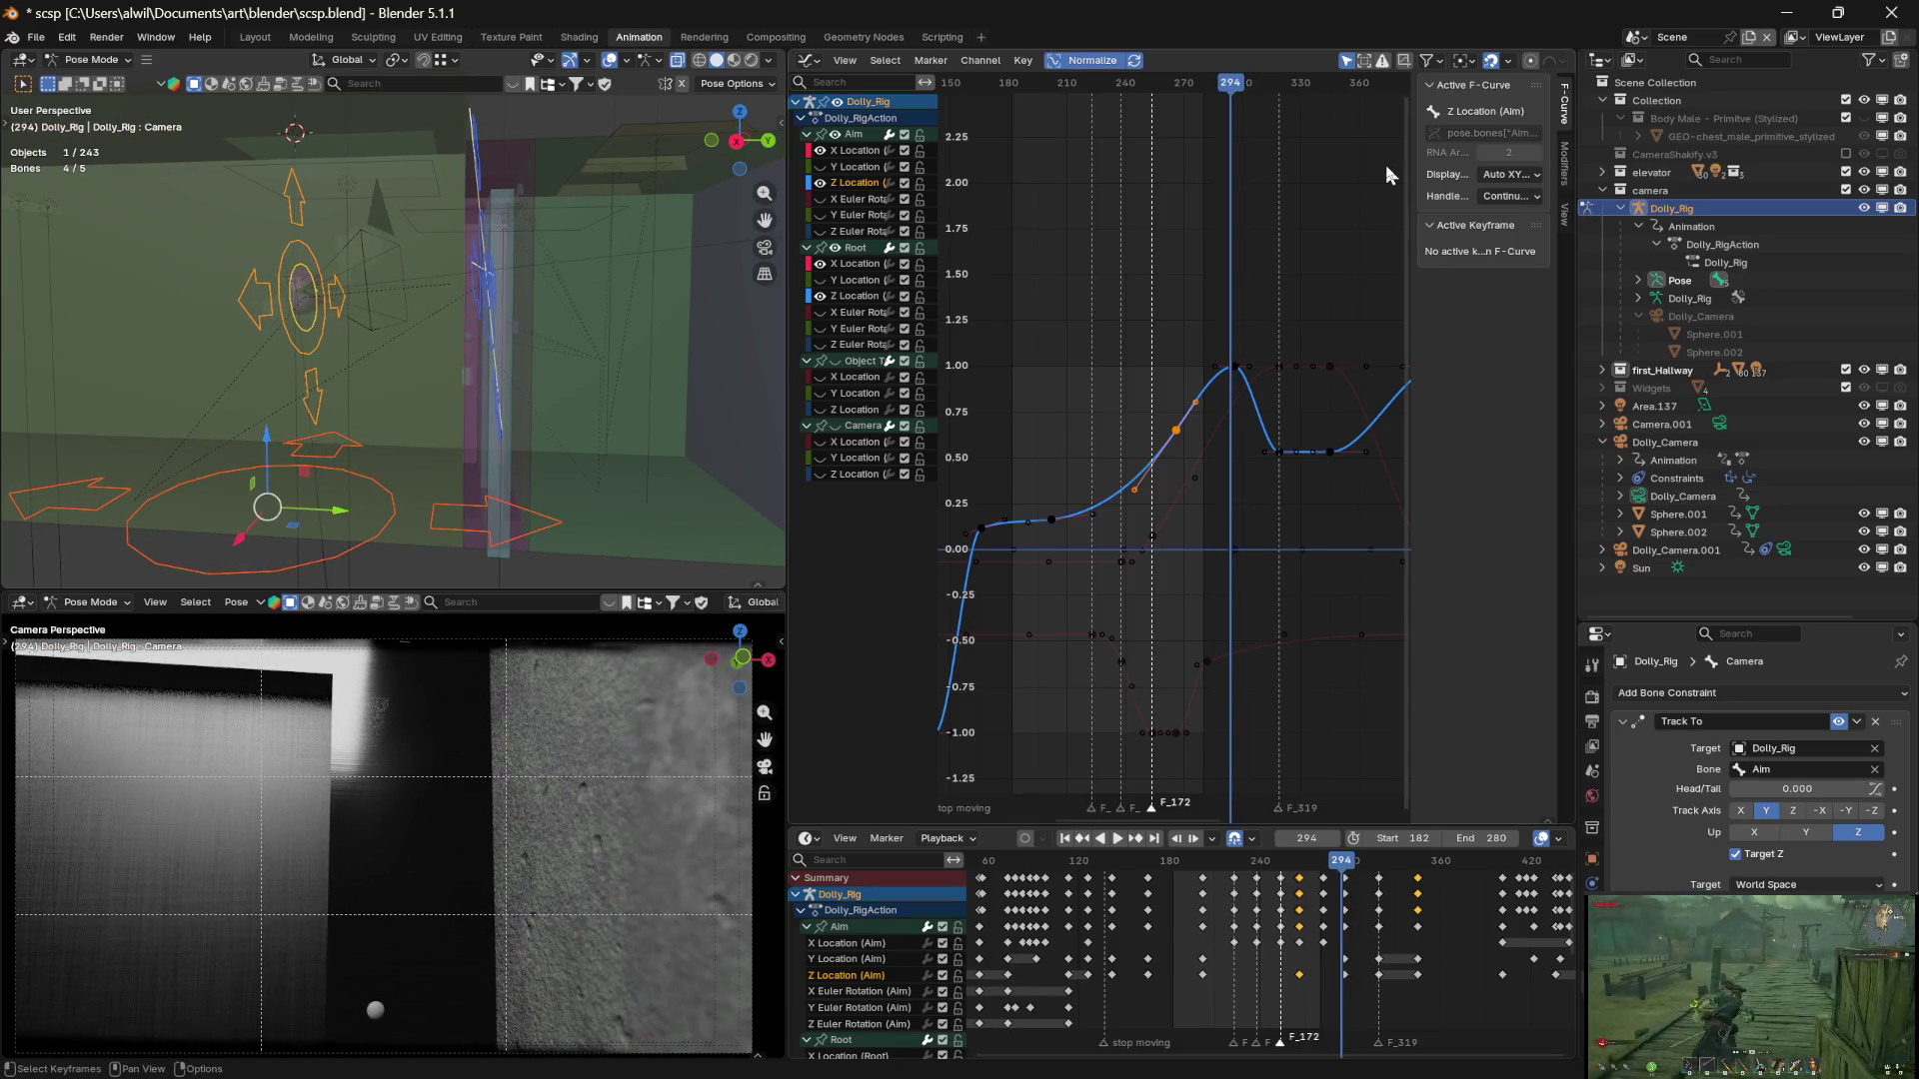
Raise the end frame from 280 to 305, review frames 276–294, and unhide the Camera group's curves
drag(1489, 839, 1499, 839)
mouse_move(1230, 82)
mouse_down()
mouse_move(1187, 88)
mouse_move(1287, 46)
mouse_move(1143, 80)
mouse_move(1204, 64)
mouse_move(1188, 66)
mouse_up()
click(835, 426)
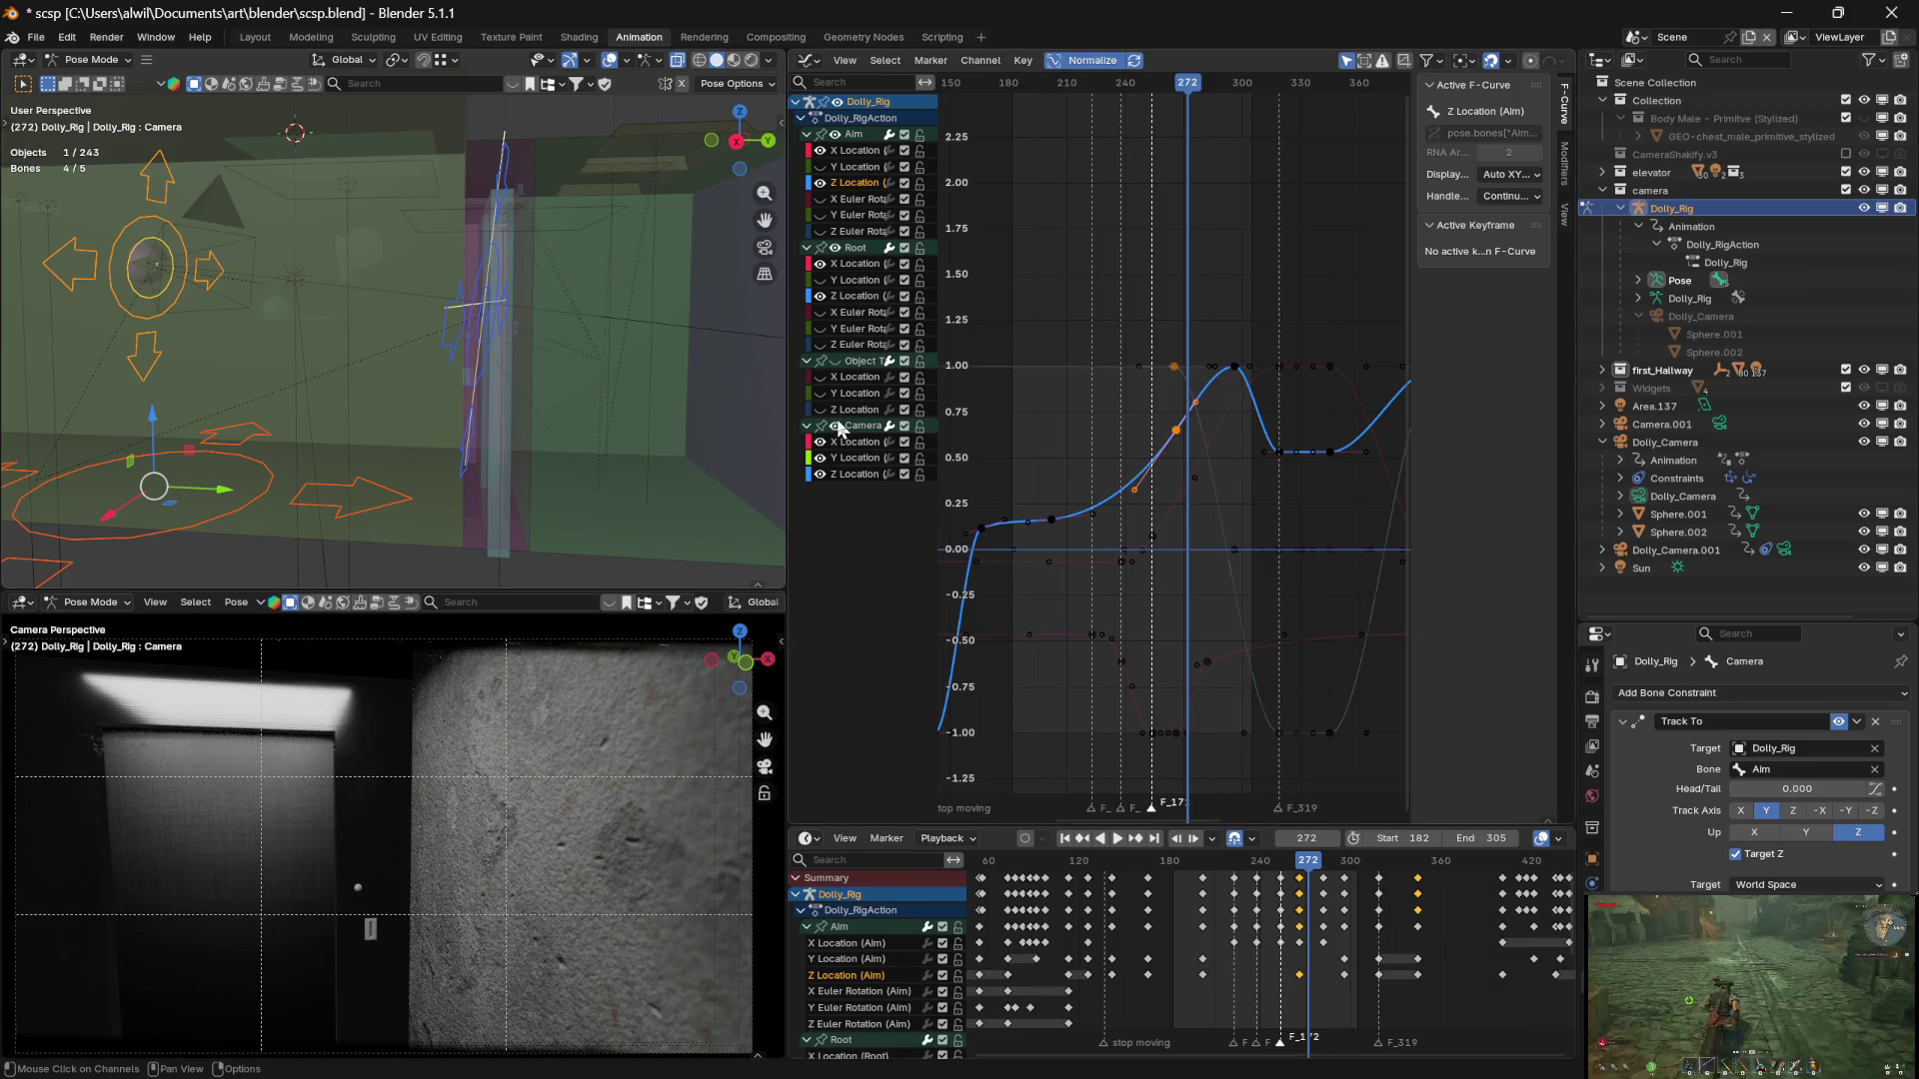
Hide the Aim group so only Camera curves remain, then park the shot at frame 251
click(836, 428)
click(836, 427)
mouse_move(1192, 88)
mouse_down()
mouse_move(1172, 90)
mouse_move(1228, 92)
mouse_move(1176, 91)
mouse_up()
click(836, 135)
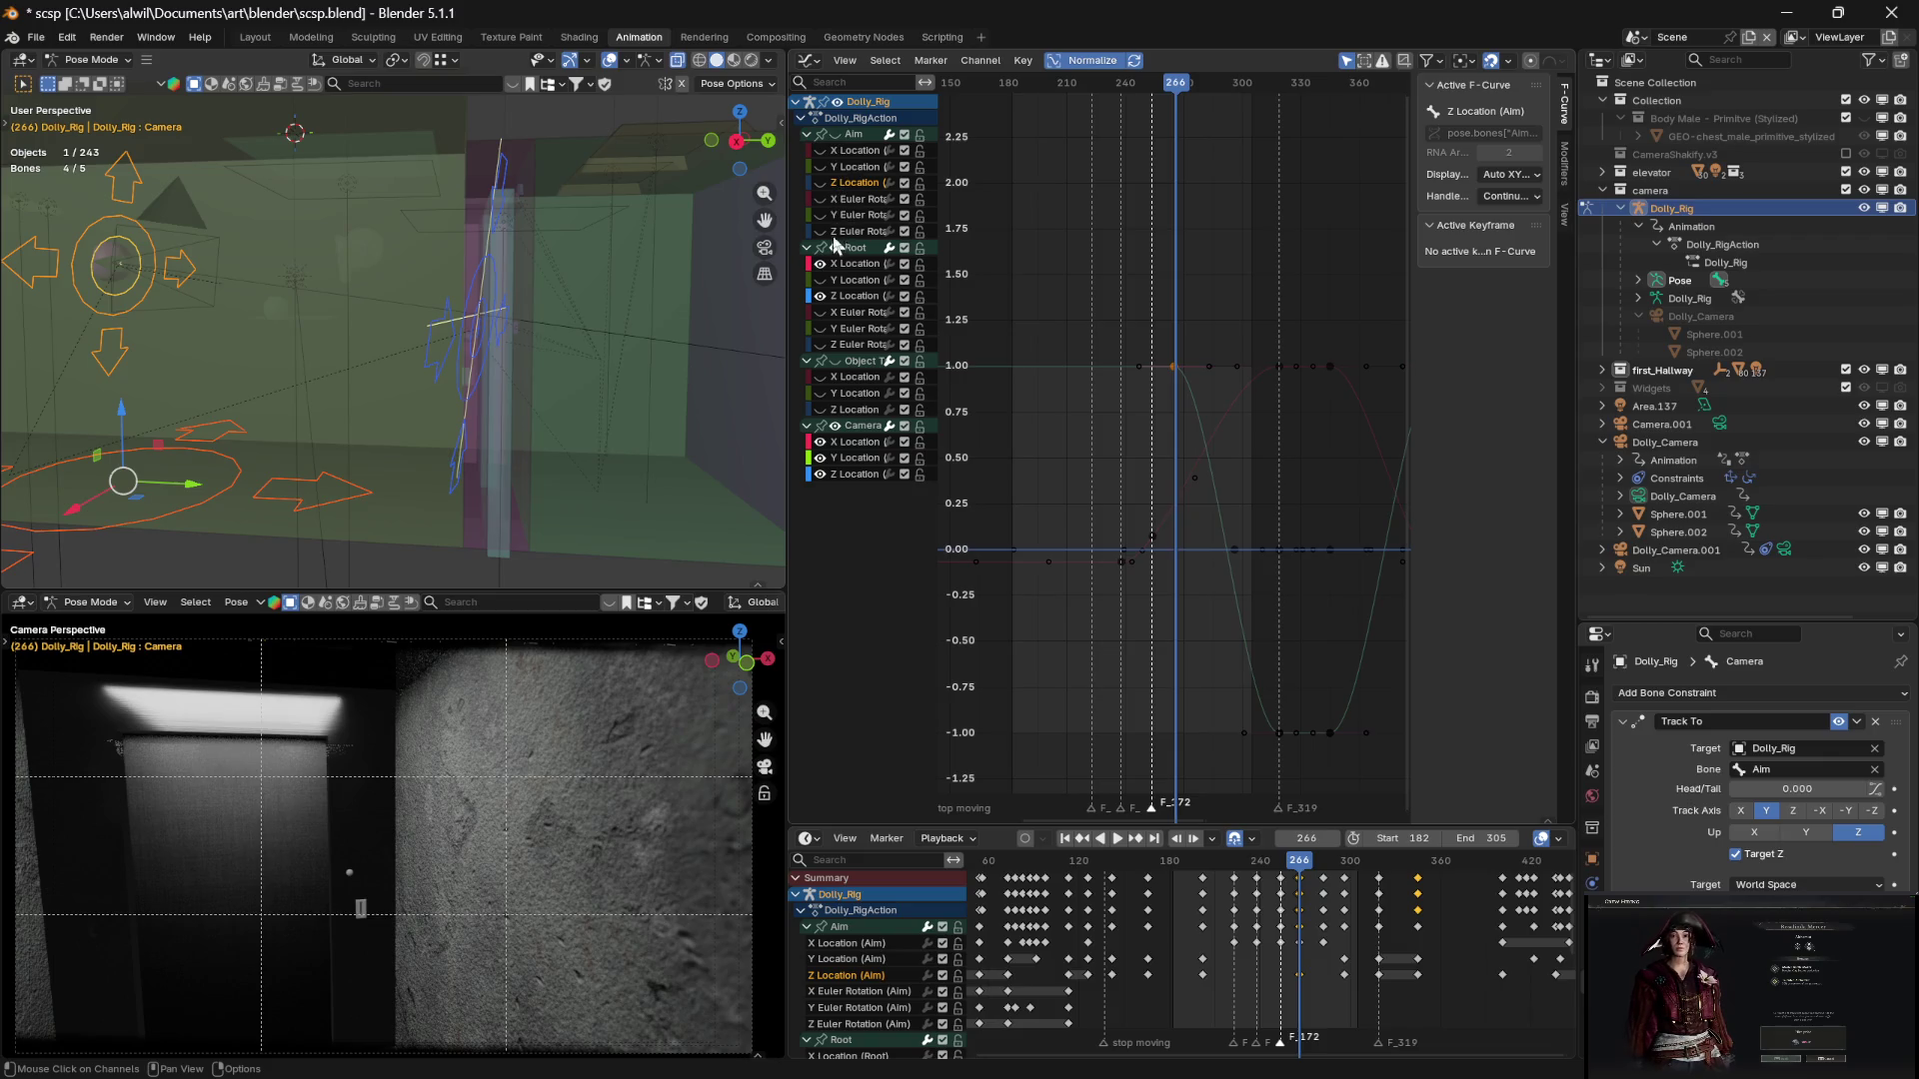
mouse_move(1179, 92)
mouse_down()
mouse_move(1093, 92)
mouse_move(1210, 93)
mouse_move(1147, 97)
mouse_up()
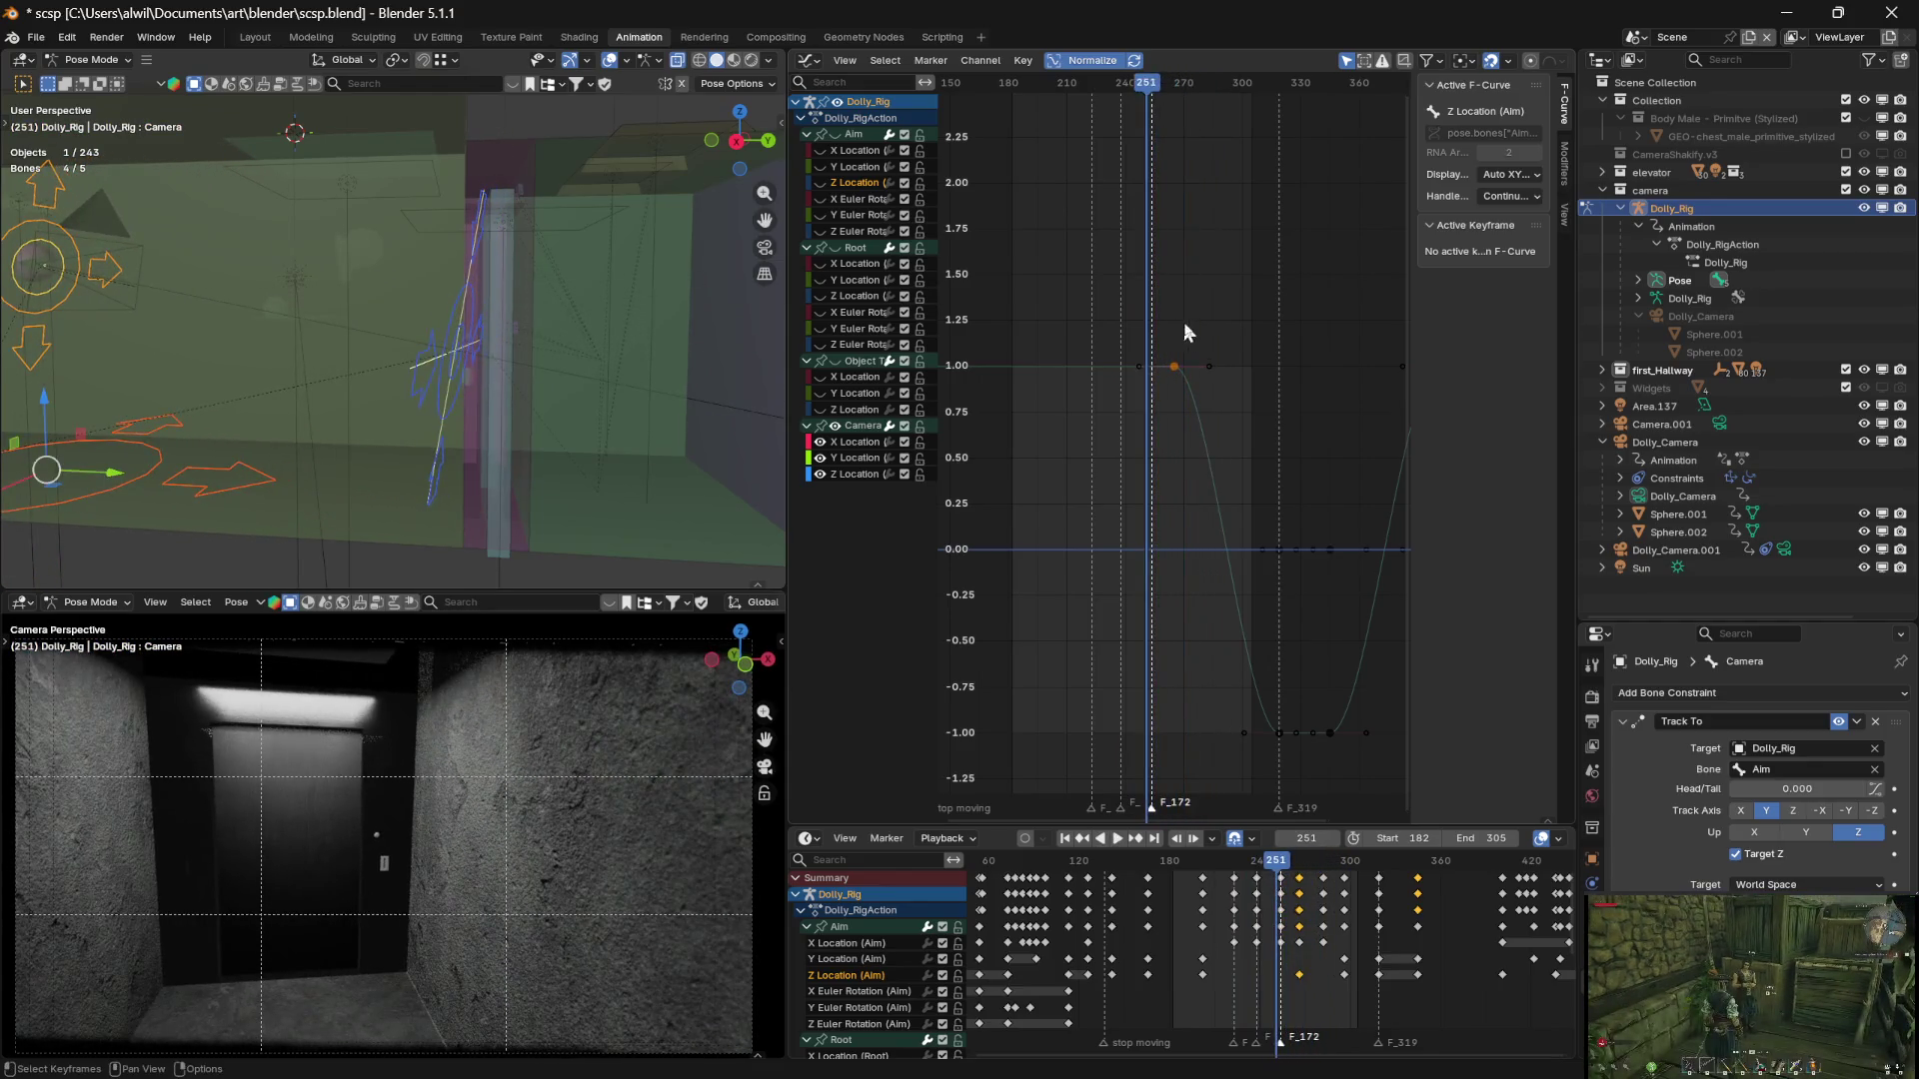
click(1212, 368)
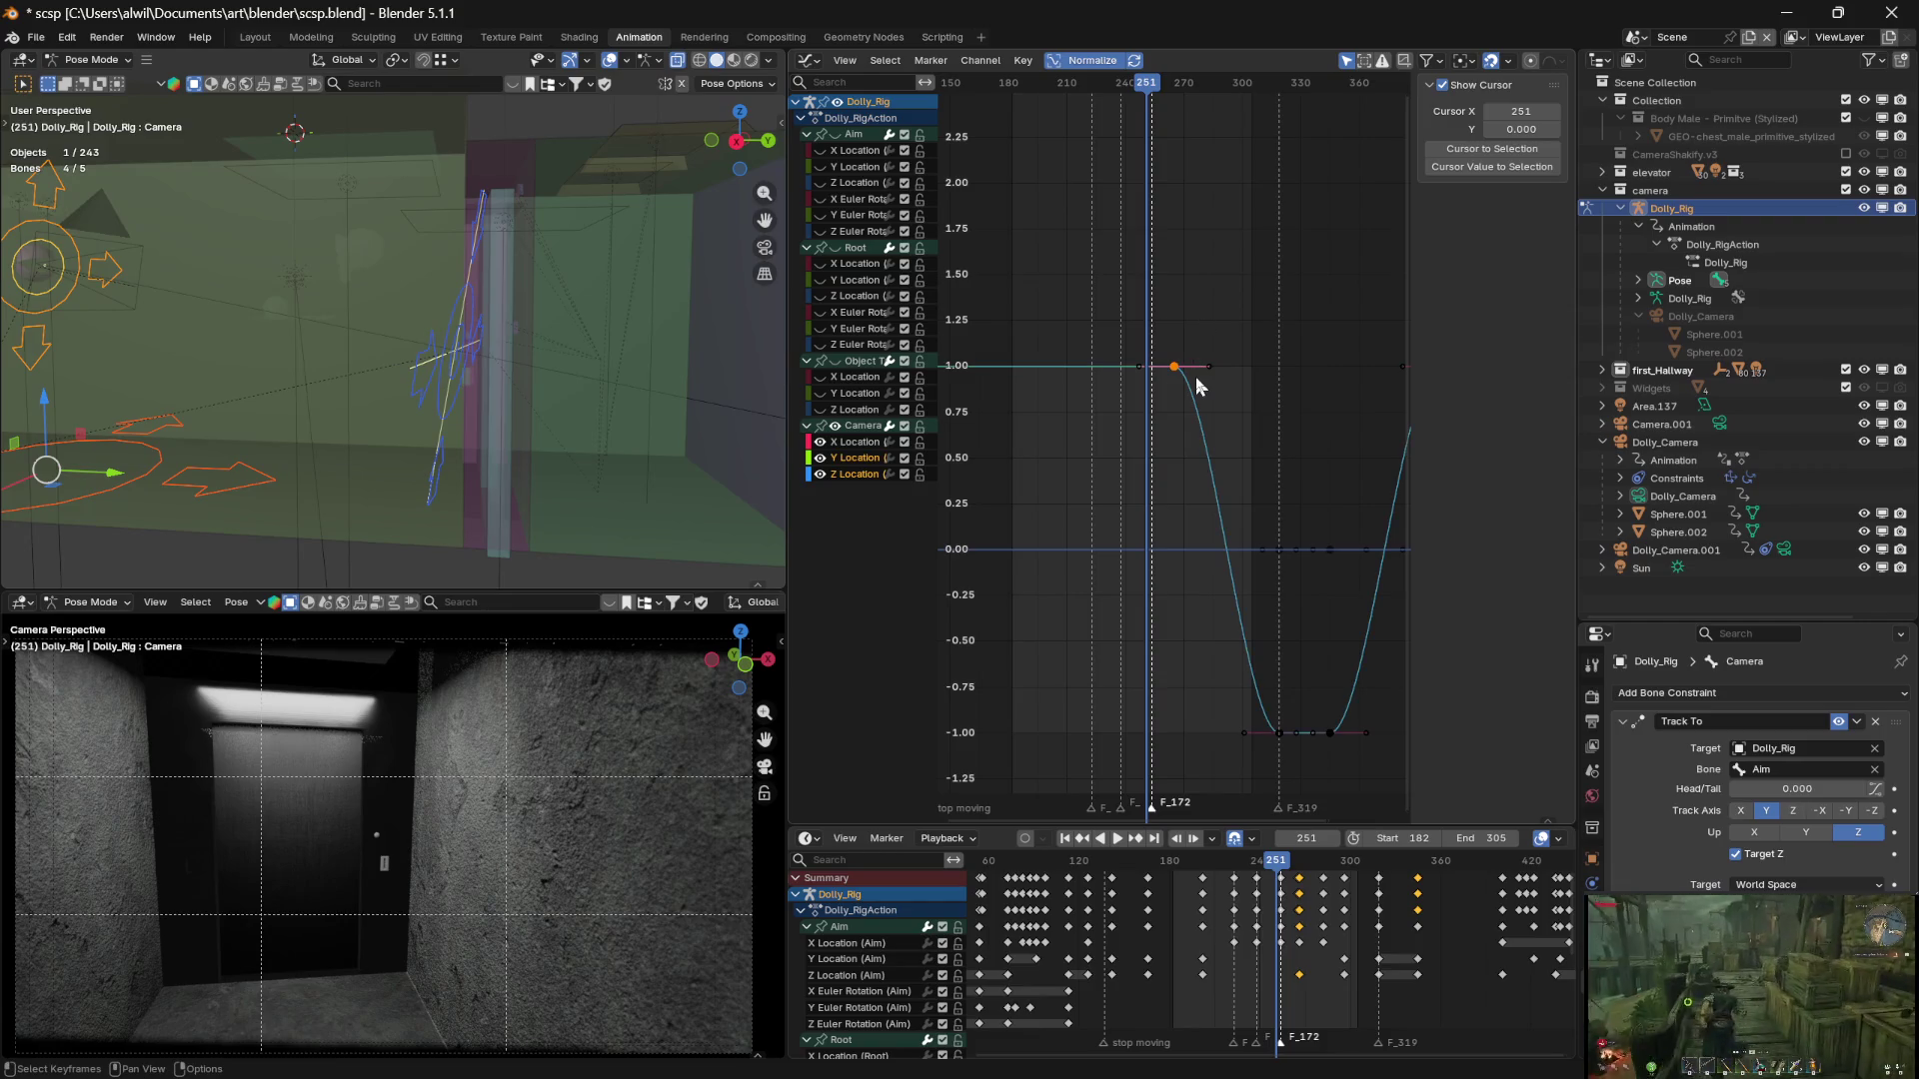
Push the last X Location key, at frame 401, about 14 frames later
key(g)
key(x)
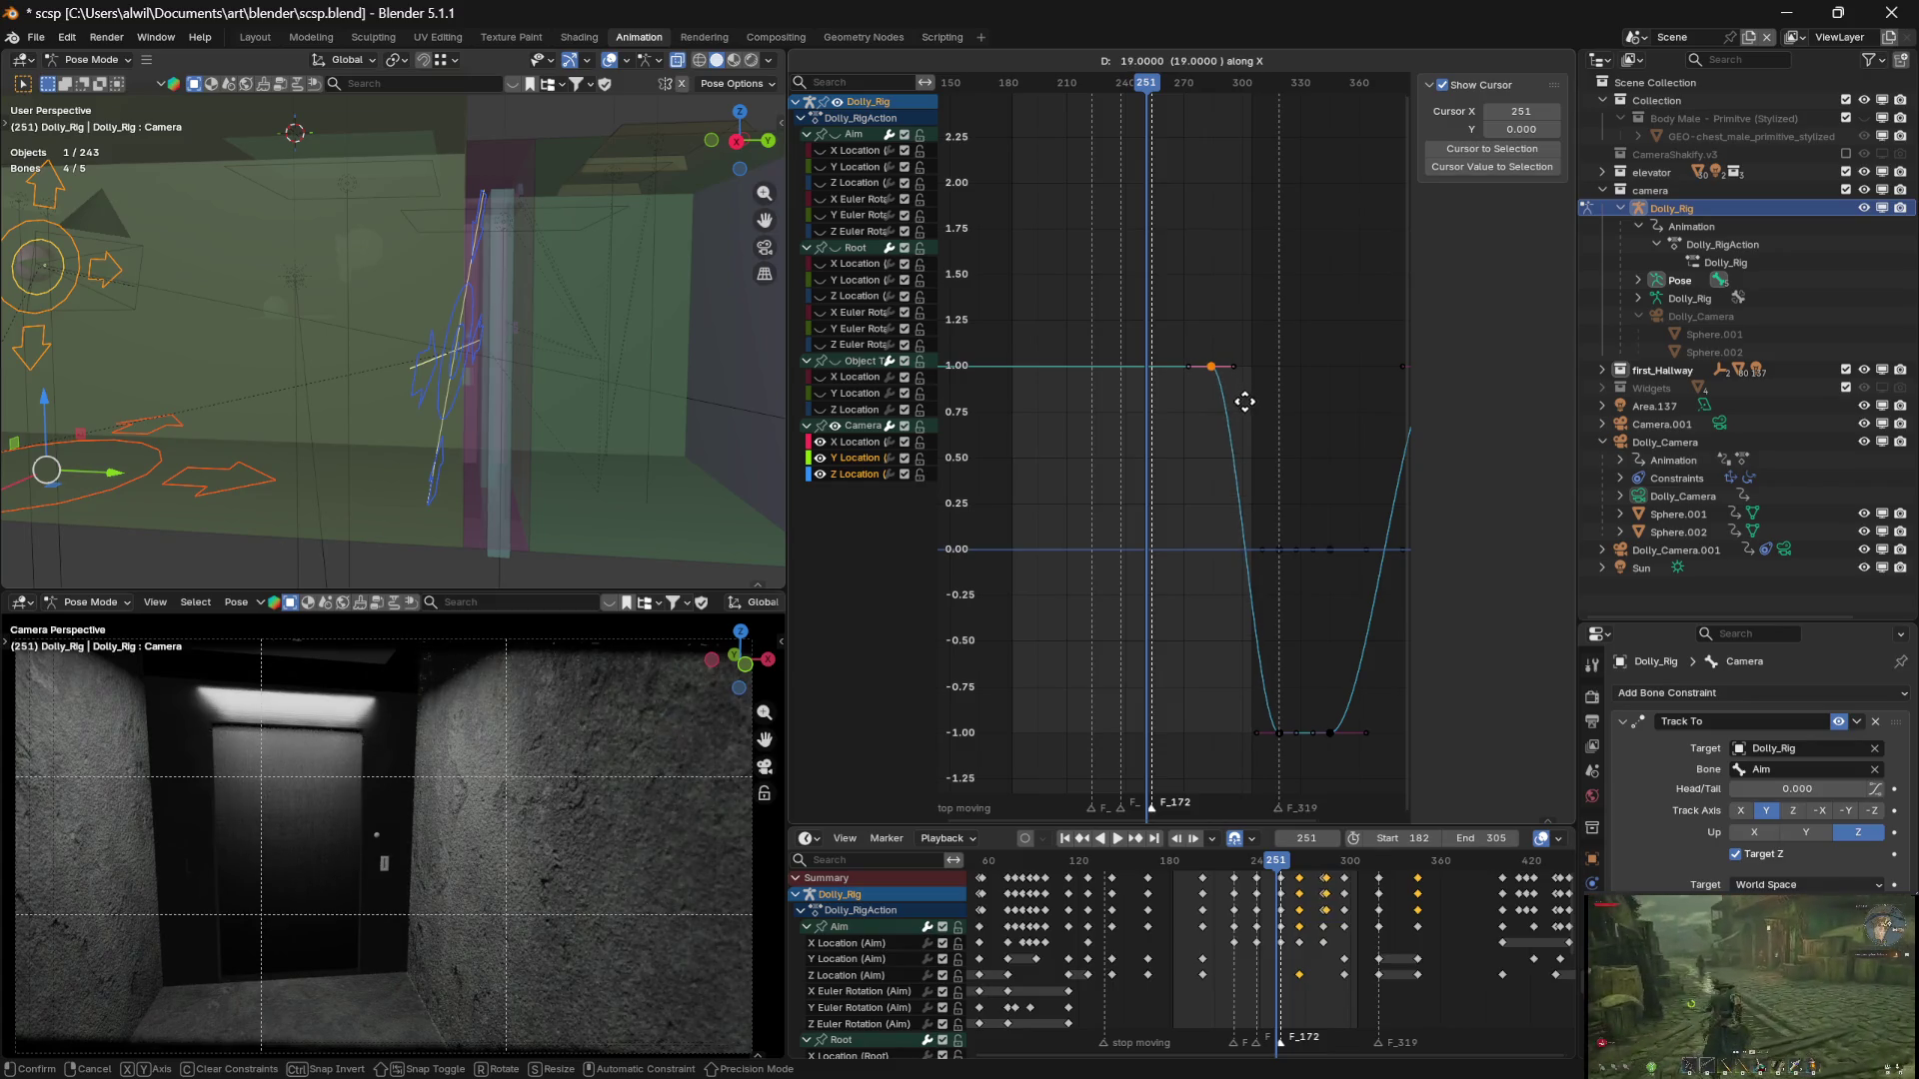
key(Escape)
middle_drag(1348, 482, 1195, 456)
mouse_move(1022, 297)
mouse_down()
mouse_move(1277, 620)
mouse_move(1310, 742)
mouse_up()
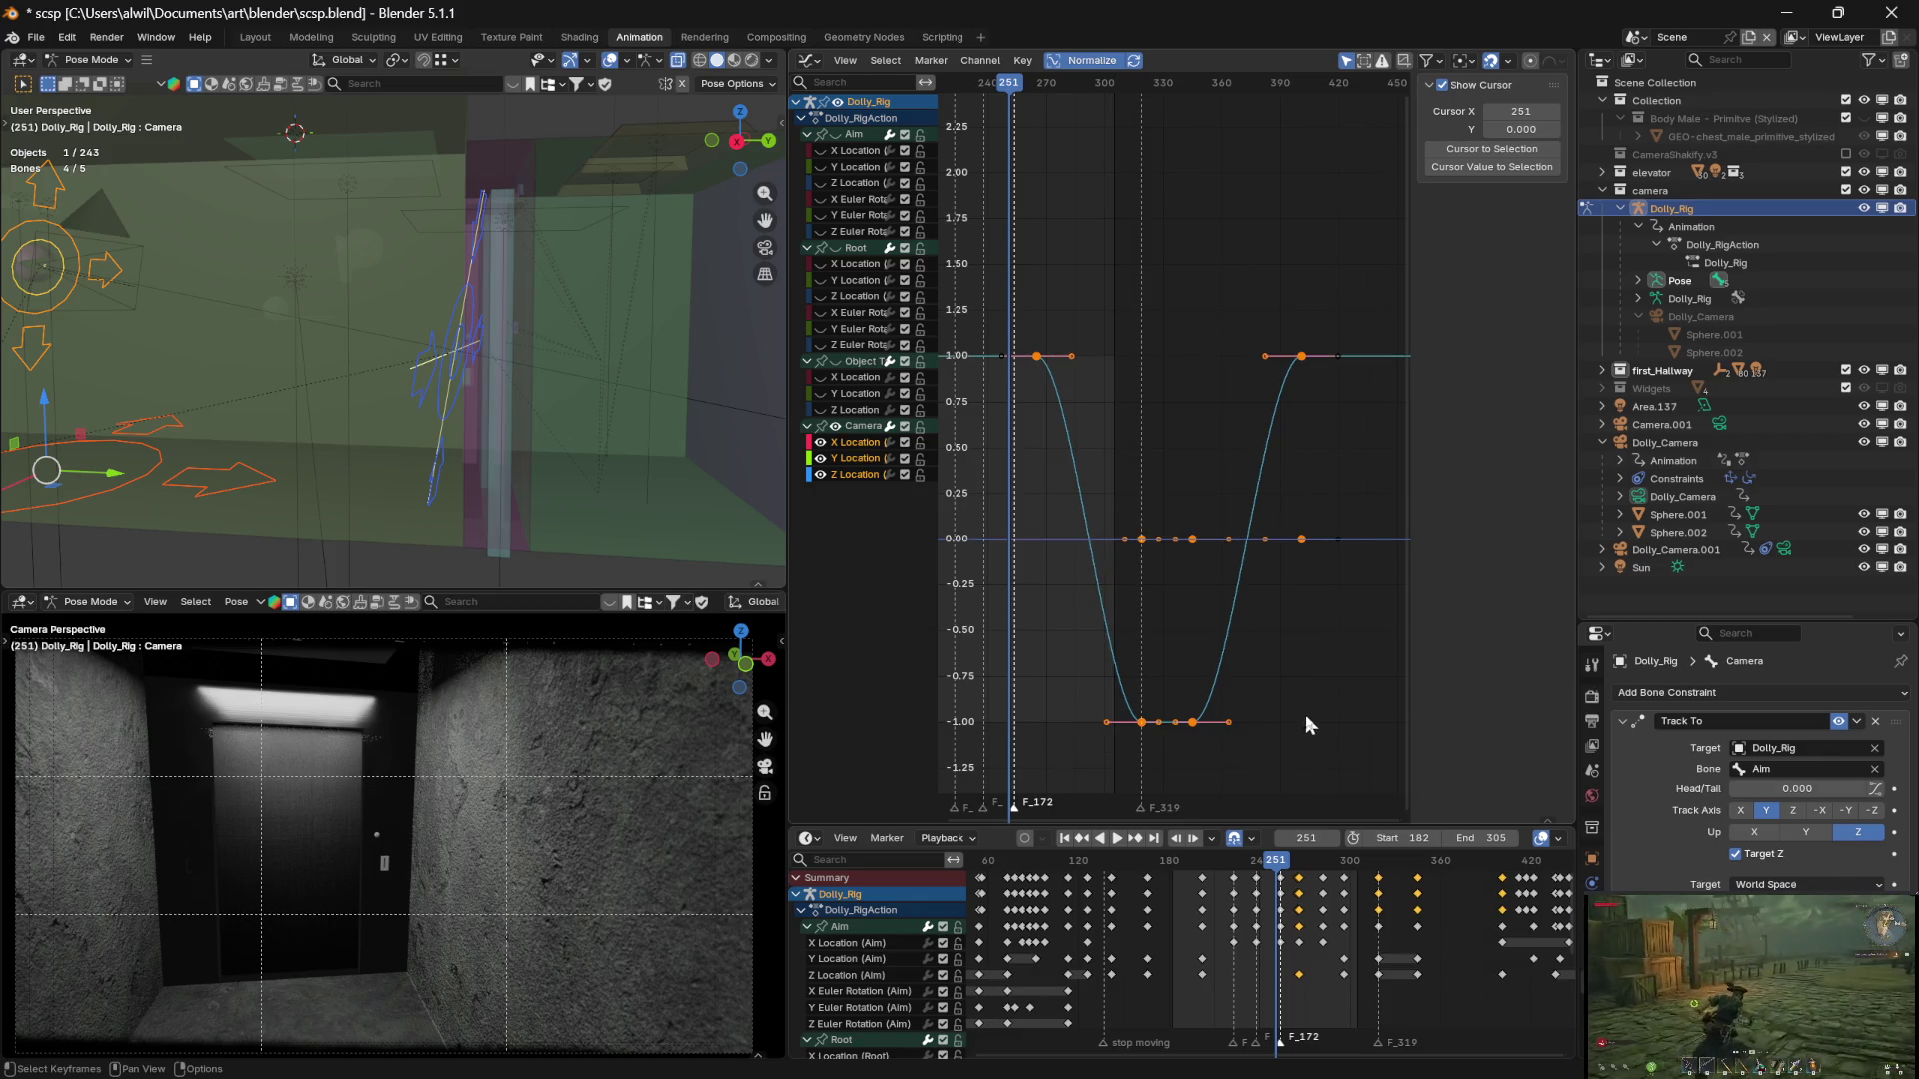
click(1280, 632)
click(1143, 539)
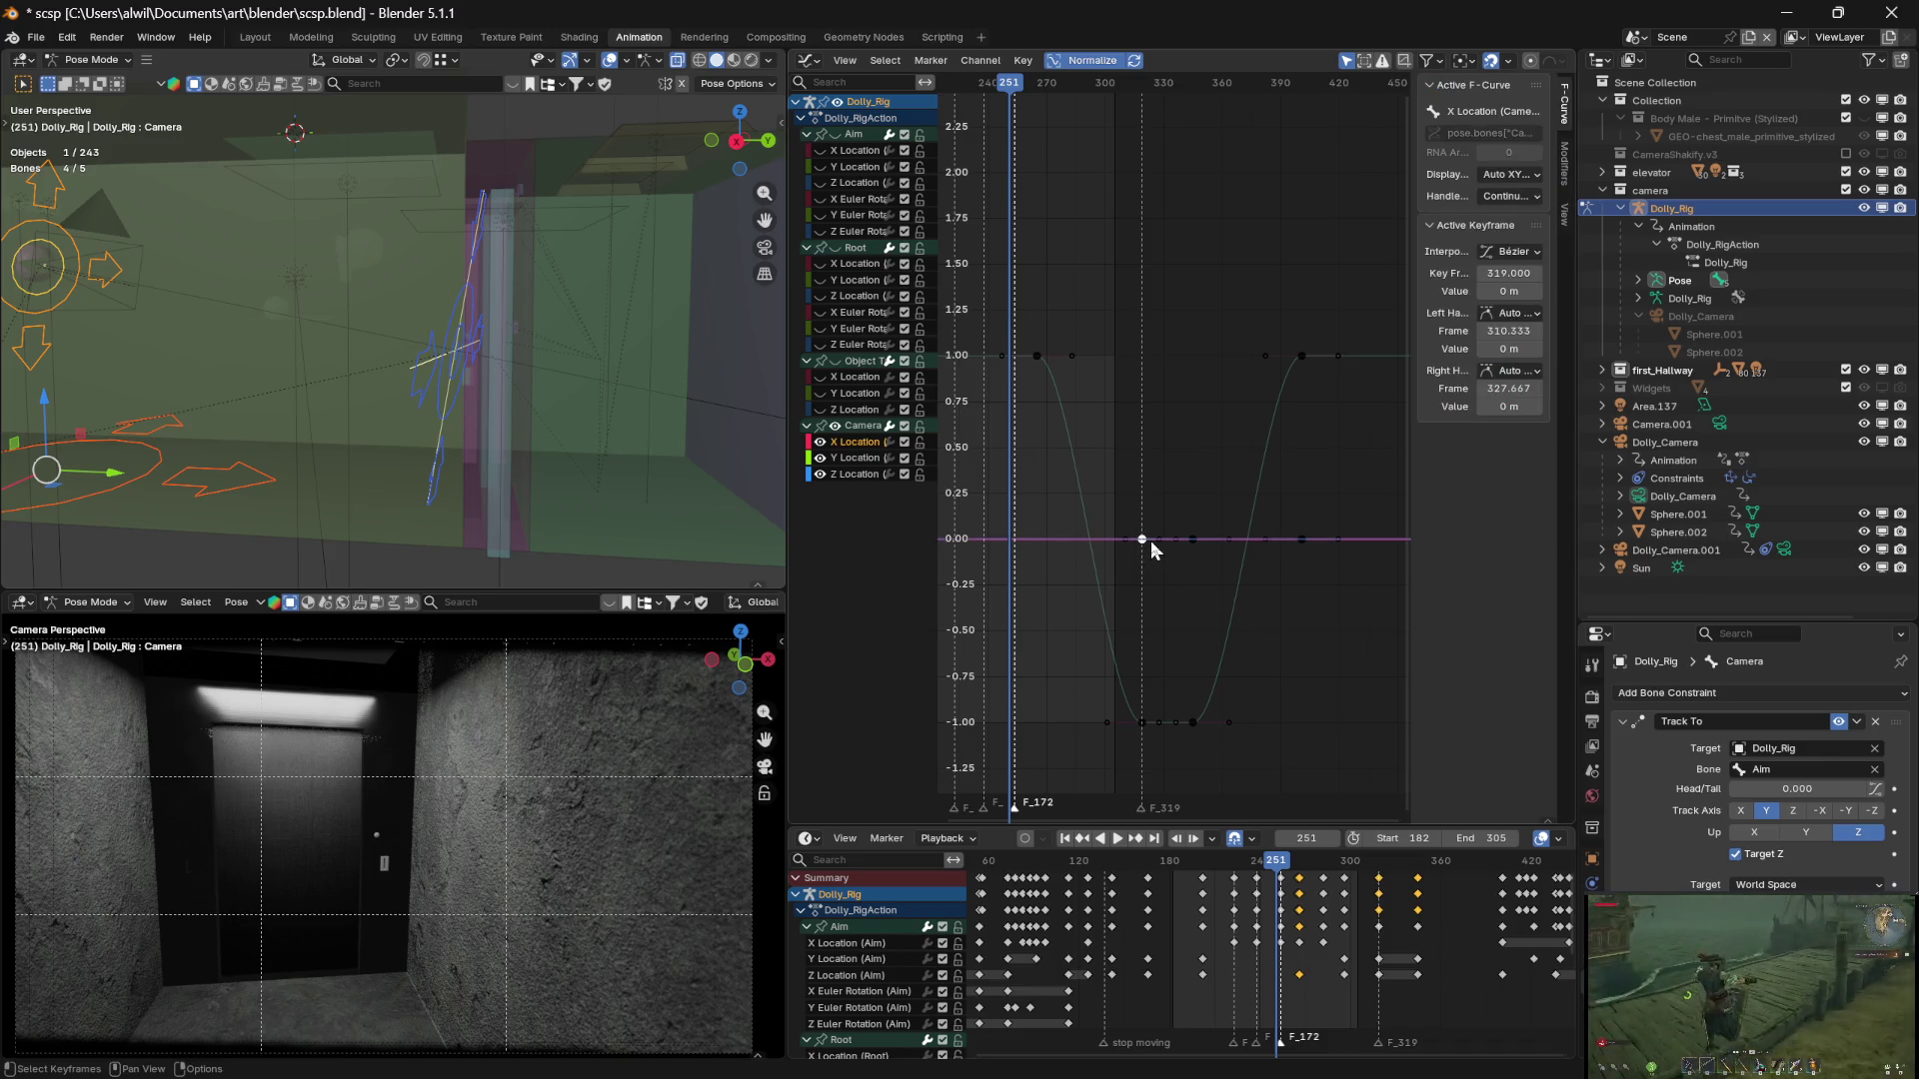
click(1298, 590)
click(1145, 541)
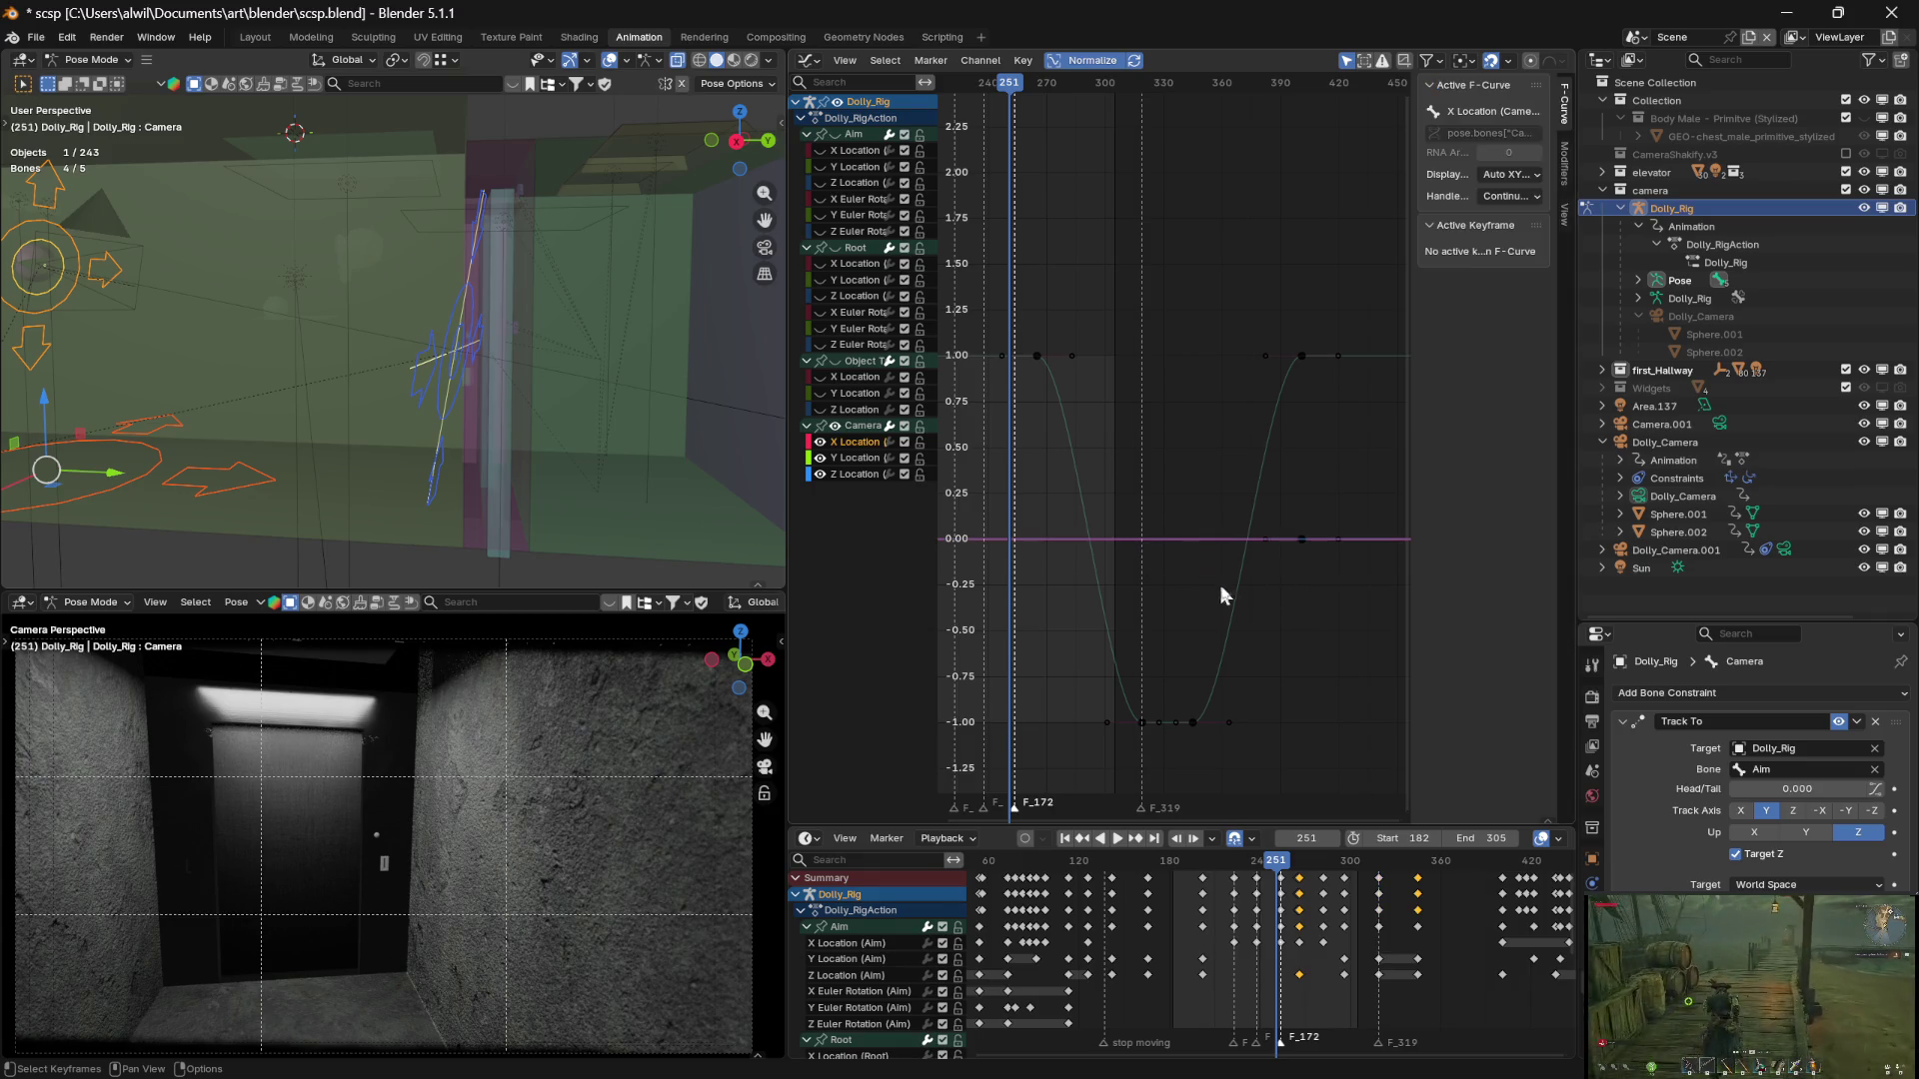
click(1267, 611)
click(1301, 540)
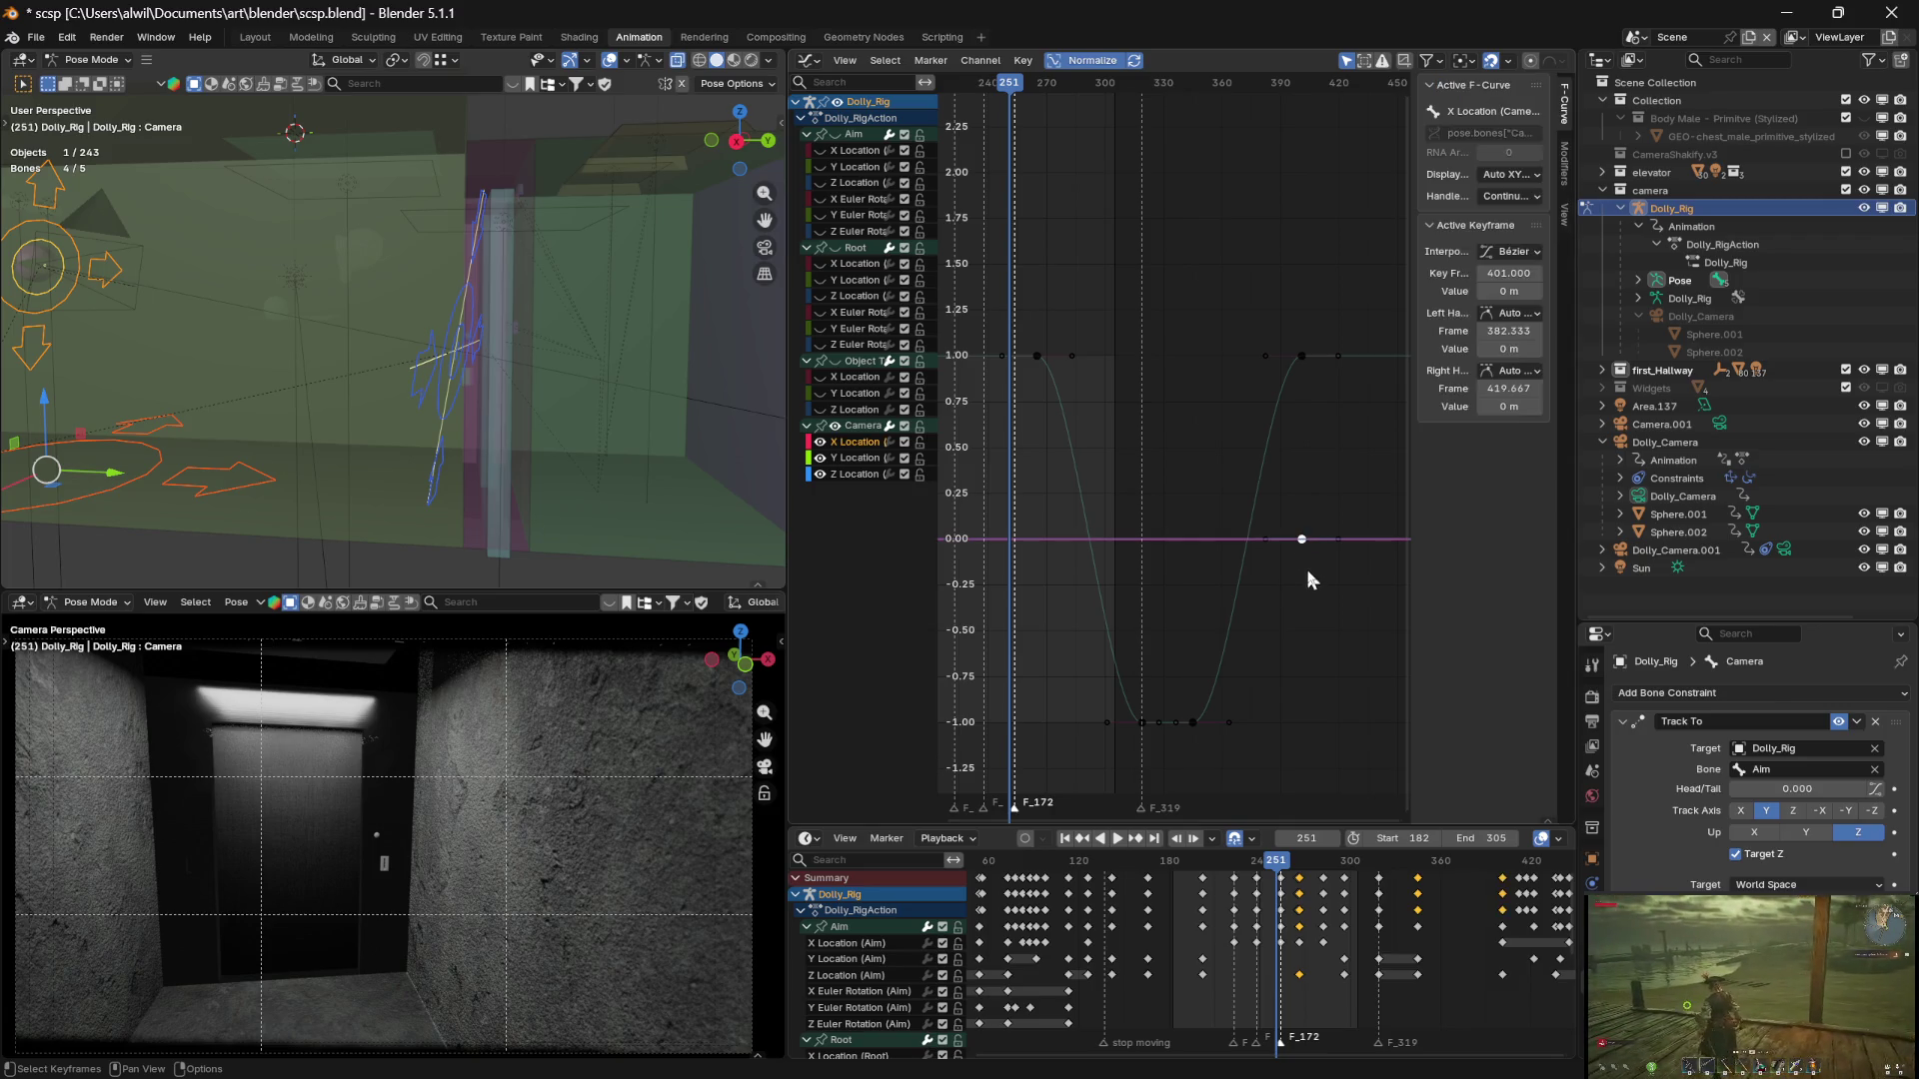
key(g)
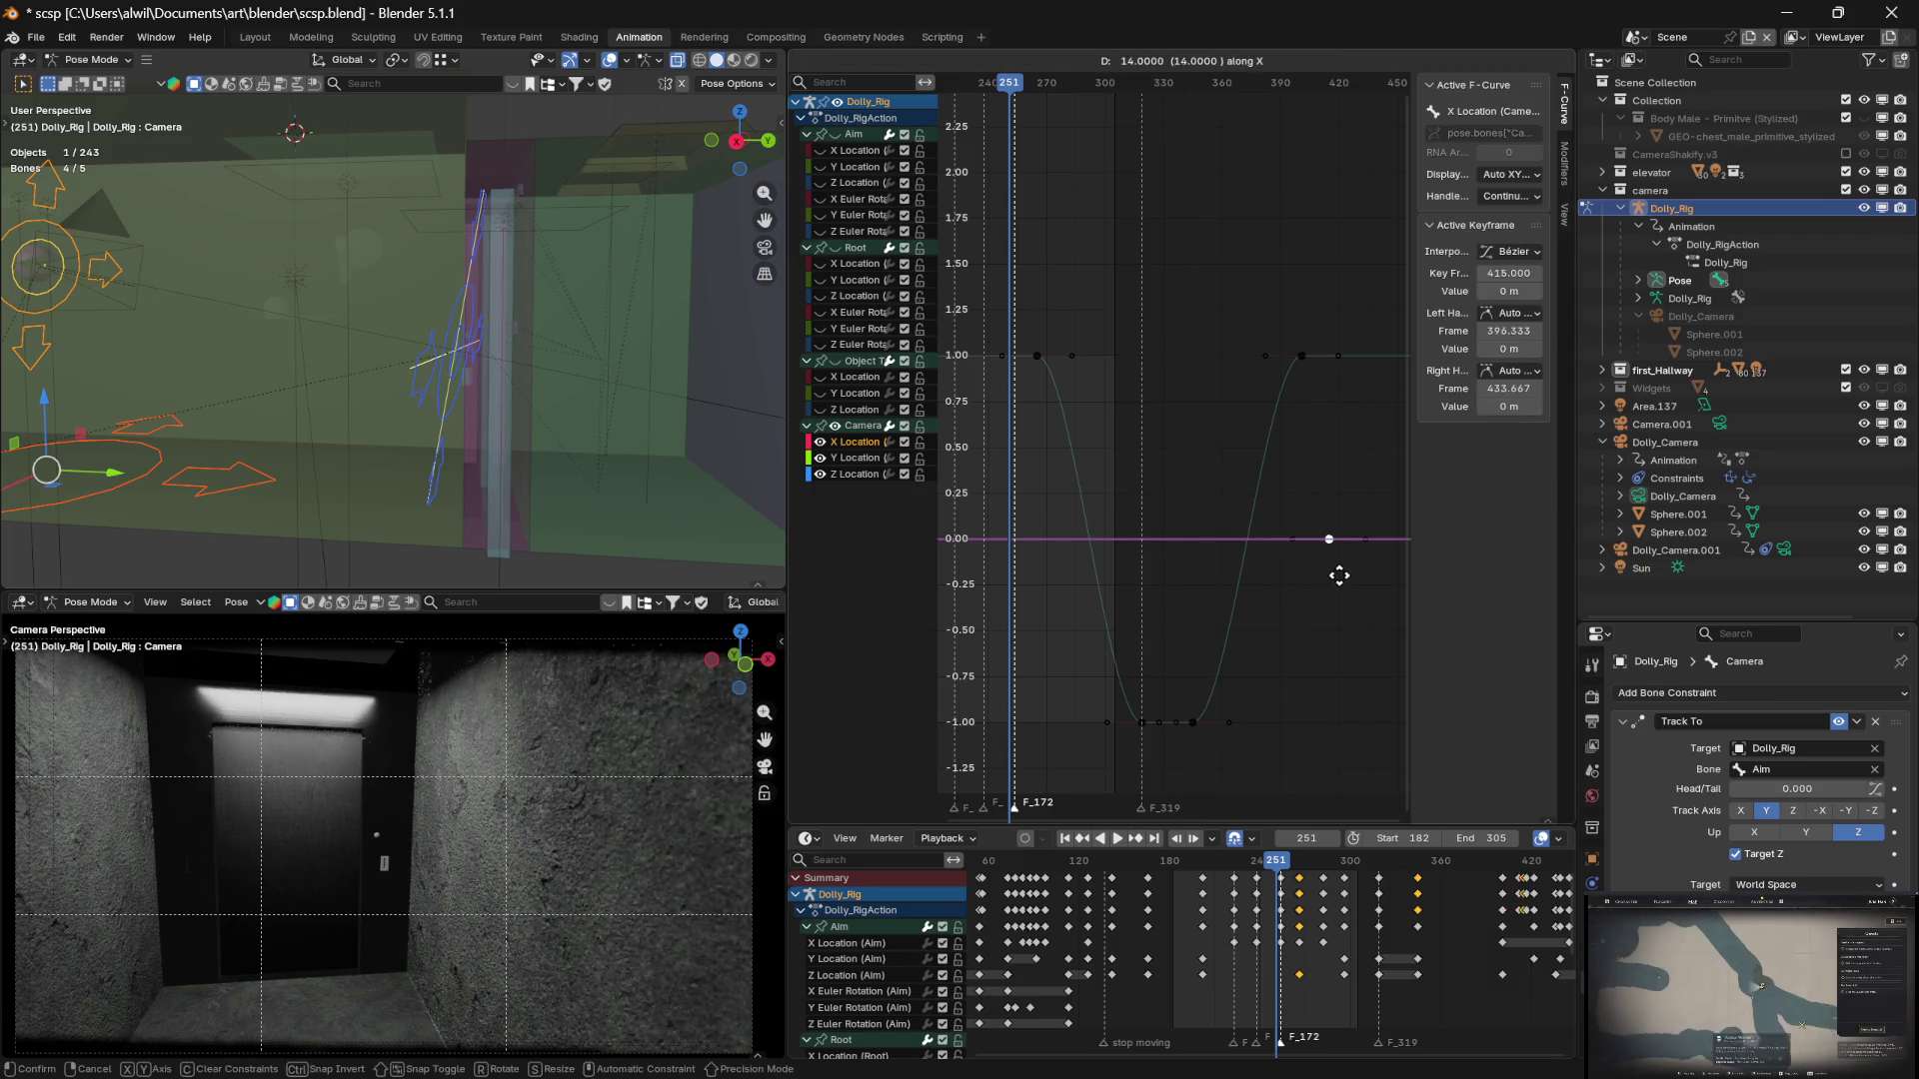
click(1358, 570)
Shift the X Location dip keys 34 frames later and preview the move around frame 251
mouse_move(1029, 282)
mouse_down()
mouse_move(1178, 528)
mouse_move(1248, 694)
mouse_move(1307, 760)
mouse_up()
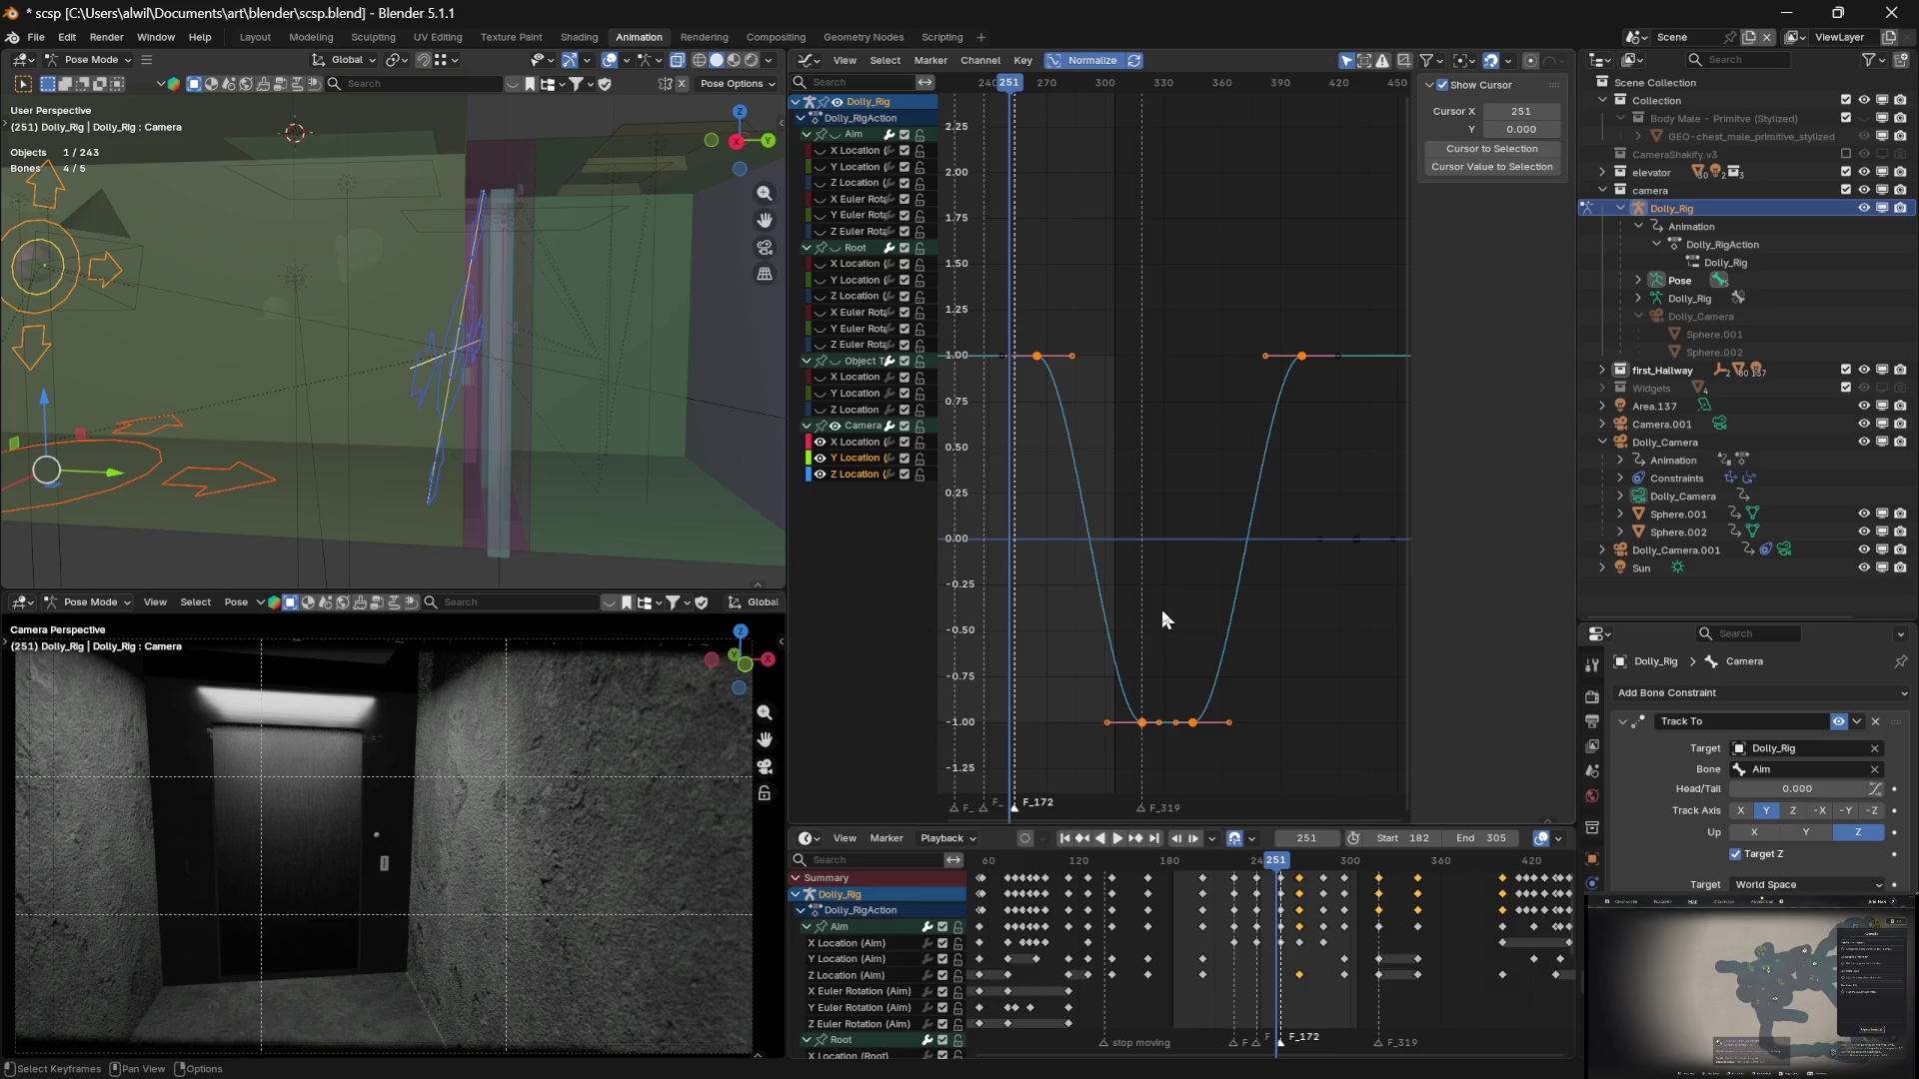
key(g)
key(x)
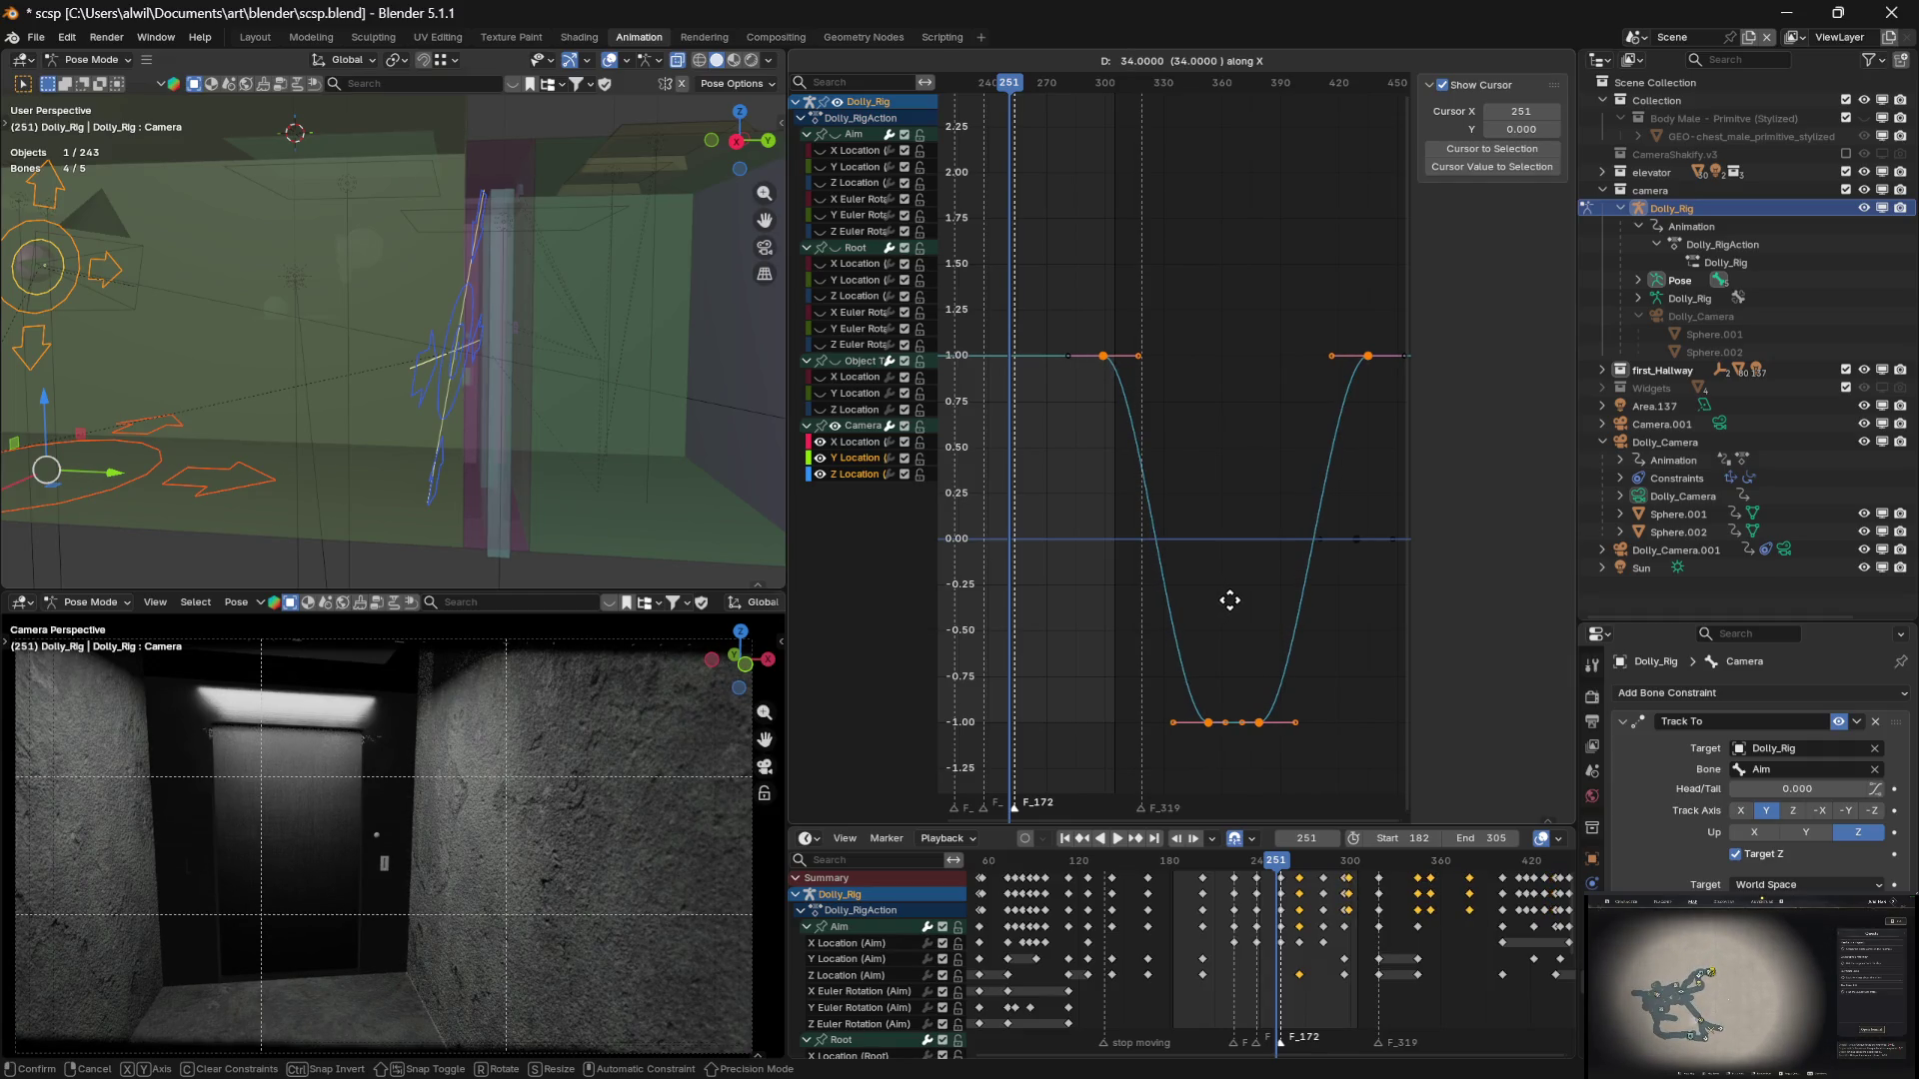
click(1229, 609)
middle_drag(1078, 316, 1188, 353)
mouse_move(1122, 86)
mouse_down()
mouse_move(1045, 86)
mouse_move(1297, 106)
mouse_move(1090, 100)
mouse_up()
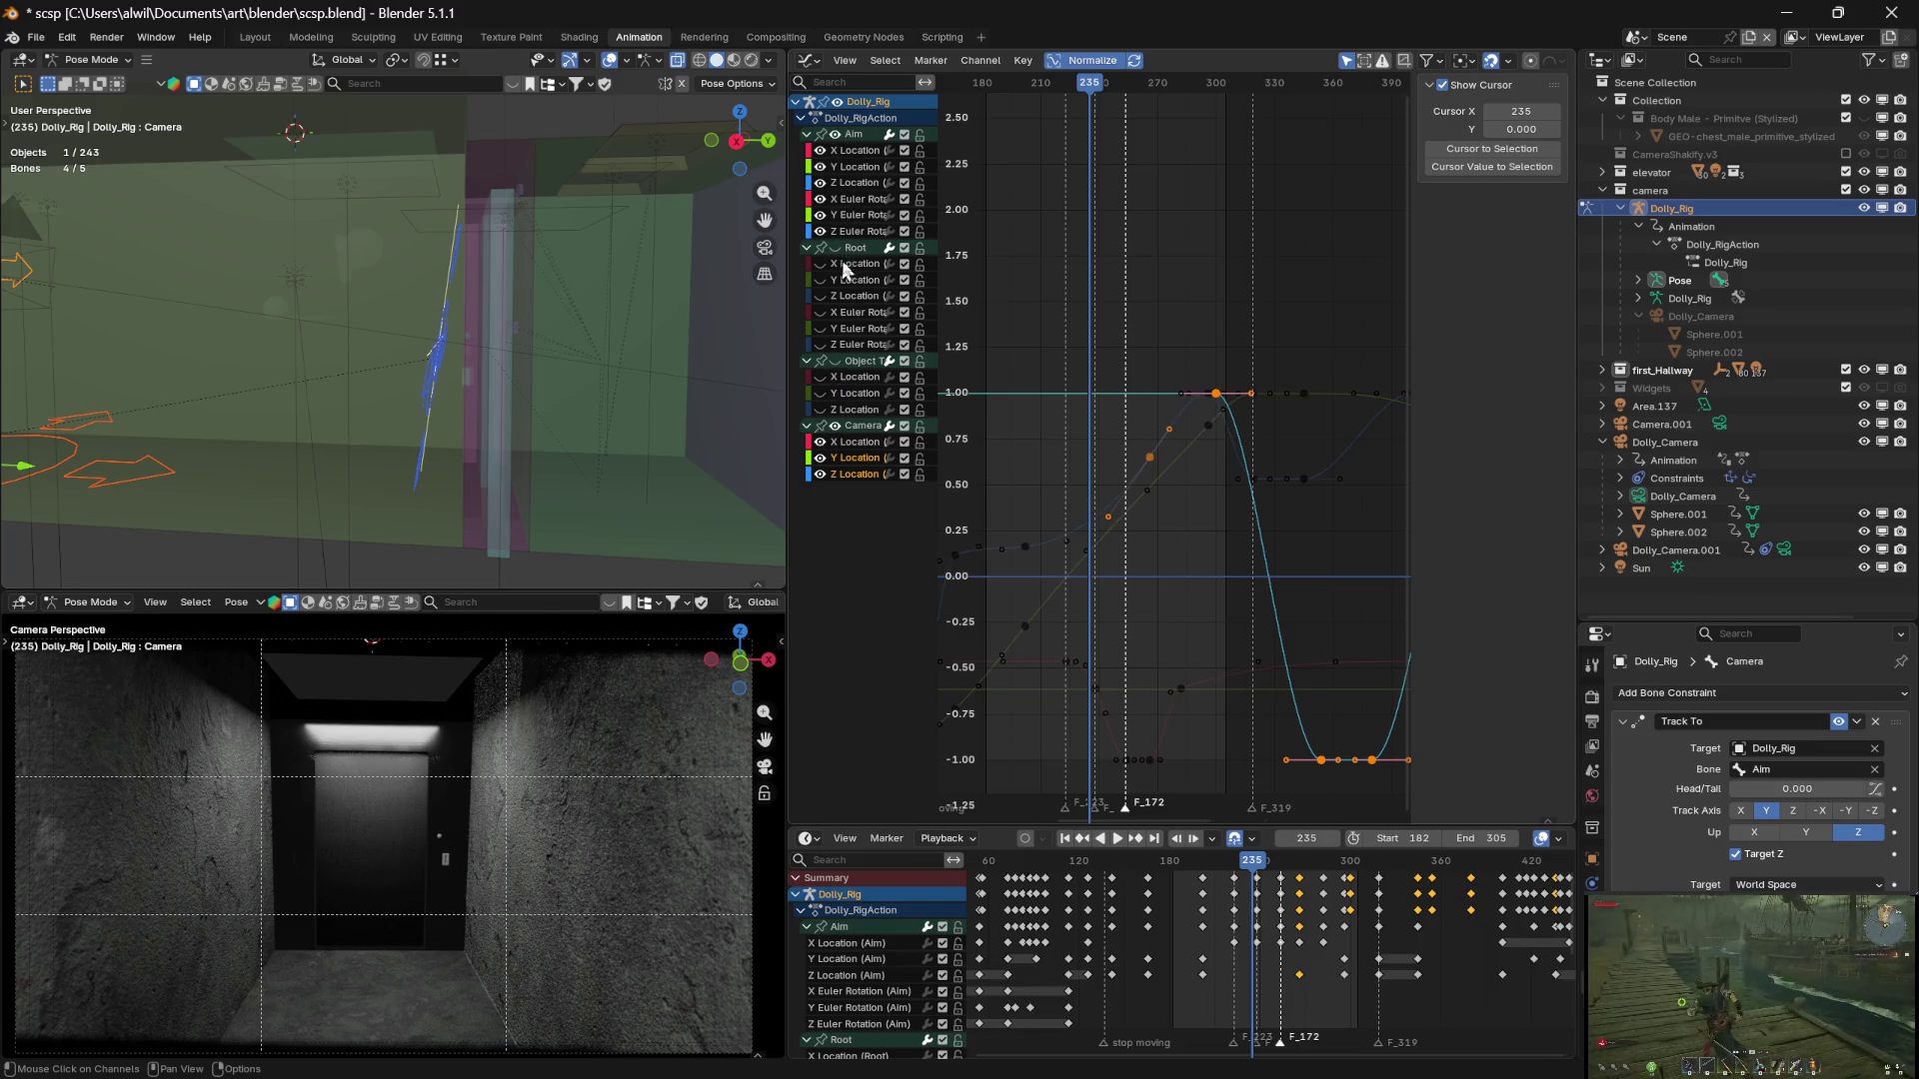
Preview the shot from frame 224 to 280 and show the Aim's Z Location curve
mouse_move(1094, 92)
mouse_down()
mouse_move(1024, 93)
mouse_move(1103, 116)
mouse_move(1172, 112)
mouse_move(1069, 100)
mouse_move(1189, 97)
mouse_up()
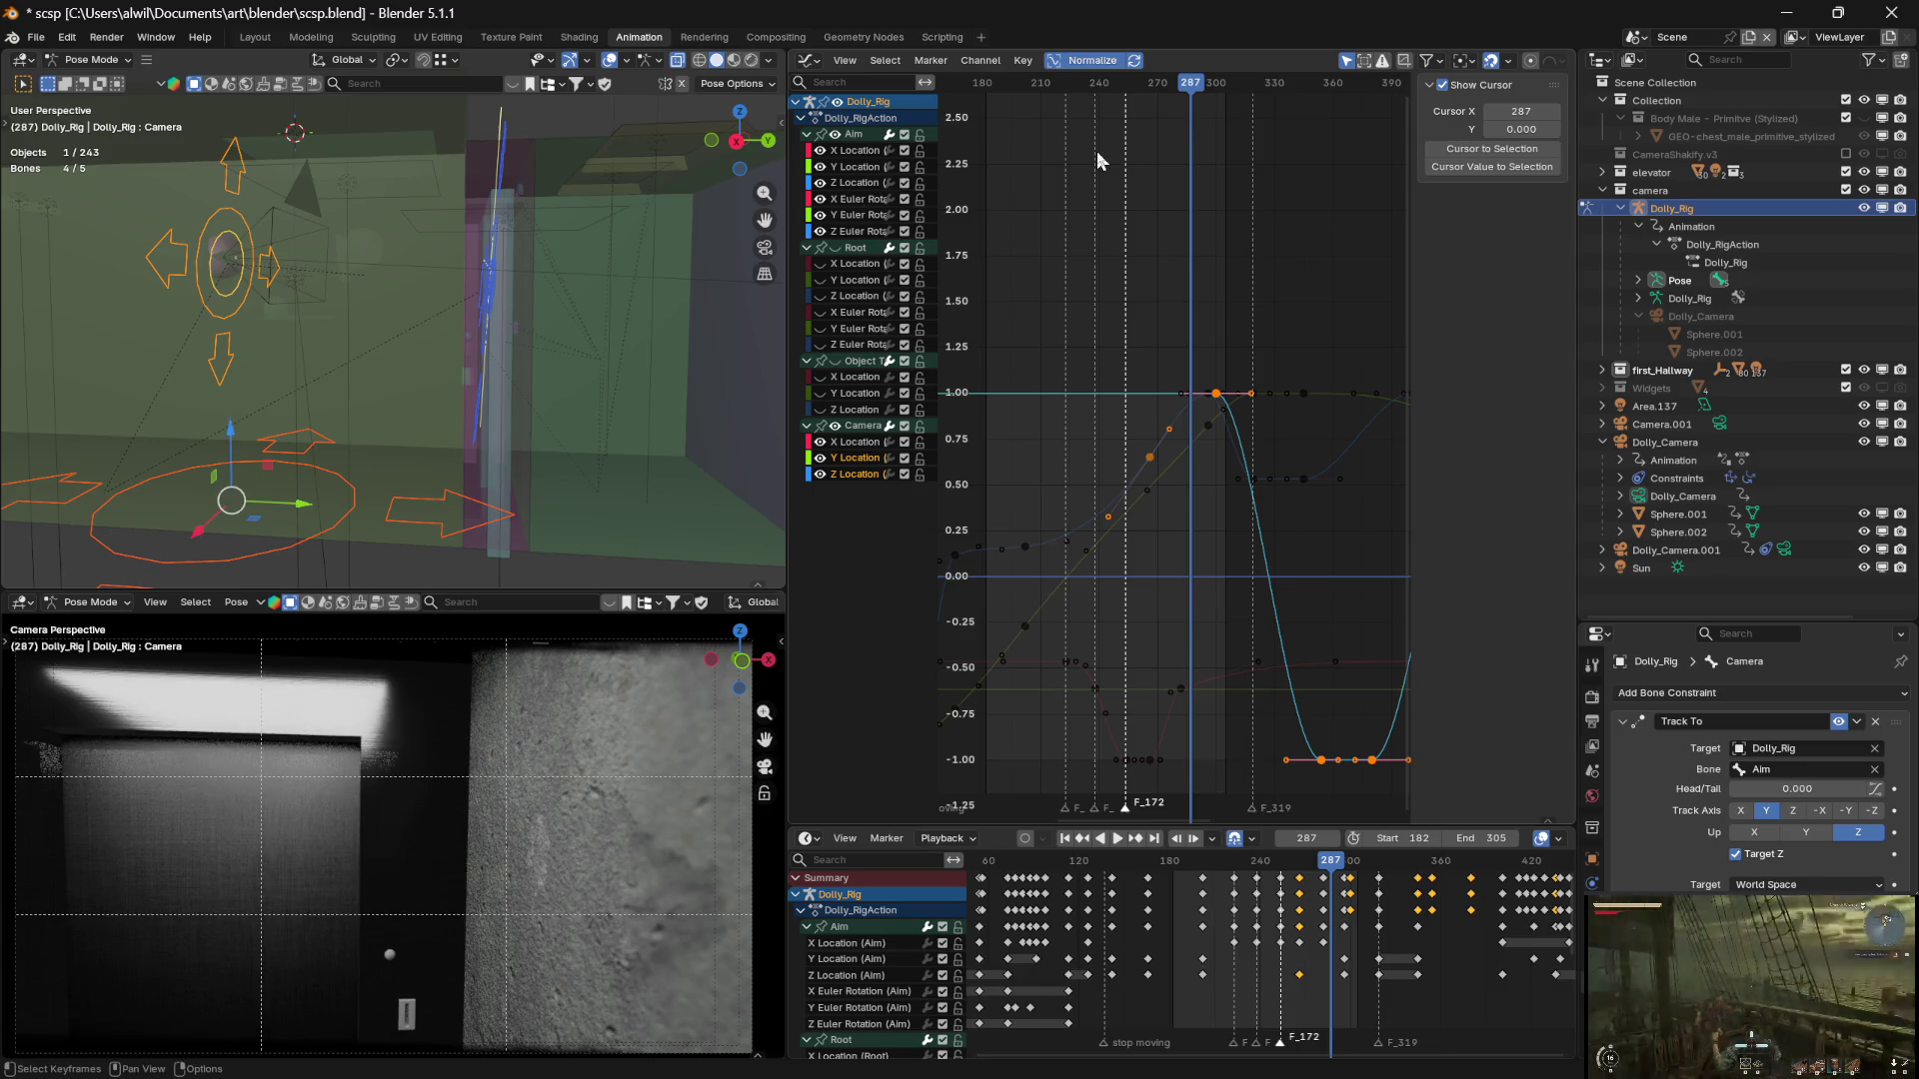
click(856, 182)
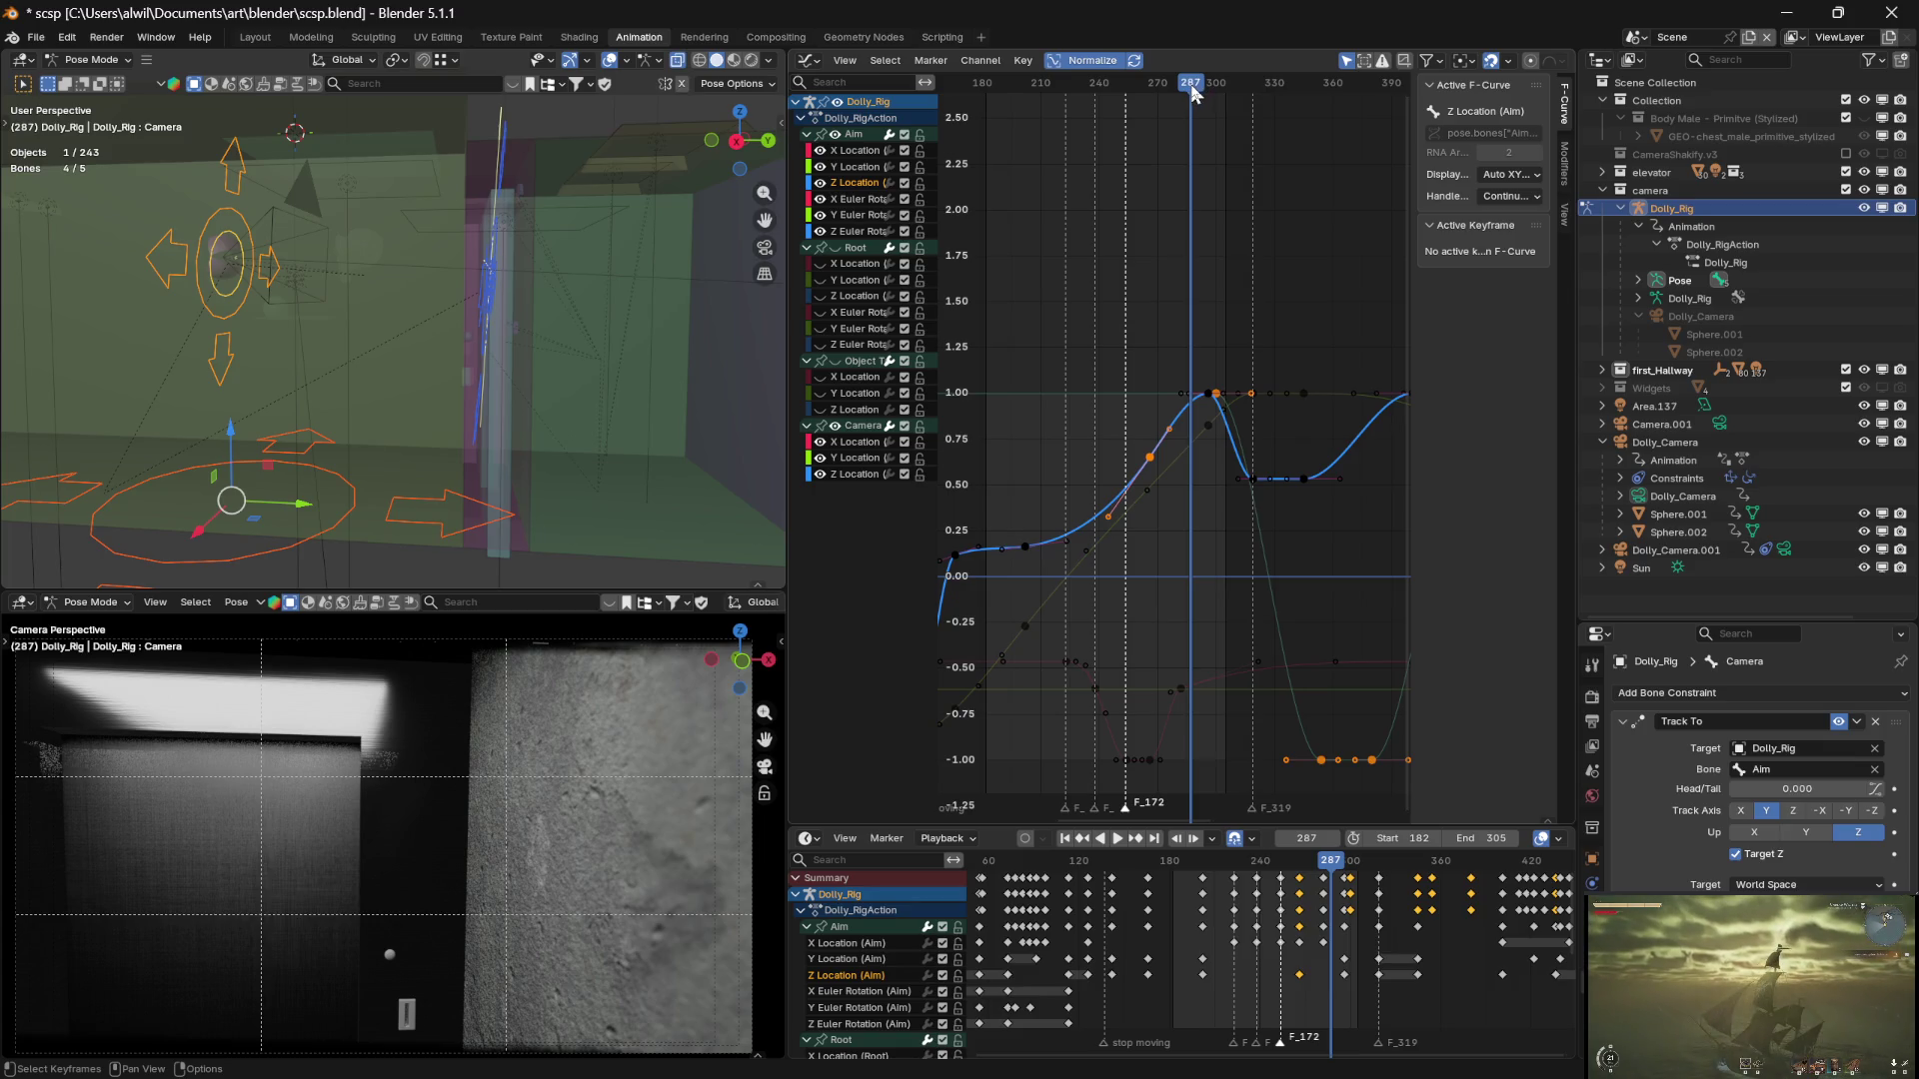
mouse_move(1193, 95)
mouse_down()
mouse_move(1164, 96)
mouse_move(1211, 91)
mouse_move(1109, 92)
mouse_move(1181, 92)
mouse_up()
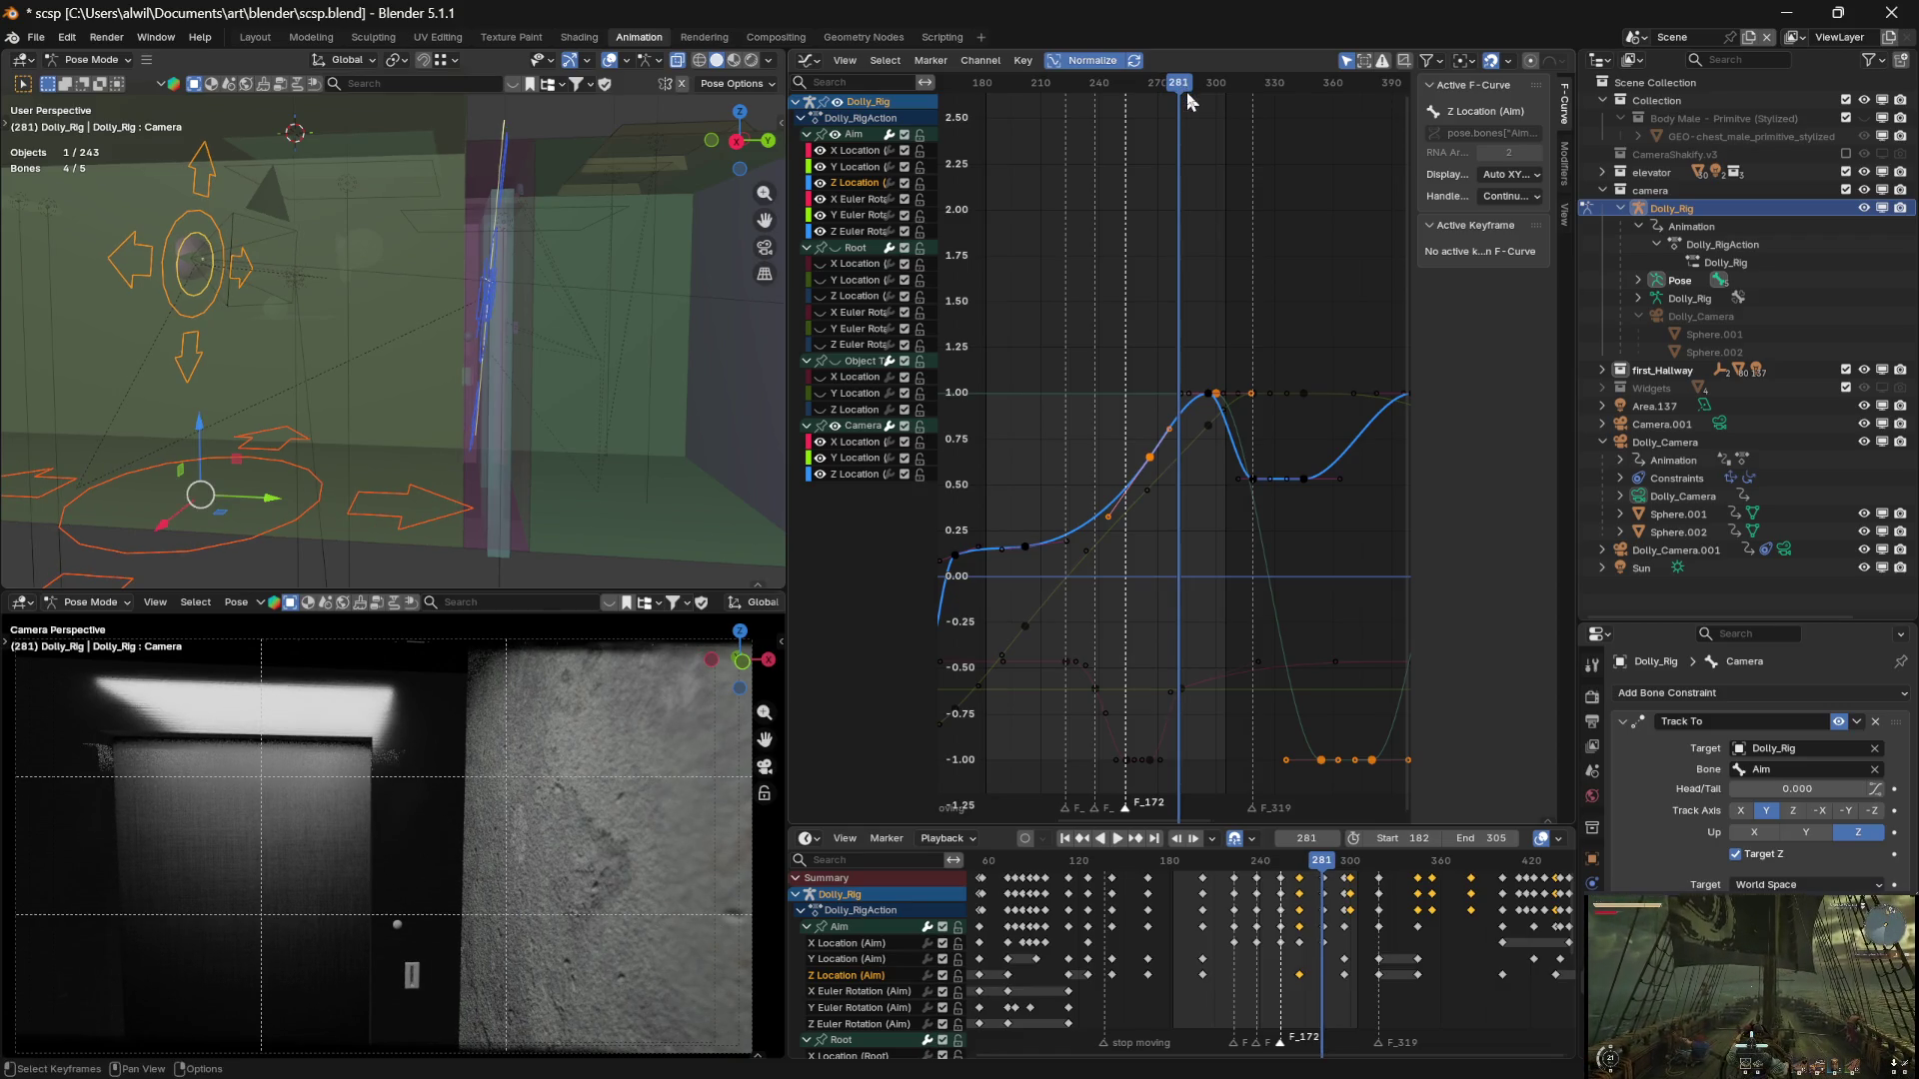
Hide the Camera's X and Z Location curves, leaving the Aim Z peak key at frame 296 unchanged
click(1209, 397)
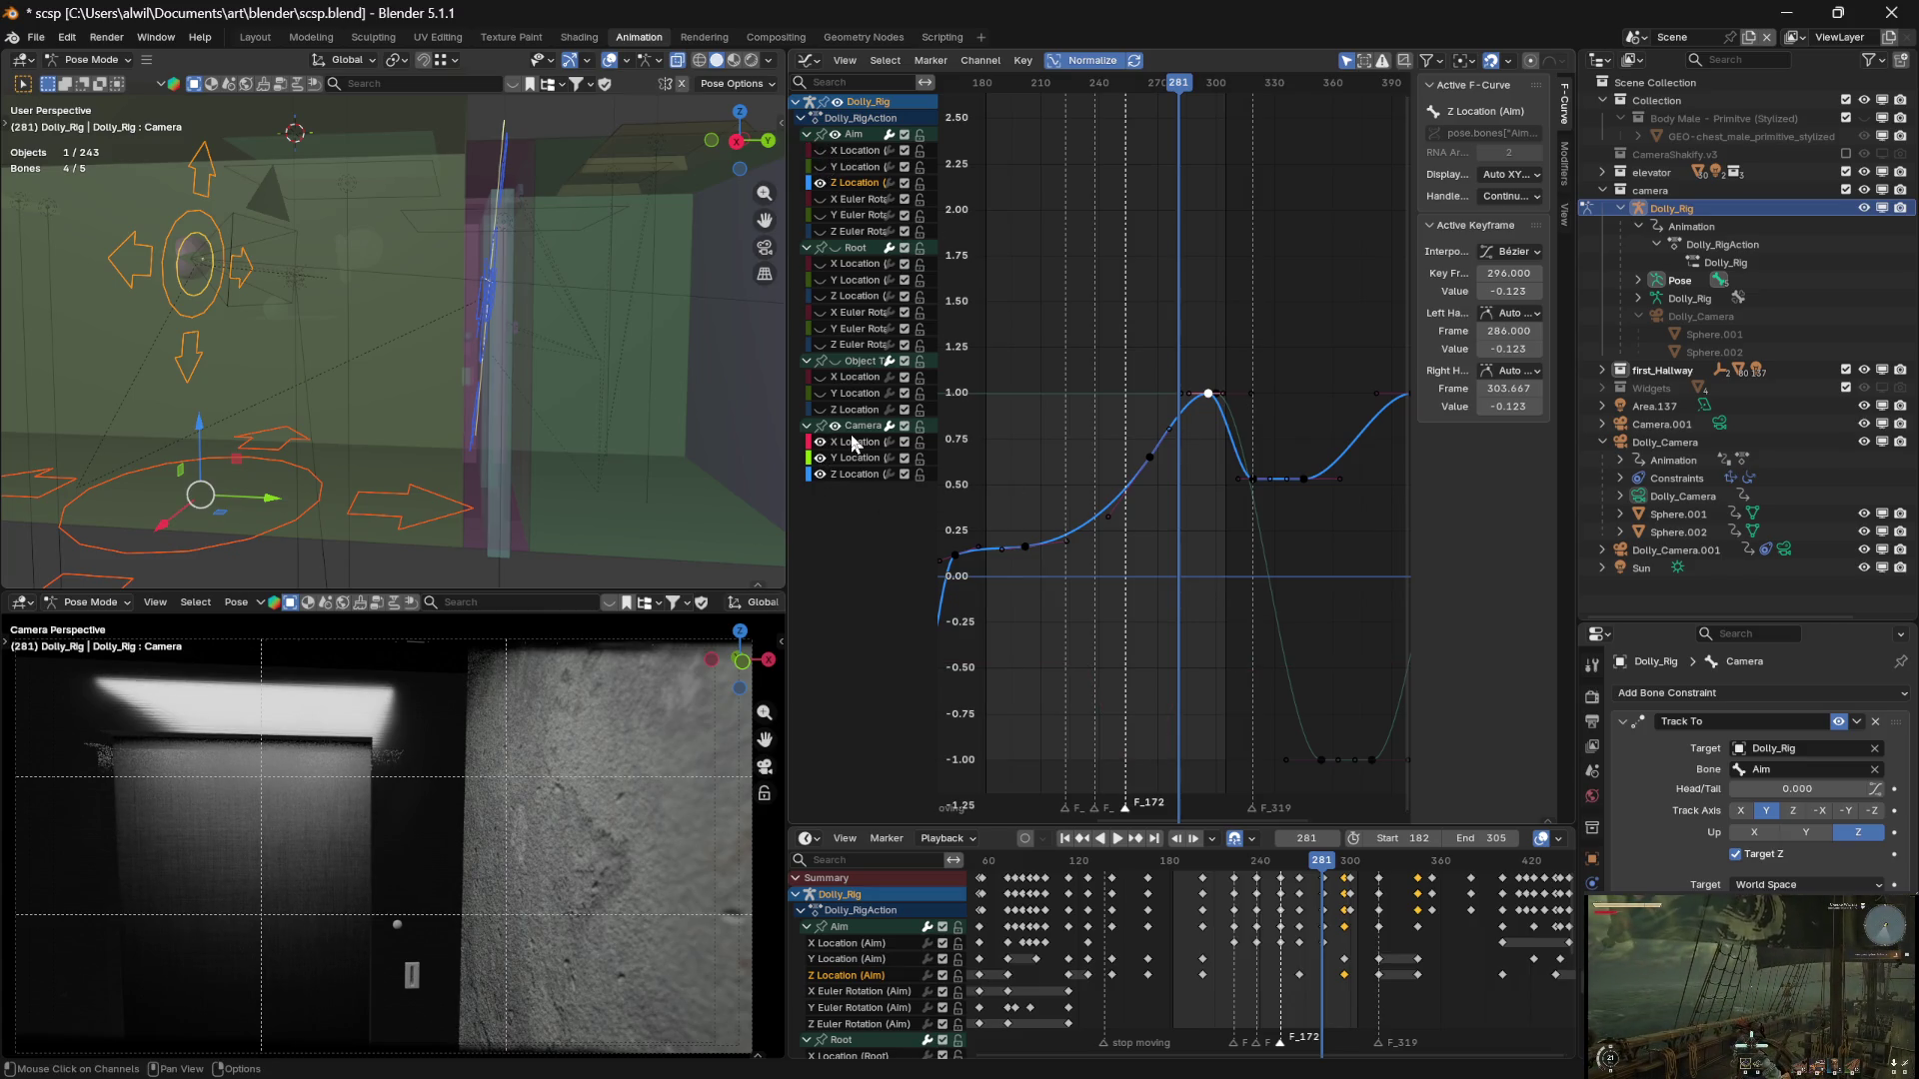
click(820, 444)
click(820, 474)
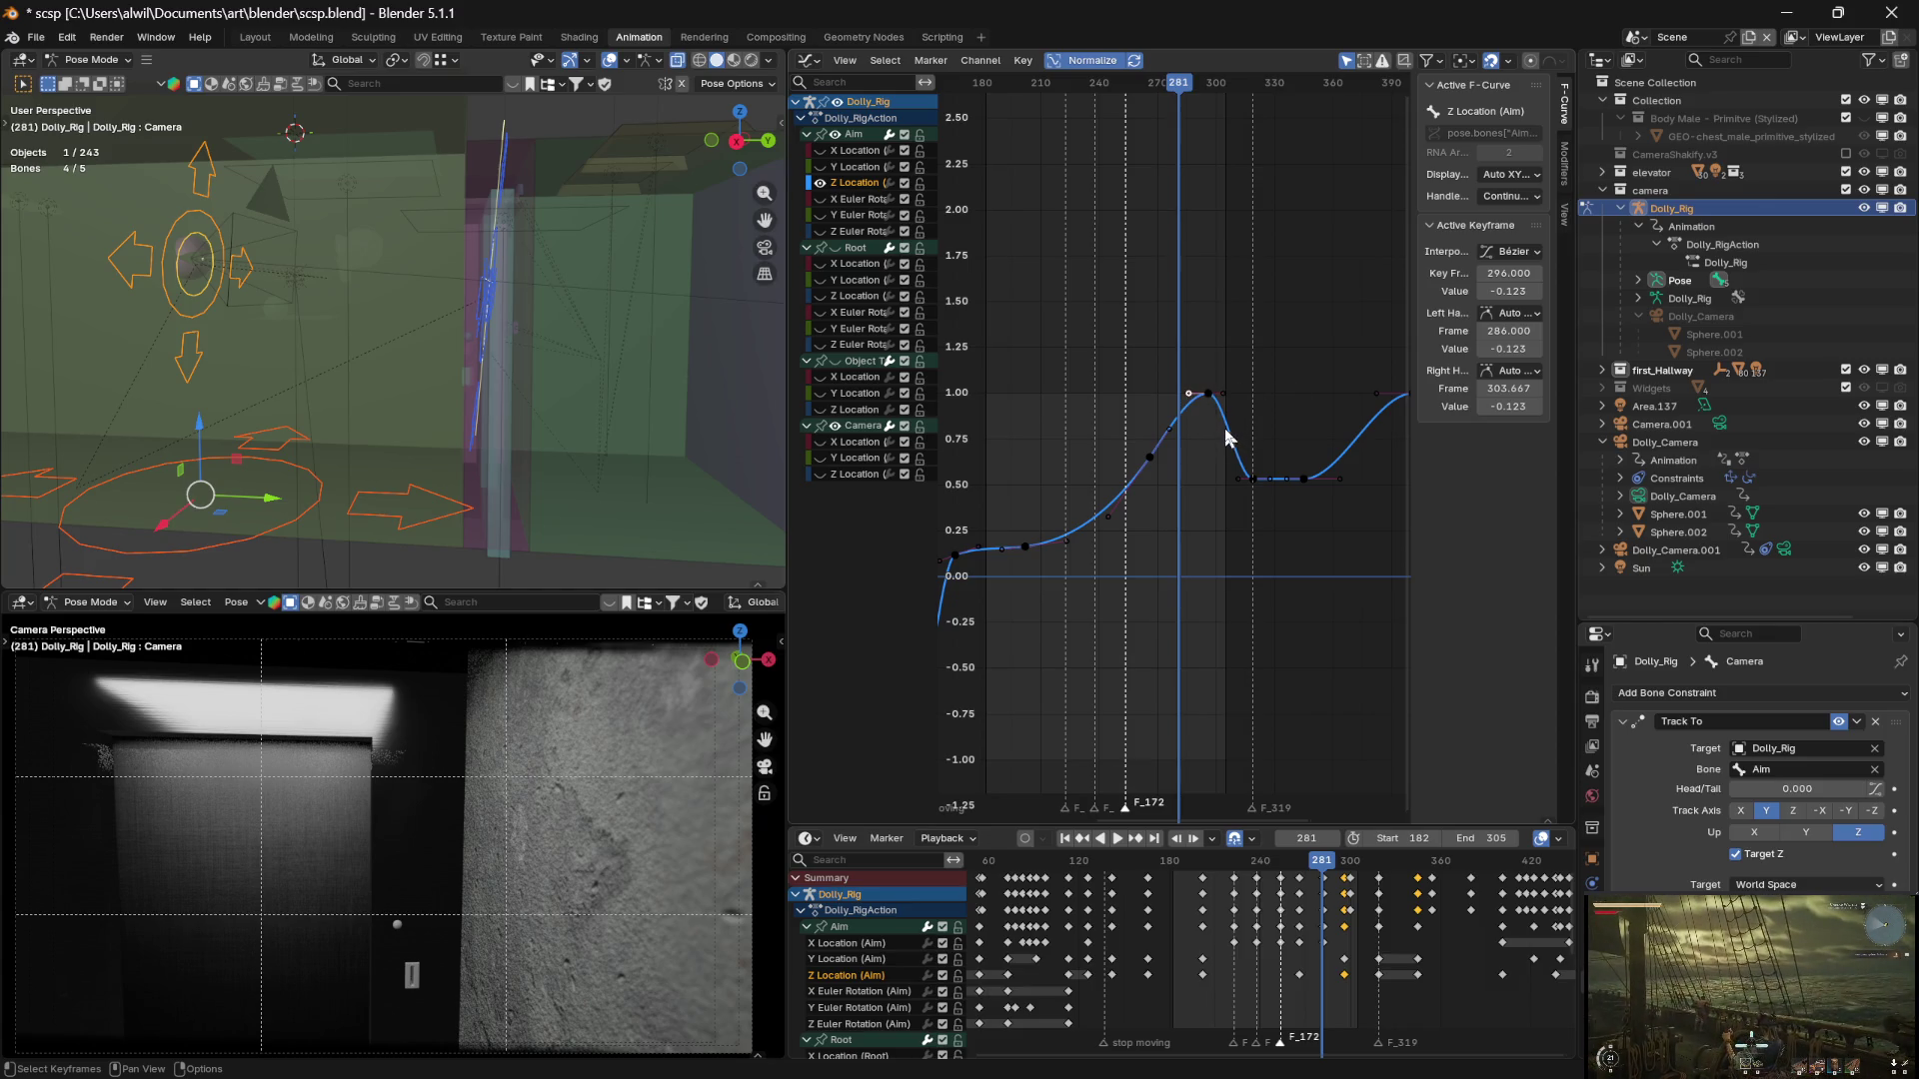
key(g)
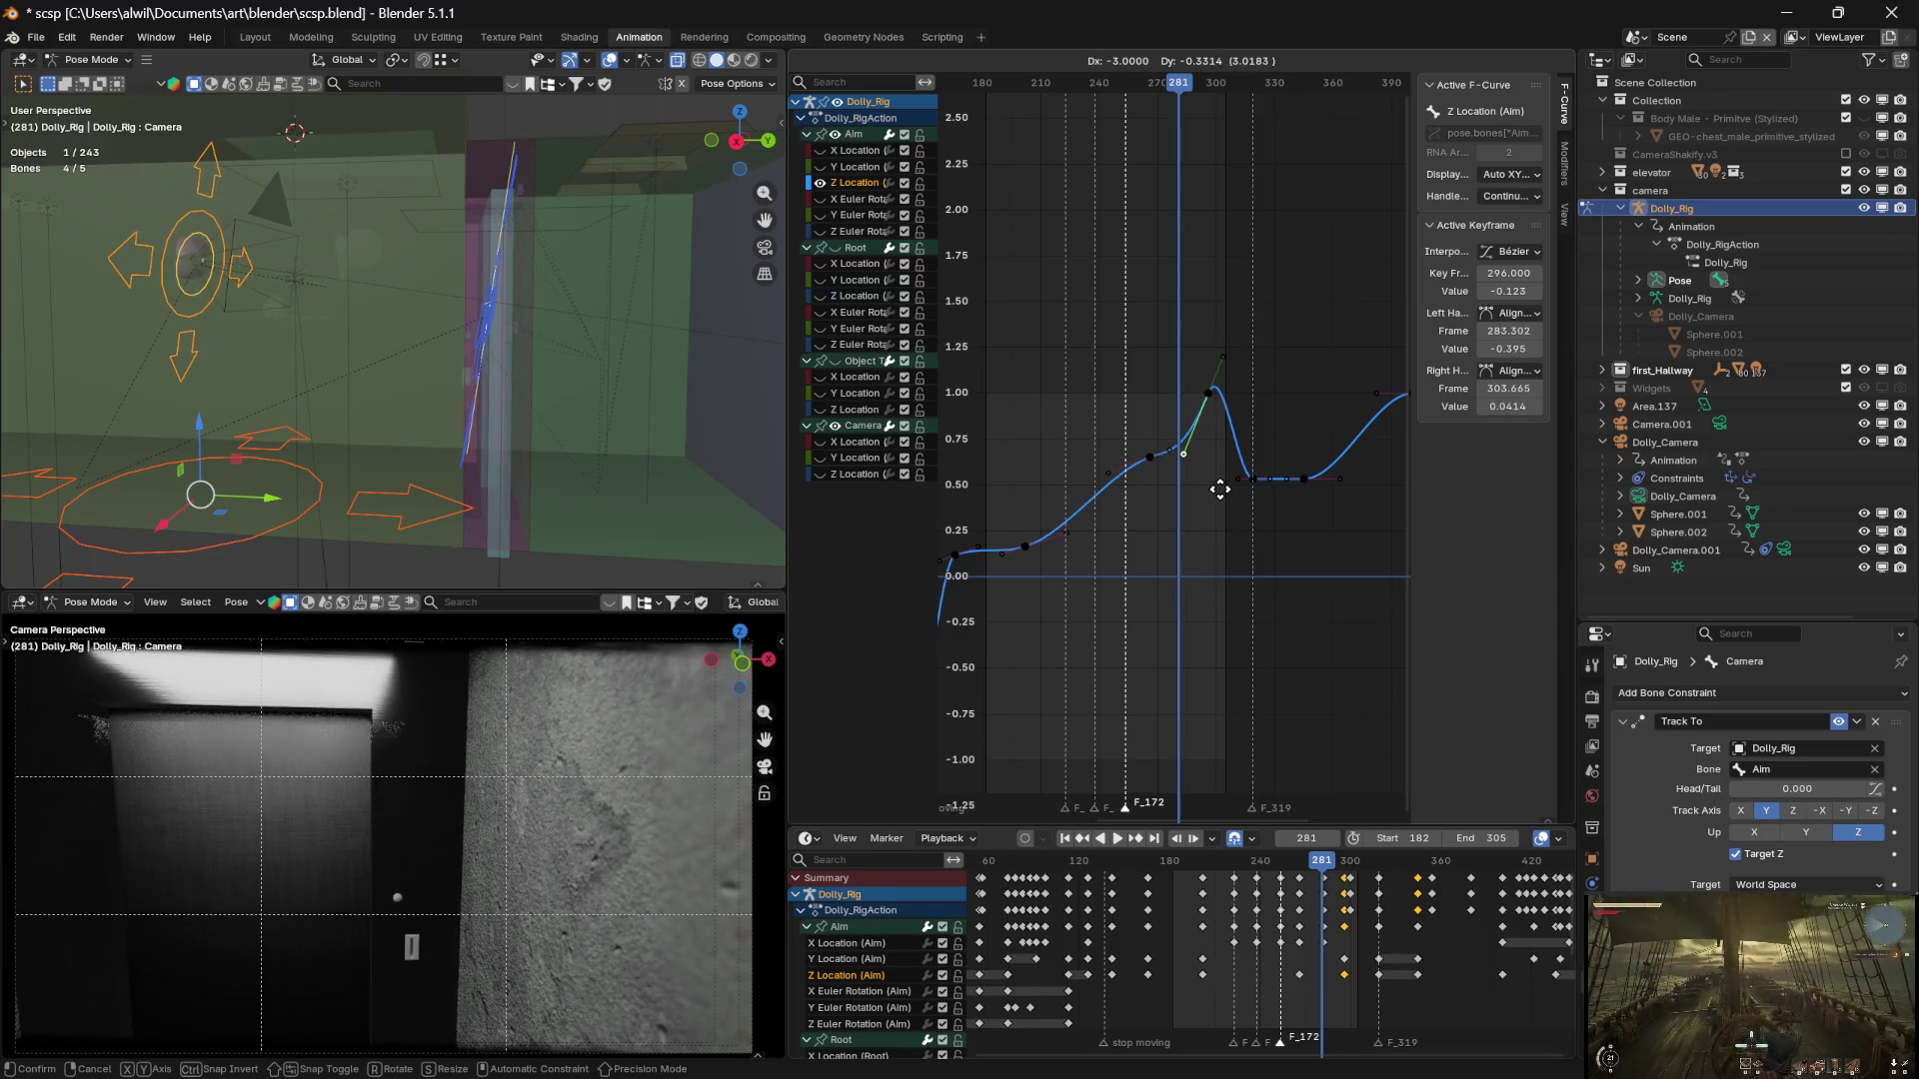
key(Escape)
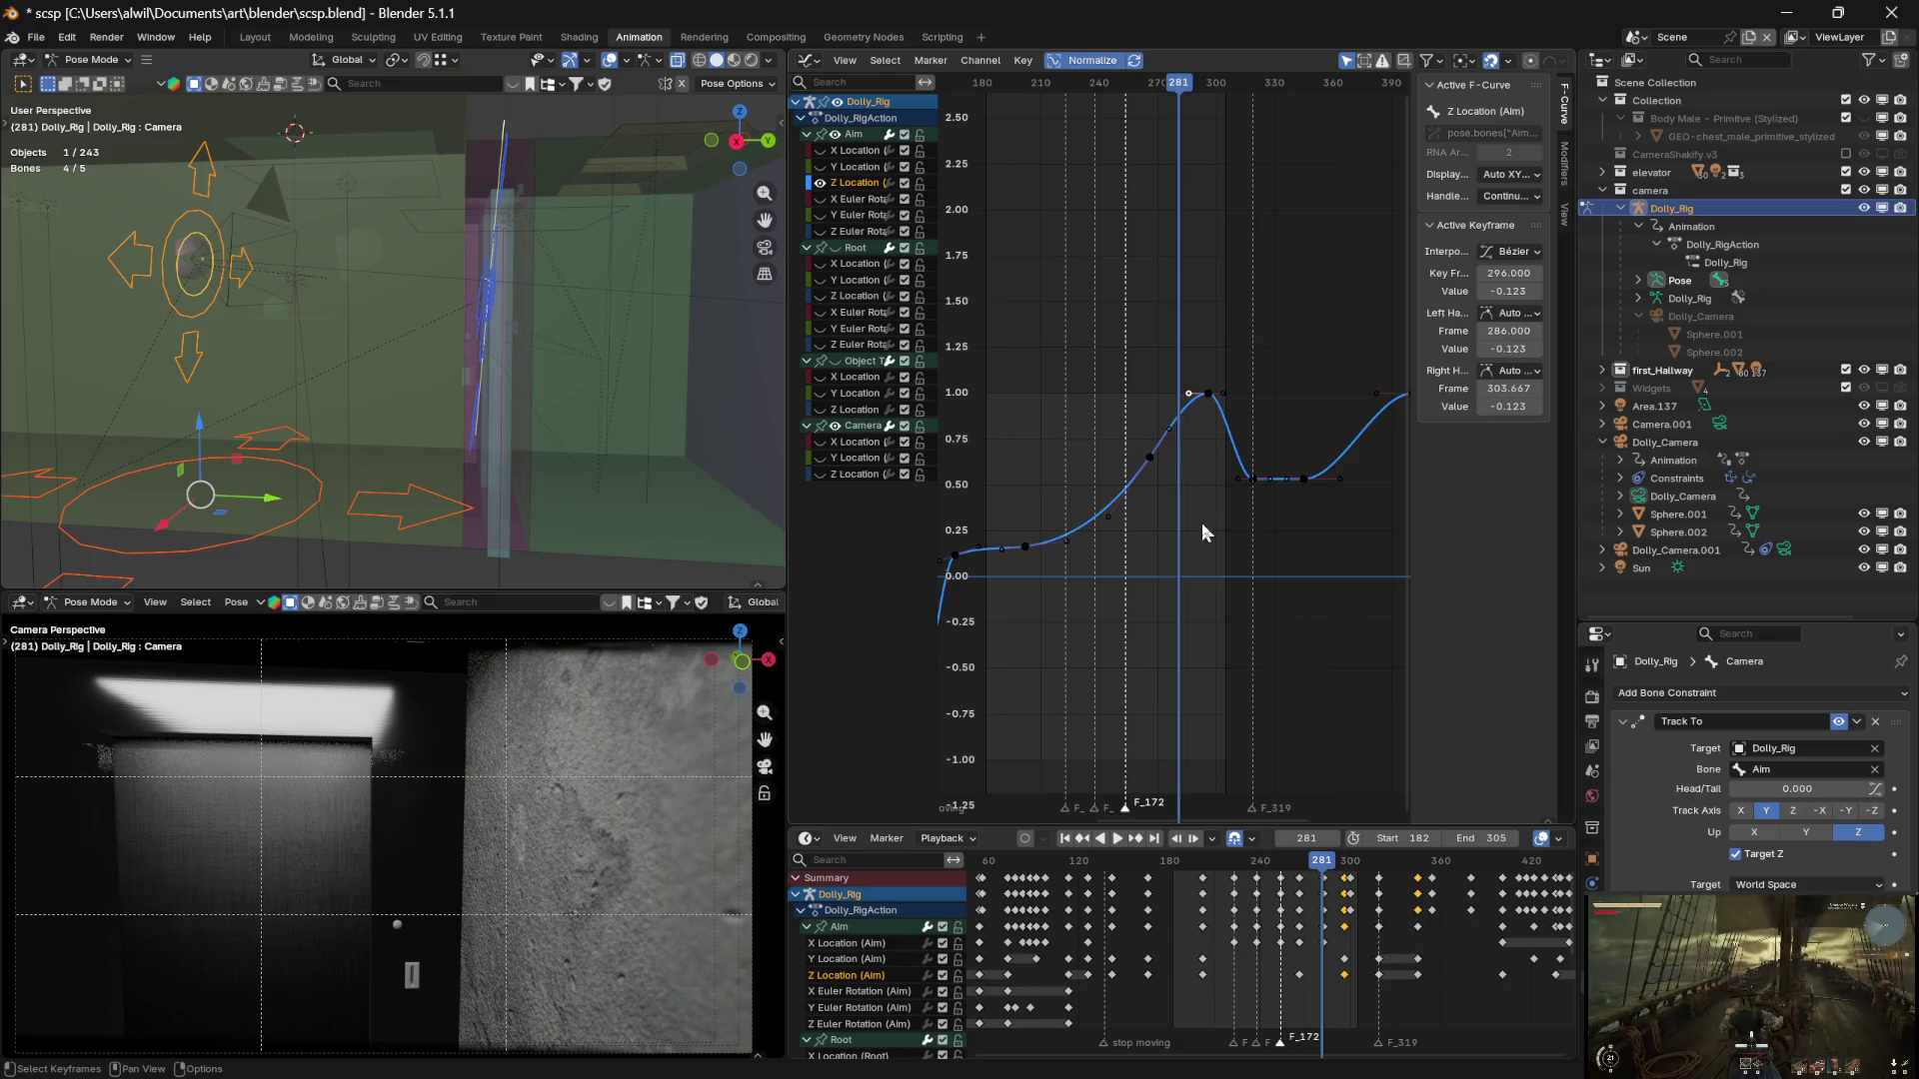
click(1208, 497)
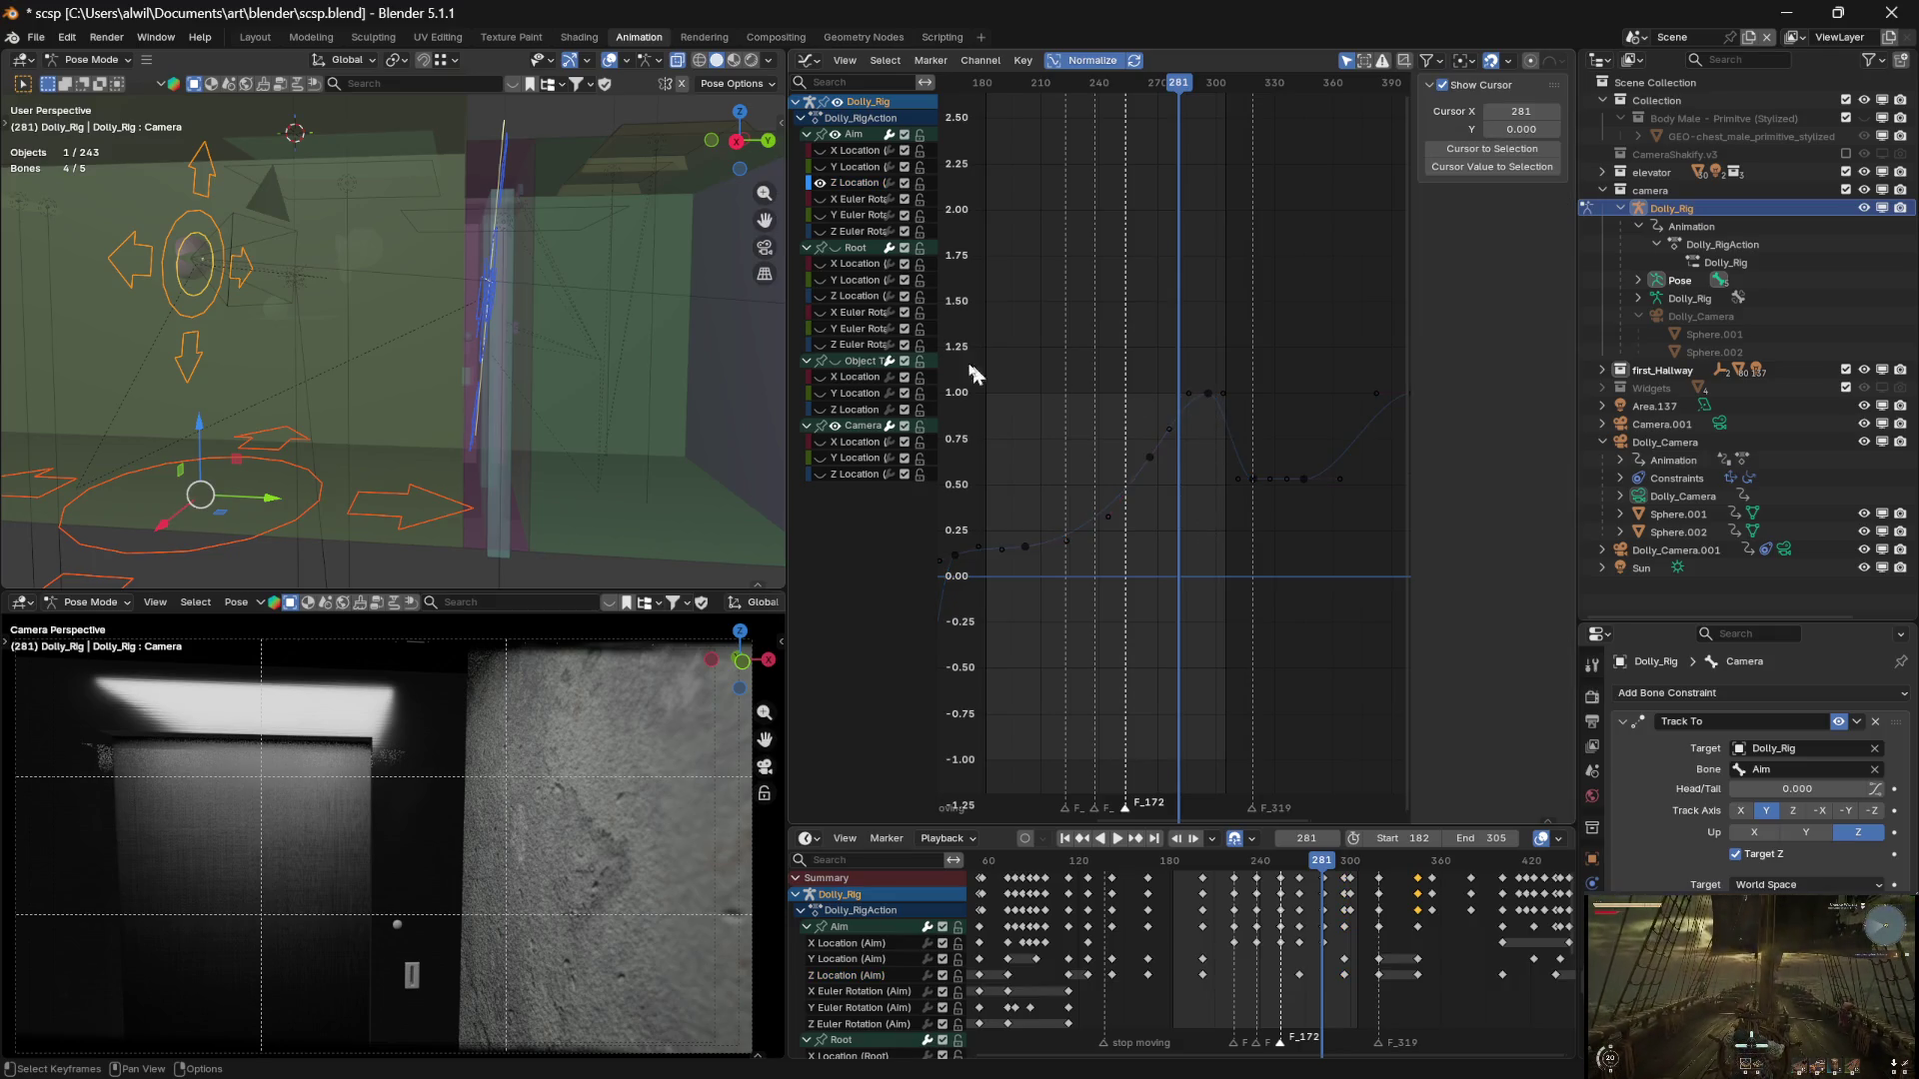
Restore curve visibility and copy the frame-296 Aim Z peak key 15 frames earlier
click(834, 135)
click(833, 140)
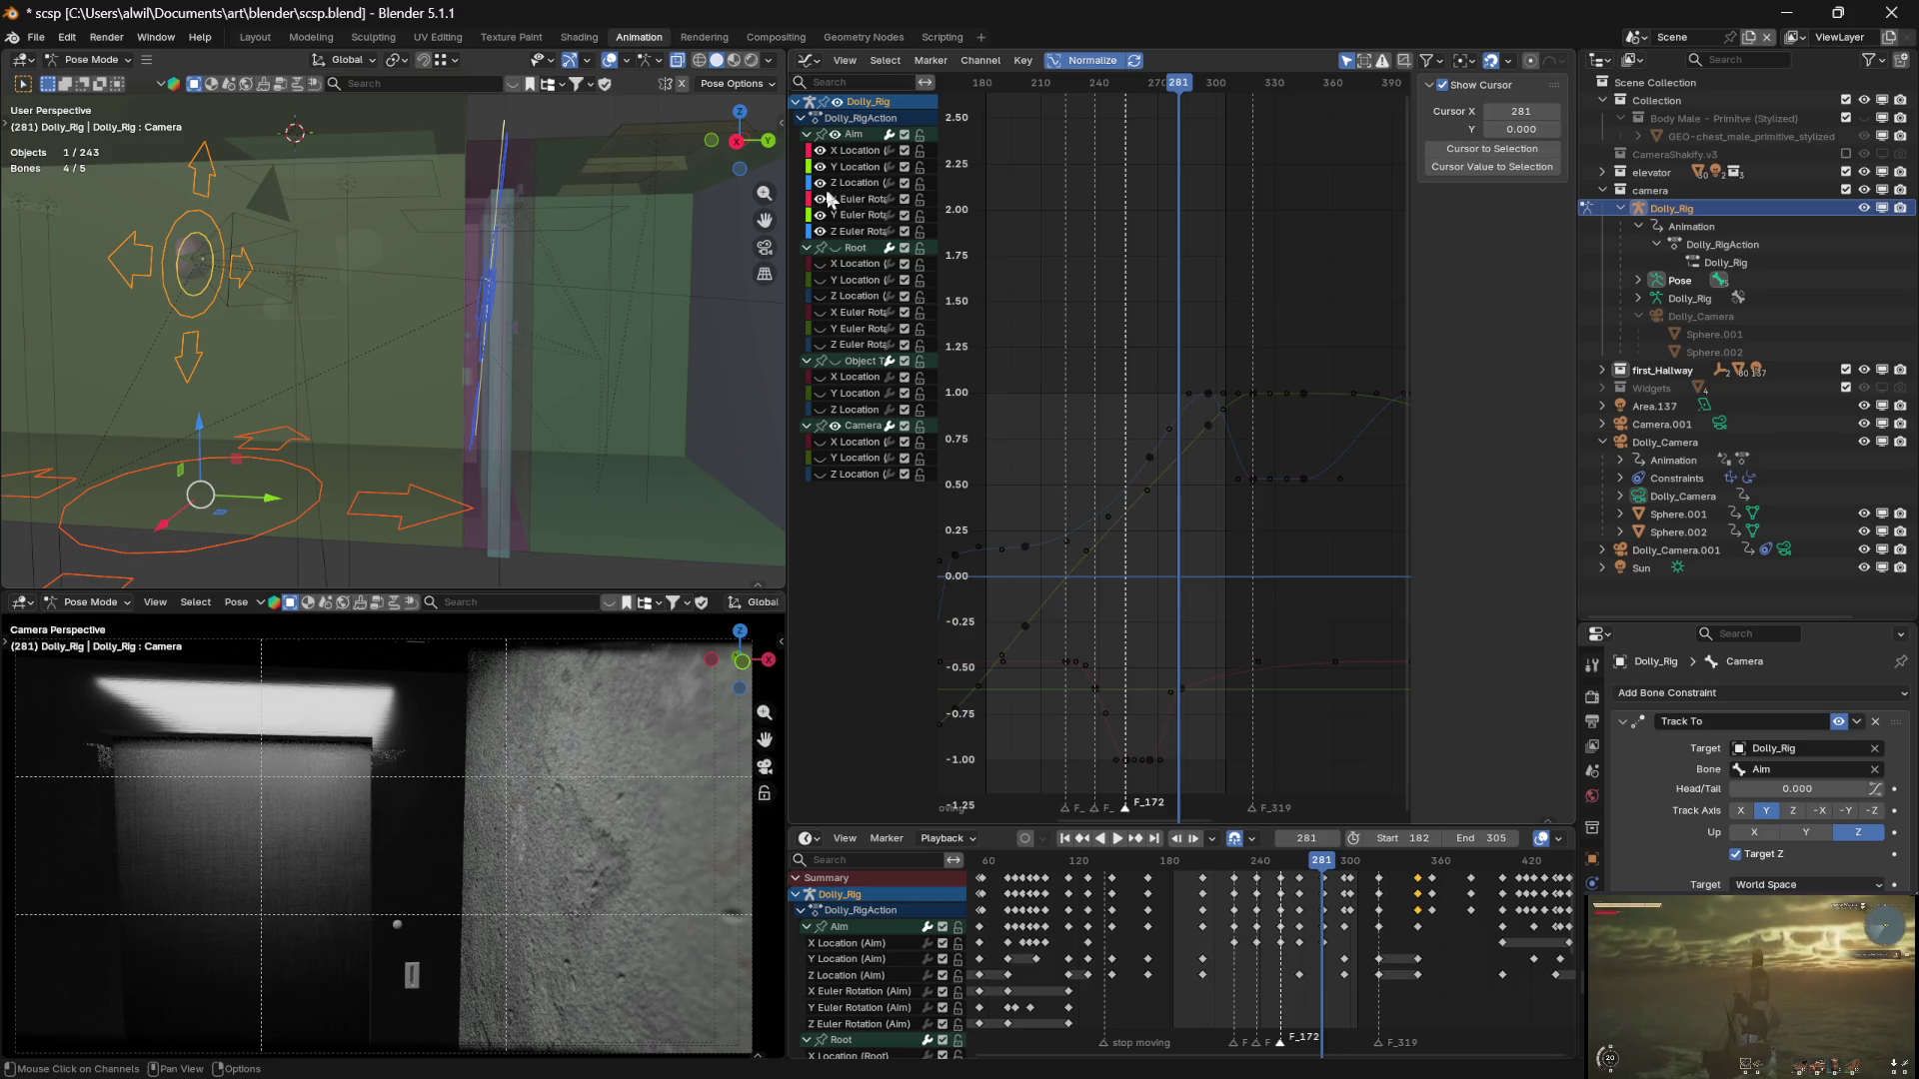
click(835, 427)
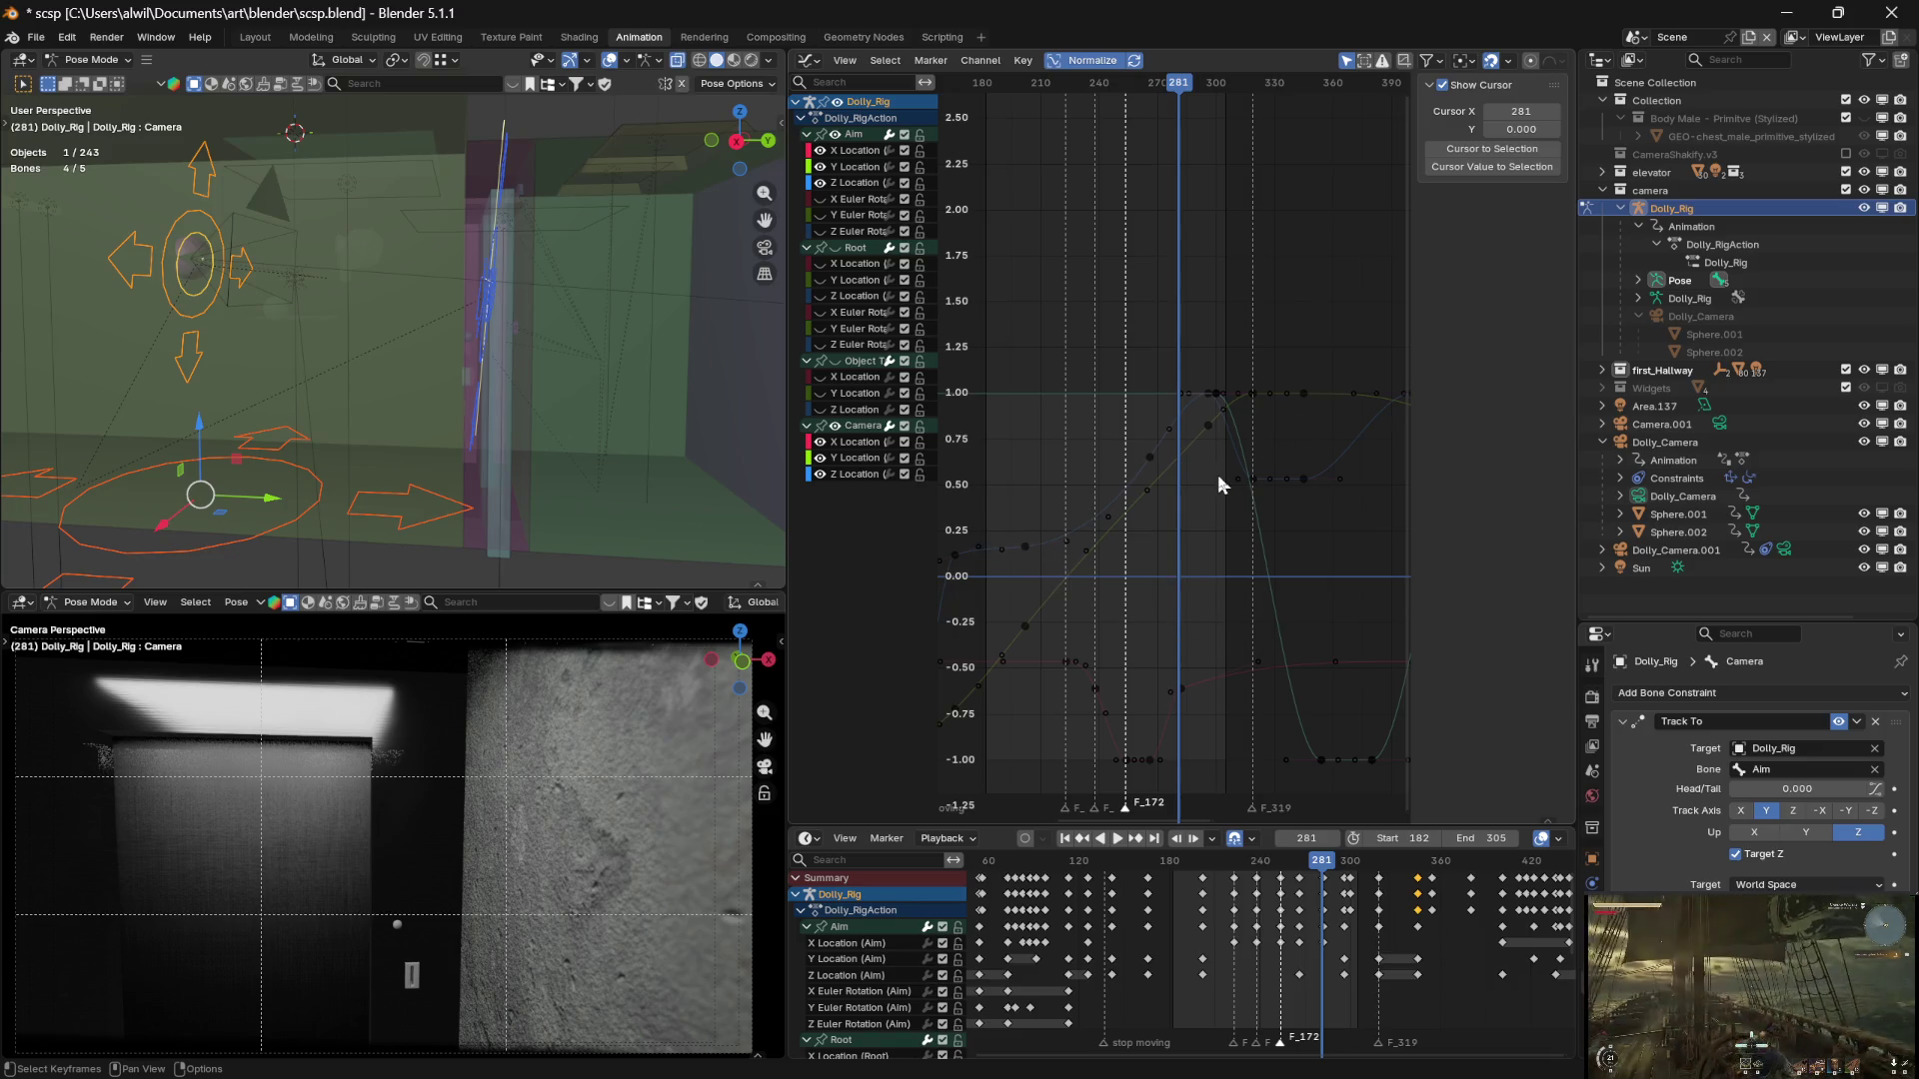
click(888, 183)
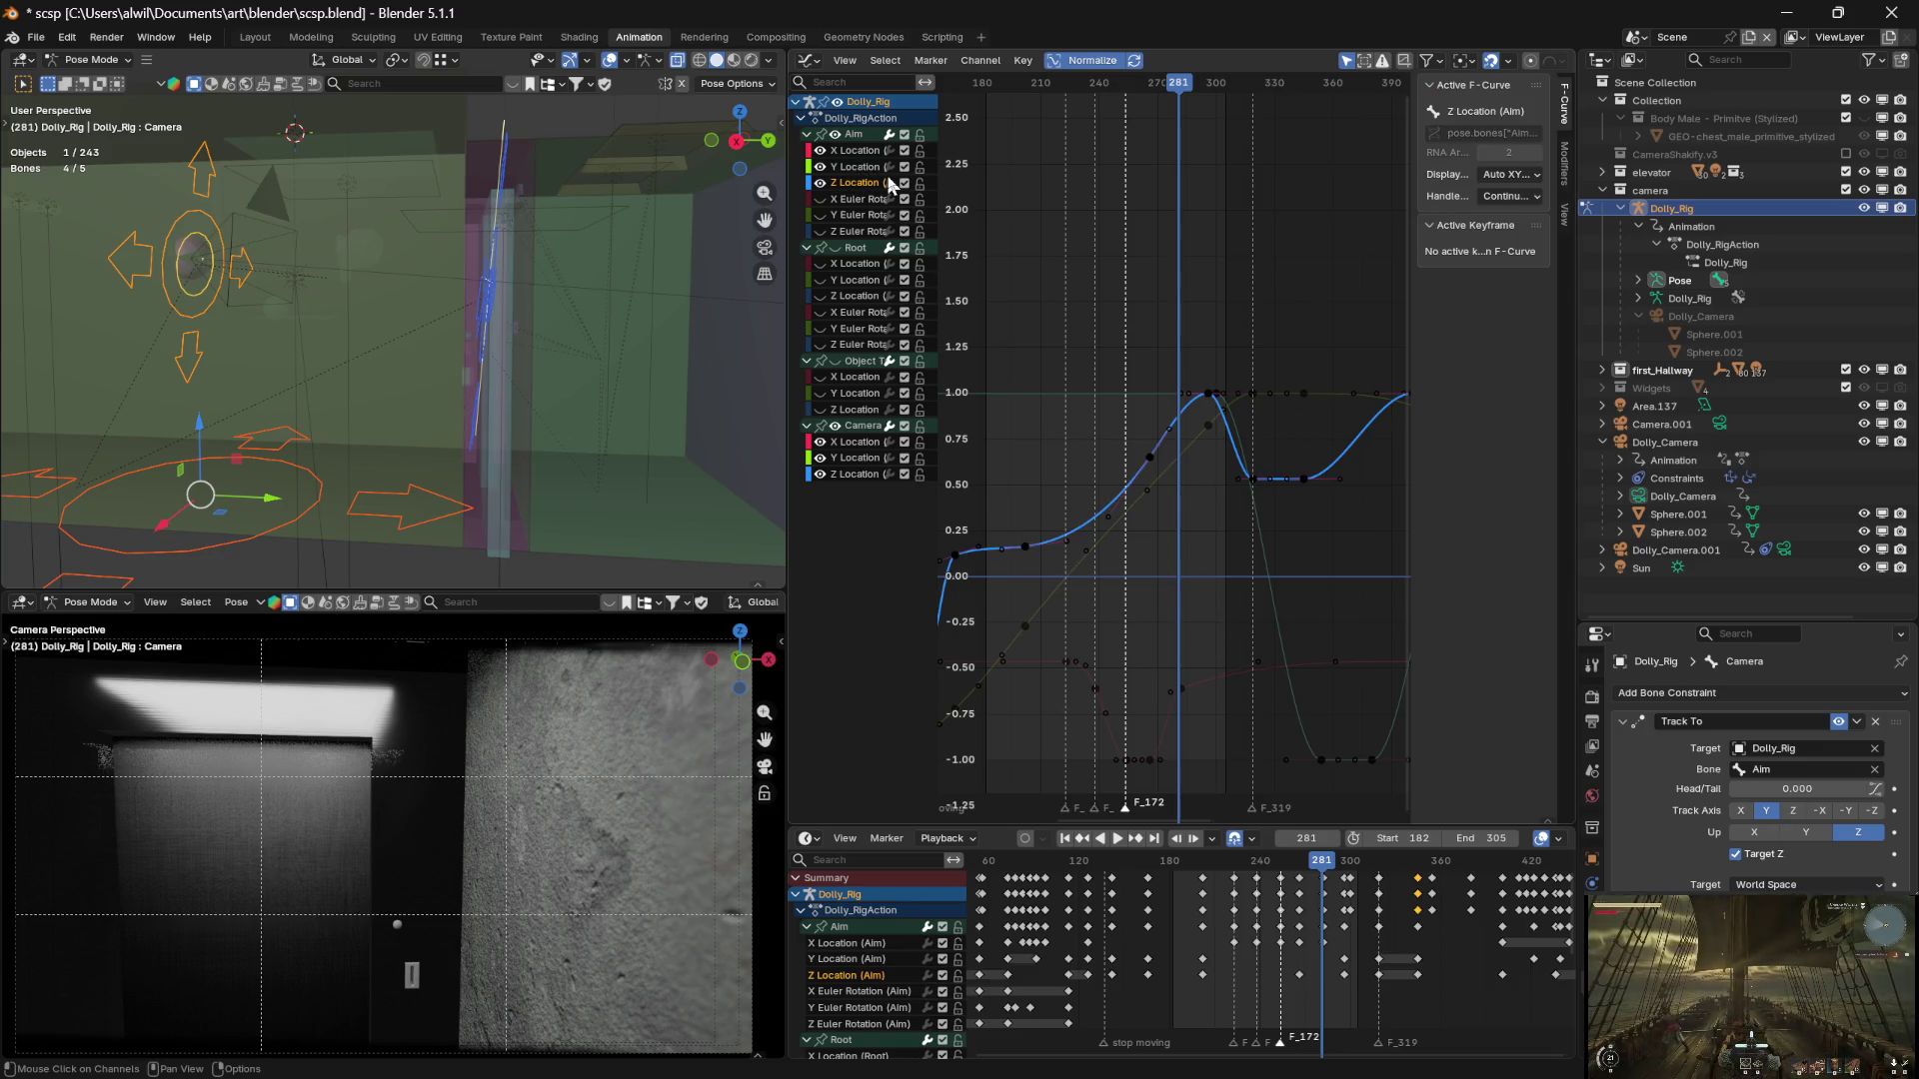
click(1209, 396)
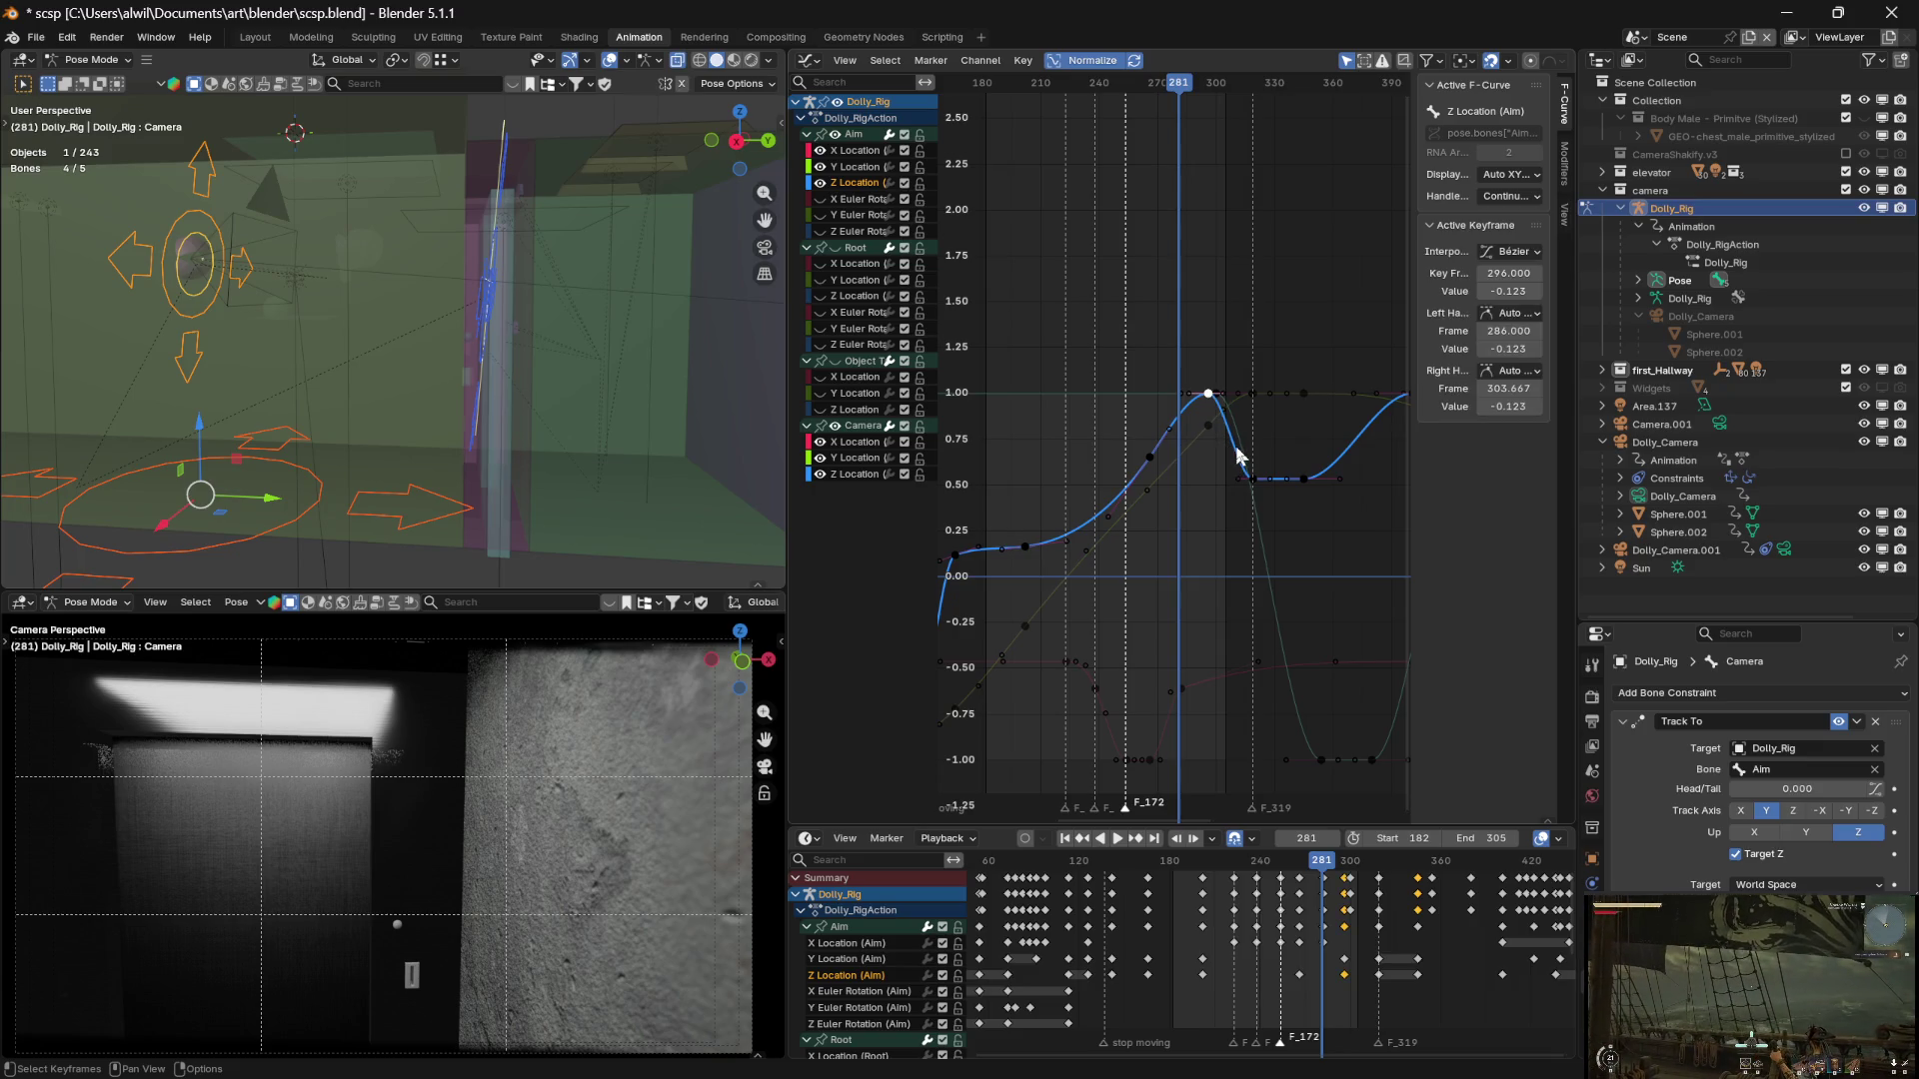
key(g)
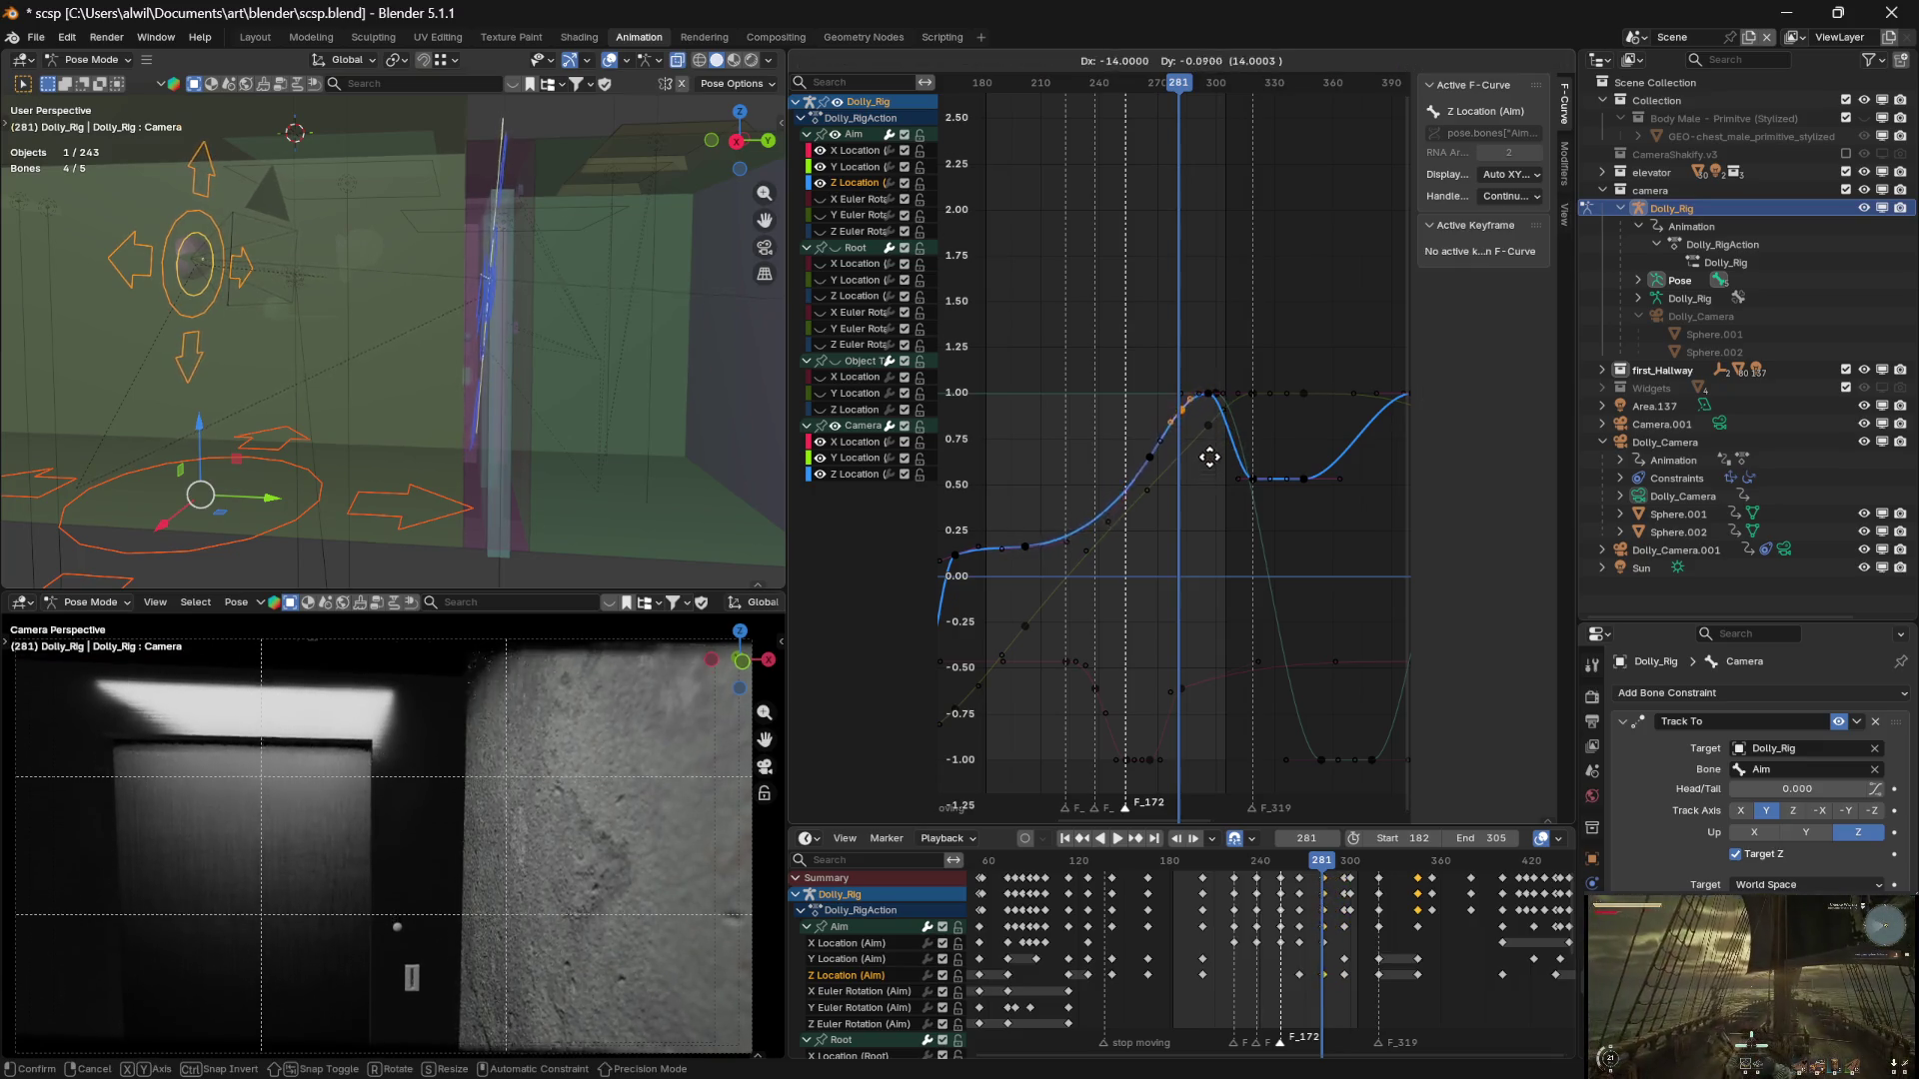
key(x)
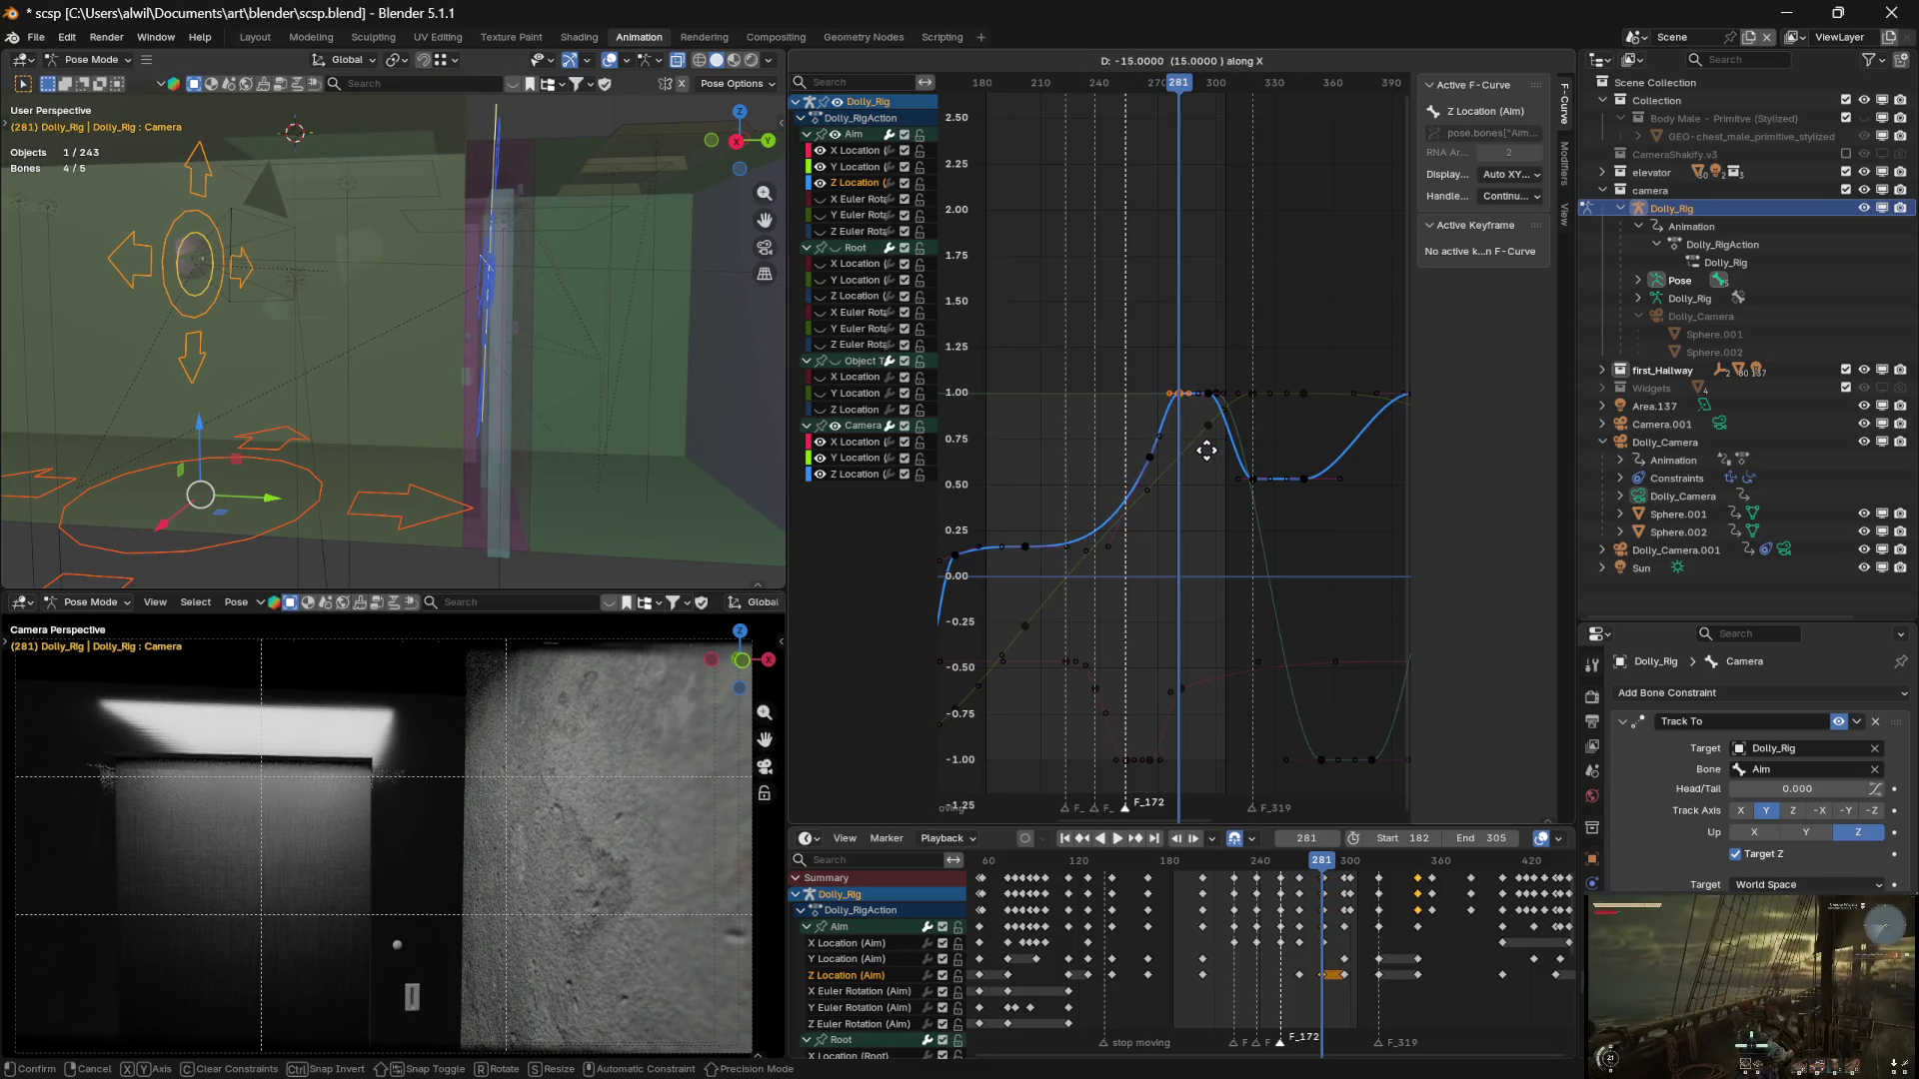
click(1206, 450)
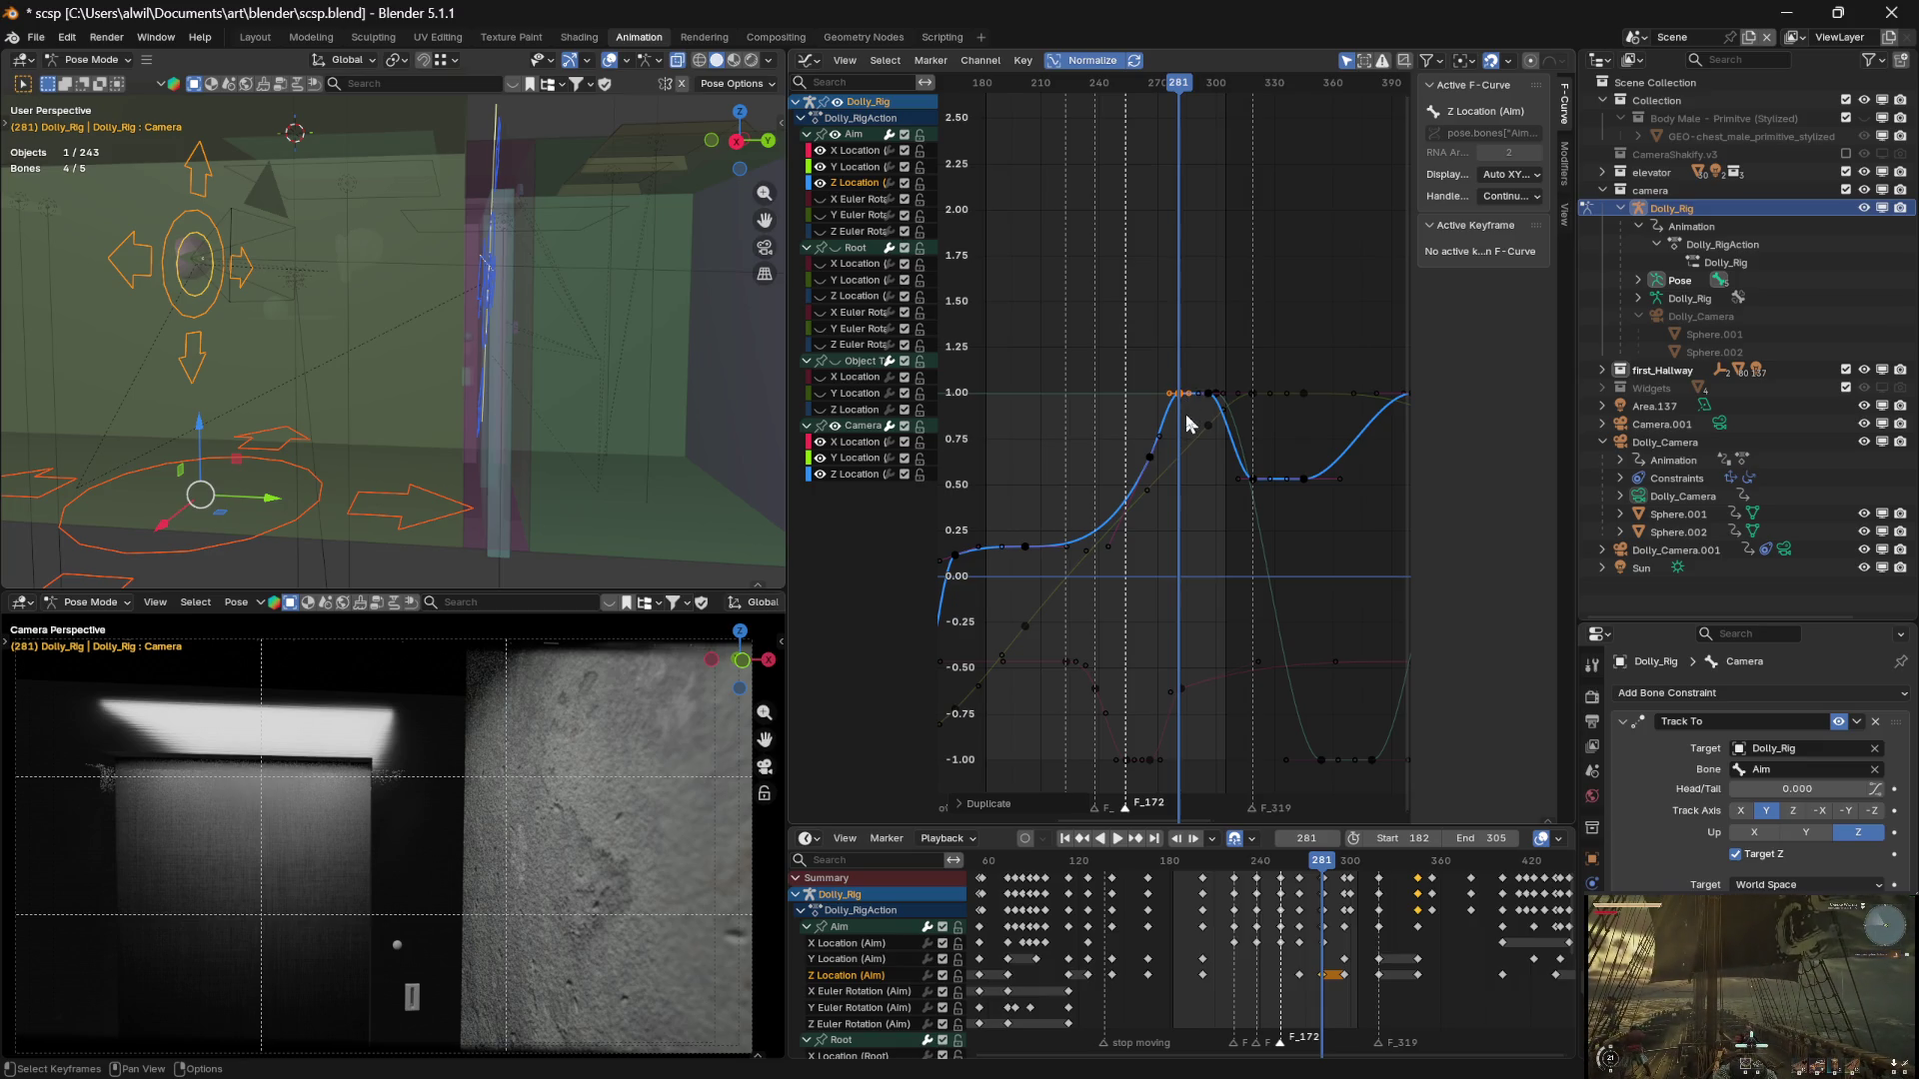
Lower the copied key by about 0.31 and play back the hallway shot
key(g)
key(y)
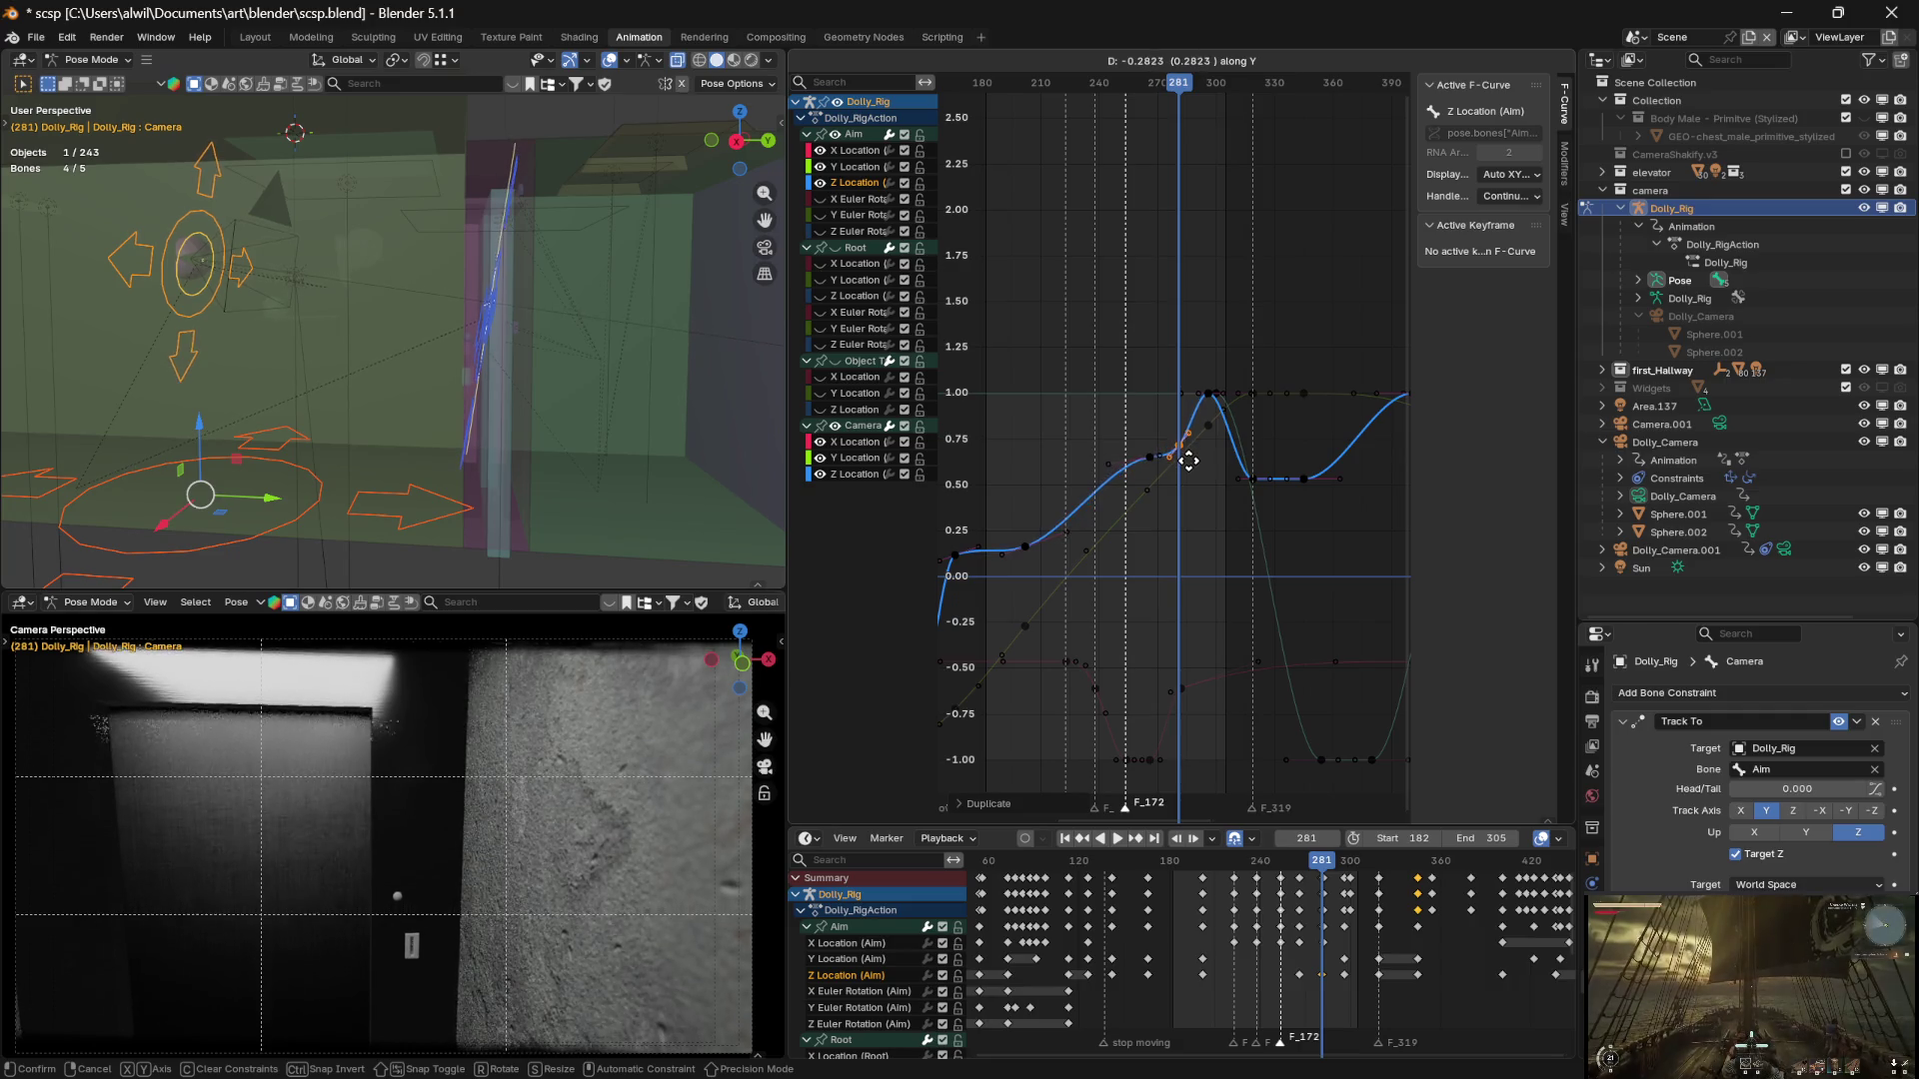
click(1189, 473)
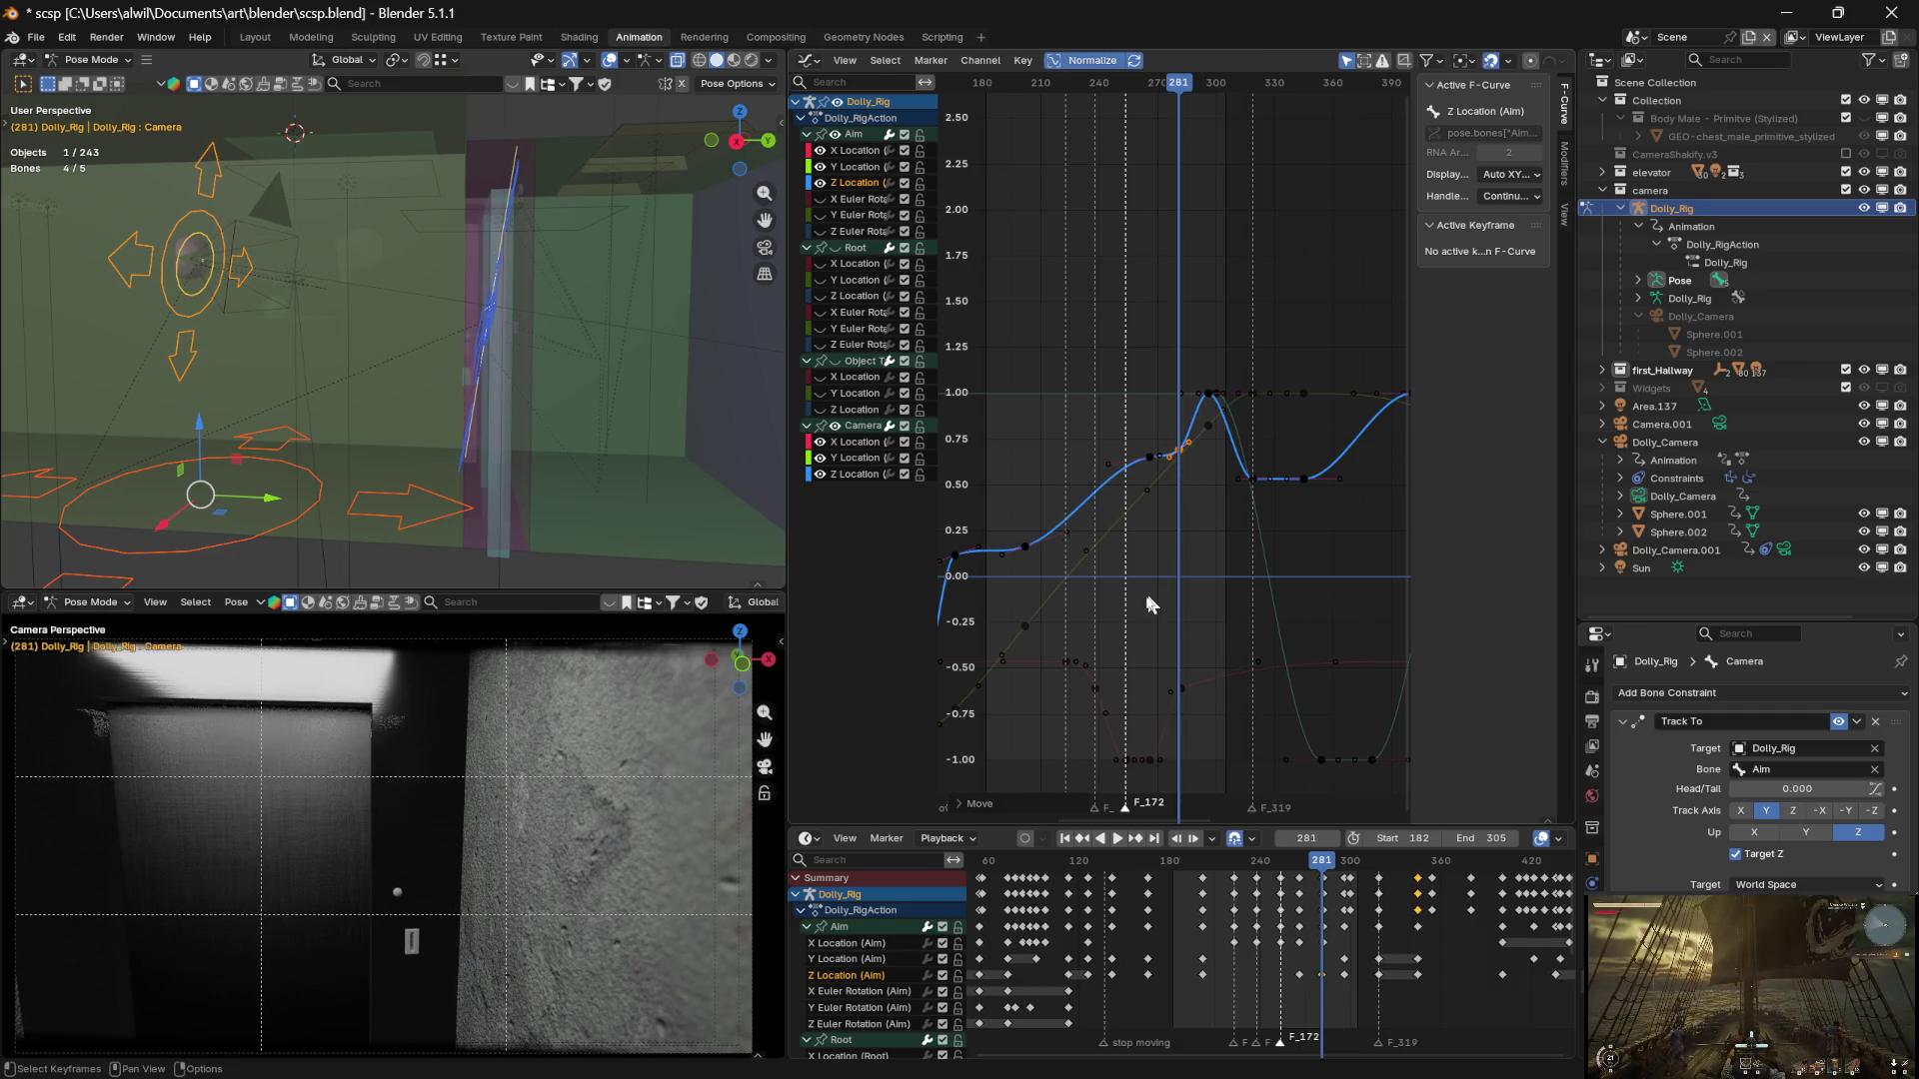
mouse_move(1178, 95)
mouse_down()
mouse_move(1124, 95)
mouse_move(1237, 96)
mouse_move(1139, 90)
mouse_move(1190, 118)
mouse_move(1293, 104)
mouse_move(1092, 104)
mouse_move(1051, 195)
mouse_up()
key(space)
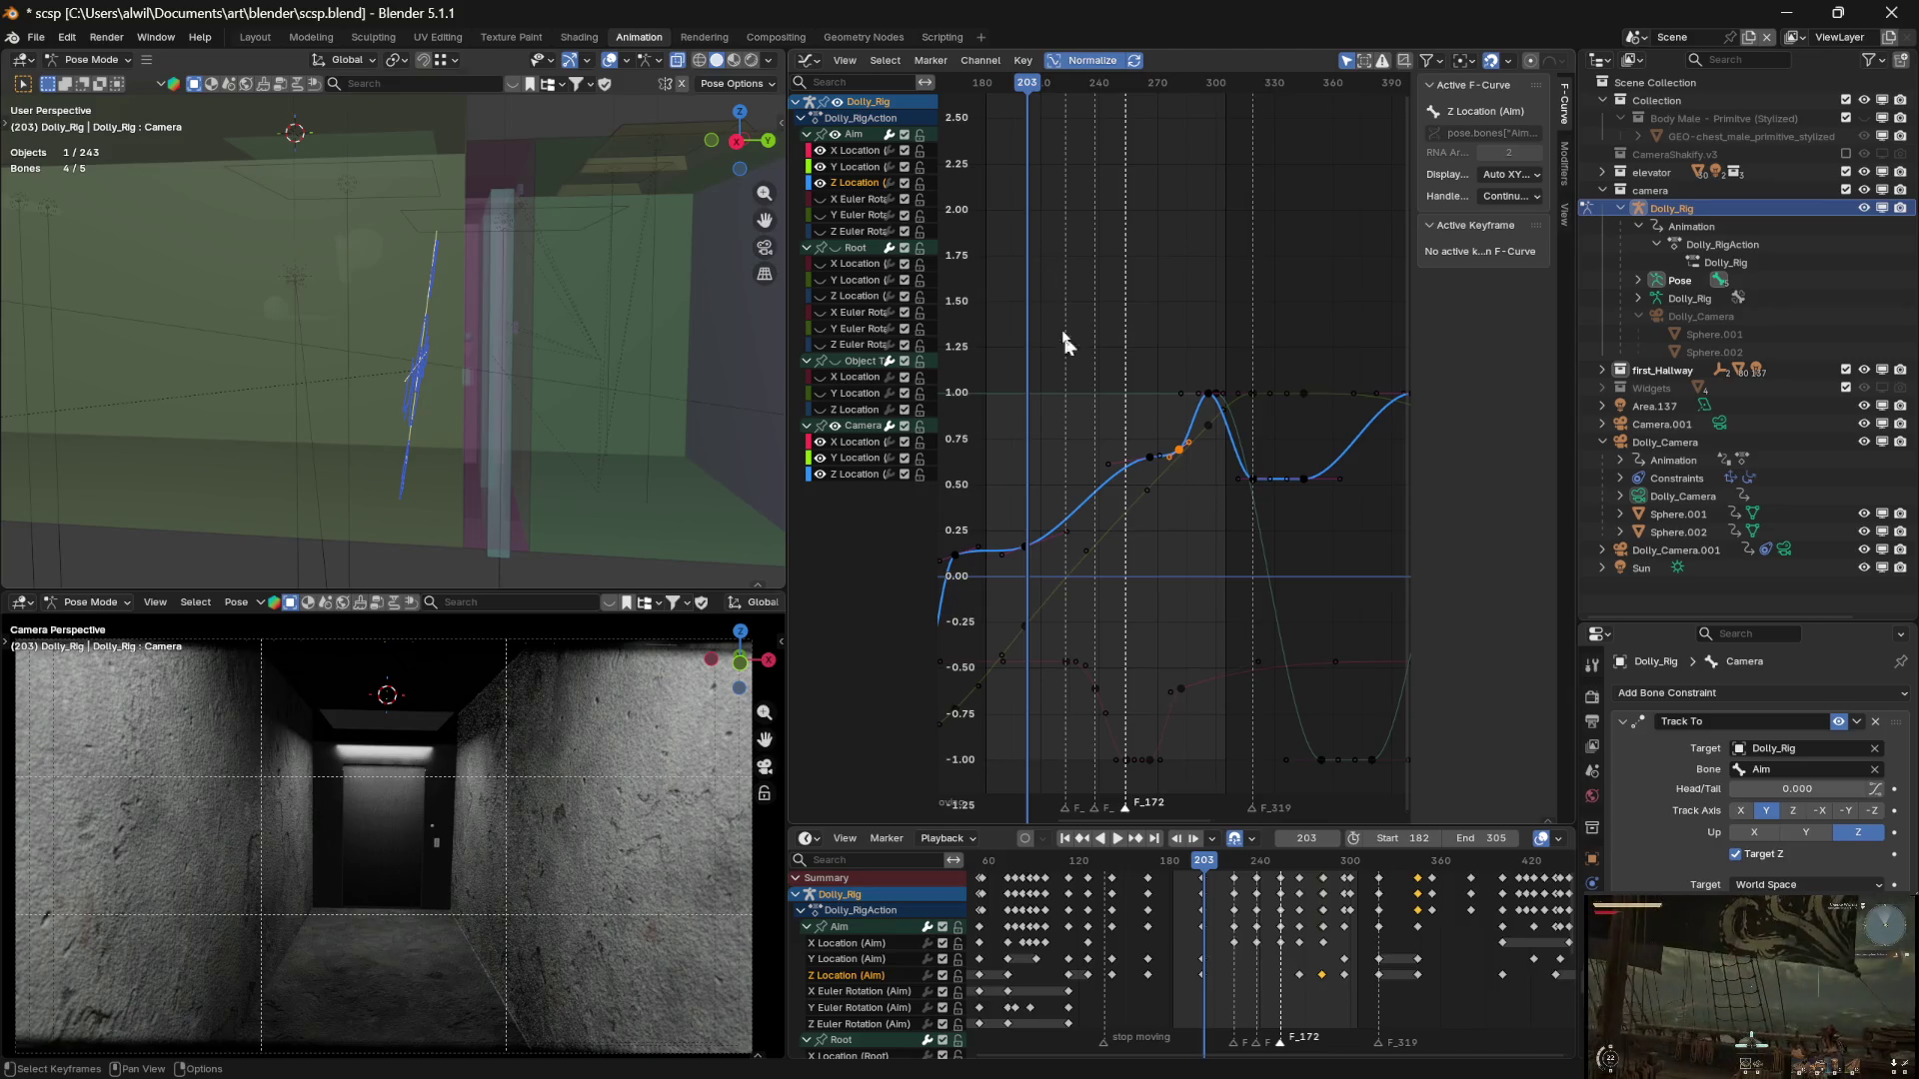
Set the scene end frame from 305 to 361 and play the shot
drag(1481, 839, 1574, 839)
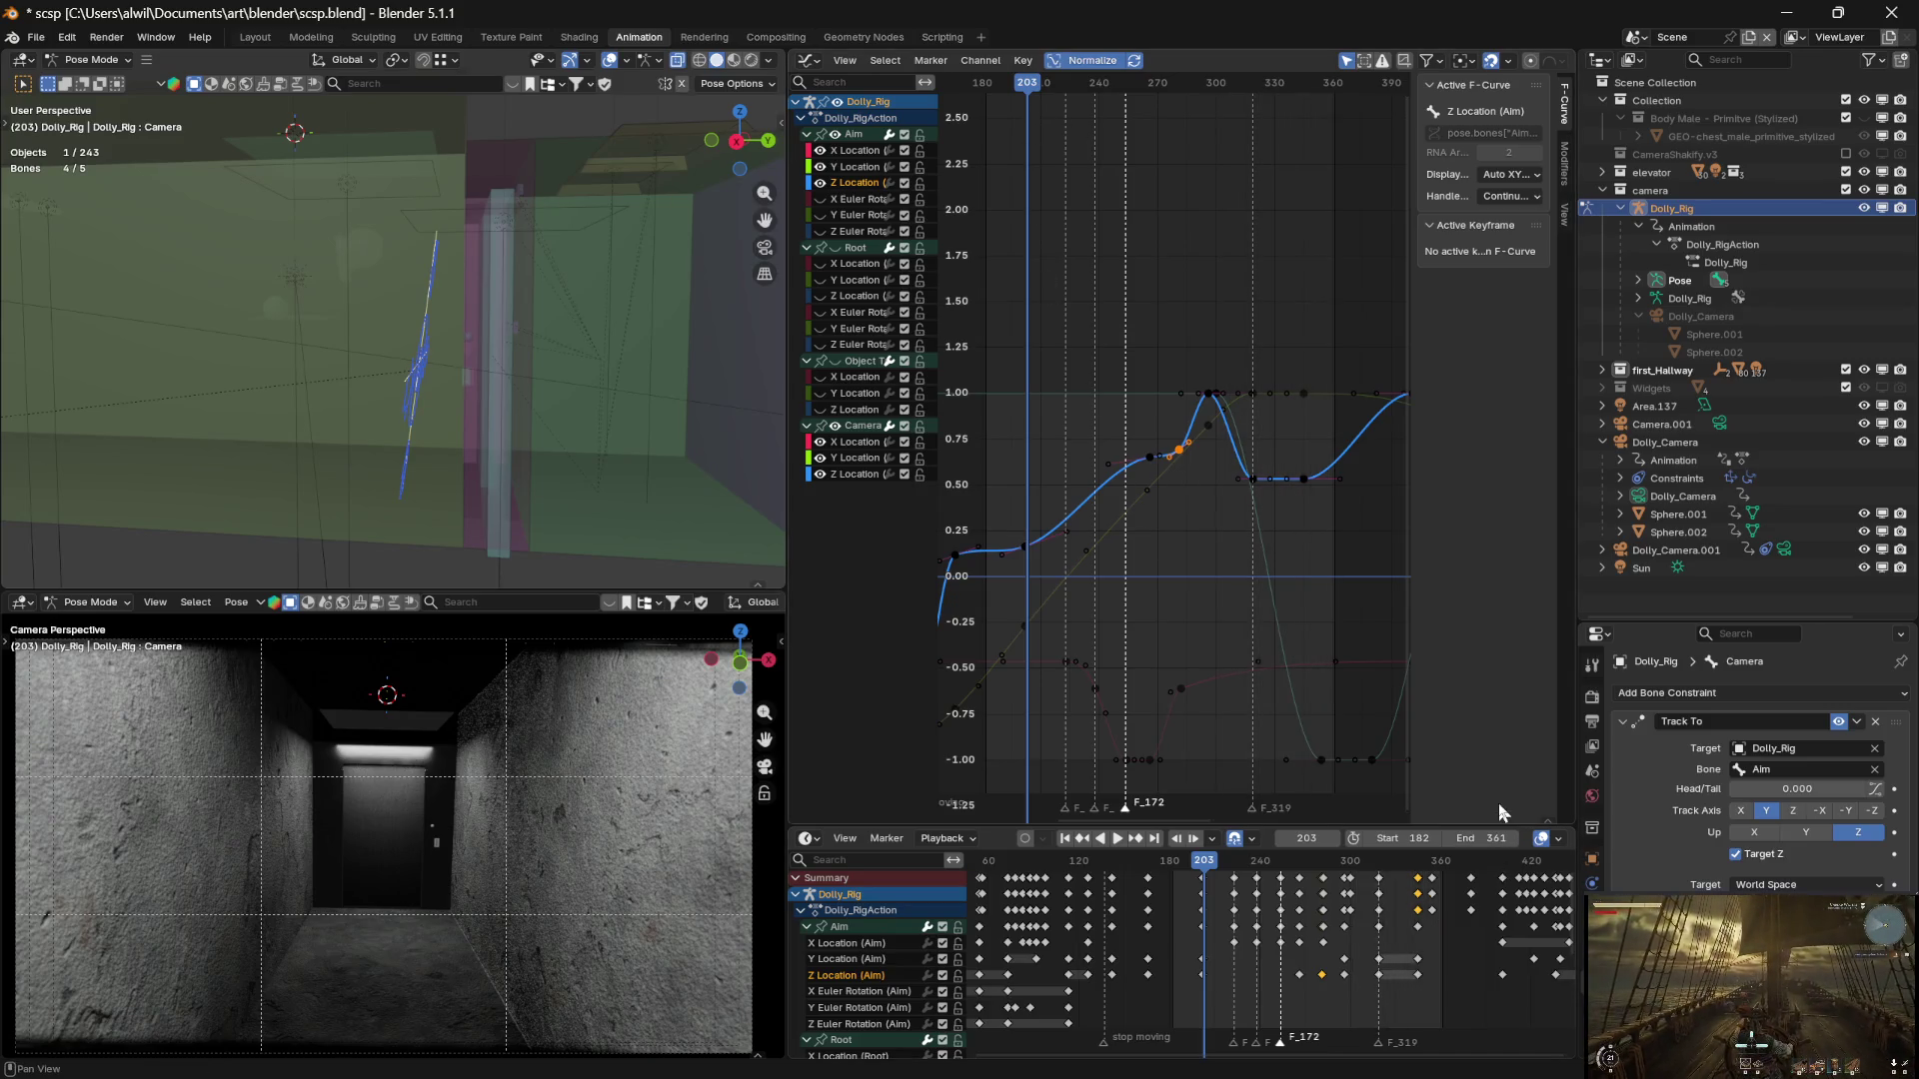
drag(1045, 84, 994, 140)
key(space)
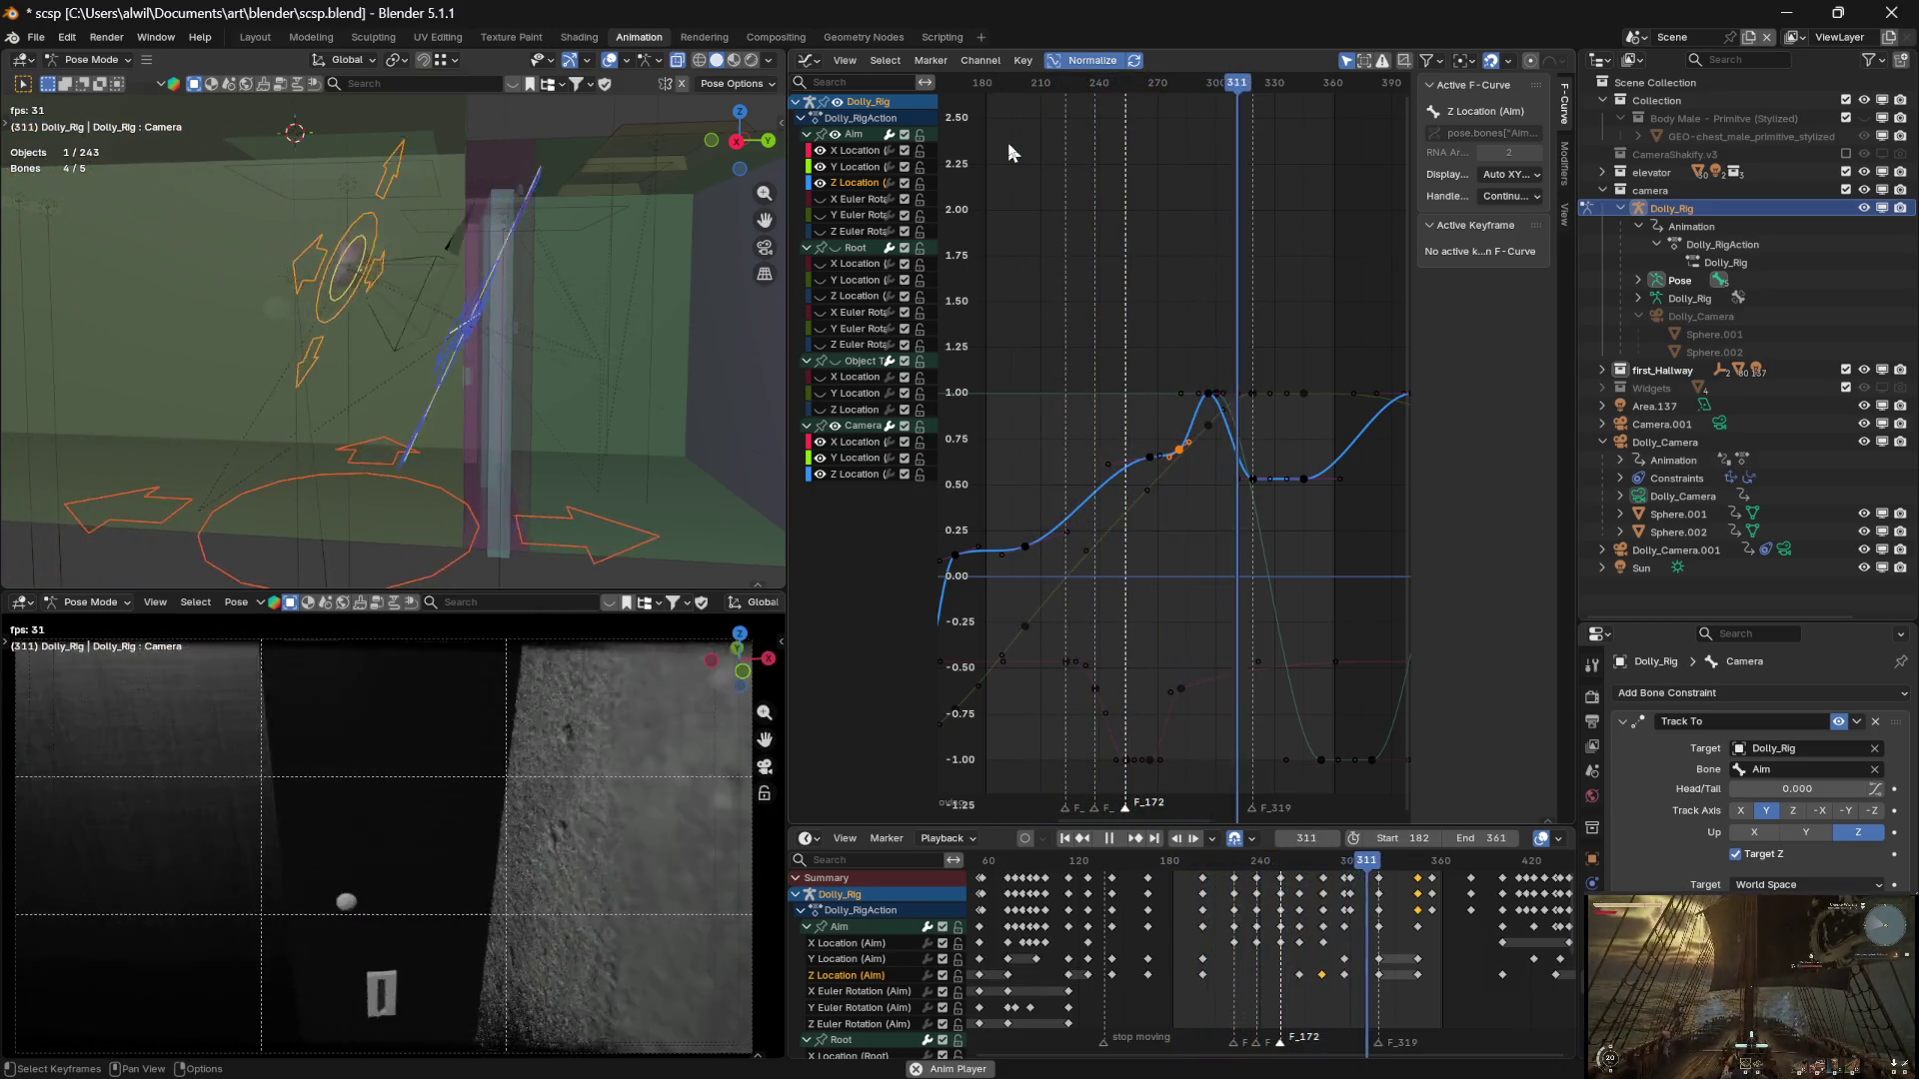
Scrub frames 324 back to 275 to check the camera, then select the Aim Z key at frame 296
mouse_move(1280, 86)
mouse_down()
mouse_move(1139, 94)
mouse_move(1158, 94)
mouse_up()
click(1158, 94)
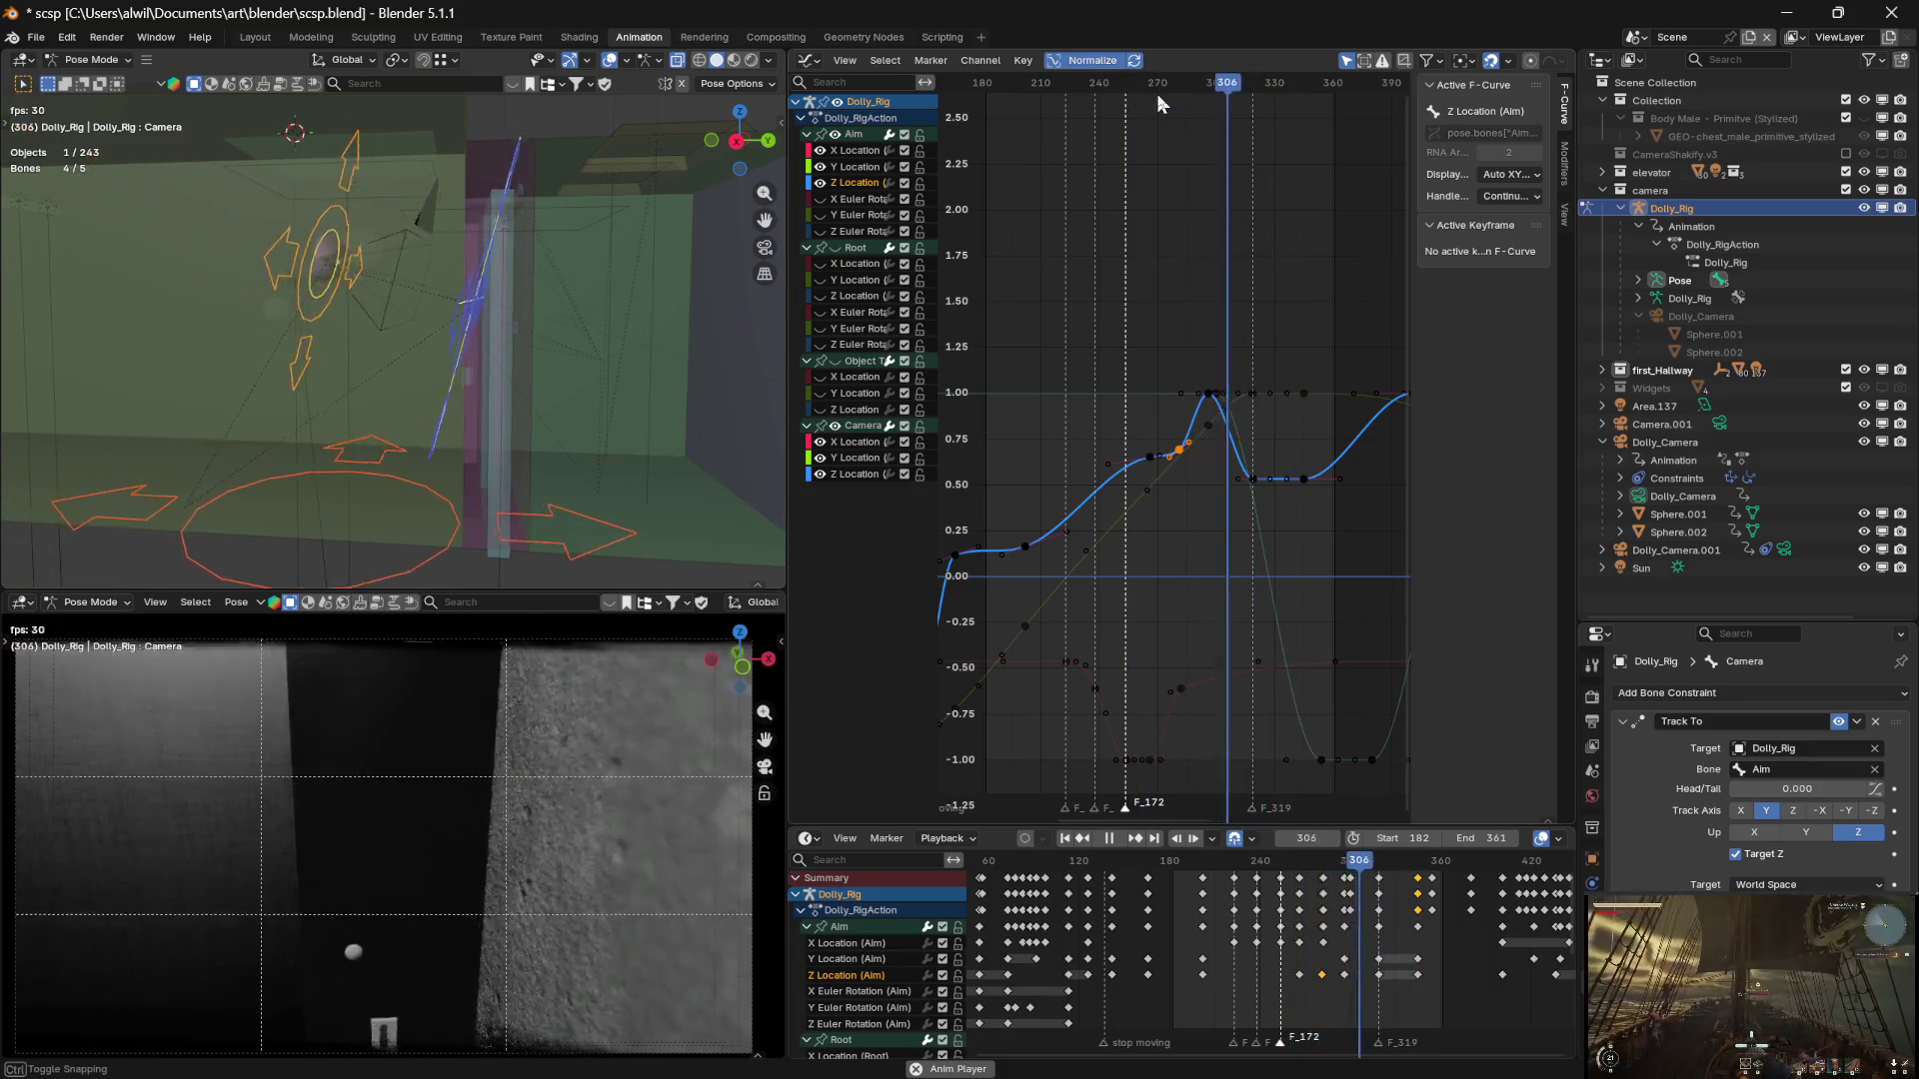
drag(1204, 82, 1199, 115)
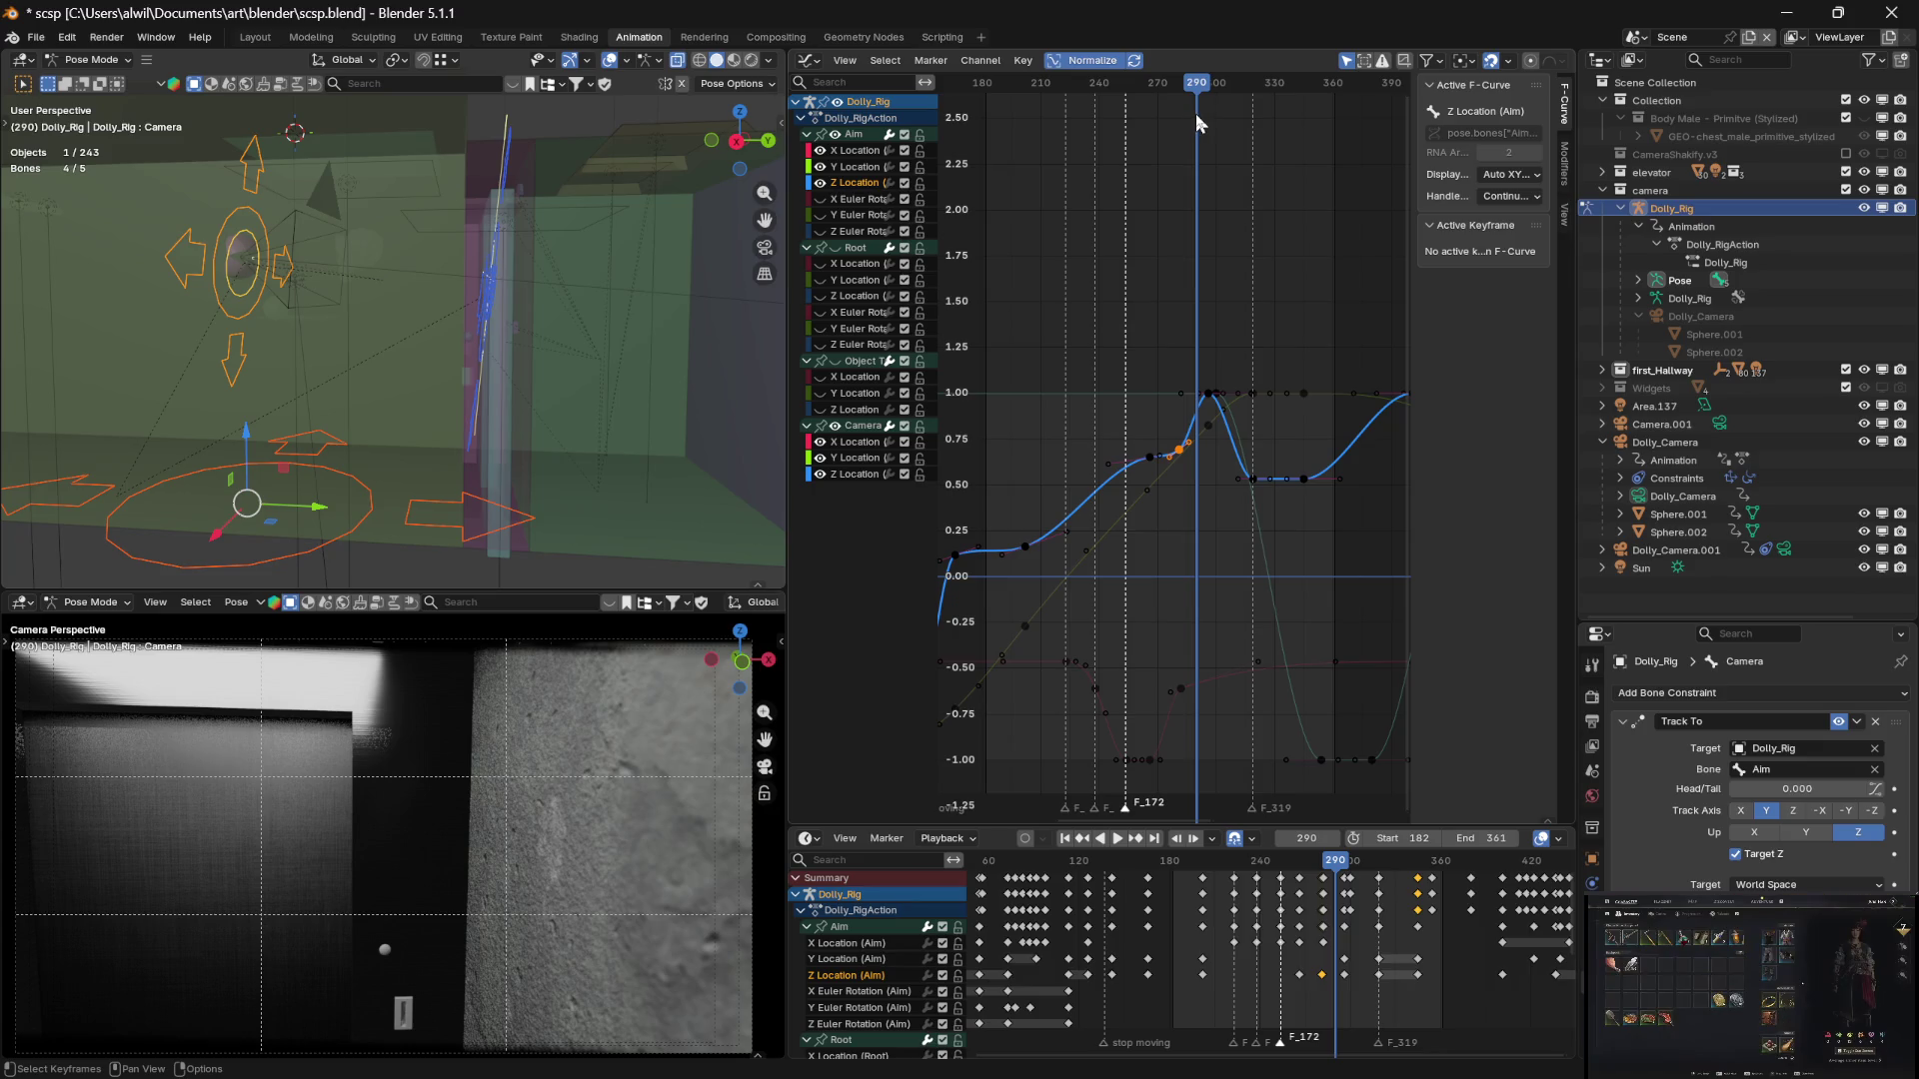
mouse_move(1199, 93)
mouse_down()
mouse_move(1167, 90)
mouse_move(1229, 93)
mouse_move(1210, 86)
mouse_up()
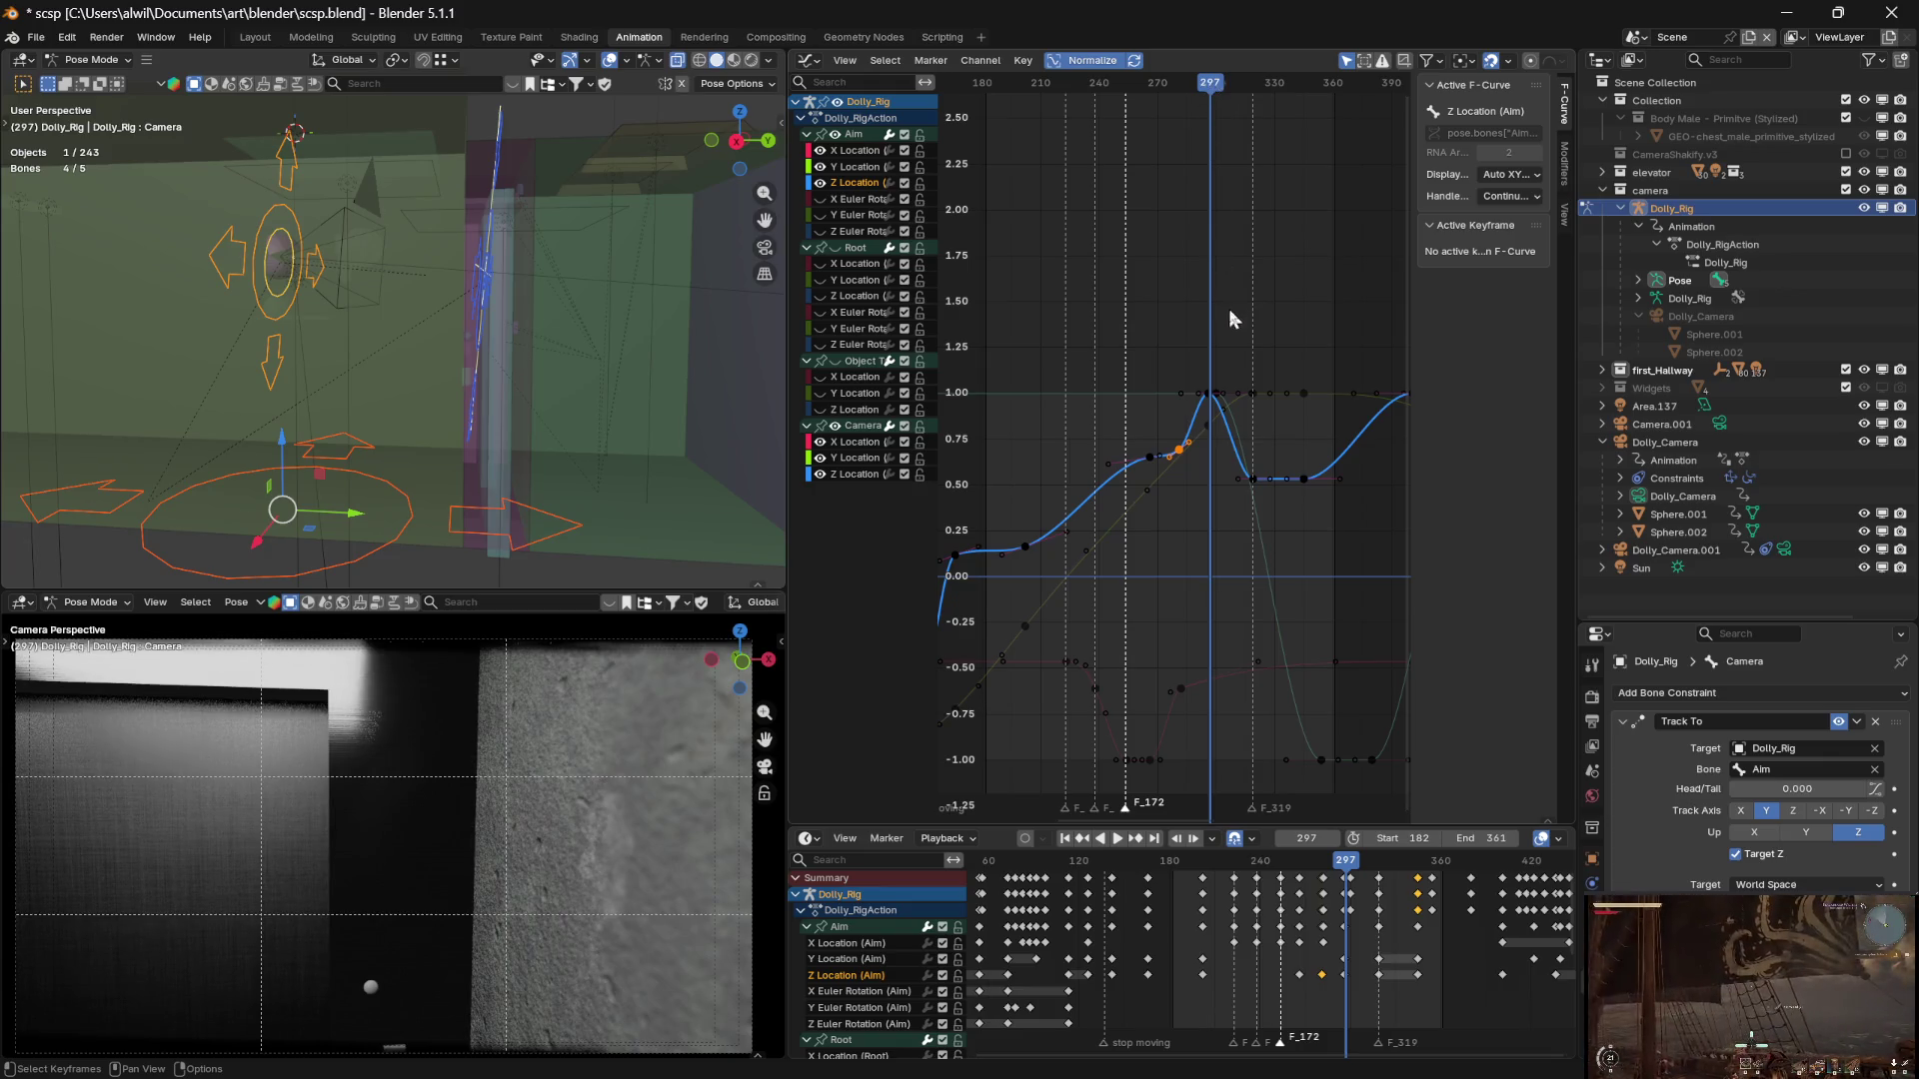
key(space)
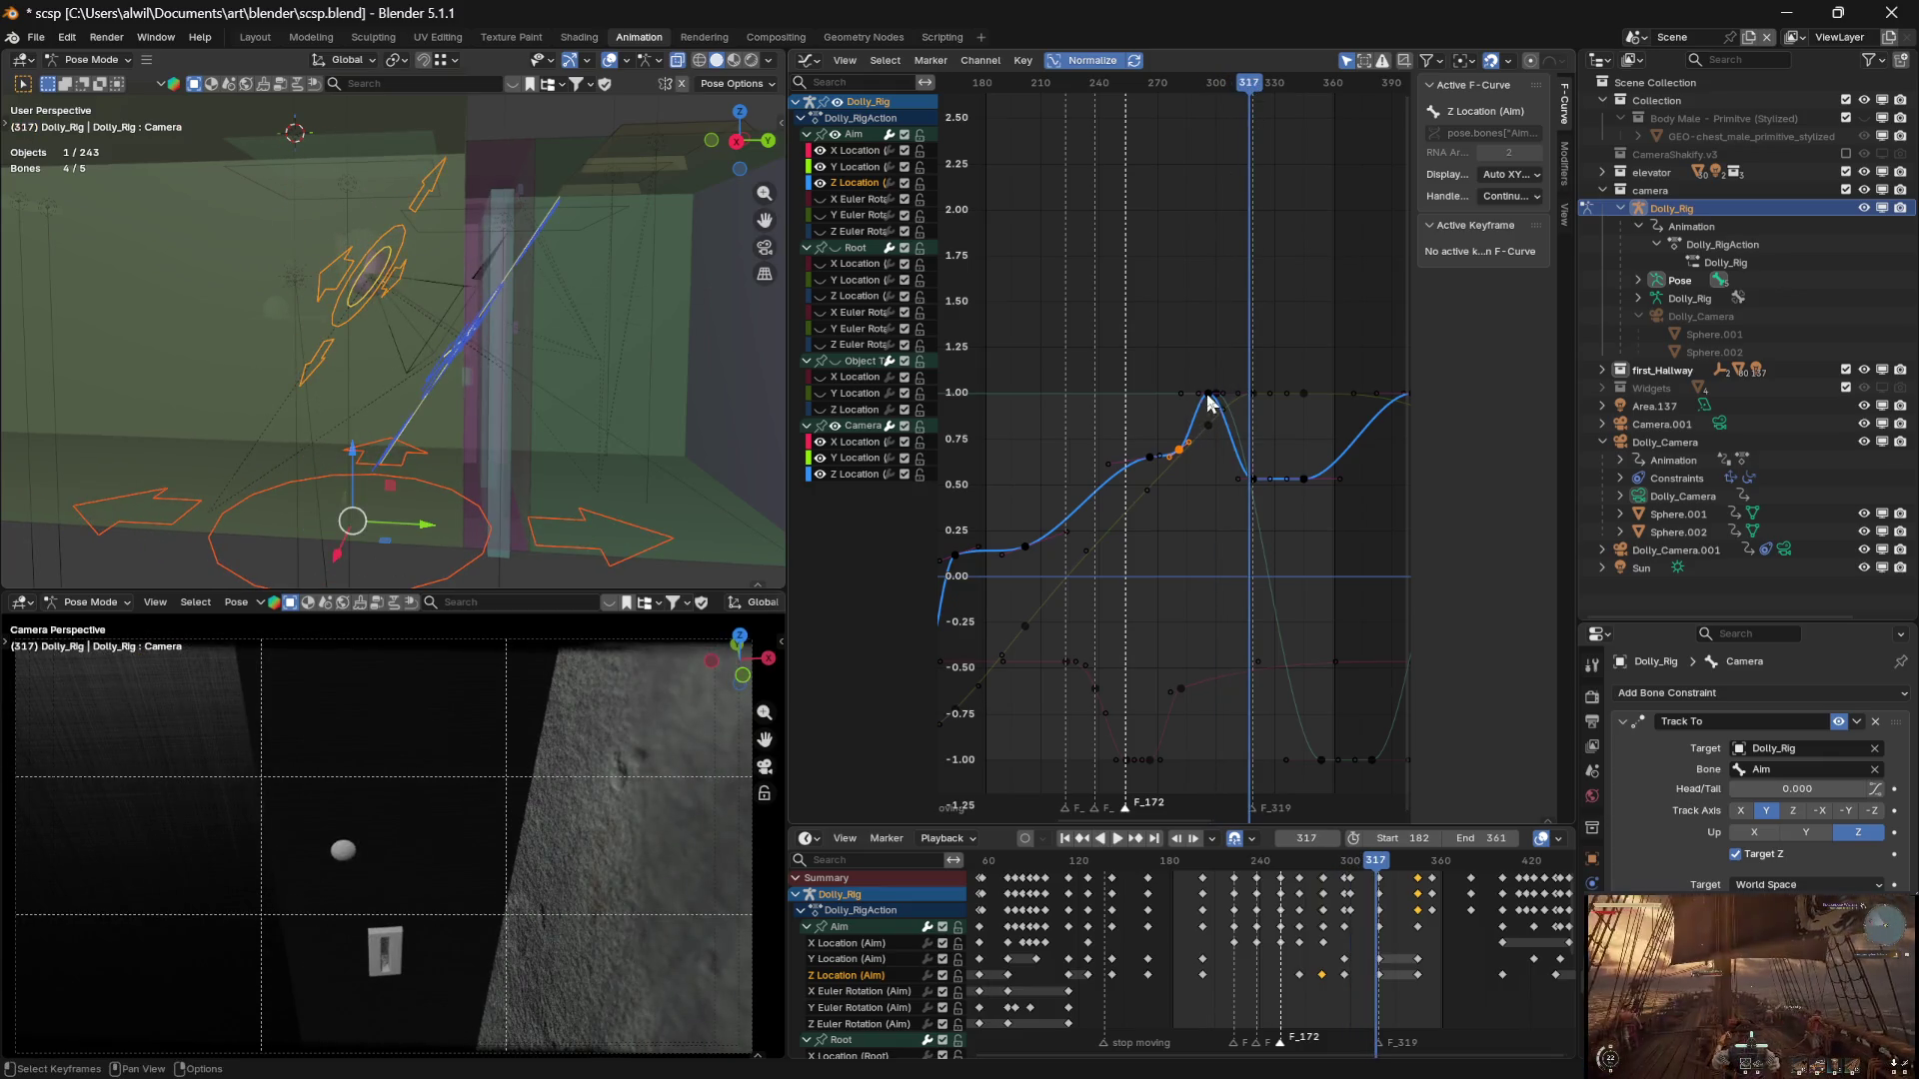
click(1208, 396)
drag(1251, 90, 1216, 87)
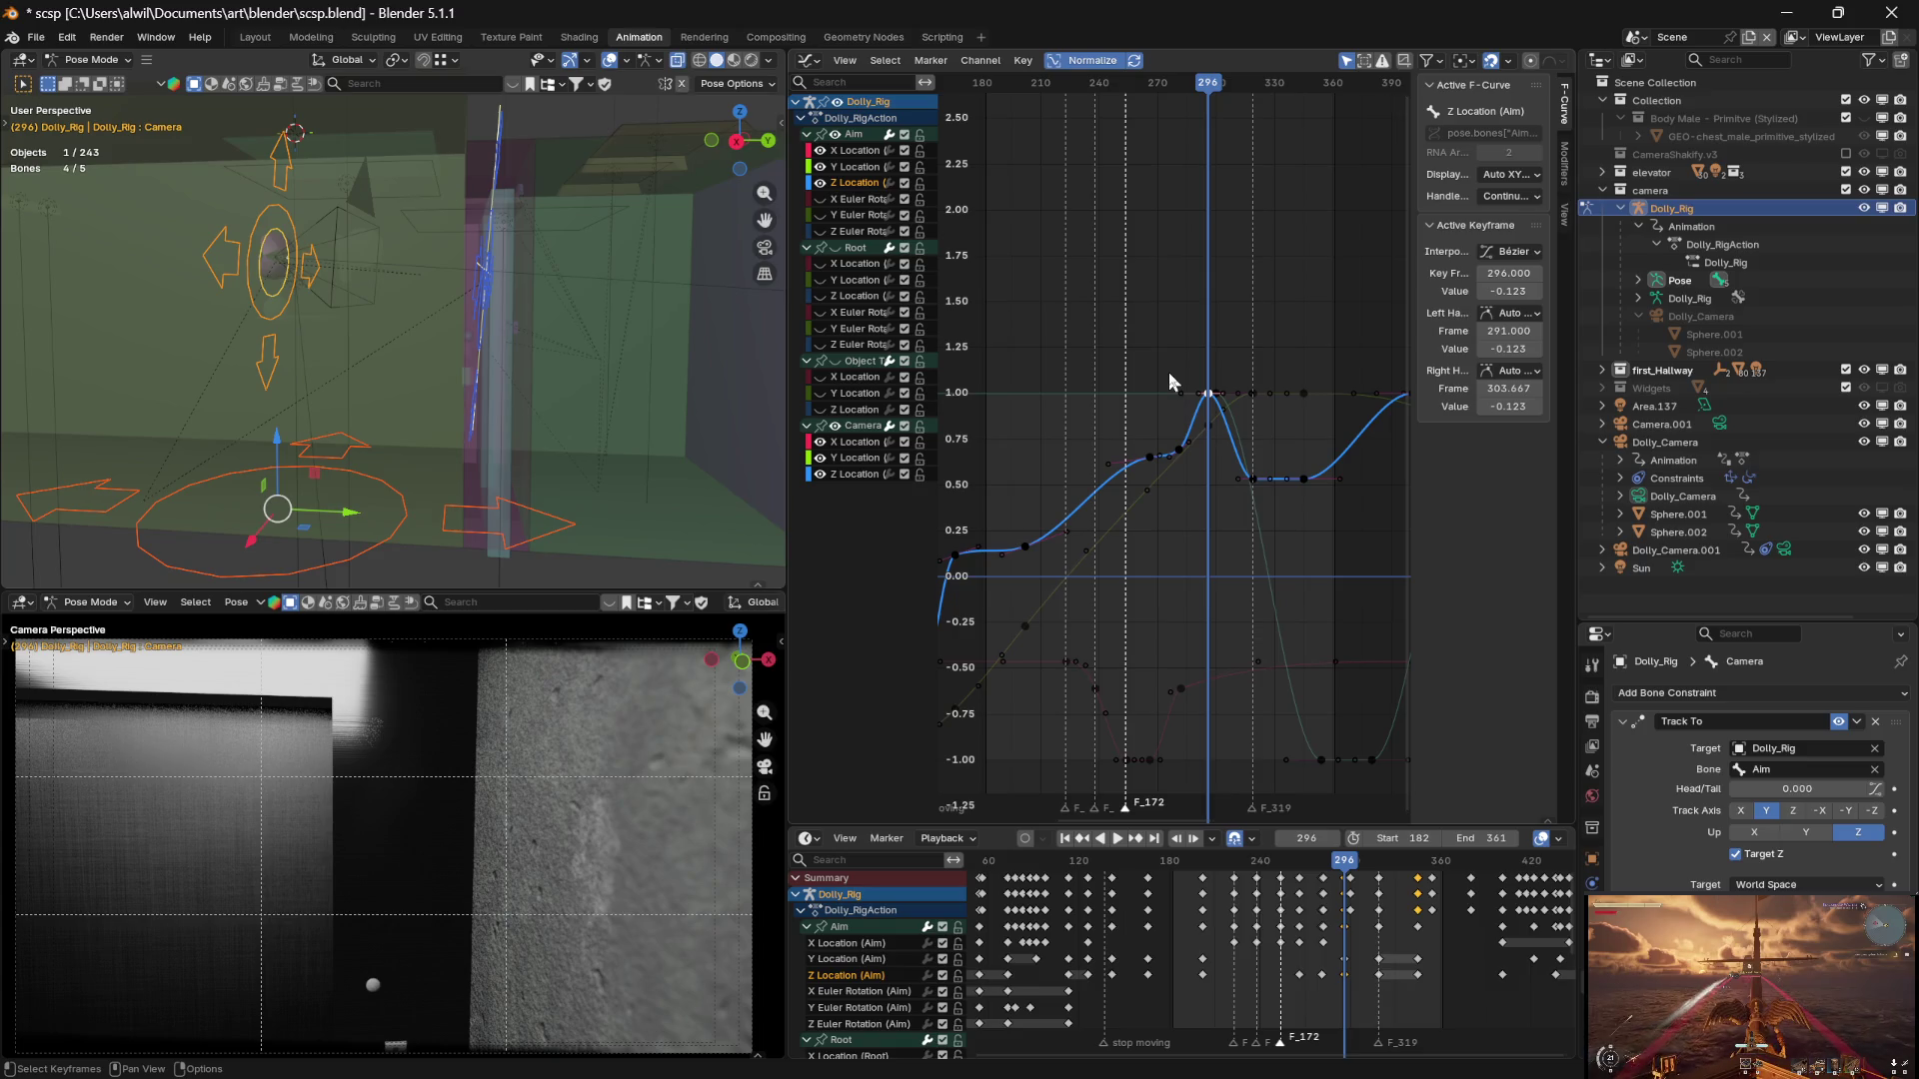
Lower the frame-296 Aim Z Location key to -0.21, then replay the shot from about frame 210
drag(1219, 411, 1225, 428)
key(y)
drag(1212, 95, 1099, 95)
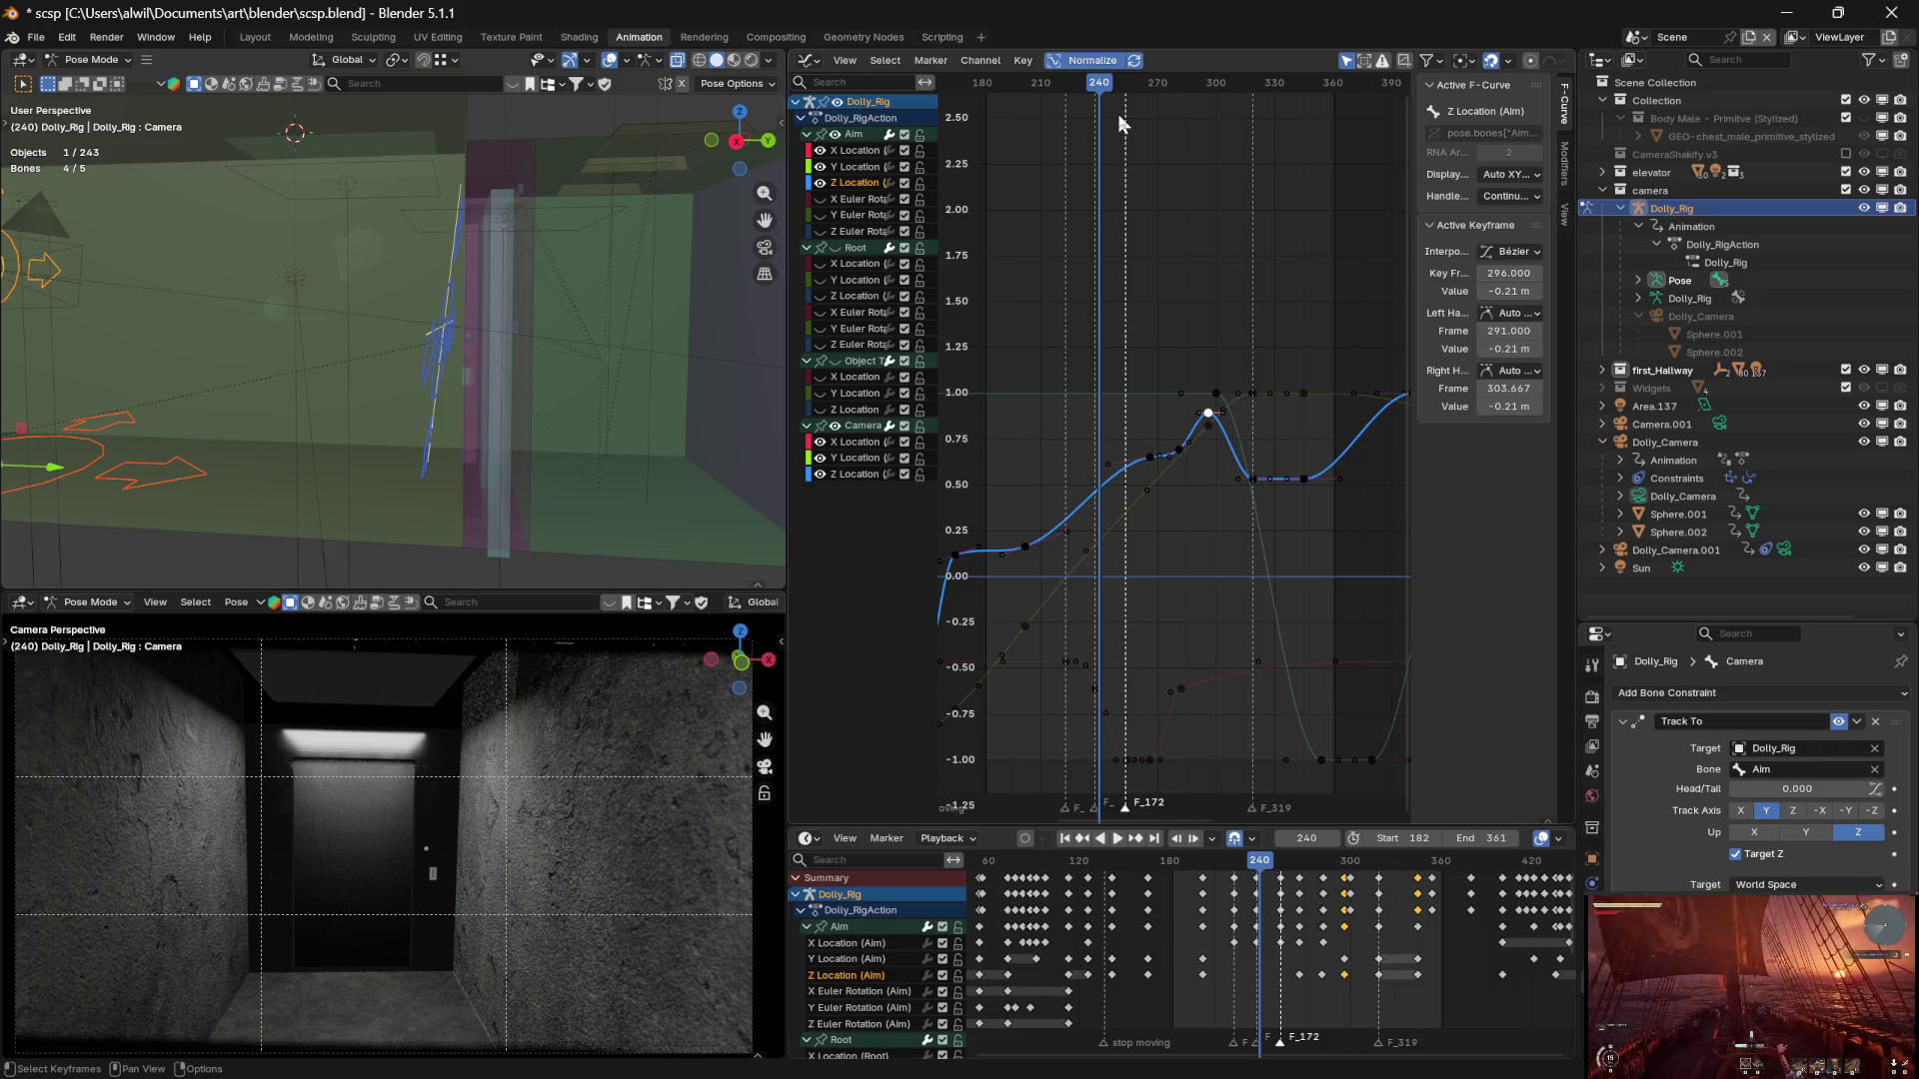
drag(1101, 84, 1040, 82)
key(space)
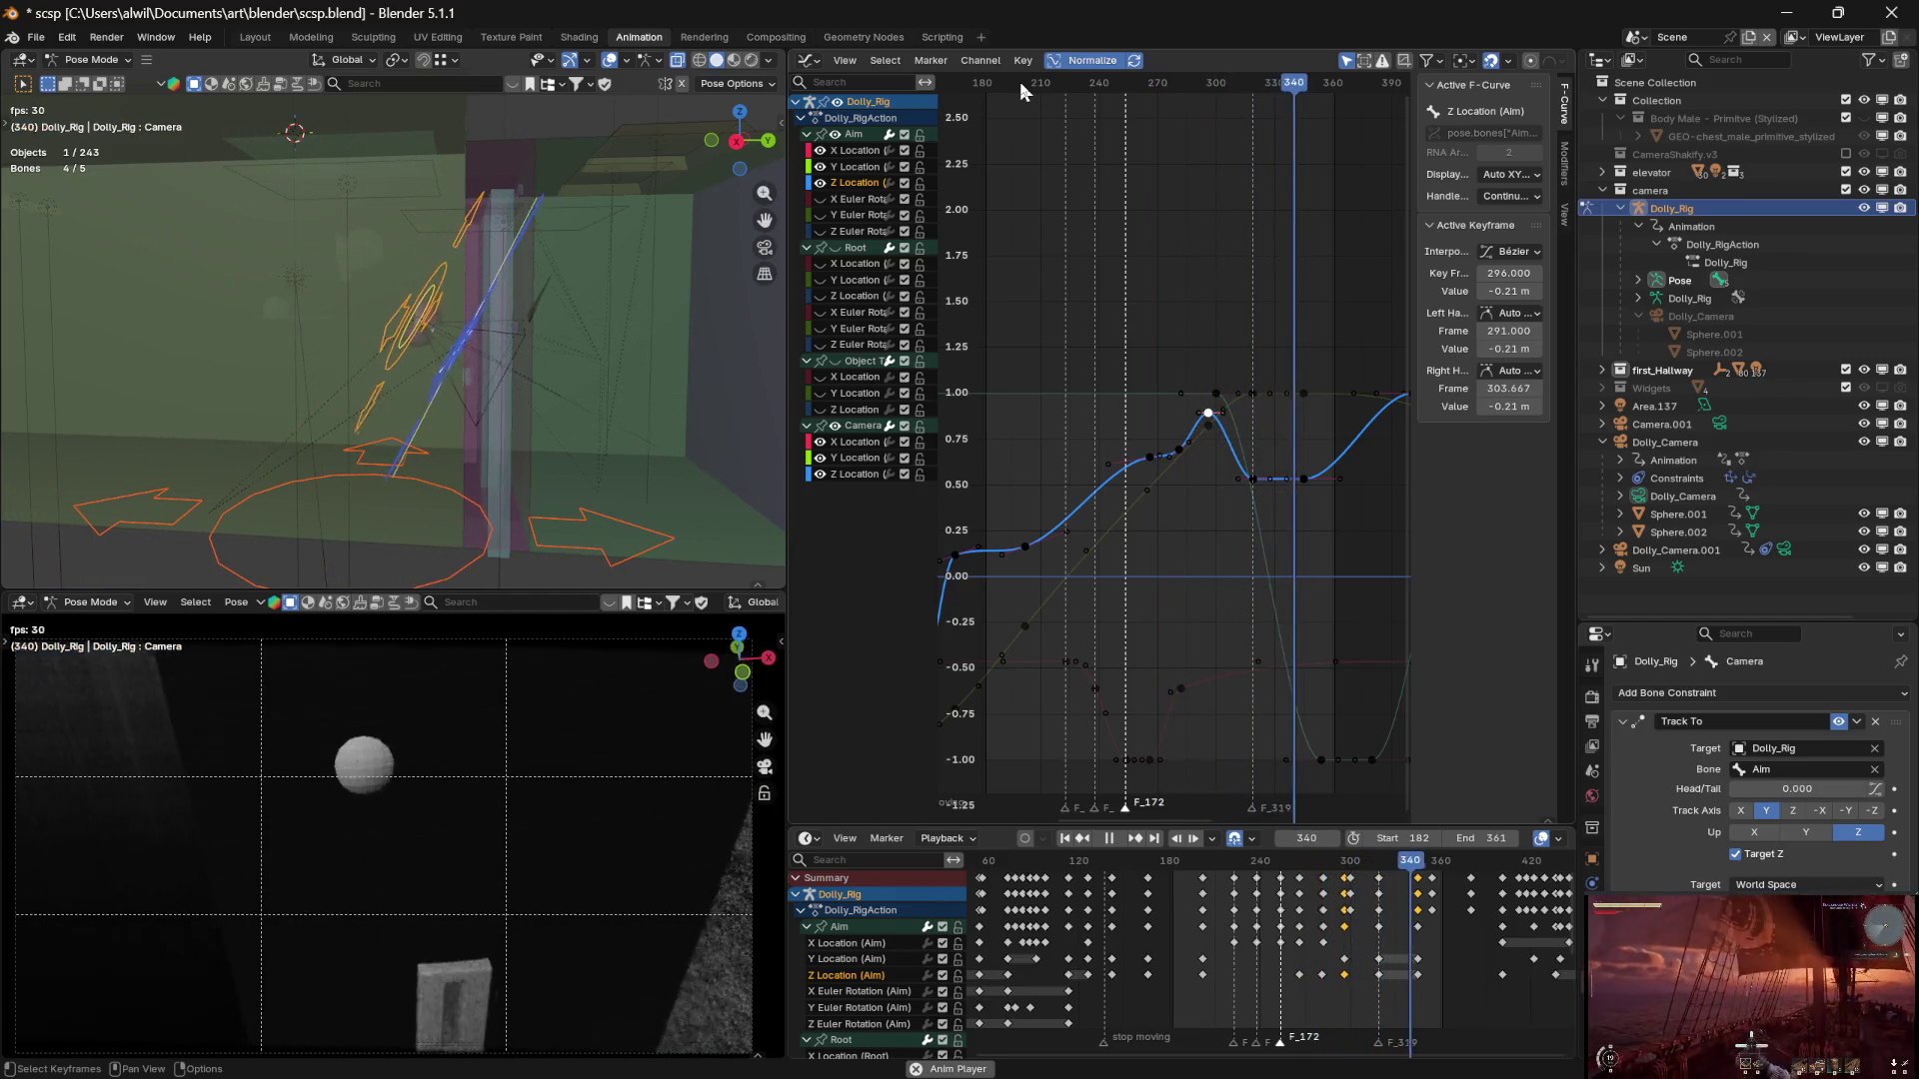
key(space)
mouse_move(1302, 85)
mouse_down()
mouse_move(1198, 92)
mouse_move(1268, 106)
mouse_move(1229, 95)
mouse_move(1252, 100)
mouse_up()
middle_drag(585, 417, 621, 434)
mouse_move(1181, 88)
mouse_down()
mouse_move(1125, 100)
mouse_move(1225, 88)
mouse_up()
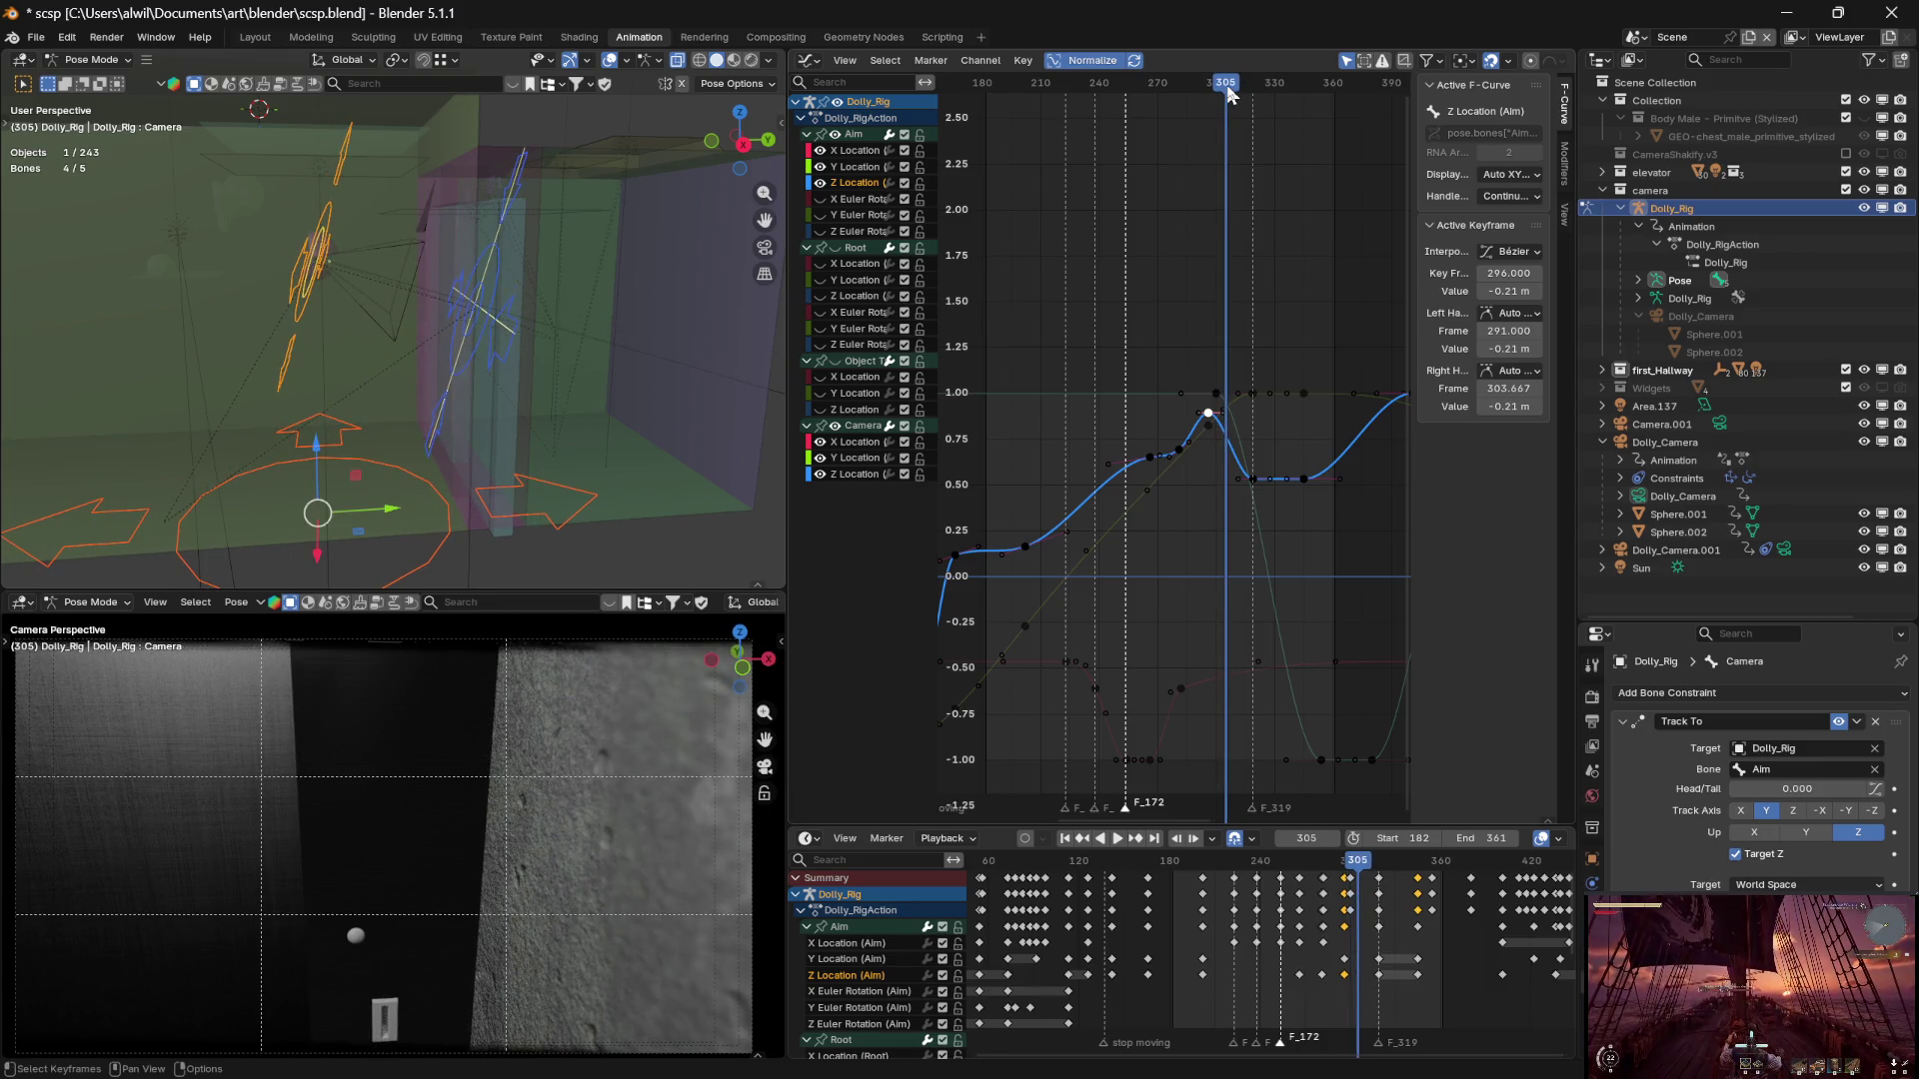
mouse_move(1228, 93)
mouse_down()
mouse_move(1250, 90)
mouse_move(1180, 58)
mouse_move(1232, 58)
mouse_up()
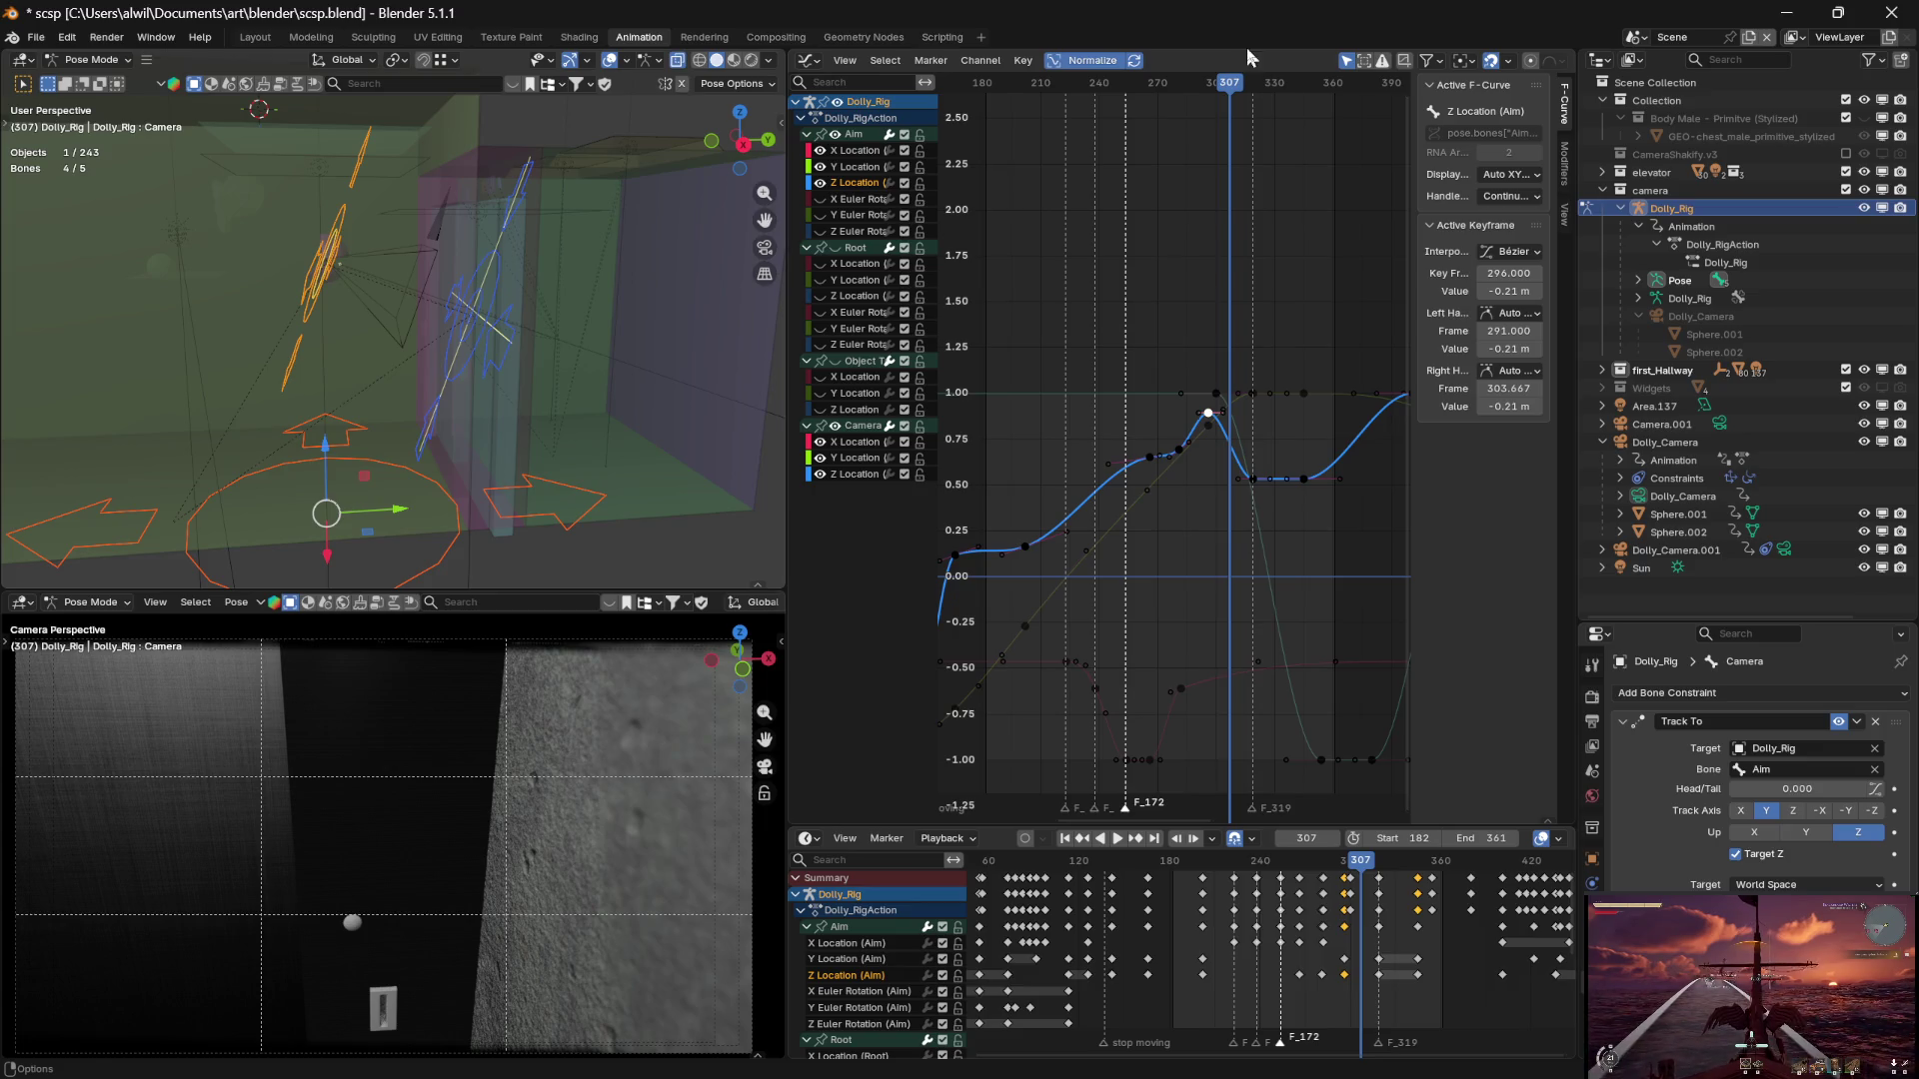
middle_drag(1341, 602, 1188, 585)
middle_drag(1285, 704, 1286, 694)
Move the Aim X Location key from frame 401 to 339, then scrub frames 293–302 to check
click(1249, 633)
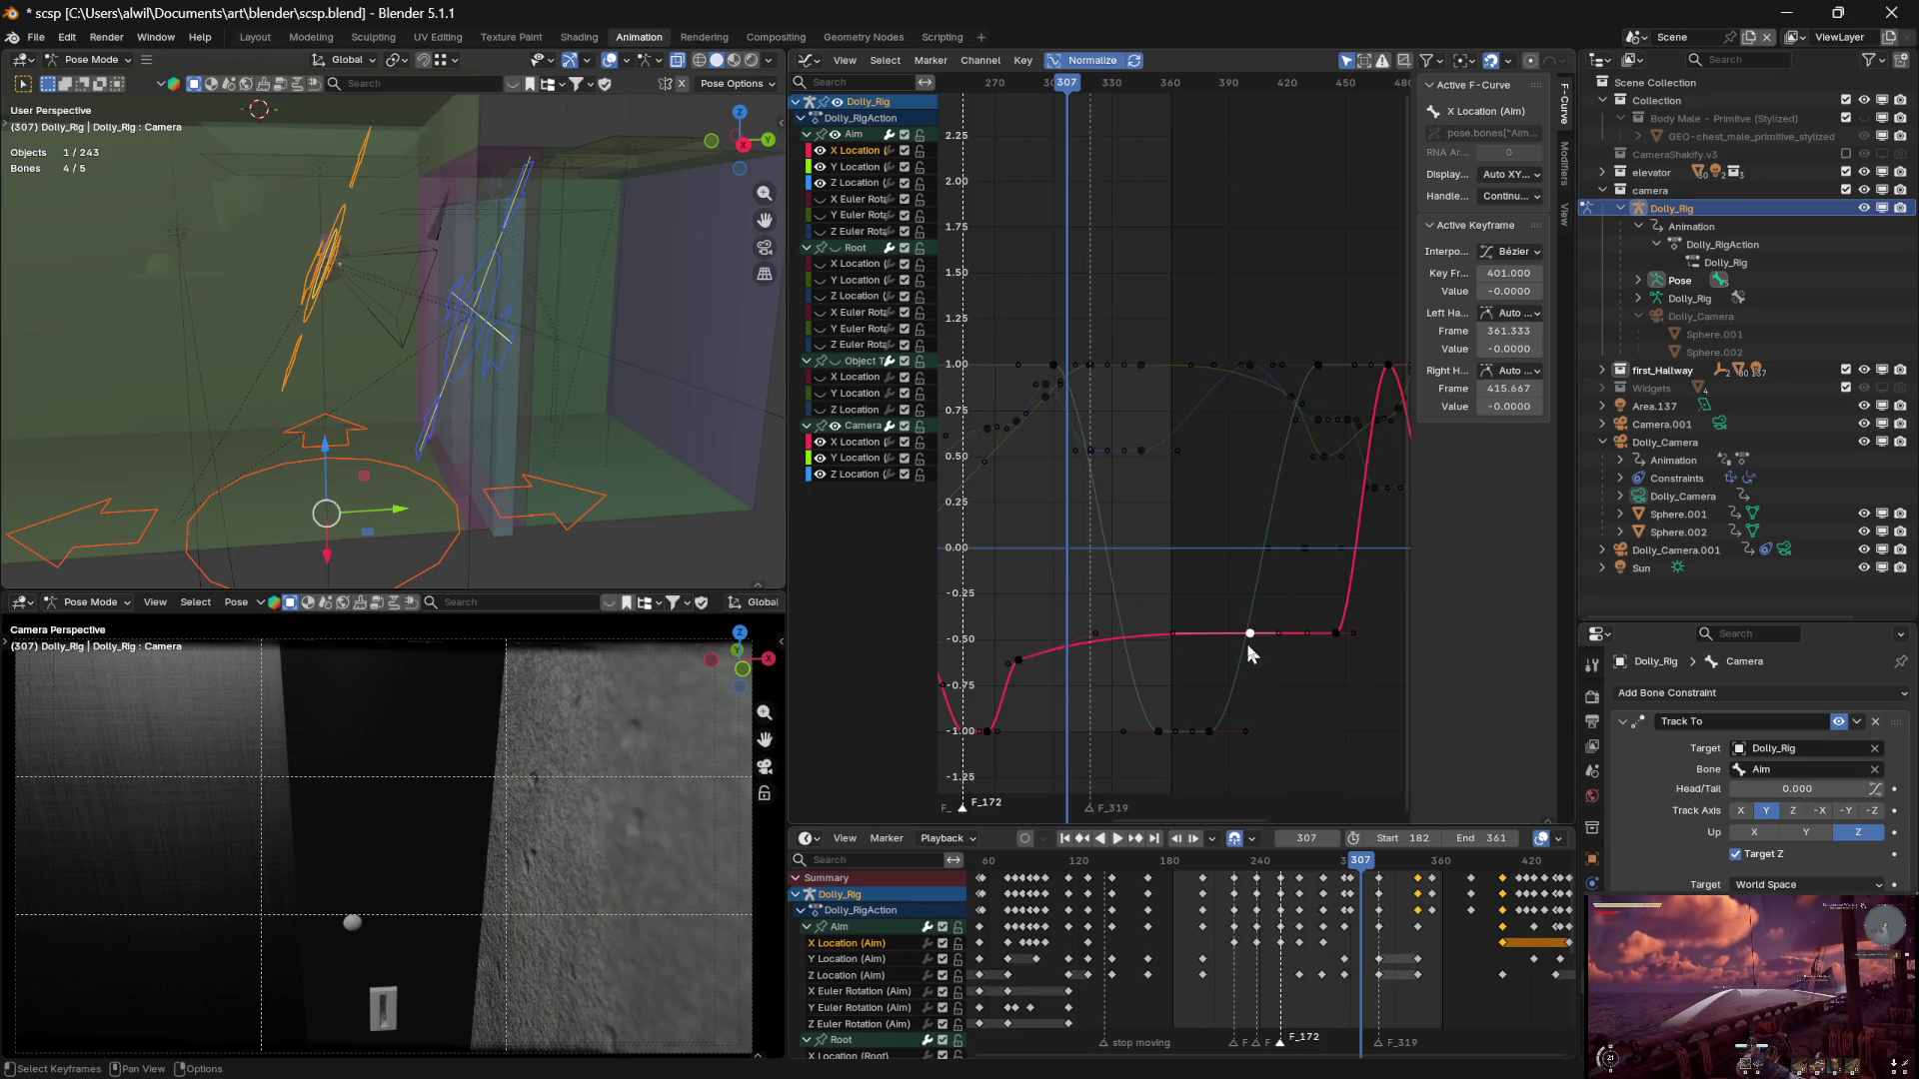
key(g)
key(x)
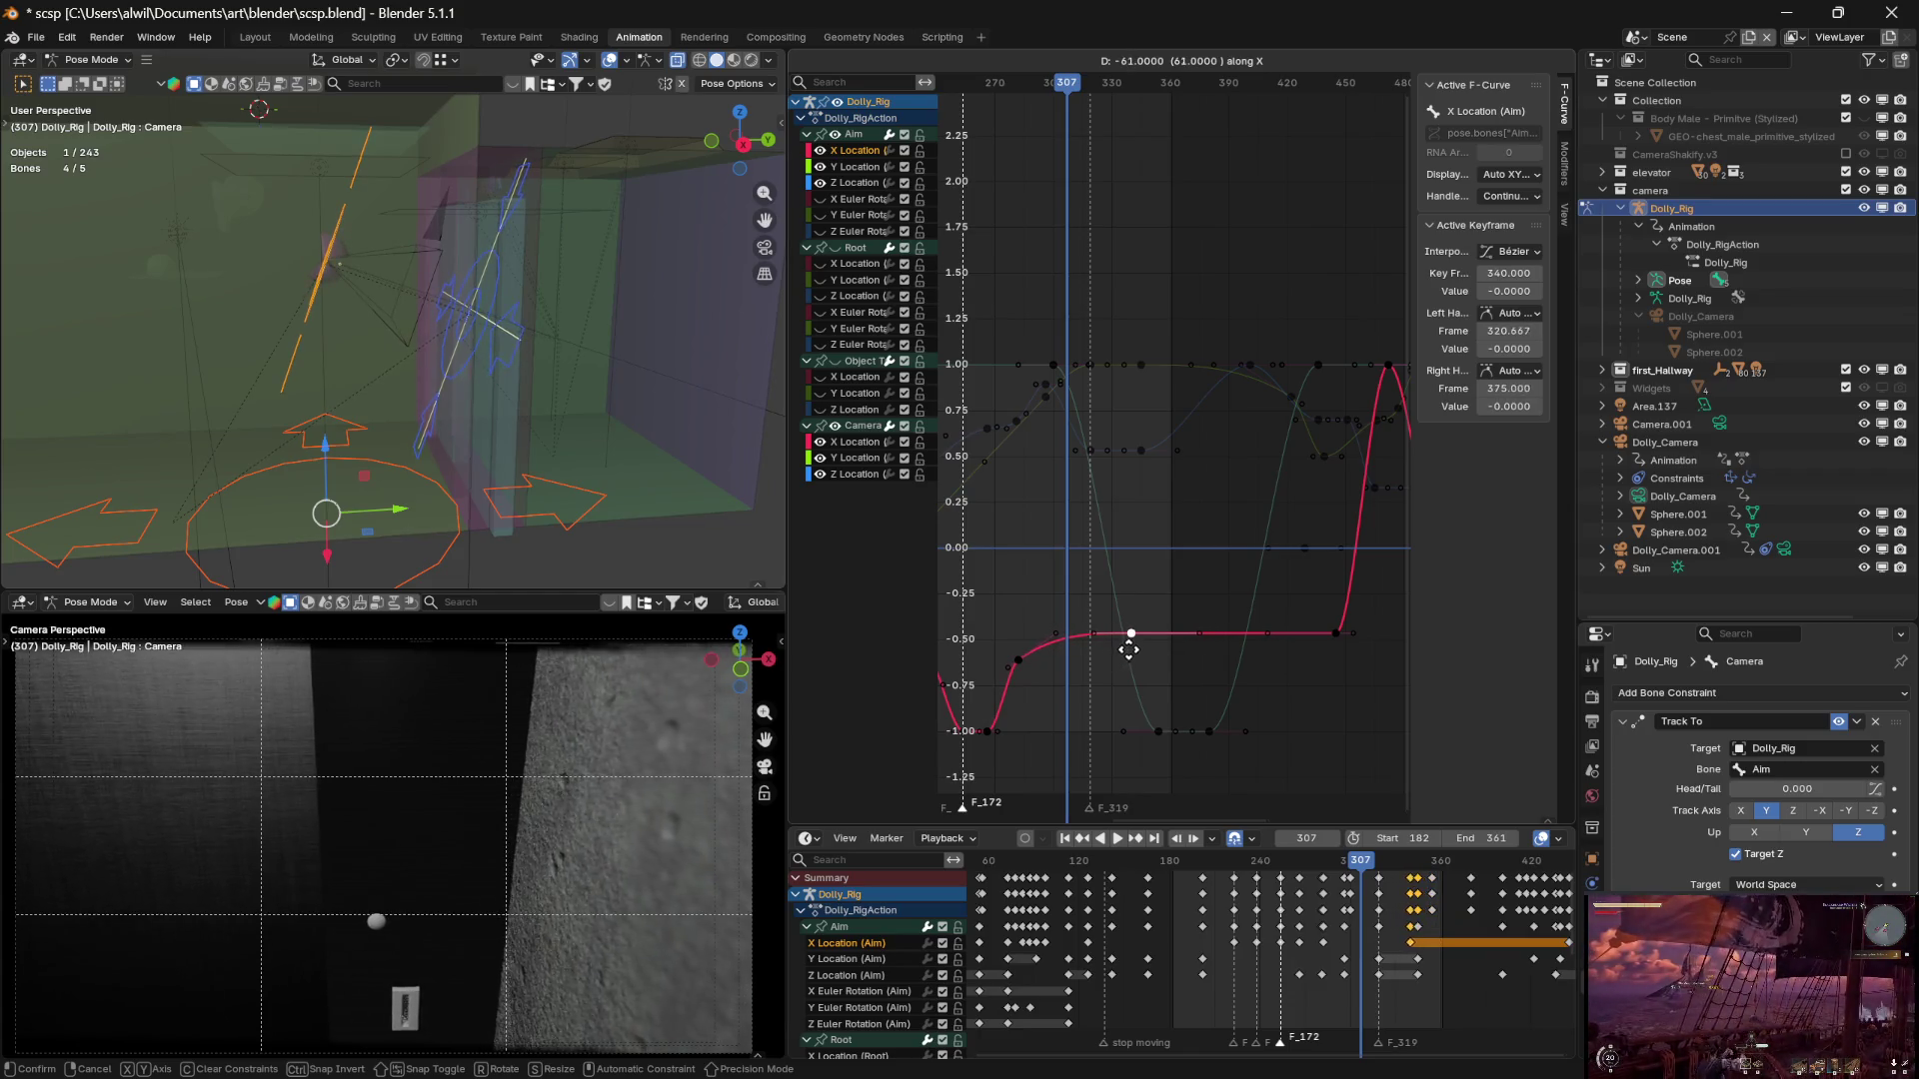
click(1126, 649)
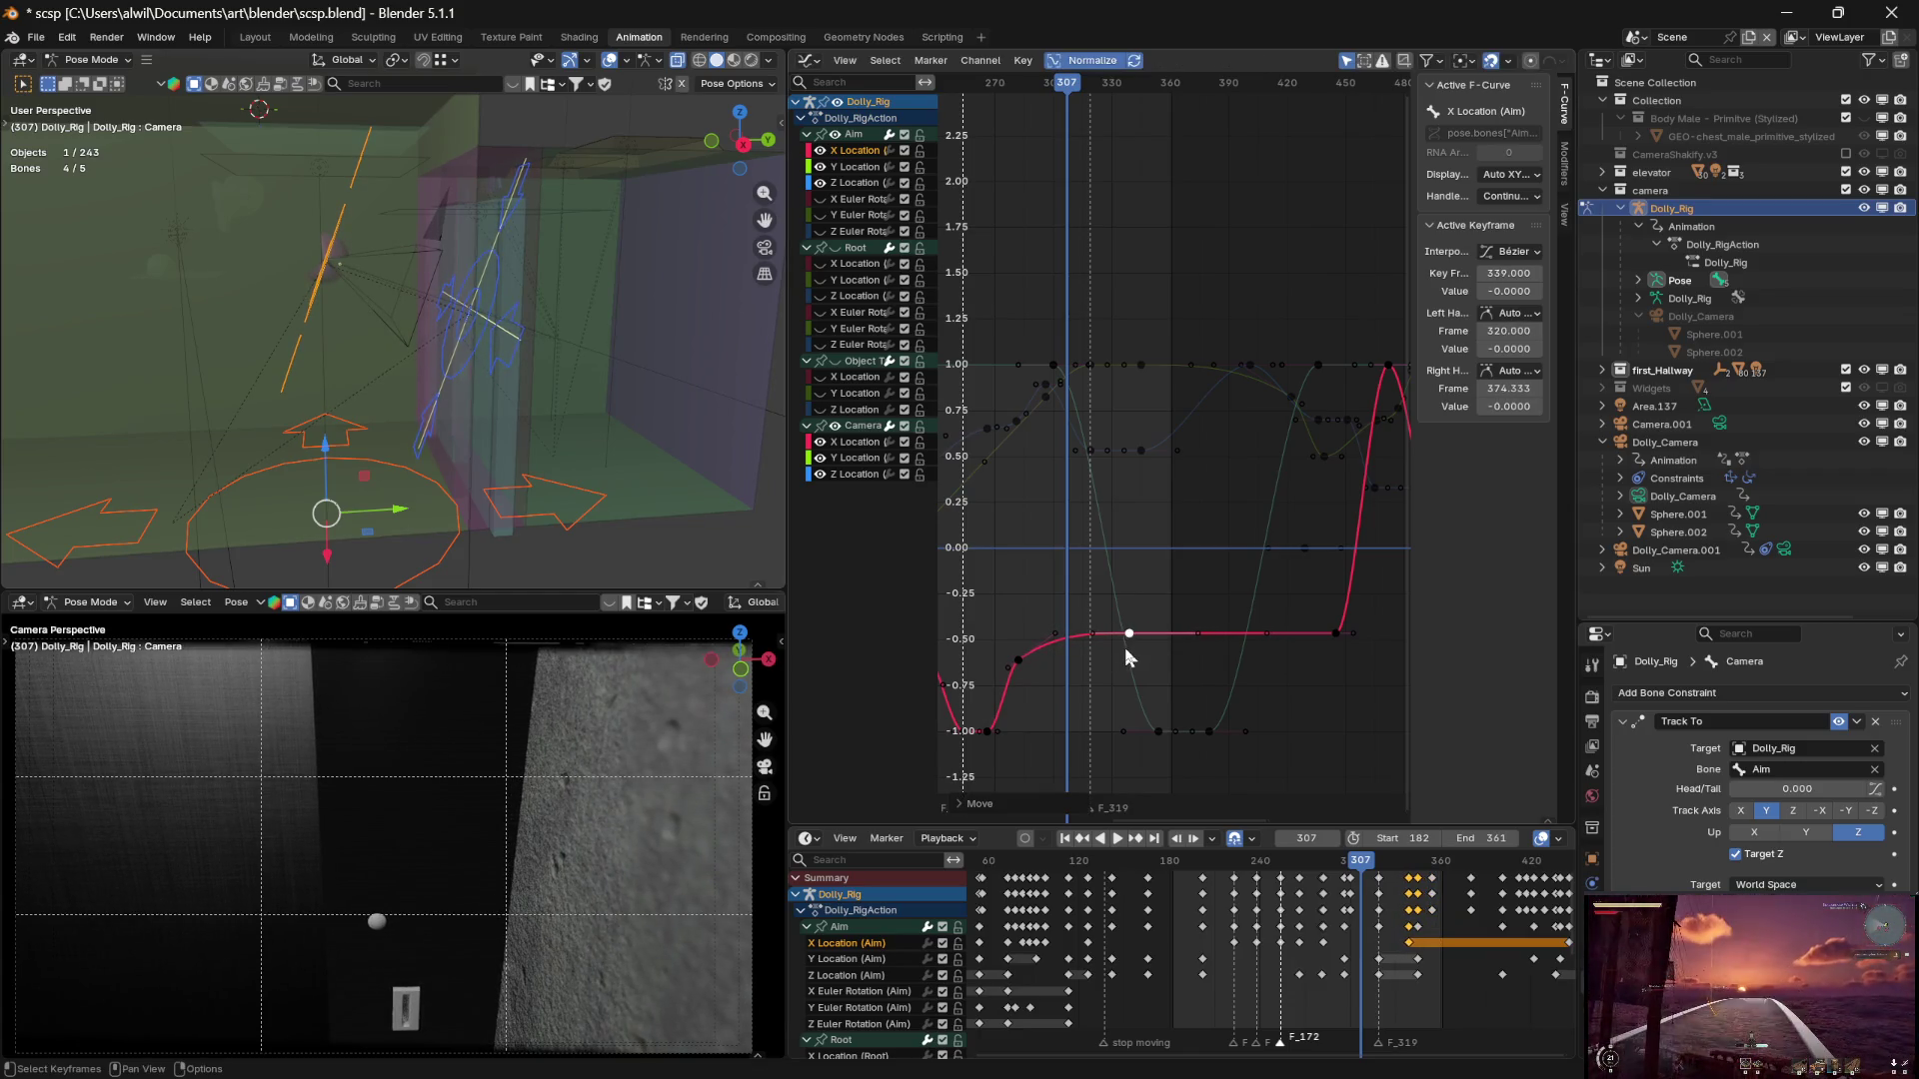
click(1068, 132)
mouse_move(1034, 94)
mouse_down()
mouse_move(993, 90)
mouse_move(1157, 83)
mouse_move(1062, 83)
mouse_move(1085, 84)
mouse_up()
drag(1047, 82, 1123, 85)
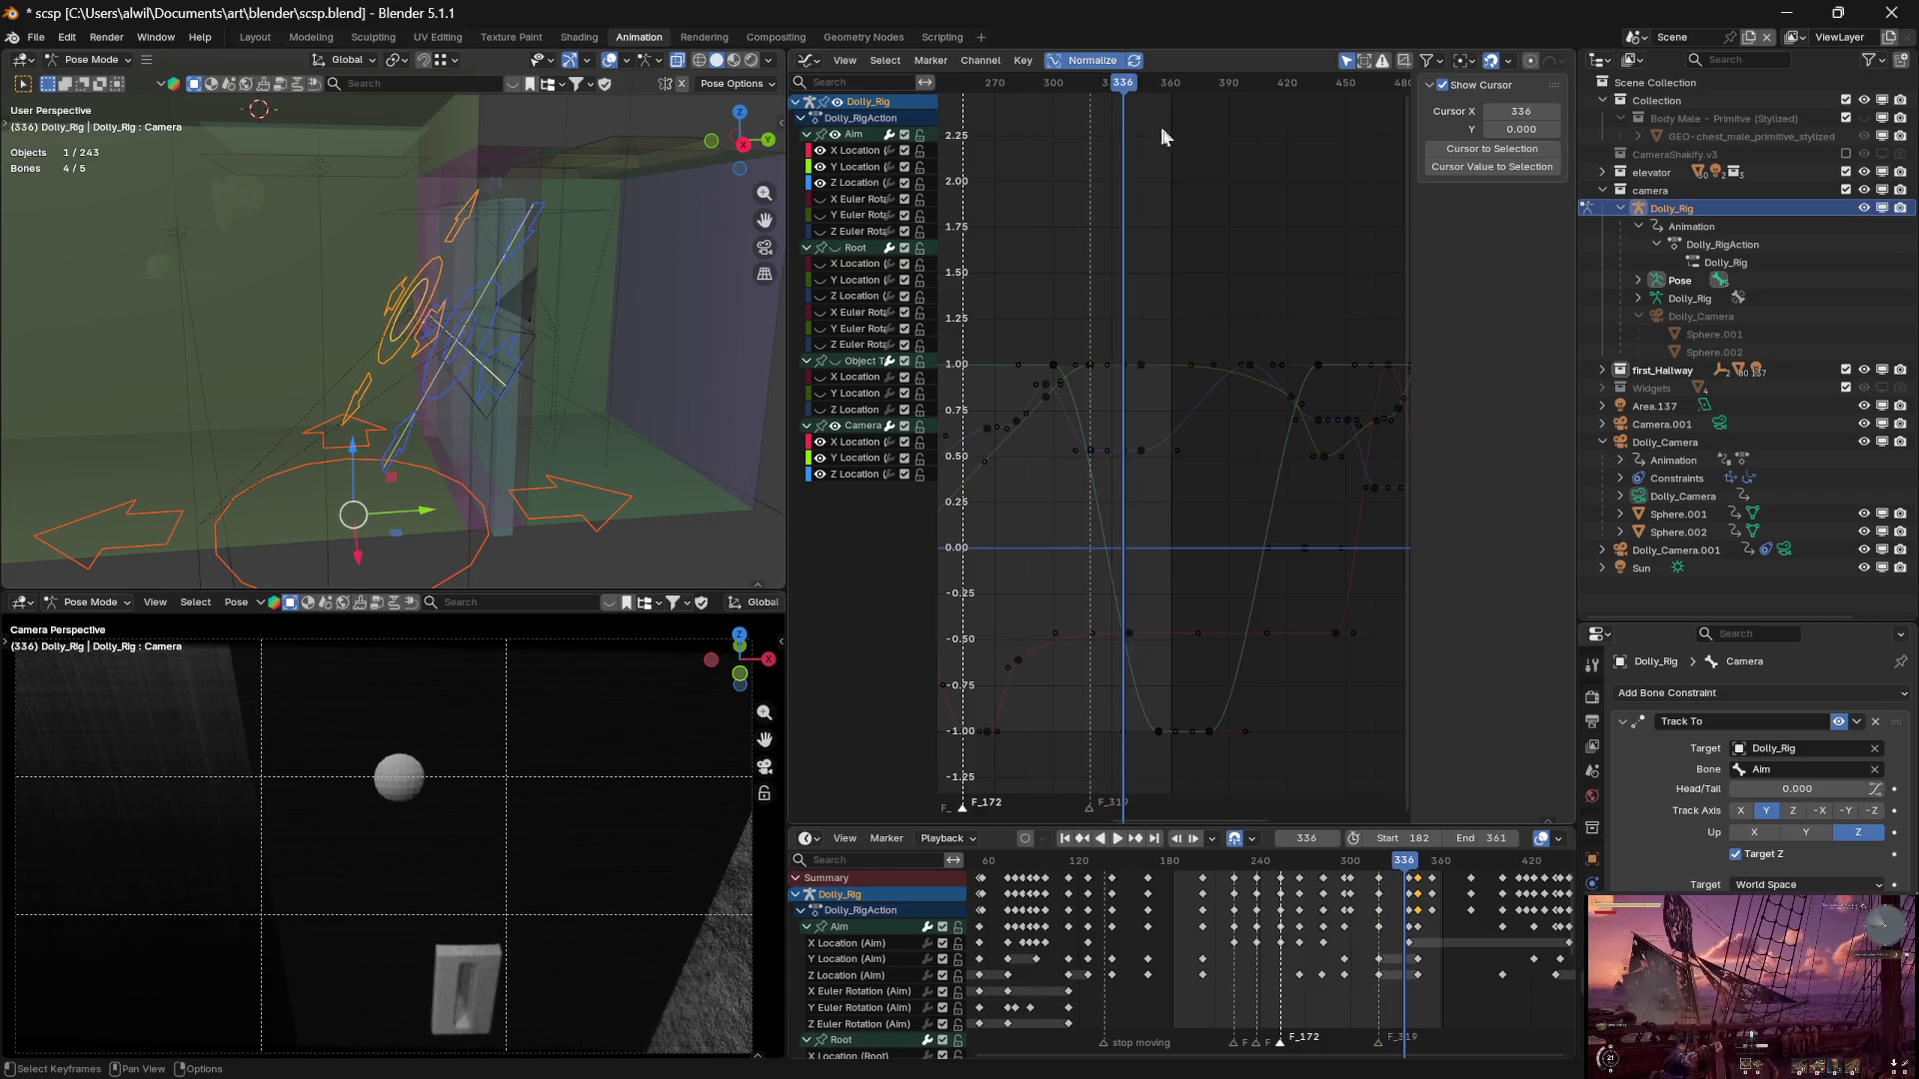
Scrub the Dolly_Rig shot back and forth between frames 308 and 360 to review the camera move
middle_drag(1241, 479, 1213, 476)
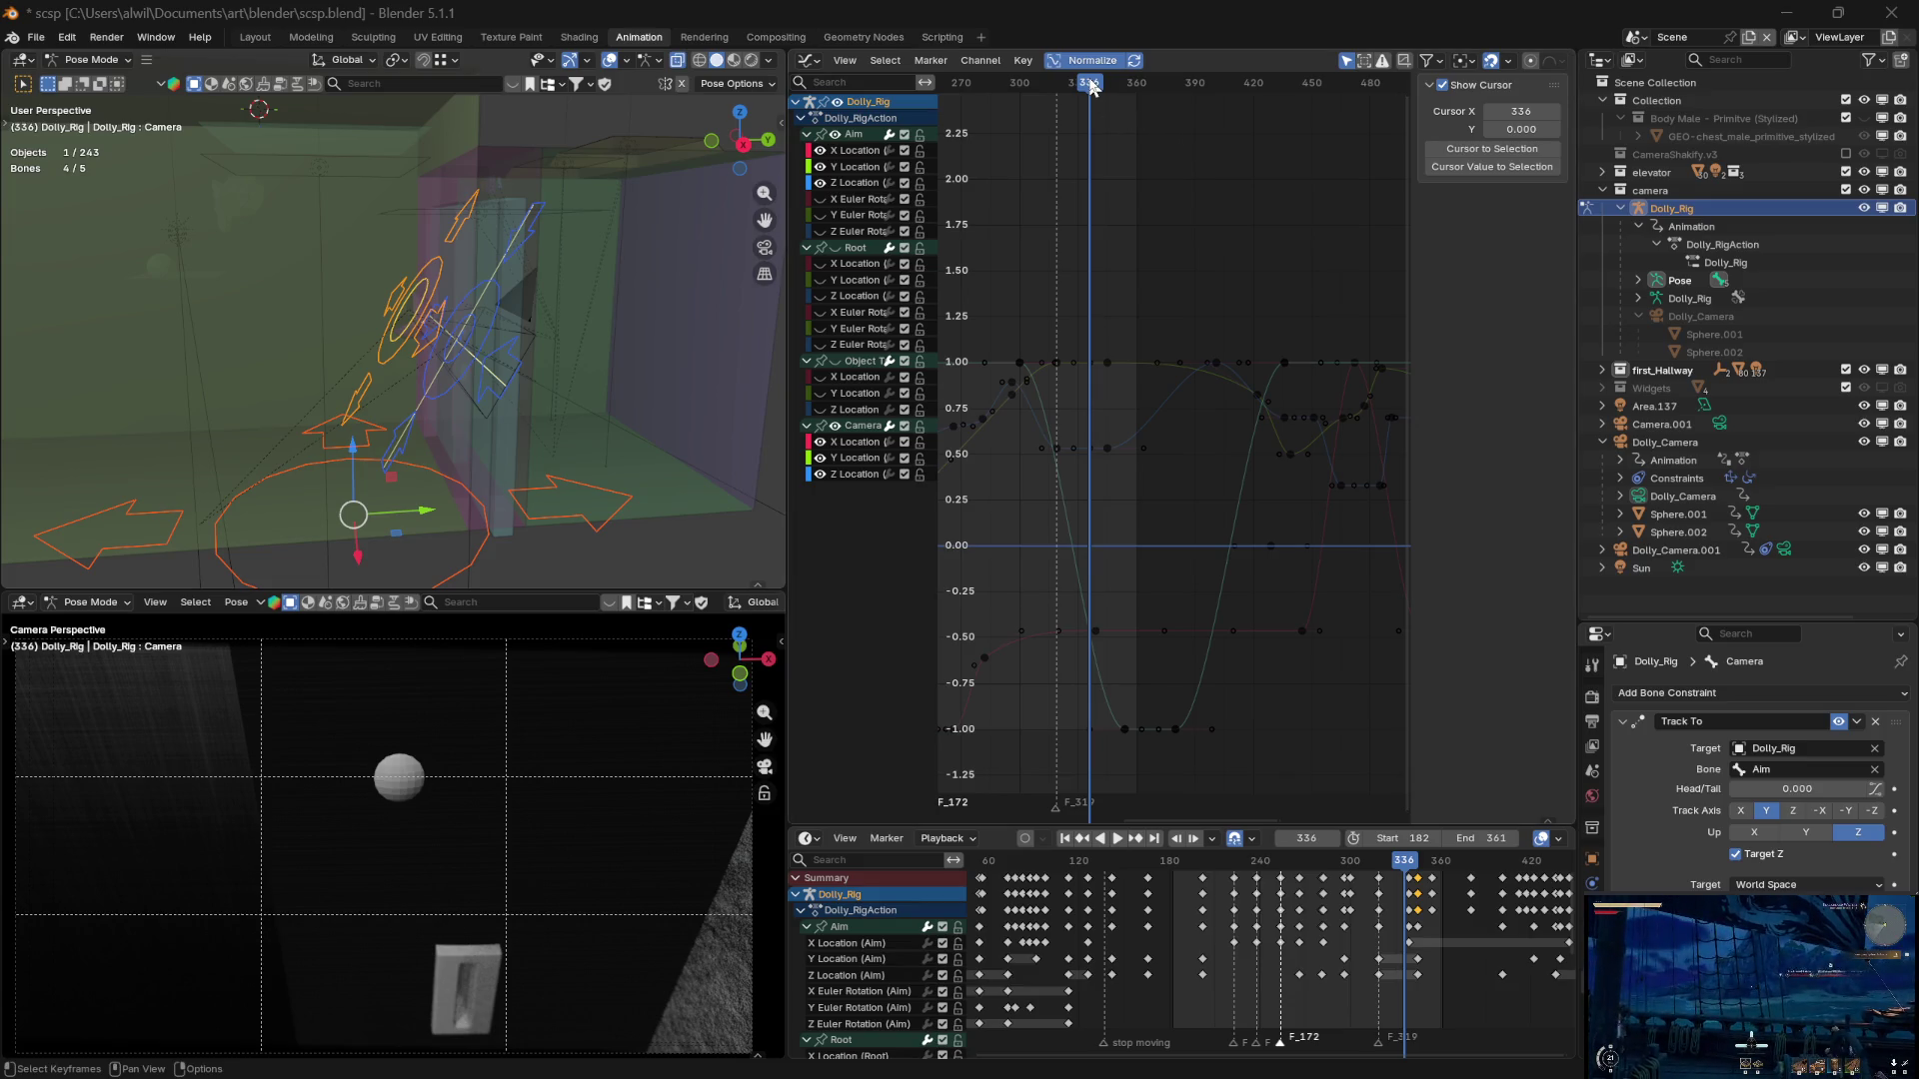
drag(1090, 88, 1087, 88)
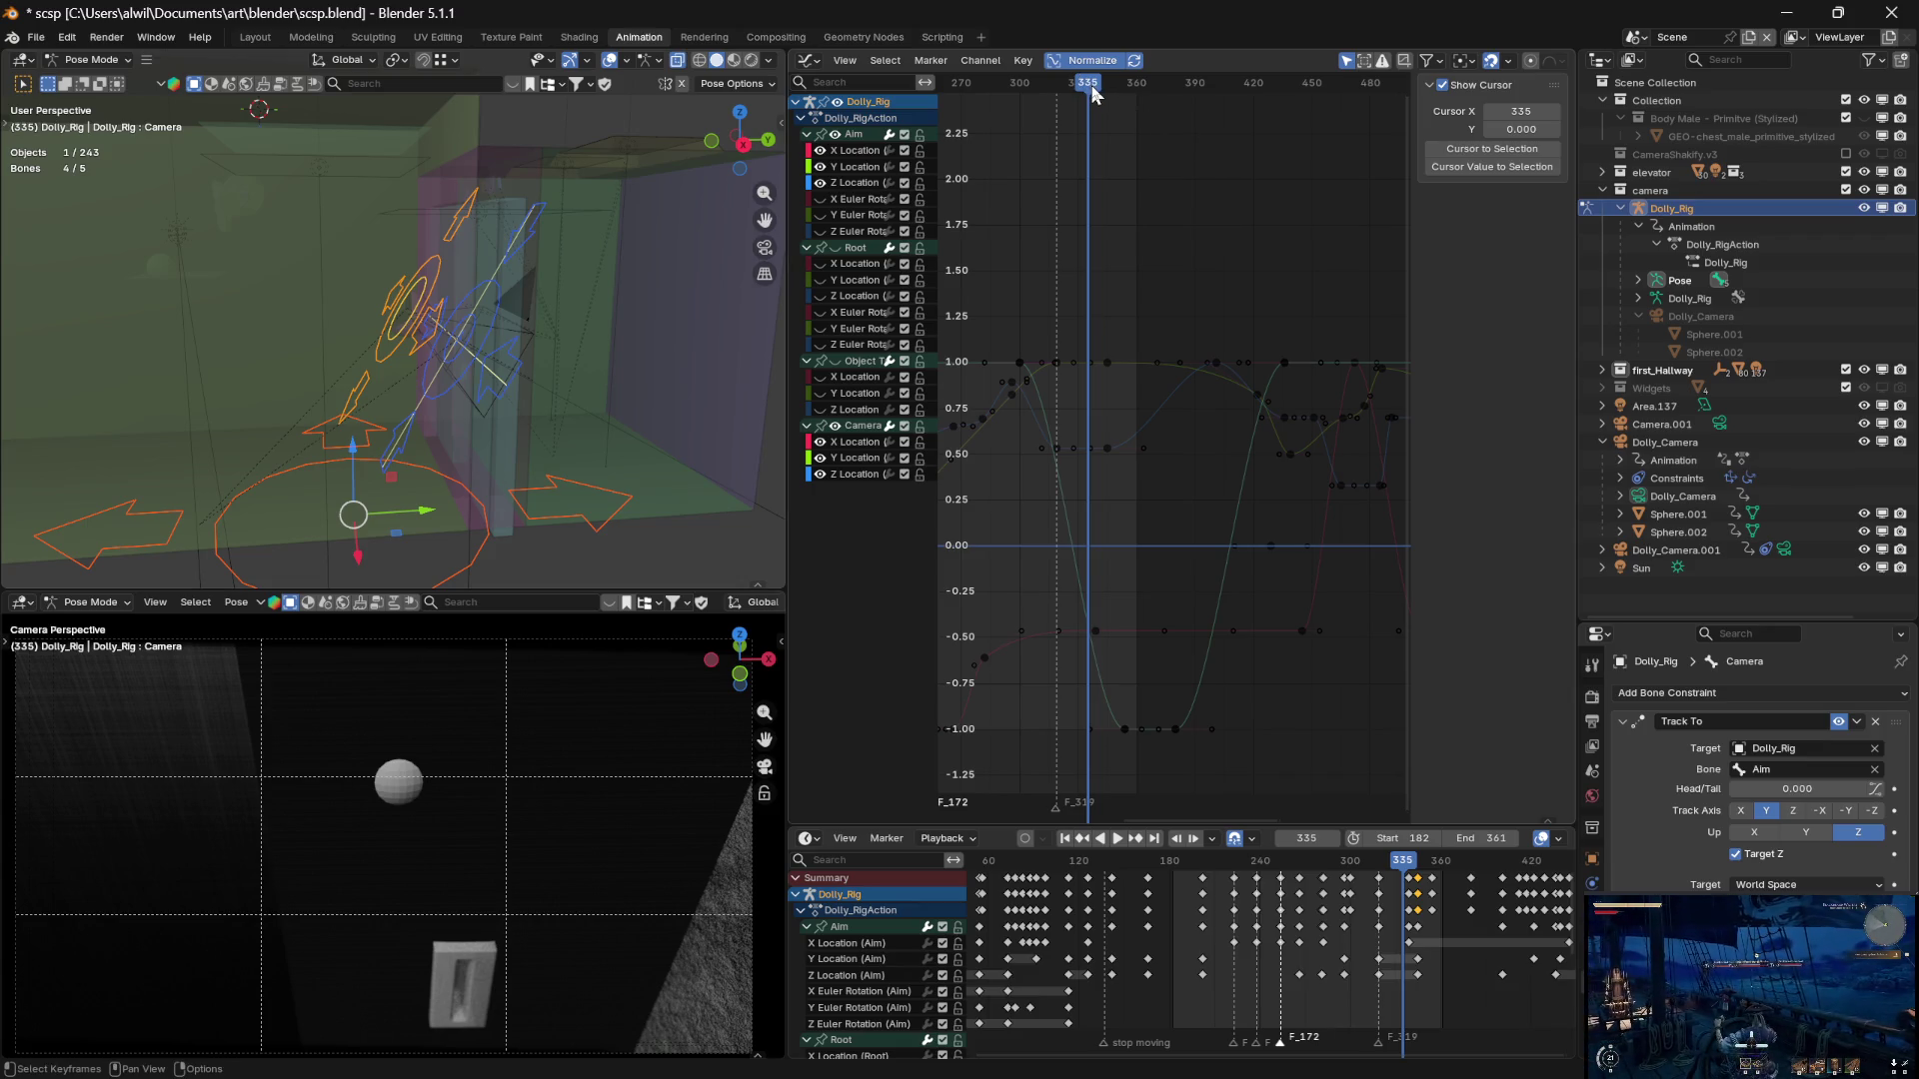
drag(1091, 92, 1052, 88)
drag(1054, 87, 1108, 80)
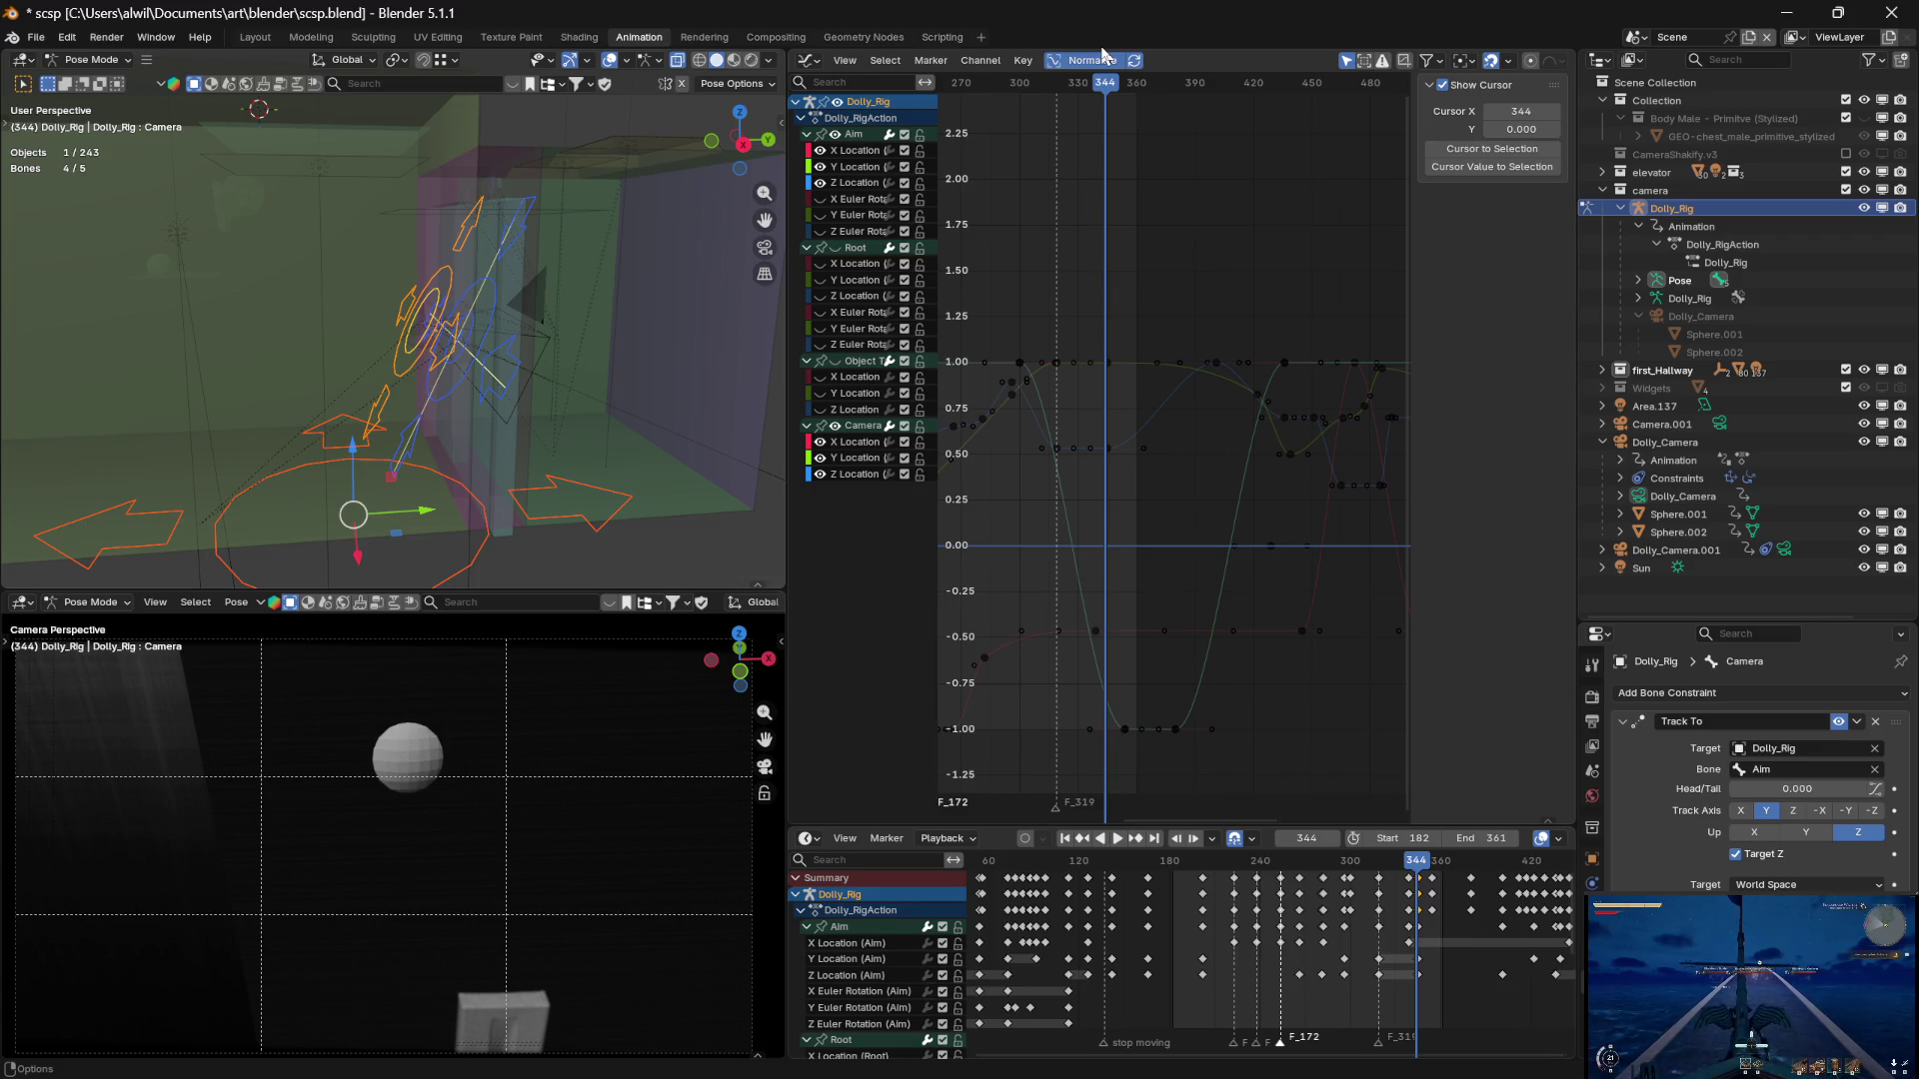
mouse_move(1106, 87)
mouse_down()
mouse_move(1037, 78)
mouse_move(1112, 80)
mouse_up()
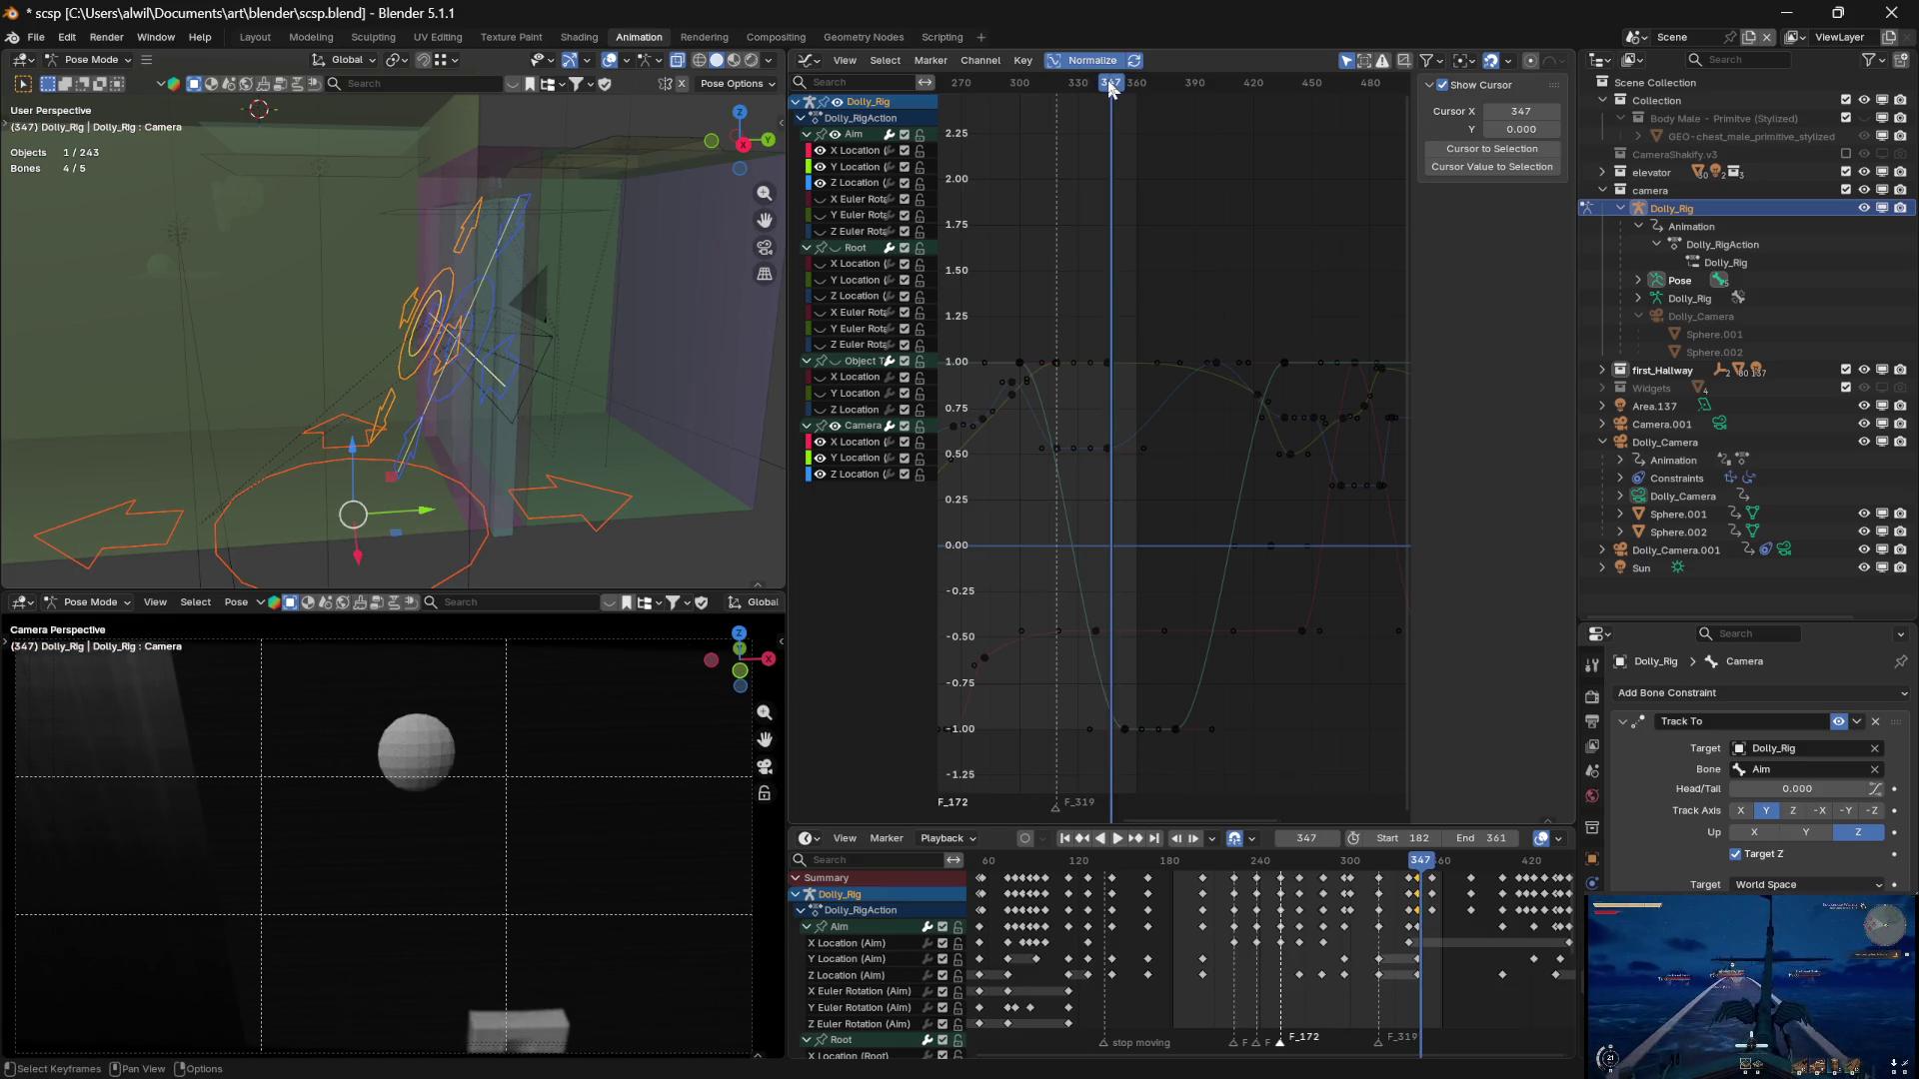
mouse_move(1112, 88)
mouse_down()
mouse_move(1212, 85)
mouse_move(1100, 83)
mouse_move(1128, 85)
mouse_up()
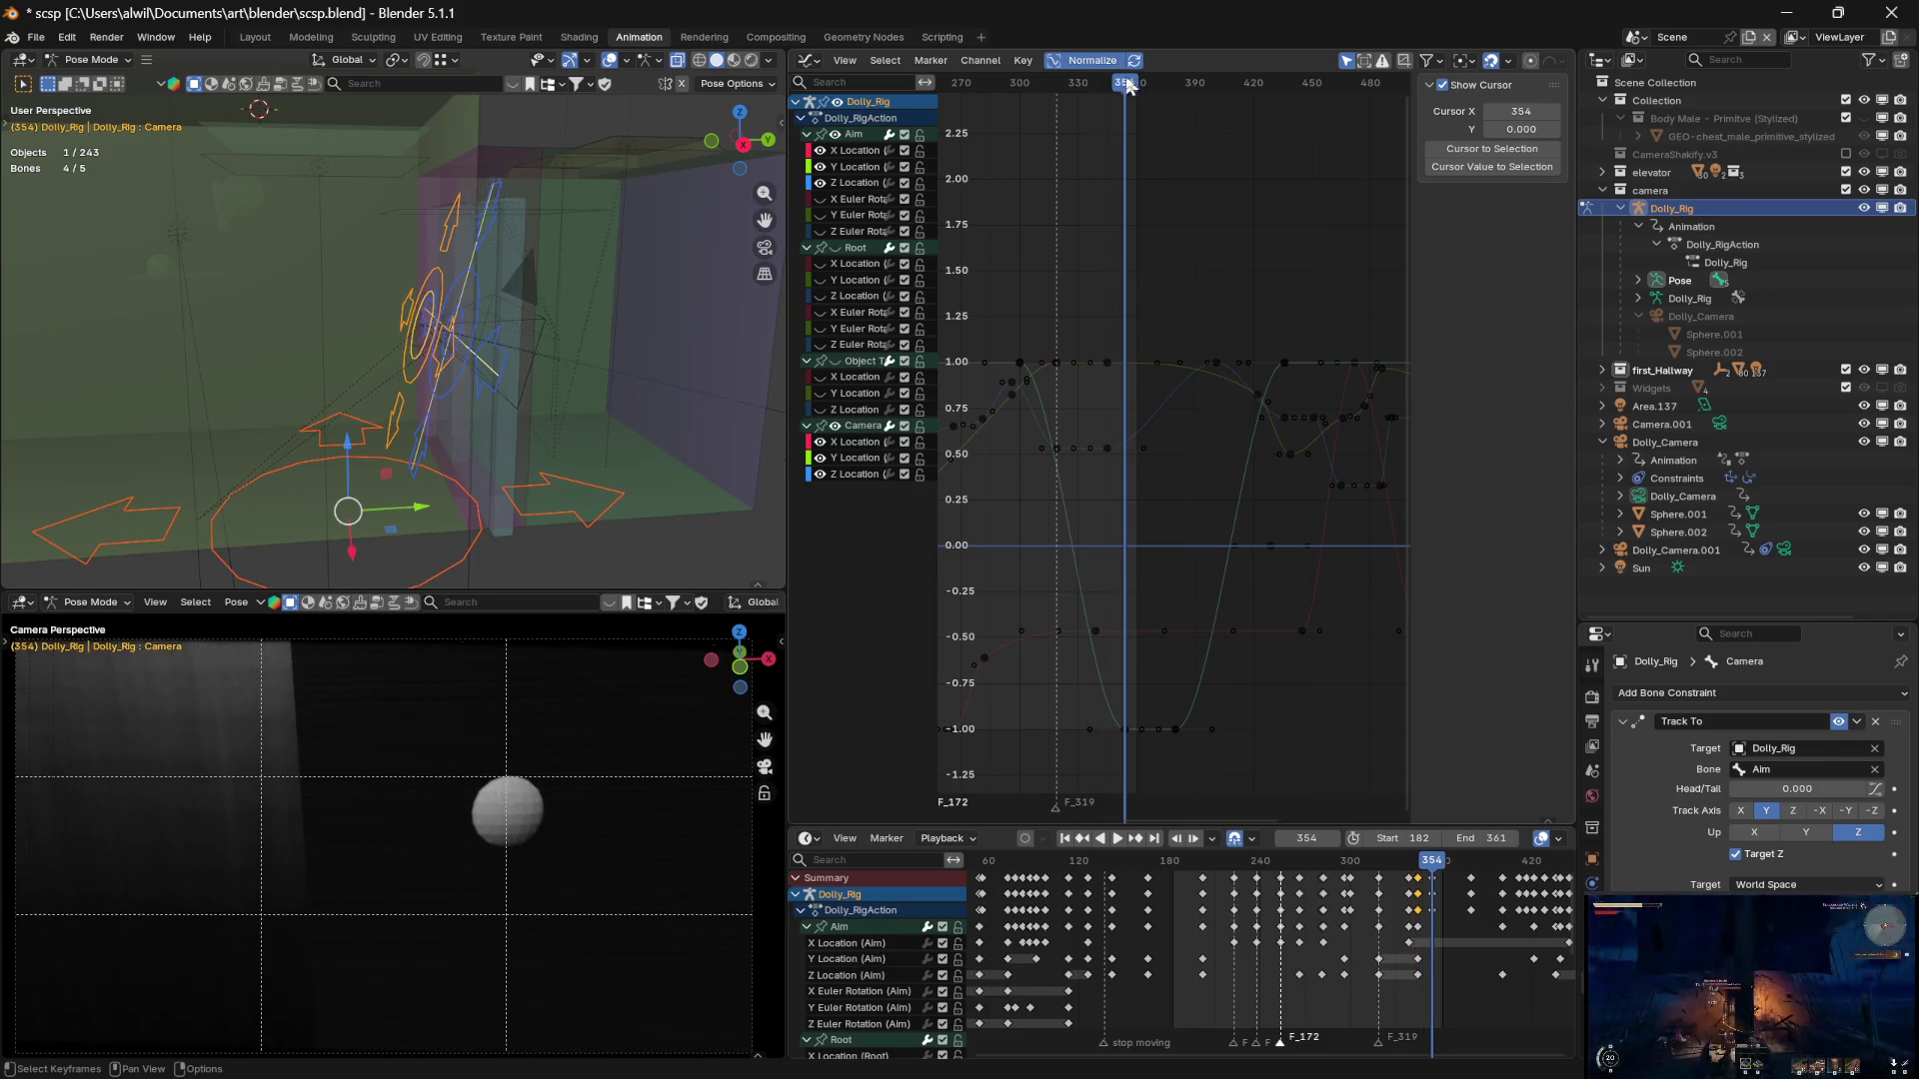
Move the Aim Z Location key from frame 345 to 354, then scrub frames 323–362 to review
click(1108, 448)
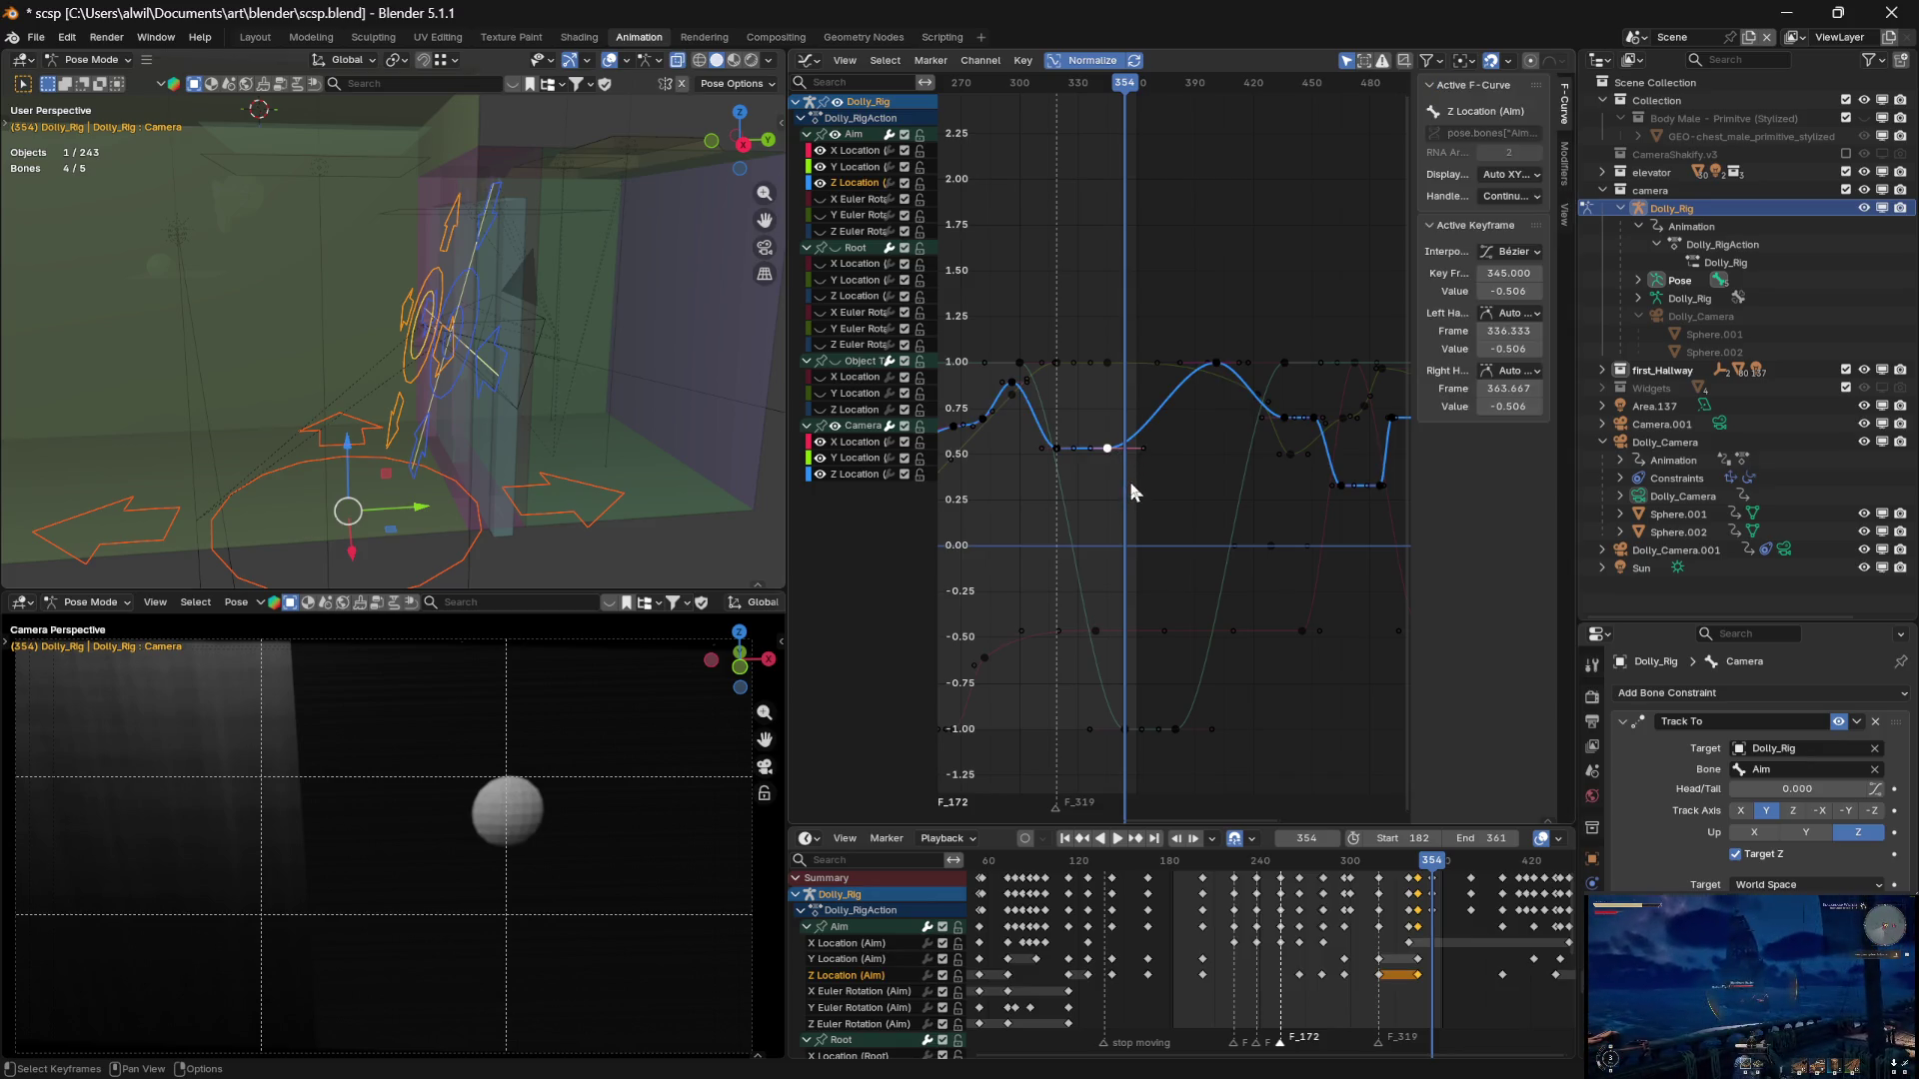
key(g)
key(x)
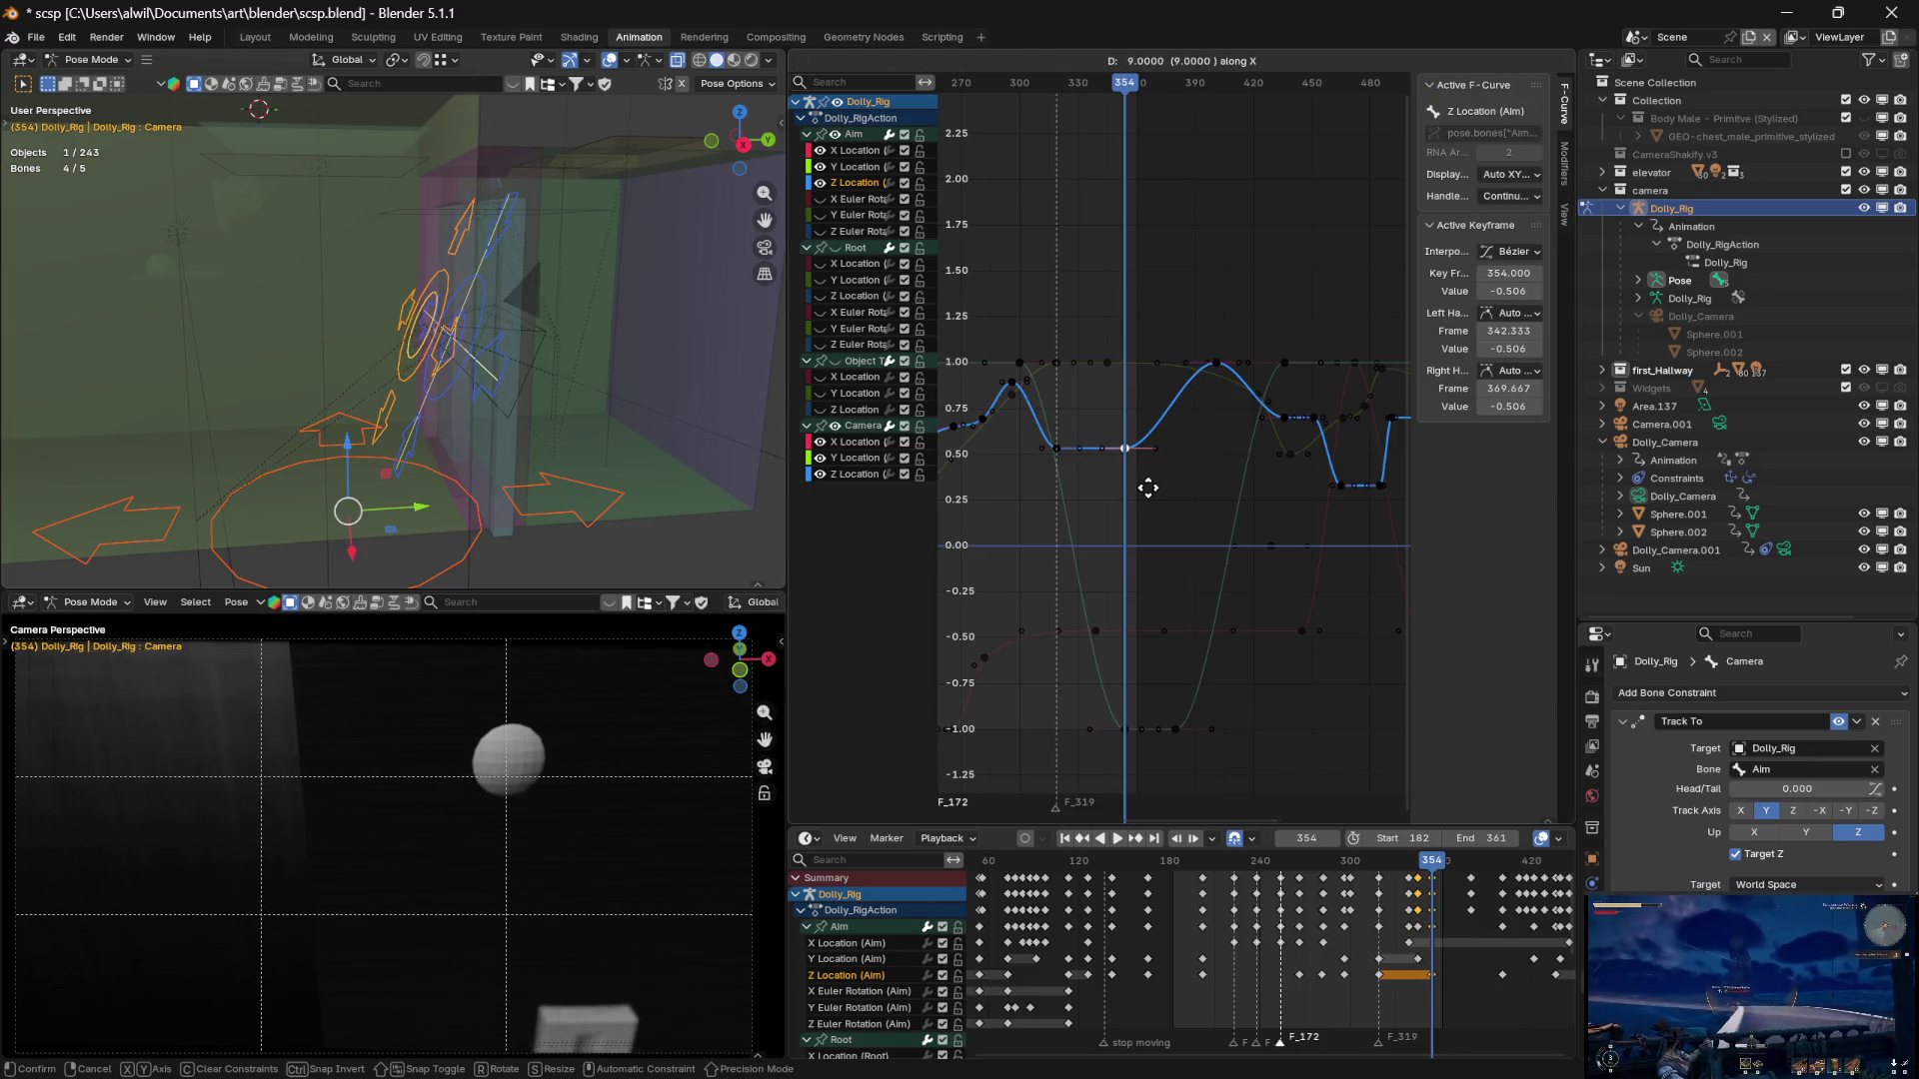
click(1148, 489)
mouse_move(1125, 92)
mouse_down()
mouse_move(1036, 94)
mouse_move(1114, 112)
mouse_up()
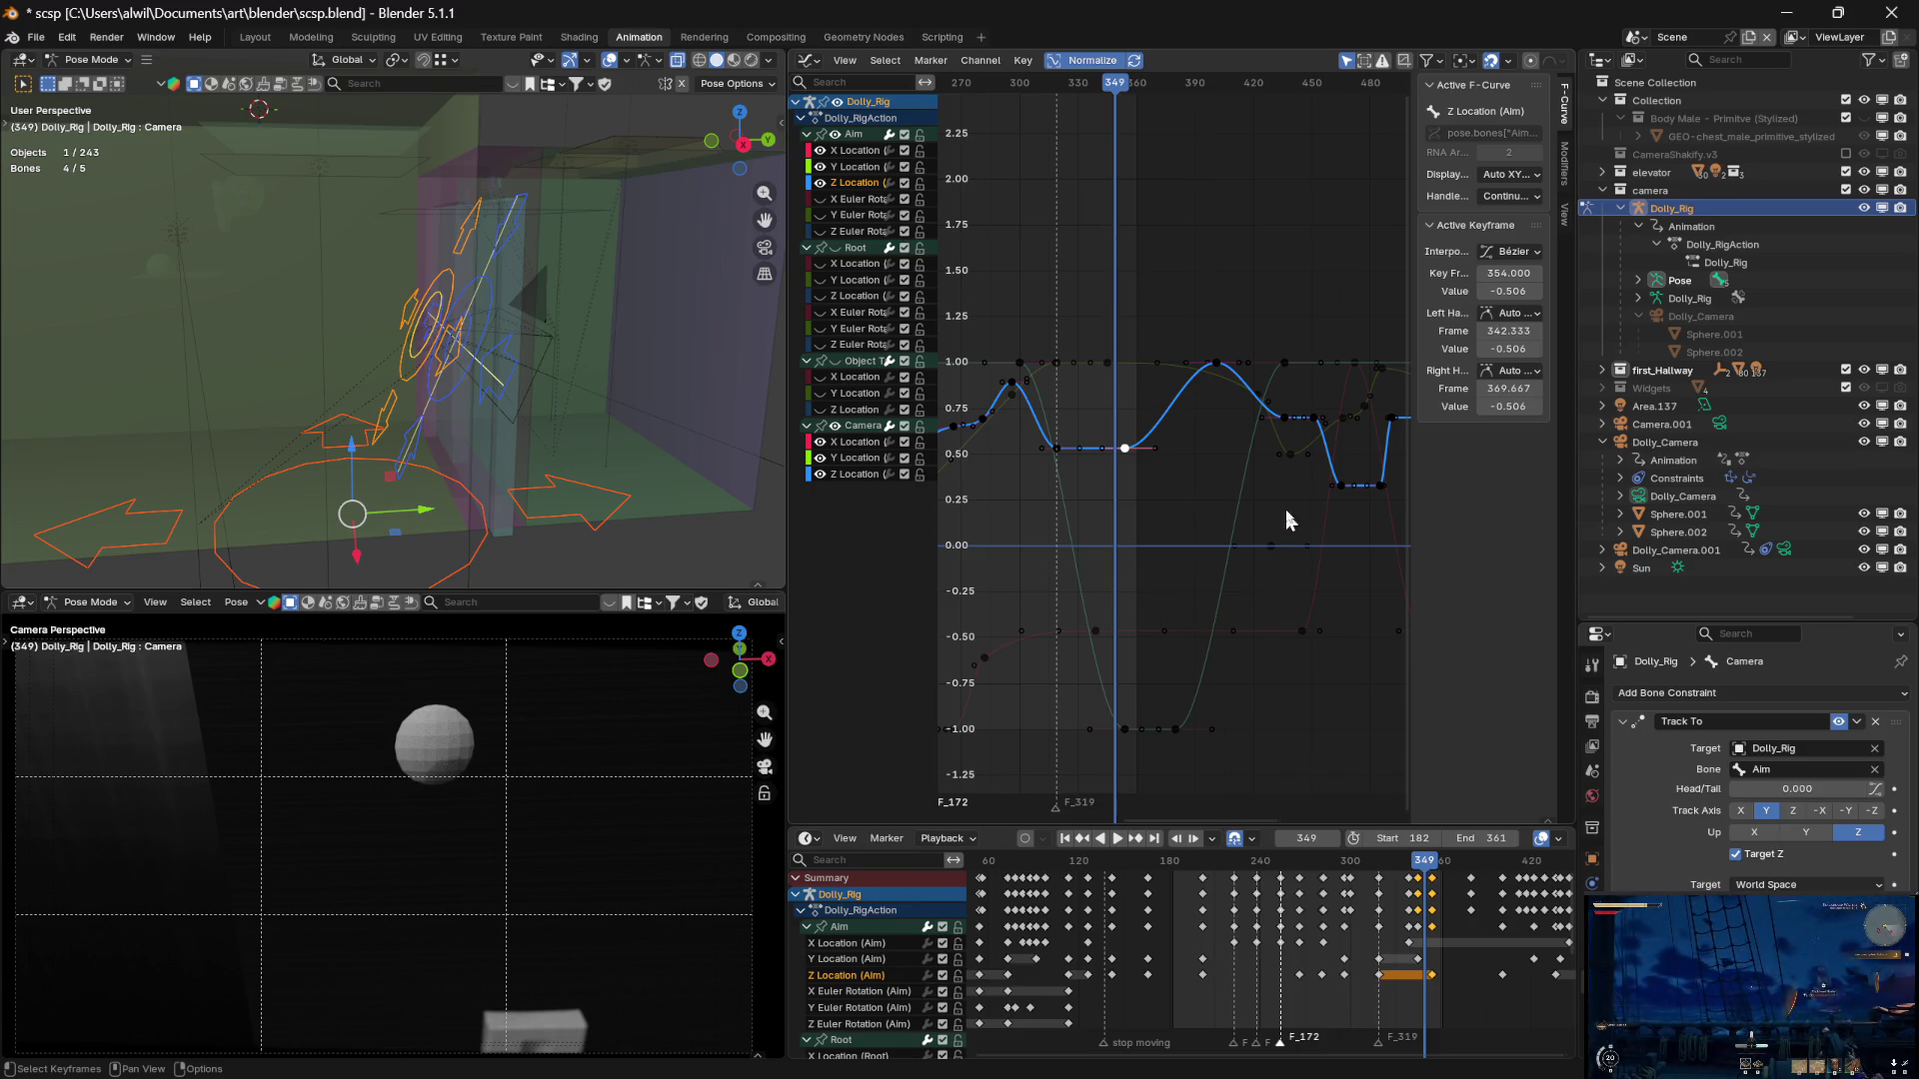
mouse_move(1121, 91)
mouse_down()
mouse_move(1152, 85)
mouse_move(1131, 85)
mouse_up()
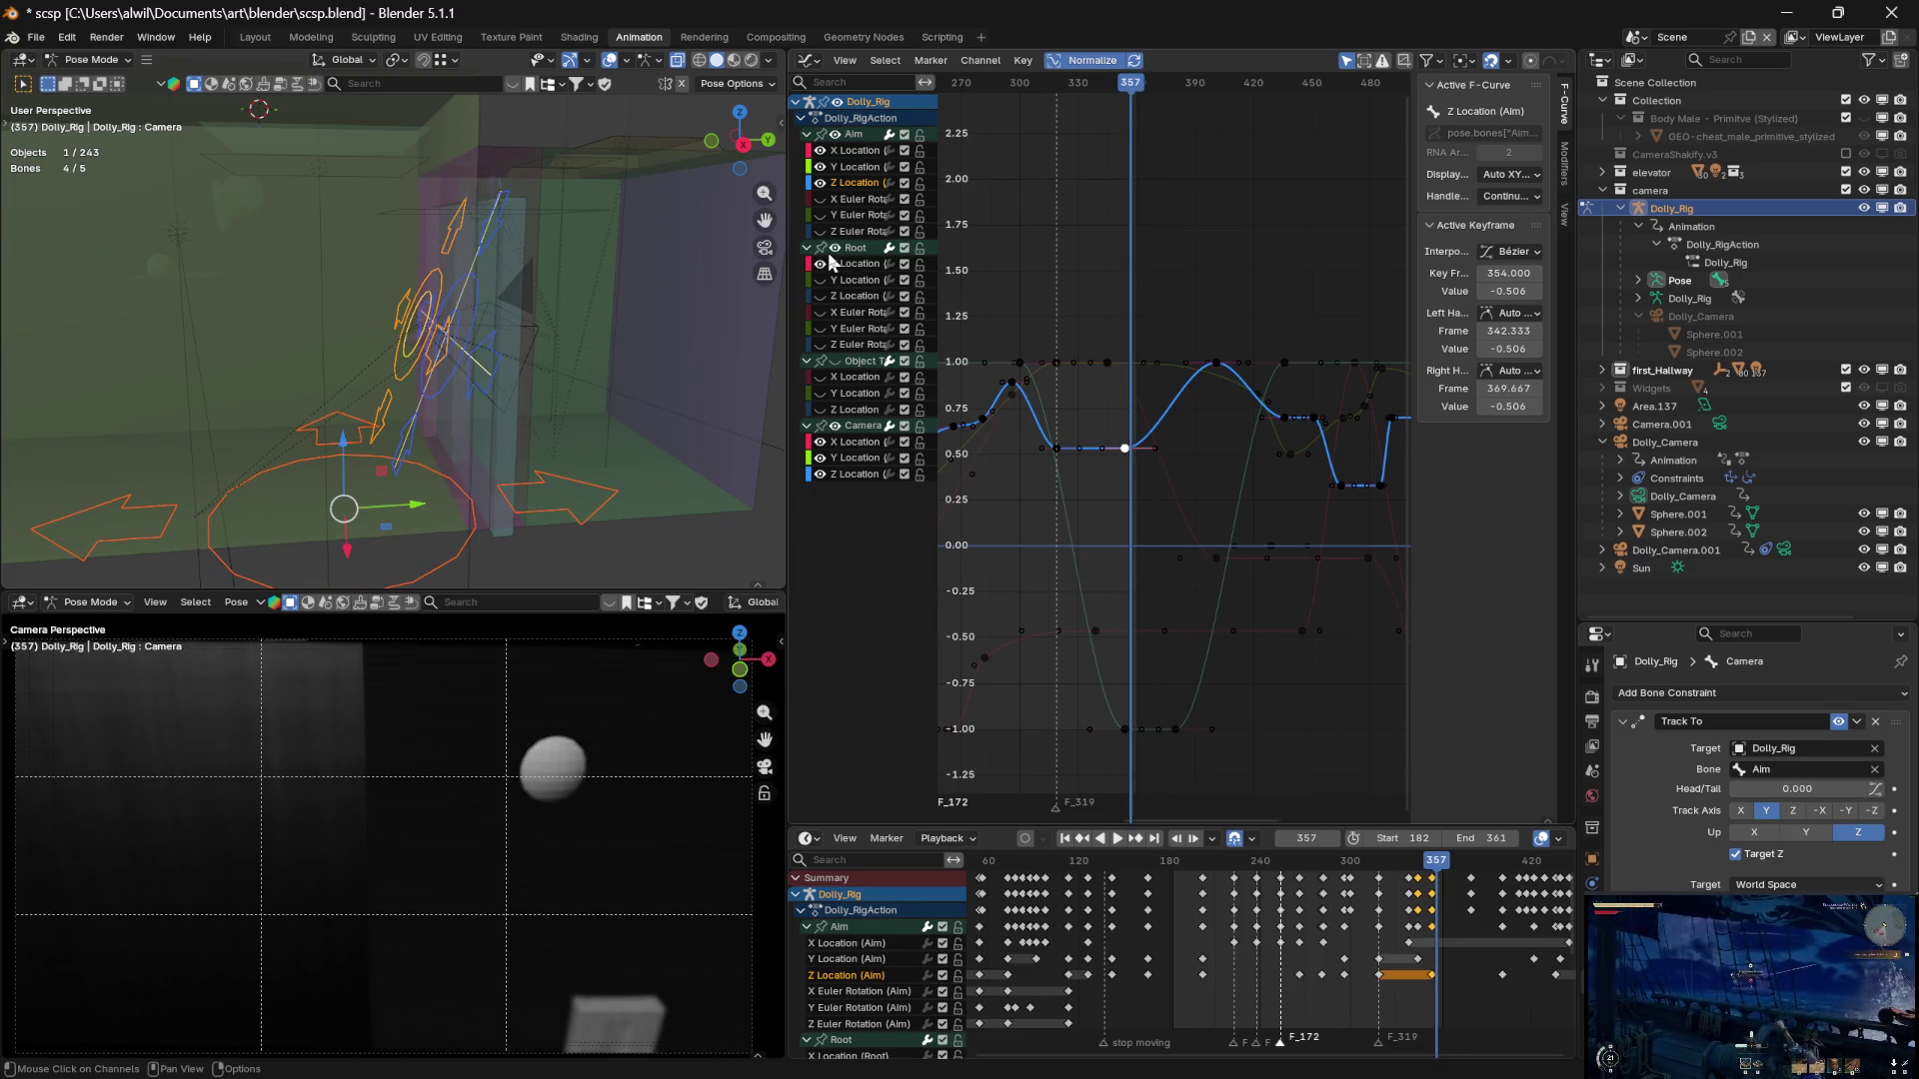
mouse_move(1129, 87)
mouse_down()
mouse_move(1083, 87)
mouse_move(1124, 93)
mouse_up()
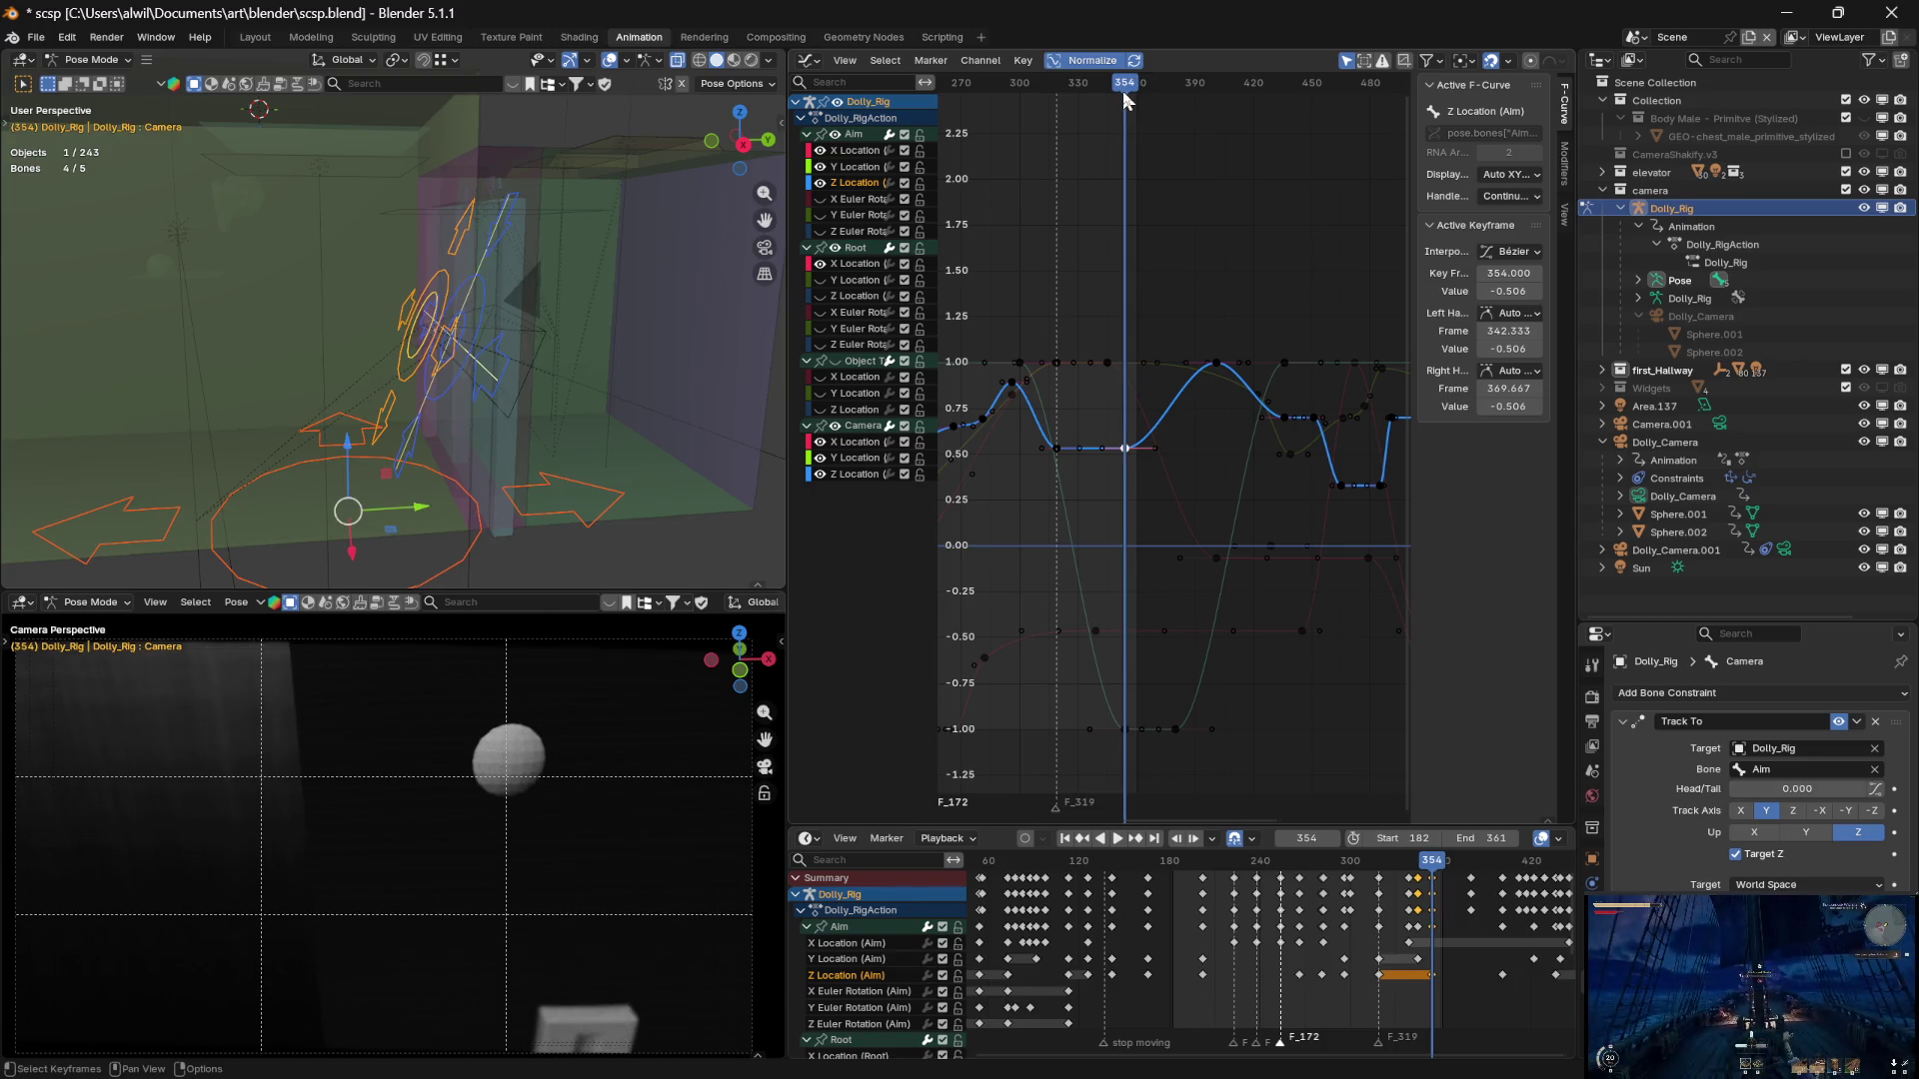
Move the Root X Location key from frame 345 to frame 354
click(1116, 361)
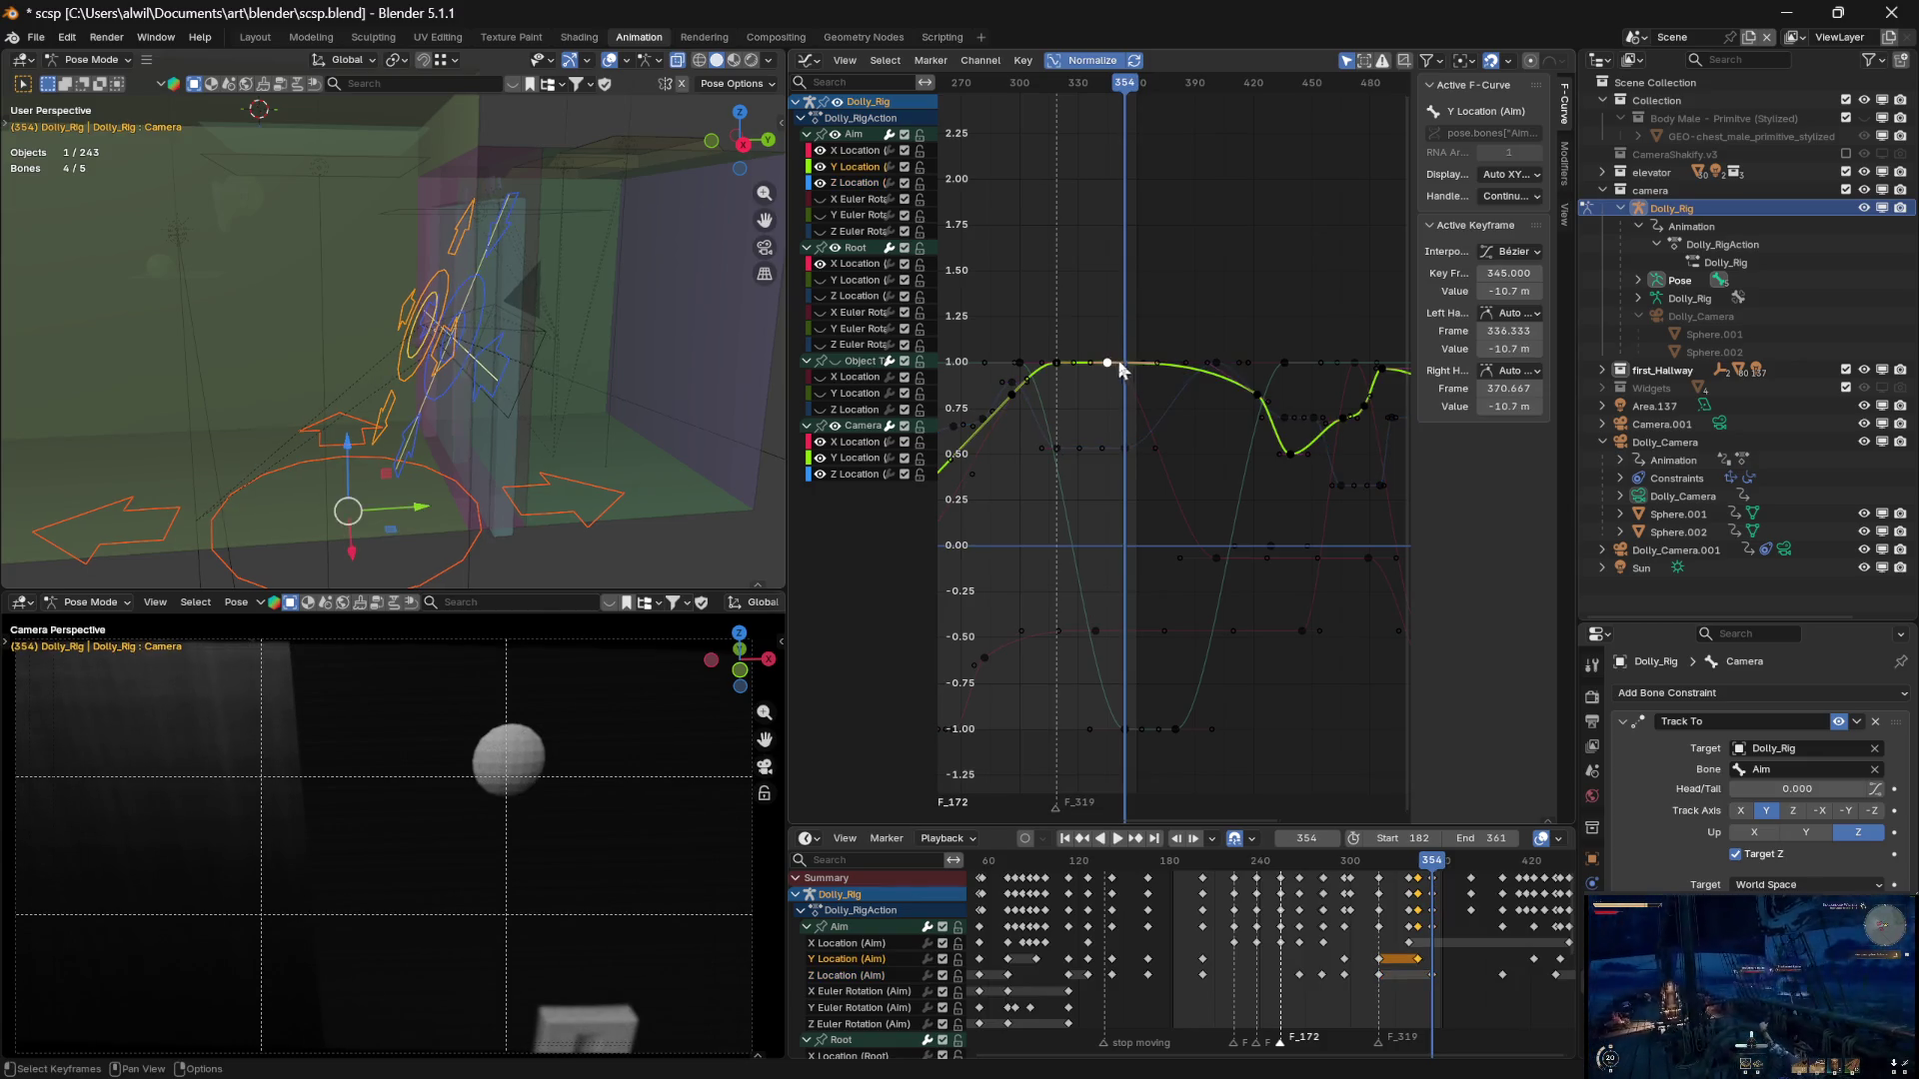
click(1109, 364)
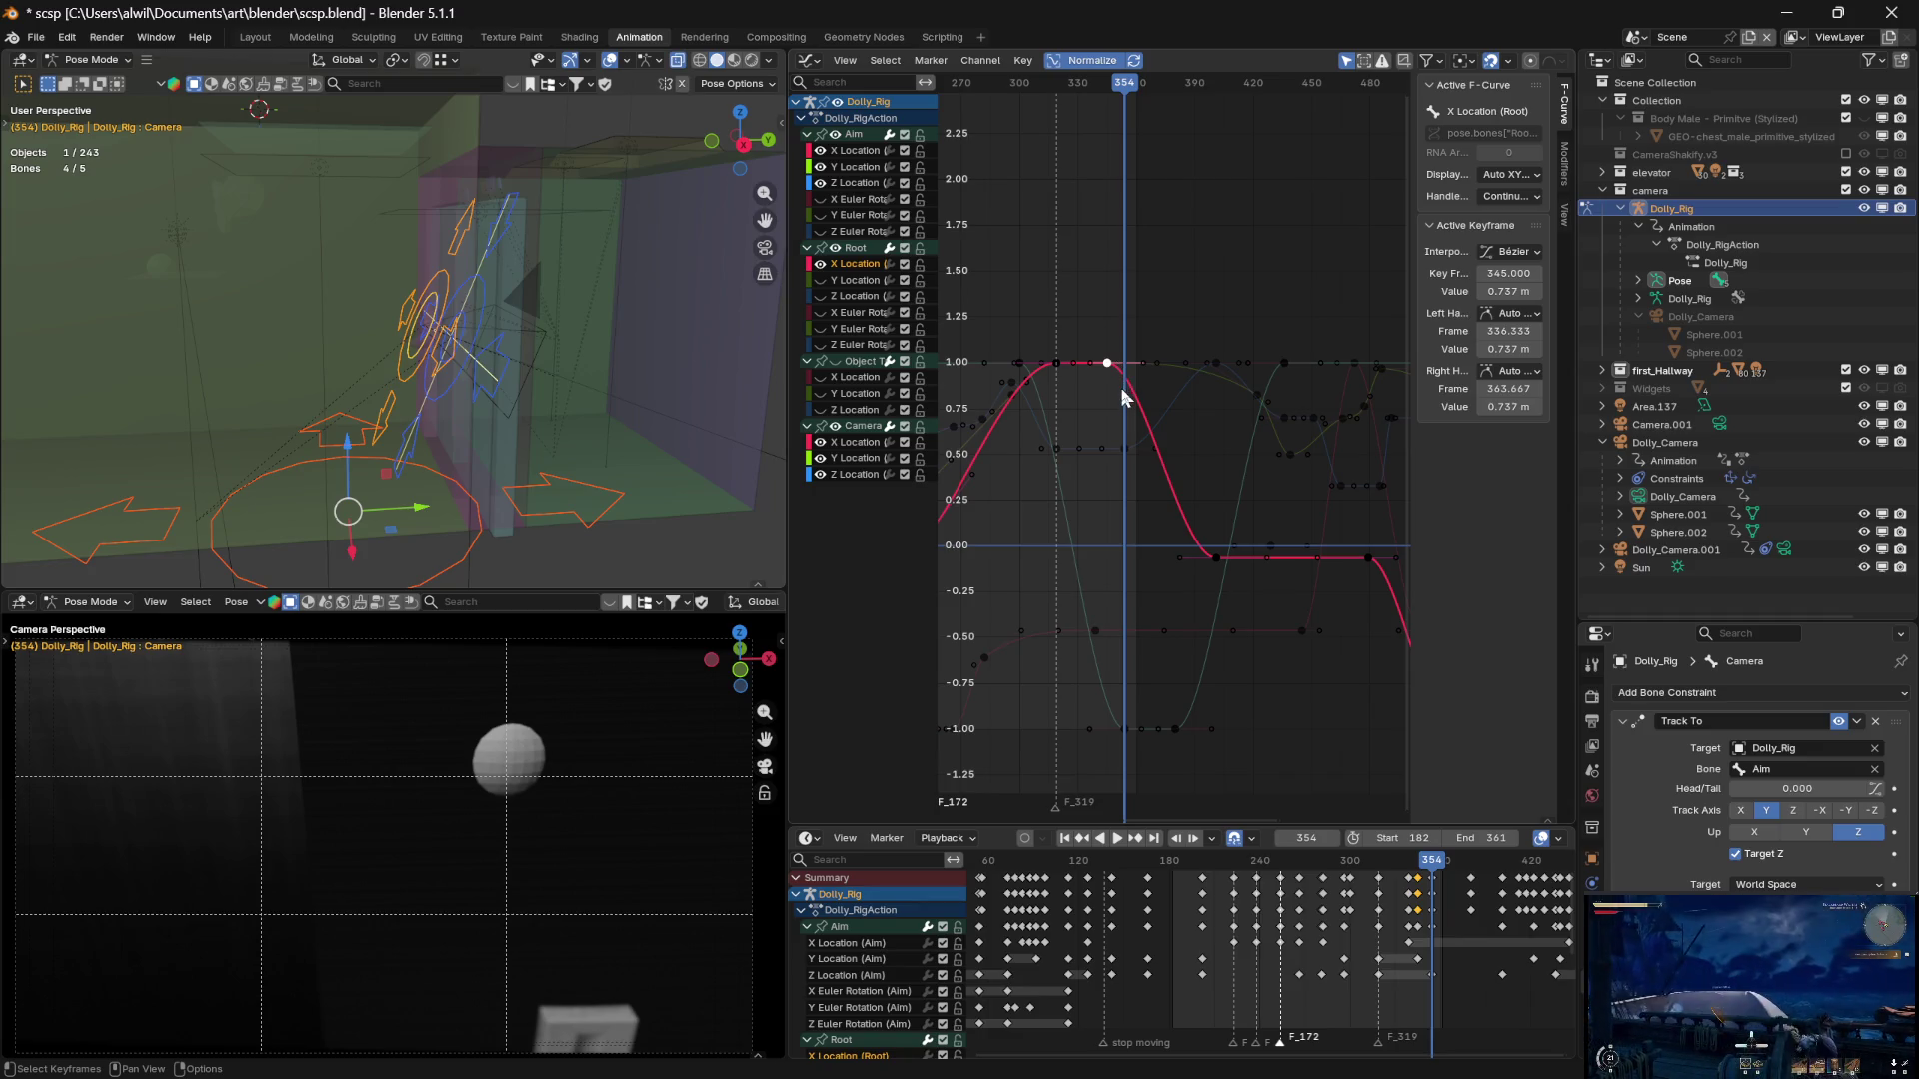
key(g)
key(x)
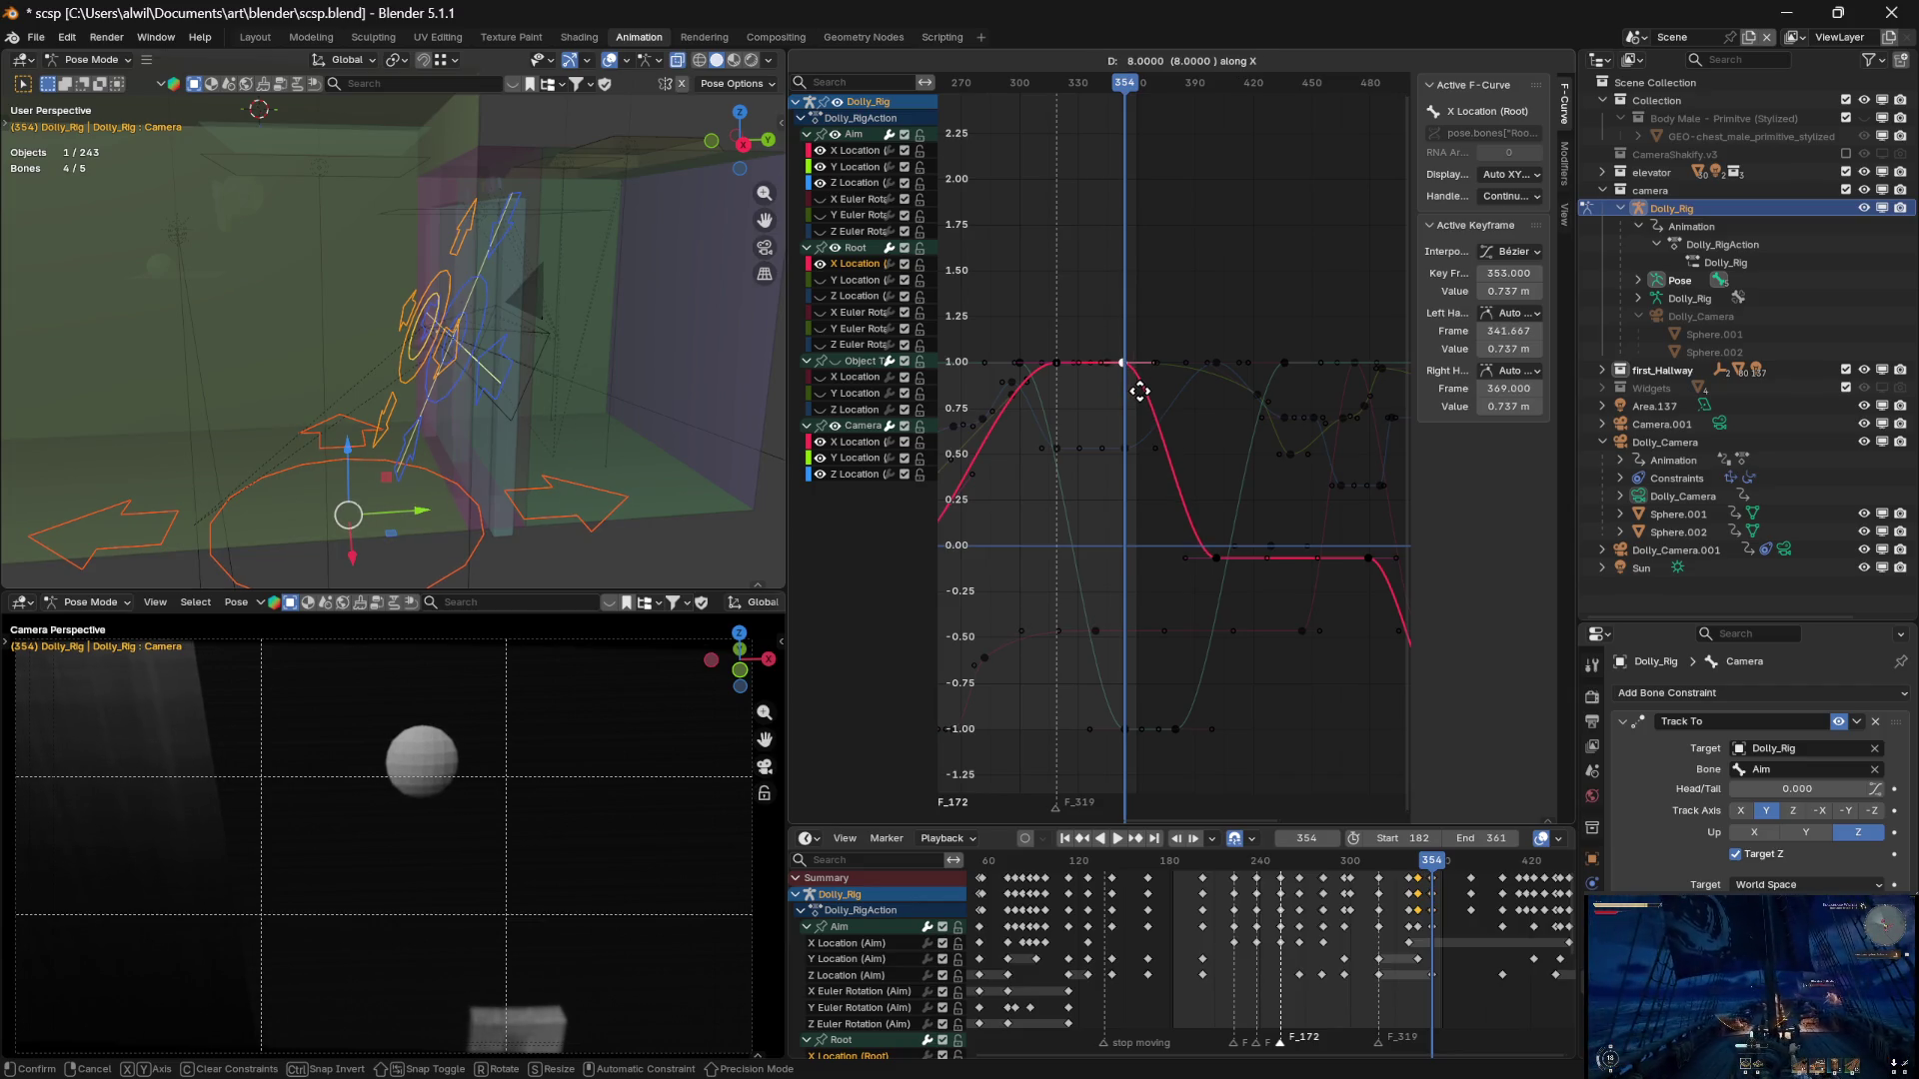
click(1145, 401)
Play back the shot around frames 332–345 to check timing, then show the Camera Z Location curve
key(space)
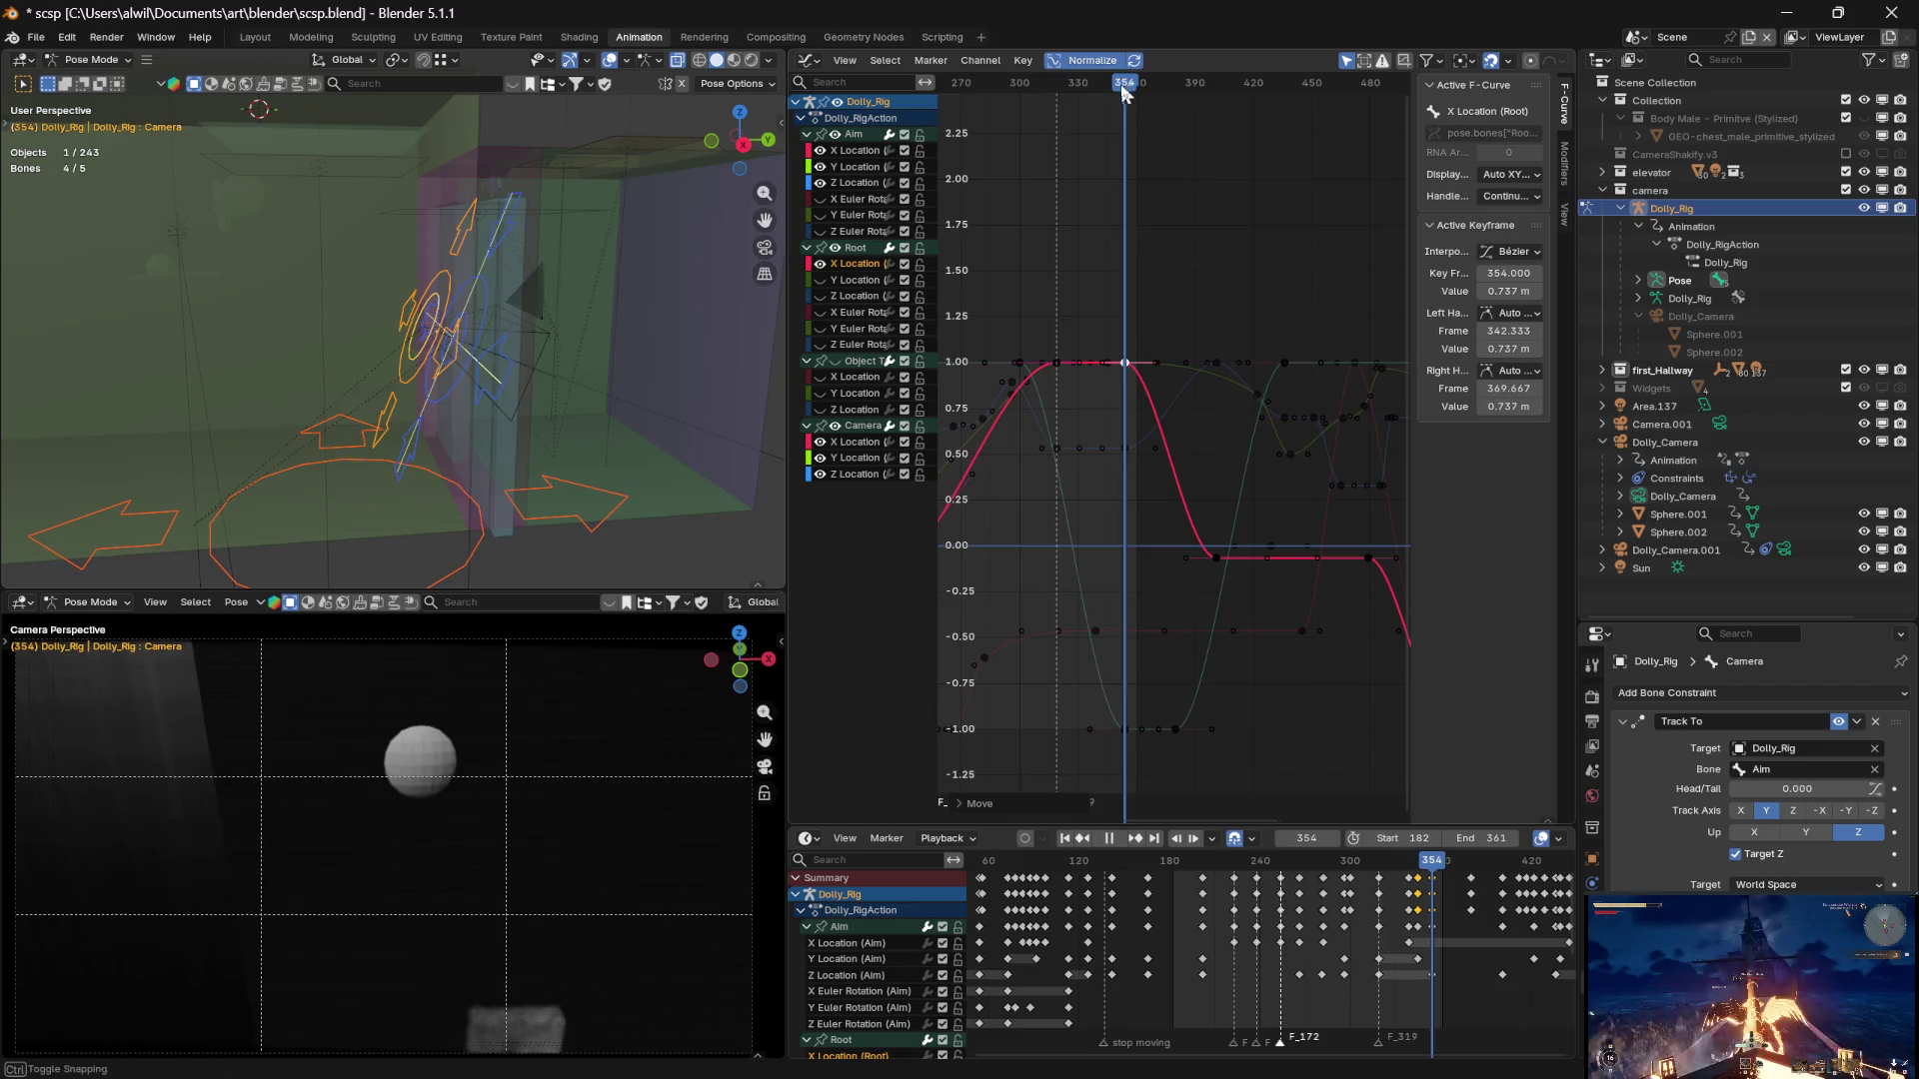
mouse_move(1125, 84)
mouse_down()
mouse_move(1087, 93)
mouse_move(1126, 104)
mouse_up()
key(space)
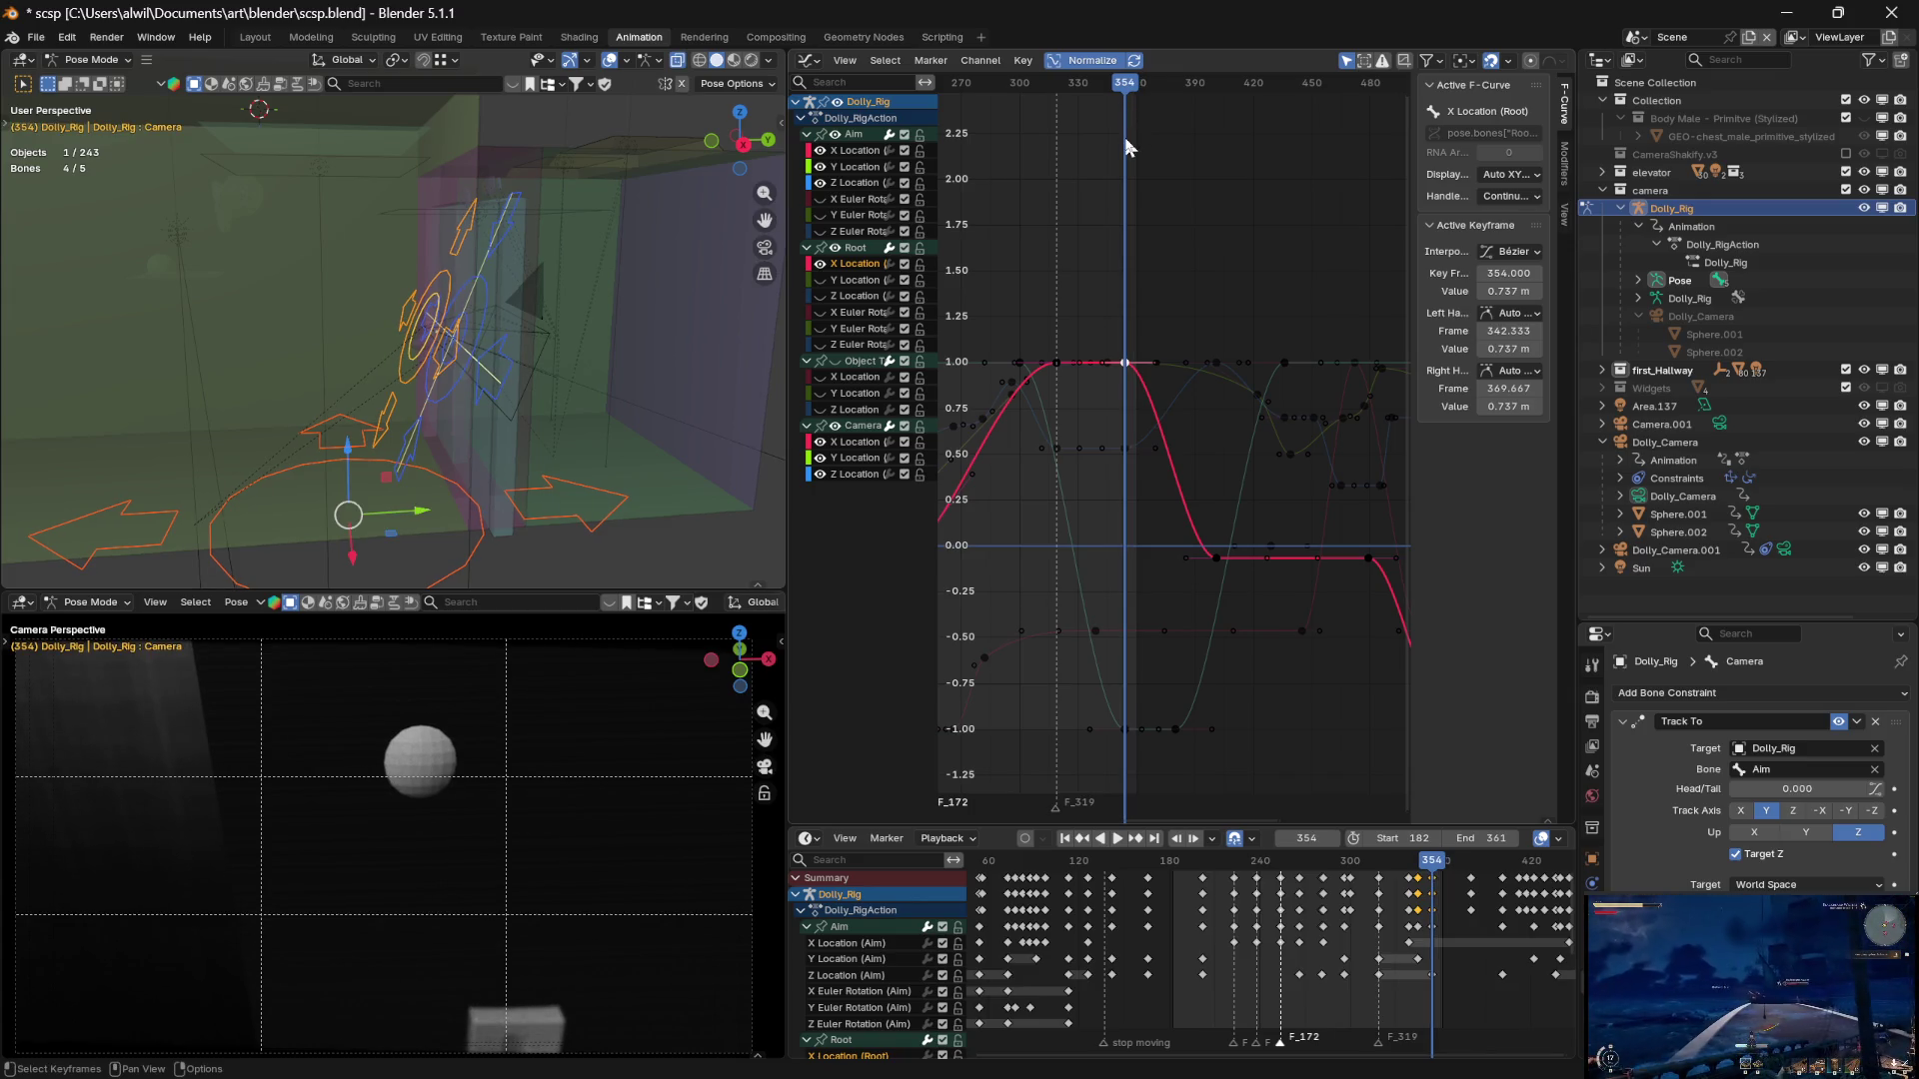
key(space)
mouse_move(1124, 90)
mouse_down()
mouse_move(1059, 93)
mouse_move(1110, 108)
mouse_move(1063, 102)
mouse_move(1096, 104)
mouse_move(1079, 106)
mouse_move(1079, 158)
mouse_up()
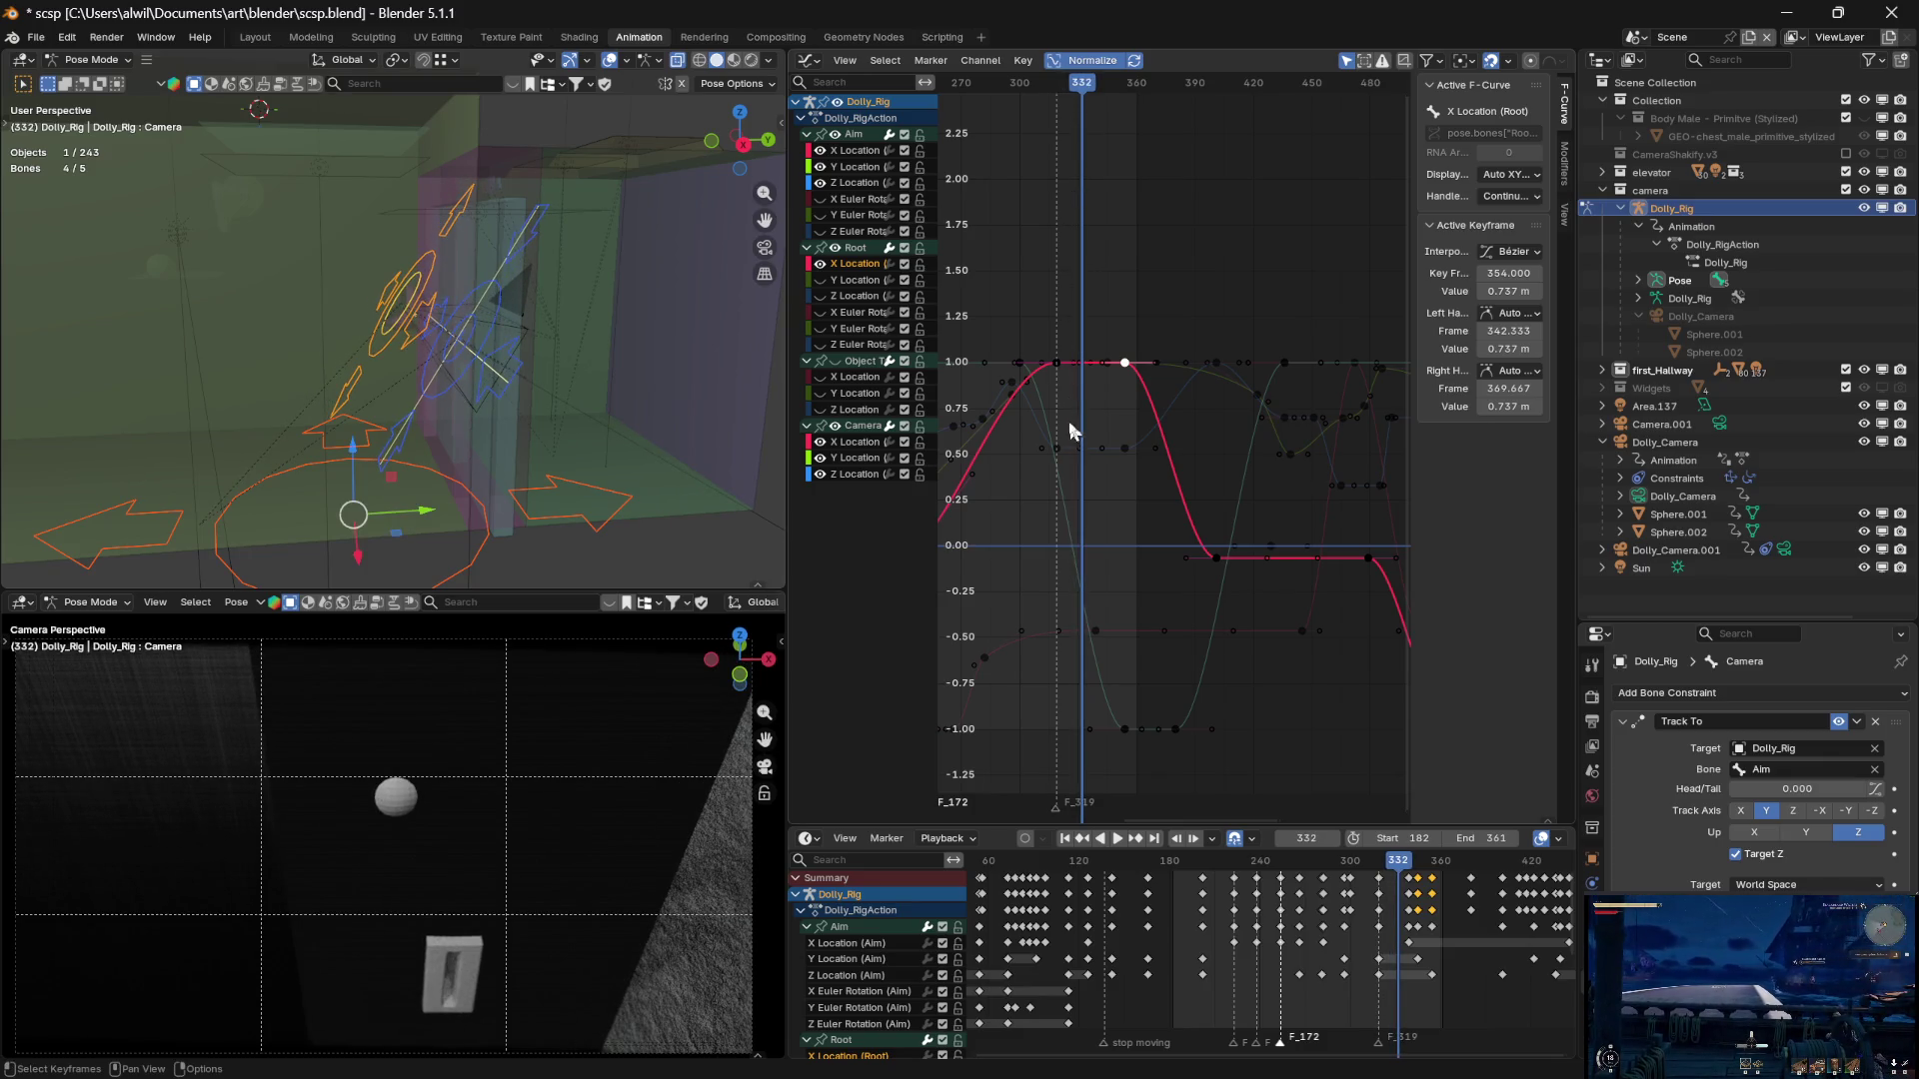
click(856, 475)
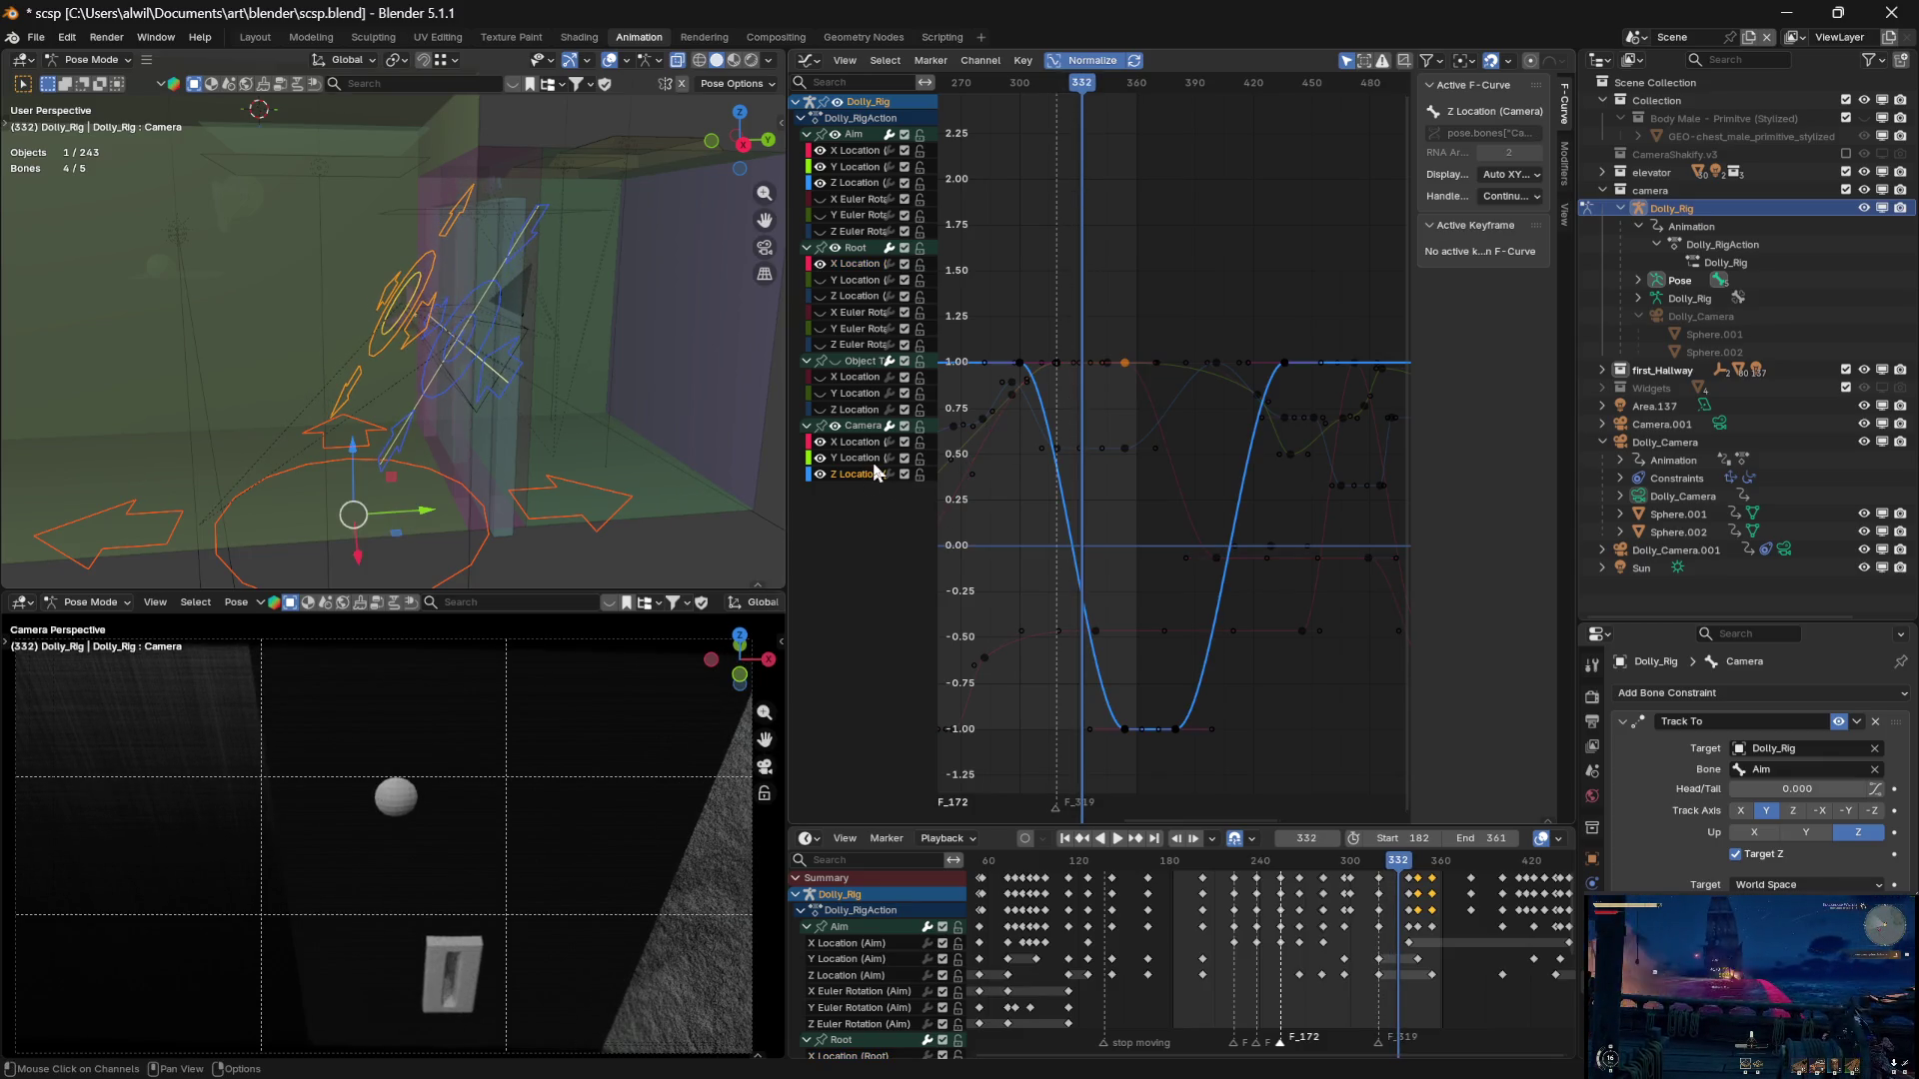
Scrub to about frame 344 and test-move the Camera Y Location low key, leaving its value unchanged
click(860, 184)
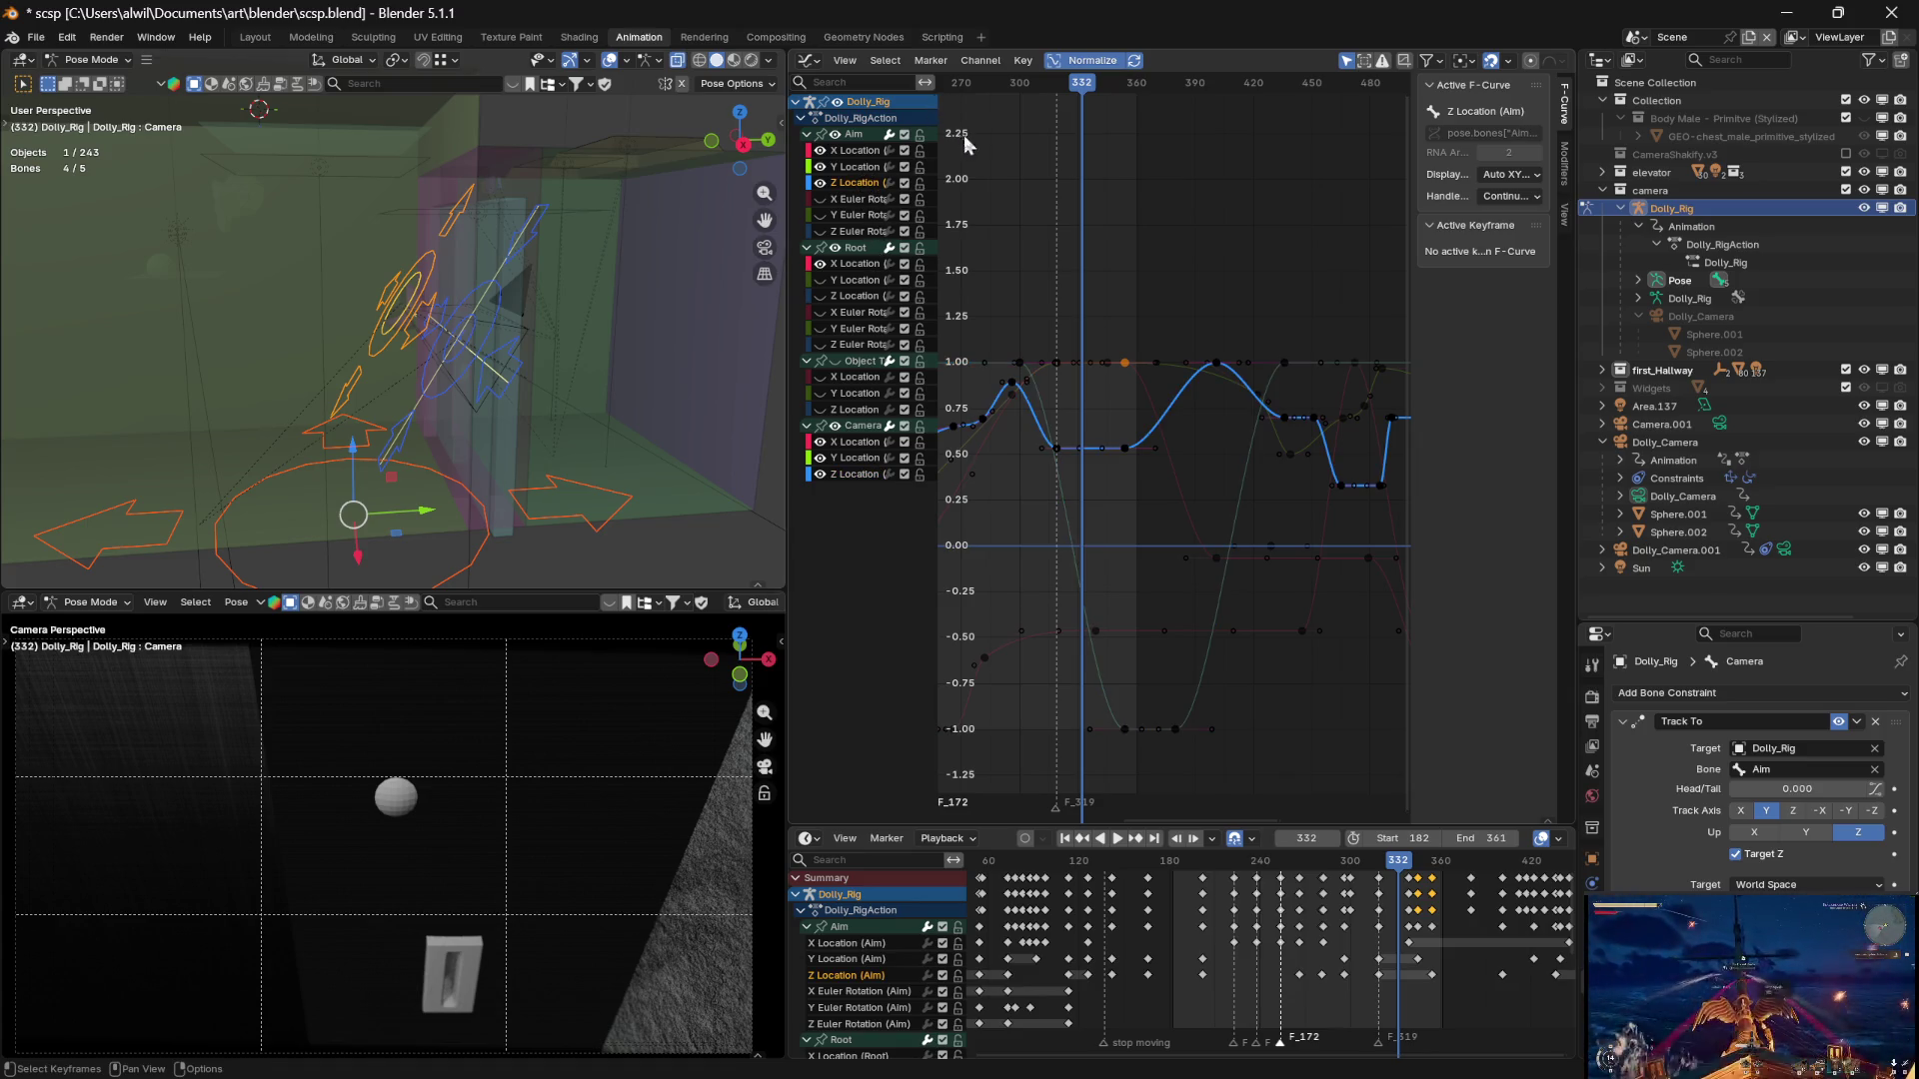
mouse_move(1084, 109)
mouse_down()
mouse_move(1067, 102)
mouse_move(1127, 88)
mouse_up()
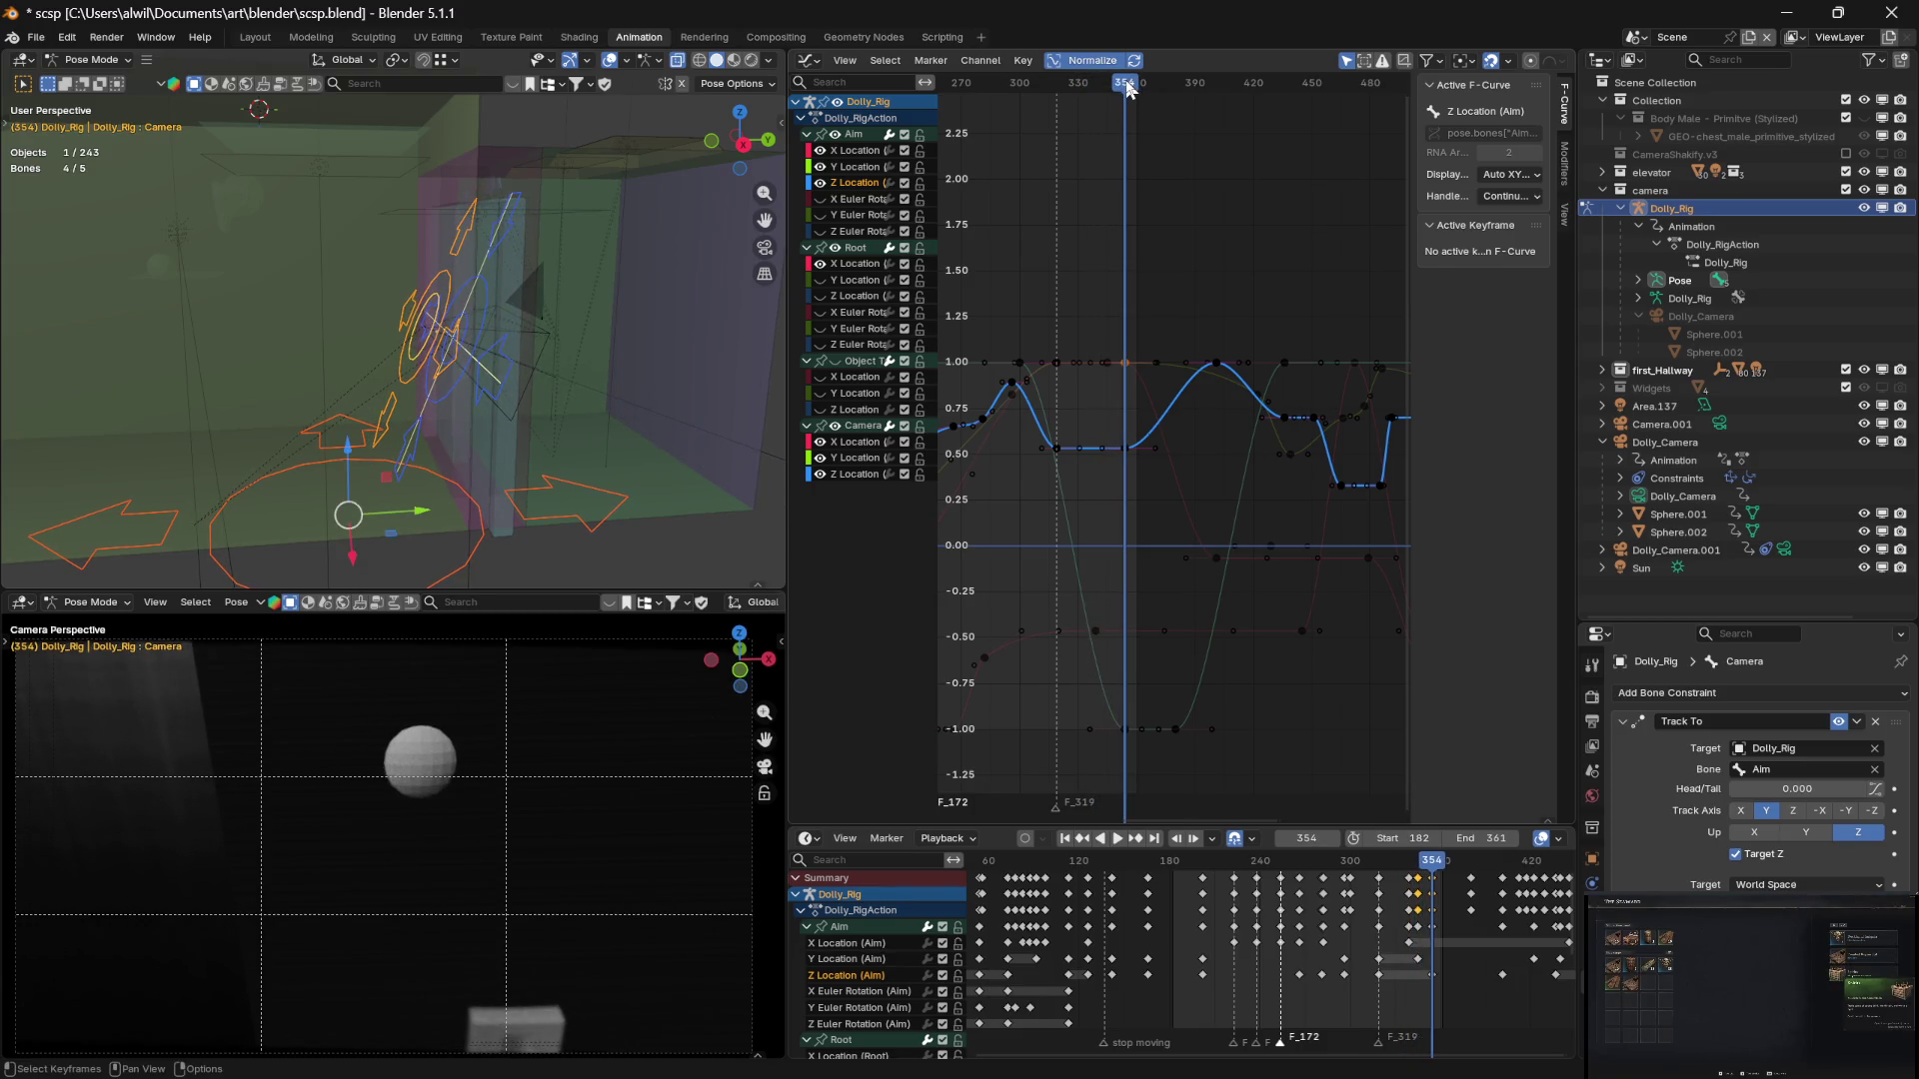
click(1127, 728)
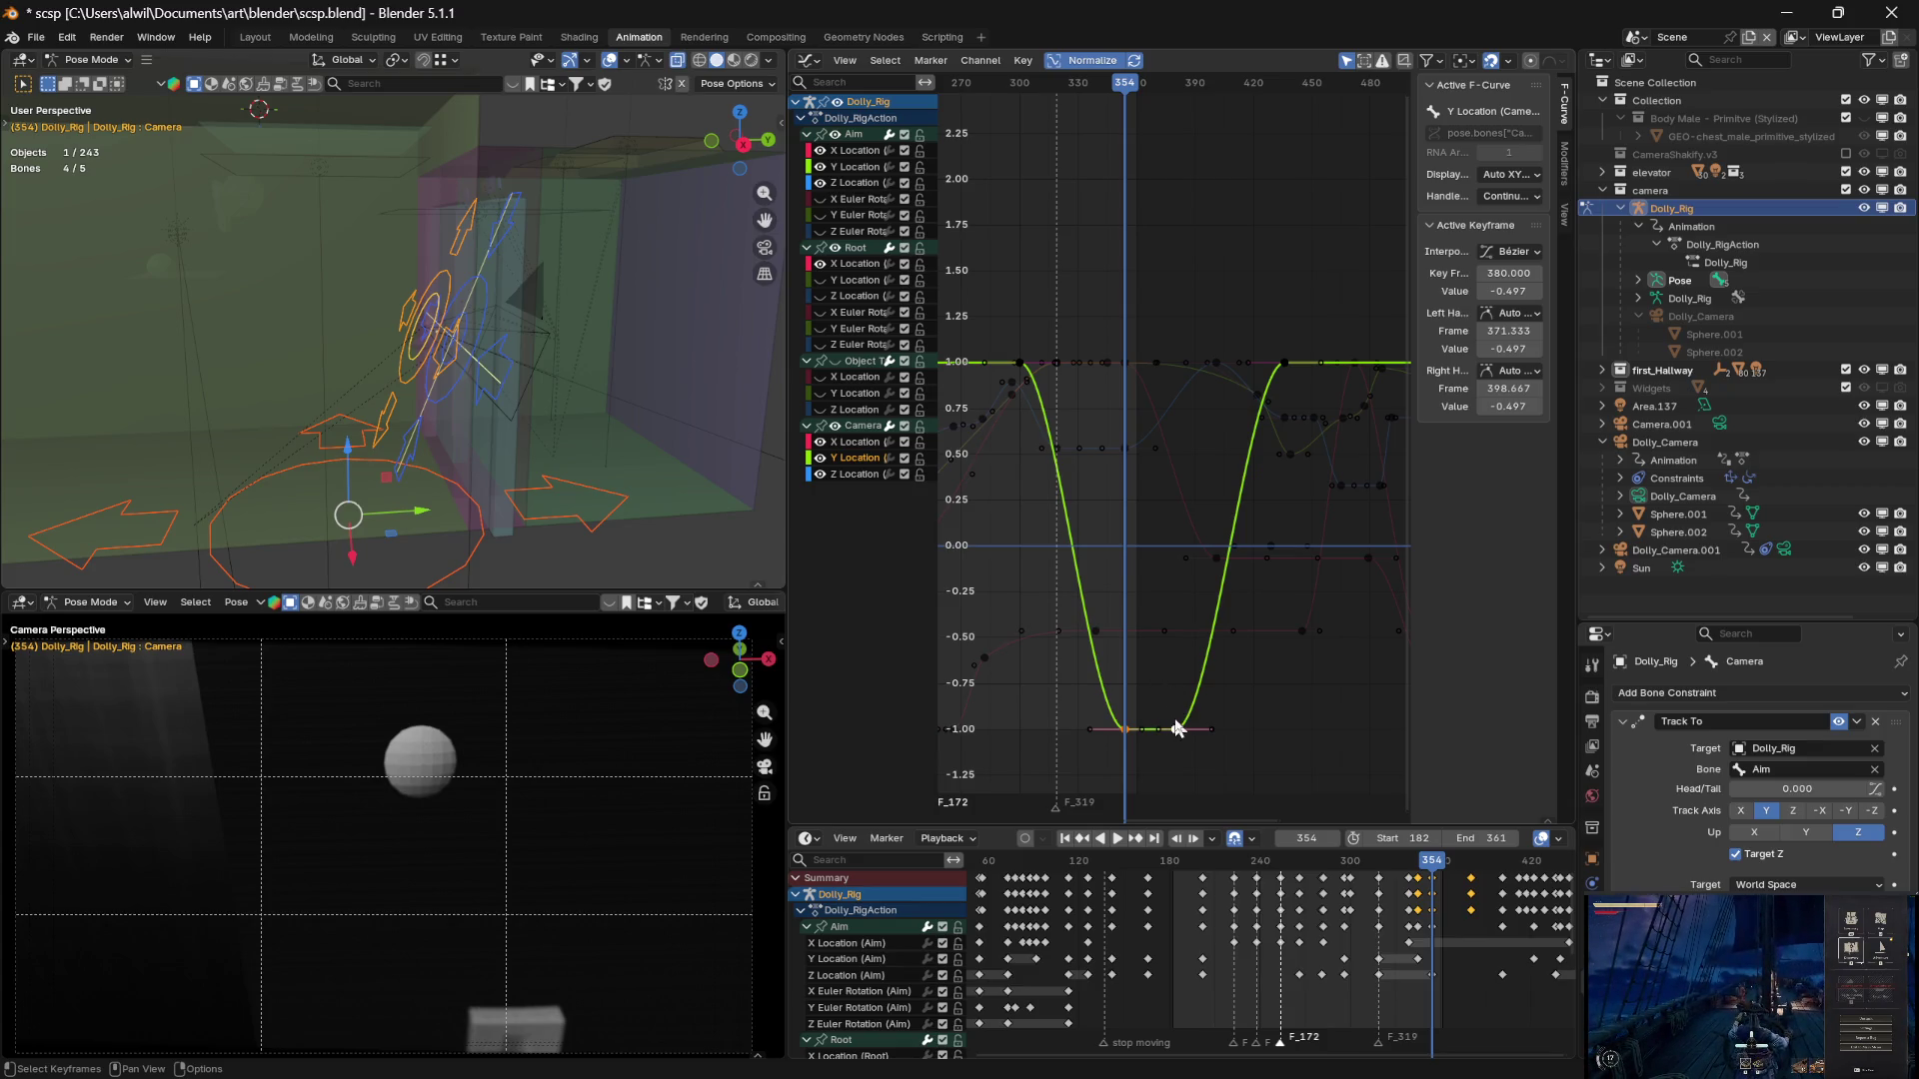
key(g)
key(y)
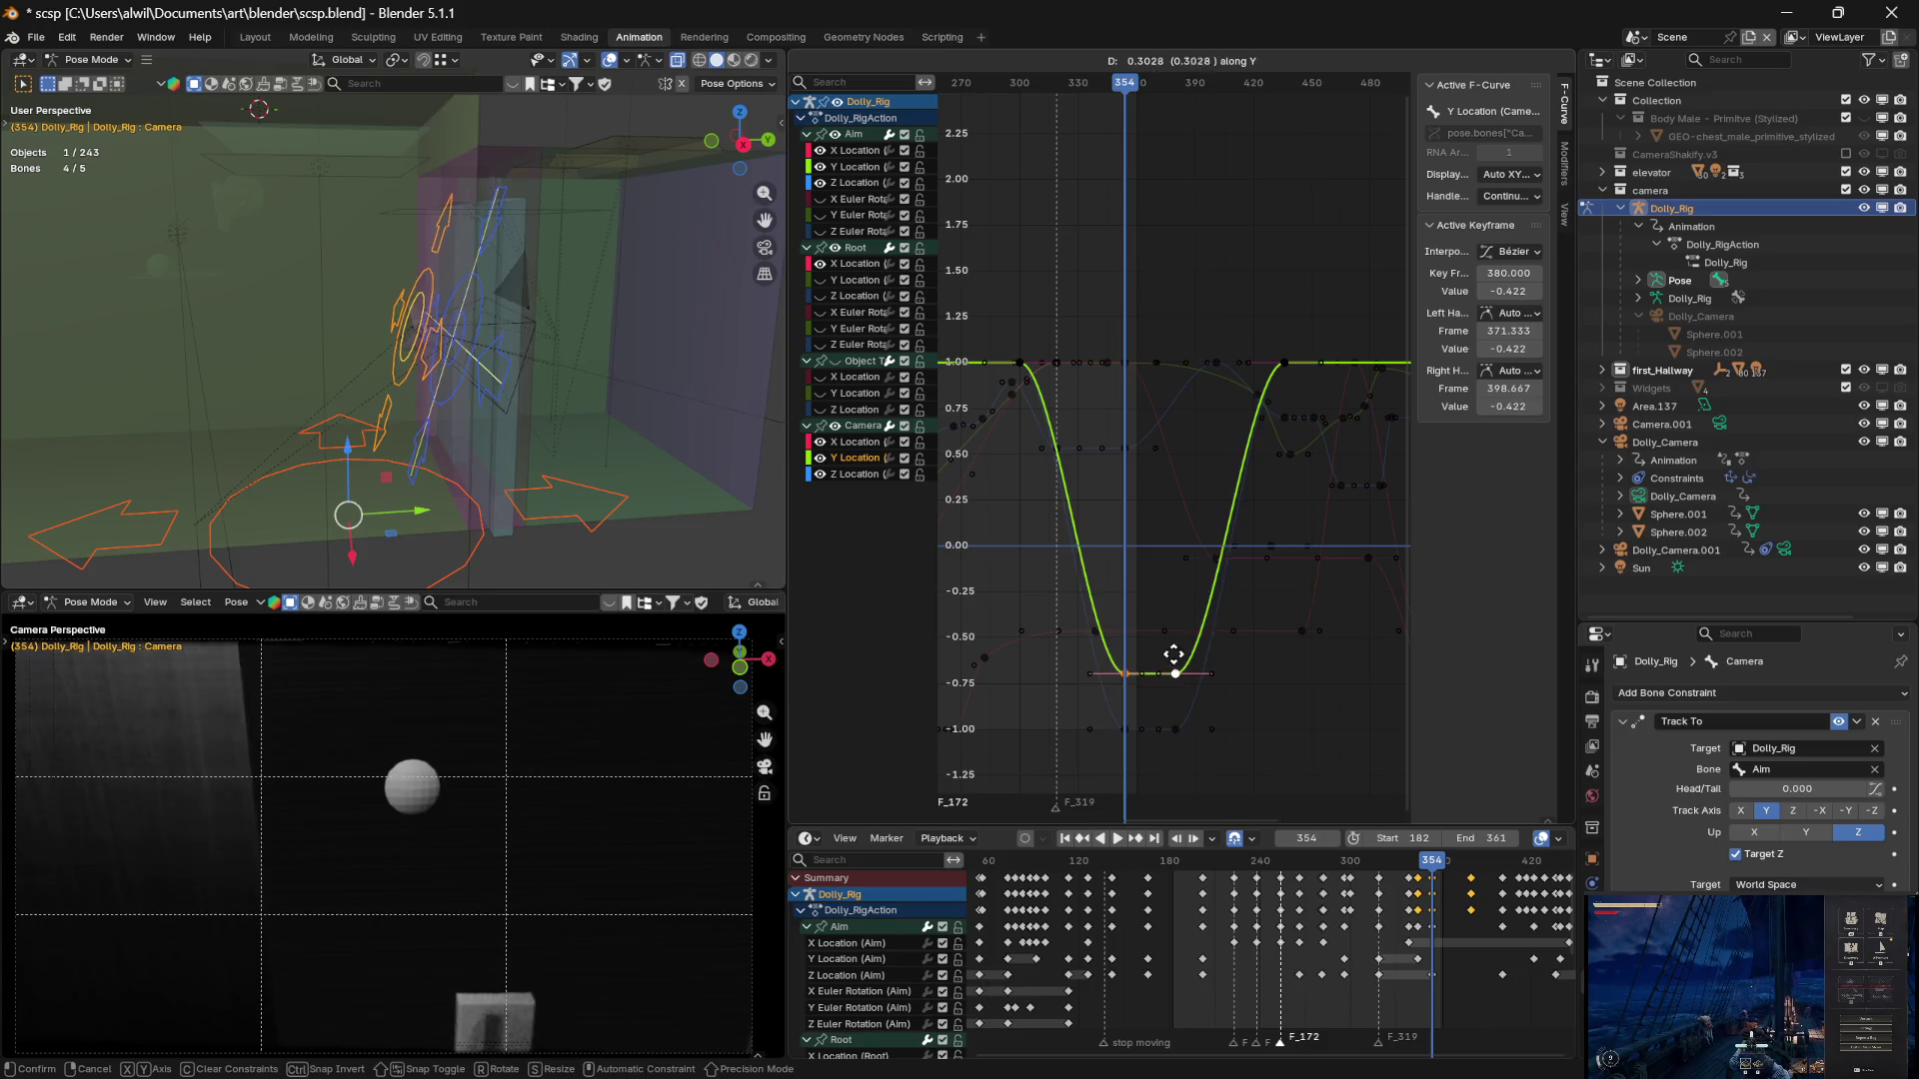
key(Escape)
click(1235, 693)
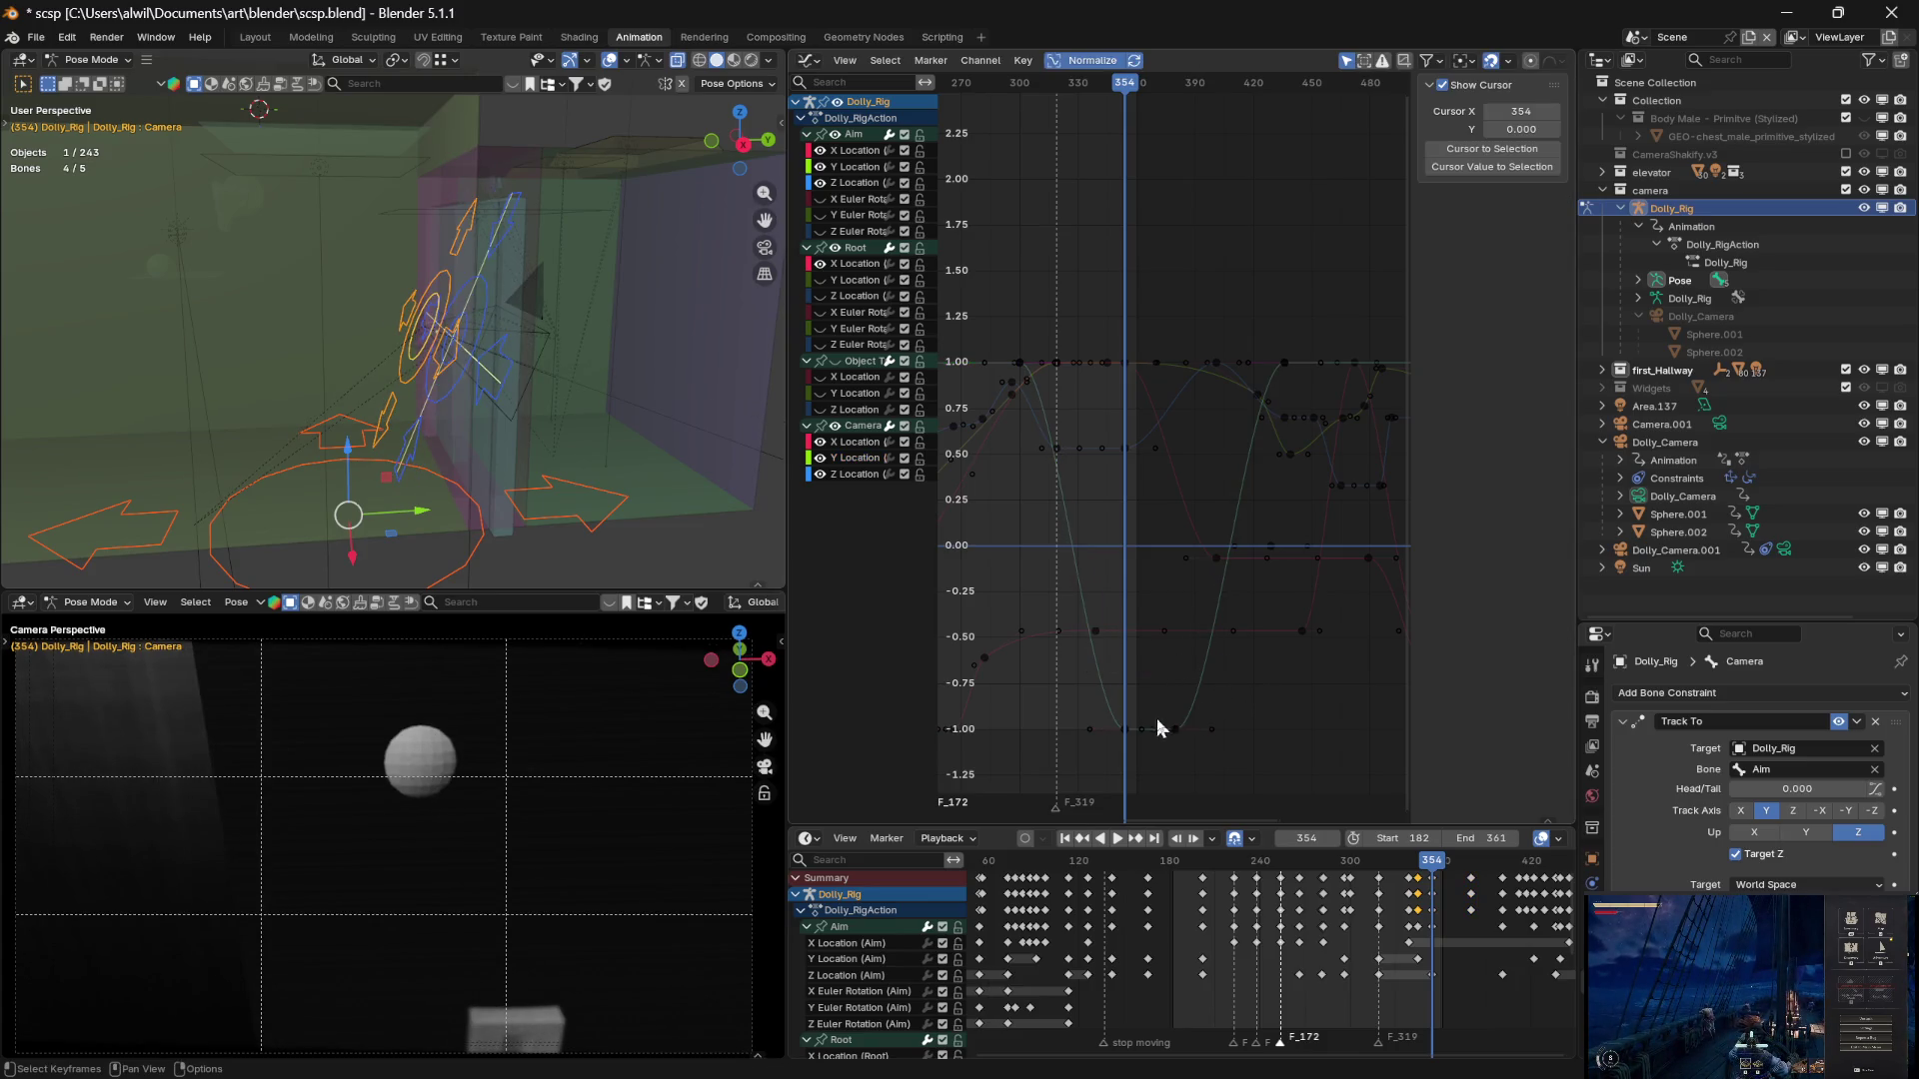
Keep the Camera Z Location low key at frame 380 at -0.422
click(1126, 729)
key(g)
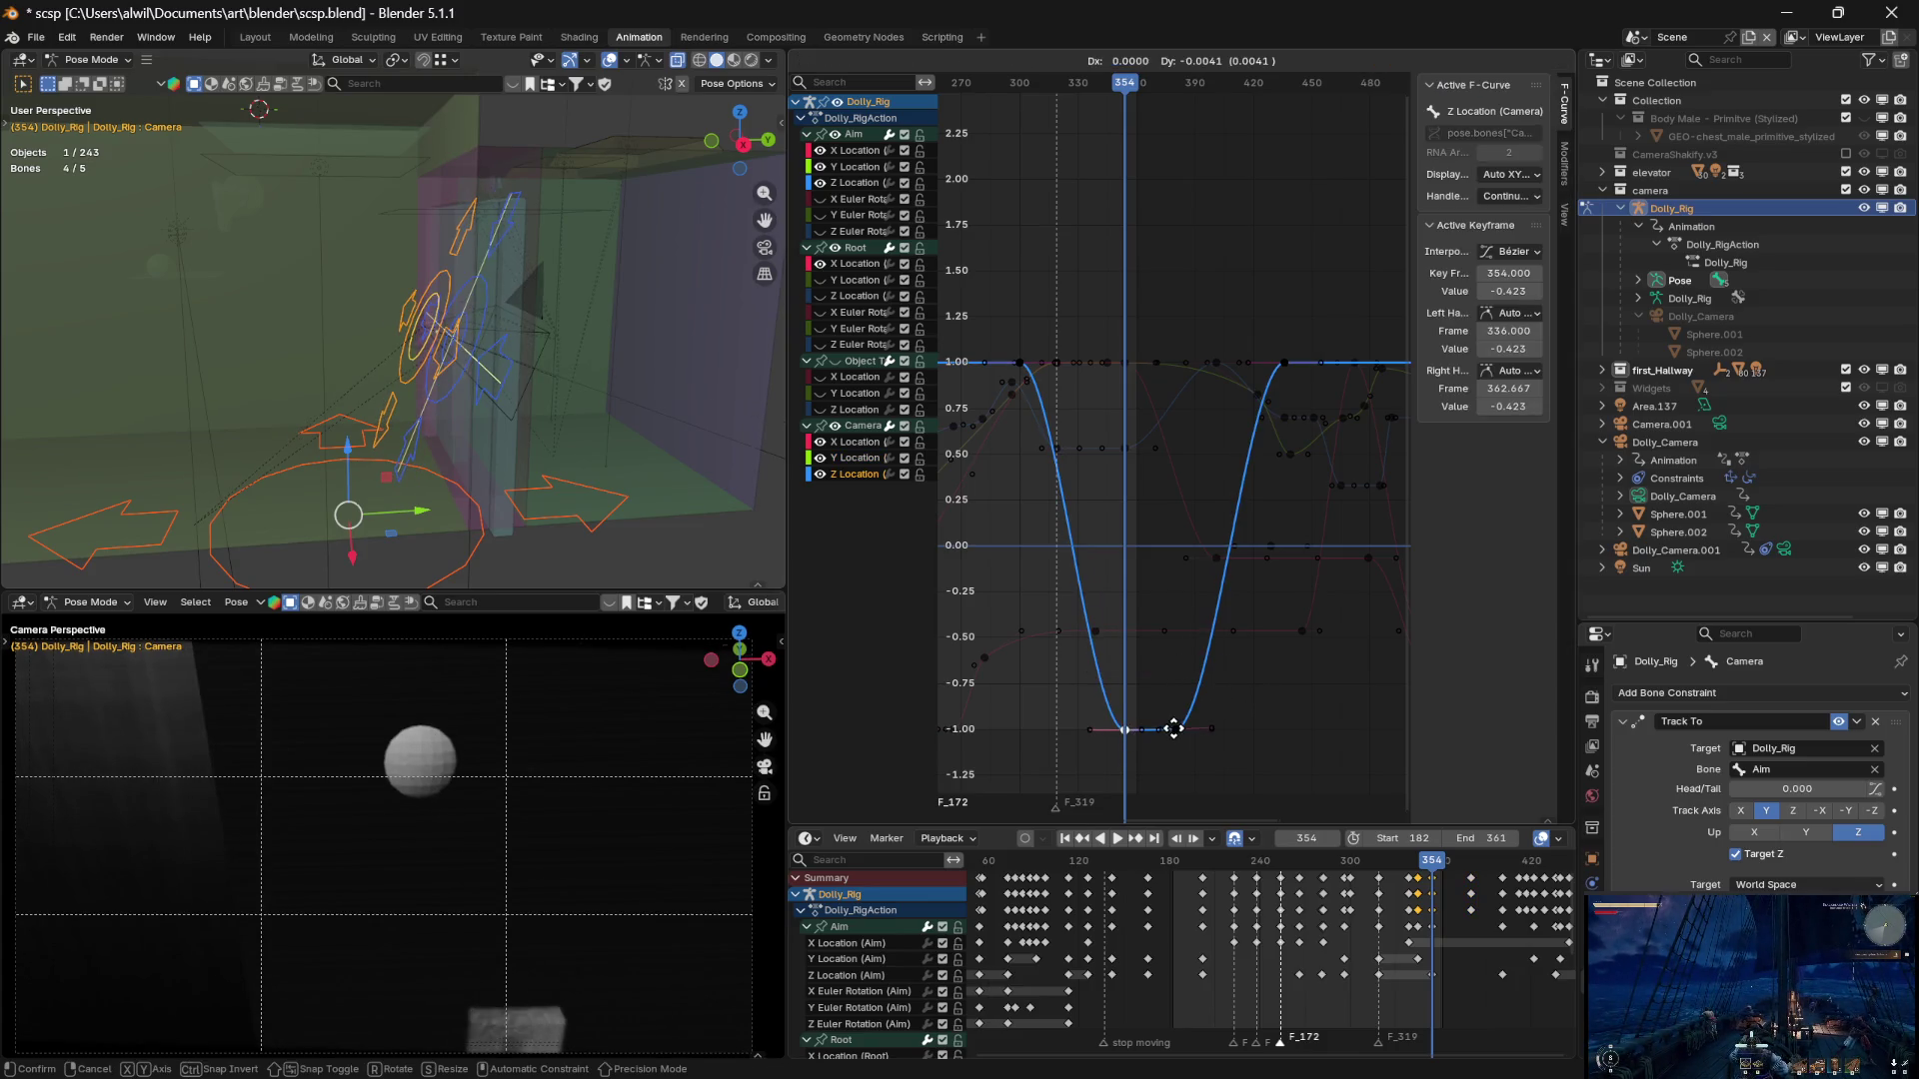
click(1184, 718)
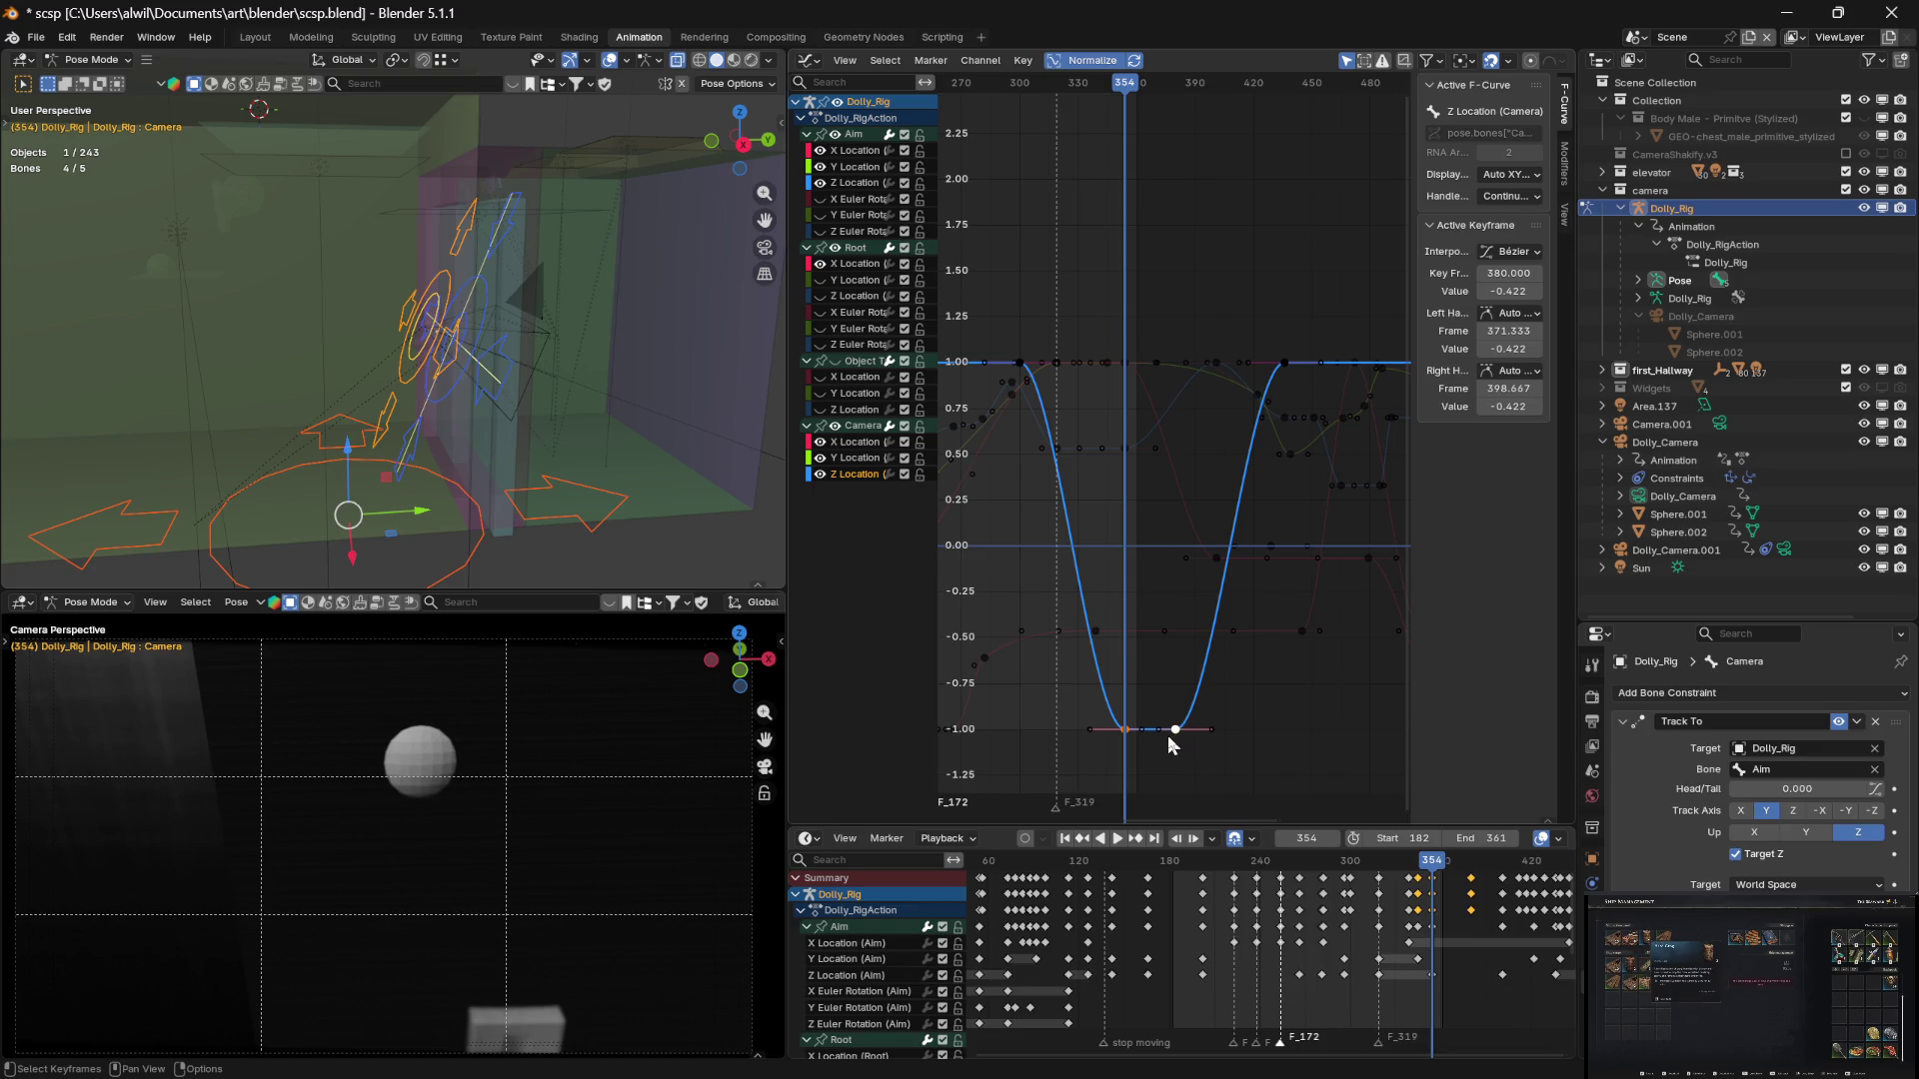
mouse_move(1176, 733)
mouse_down()
mouse_move(1166, 629)
mouse_move(1178, 686)
mouse_up()
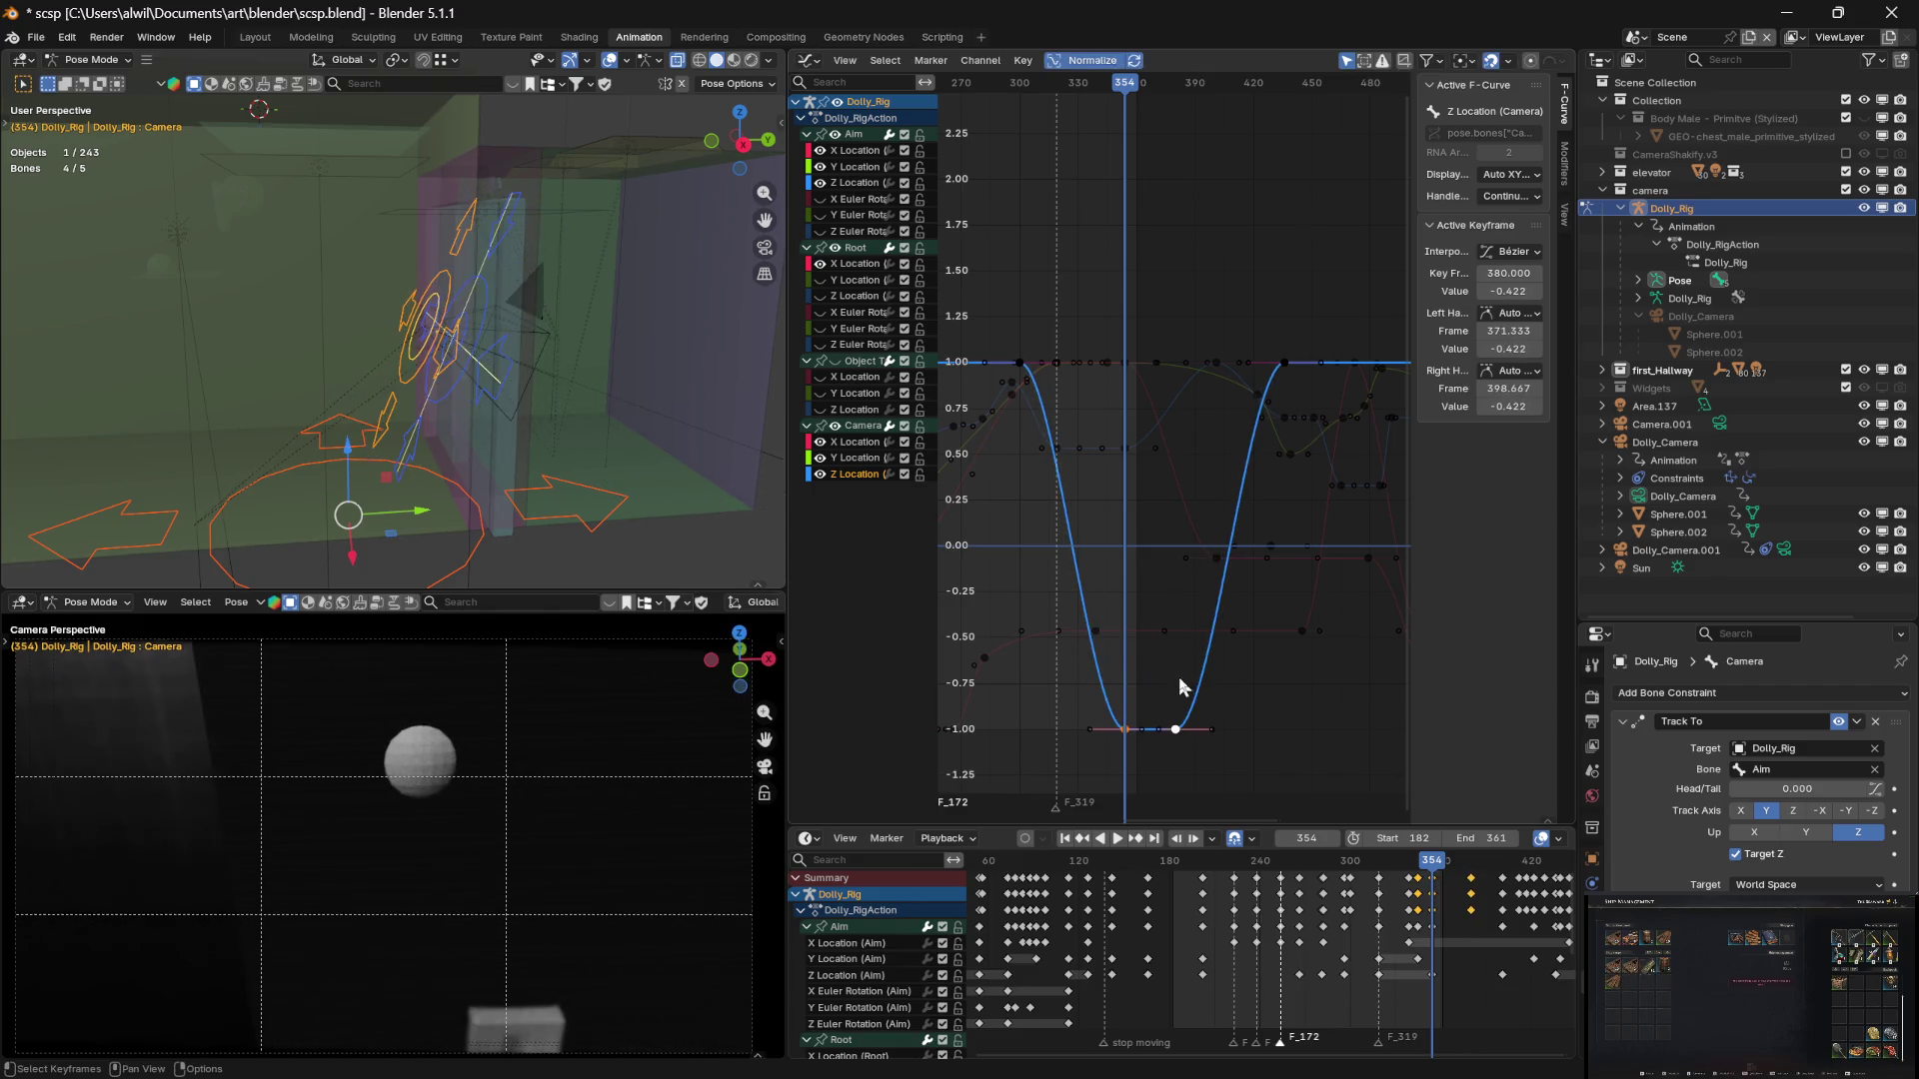
Show the Aim Z Location curve and raise its frame-354 key to -0.476
click(860, 185)
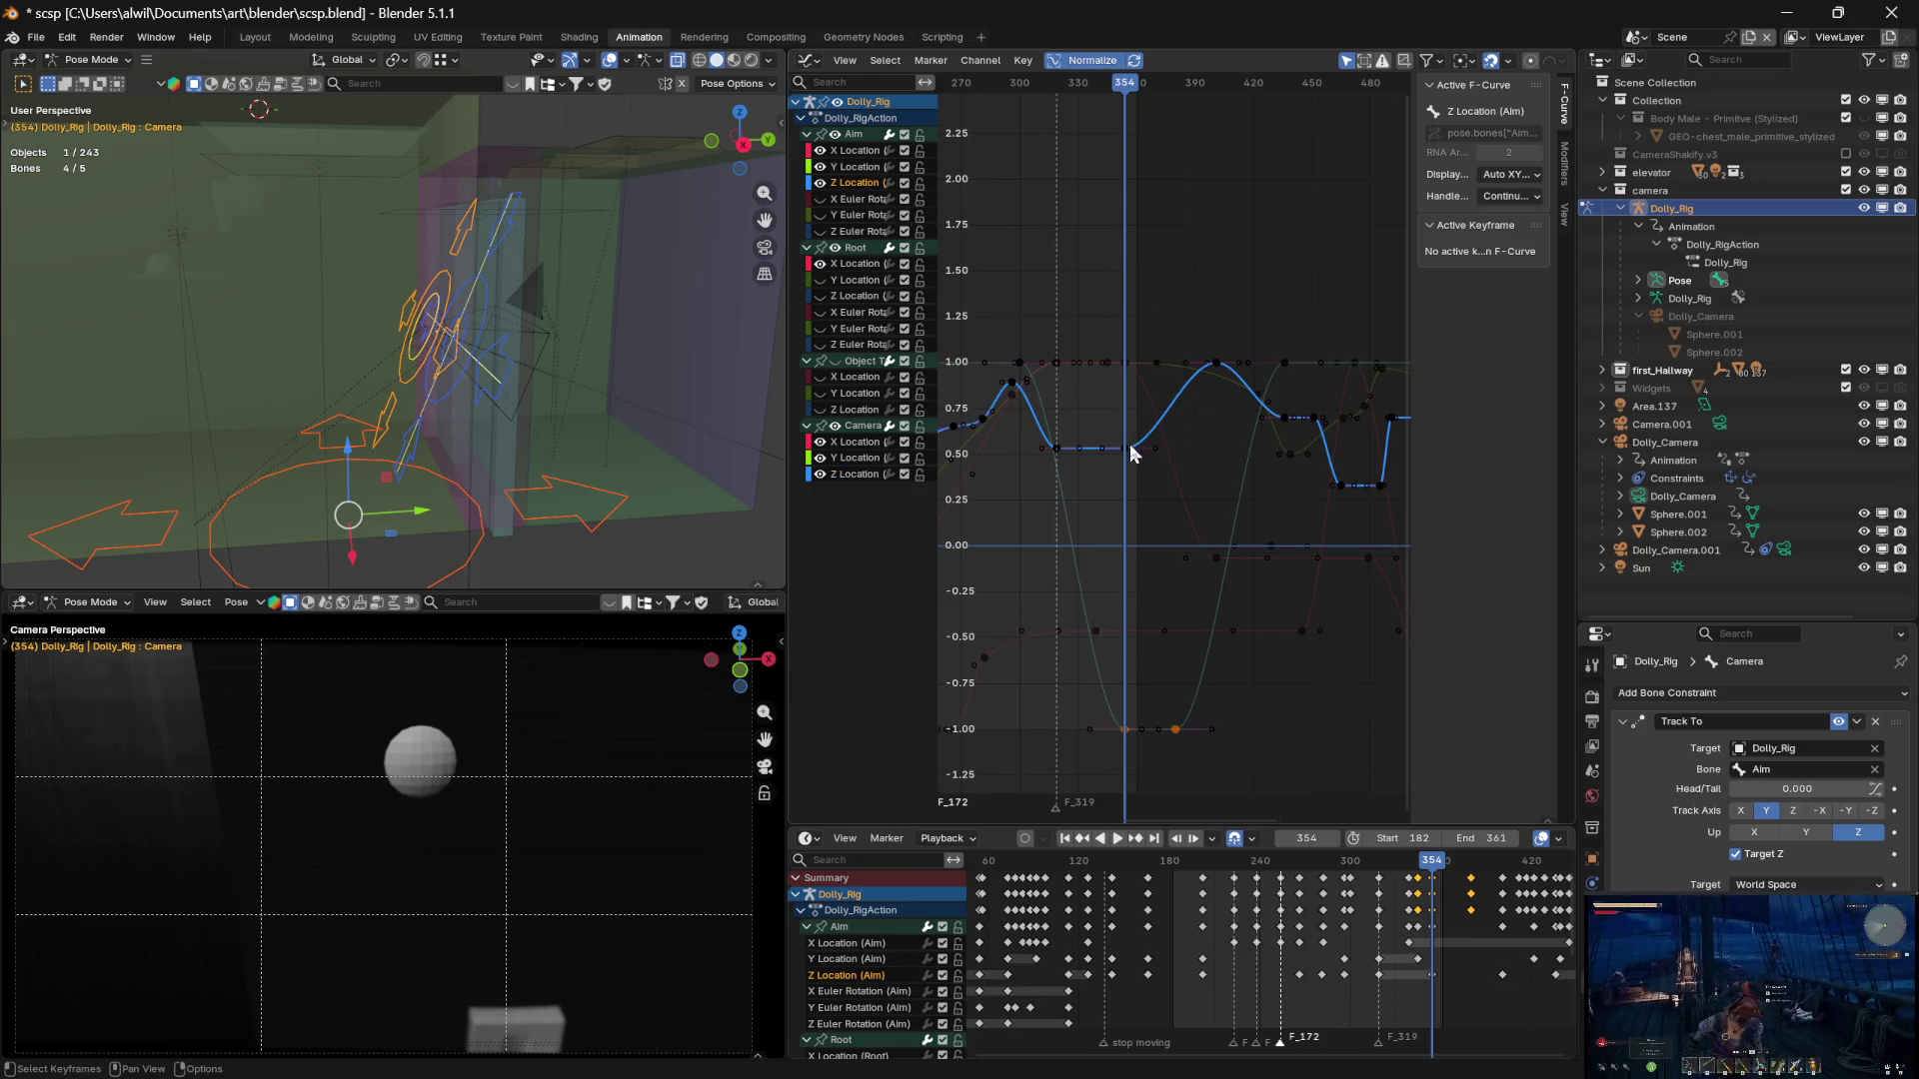
mouse_move(1116, 100)
mouse_down()
mouse_move(1039, 96)
mouse_move(1125, 114)
mouse_up()
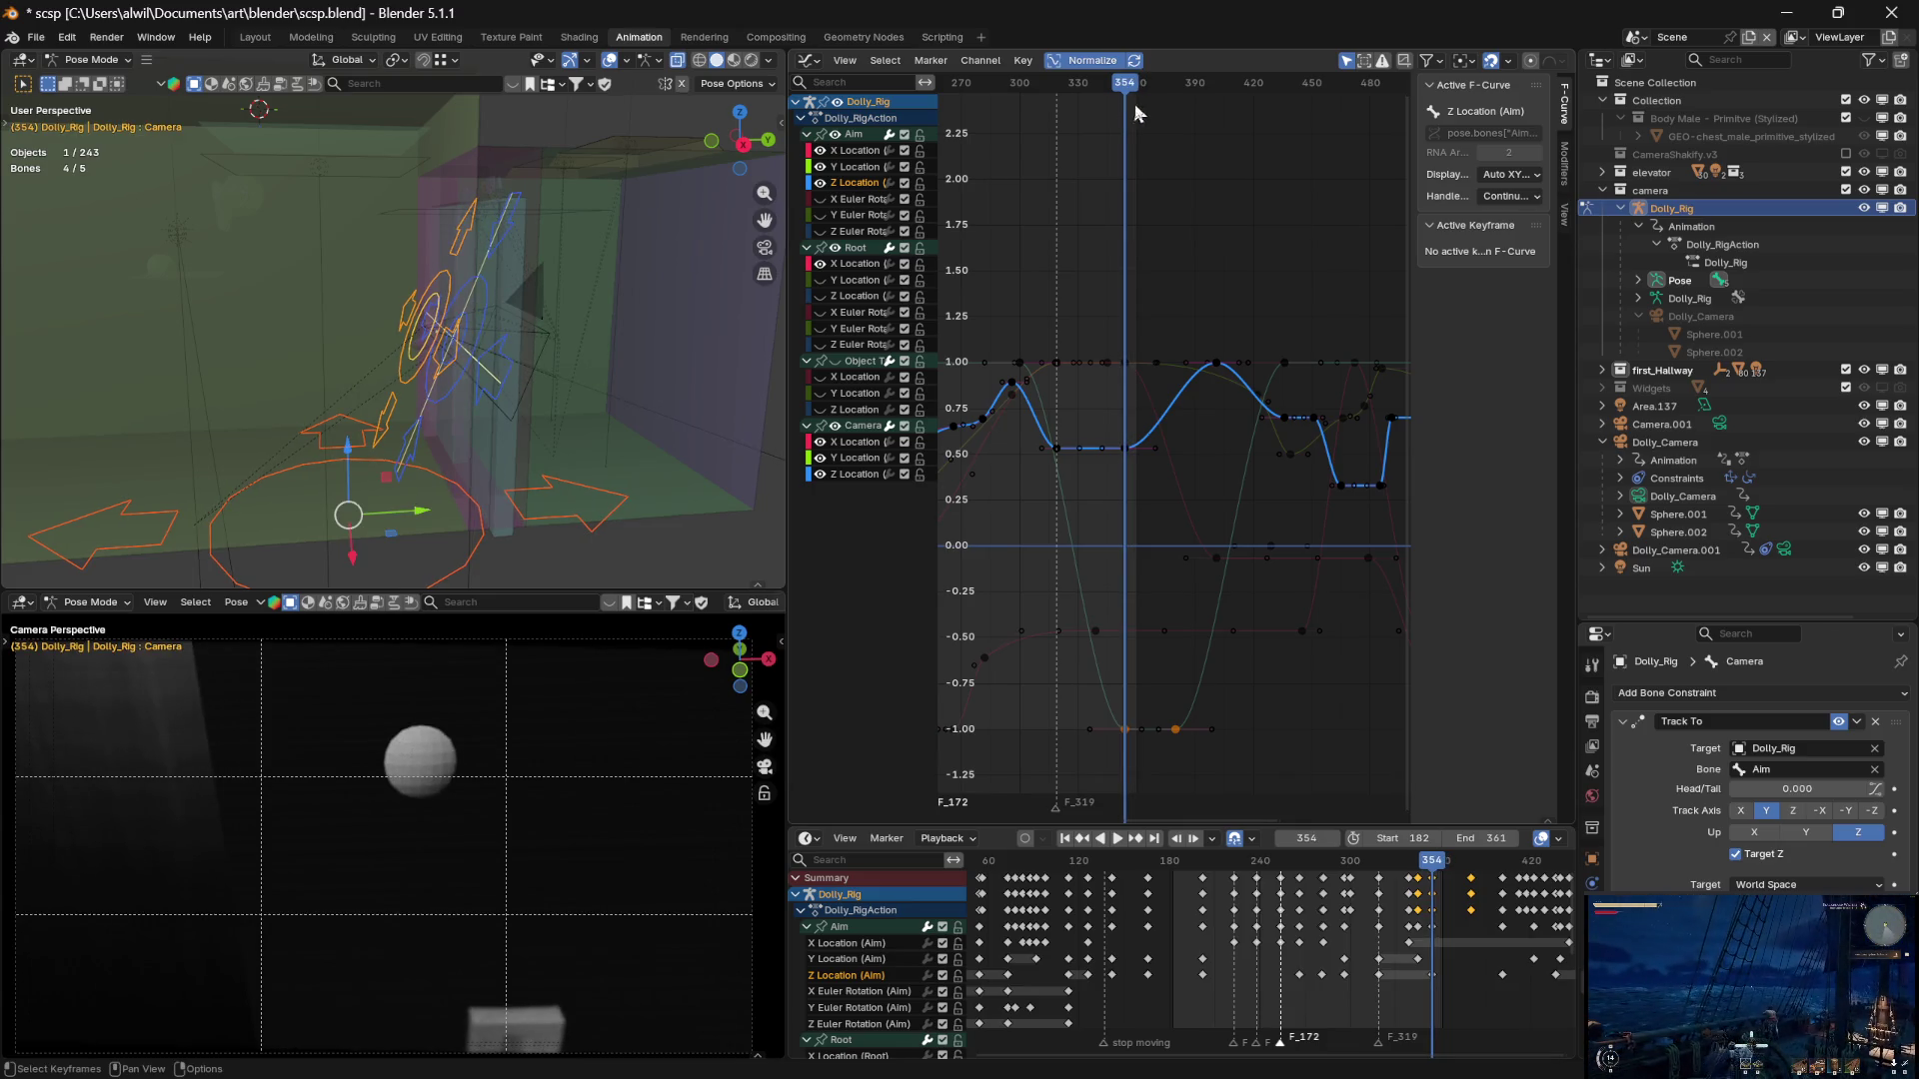
click(1126, 448)
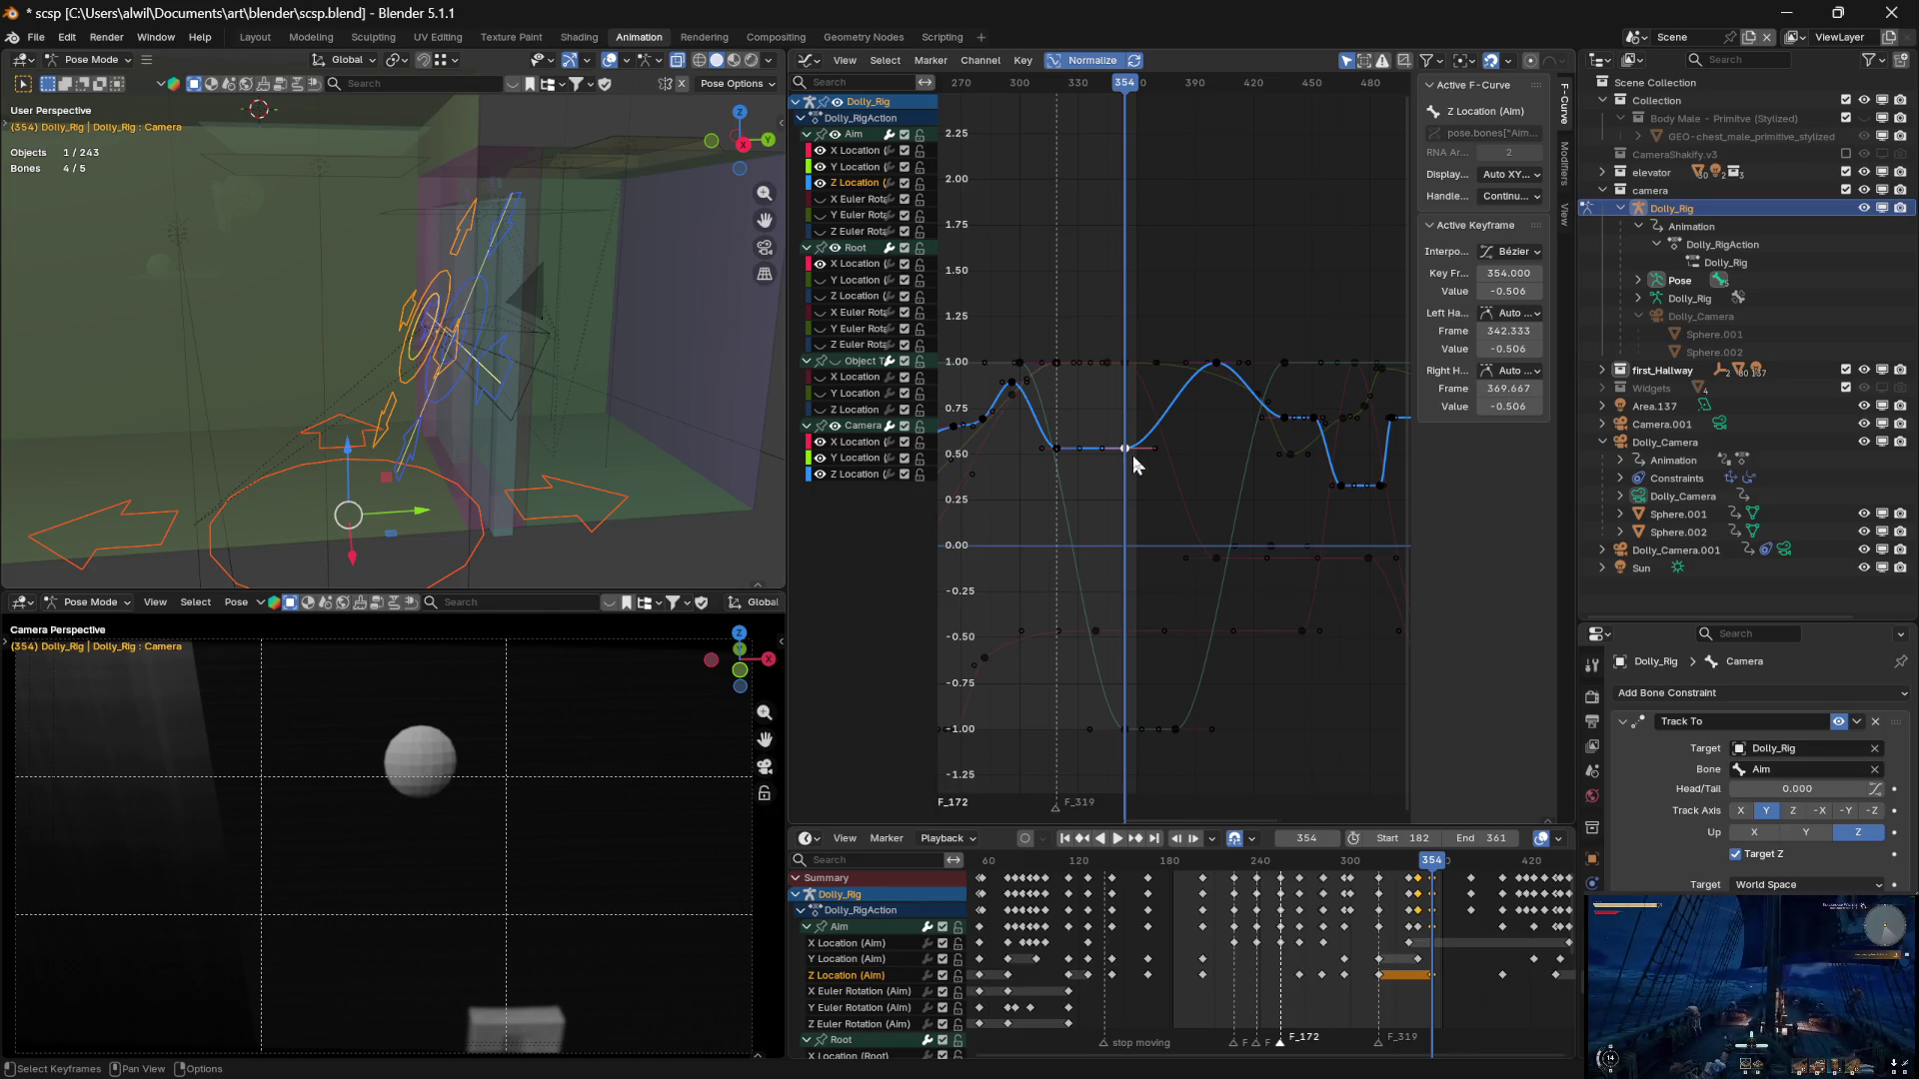
key(g)
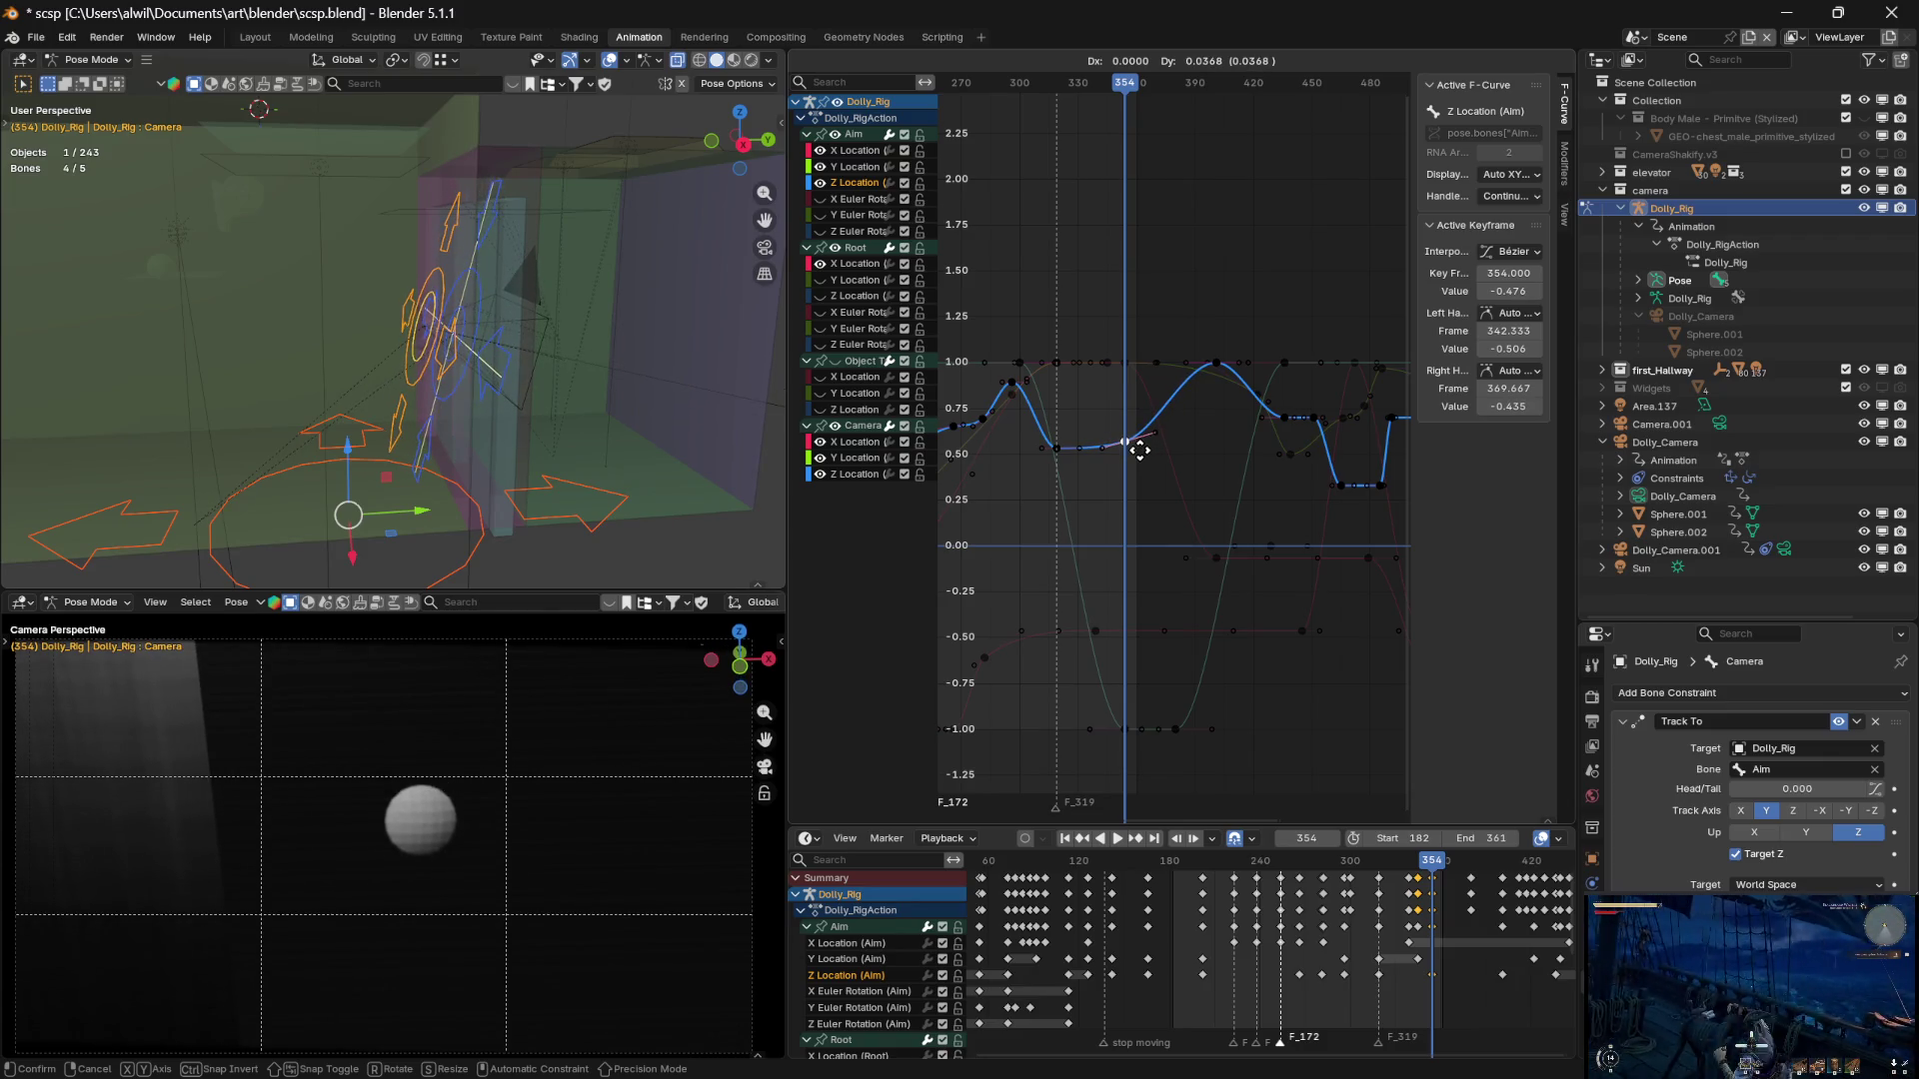
click(1140, 451)
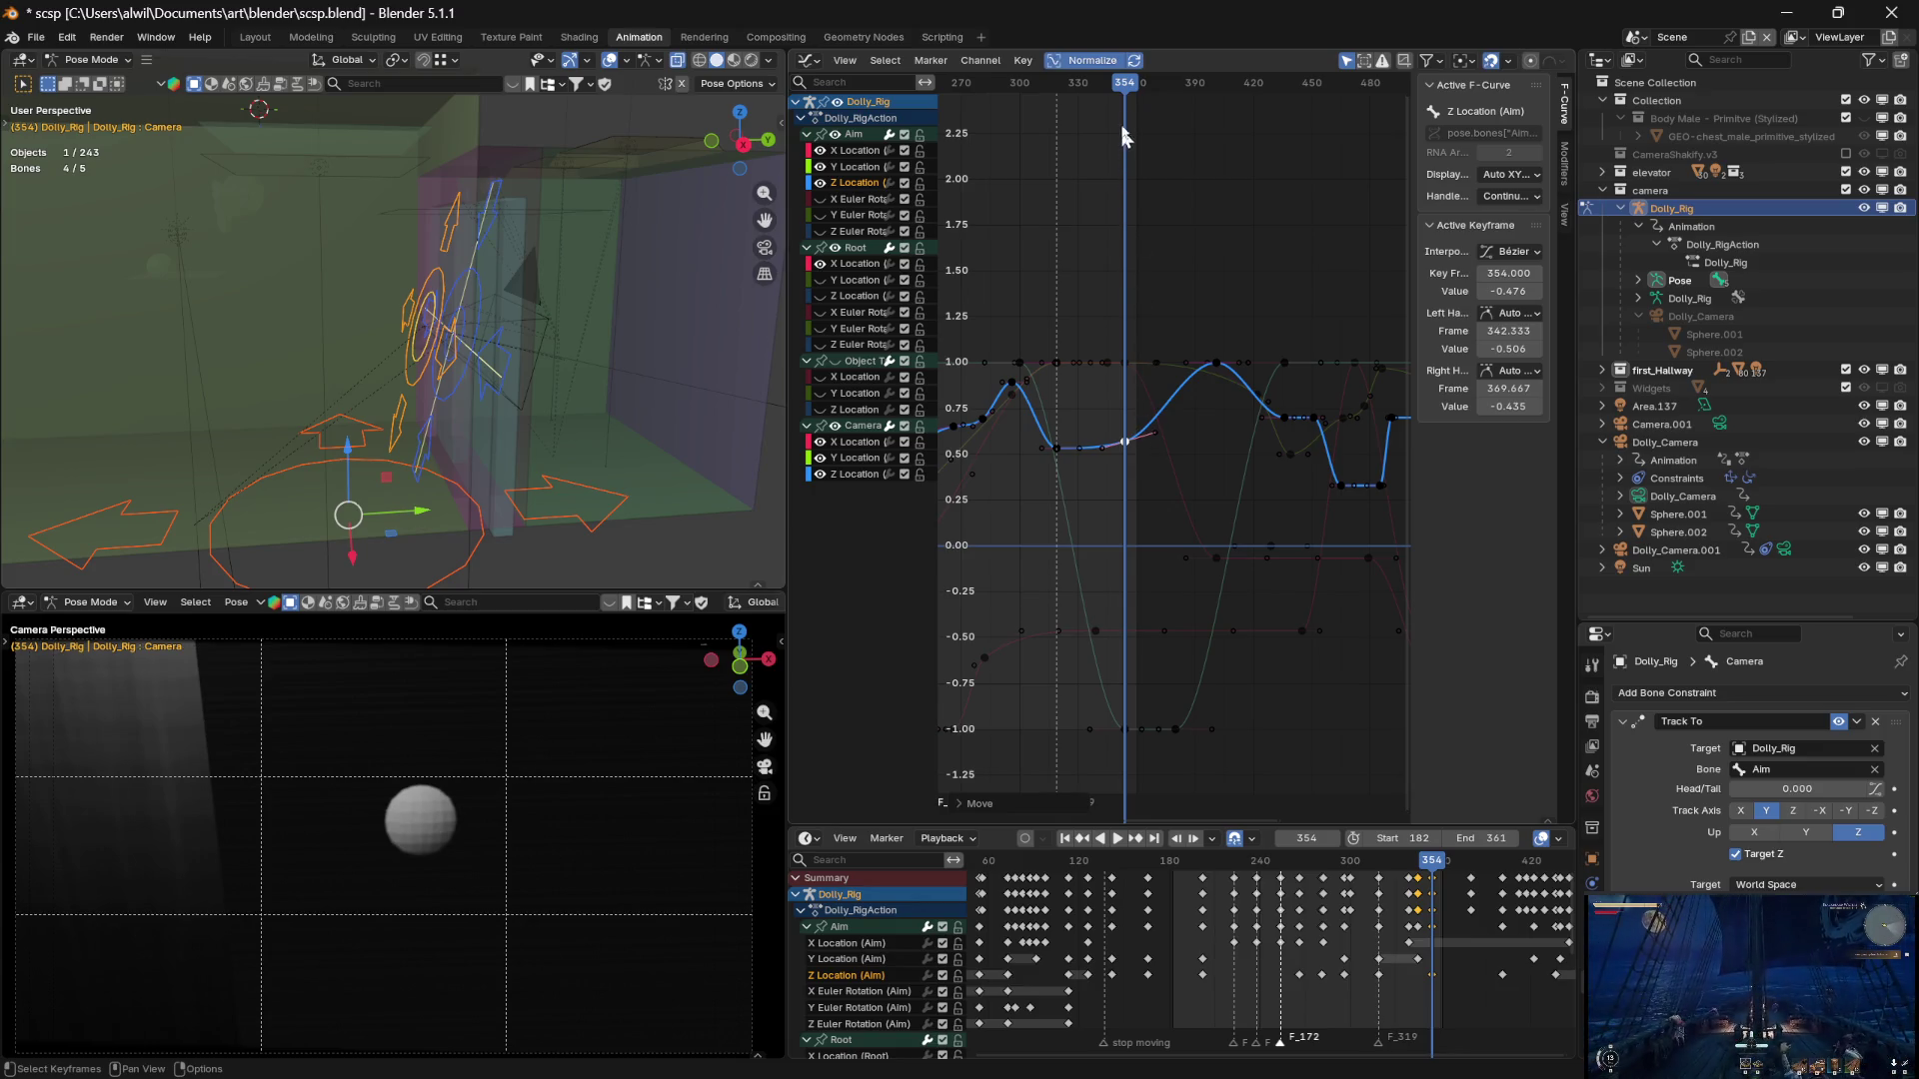
Return the frame-354 Aim Z key to -0.506 and review the shot around frame 323
mouse_move(1127, 93)
mouse_down()
mouse_move(1032, 93)
mouse_move(1089, 94)
mouse_move(1127, 114)
mouse_move(1109, 120)
mouse_up()
drag(1125, 442, 1131, 451)
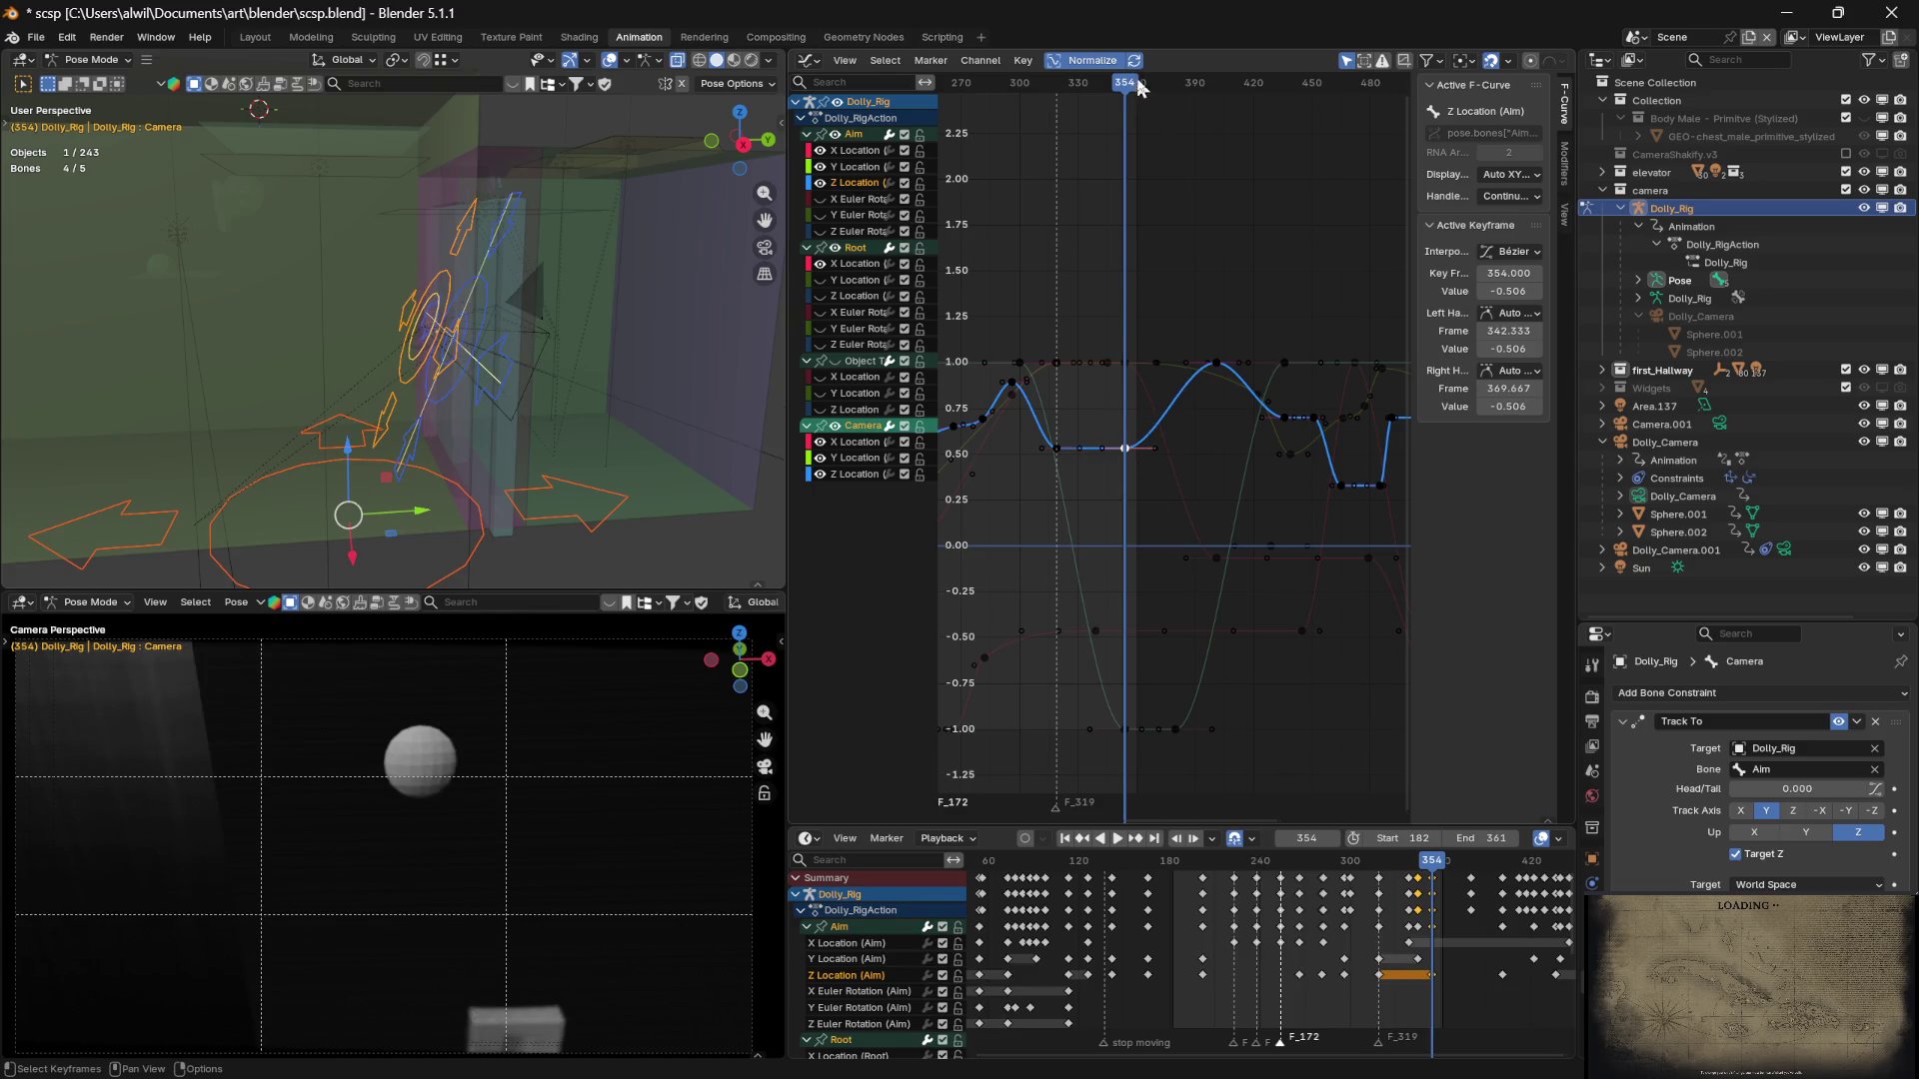
mouse_move(1124, 93)
mouse_down()
mouse_move(1054, 100)
mouse_move(1125, 106)
mouse_move(1078, 104)
mouse_move(1101, 104)
mouse_up()
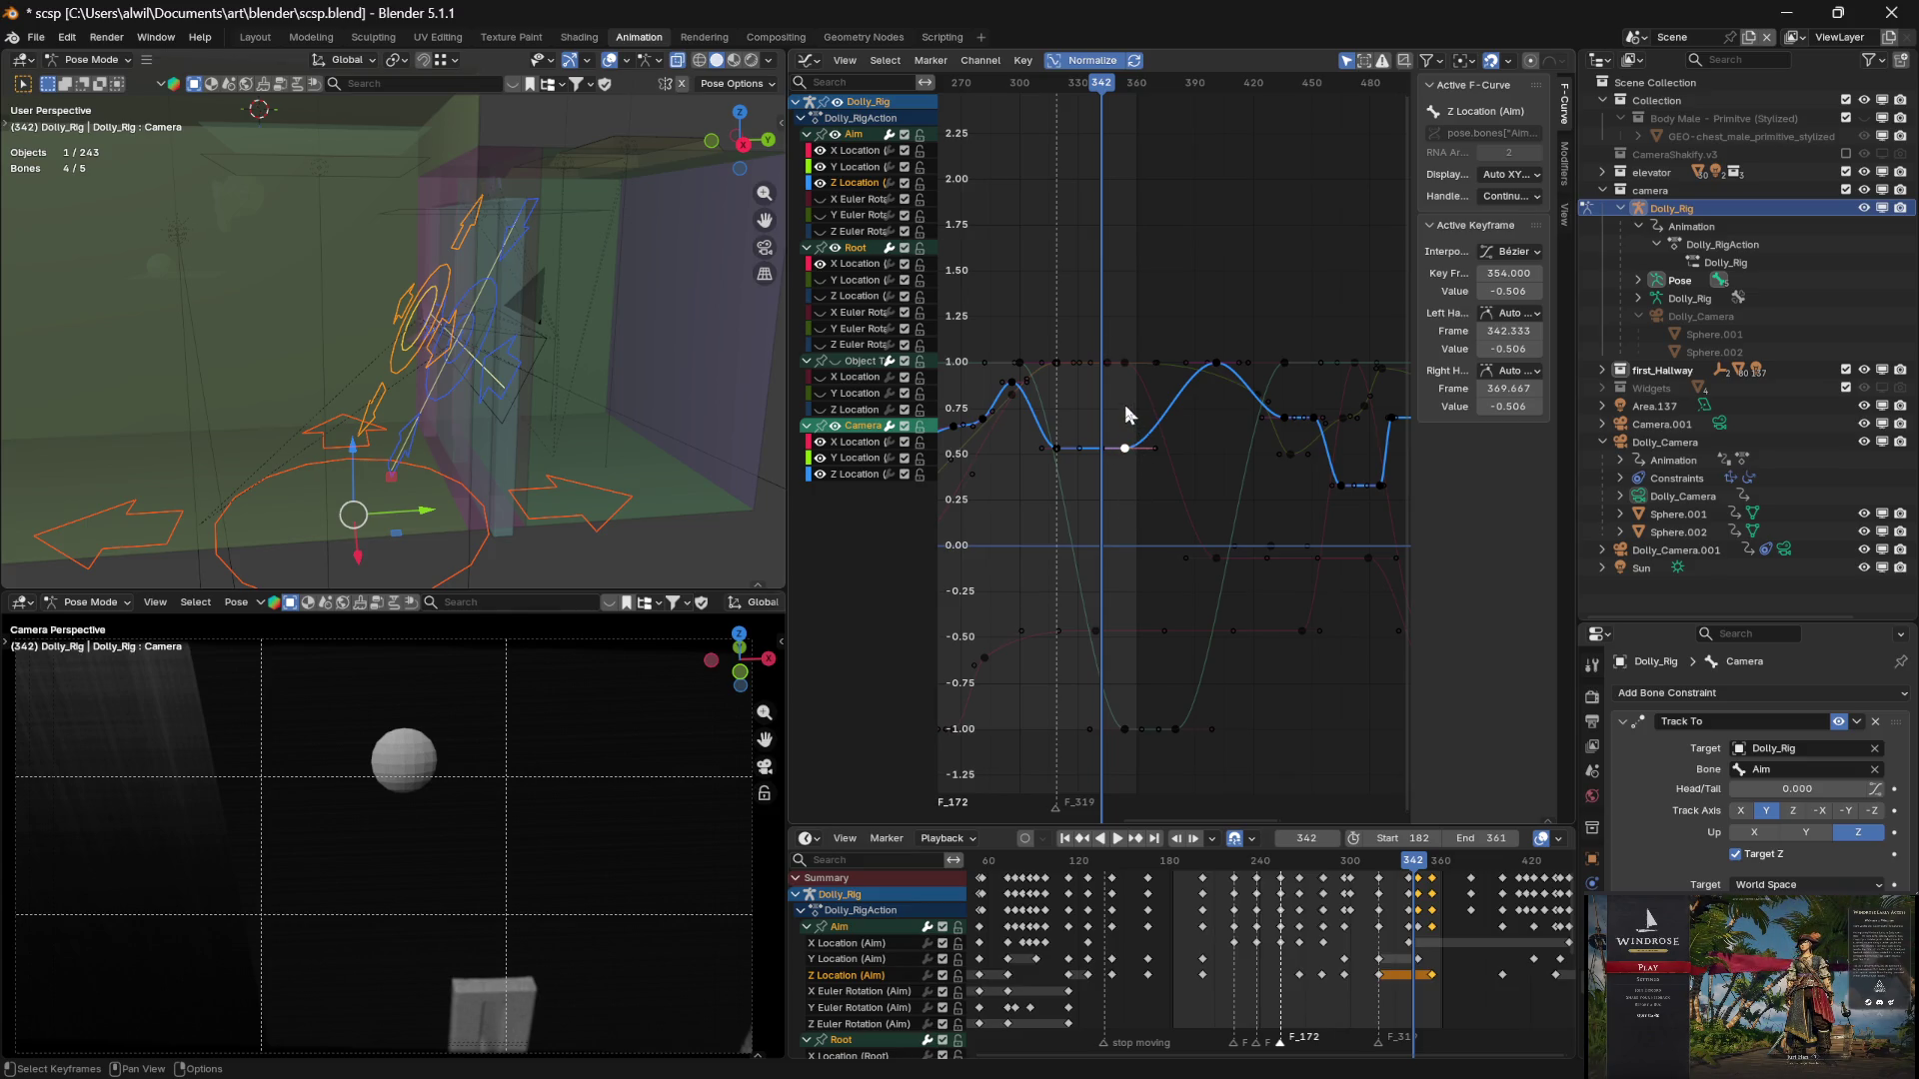
Move the Aim Z Location key from frame 354 to 342 and raise it to -0.446
key(g)
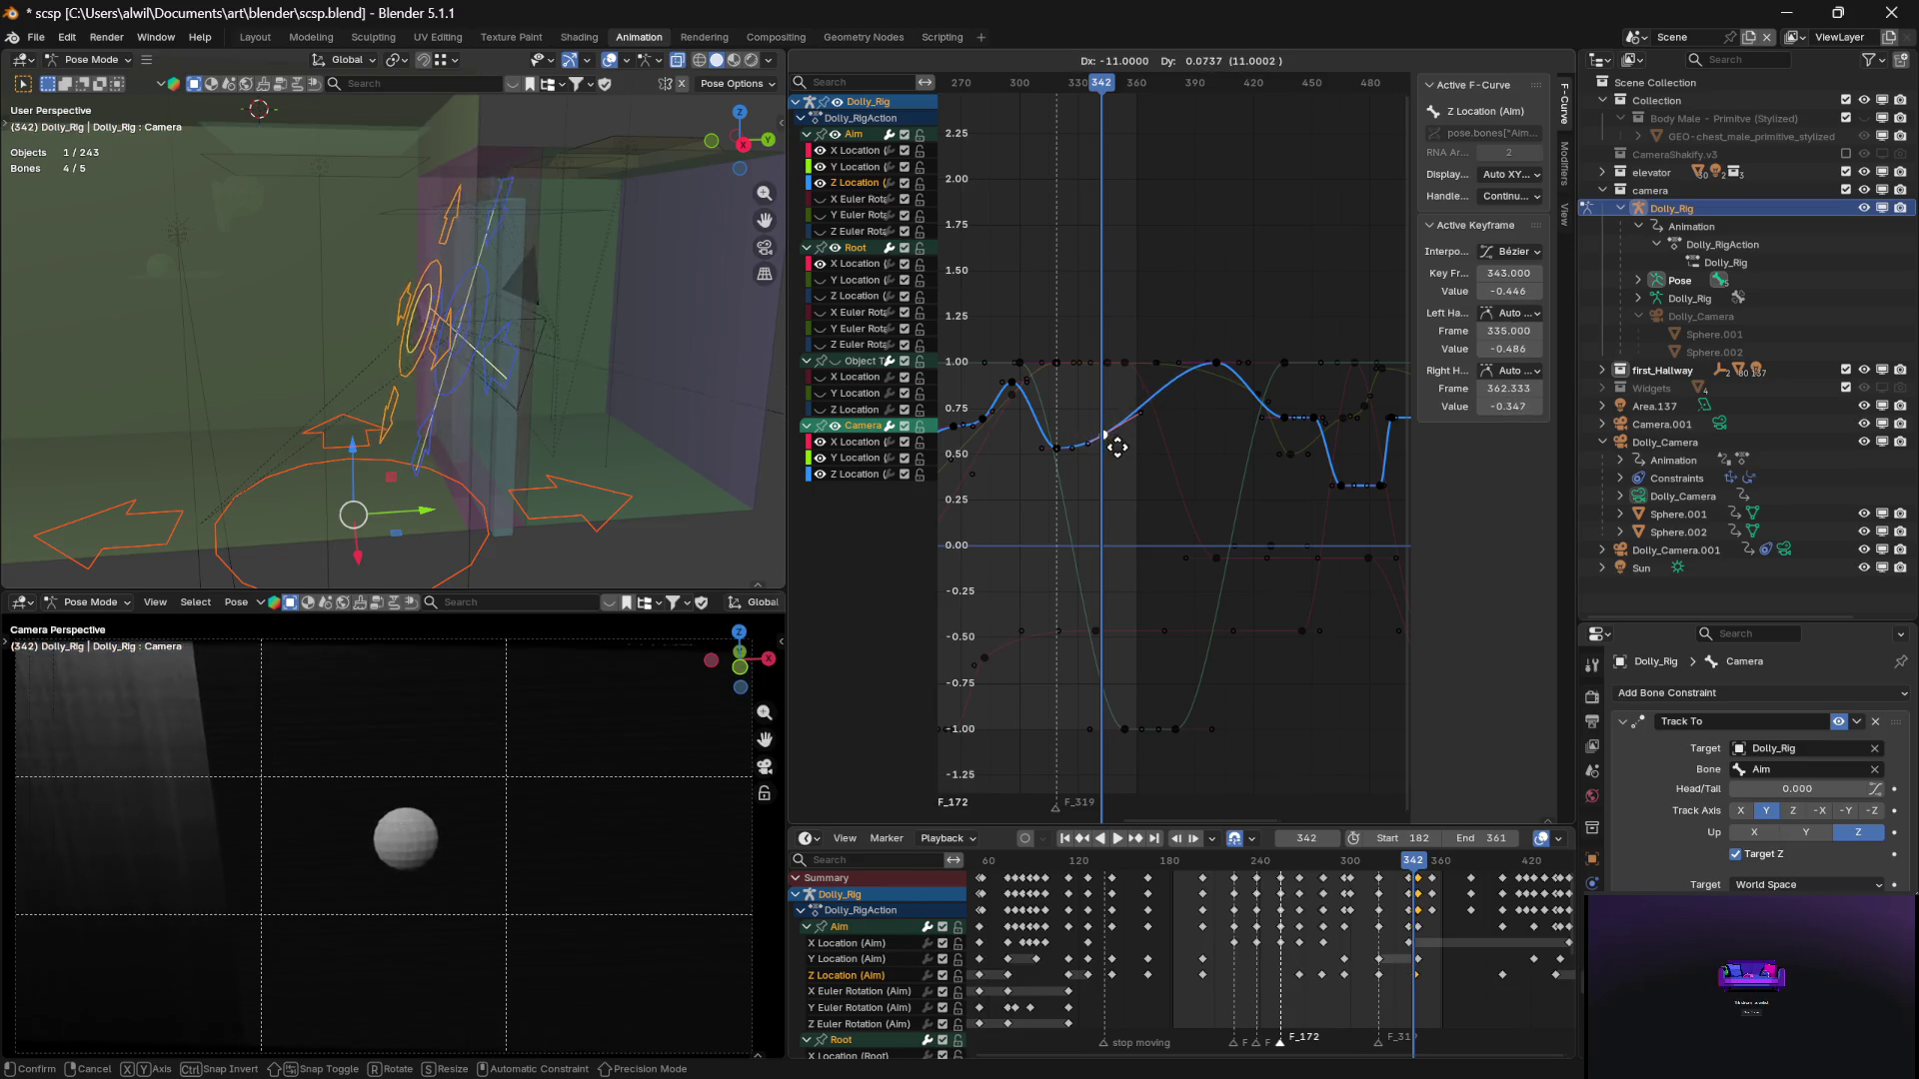
key(y)
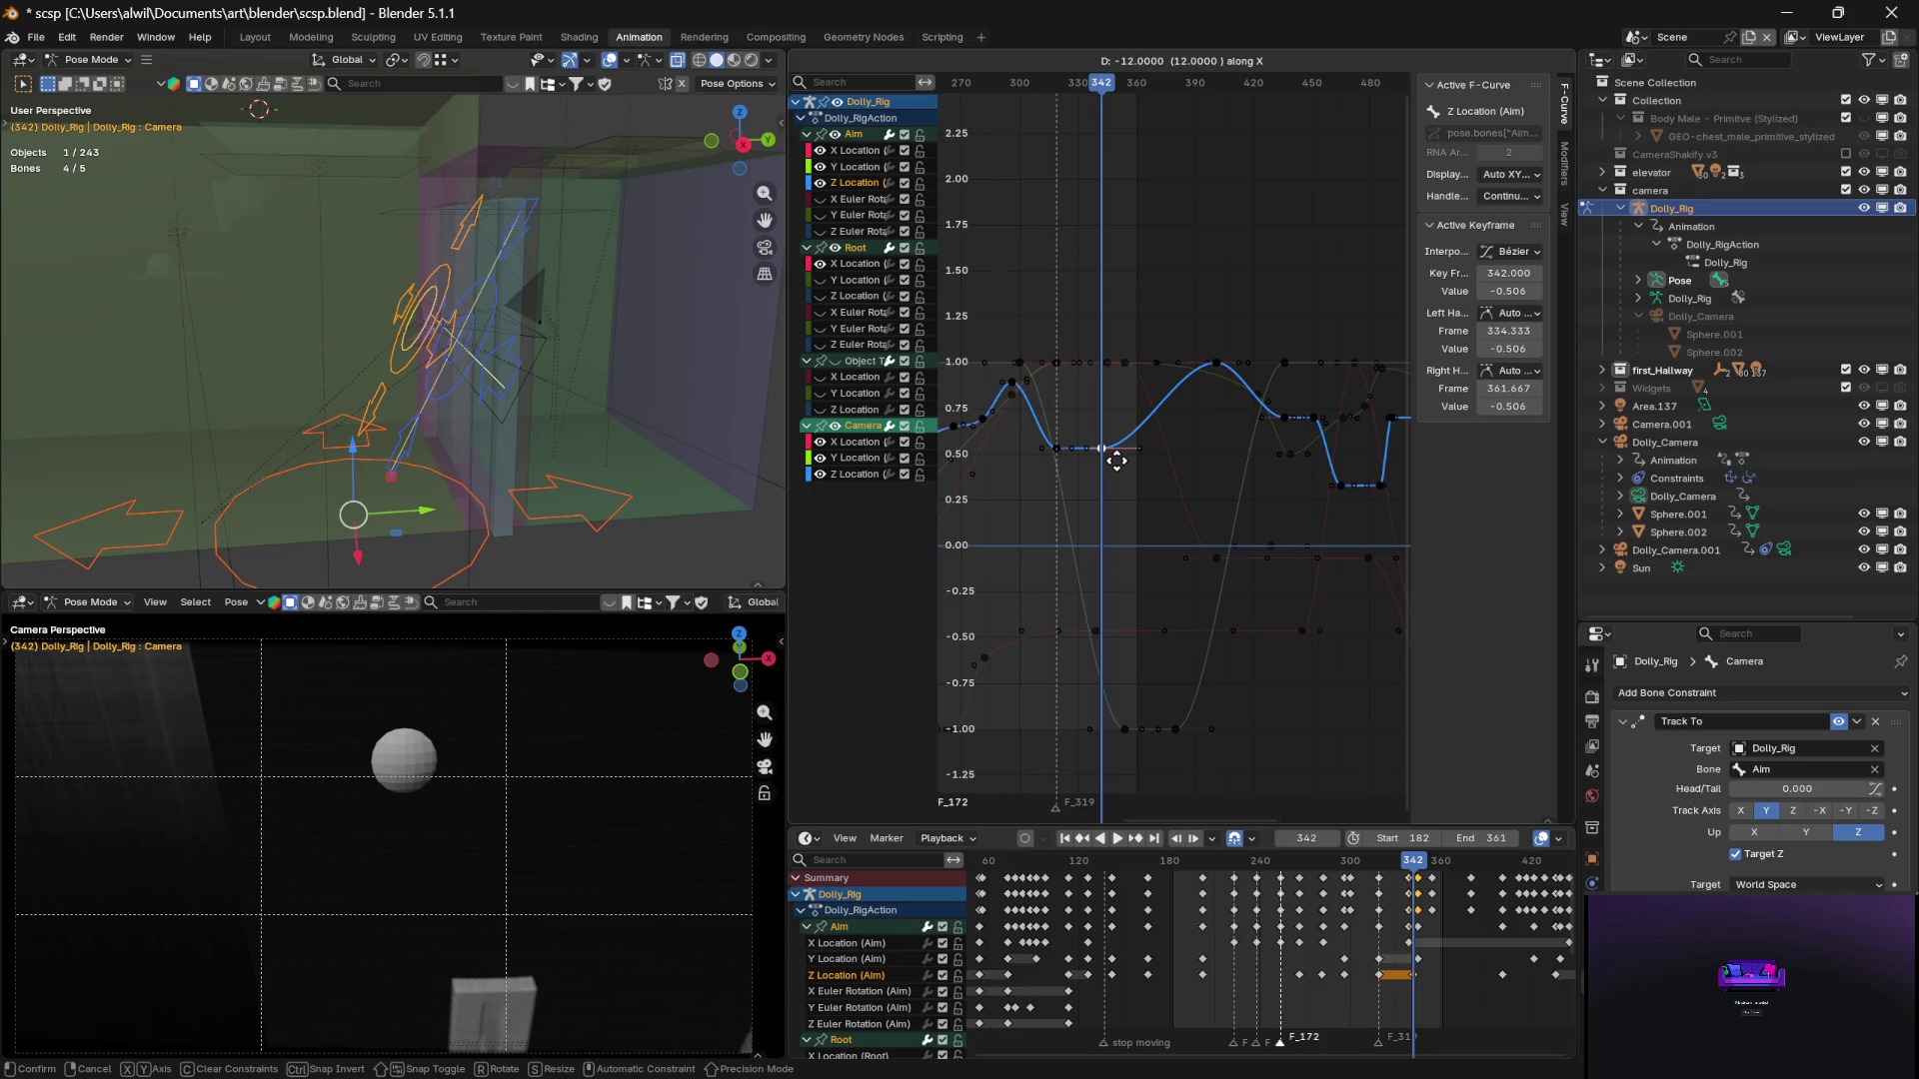
click(1116, 461)
key(g)
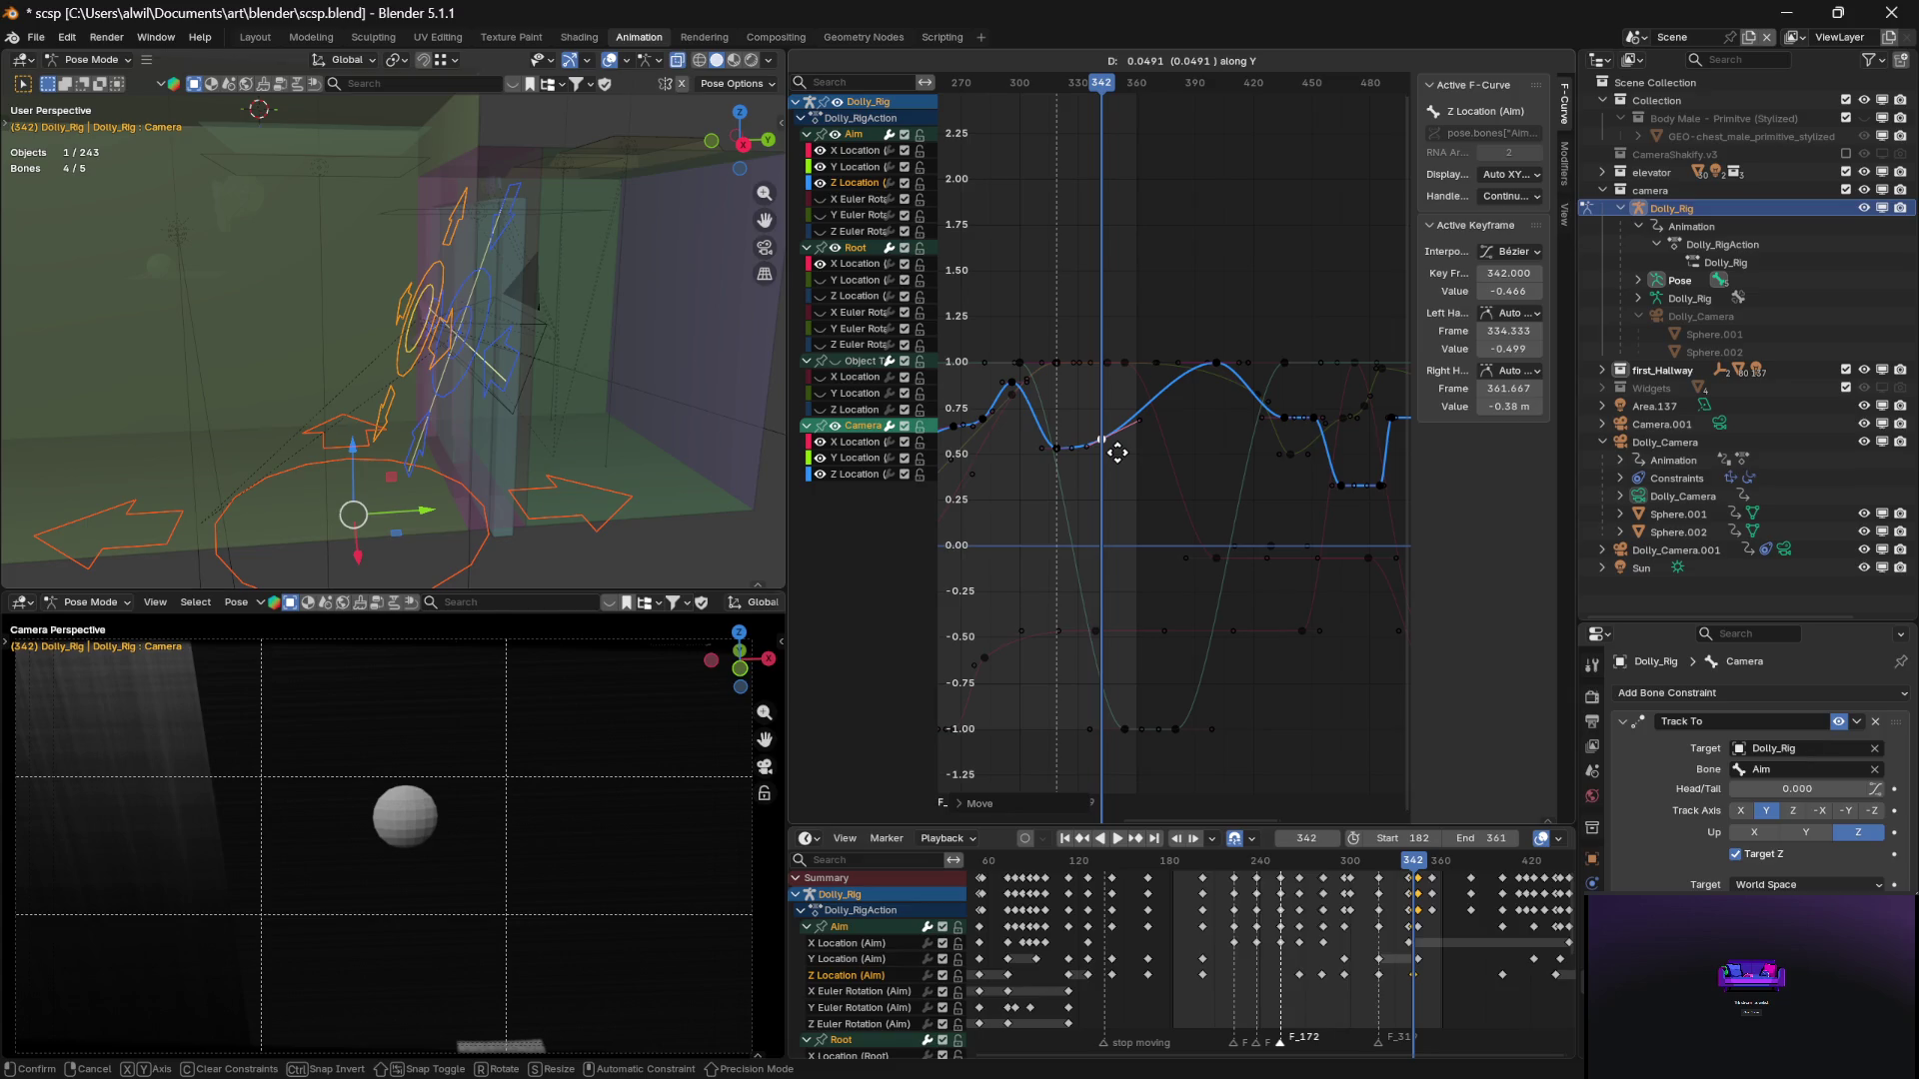
click(1117, 453)
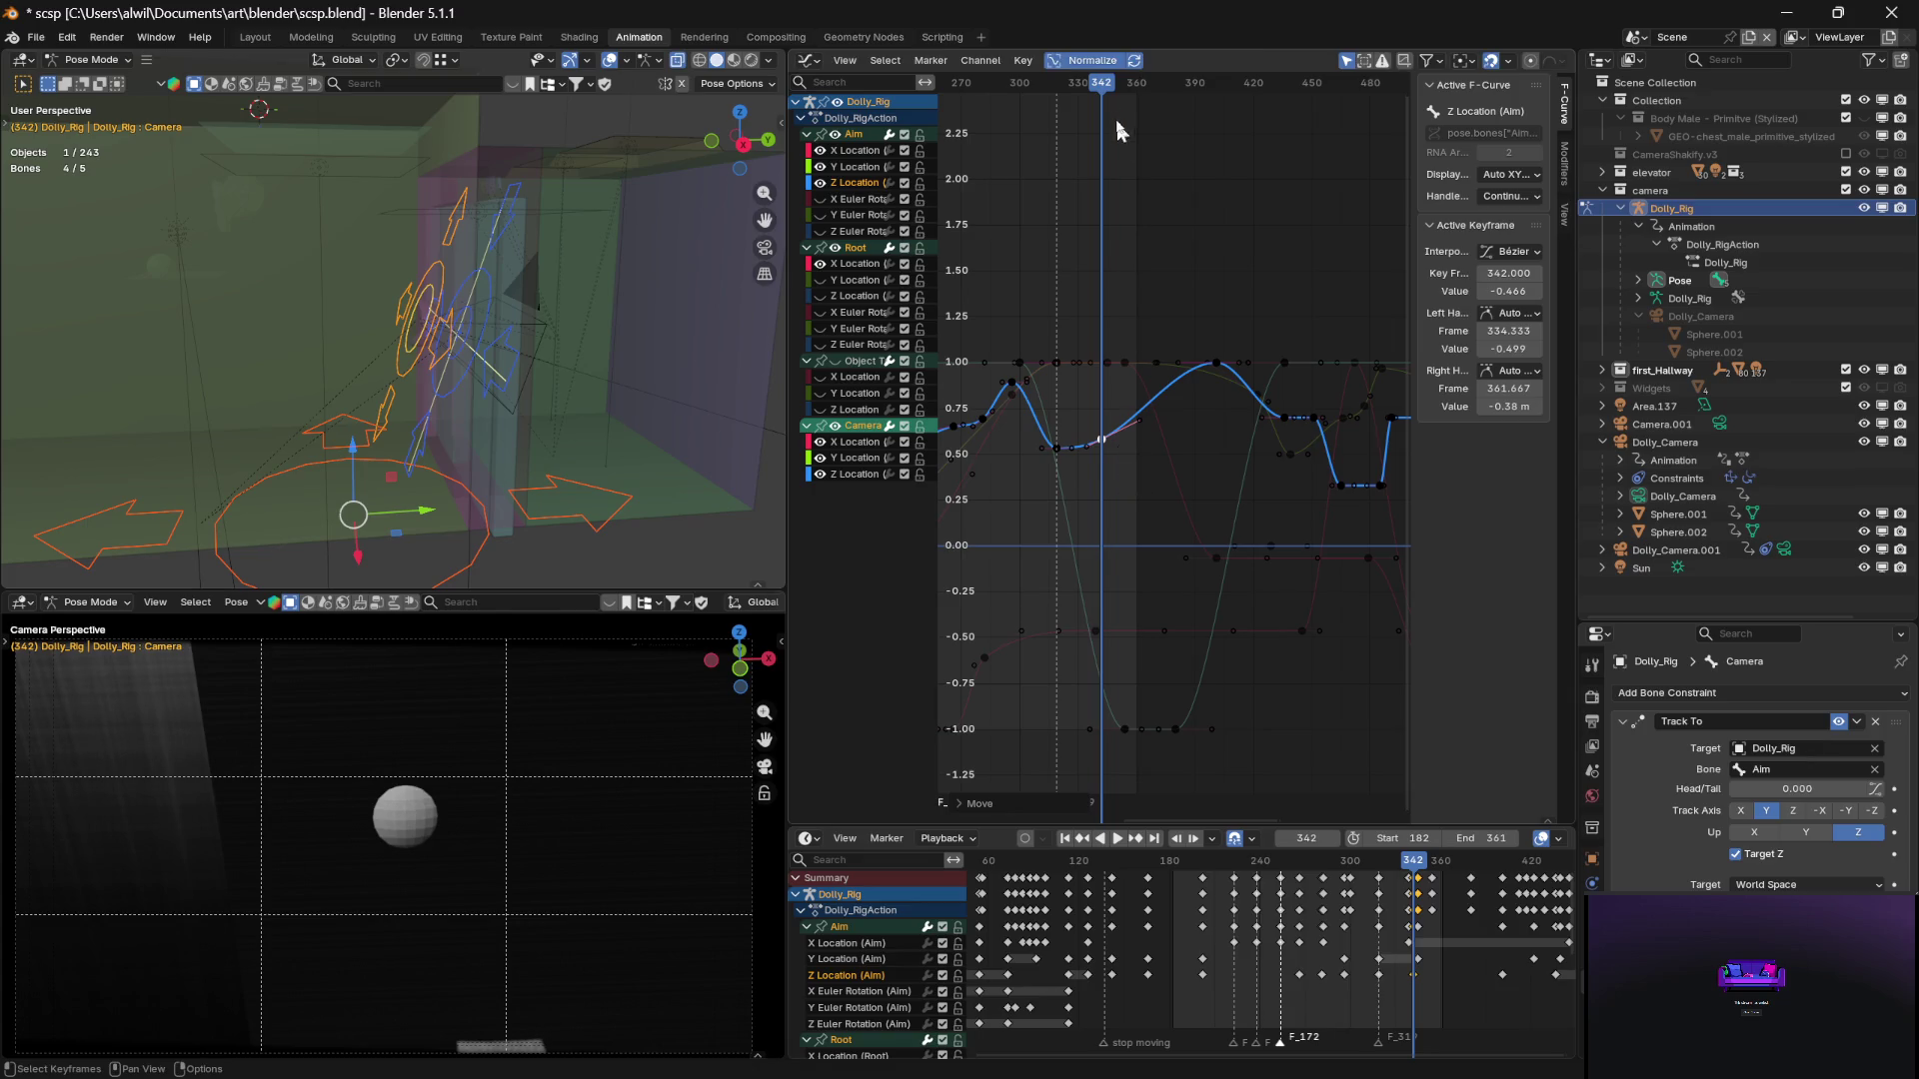
mouse_move(1103, 93)
mouse_down()
mouse_move(1049, 93)
mouse_move(1123, 121)
mouse_move(1098, 106)
mouse_move(1183, 111)
mouse_move(1070, 120)
mouse_up()
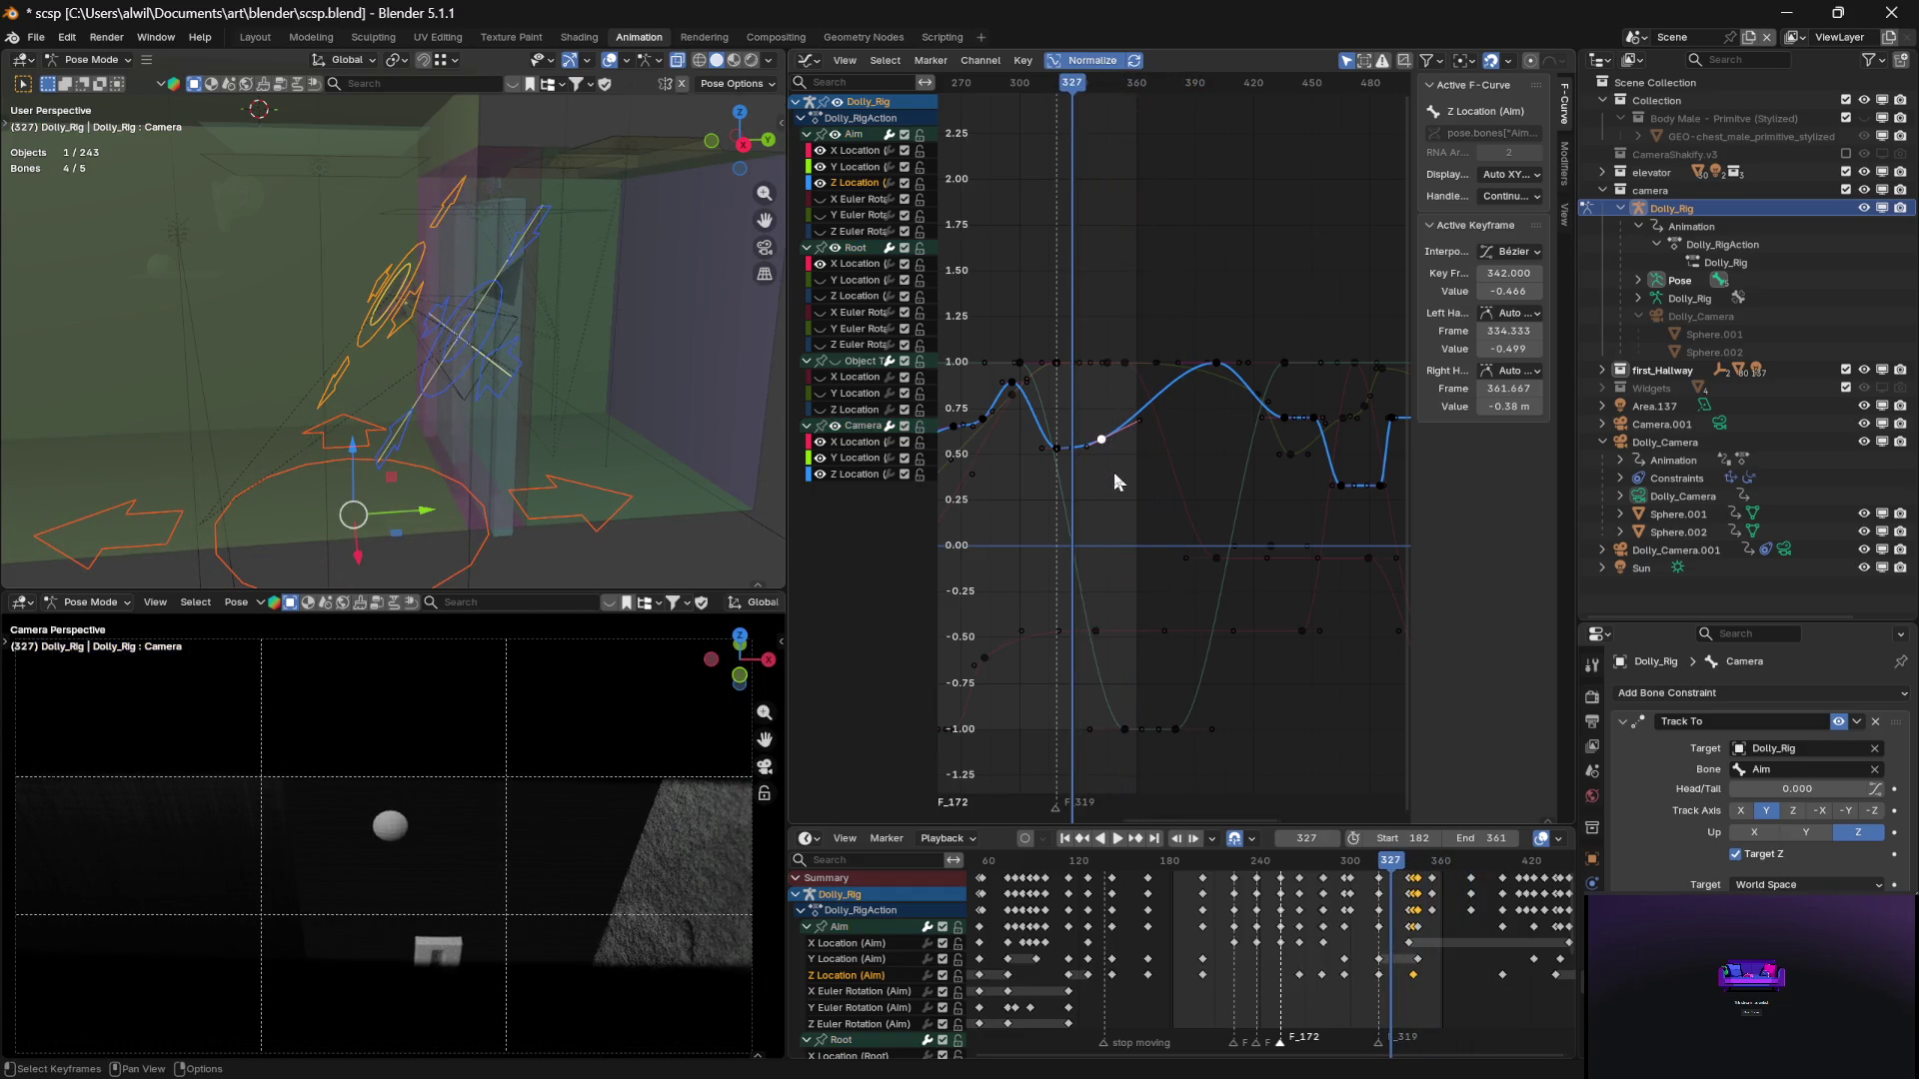
Duplicate the frame-342 Aim Z key to frame 357 and play back the shot
key(shift+d)
click(1149, 468)
key(space)
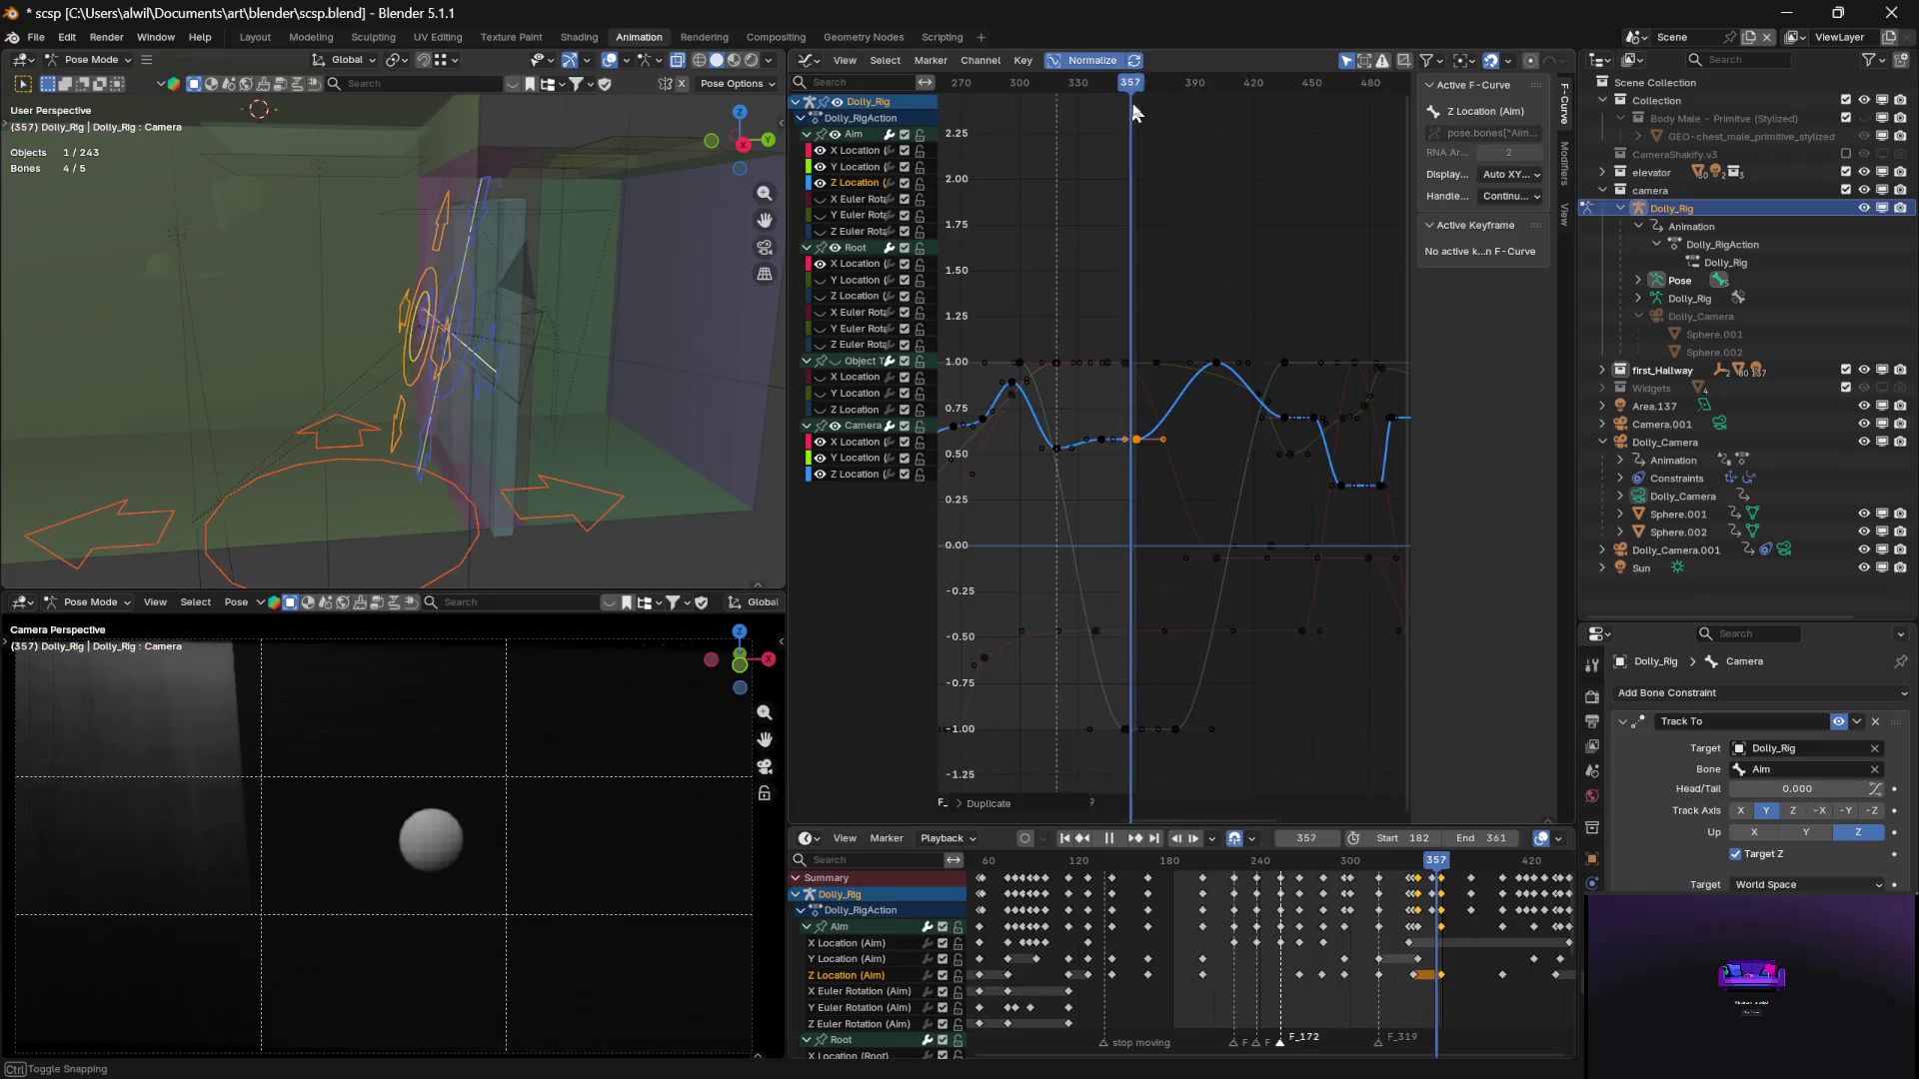
mouse_move(1171, 104)
mouse_down()
mouse_move(1262, 117)
mouse_move(1095, 130)
mouse_move(1148, 135)
mouse_move(1112, 144)
mouse_up()
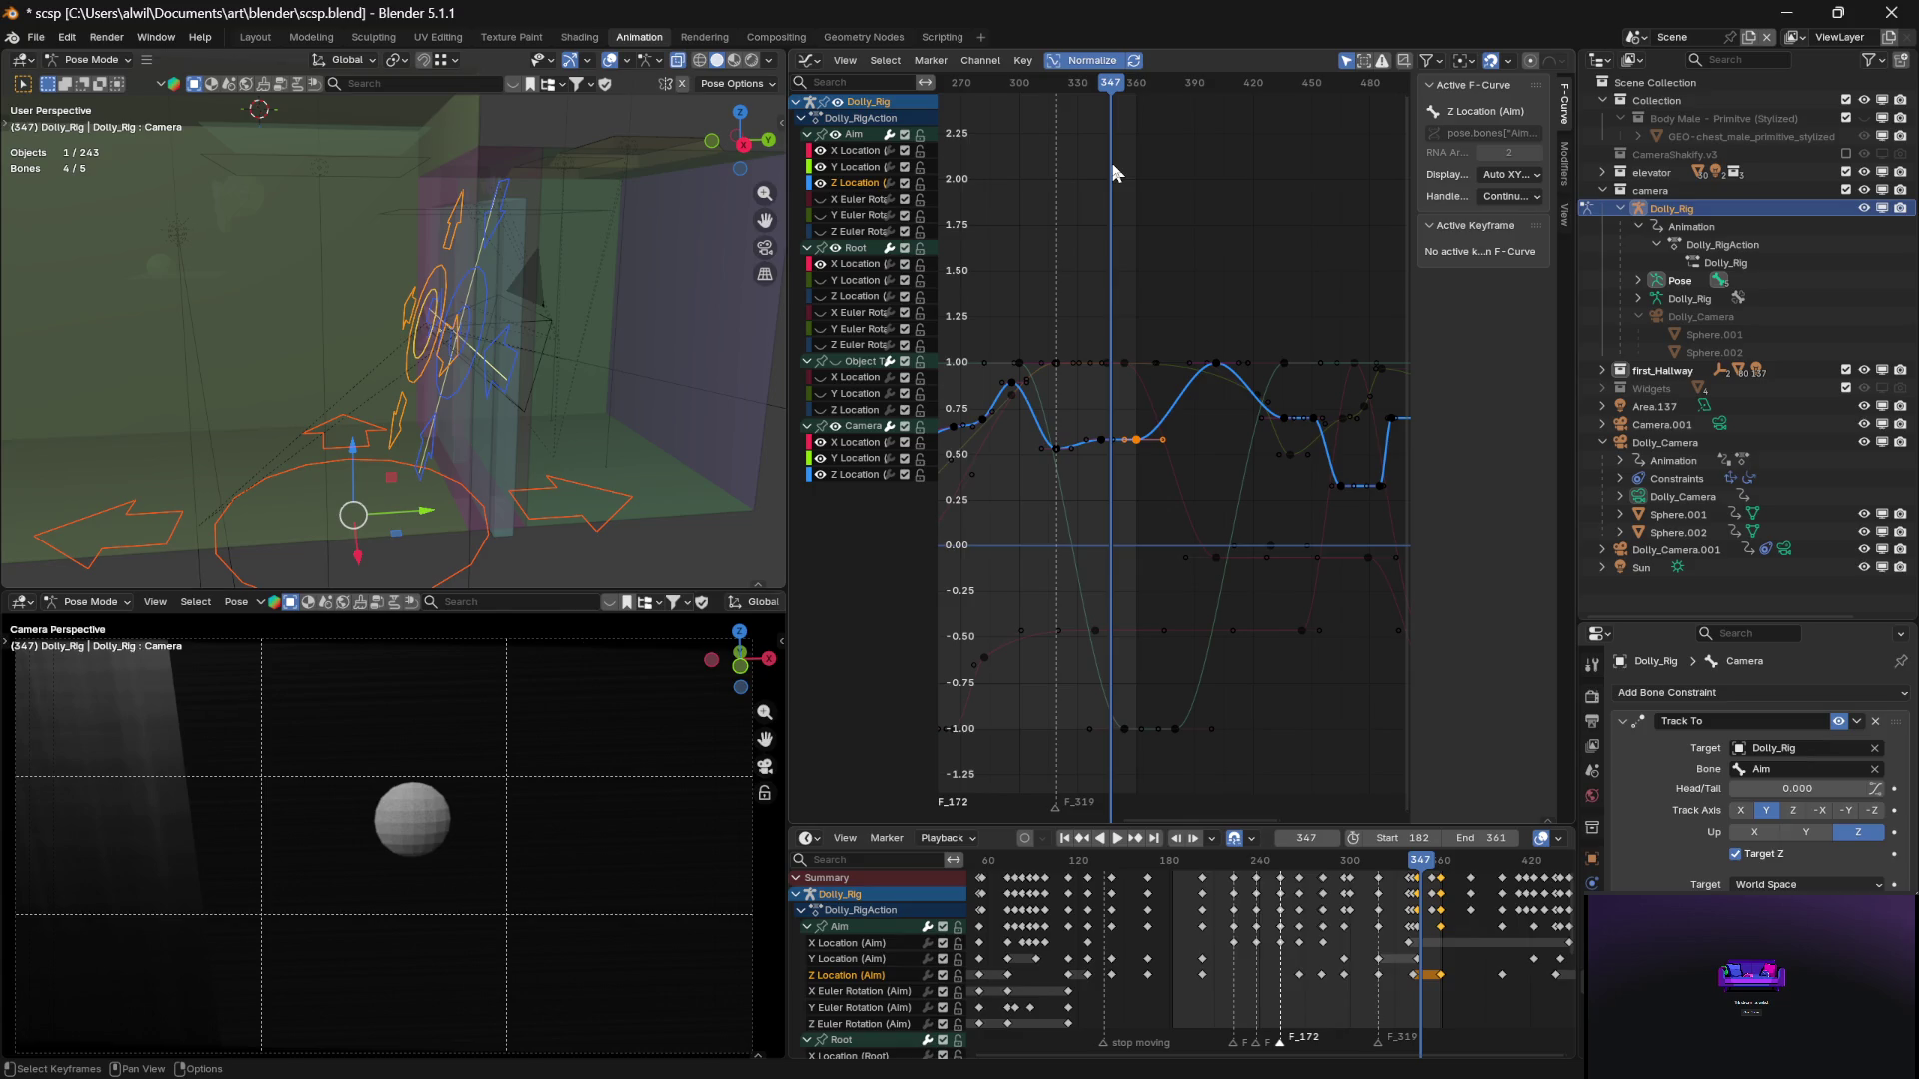
Save scsp.blend and review the camera framing between frames 333 and 351
click(37, 40)
click(72, 155)
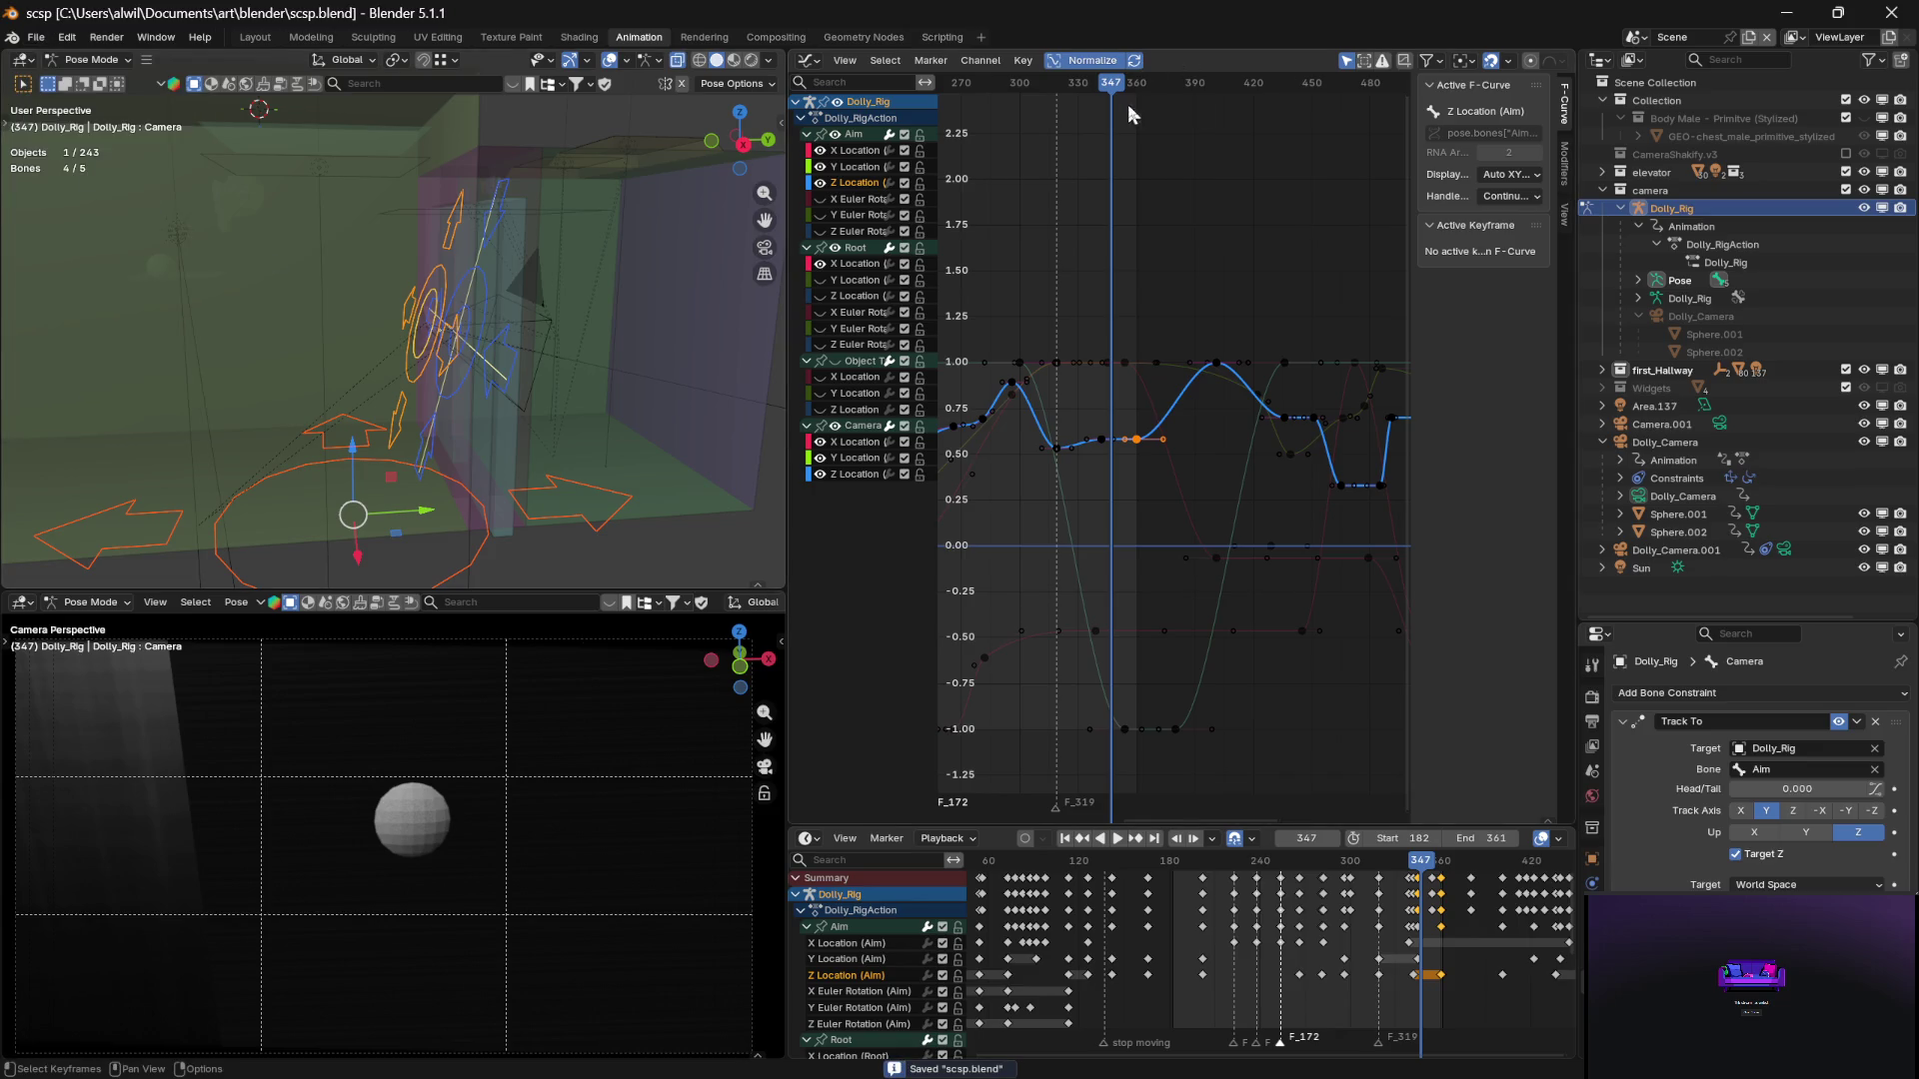
mouse_move(1118, 95)
mouse_down()
mouse_move(1062, 81)
mouse_move(1120, 86)
mouse_up()
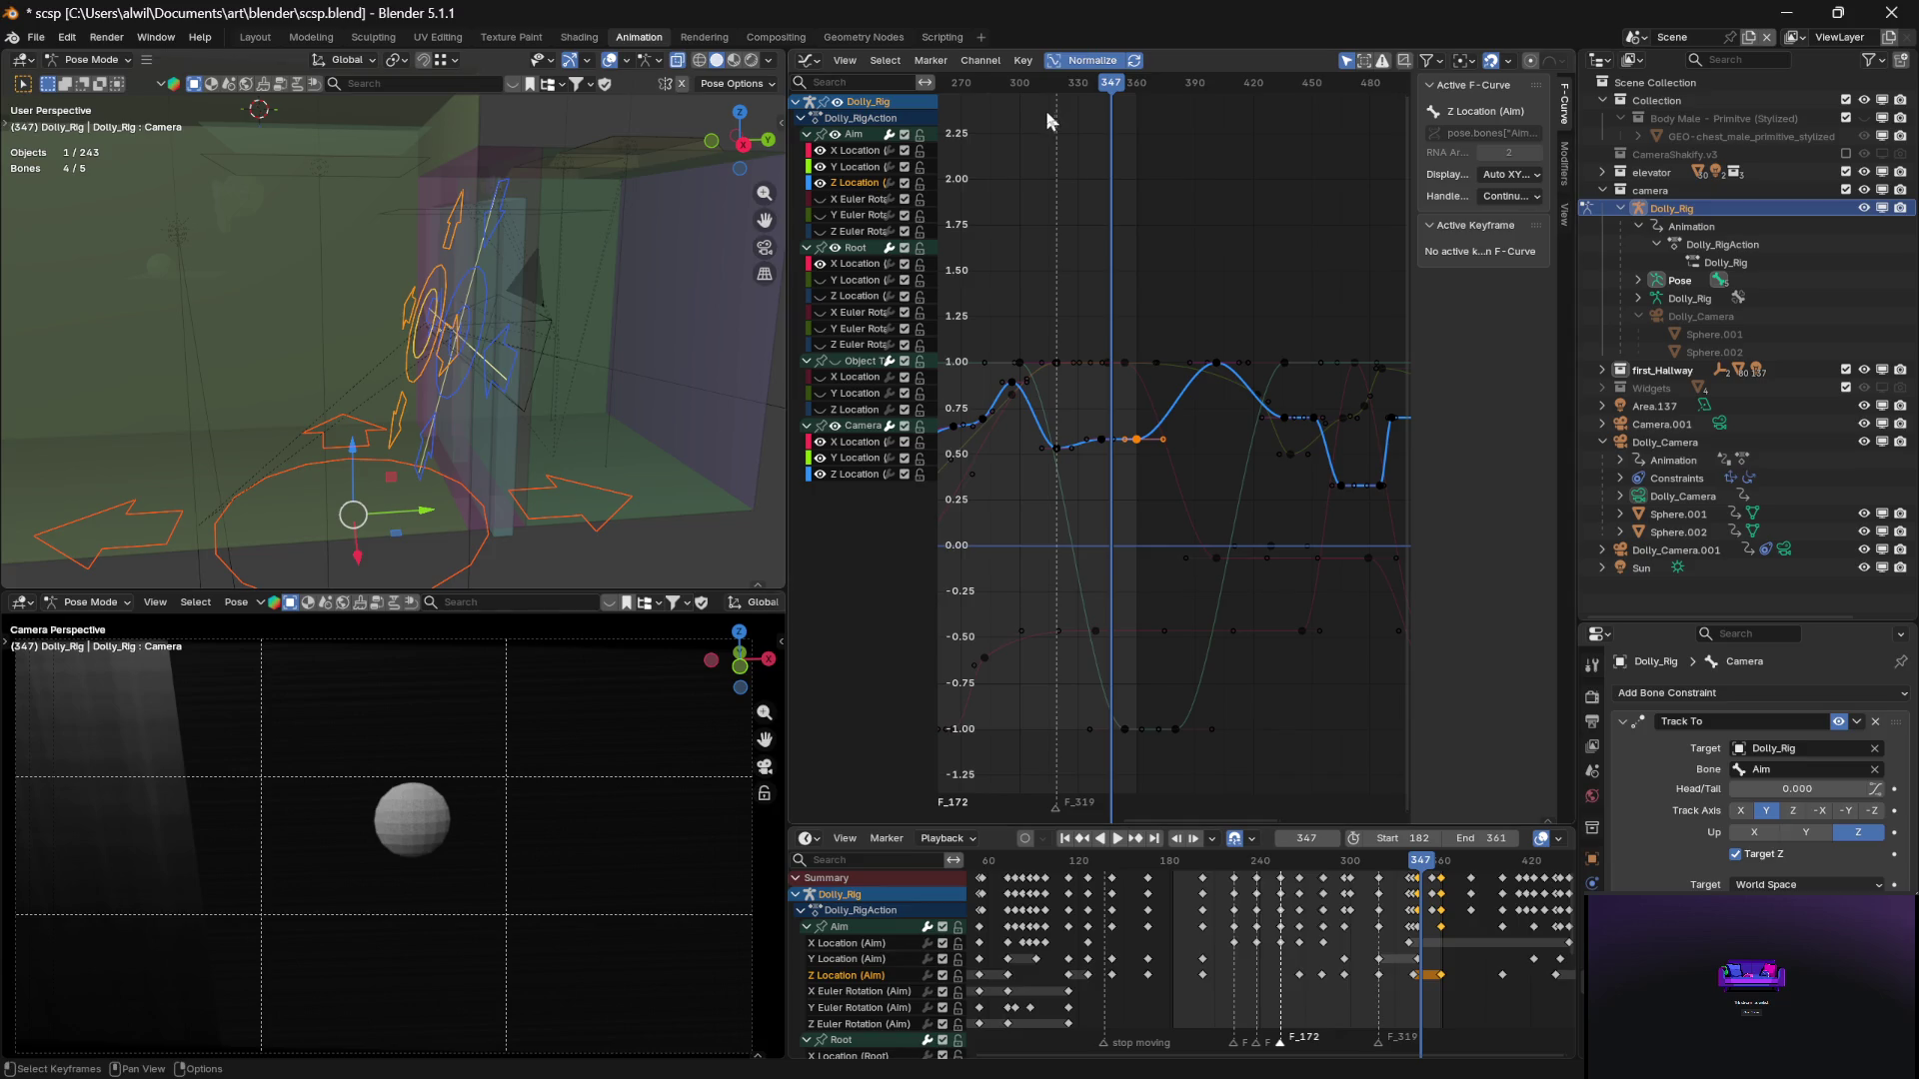
mouse_move(1109, 91)
mouse_down()
mouse_move(1071, 84)
mouse_move(1126, 87)
mouse_move(1030, 66)
mouse_move(1121, 95)
mouse_up()
Deselect all keys and play the hallway shot from frame 175, stopping around frame 213
click(1130, 103)
key(b)
key(Escape)
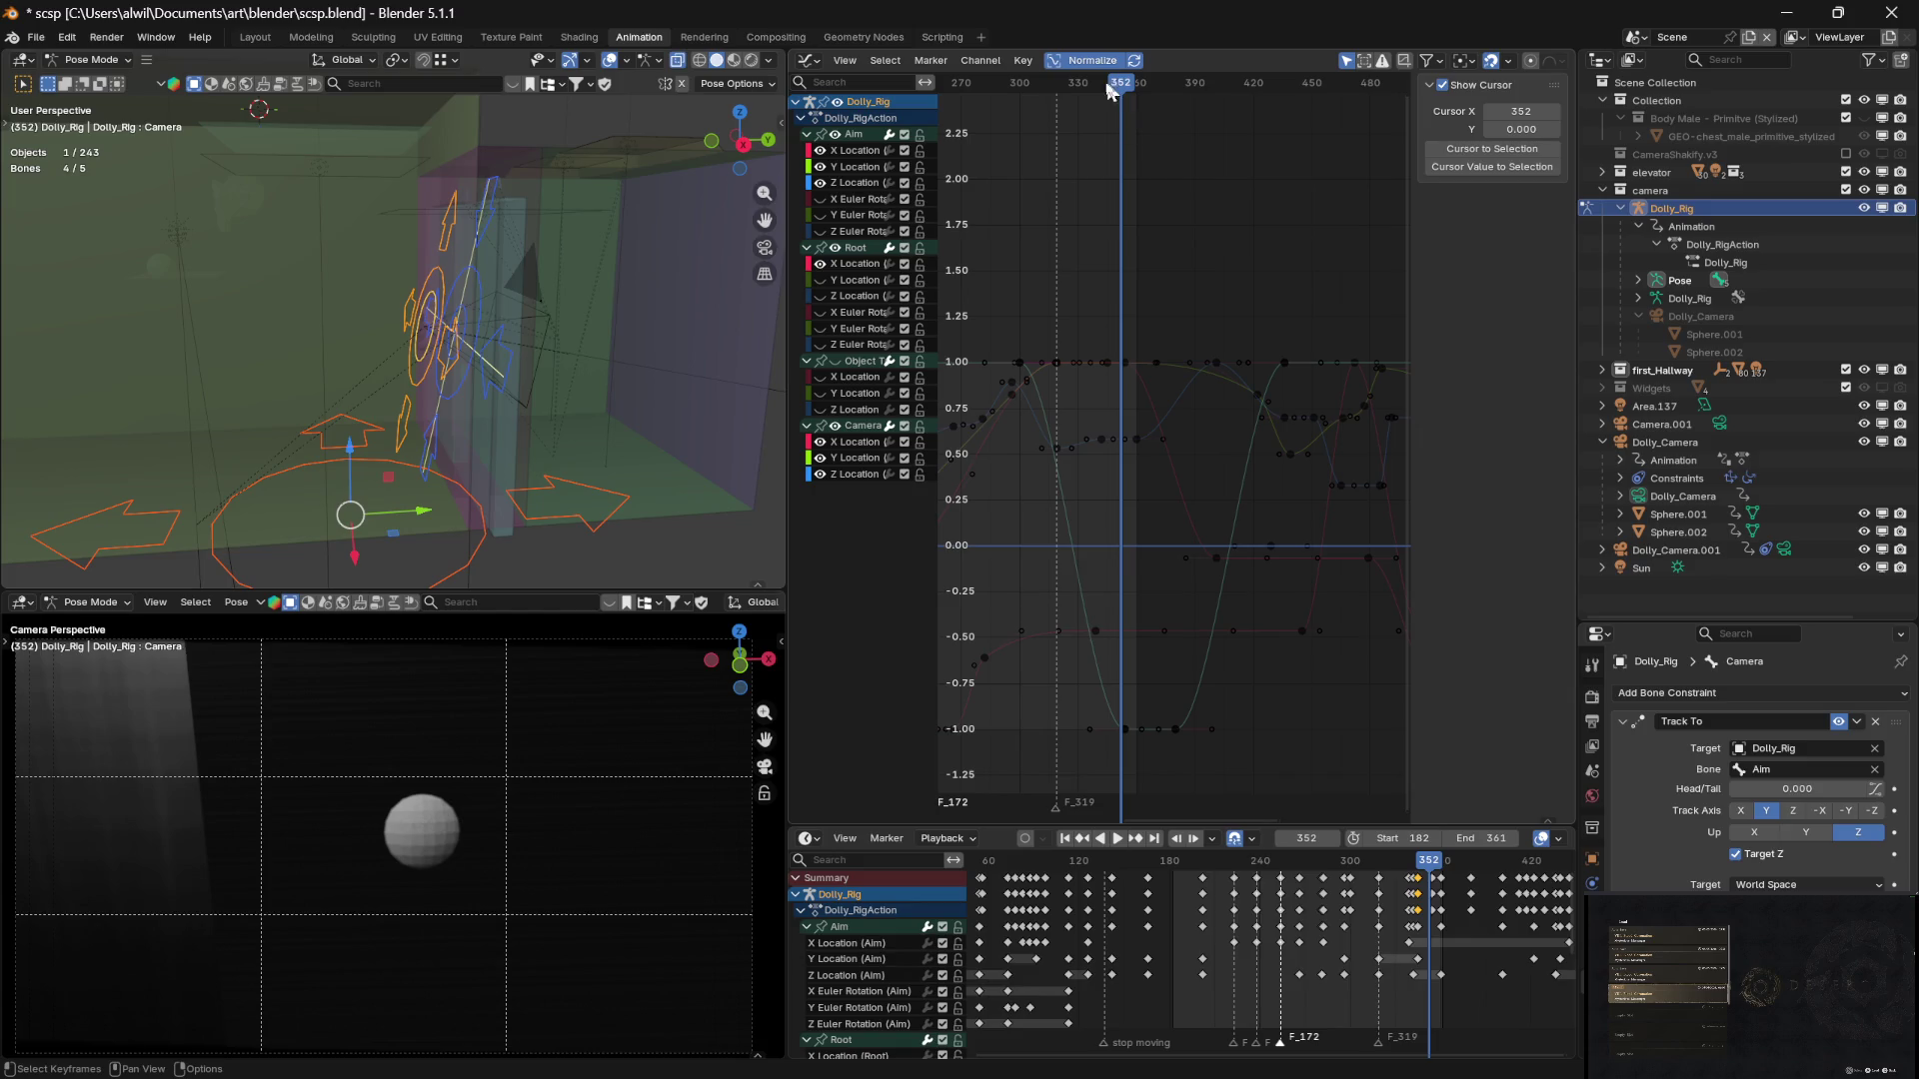
drag(1121, 92, 1109, 88)
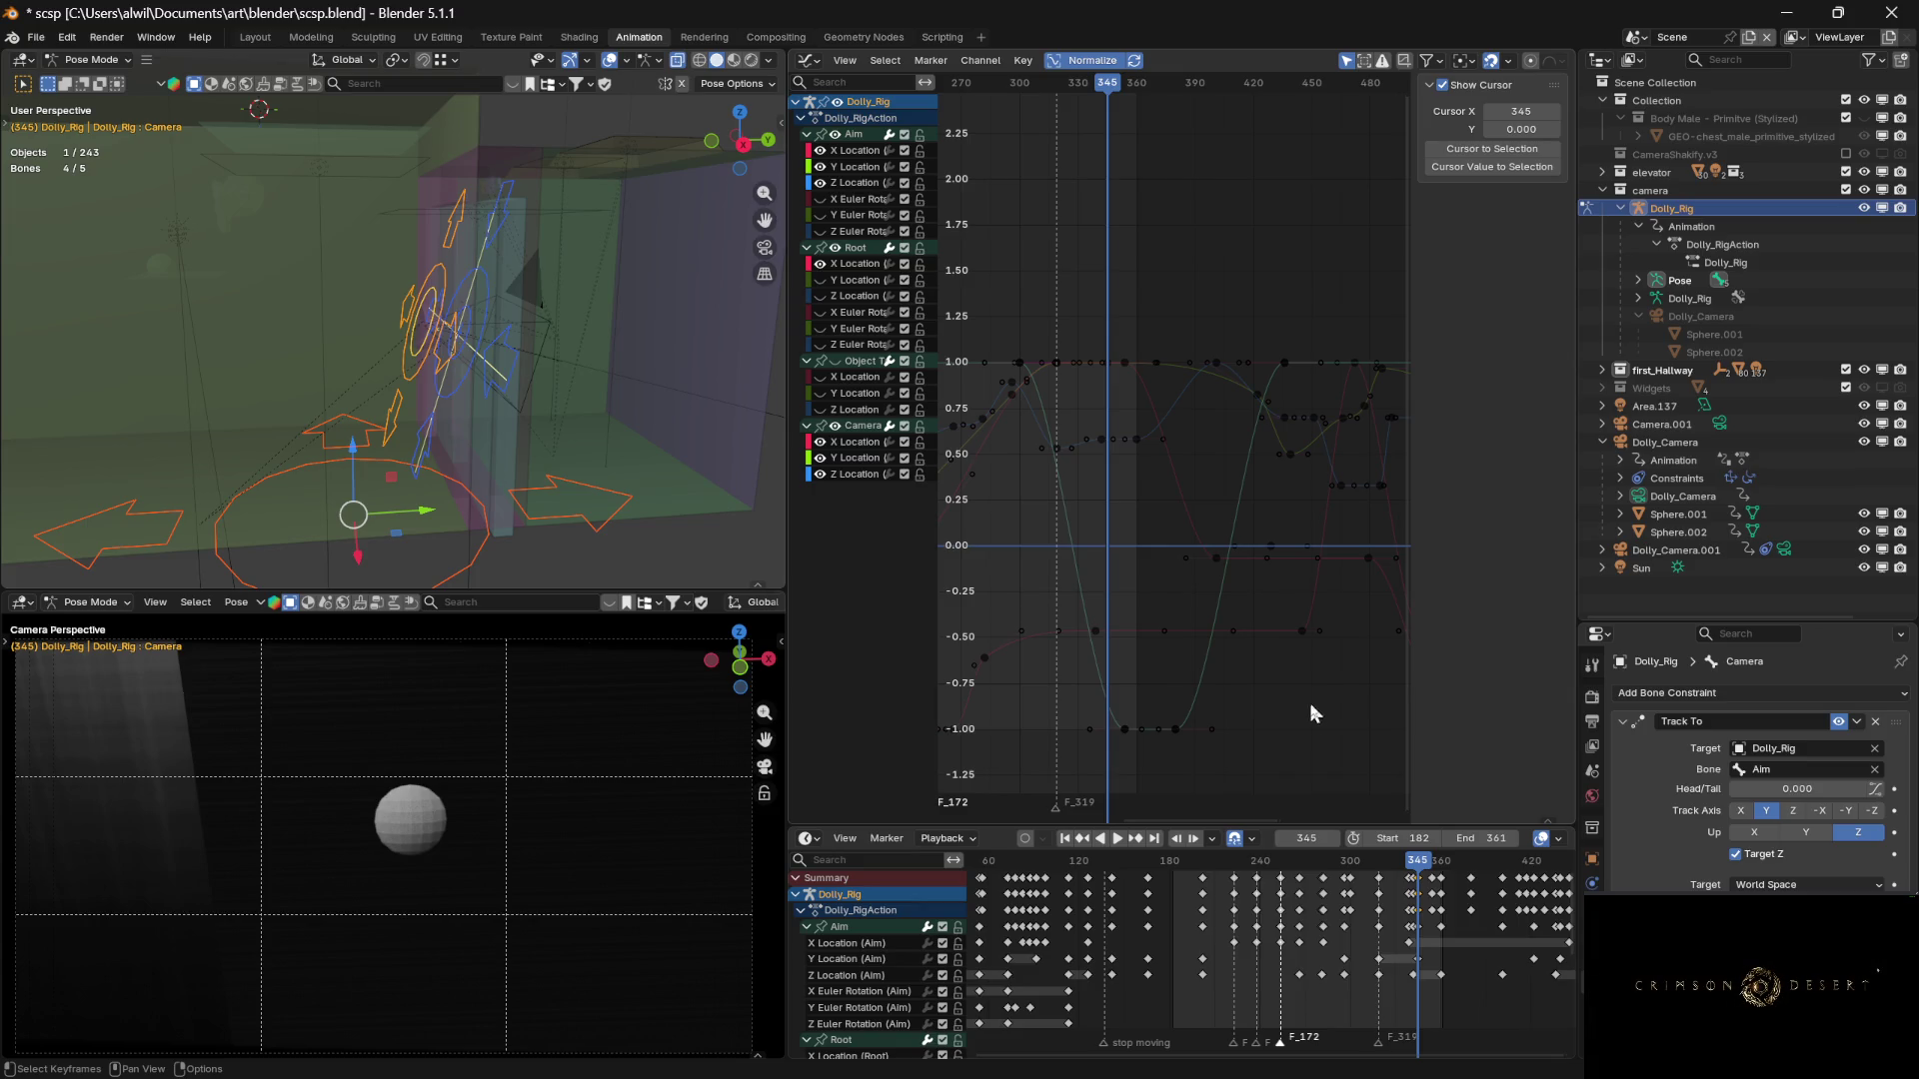
drag(1267, 864, 1164, 861)
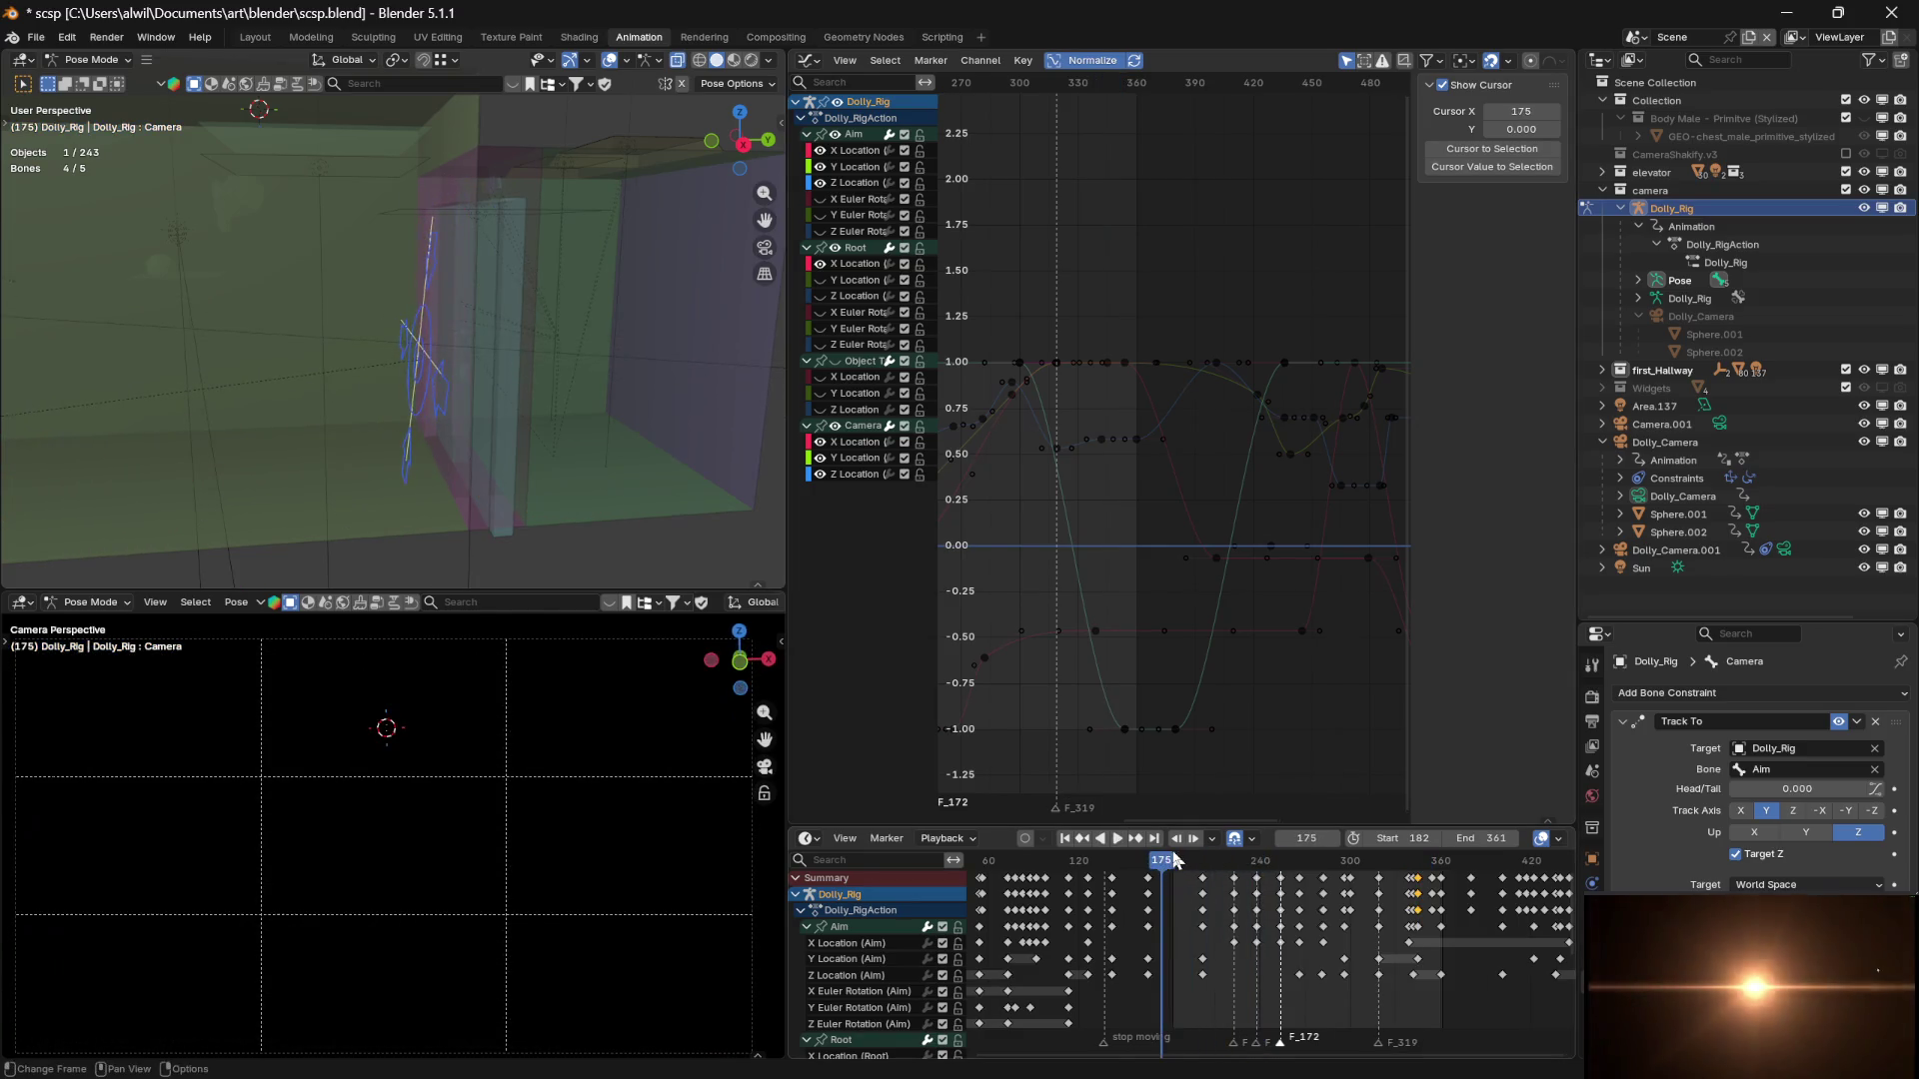
key(space)
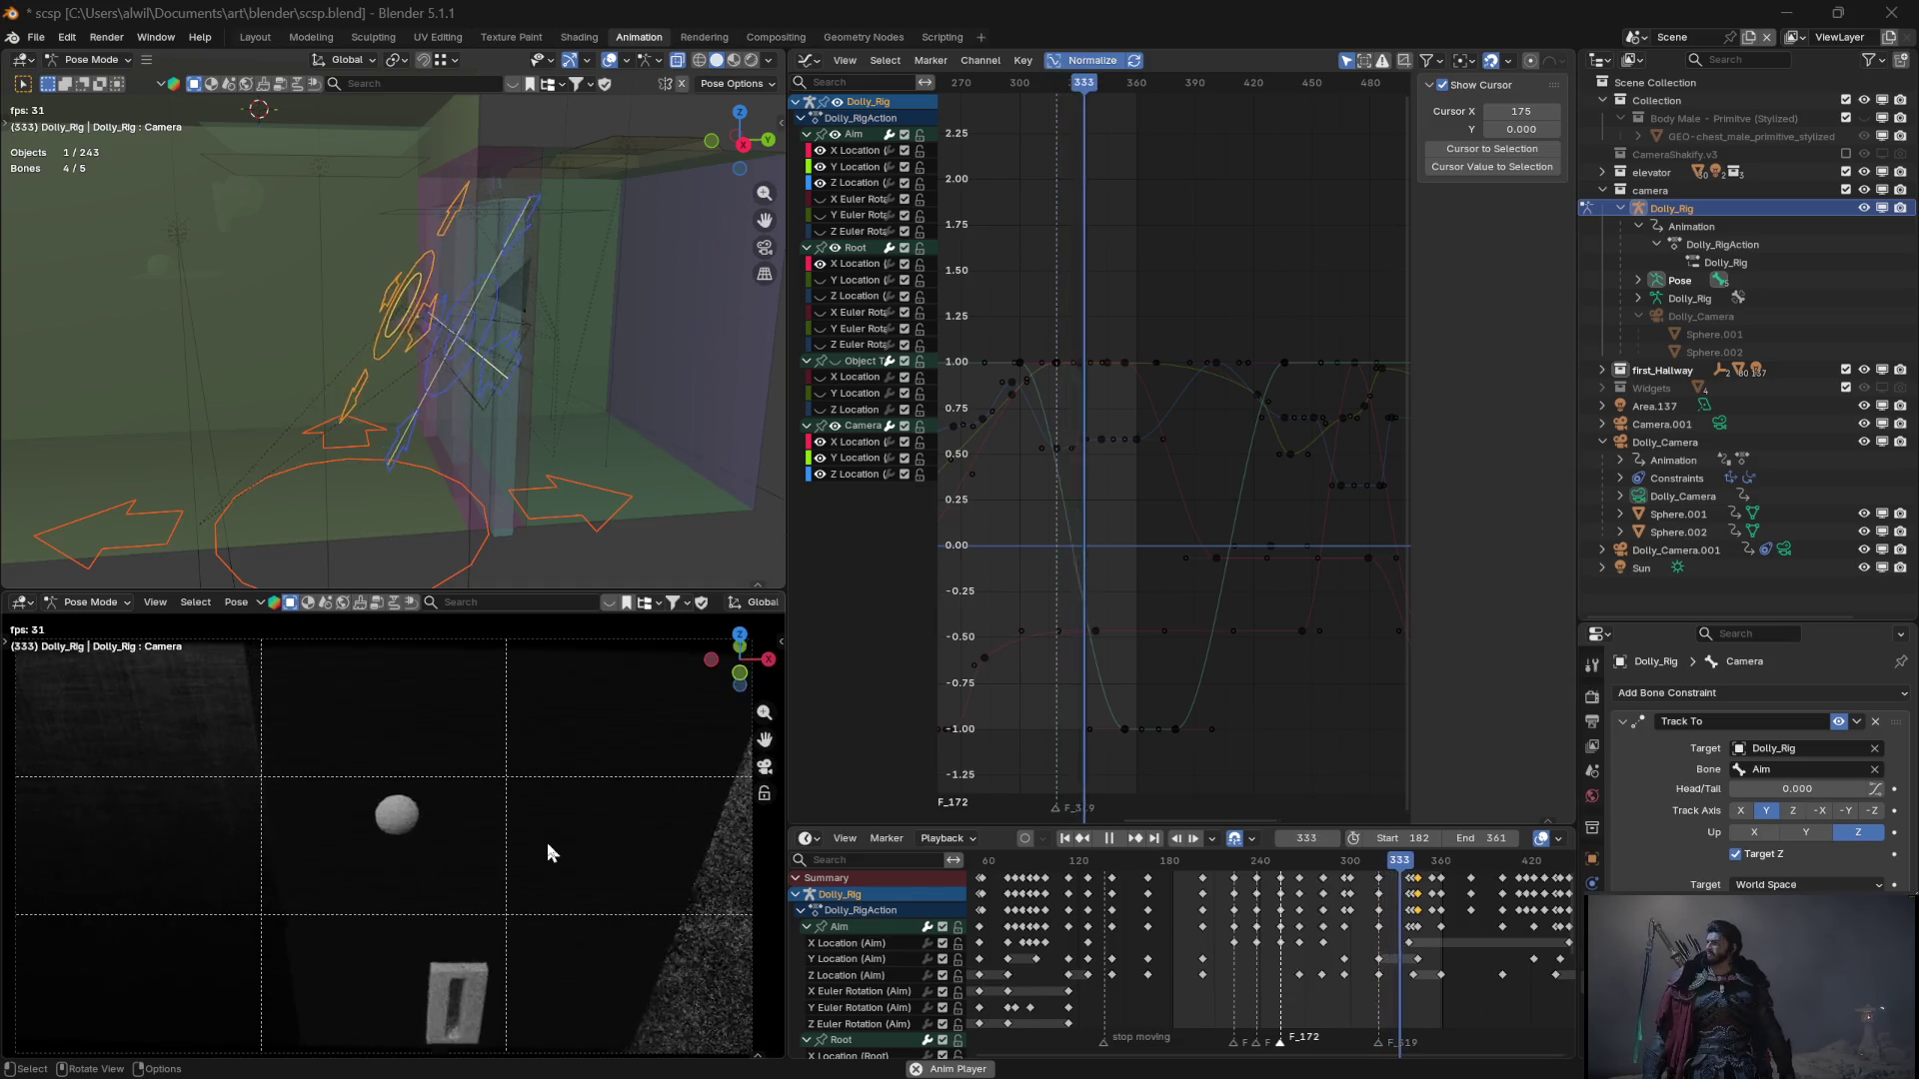
key(Escape)
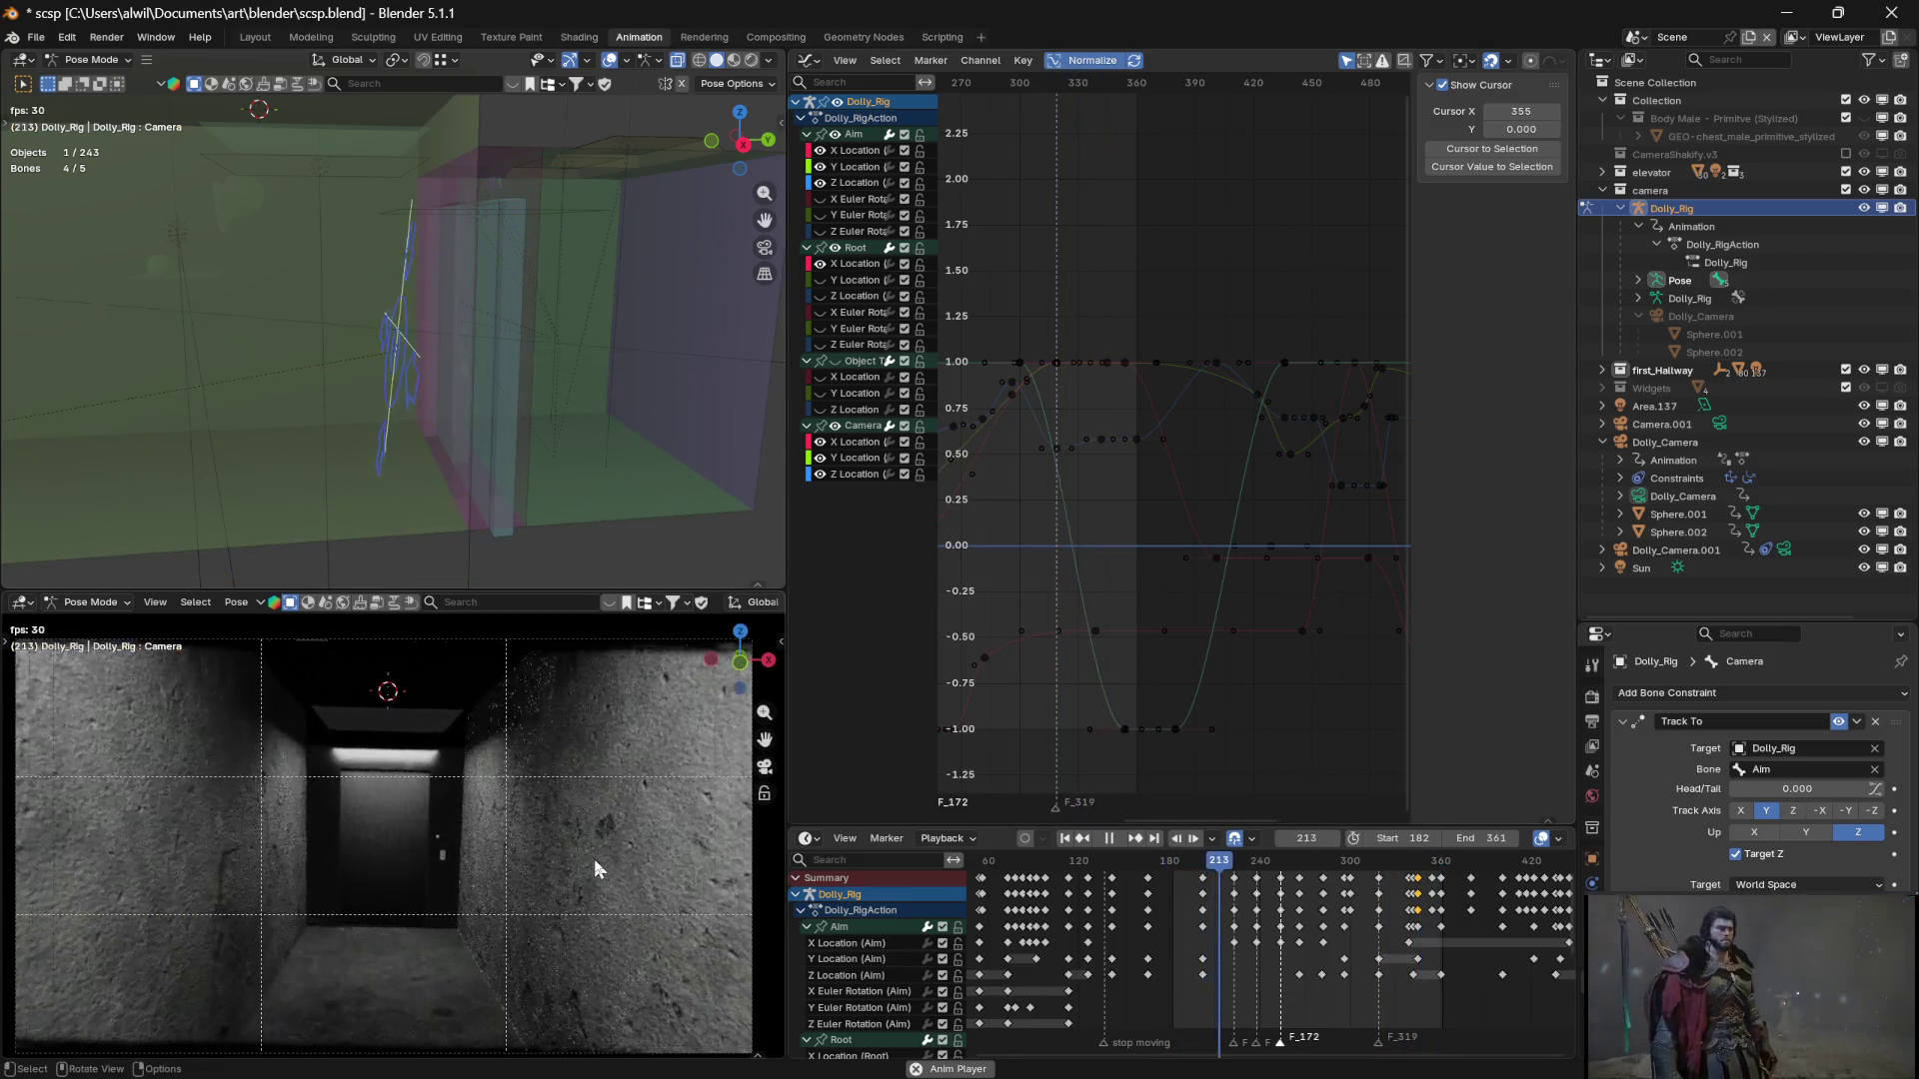
Replay the hallway shot, pan the curves earlier, and inspect the camera between frames 254 and 287
key(space)
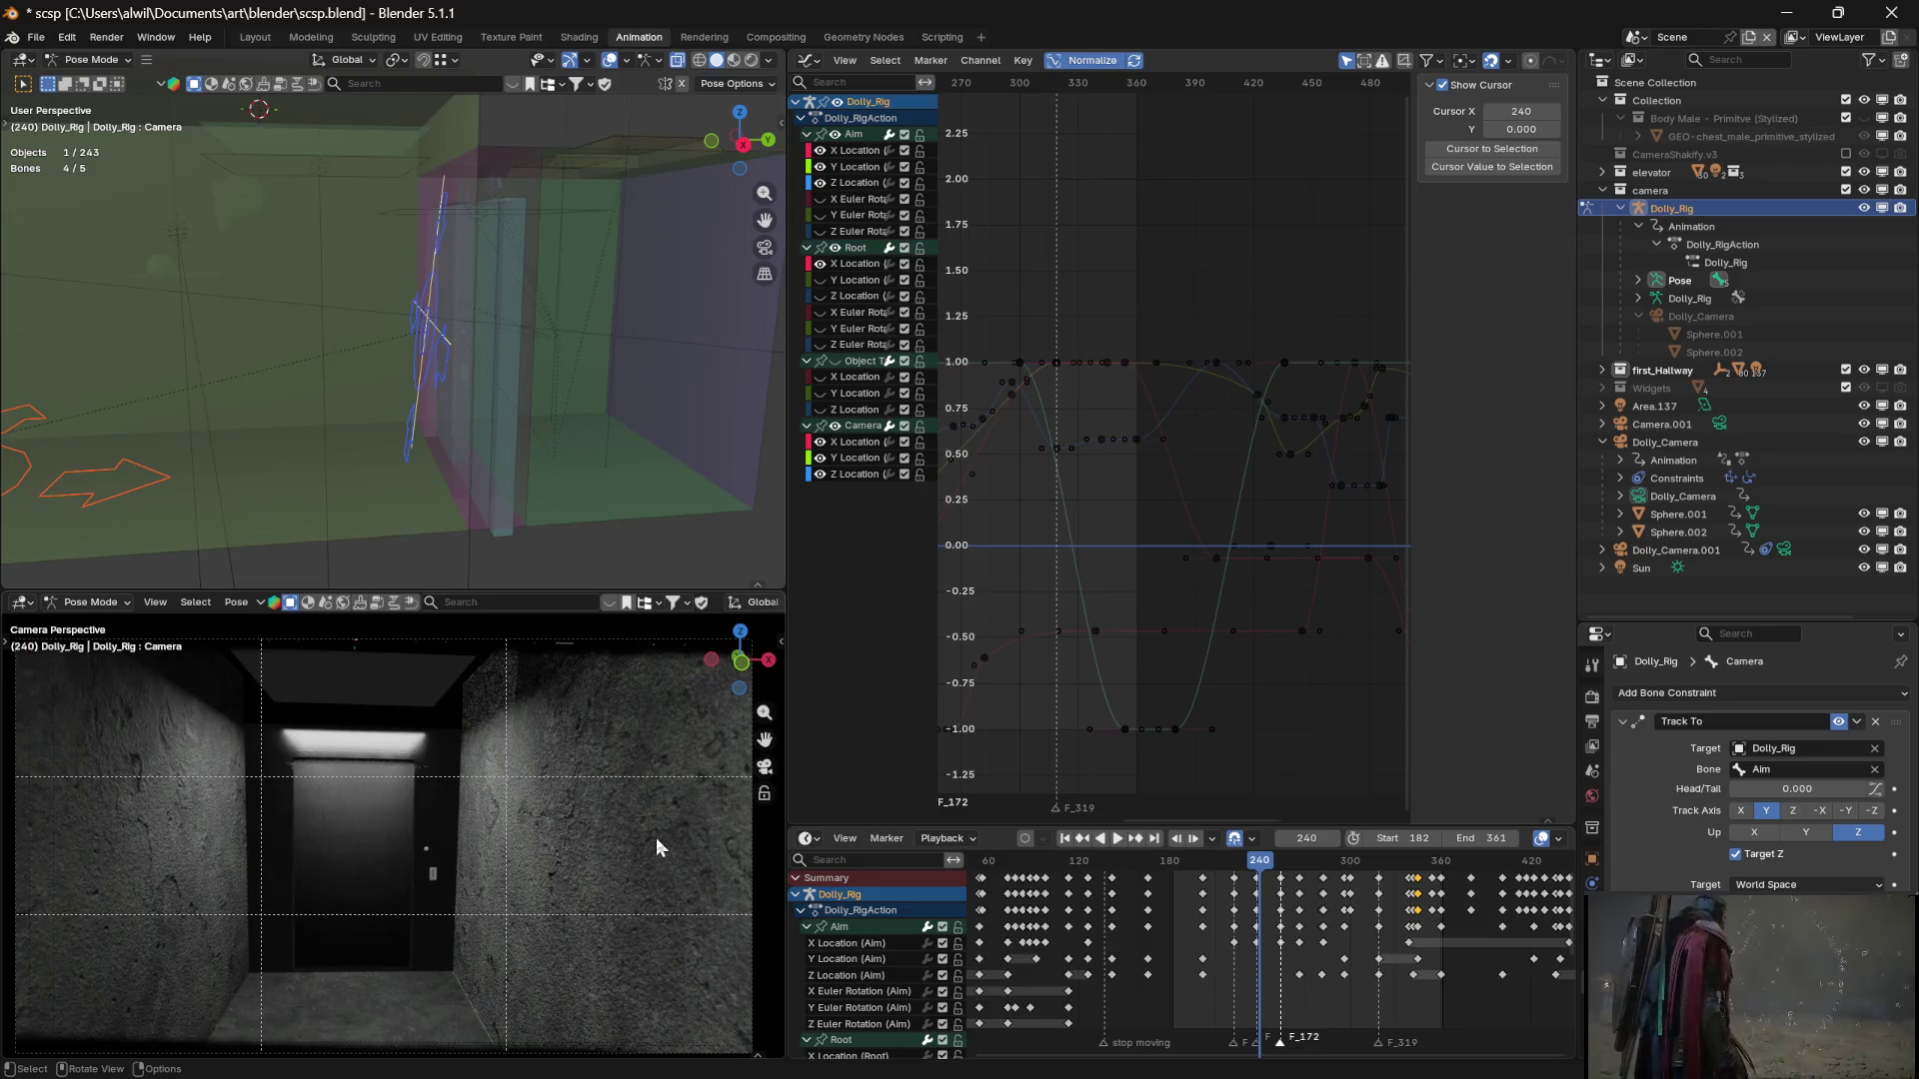
middle_drag(1071, 663, 1255, 672)
key(space)
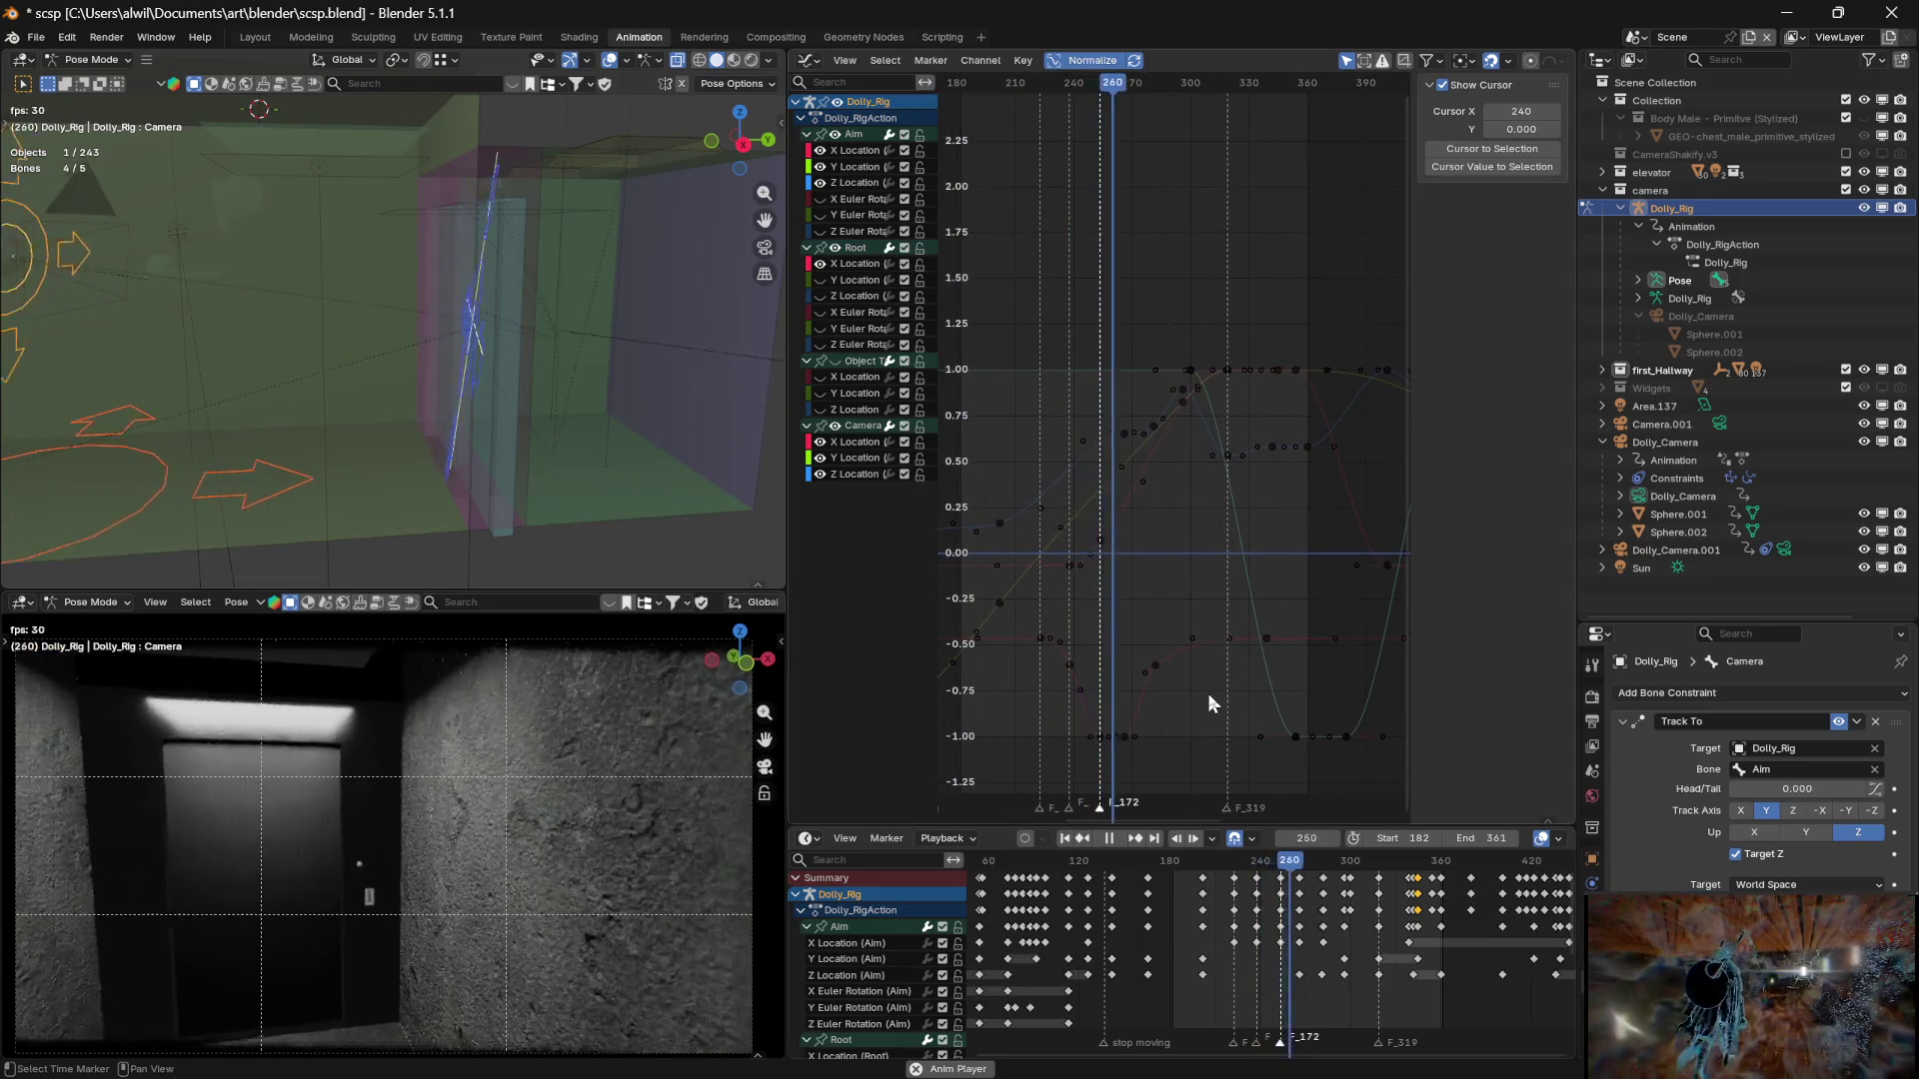
key(space)
key(space)
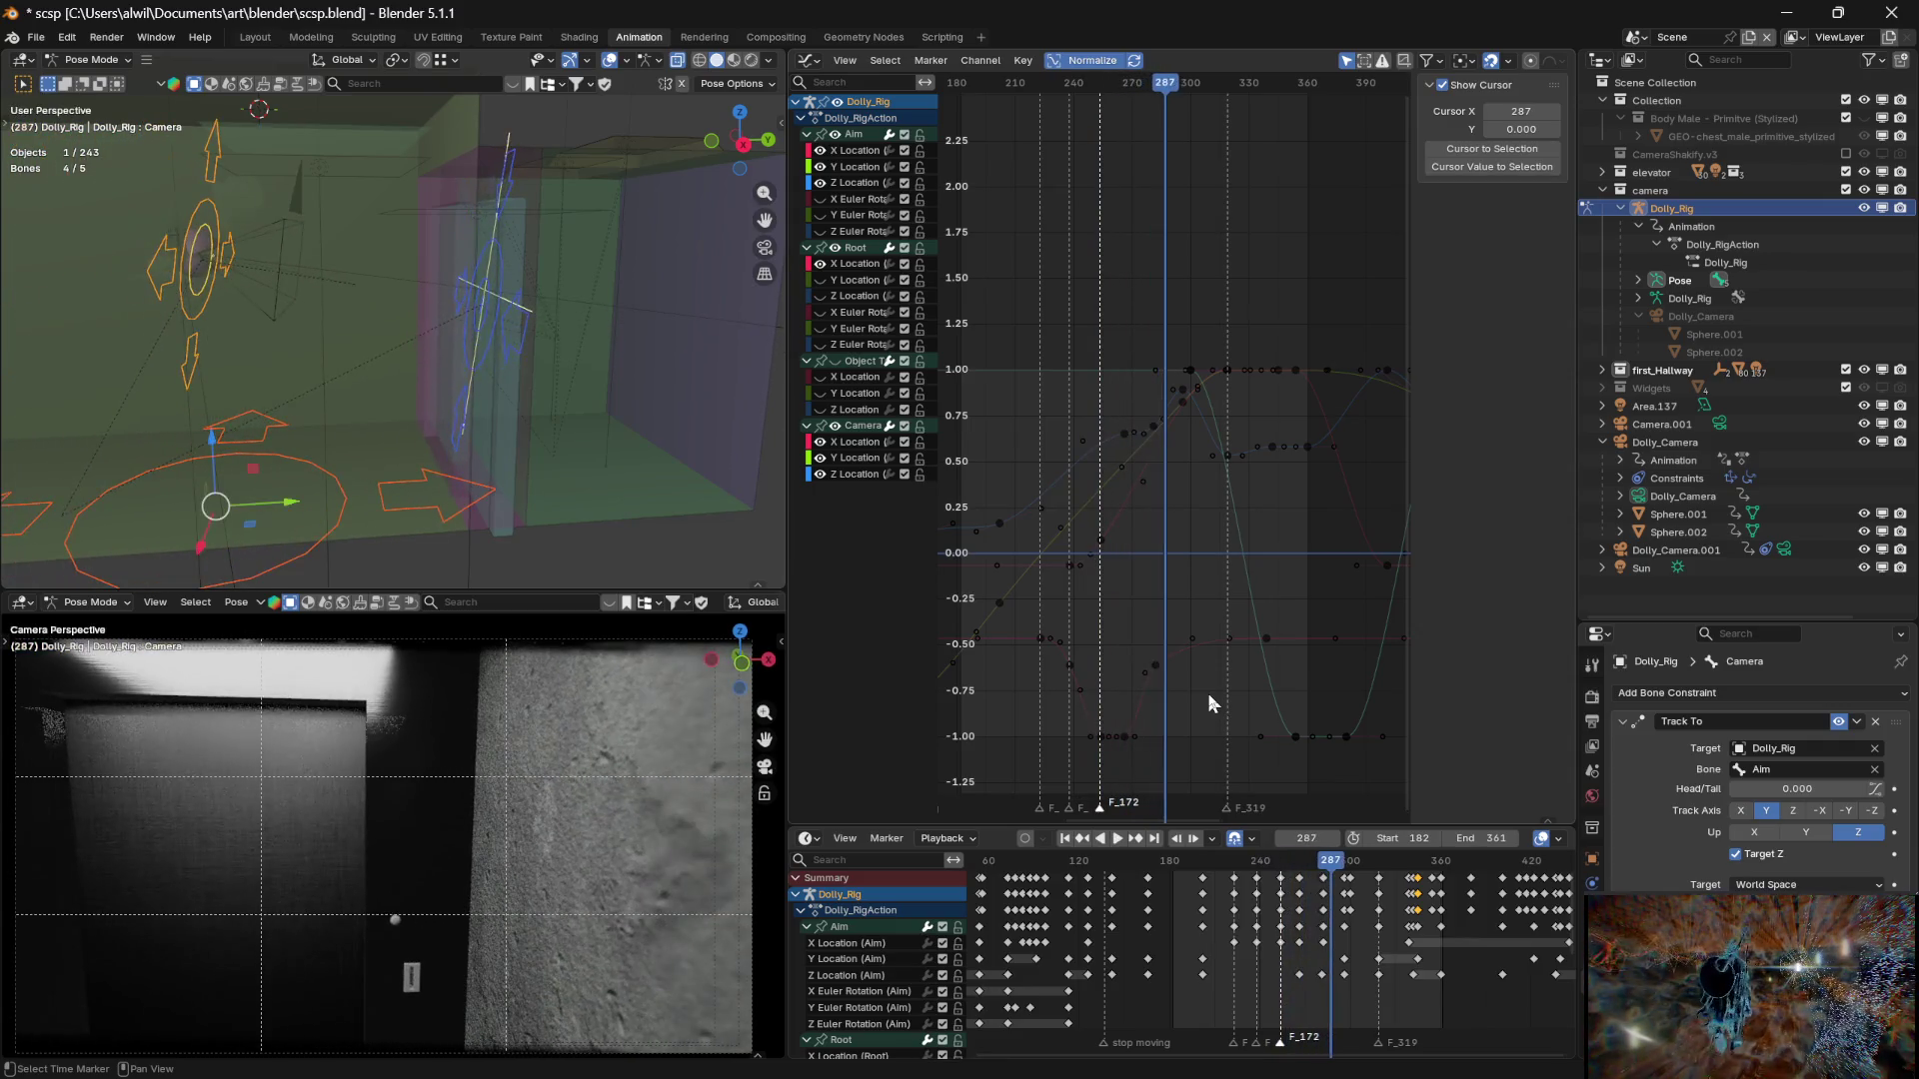
mouse_move(1167, 84)
mouse_down()
mouse_move(1044, 87)
mouse_move(1142, 87)
mouse_move(1125, 86)
mouse_up()
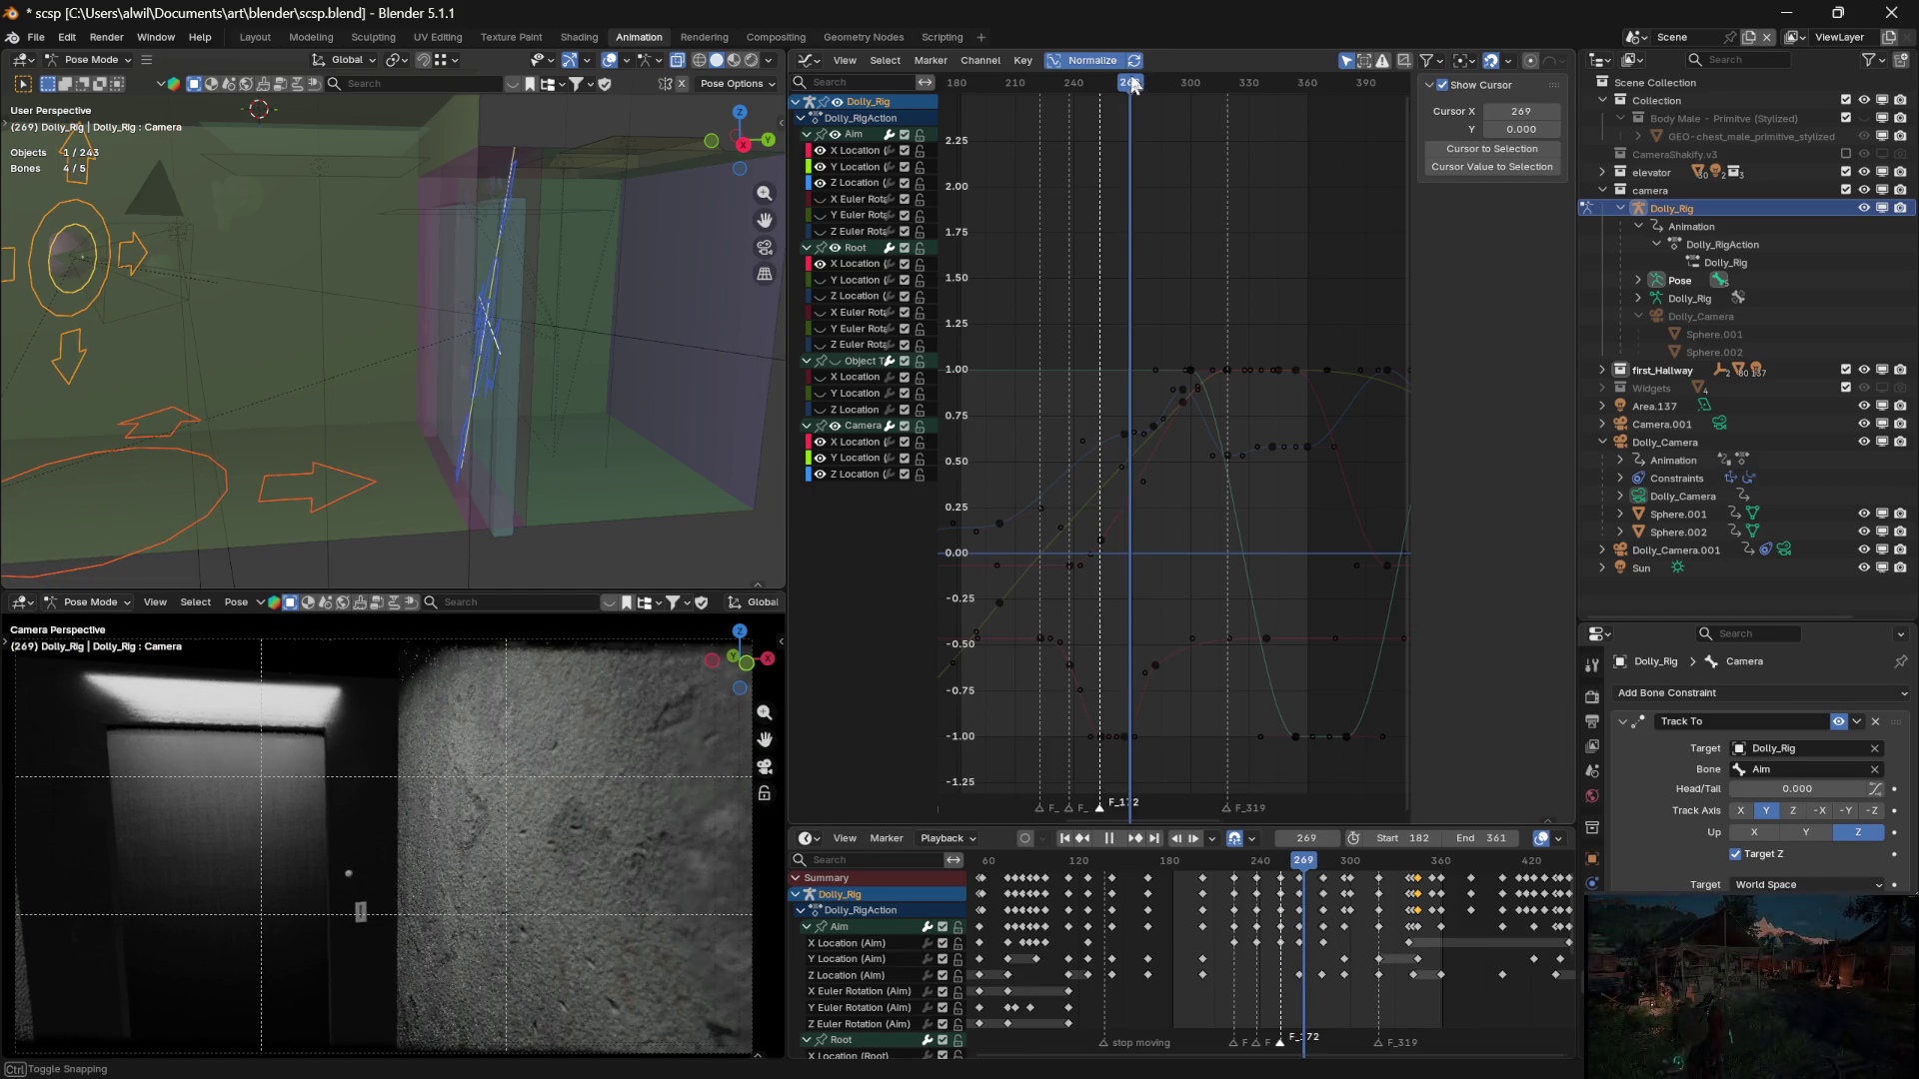
mouse_move(1126, 84)
mouse_down()
mouse_move(1101, 85)
mouse_move(1126, 84)
mouse_up()
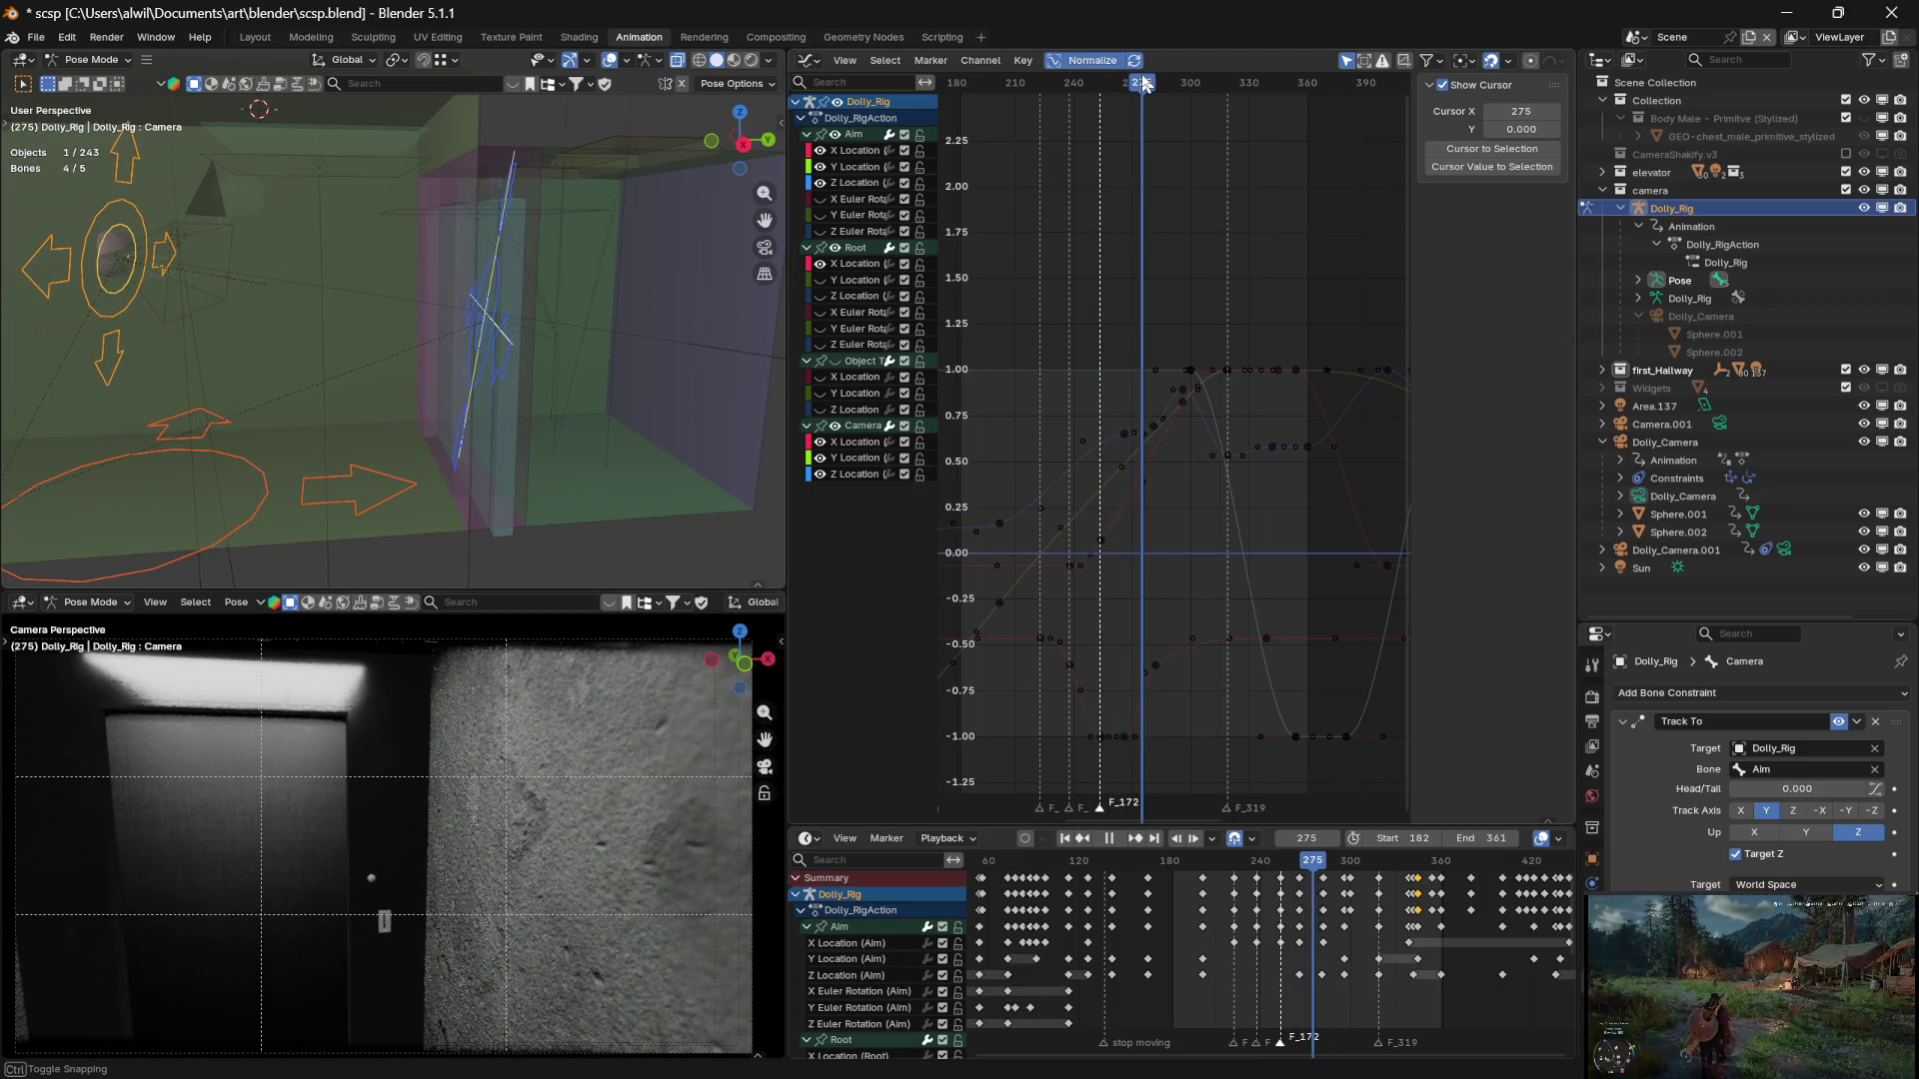
mouse_move(1152, 83)
mouse_down()
mouse_move(1106, 84)
mouse_move(1149, 83)
mouse_move(1133, 88)
mouse_up()
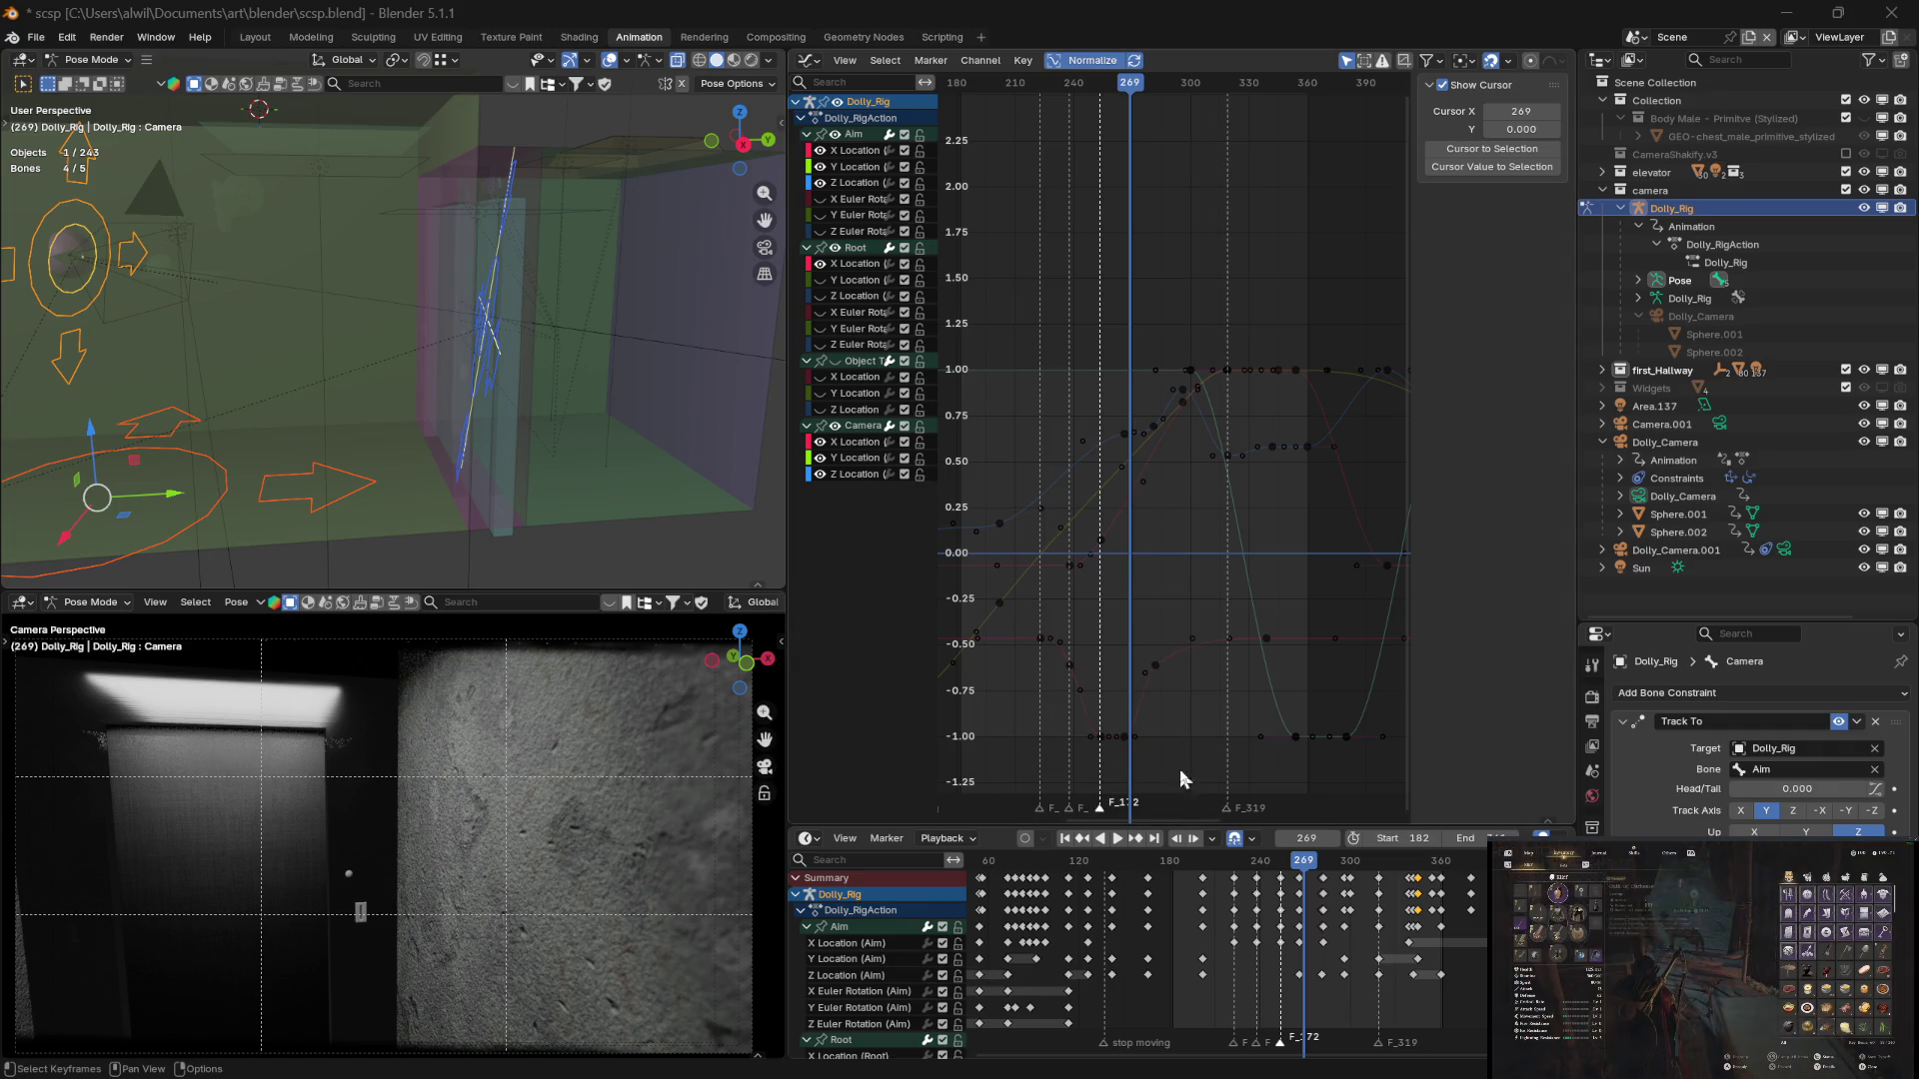
Jump the playhead back to frame 239 of the hallway shot
drag(1297, 876, 1258, 857)
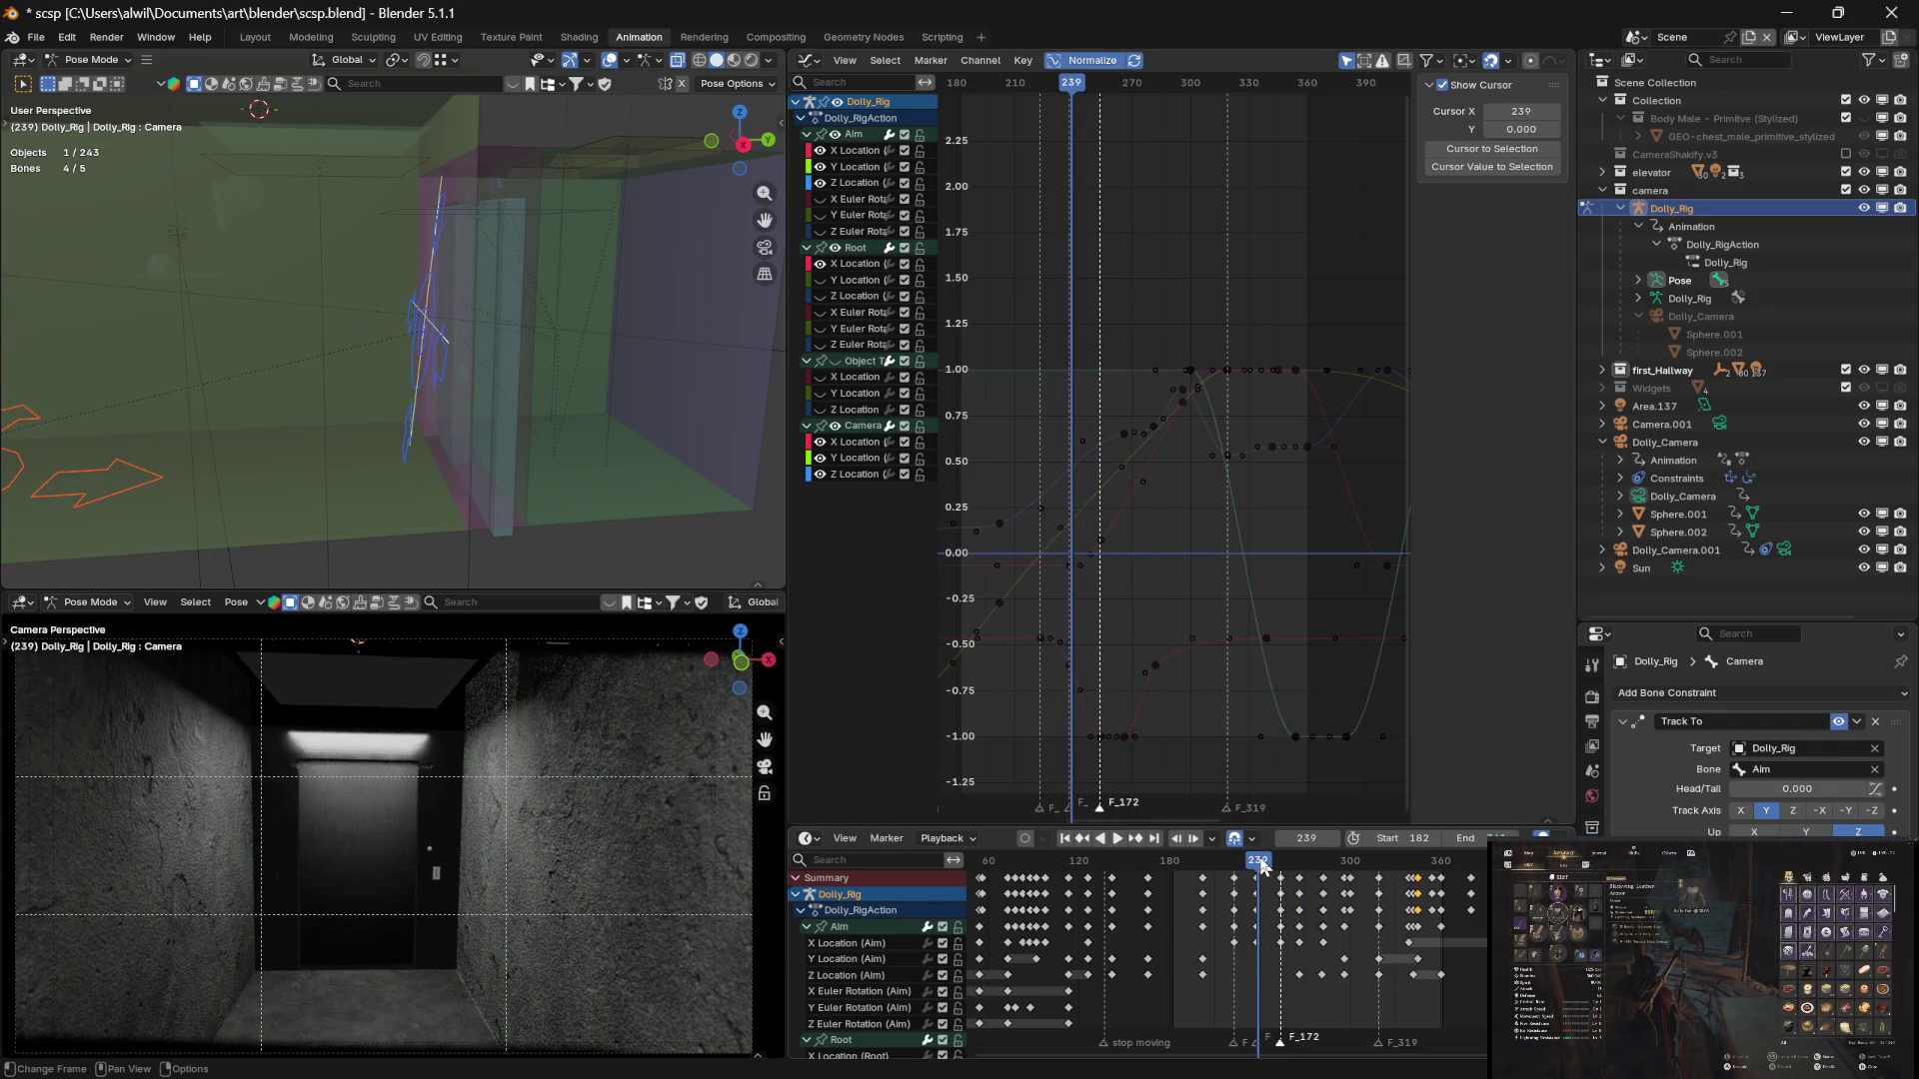
Play and stop the hallway camera move repeatedly from frame 239, rewinding once to frame 269
key(space)
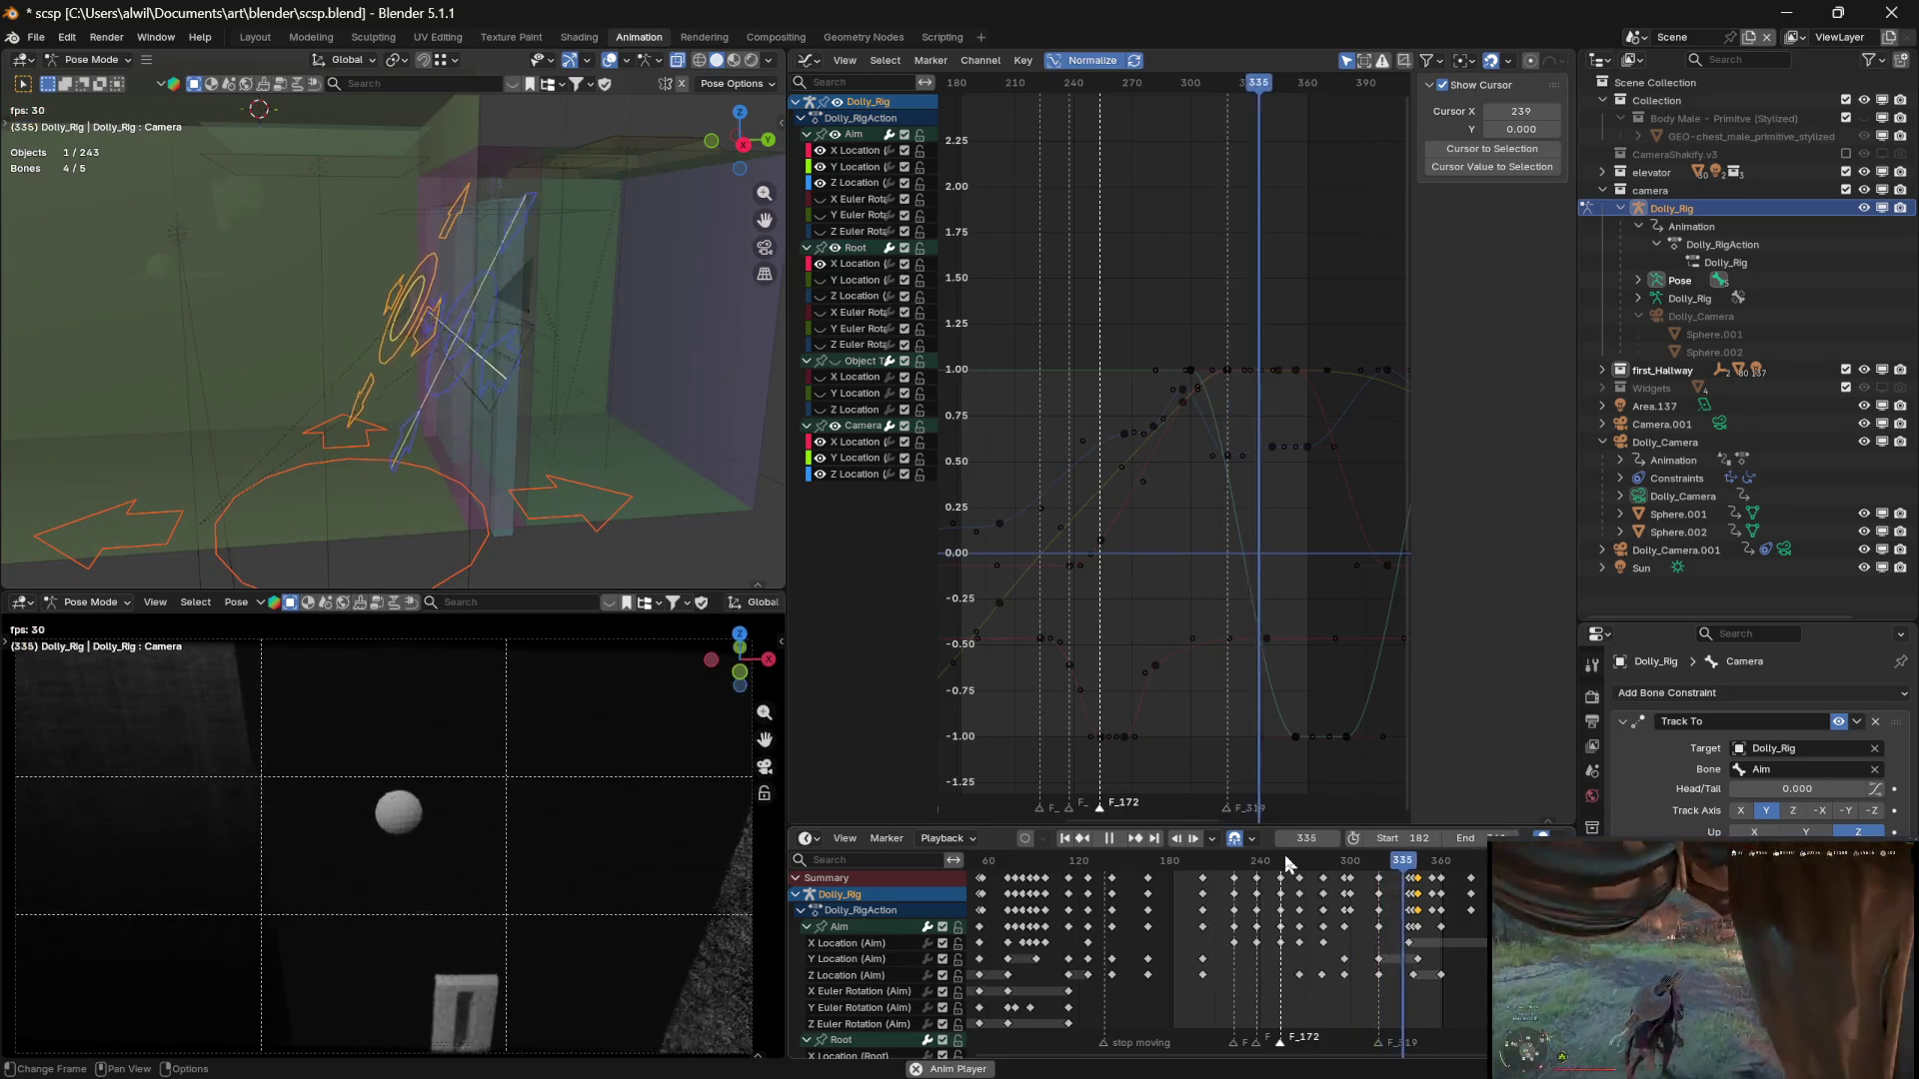
key(space)
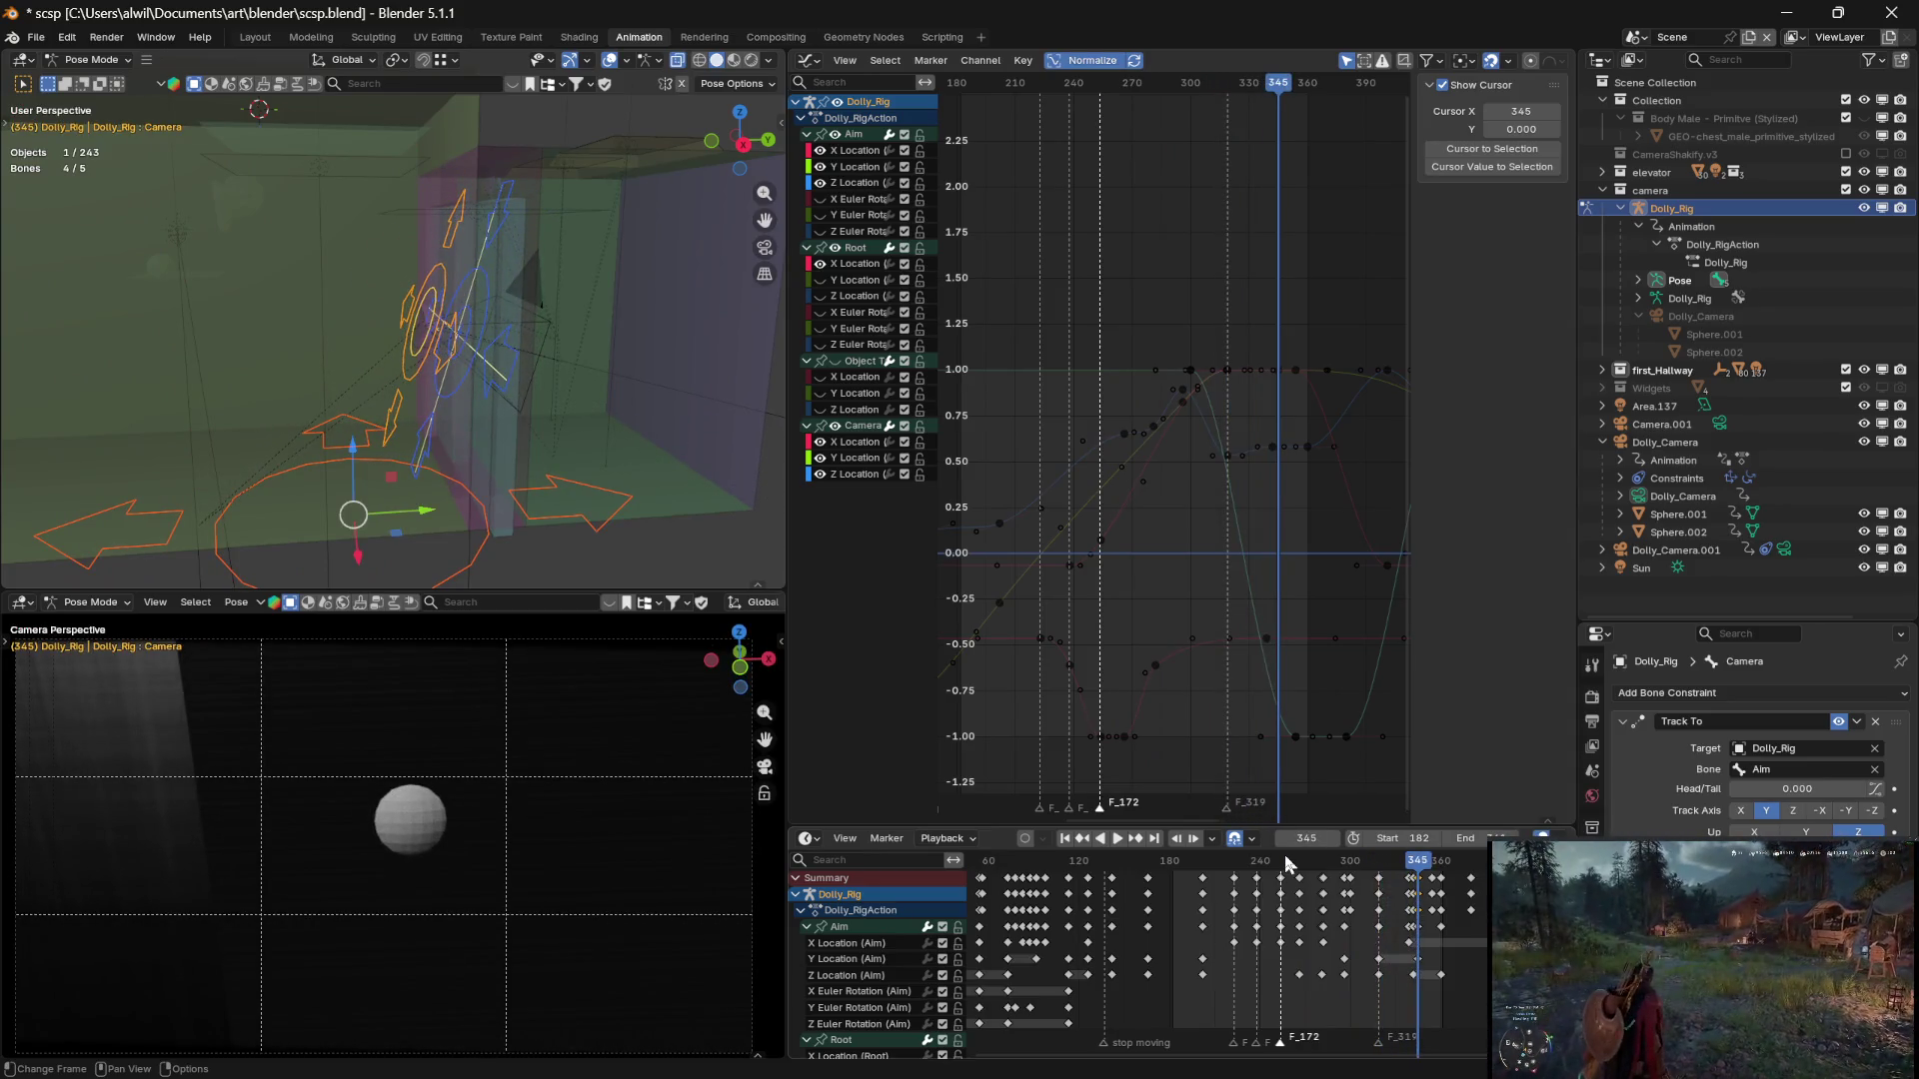
key(space)
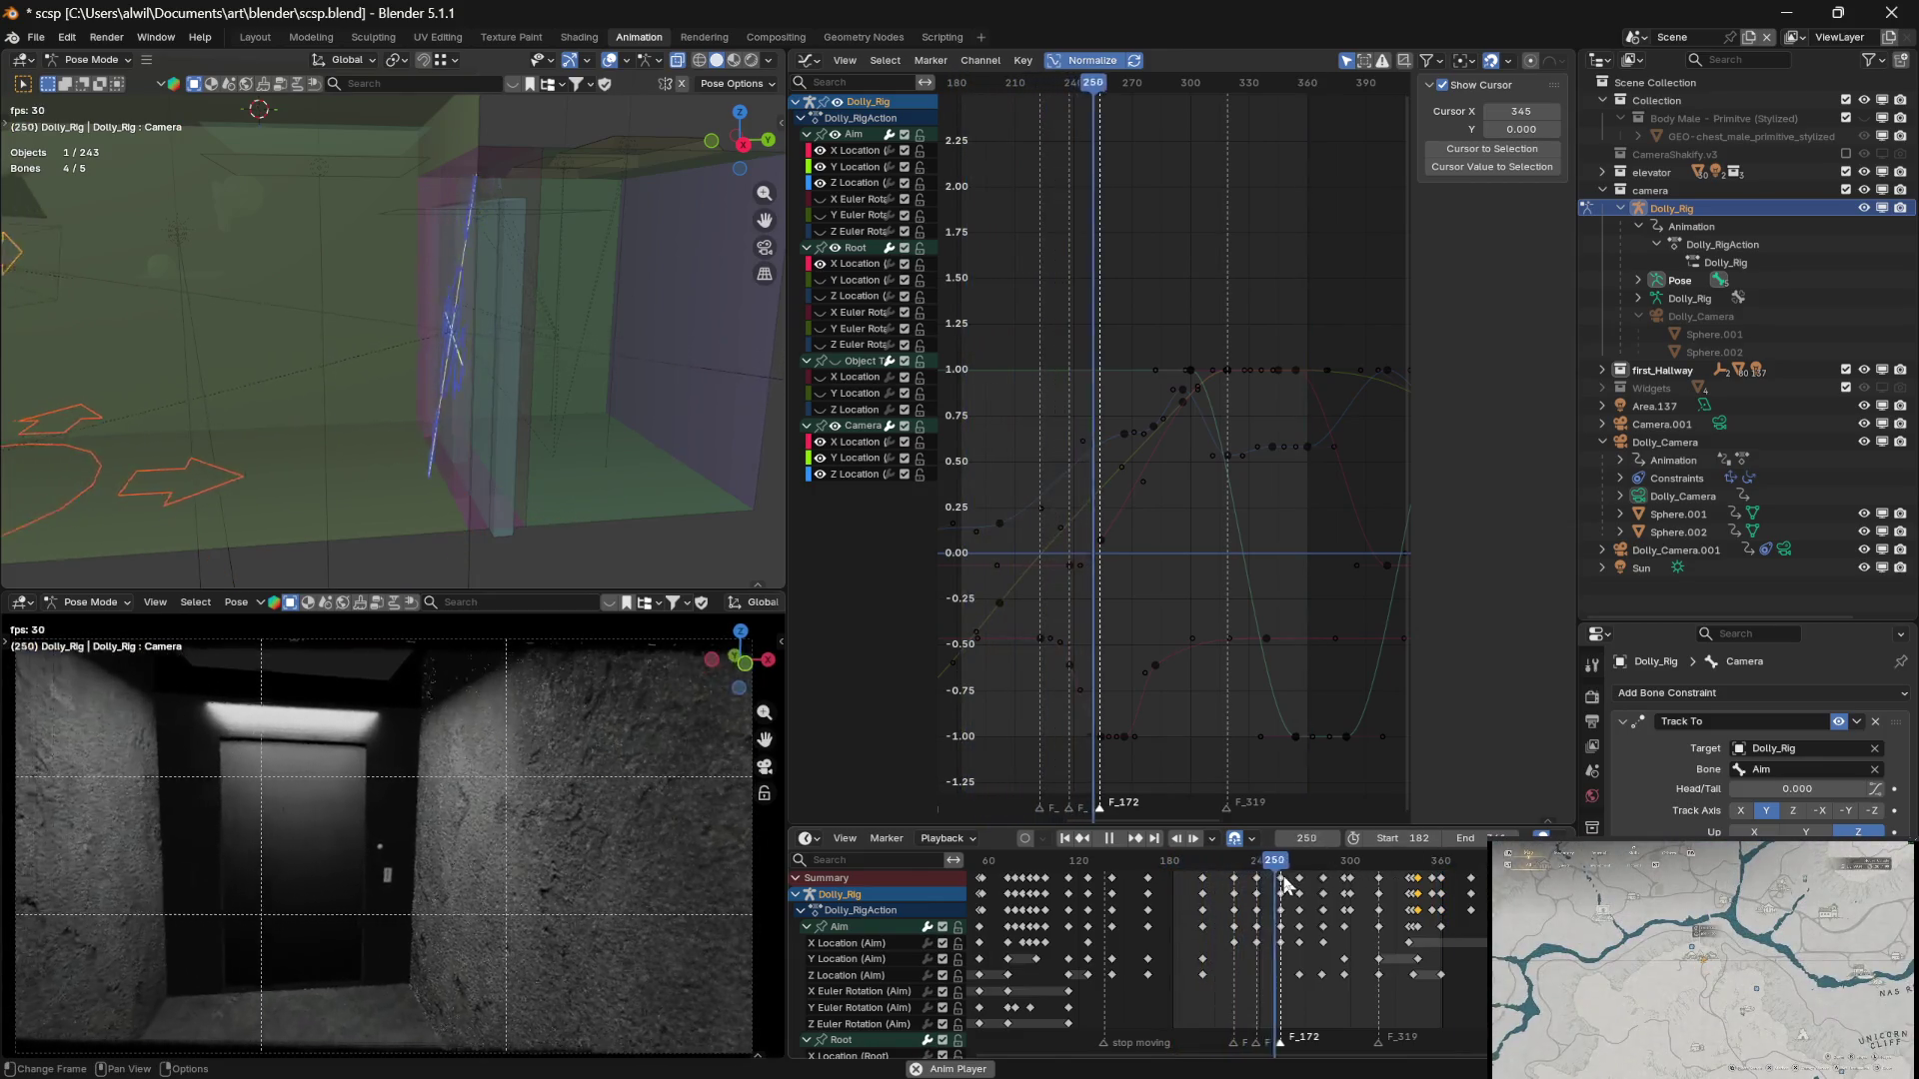
key(space)
key(space)
drag(1322, 870, 1246, 874)
key(space)
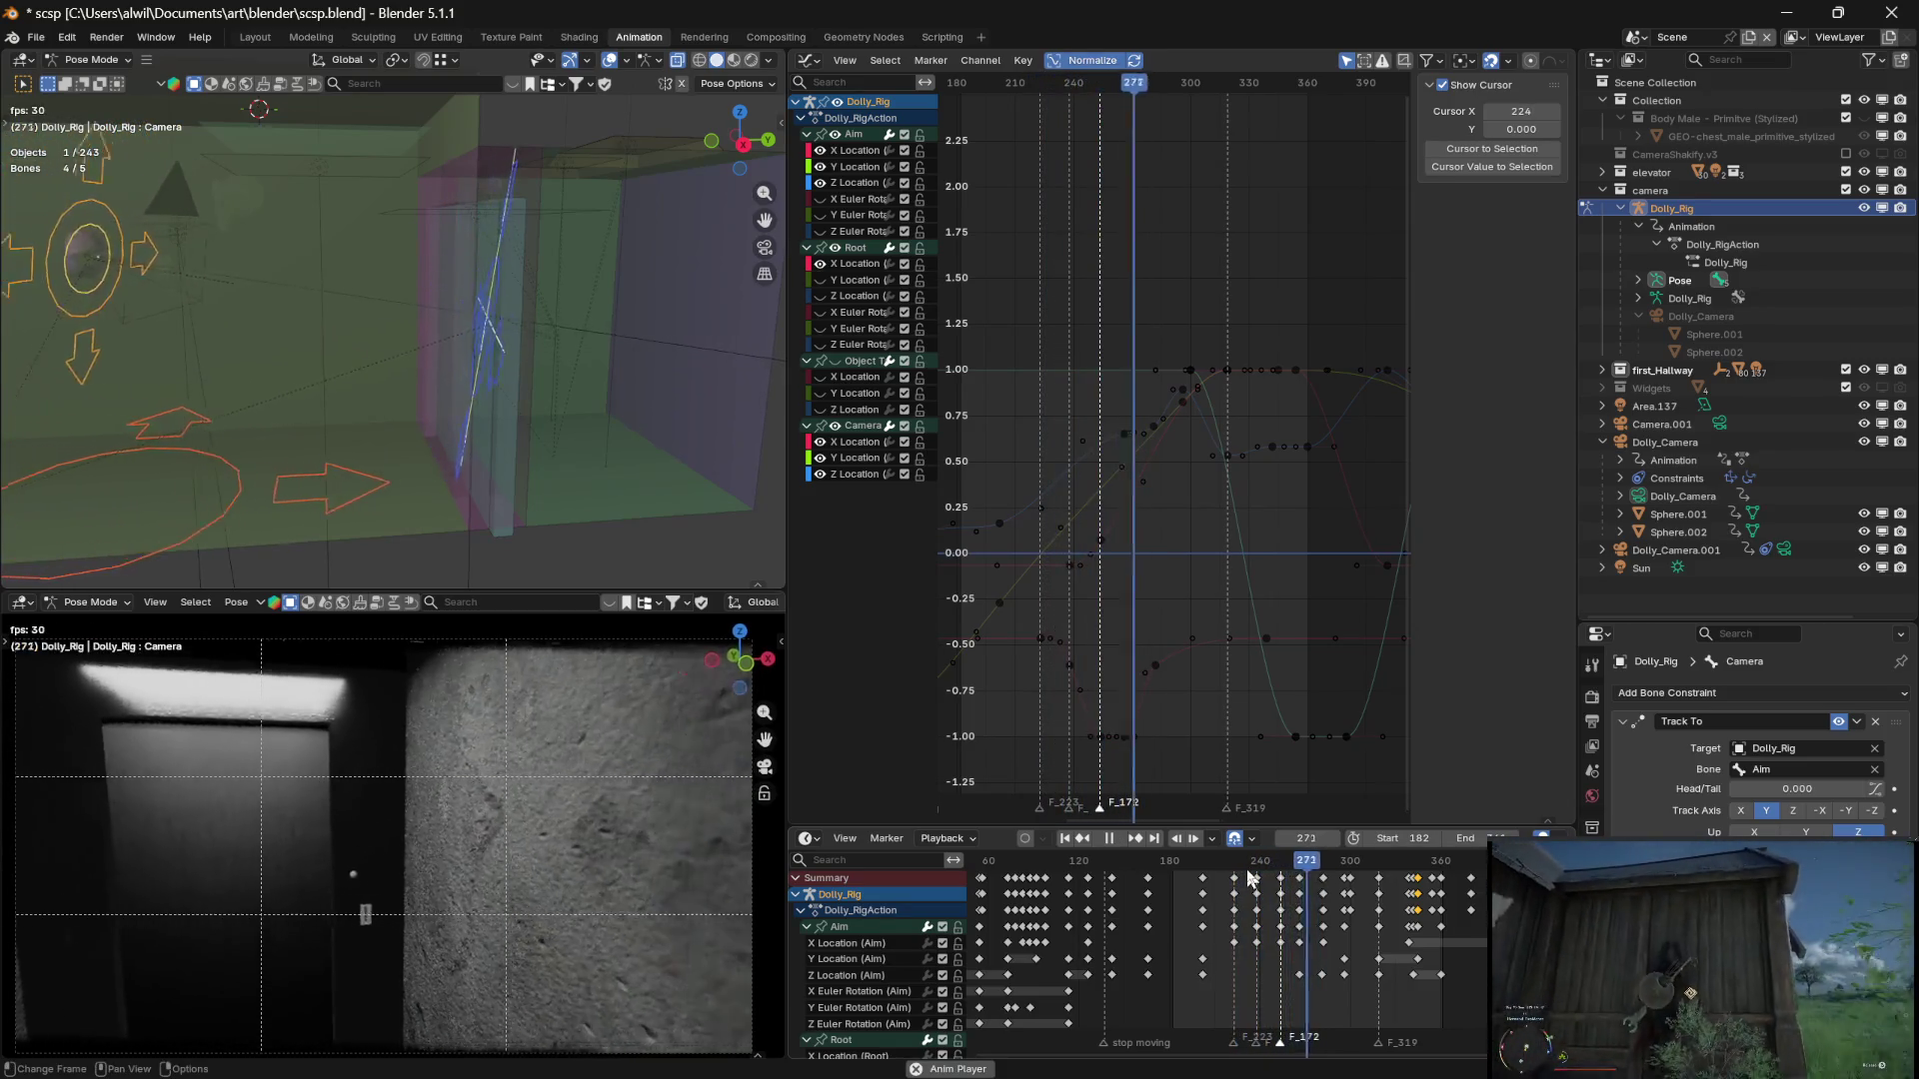
key(space)
Slide the Aim X Location key from frame 282 to 291, then select the frame-266 key
click(1330, 868)
drag(1330, 867, 1294, 866)
click(1155, 664)
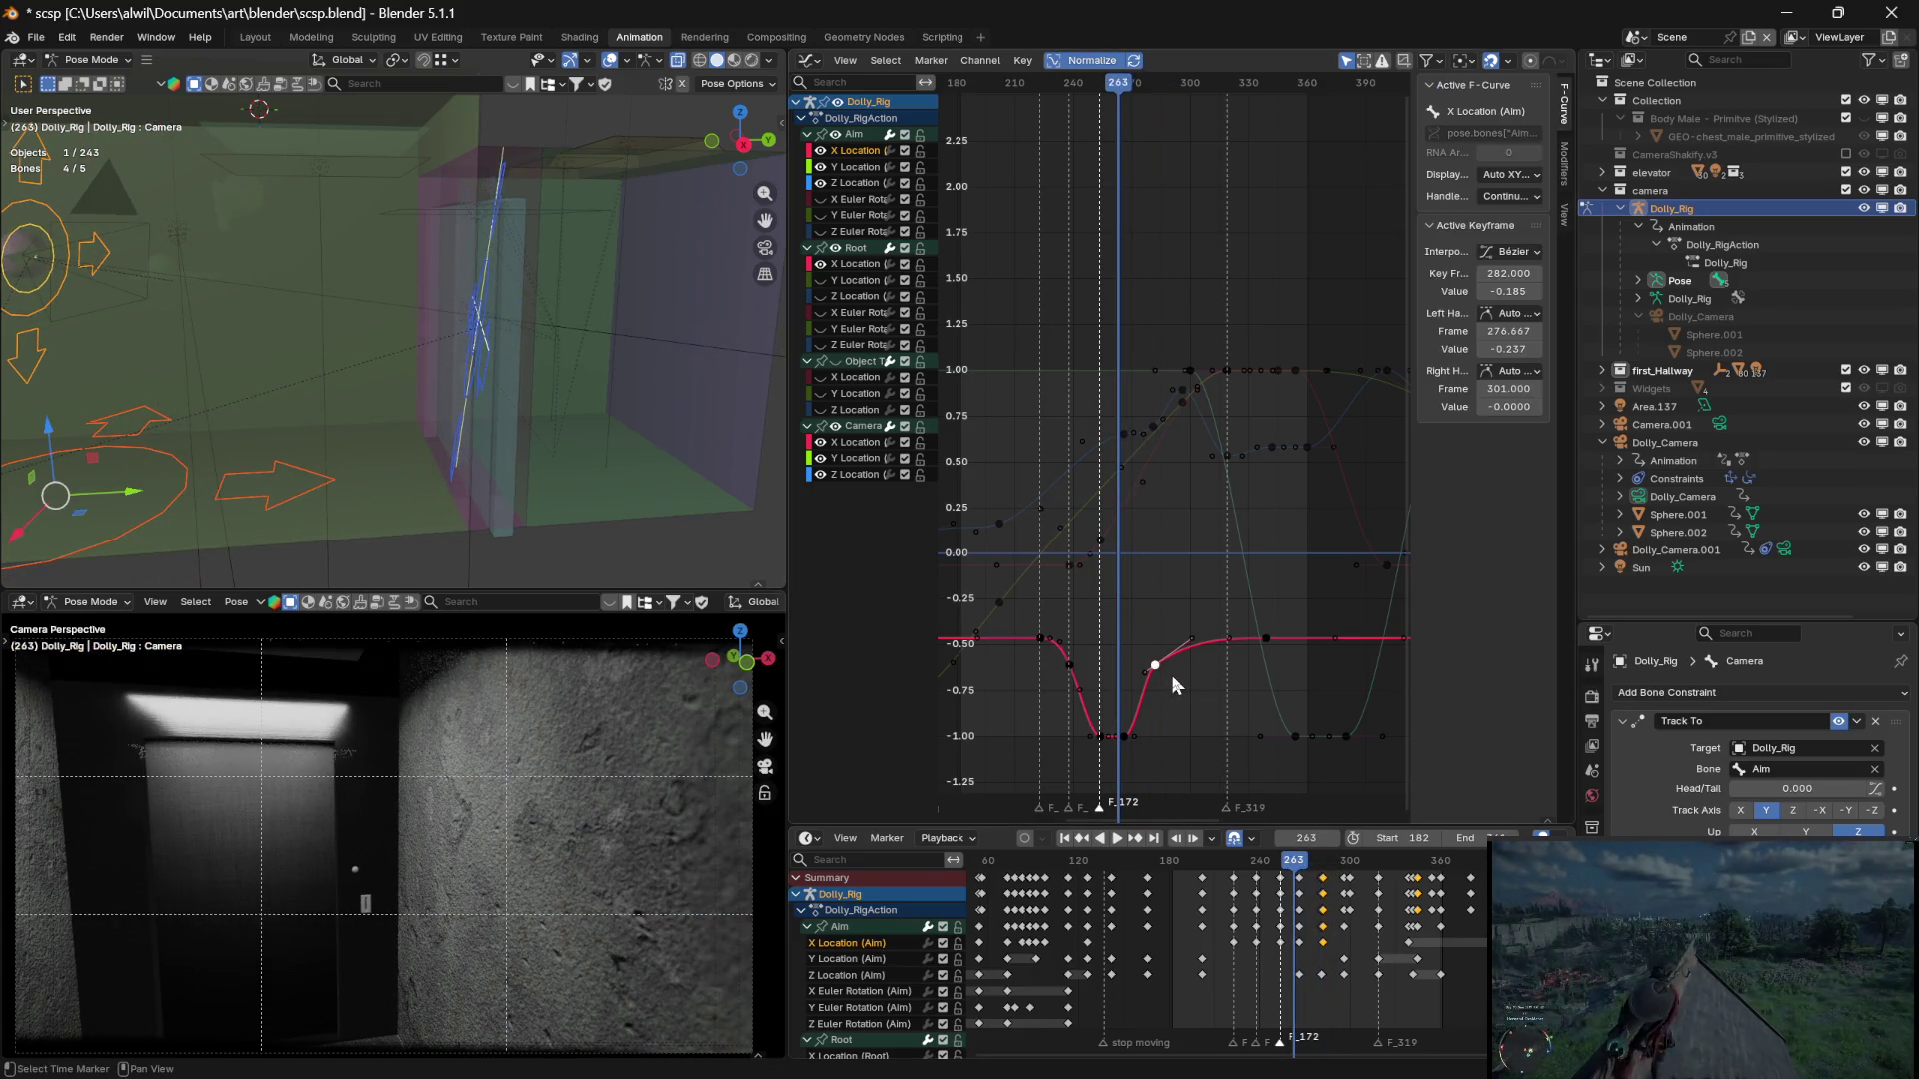
key(g)
key(x)
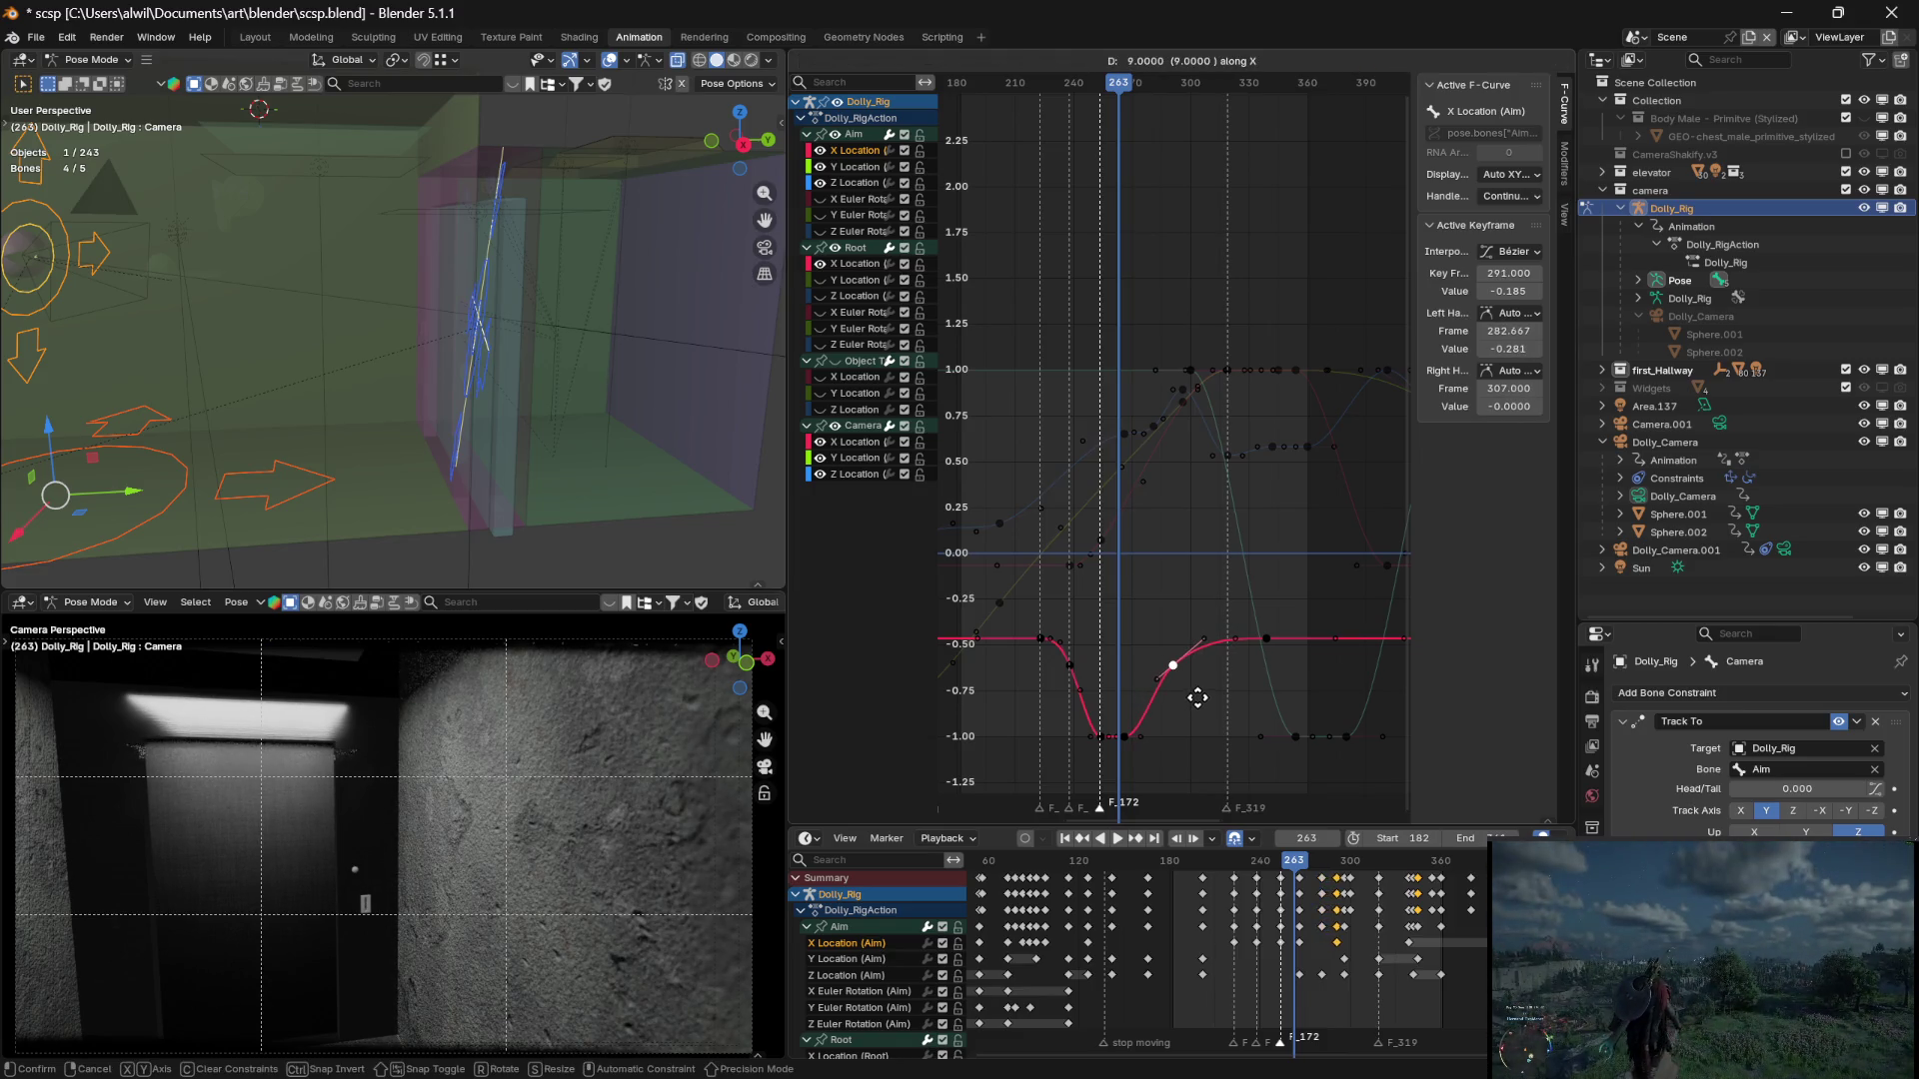
click(1199, 702)
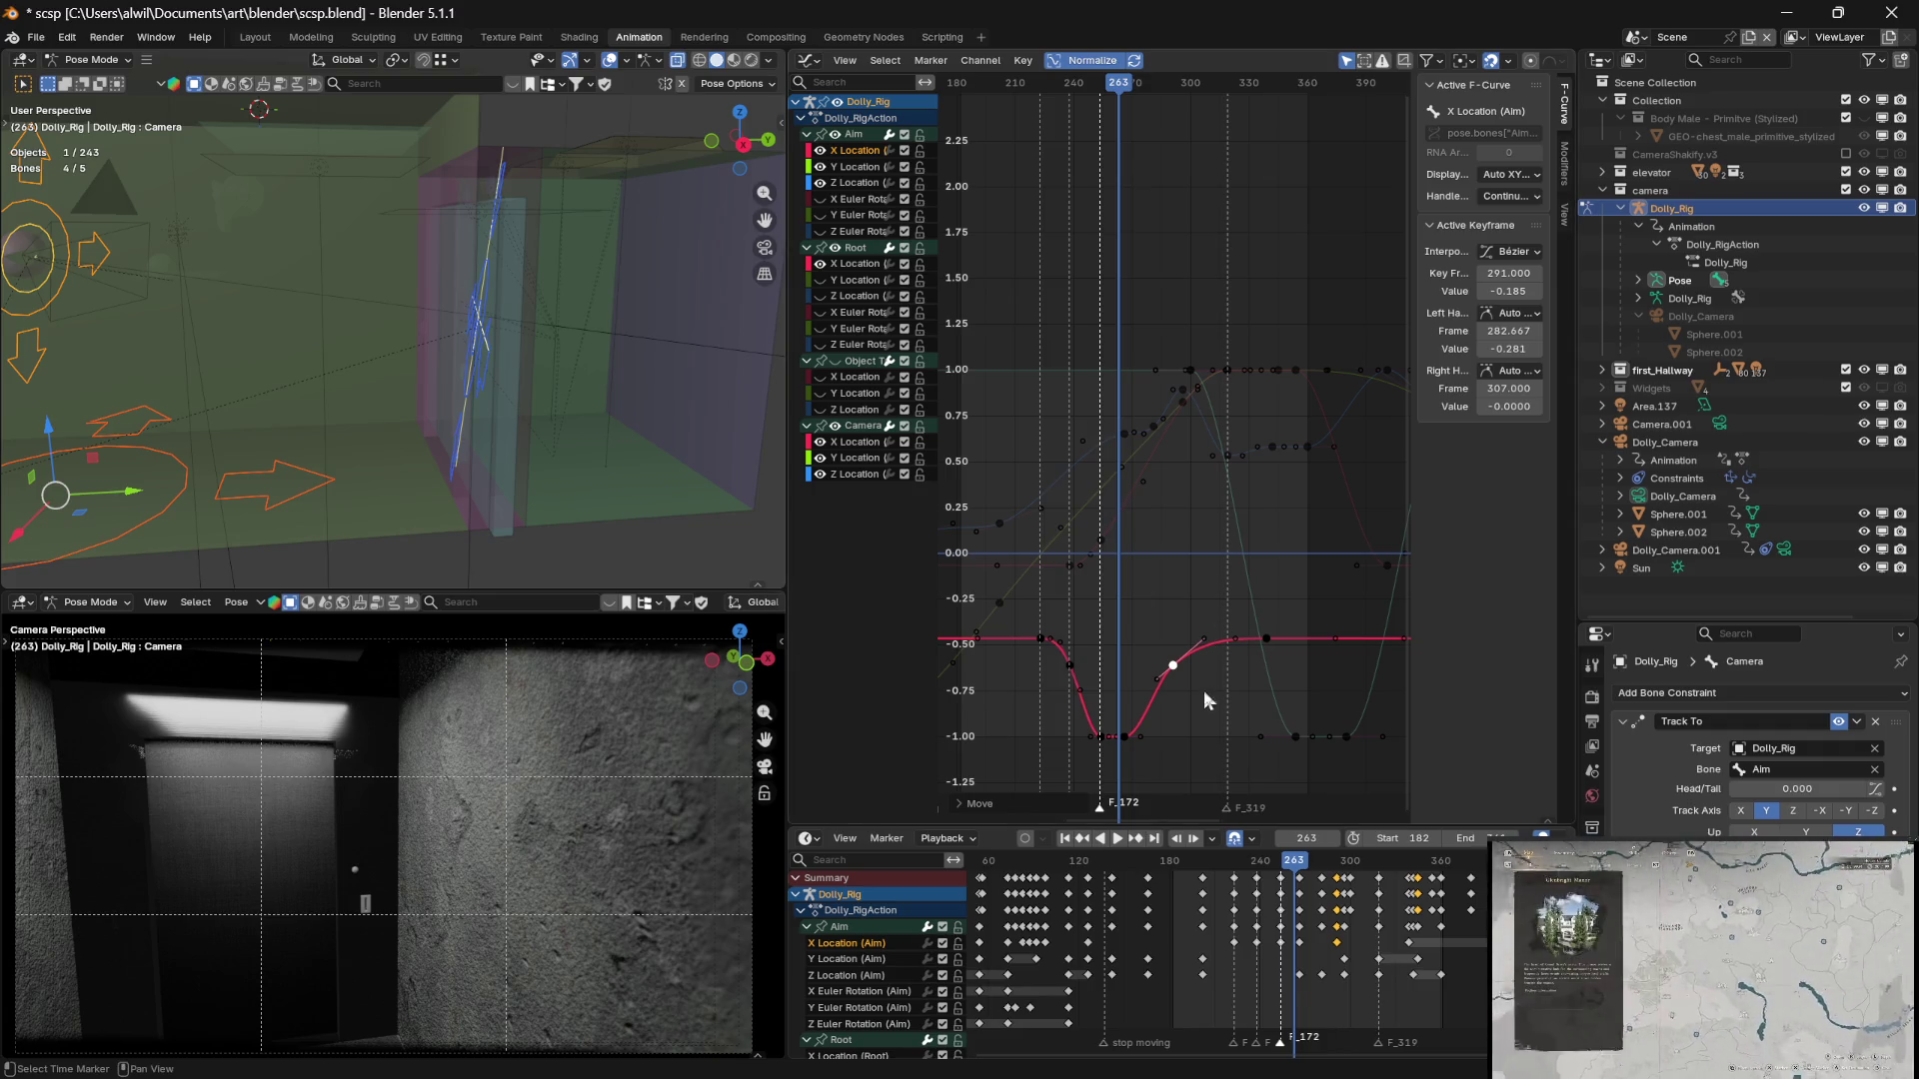
click(1140, 737)
Replay the shot from frame 199, stop near frame 220, and select the Aim X key at frame 223
key(space)
mouse_move(1294, 861)
mouse_down()
mouse_move(1240, 861)
mouse_move(1315, 863)
mouse_move(1205, 866)
mouse_up()
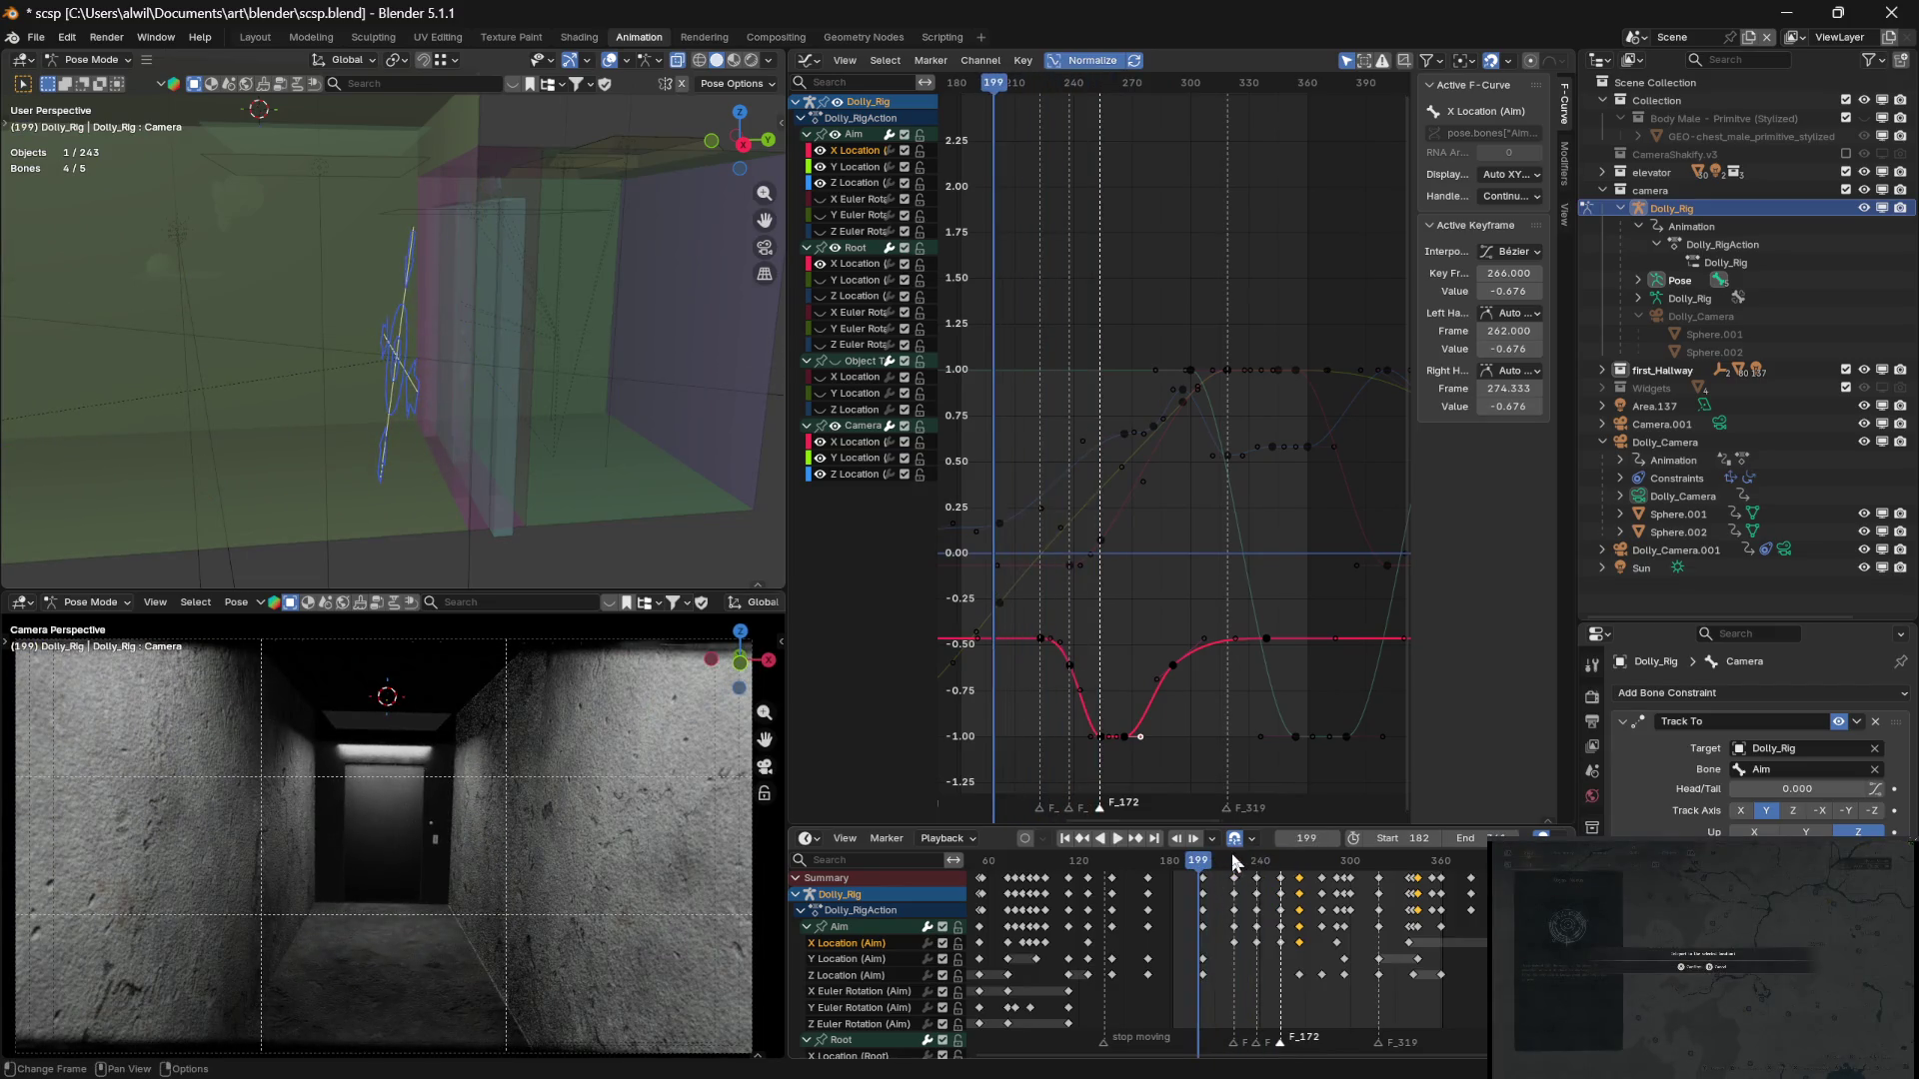
key(space)
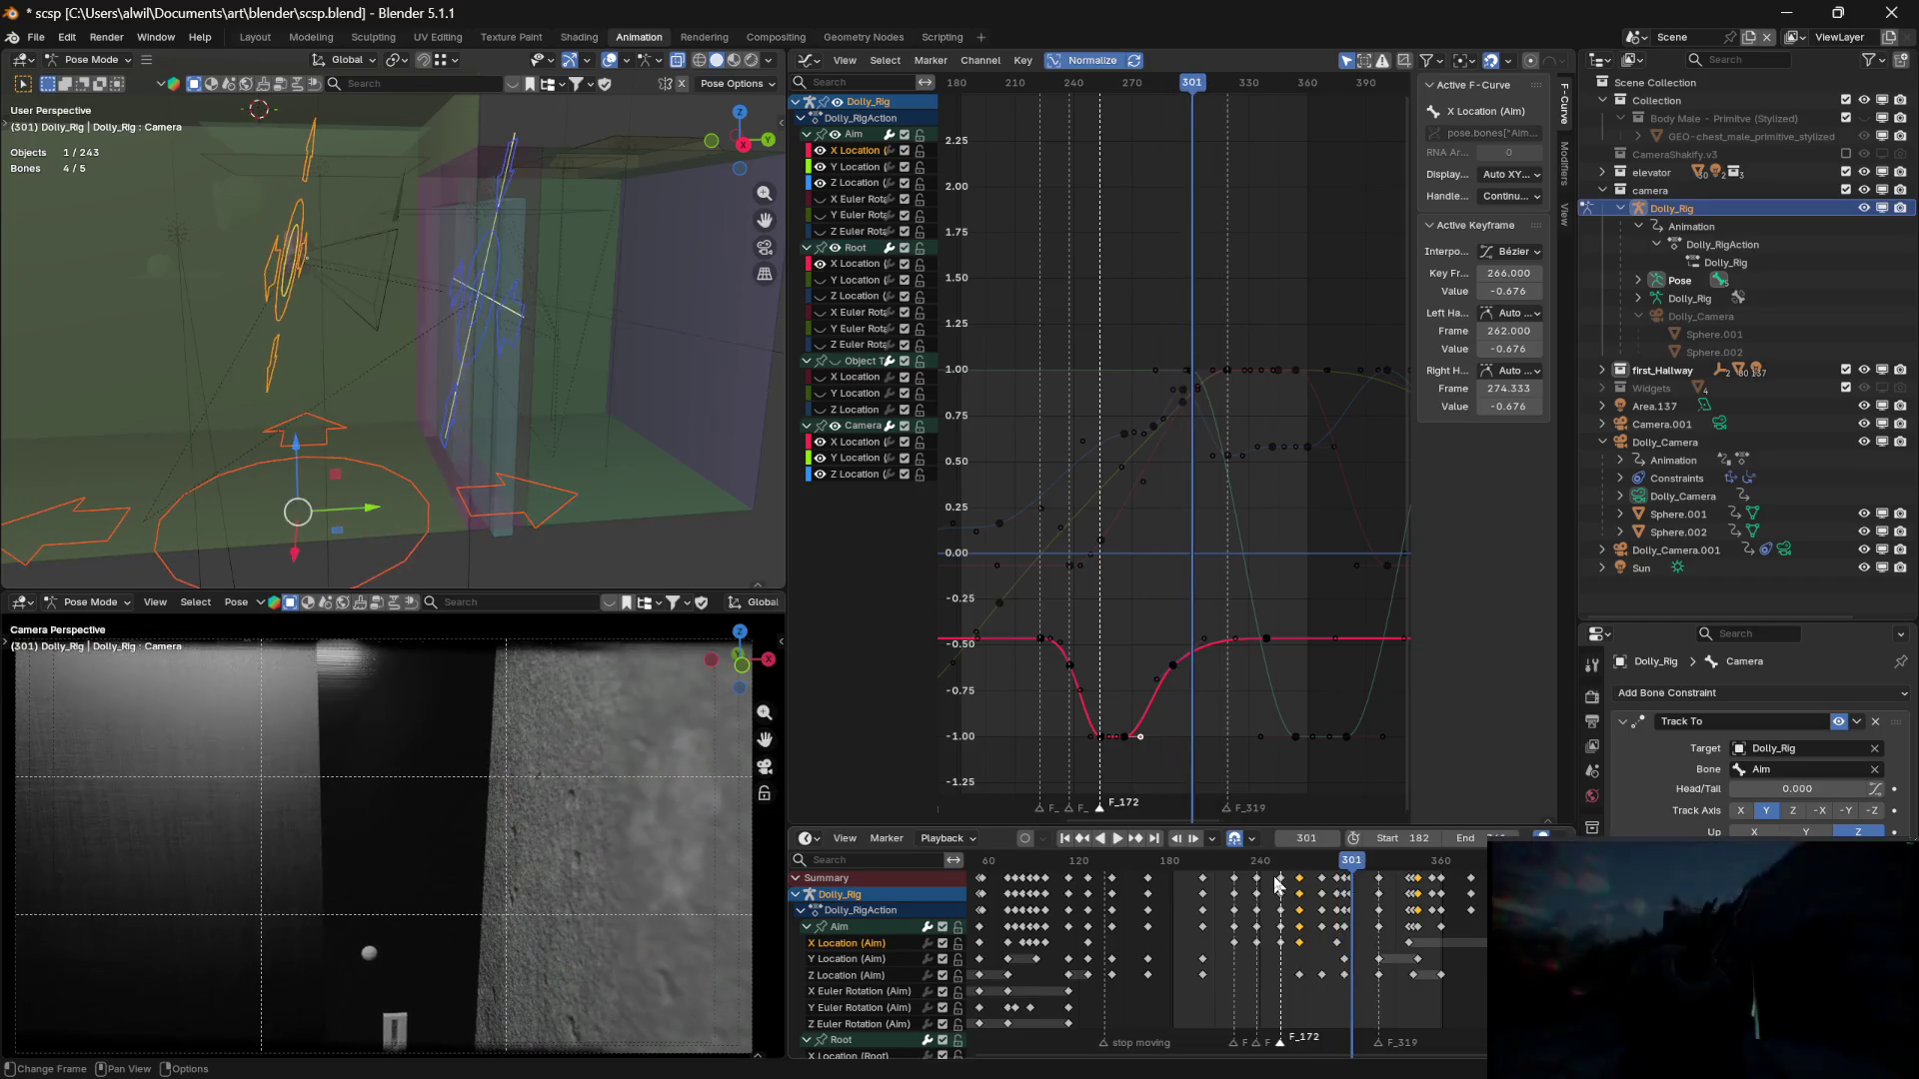
drag(1355, 875, 1237, 870)
key(space)
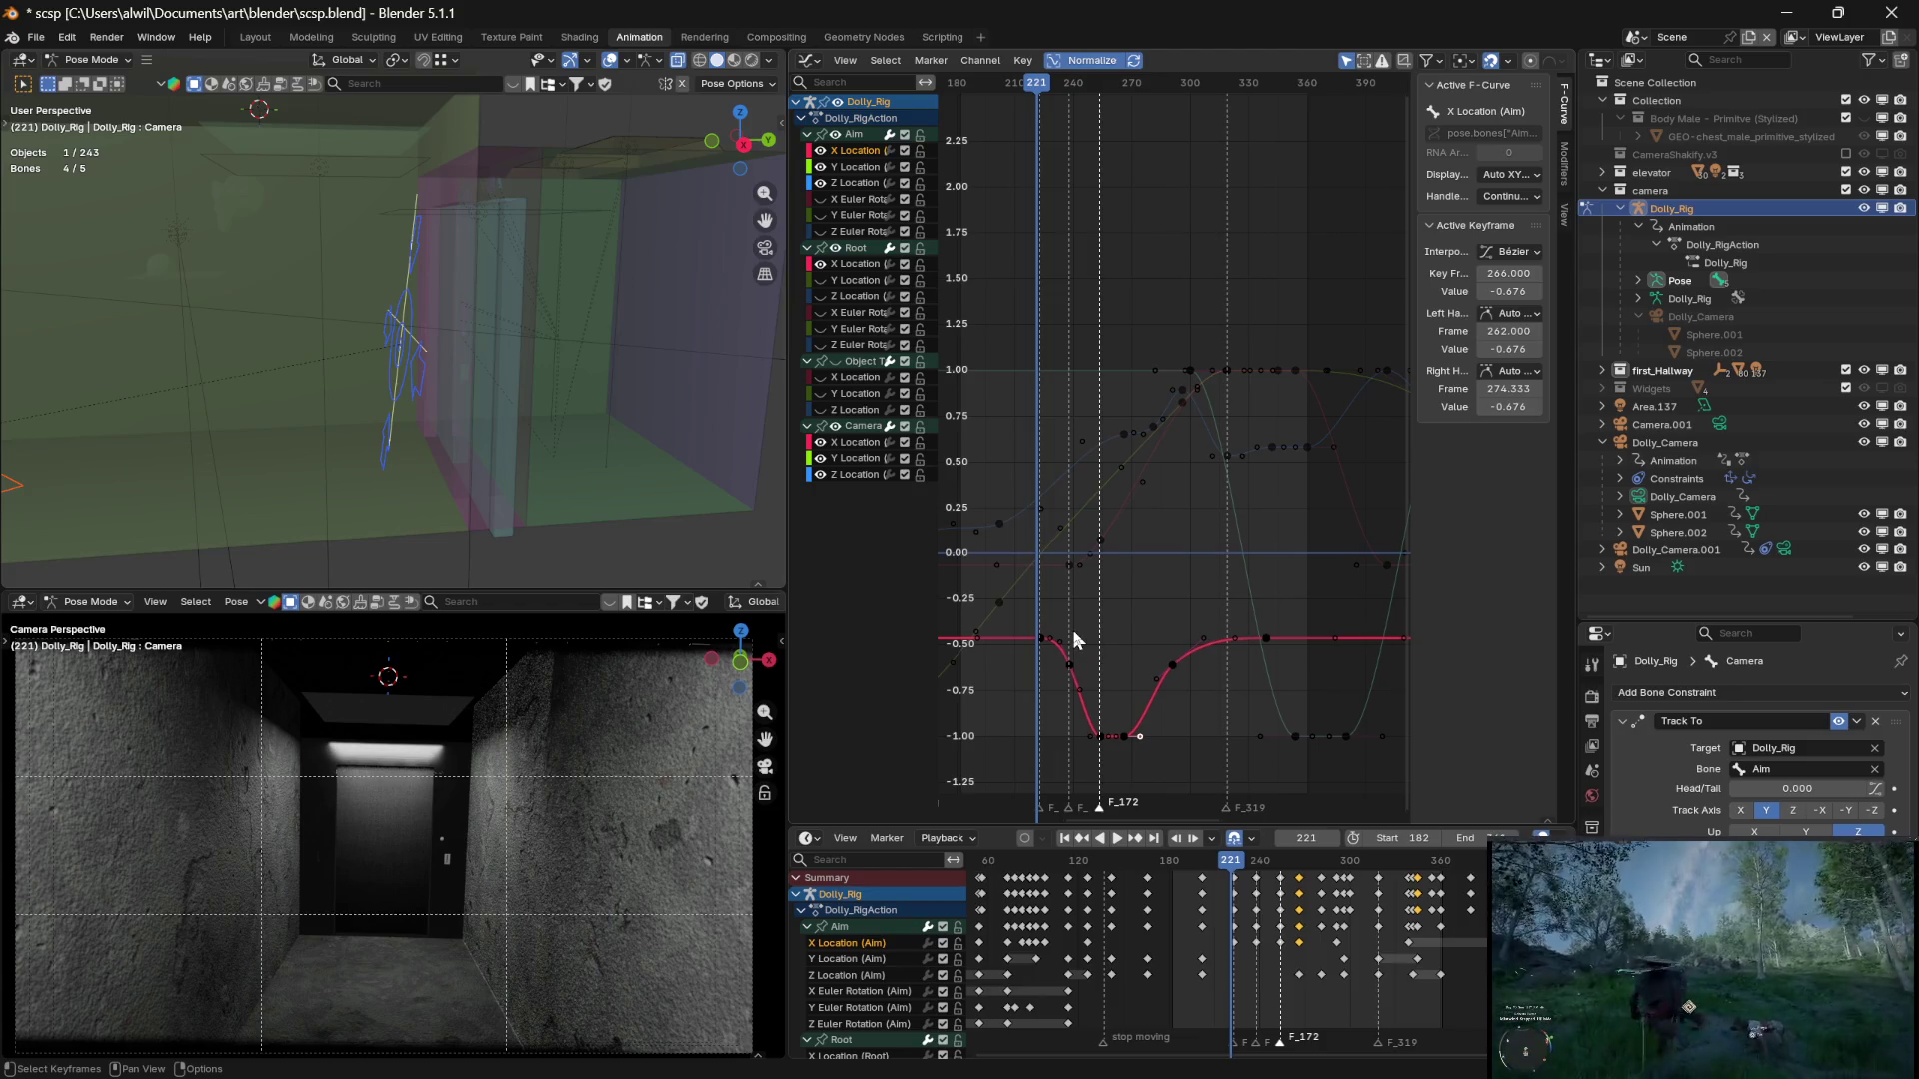
click(1049, 661)
click(1043, 638)
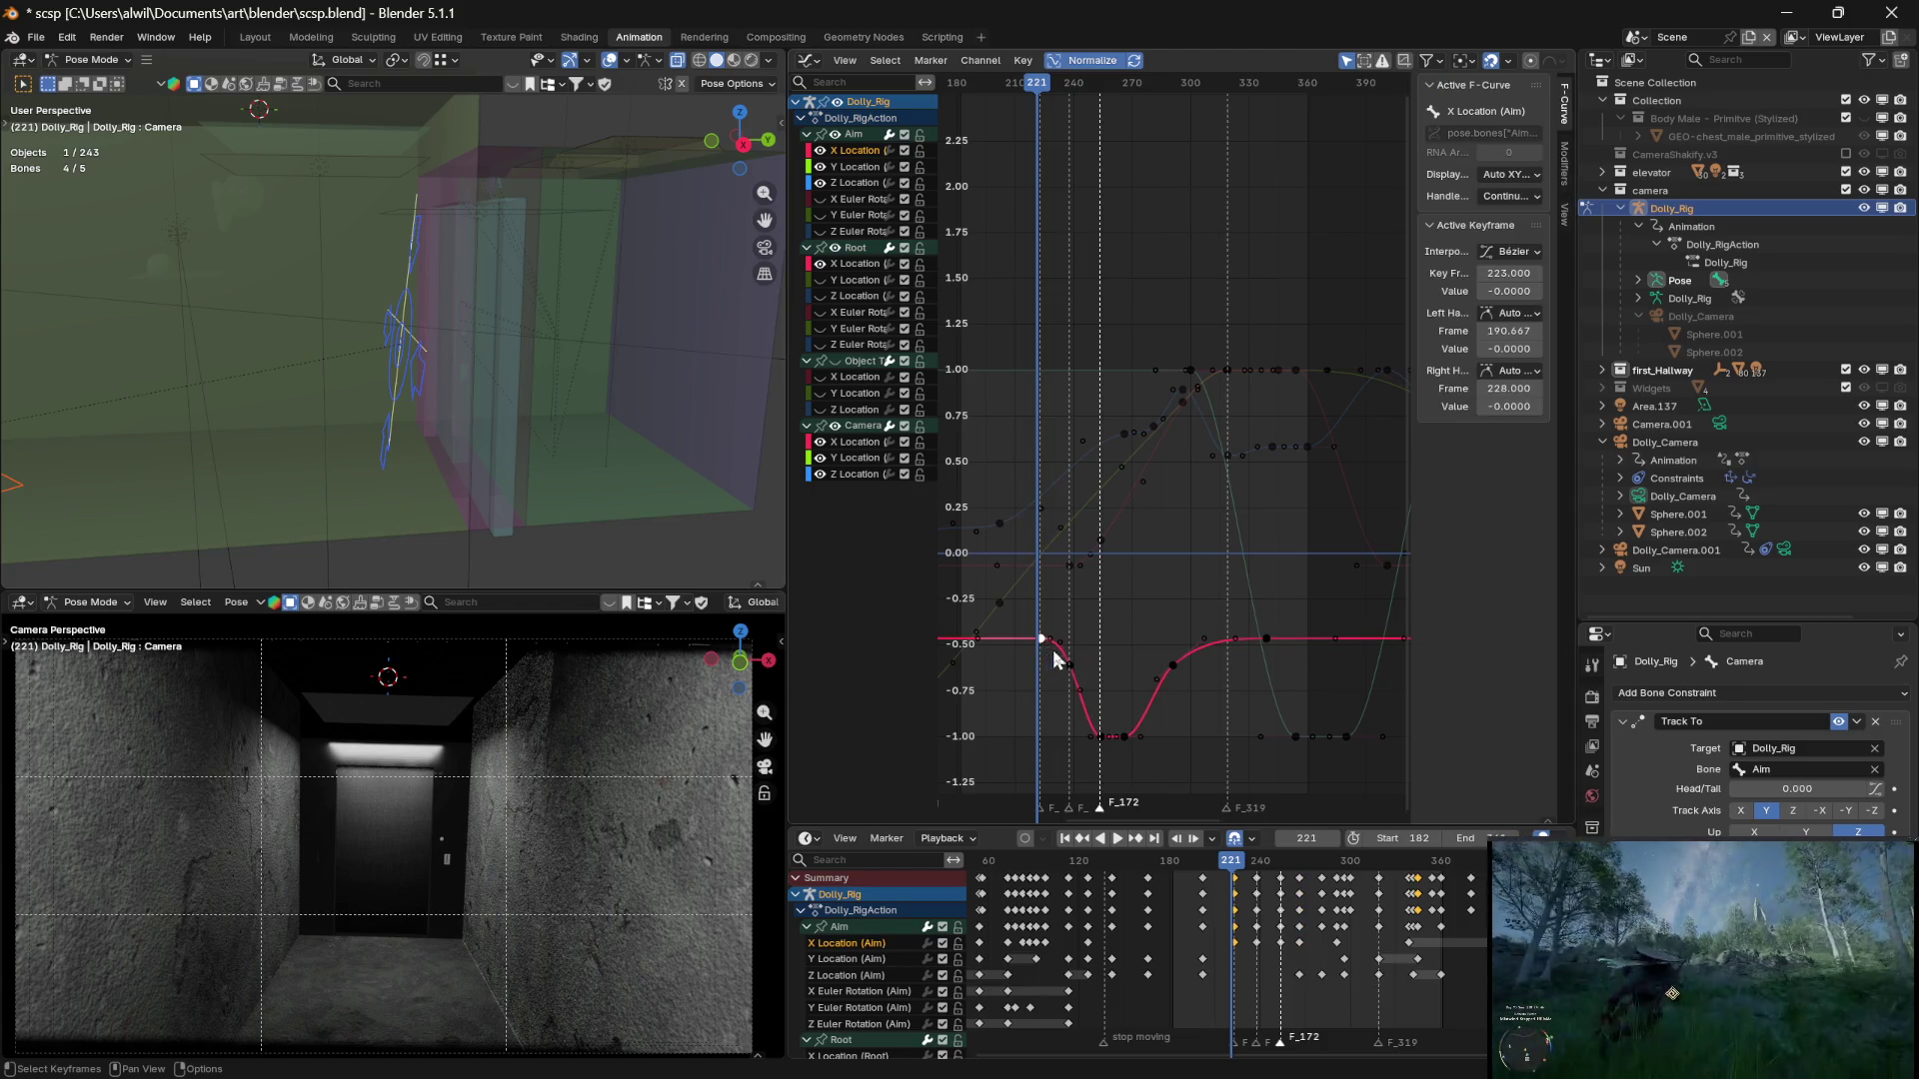
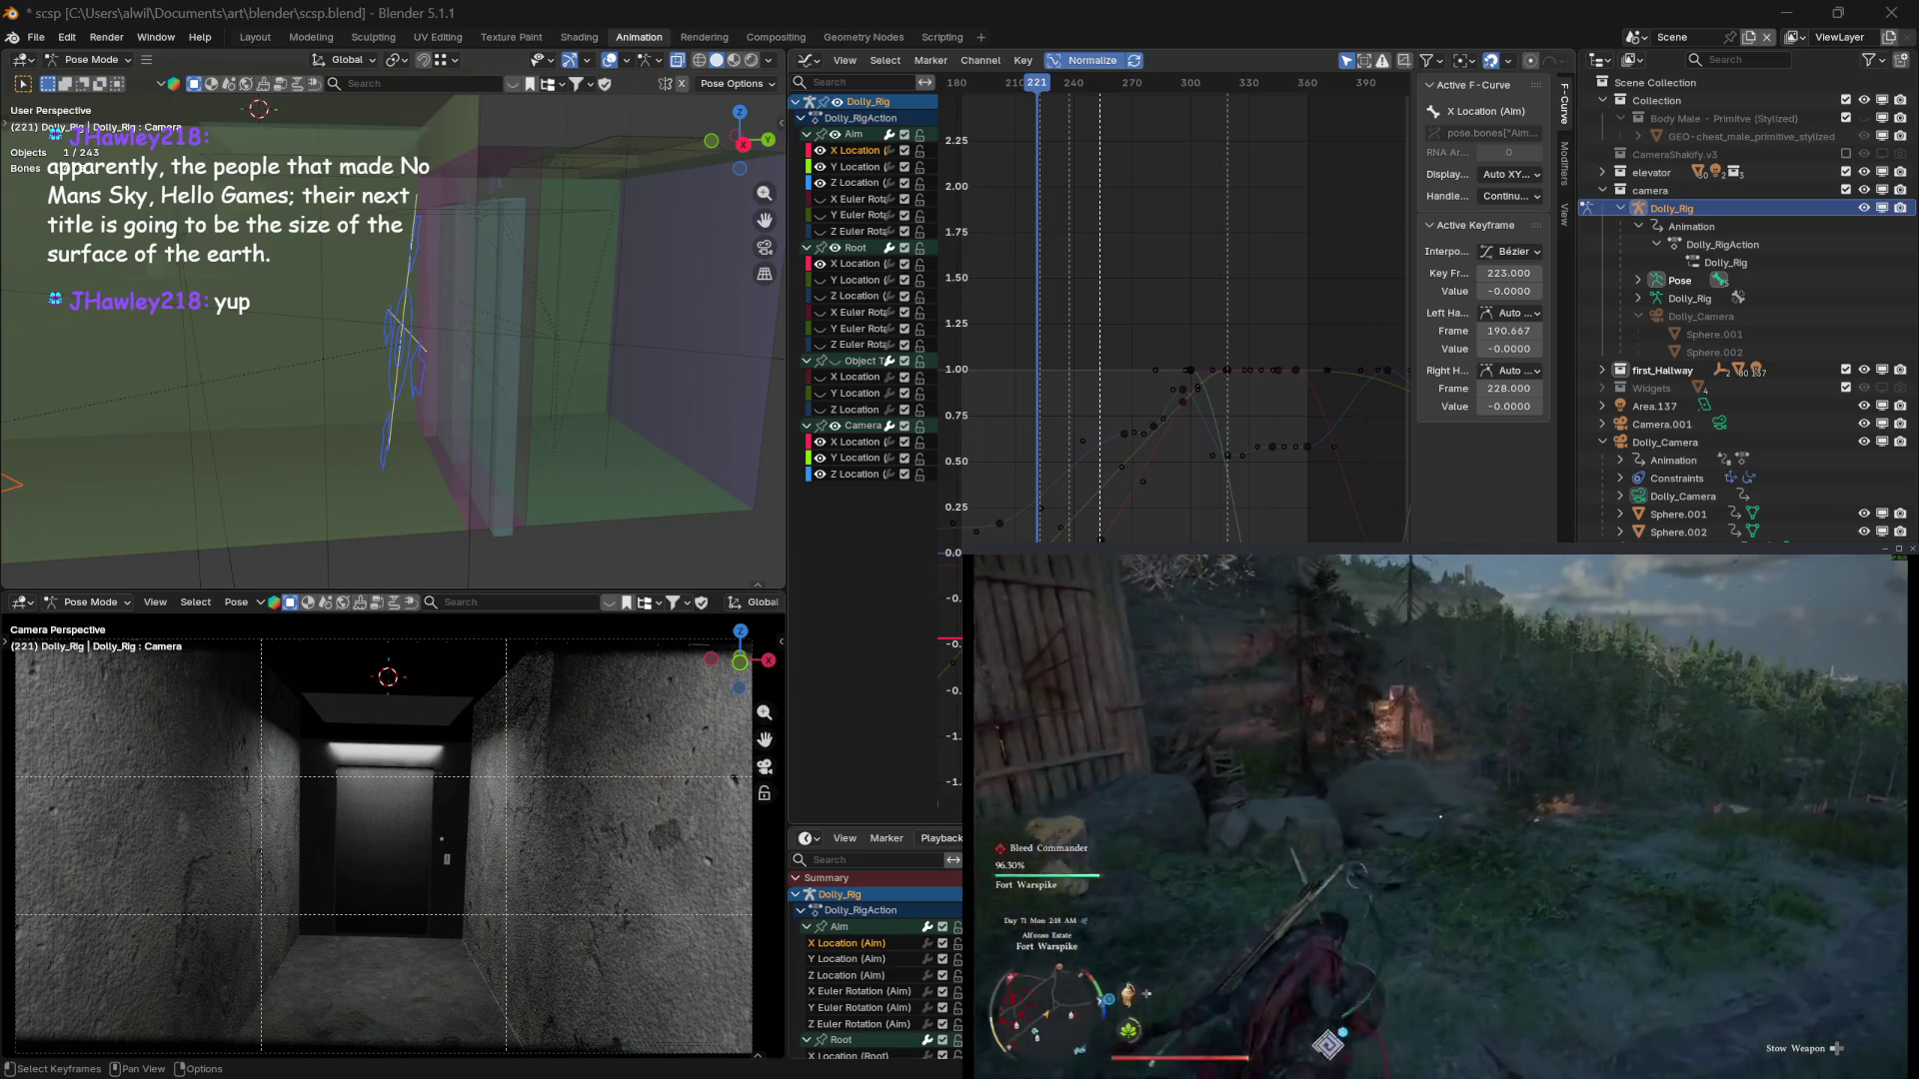
Move the current frame just past 221 and bring up the File menu
drag(1038, 90, 1041, 90)
click(35, 37)
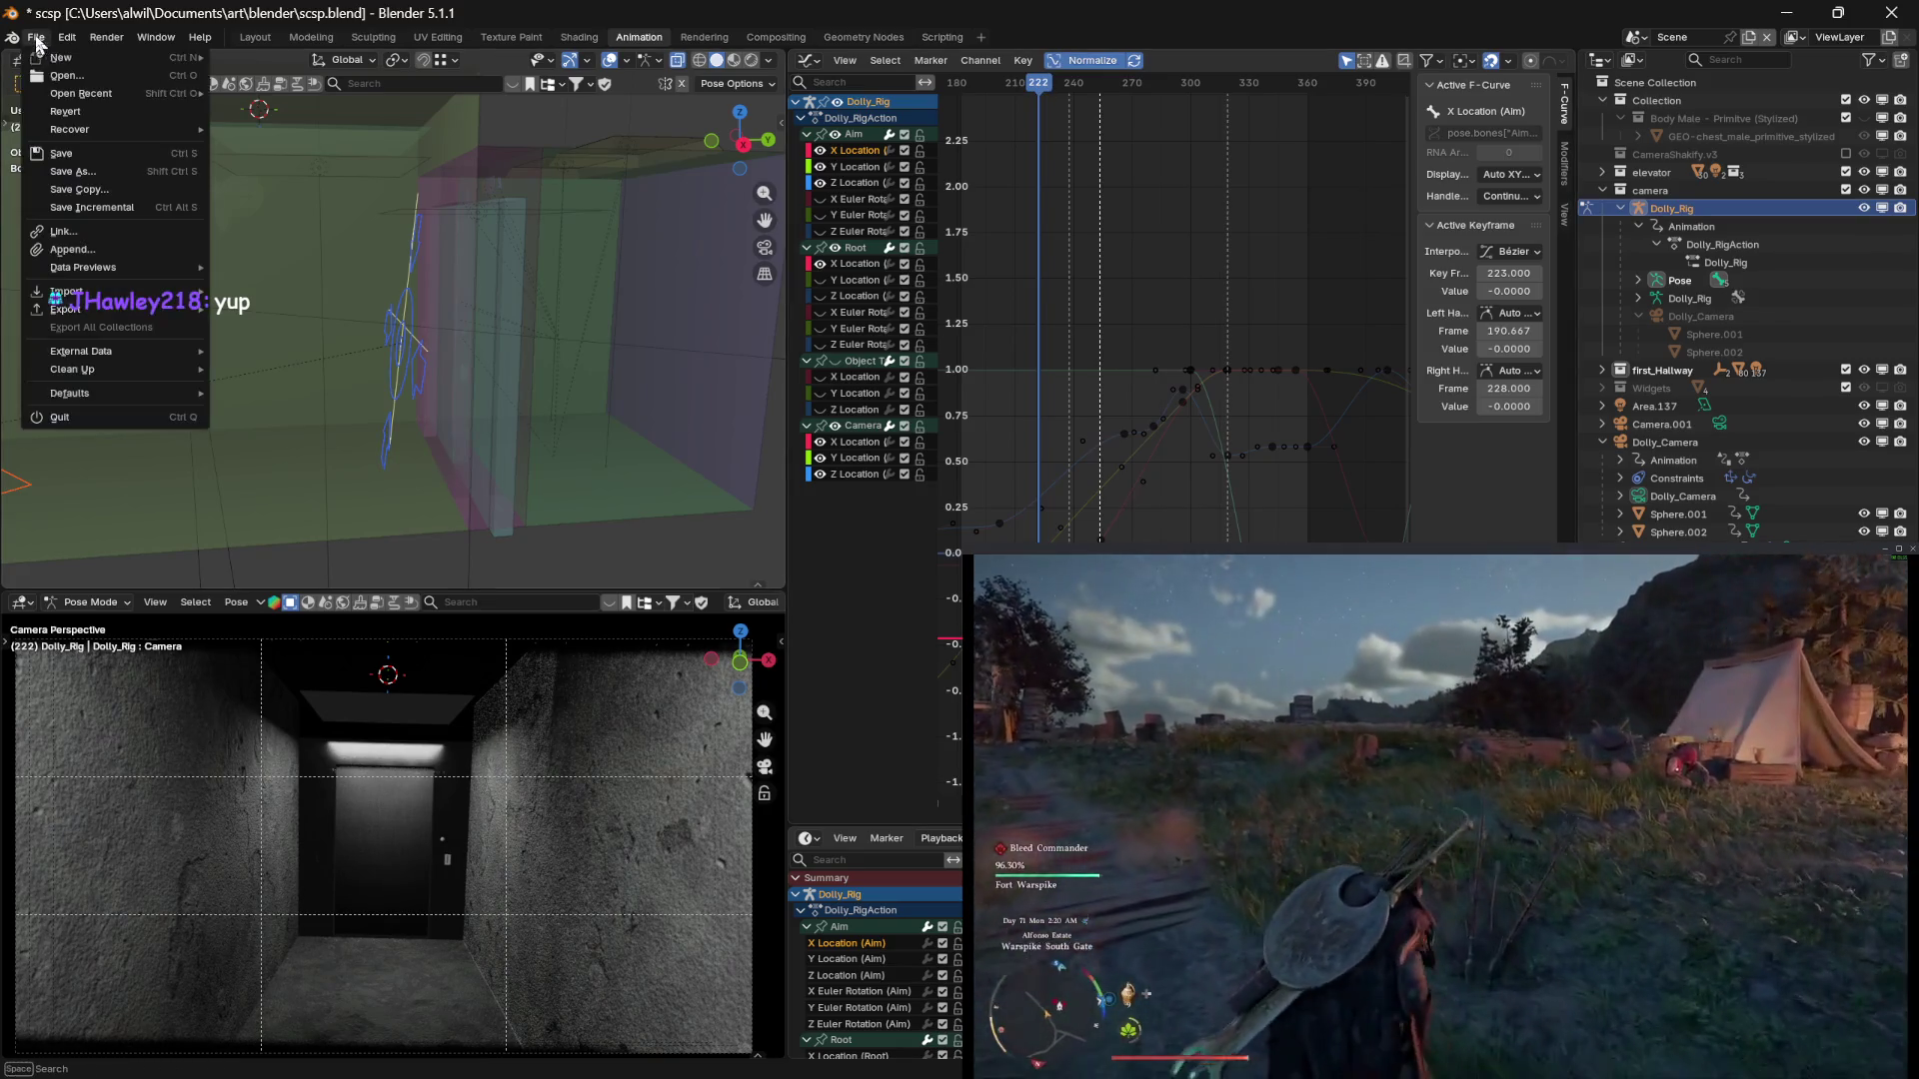
Save scsp.blend, then scrub the playhead from frame 222 to 229
click(62, 155)
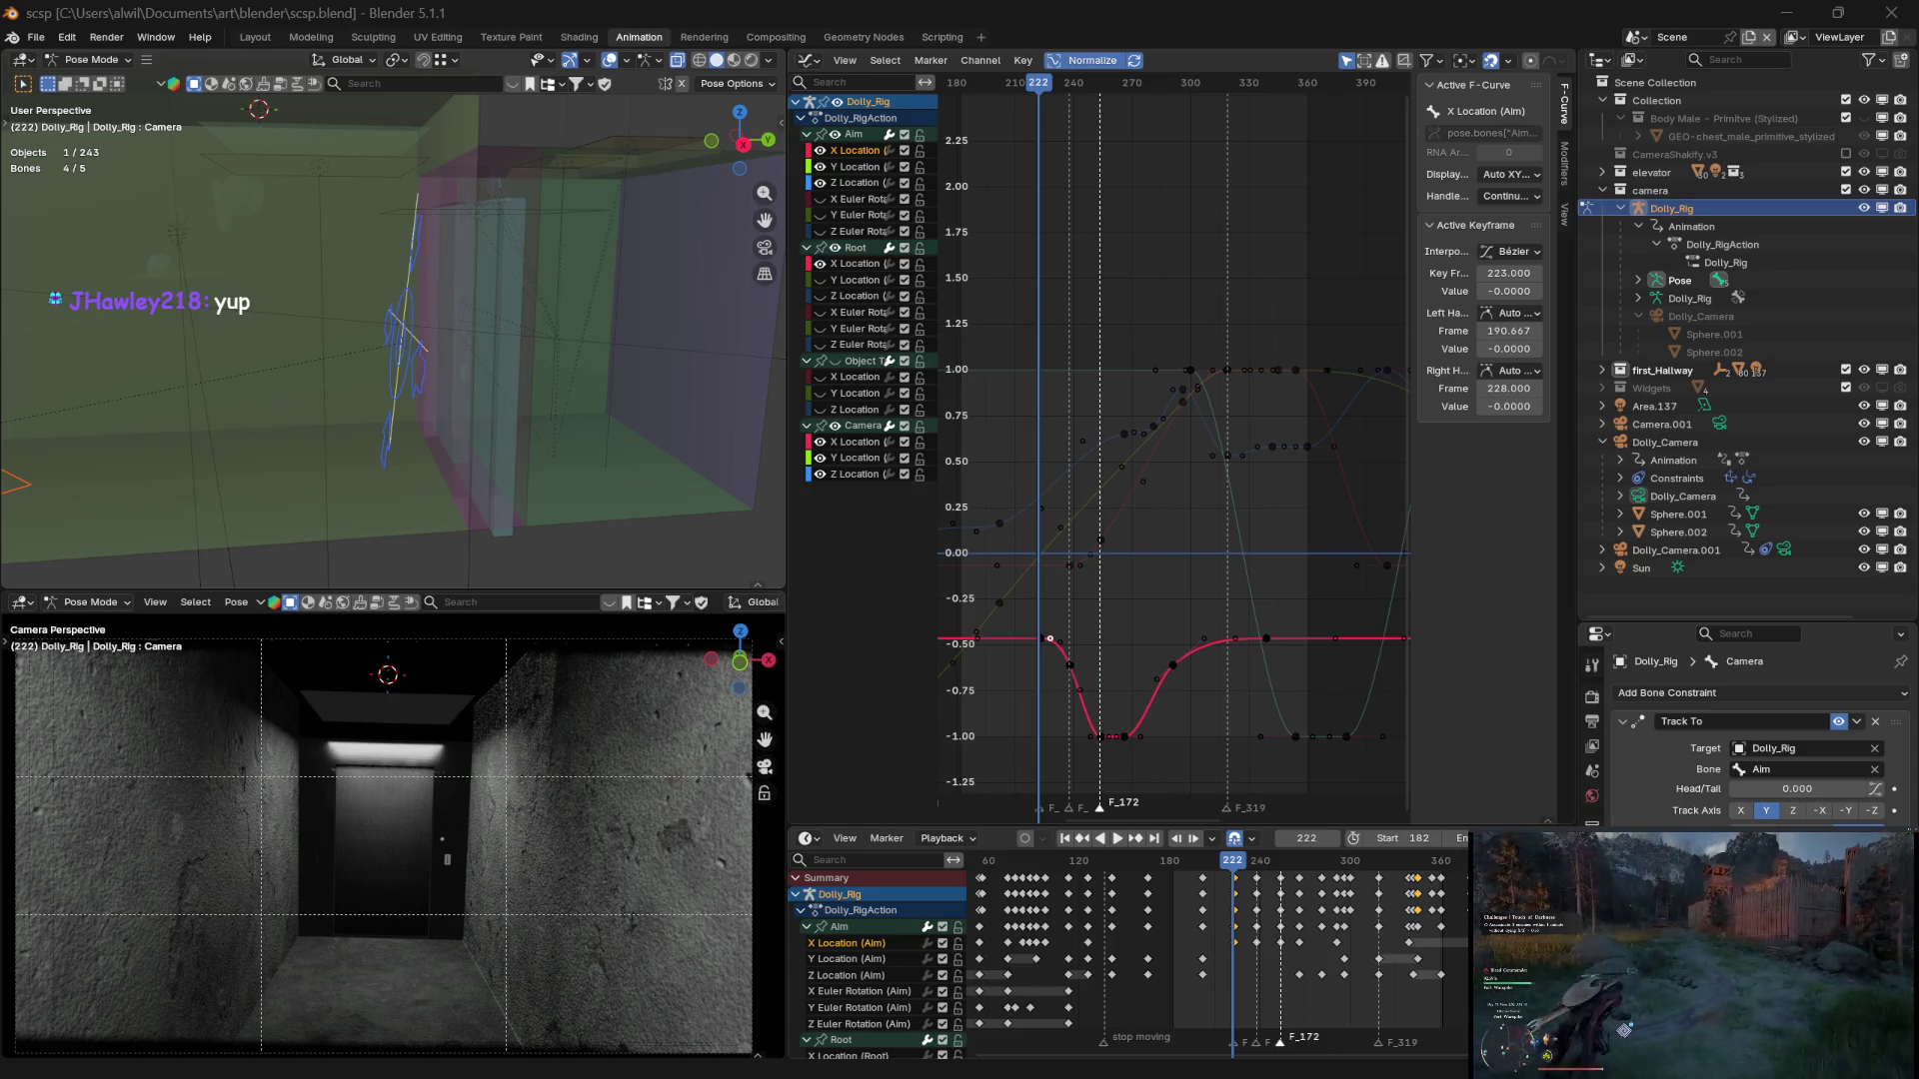
mouse_move(1040, 85)
mouse_down()
mouse_move(1084, 92)
mouse_move(1043, 91)
mouse_up()
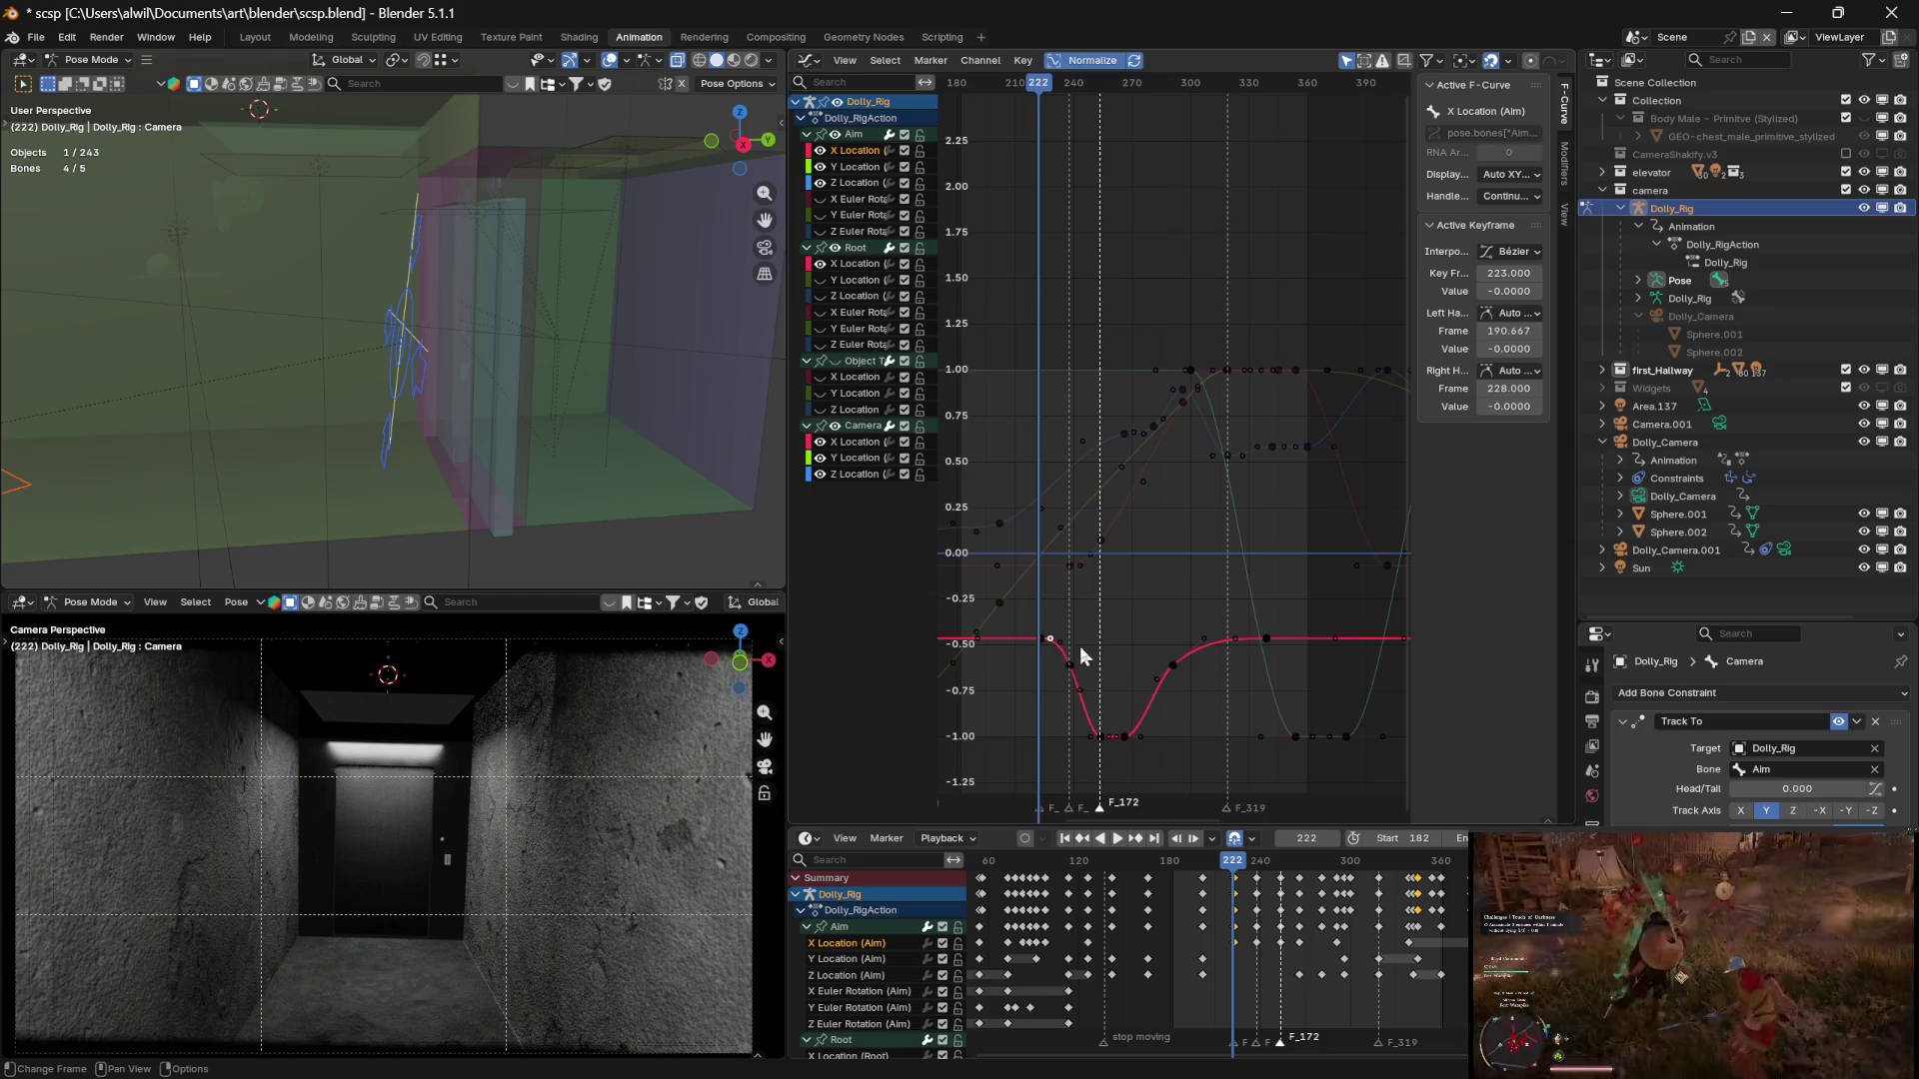
Switch the frame-223 Aim X Location key's handles to Free, cancelling stray handle moves
key(g)
drag(1082, 636, 1083, 641)
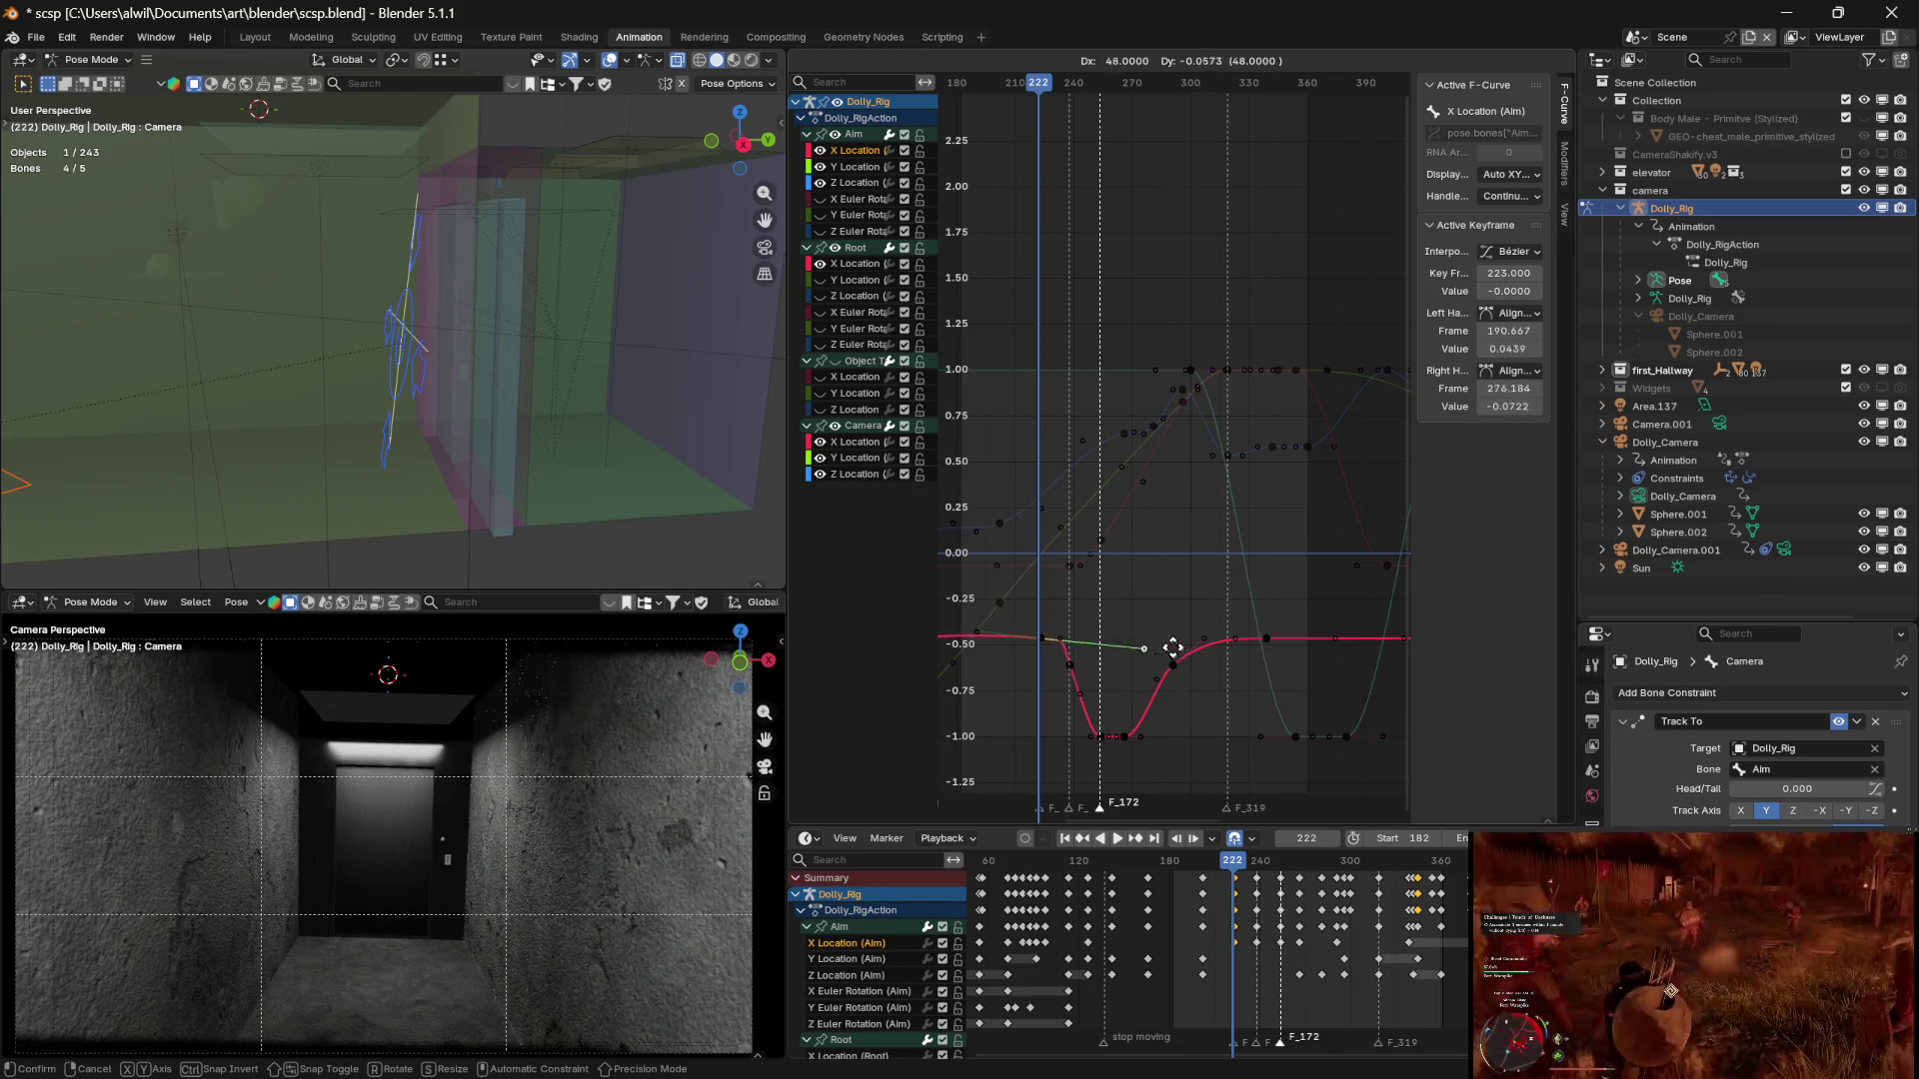
key(Escape)
click(1511, 371)
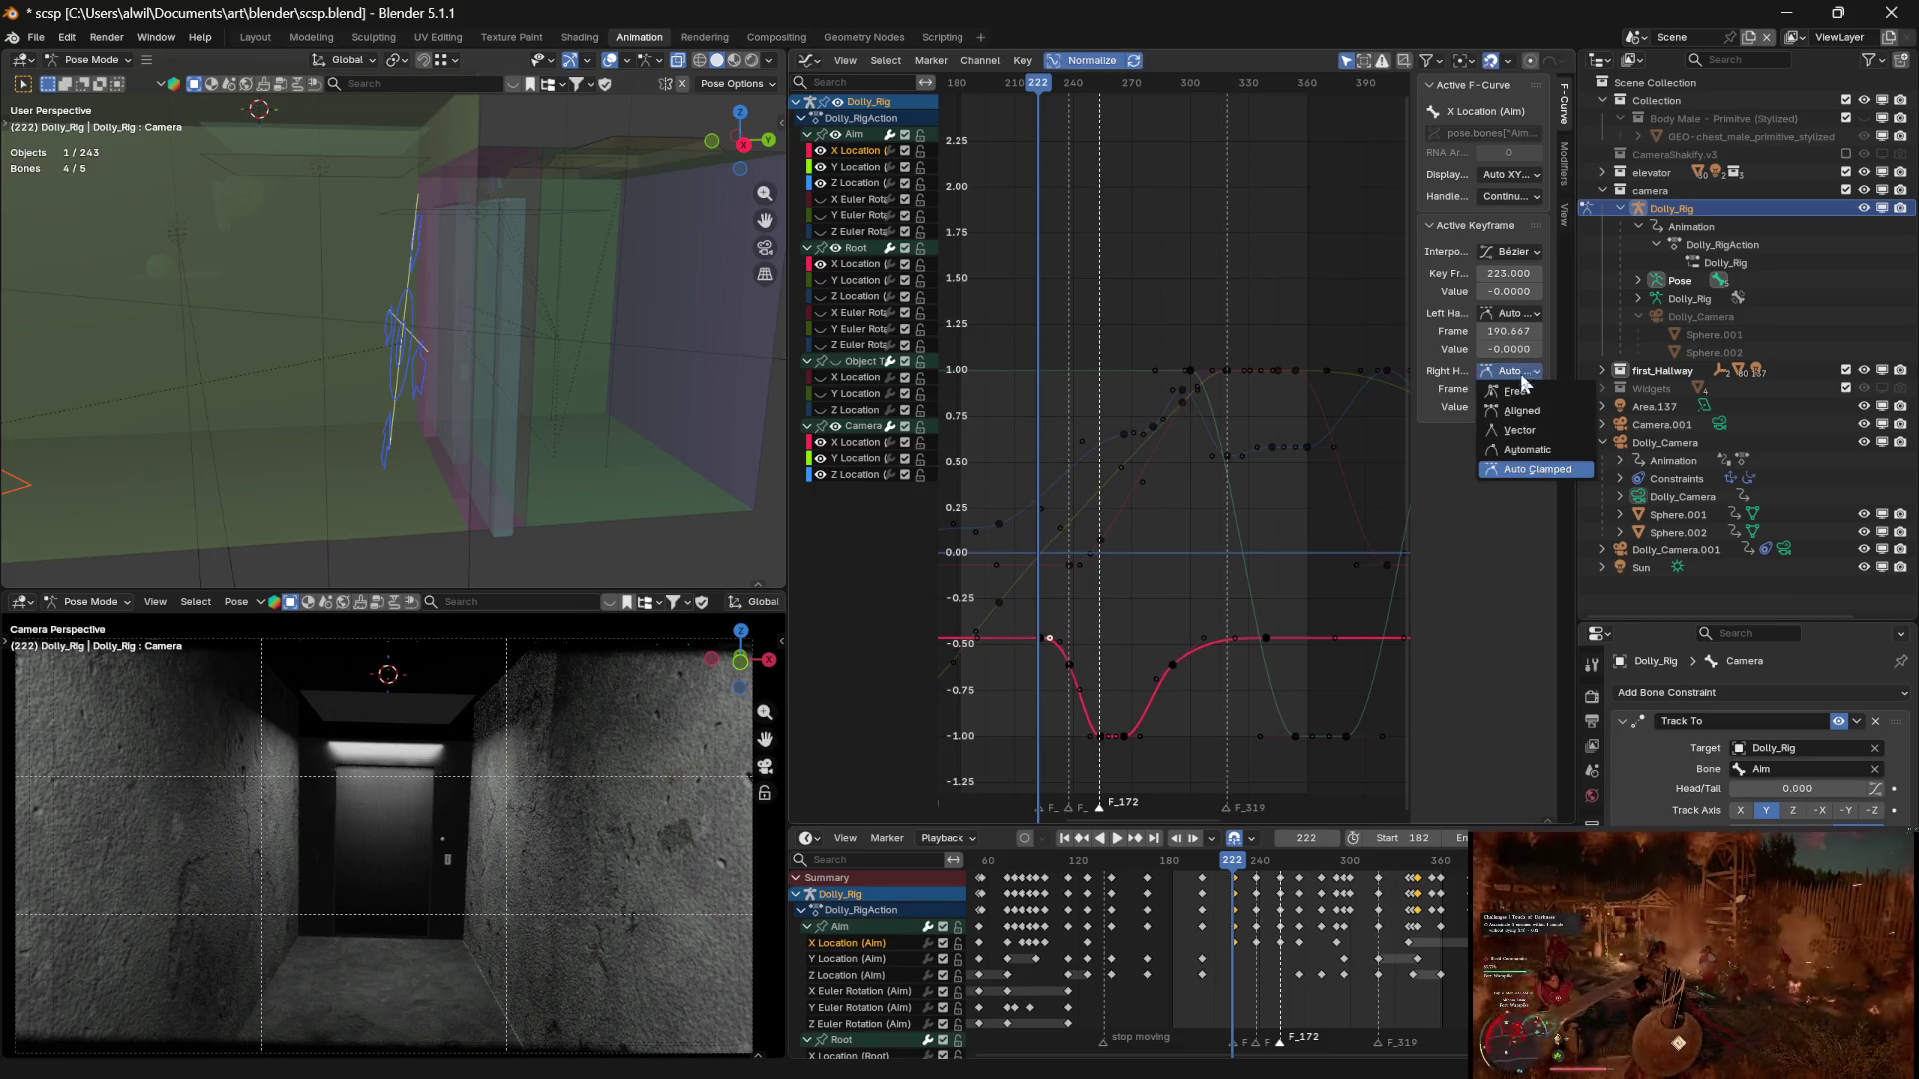
click(1509, 392)
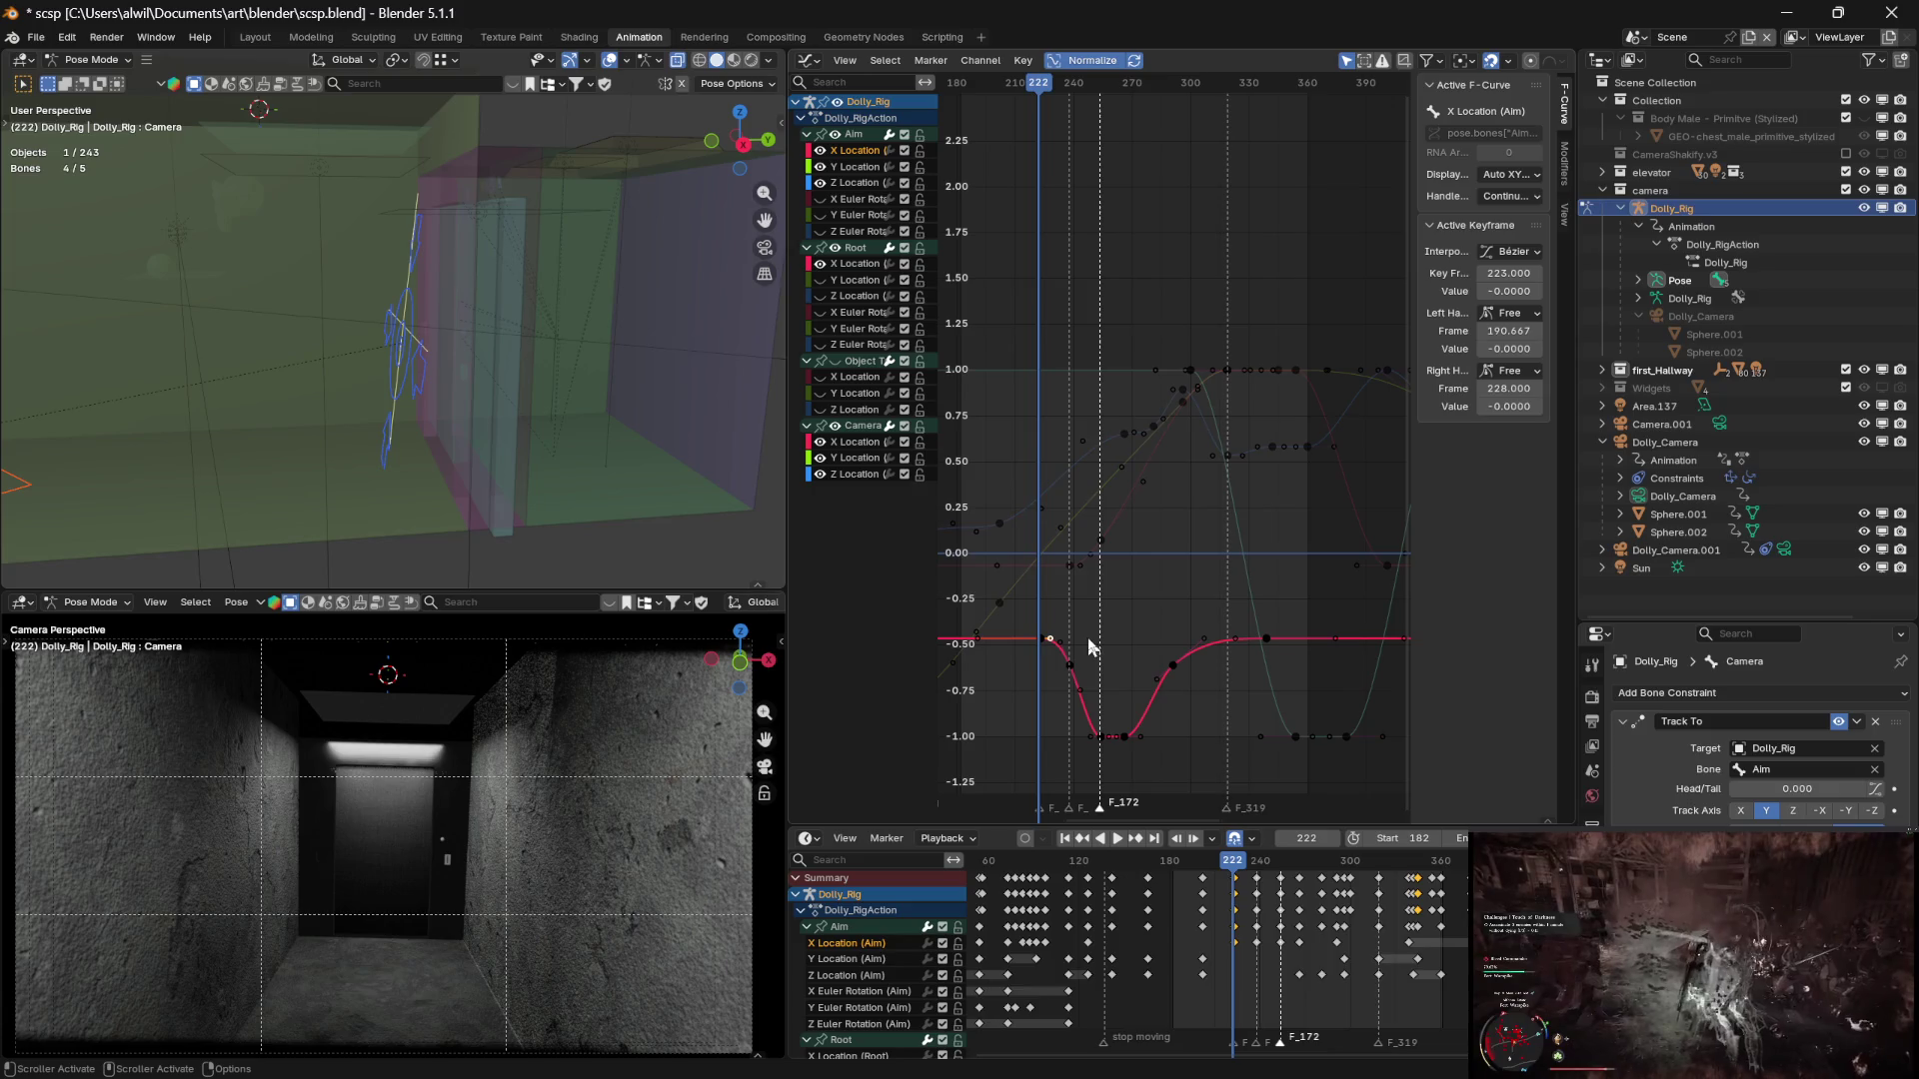
drag(1061, 645, 1071, 649)
key(Escape)
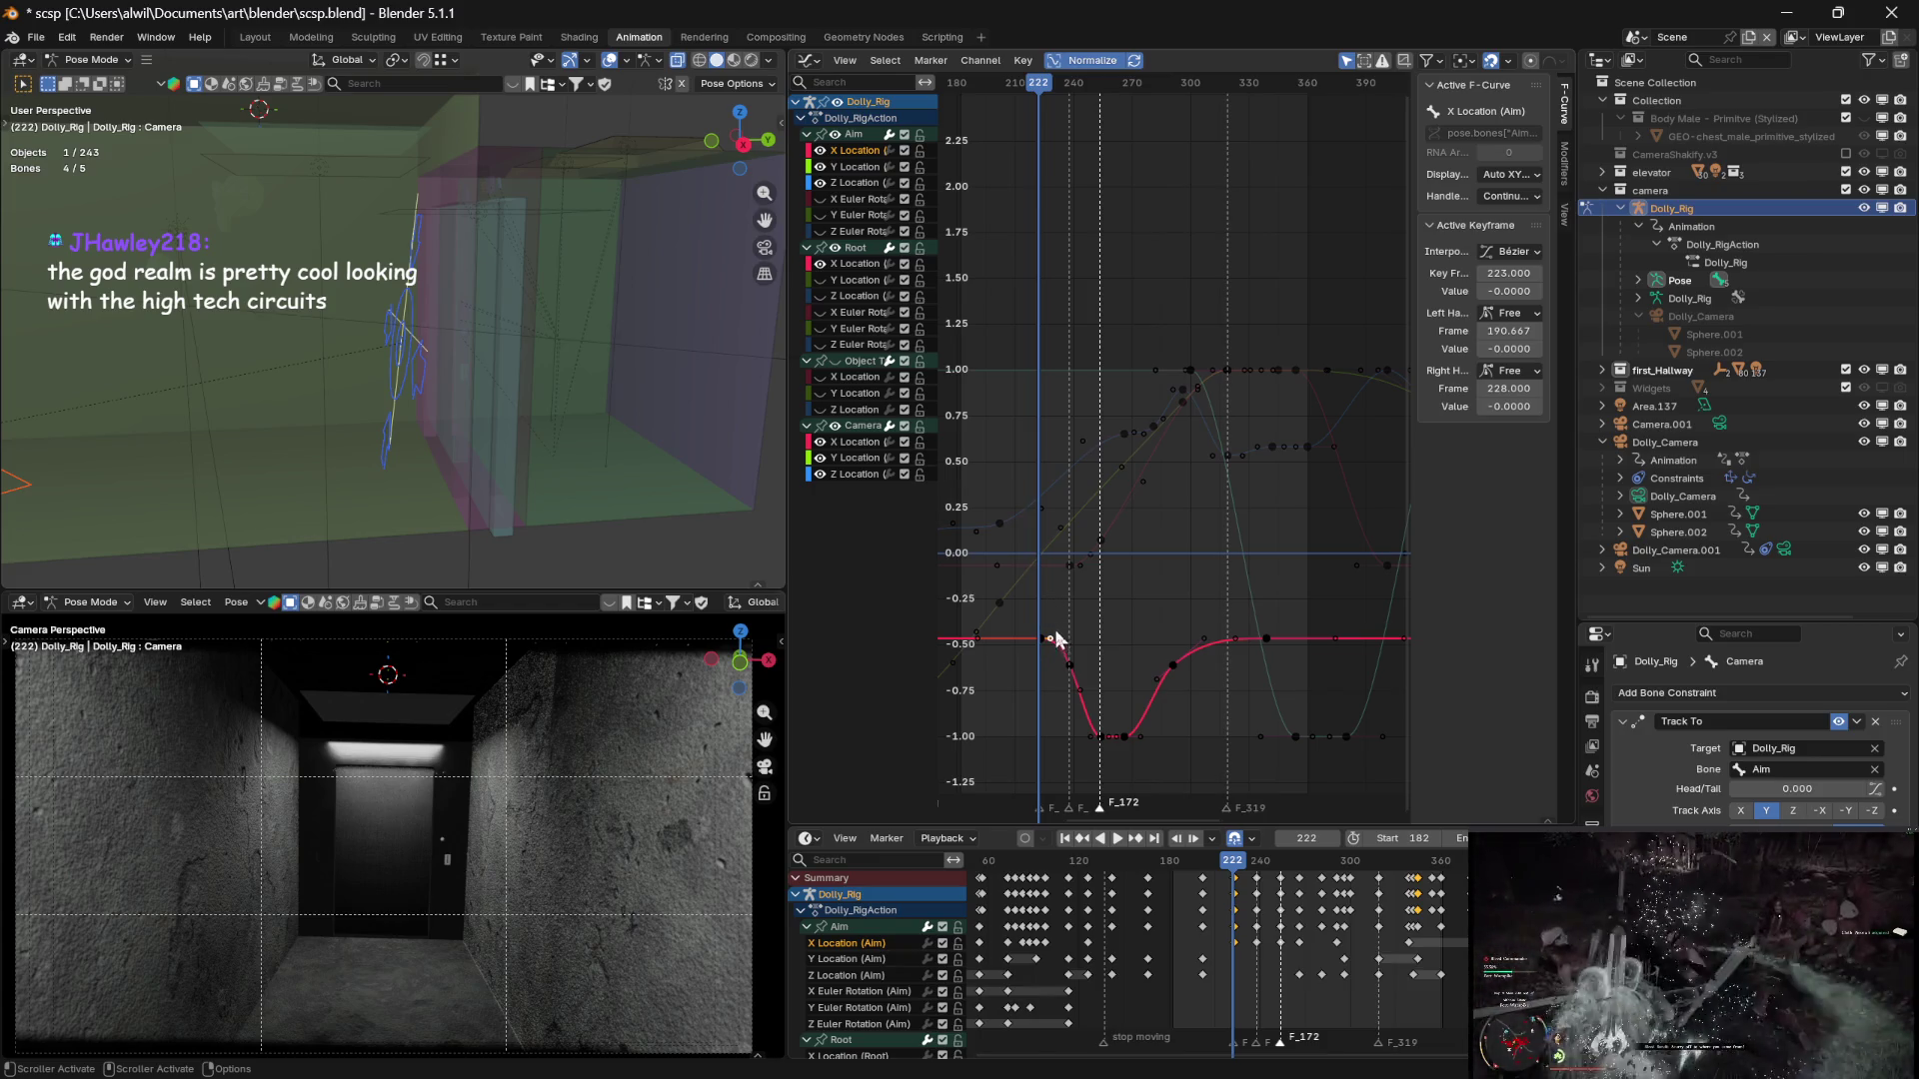
Slide the right handle along time to frame 231.469, then return the playhead to the shot start
key(g)
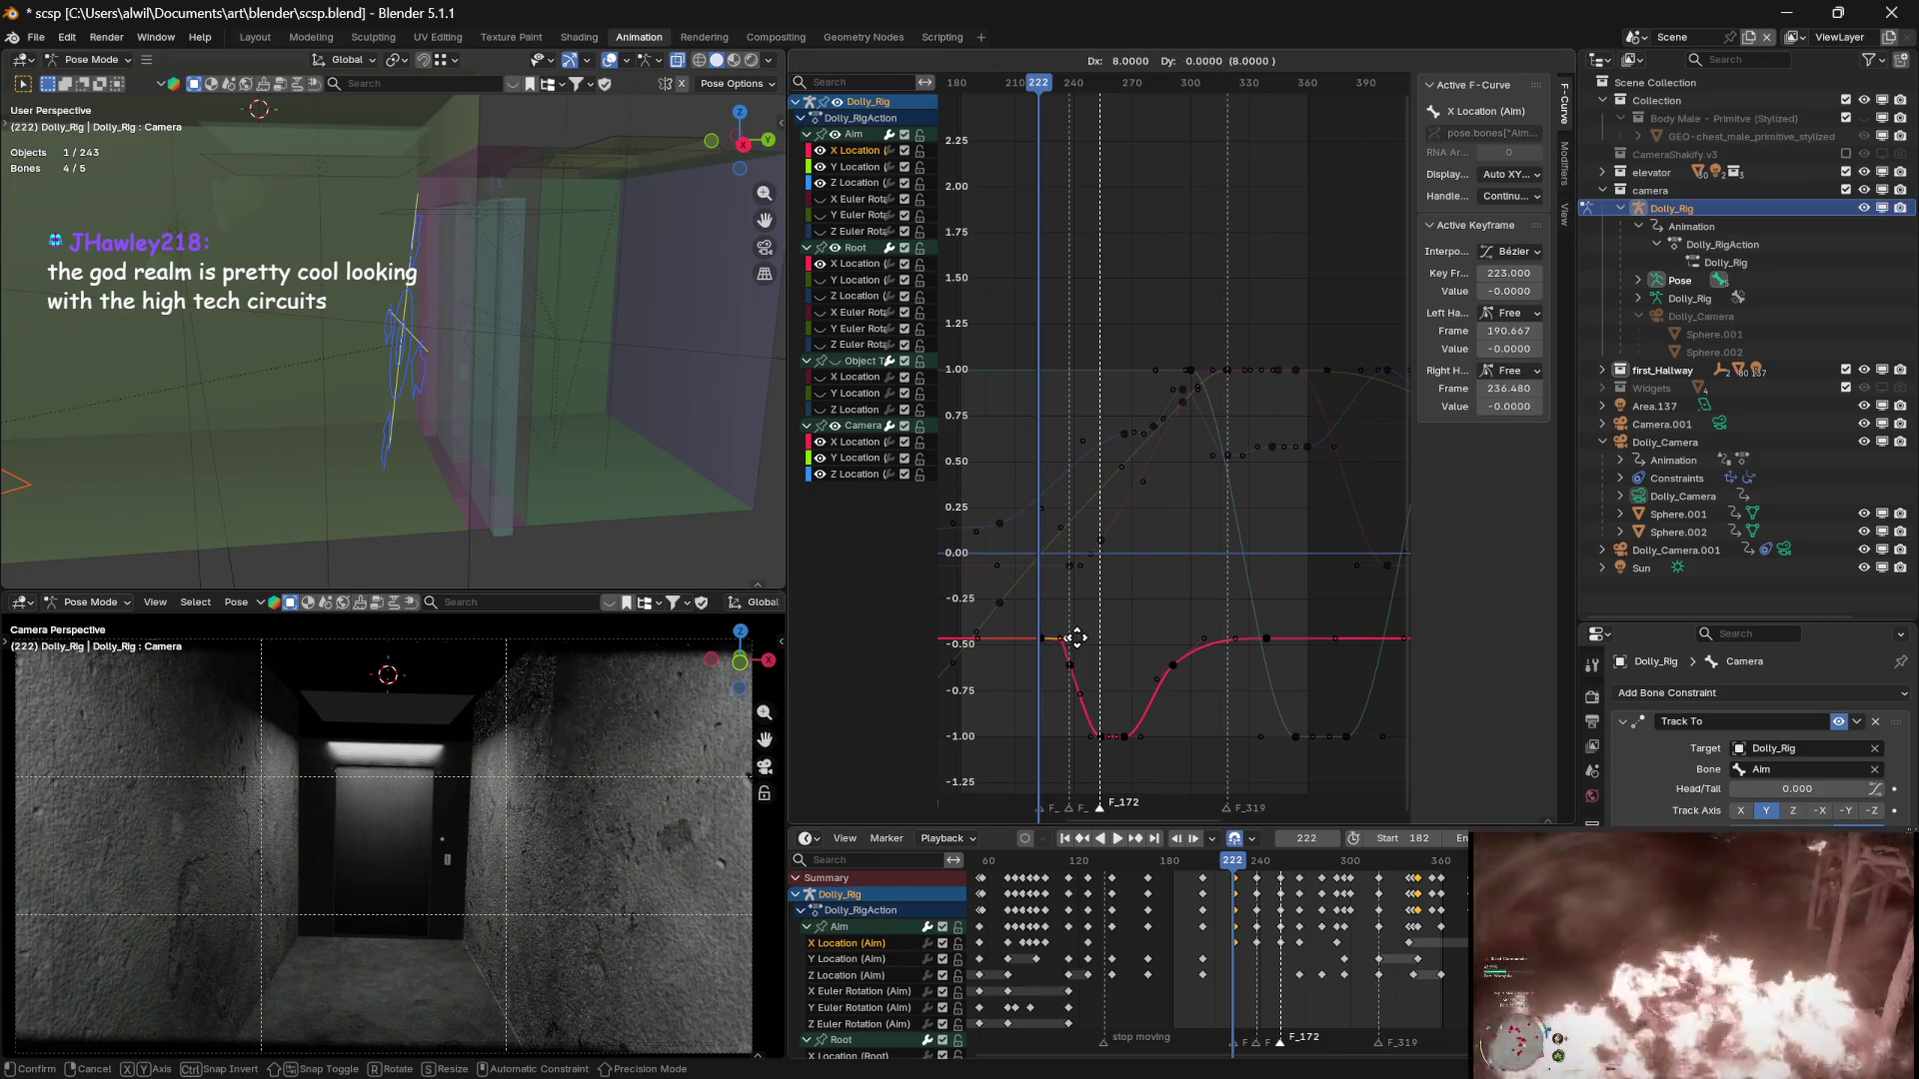
key(x)
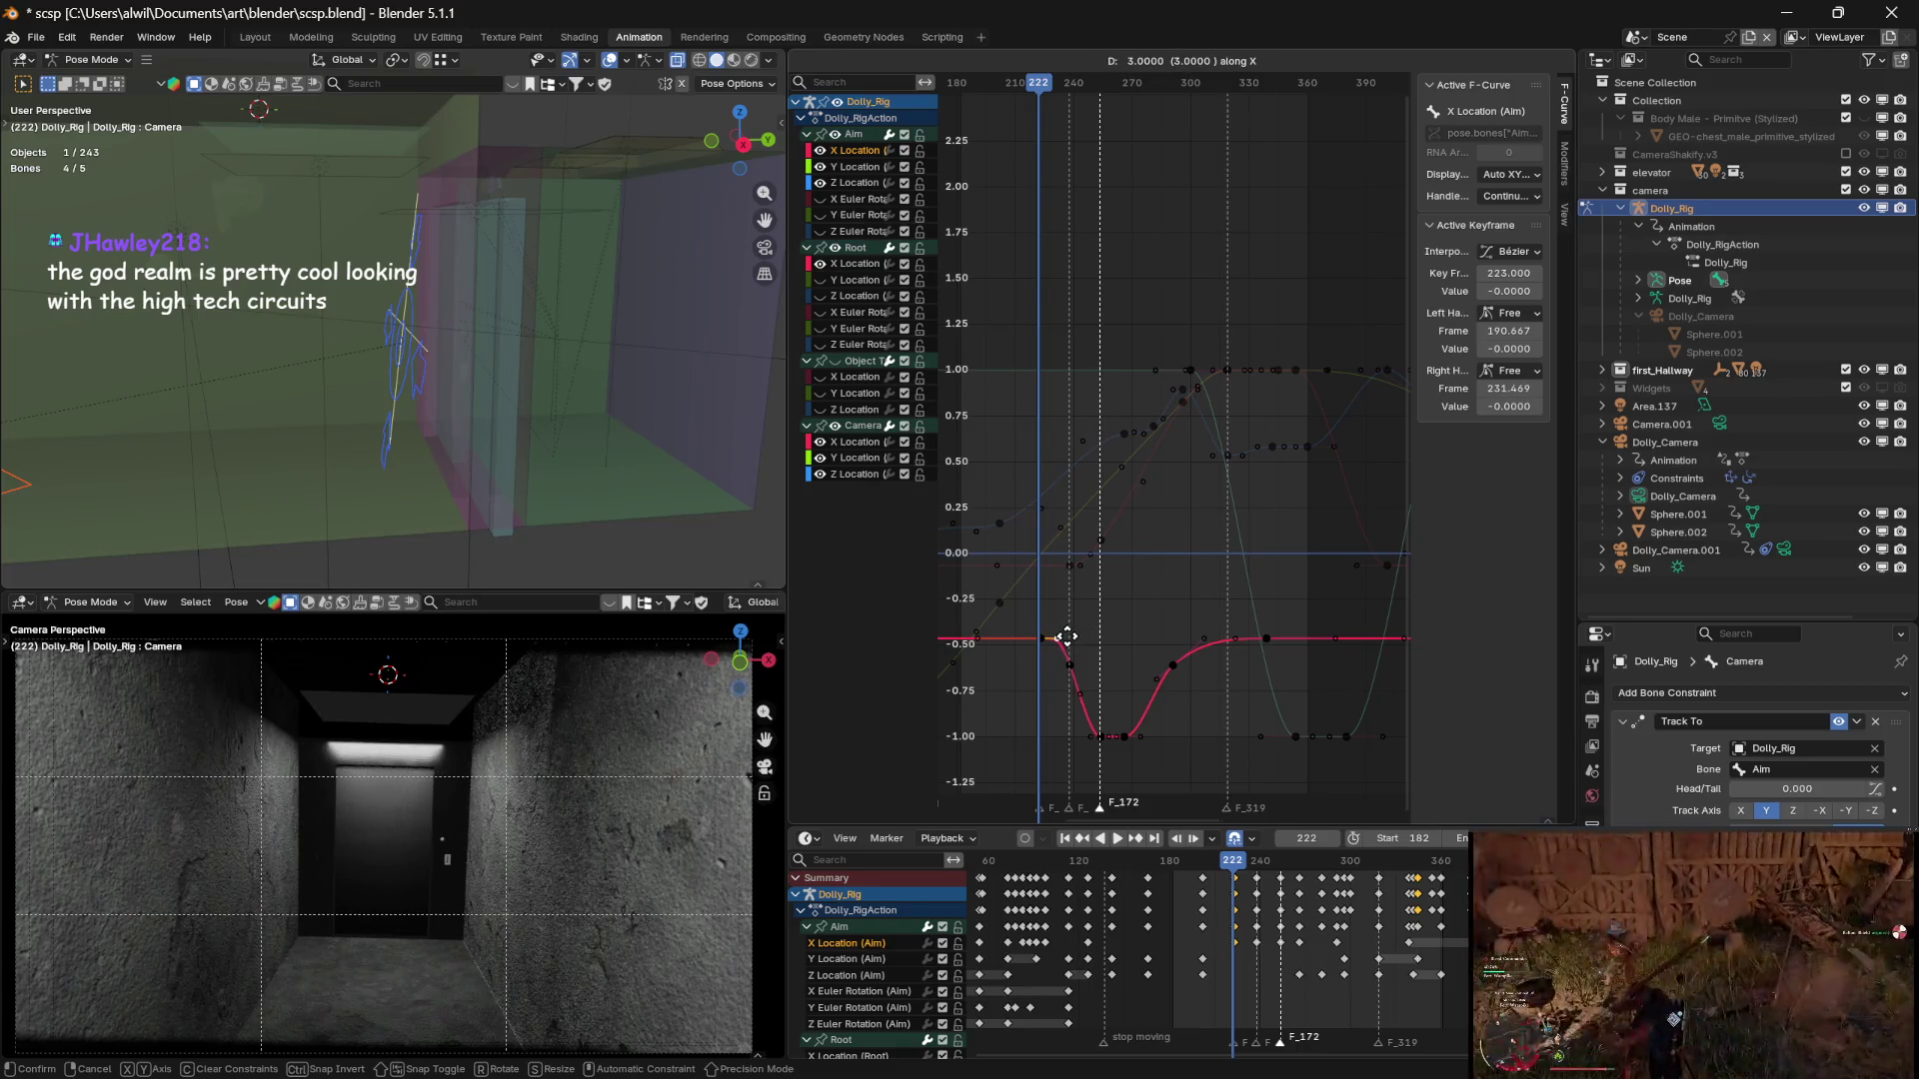
click(1065, 636)
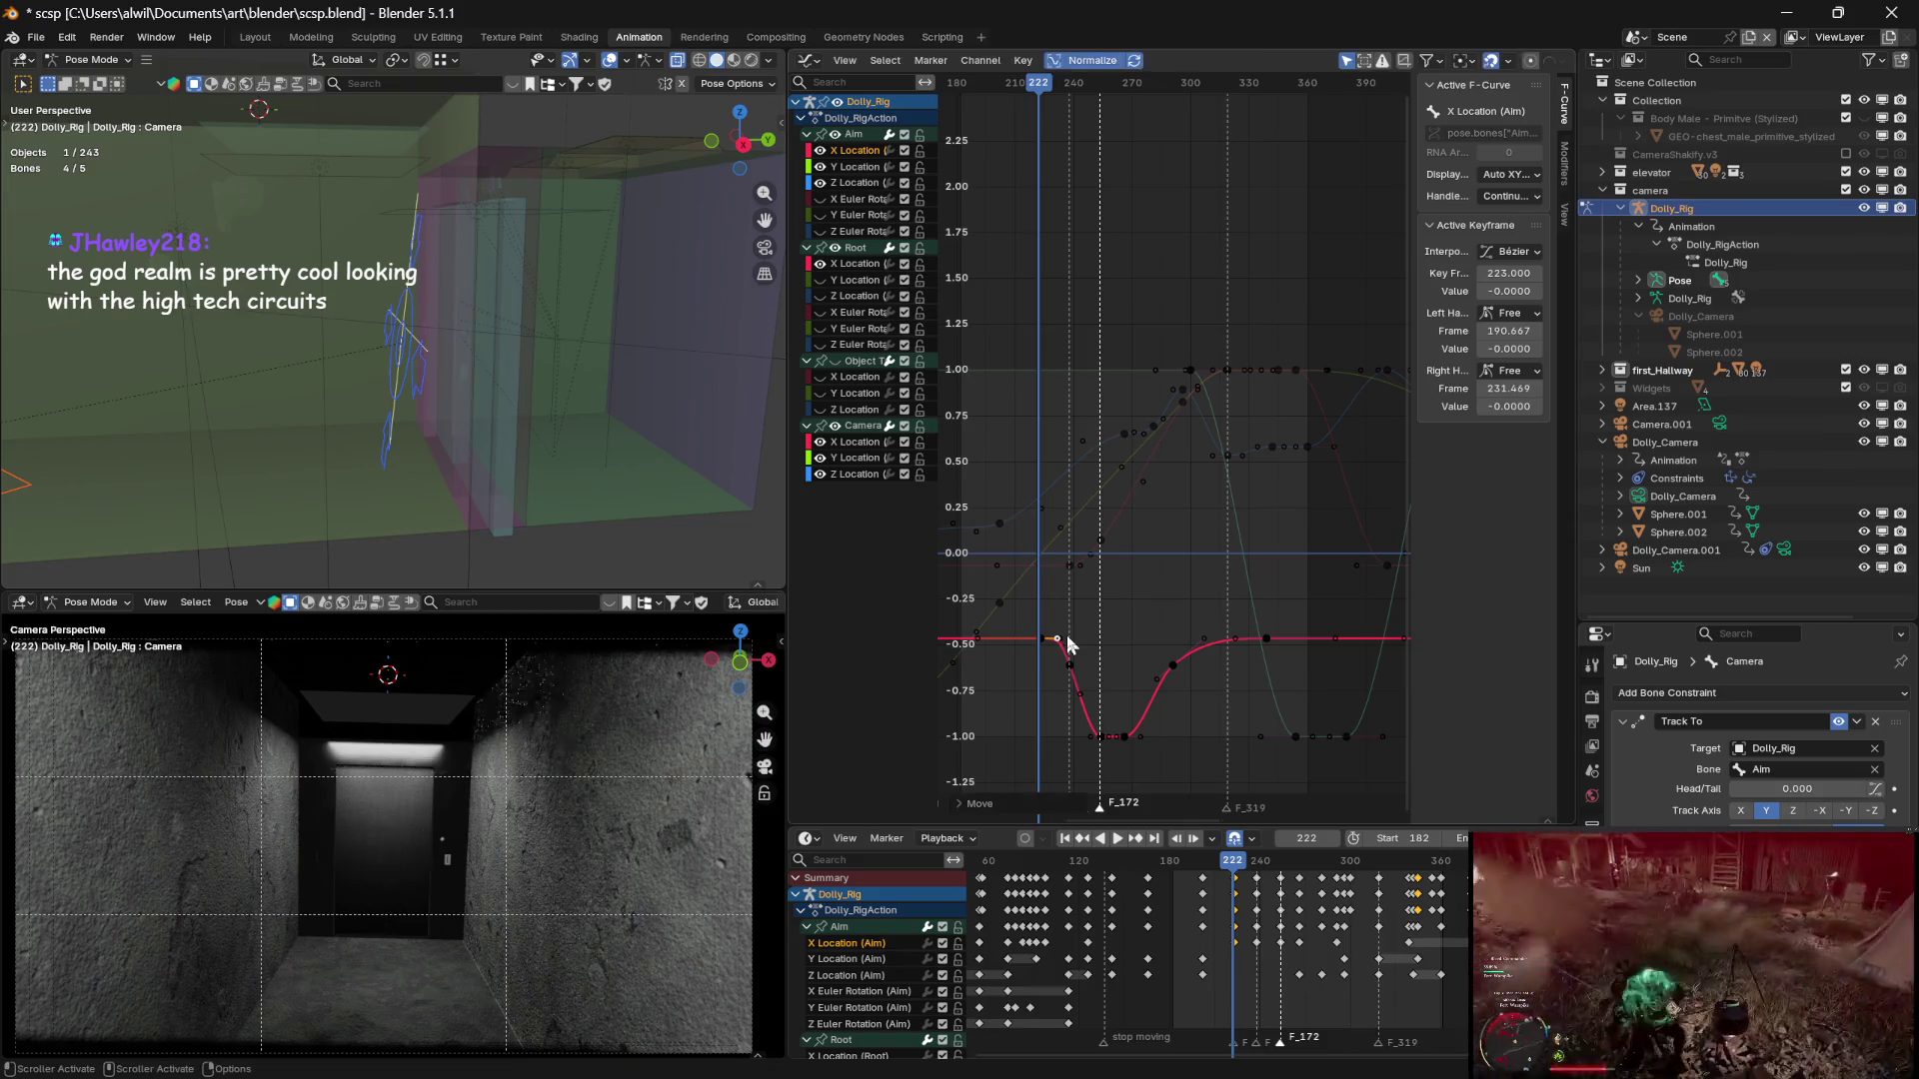
mouse_move(1040, 95)
mouse_down()
mouse_move(1020, 90)
mouse_move(1093, 90)
mouse_move(969, 88)
mouse_up()
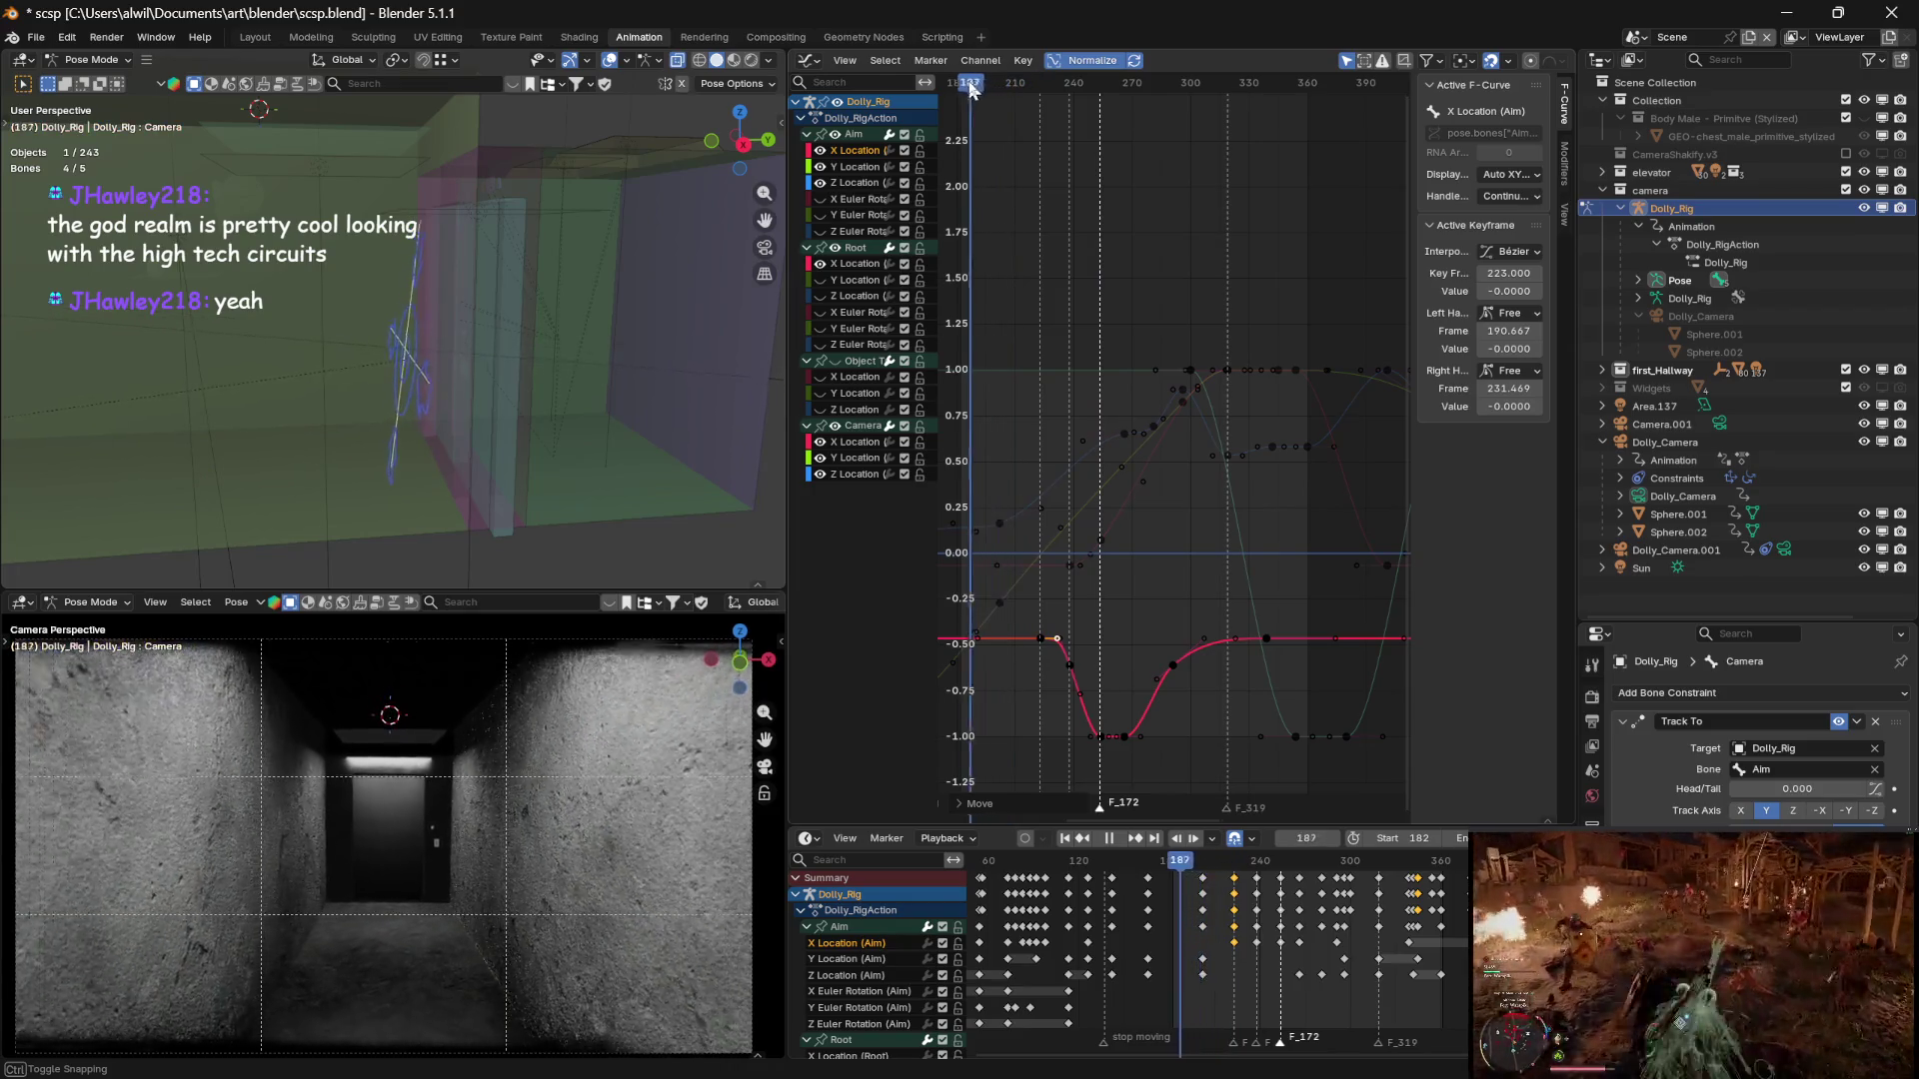
Play back the hallway dolly move, pausing at frames 211 and 276
key(space)
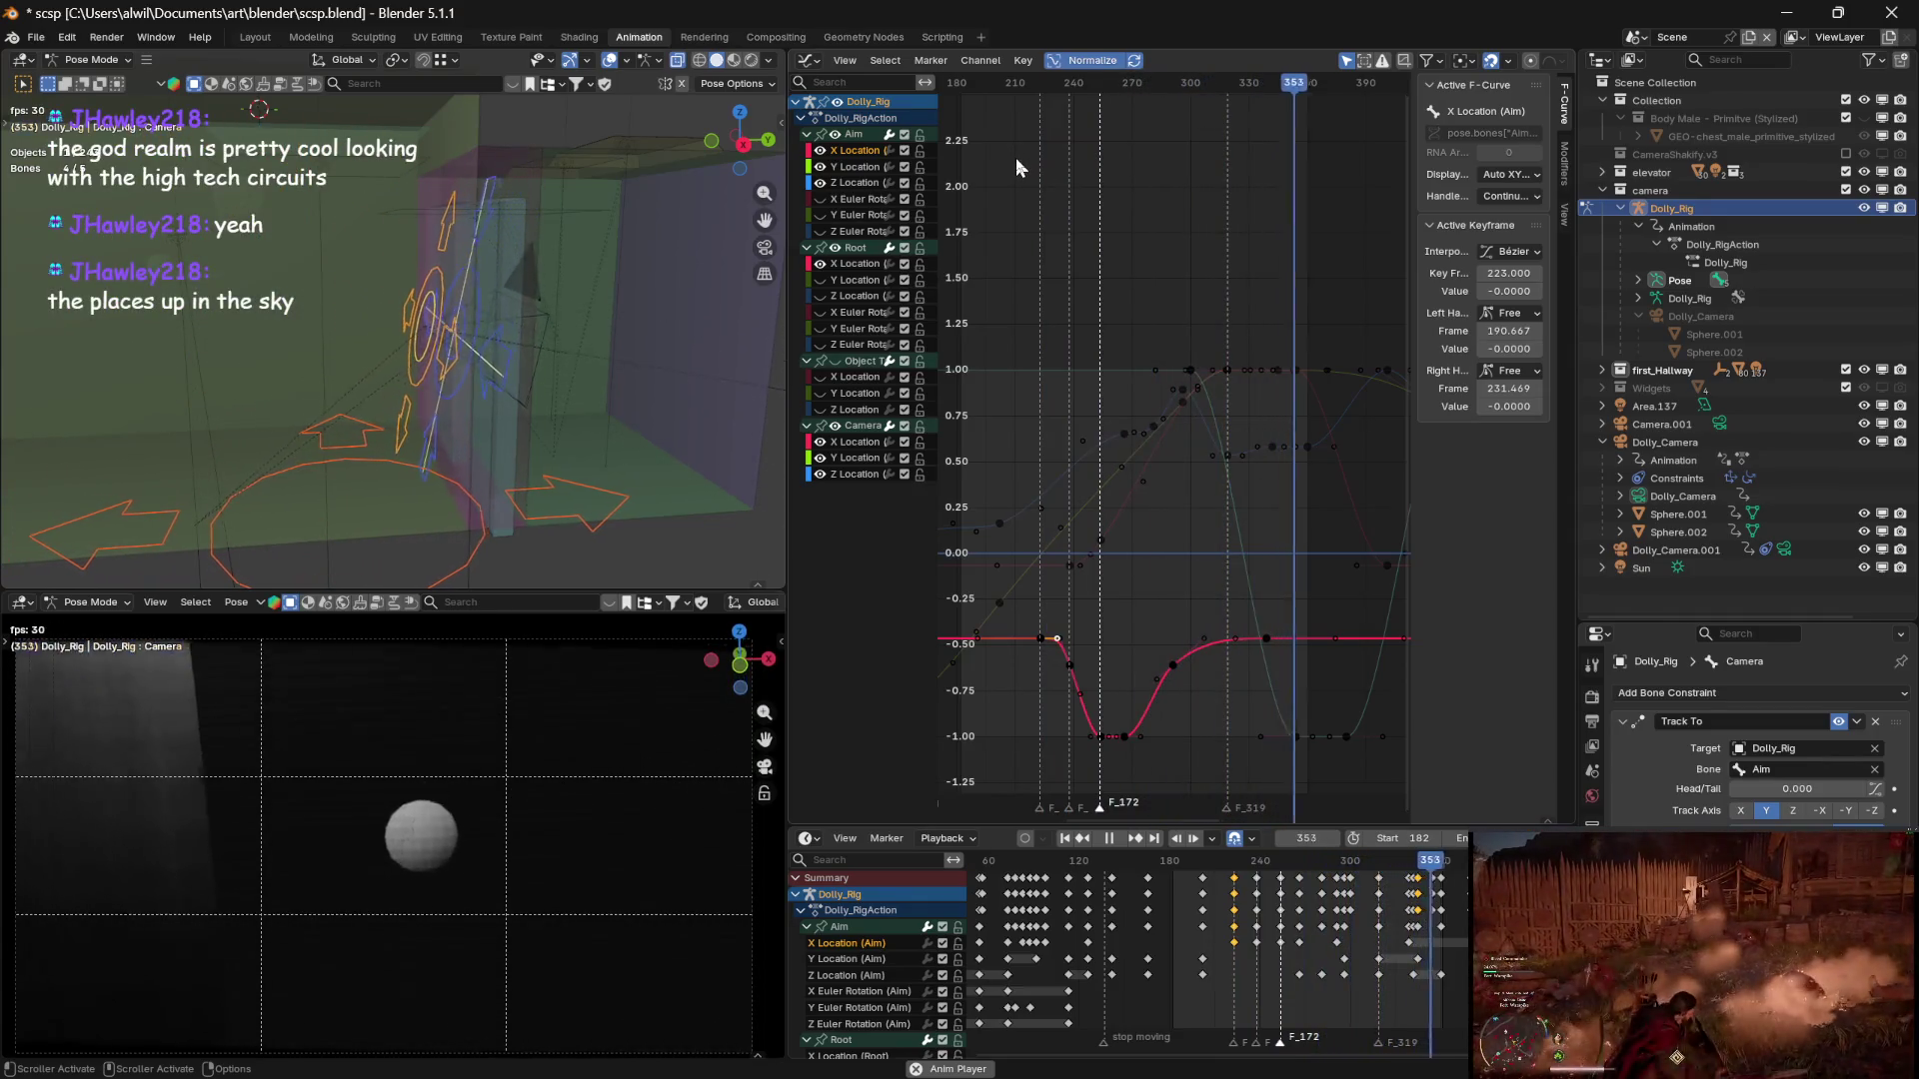
key(Escape)
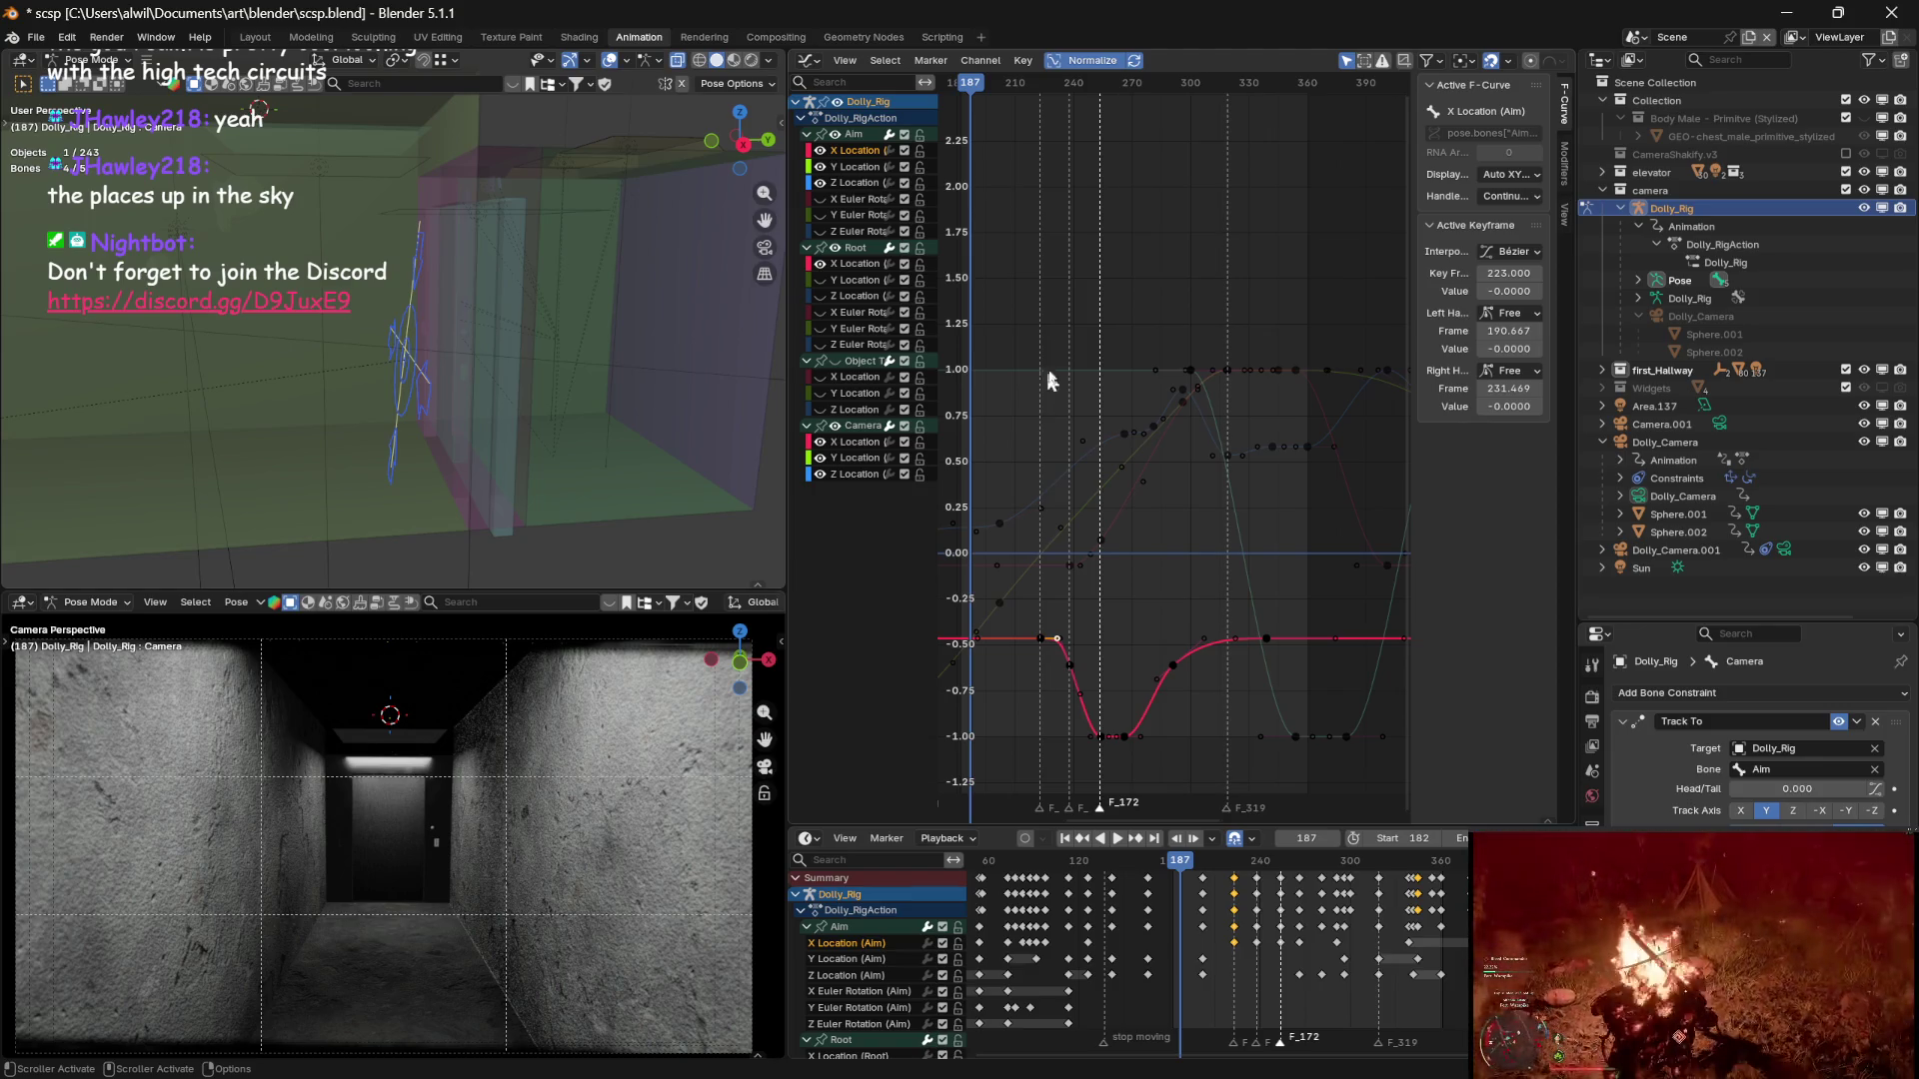
key(space)
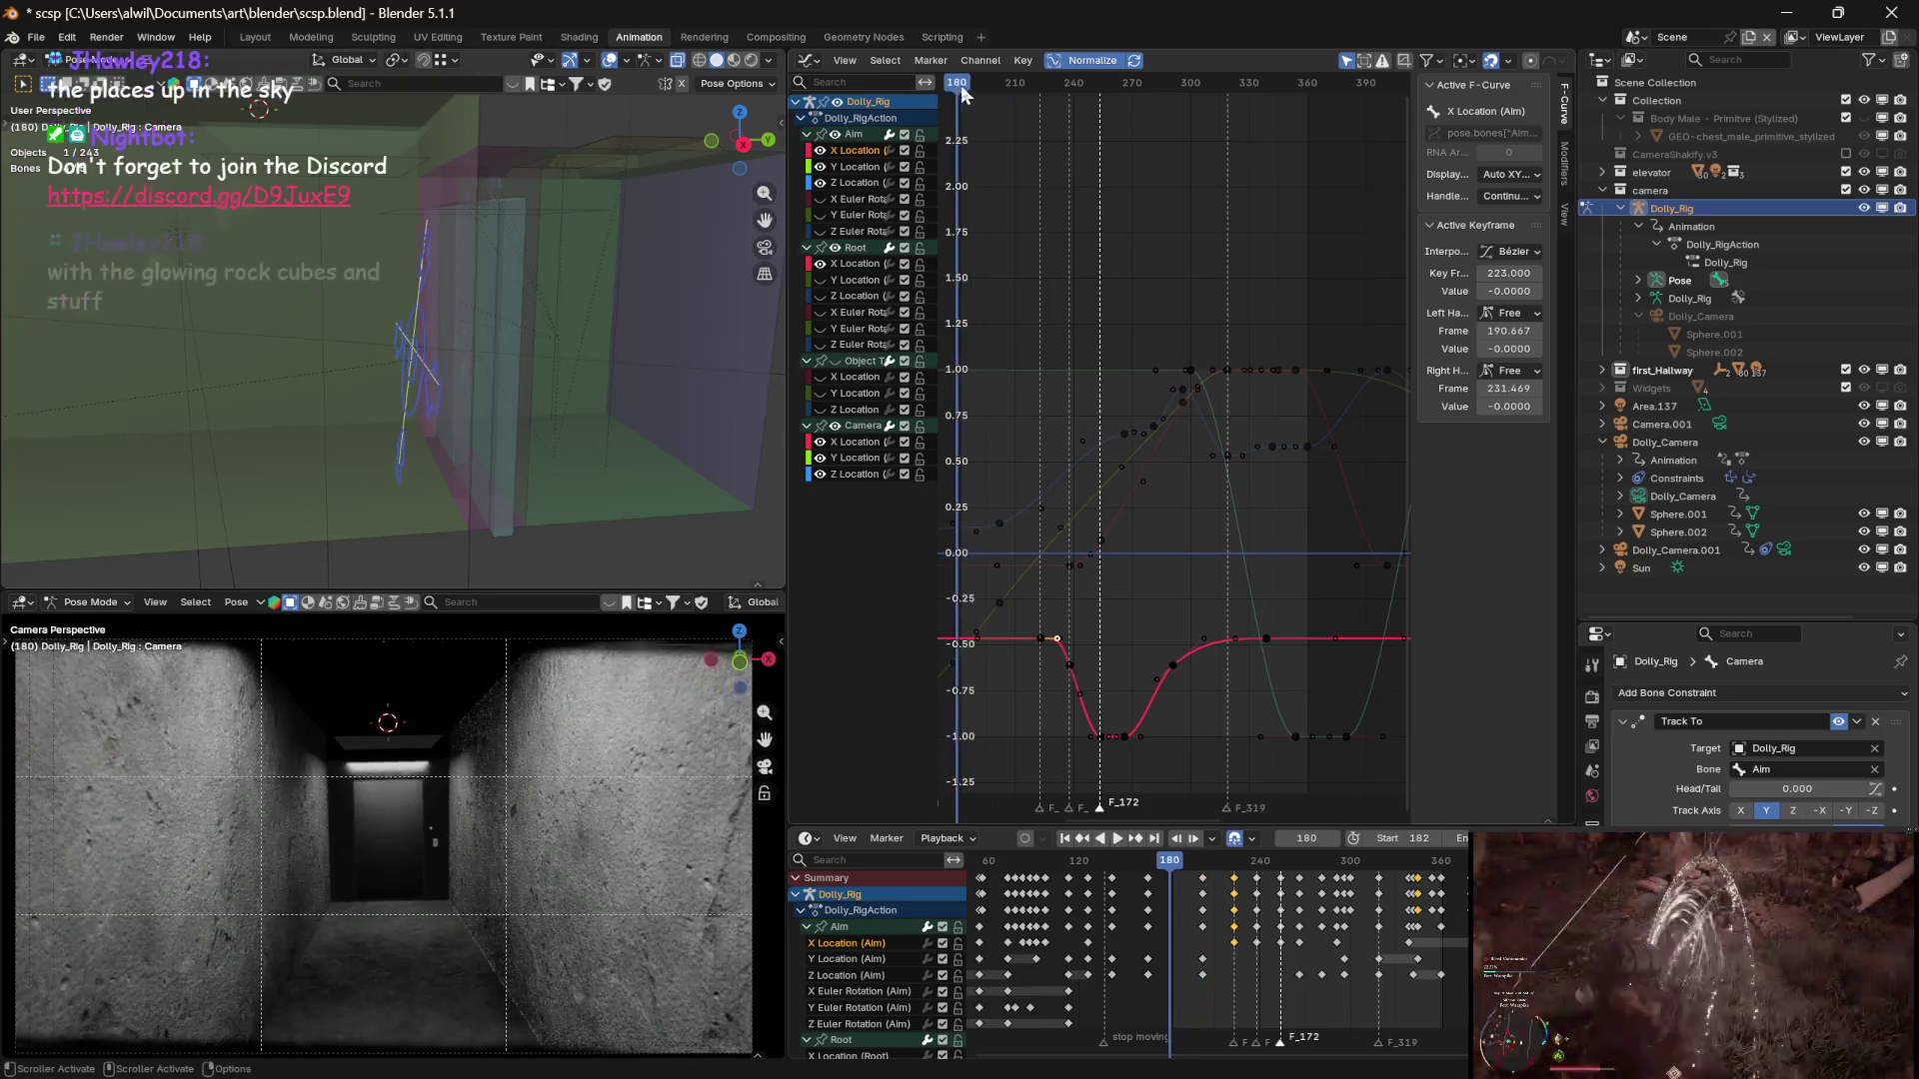
key(space)
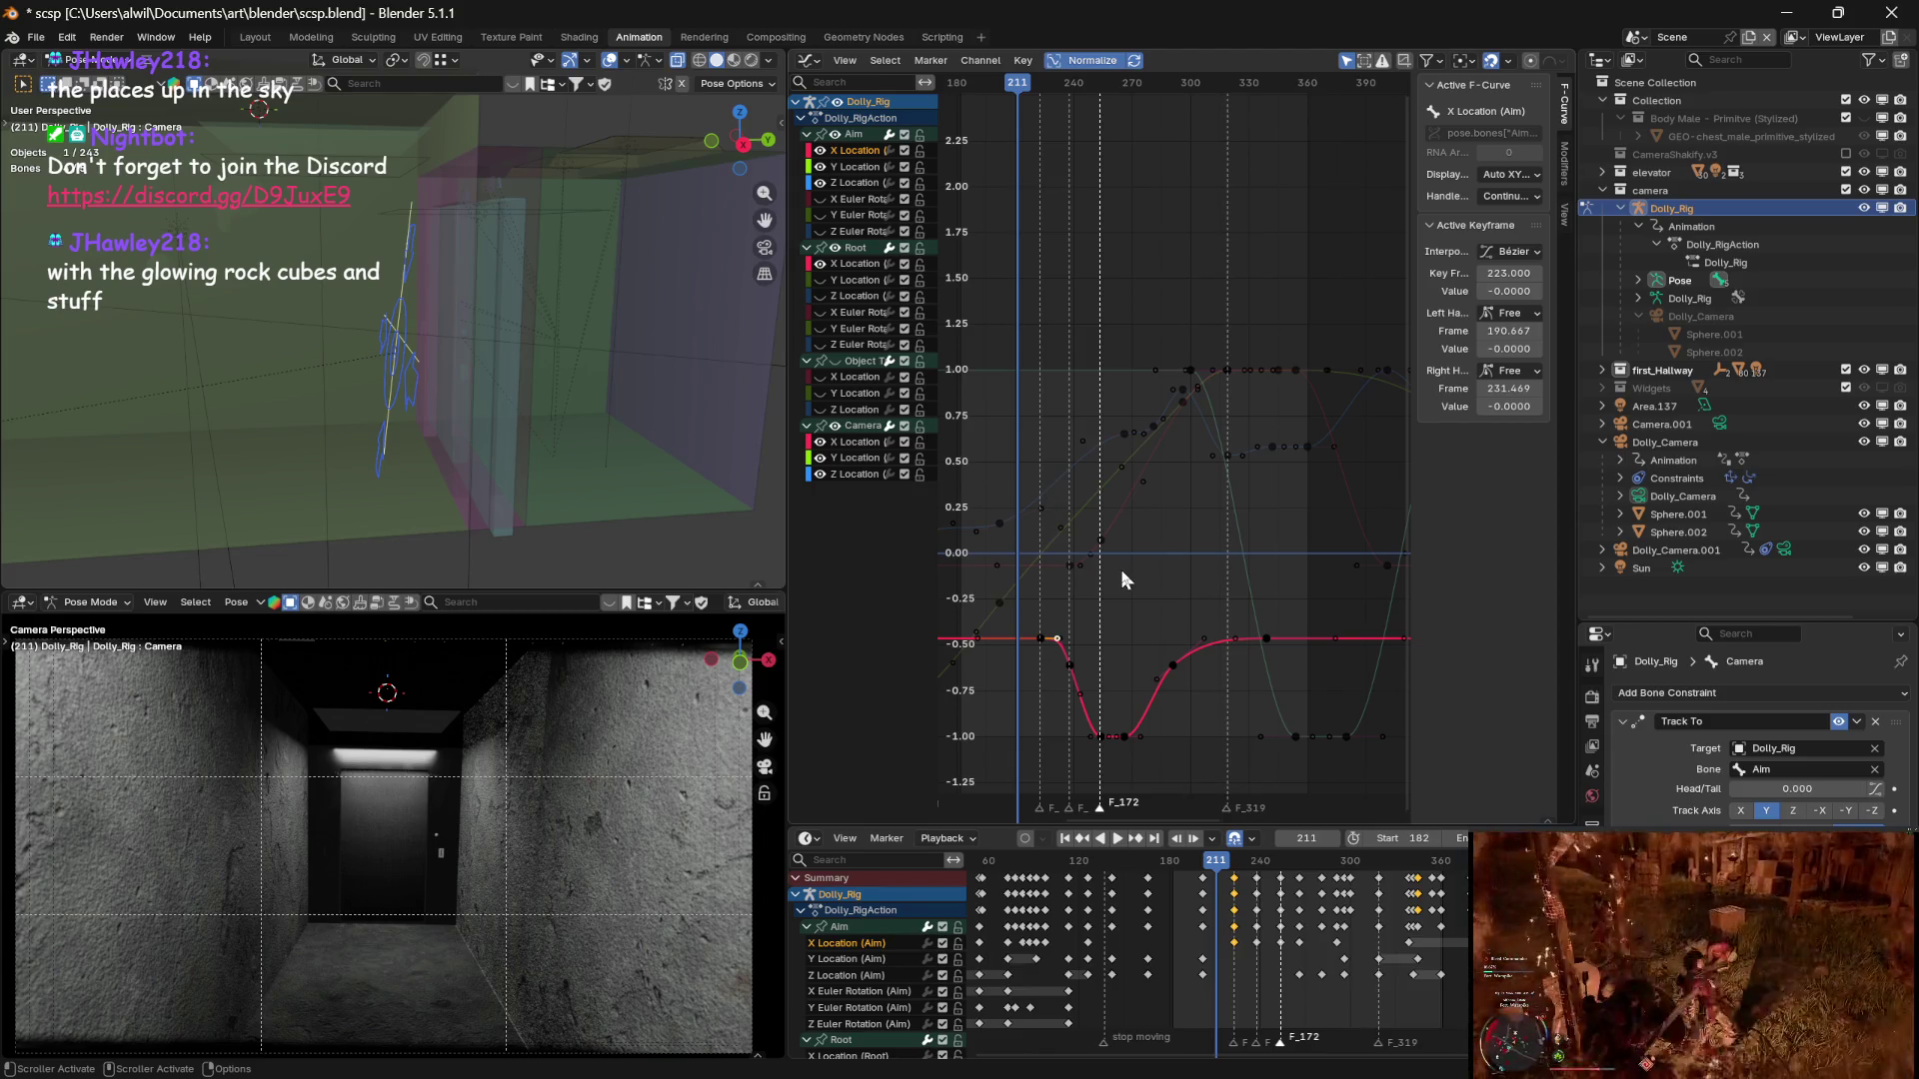
key(space)
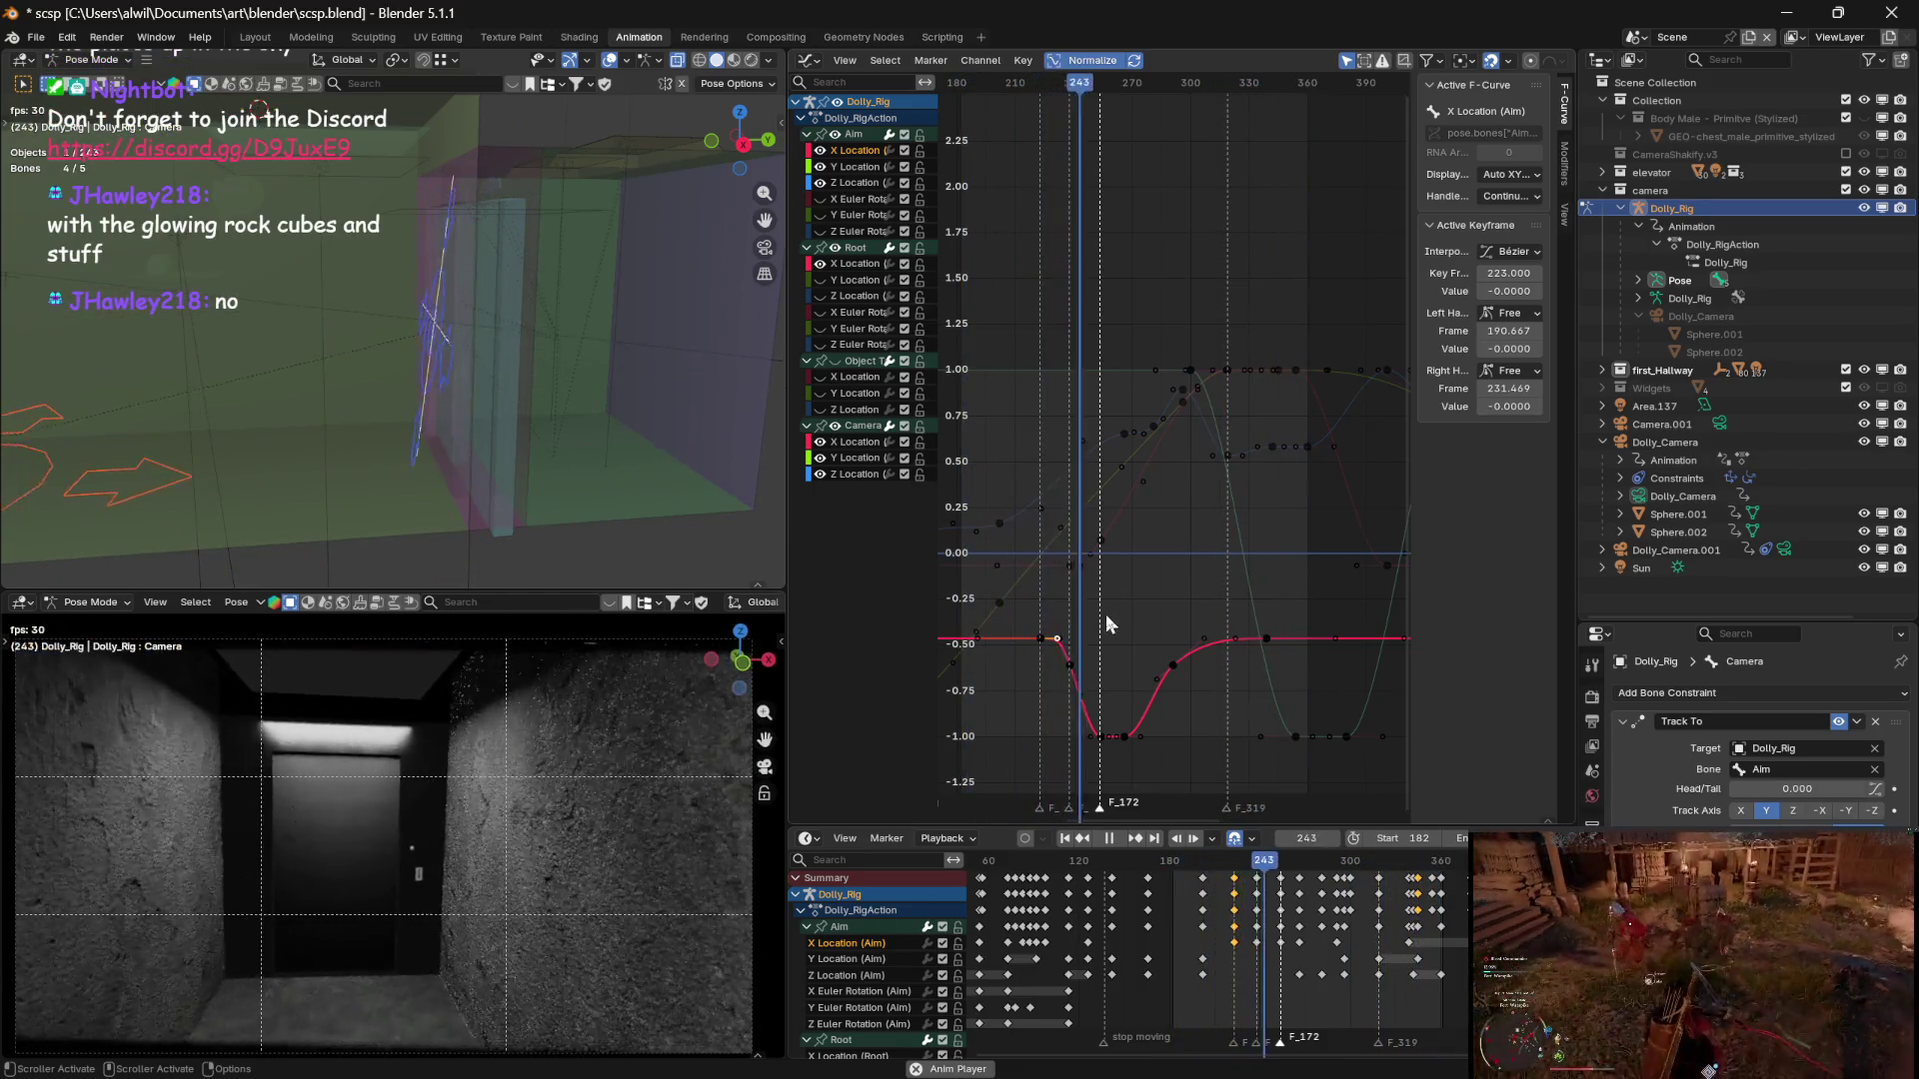
key(space)
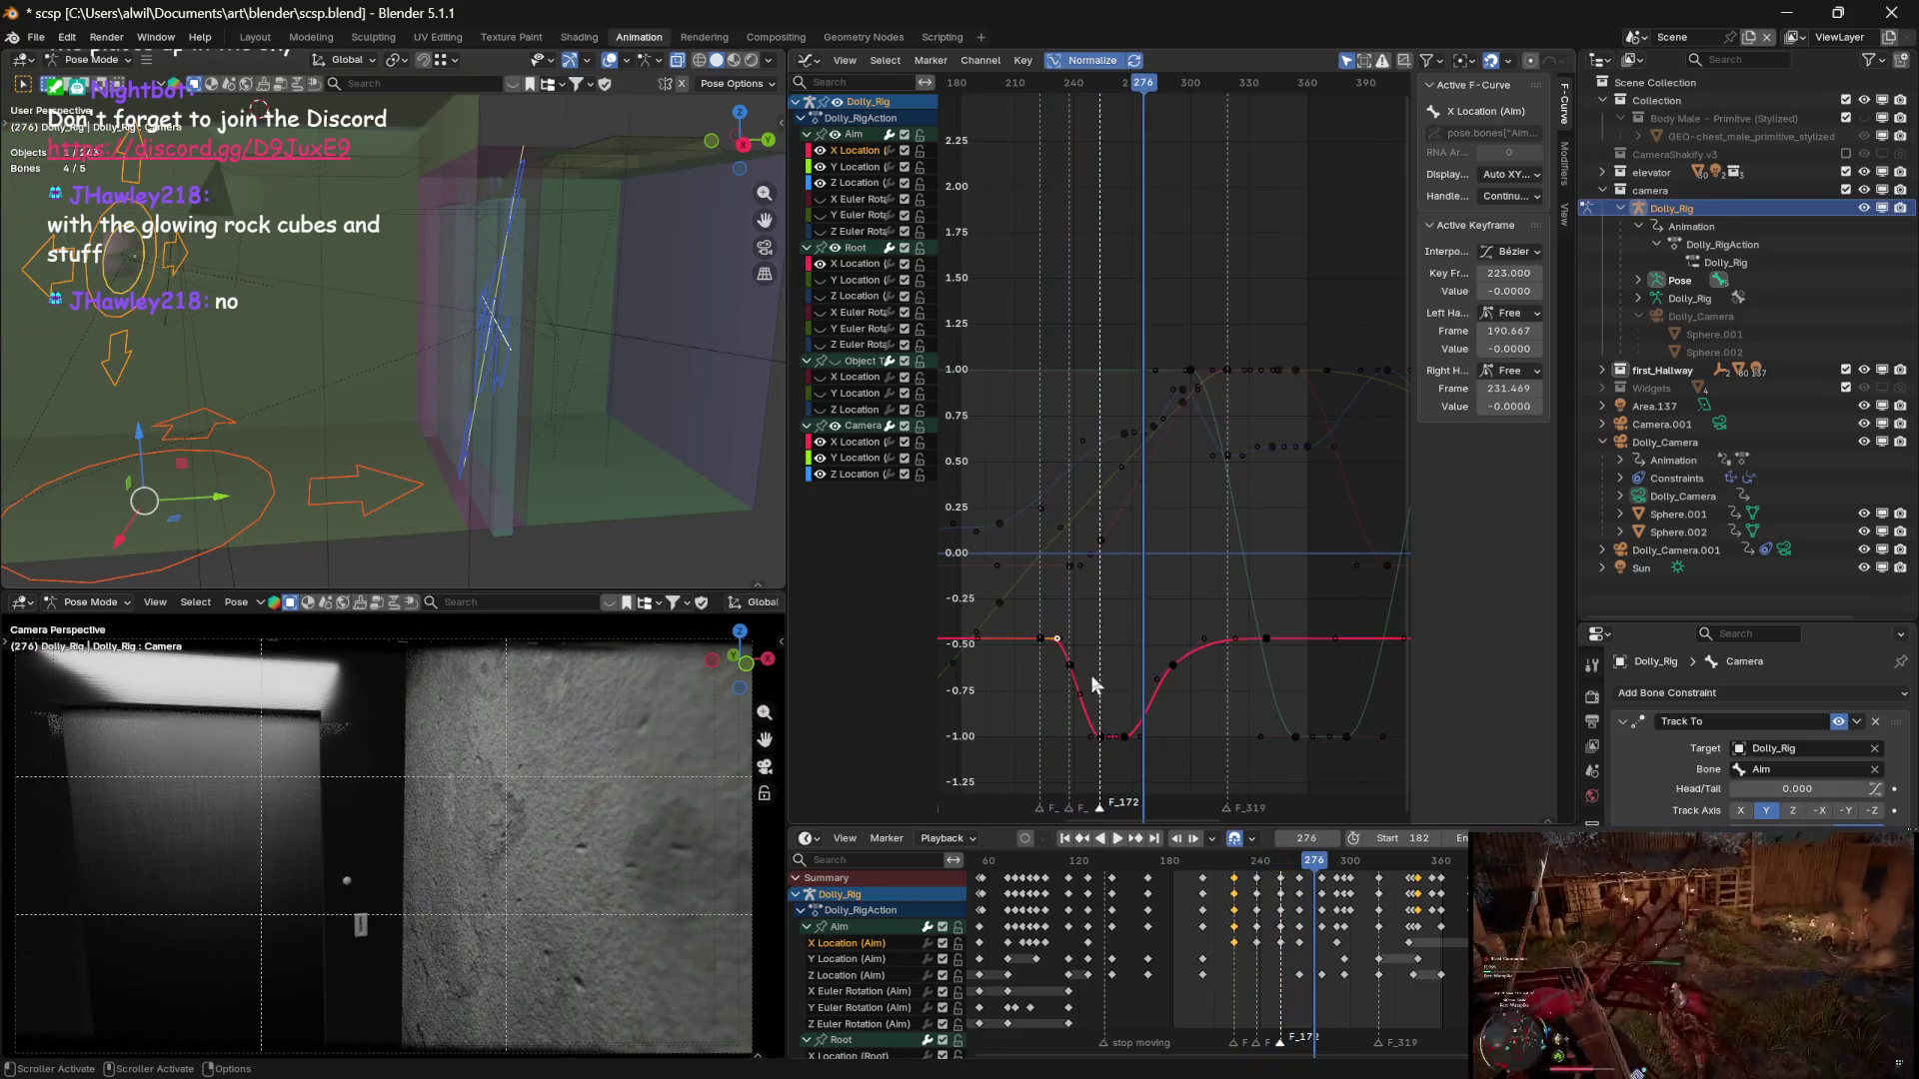